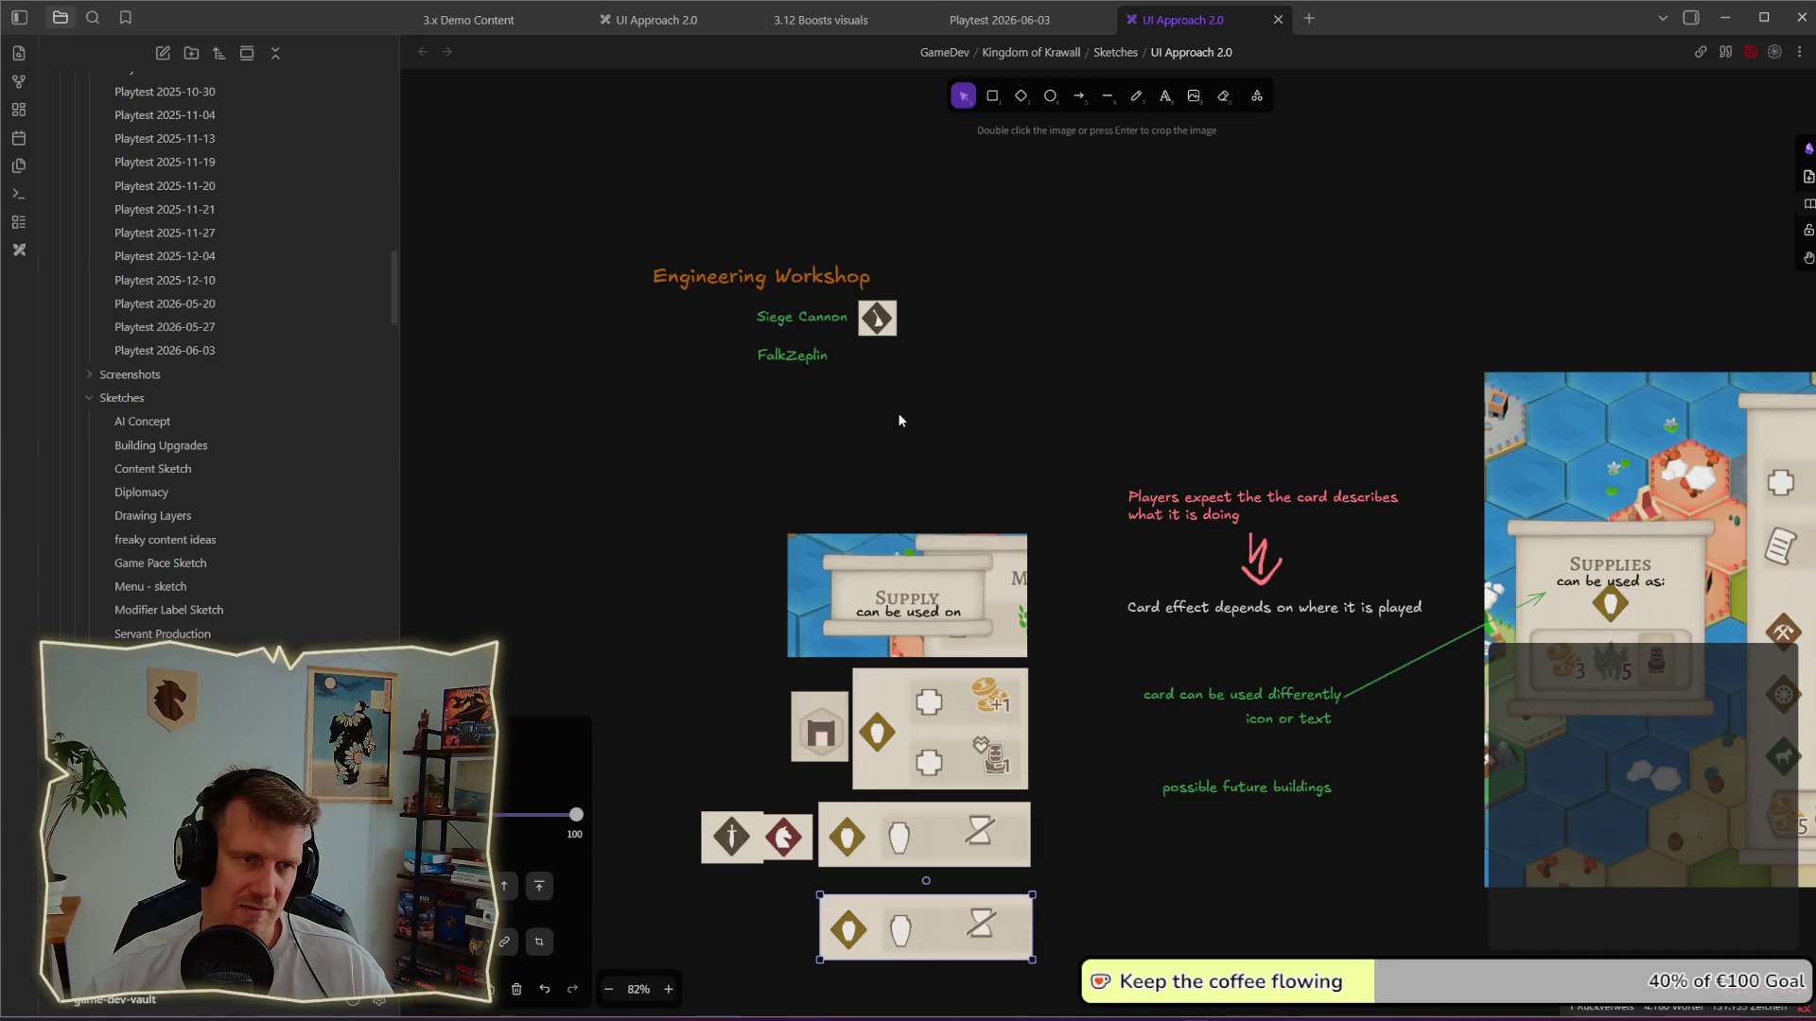
Step: Copy the Siege Cannon icon beside the bottom card and select the Engineering Workshop group
drag(878, 318, 796, 926)
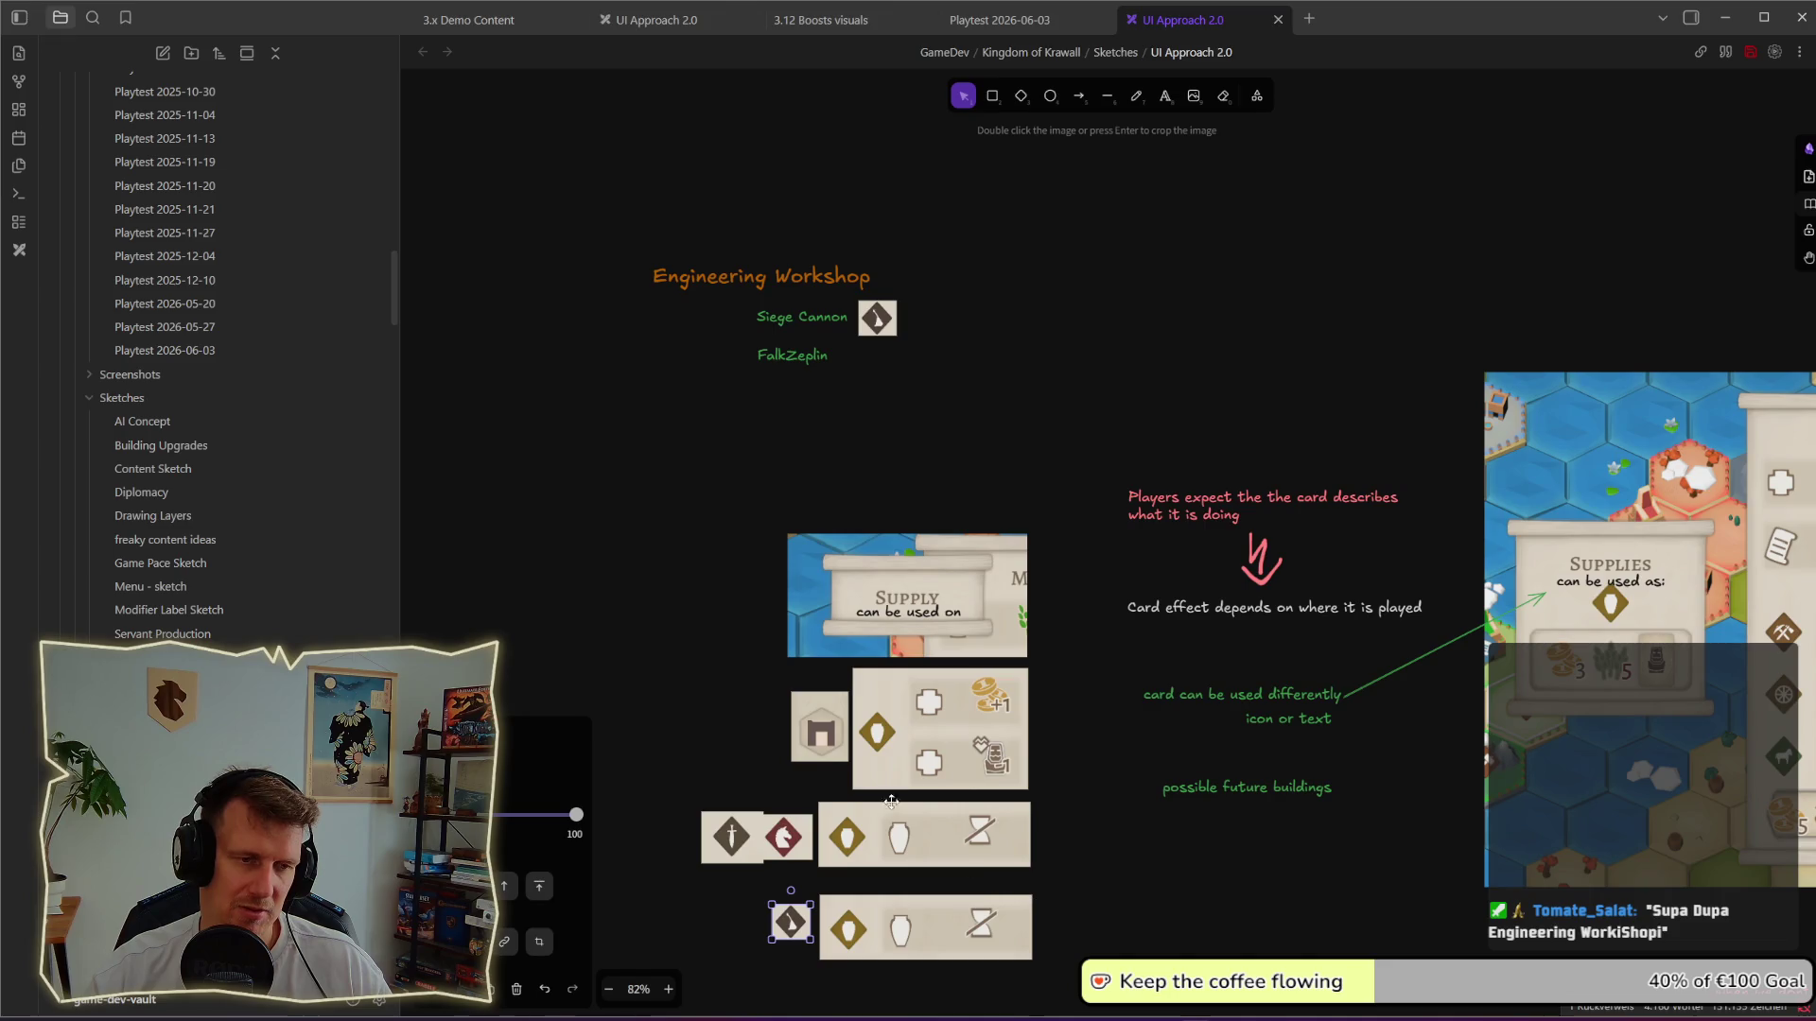
drag(601, 223, 1009, 419)
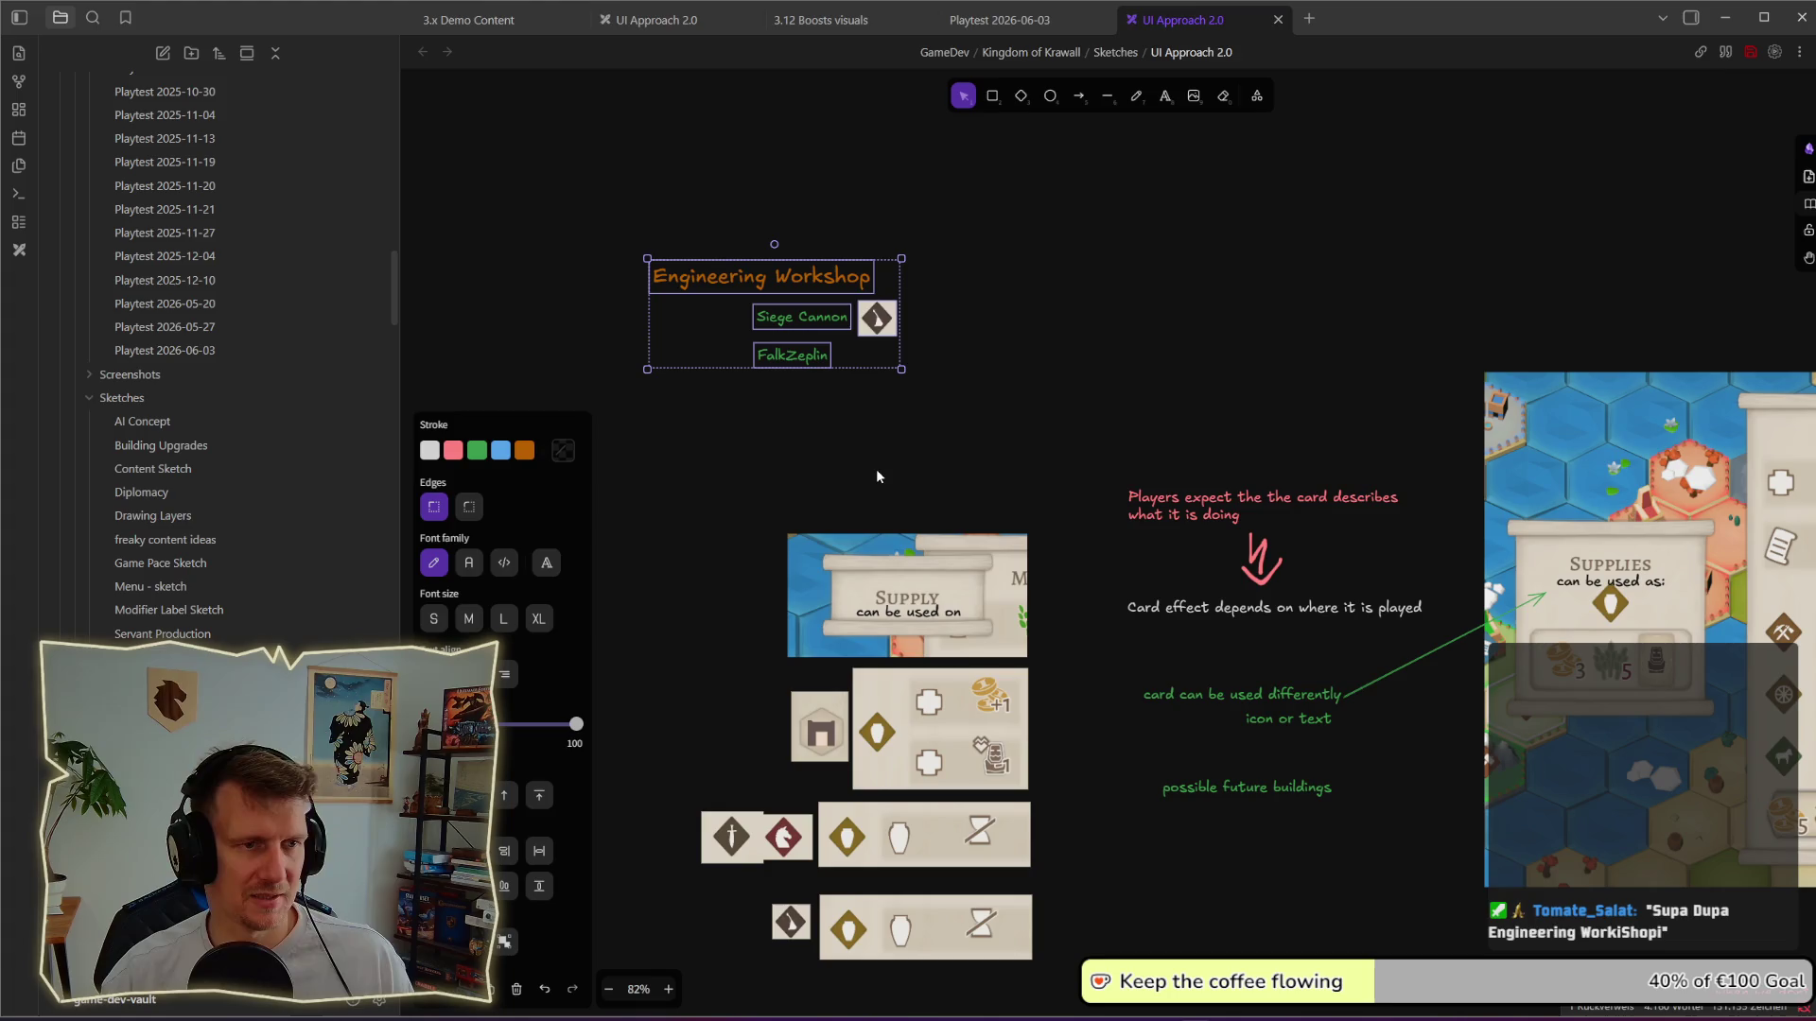
Step: Delete the copied icon and add a 'Flying' label to the right of FalkZeplin
click(689, 524)
scroll(738, 710, down, 3)
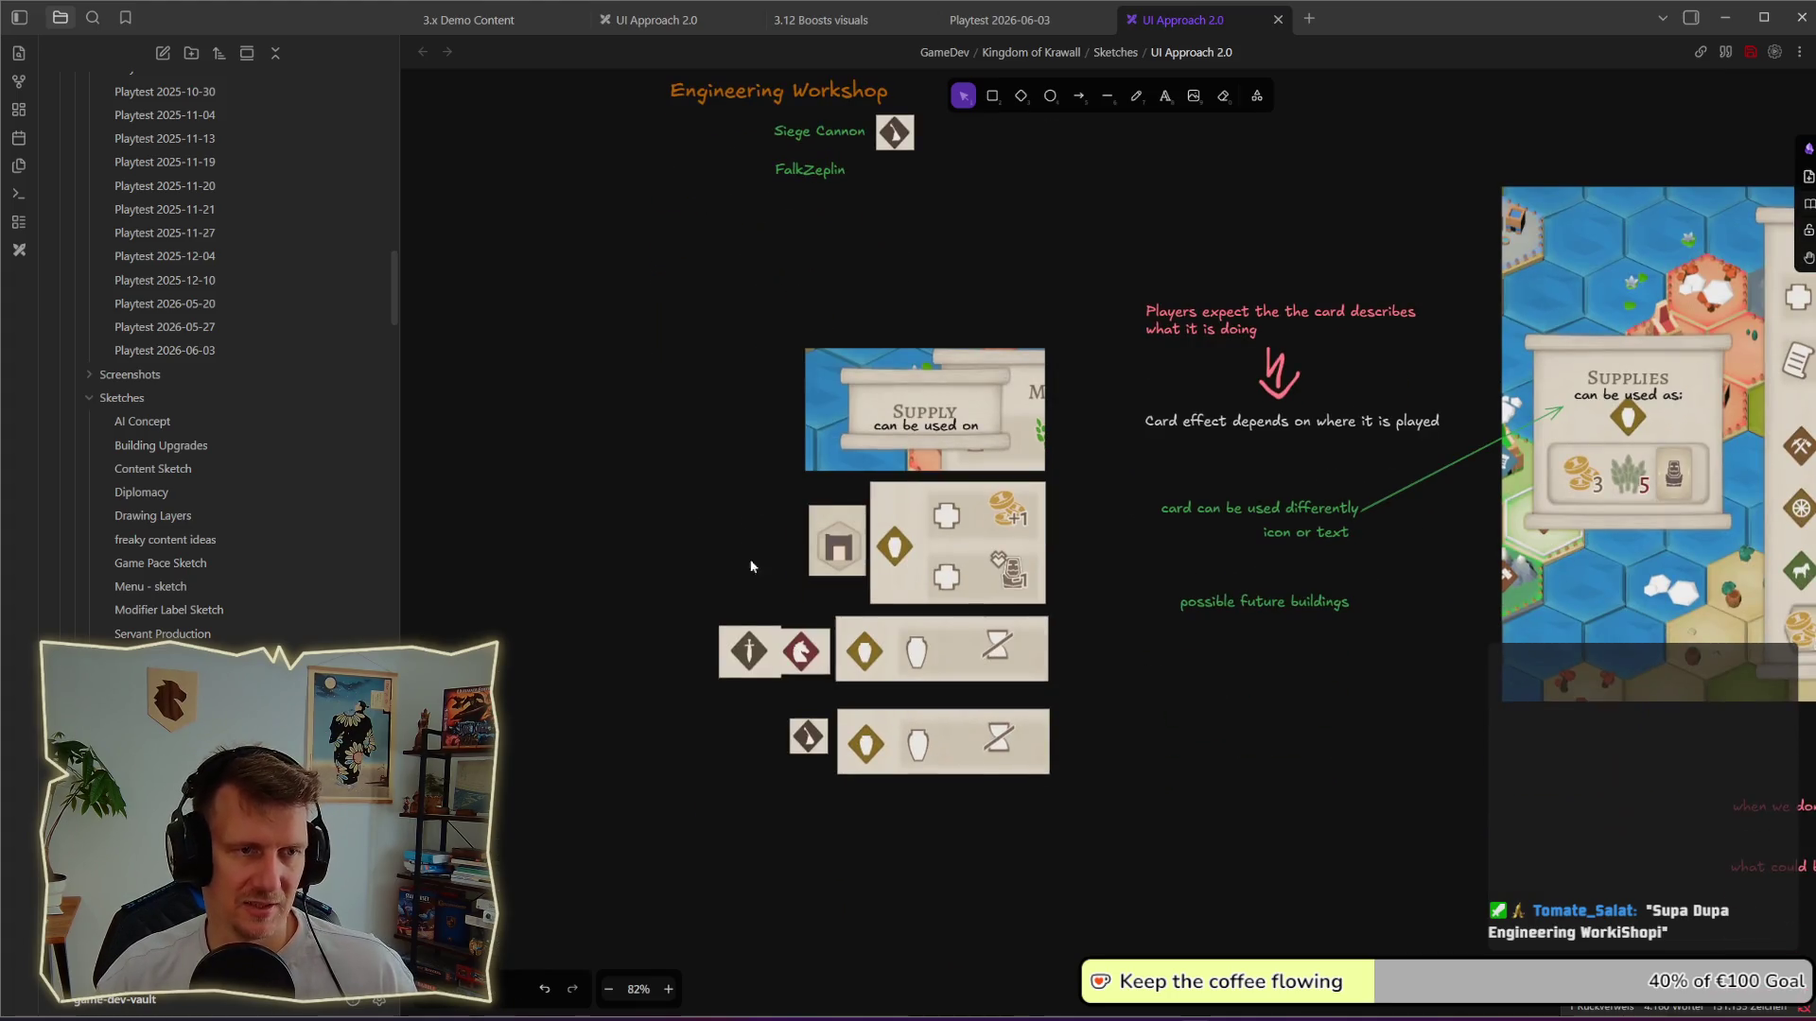
mouse_move(807, 737)
mouse_down()
mouse_move(672, 667)
mouse_move(864, 243)
mouse_up()
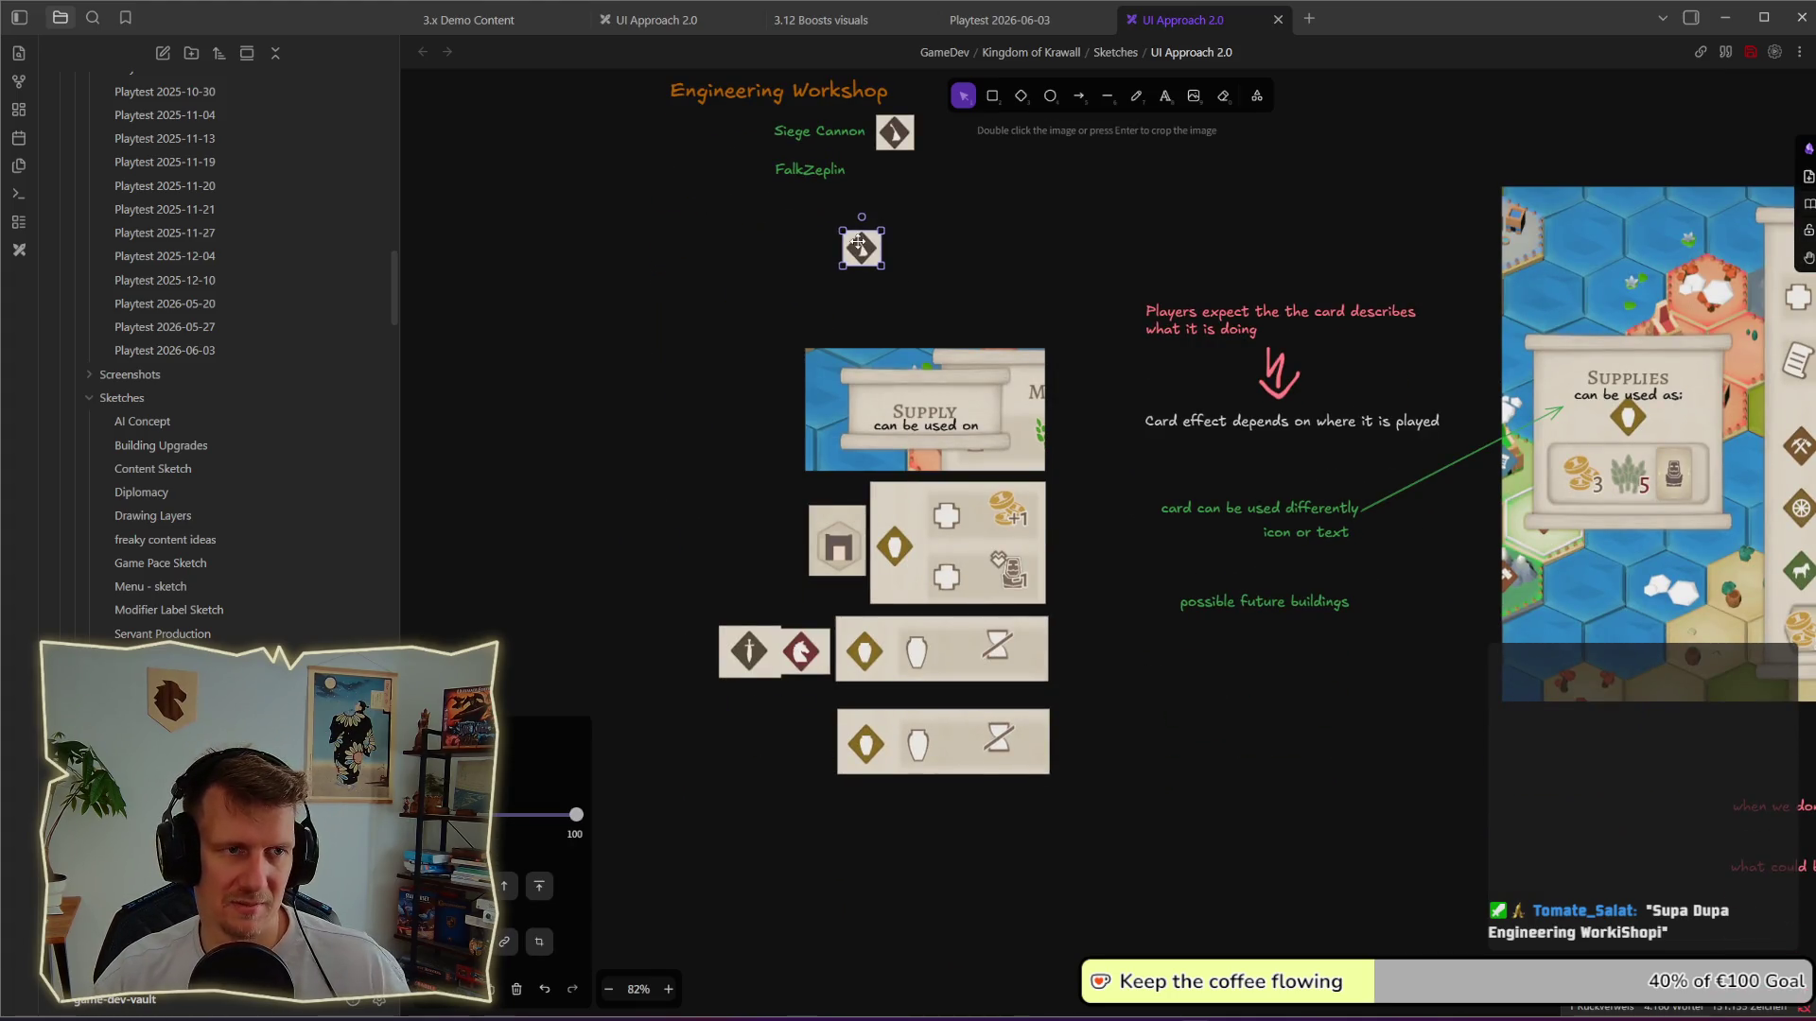
key(Delete)
click(1166, 98)
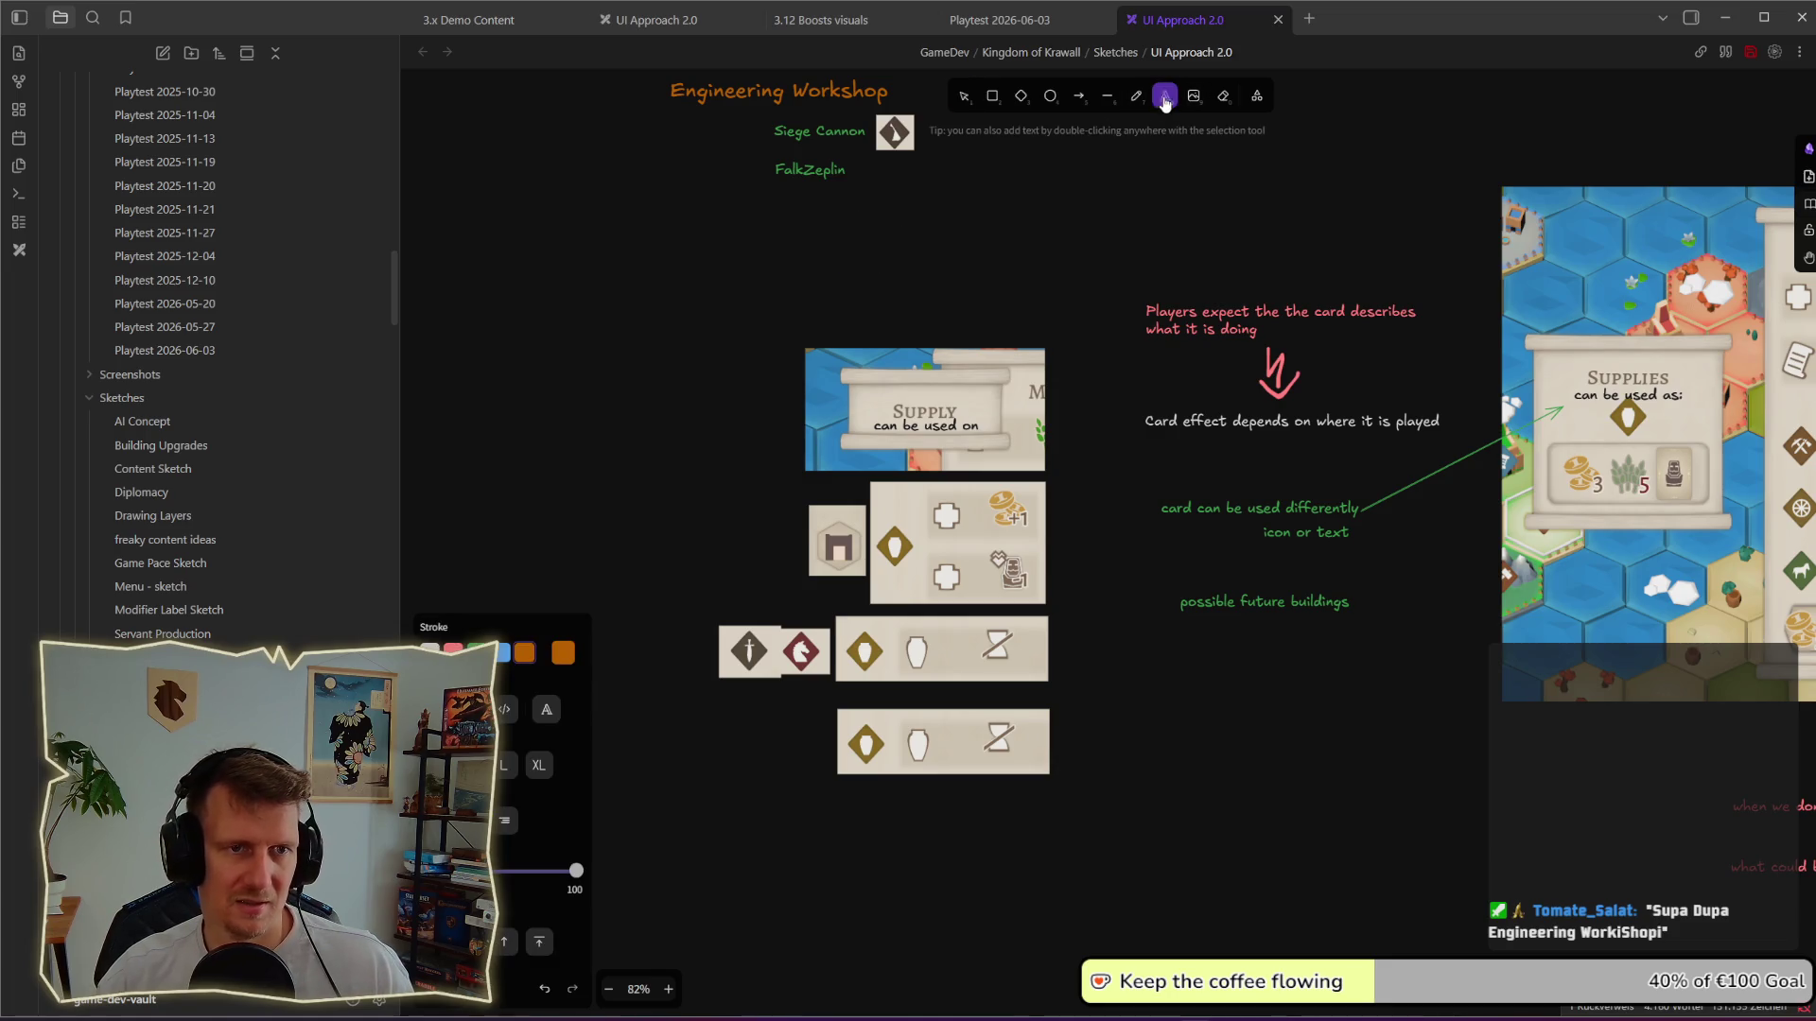
click(870, 164)
text(Flying)
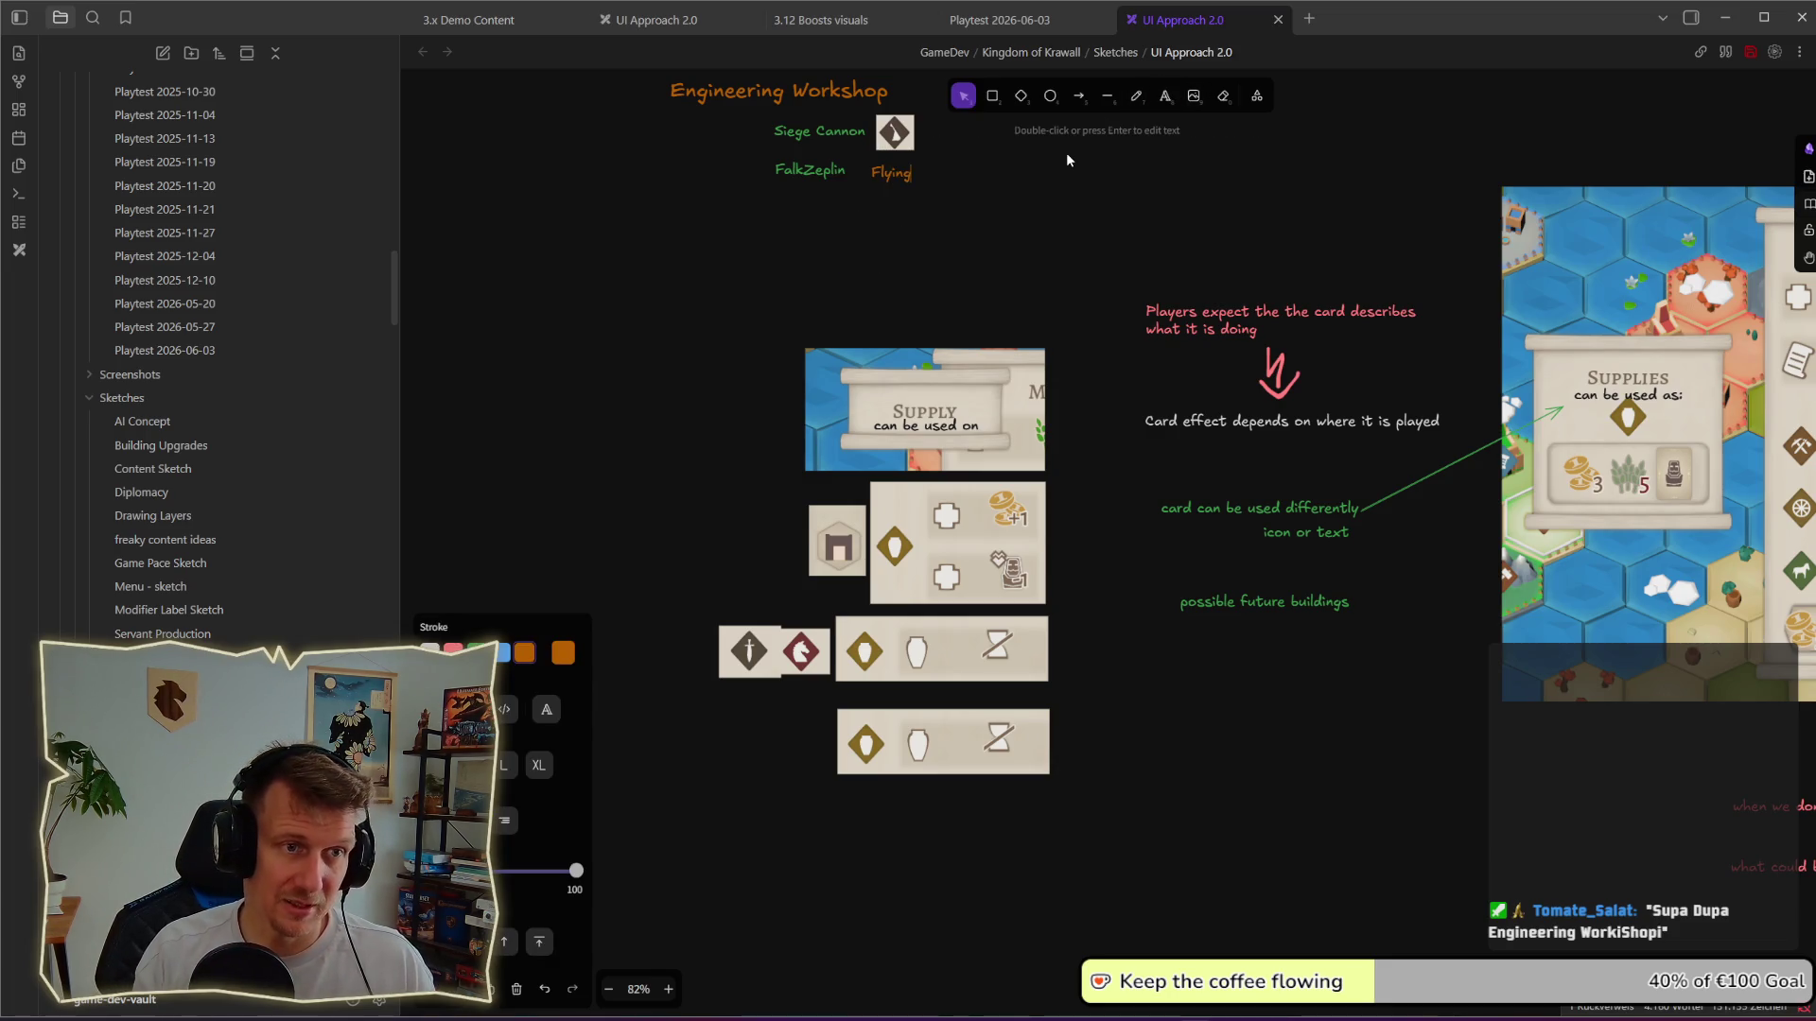
key(Escape)
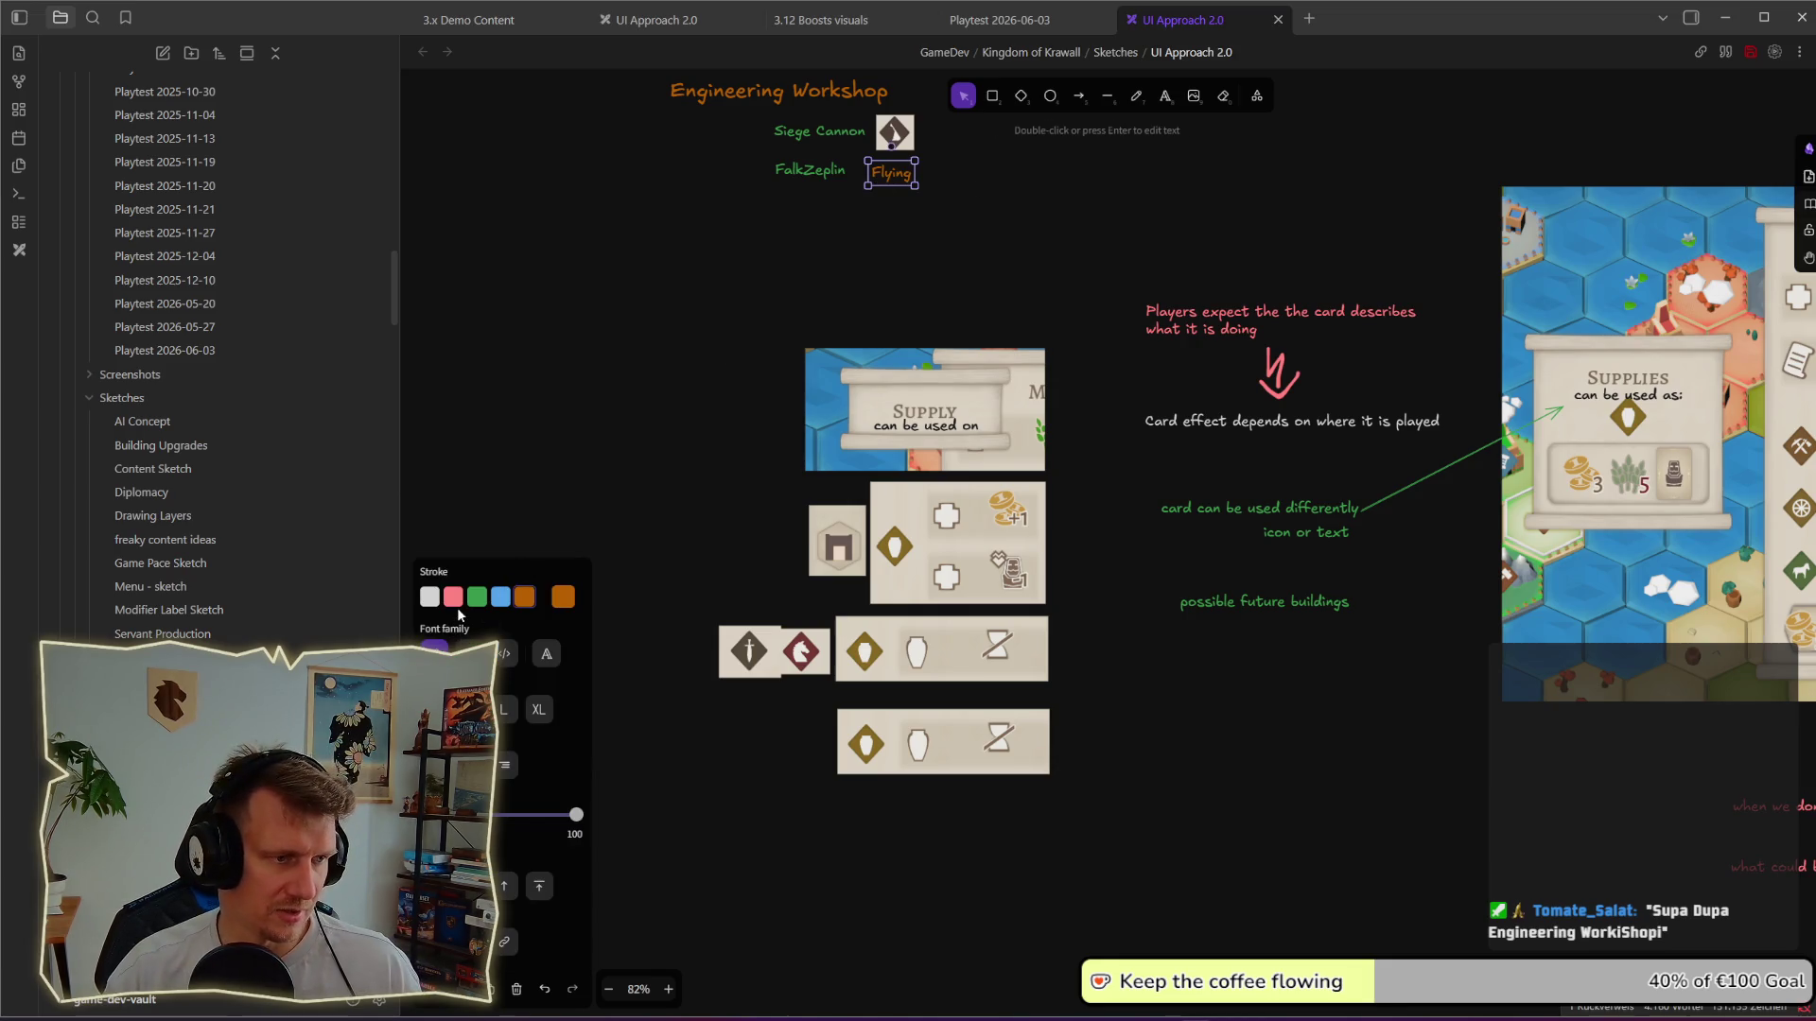
Step: Colour the Flying label pink and place a copy of it beside the bottom card
click(452, 598)
click(753, 355)
click(892, 173)
drag(891, 171, 811, 760)
click(1160, 797)
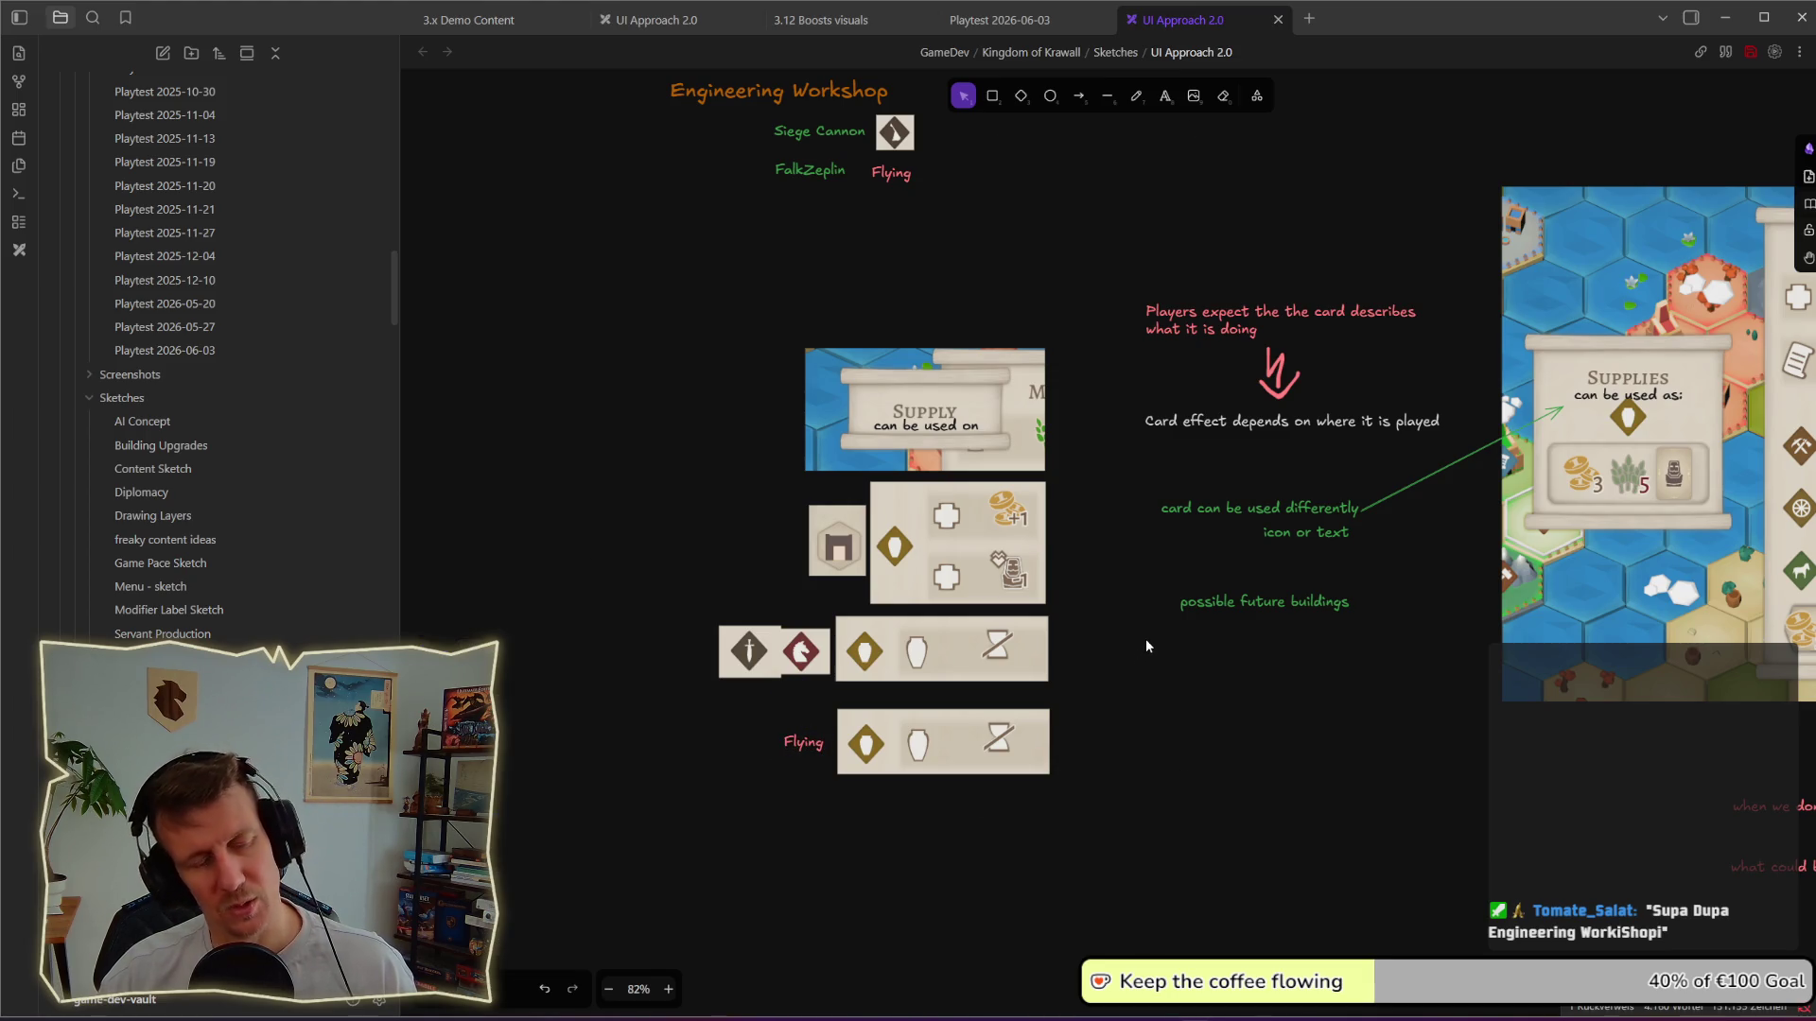
scroll(1087, 518, up, 1)
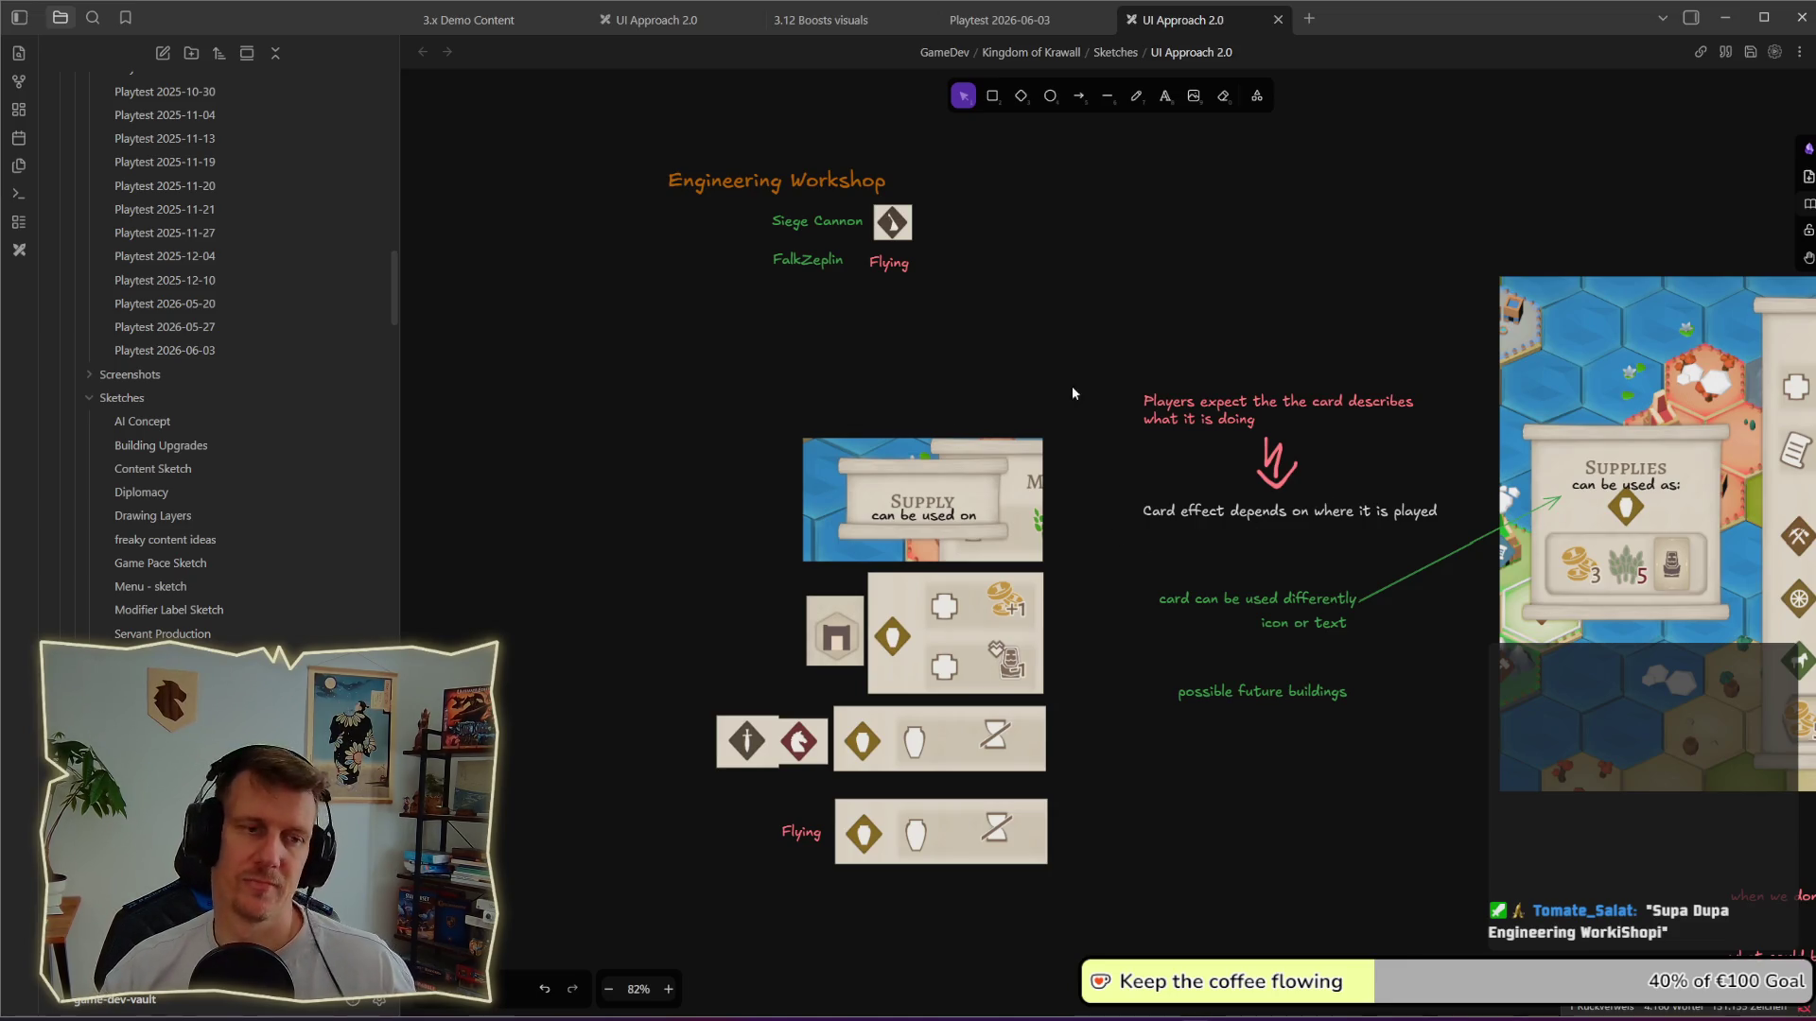
scroll(1006, 364, down, 1)
scroll(1008, 370, down, 3)
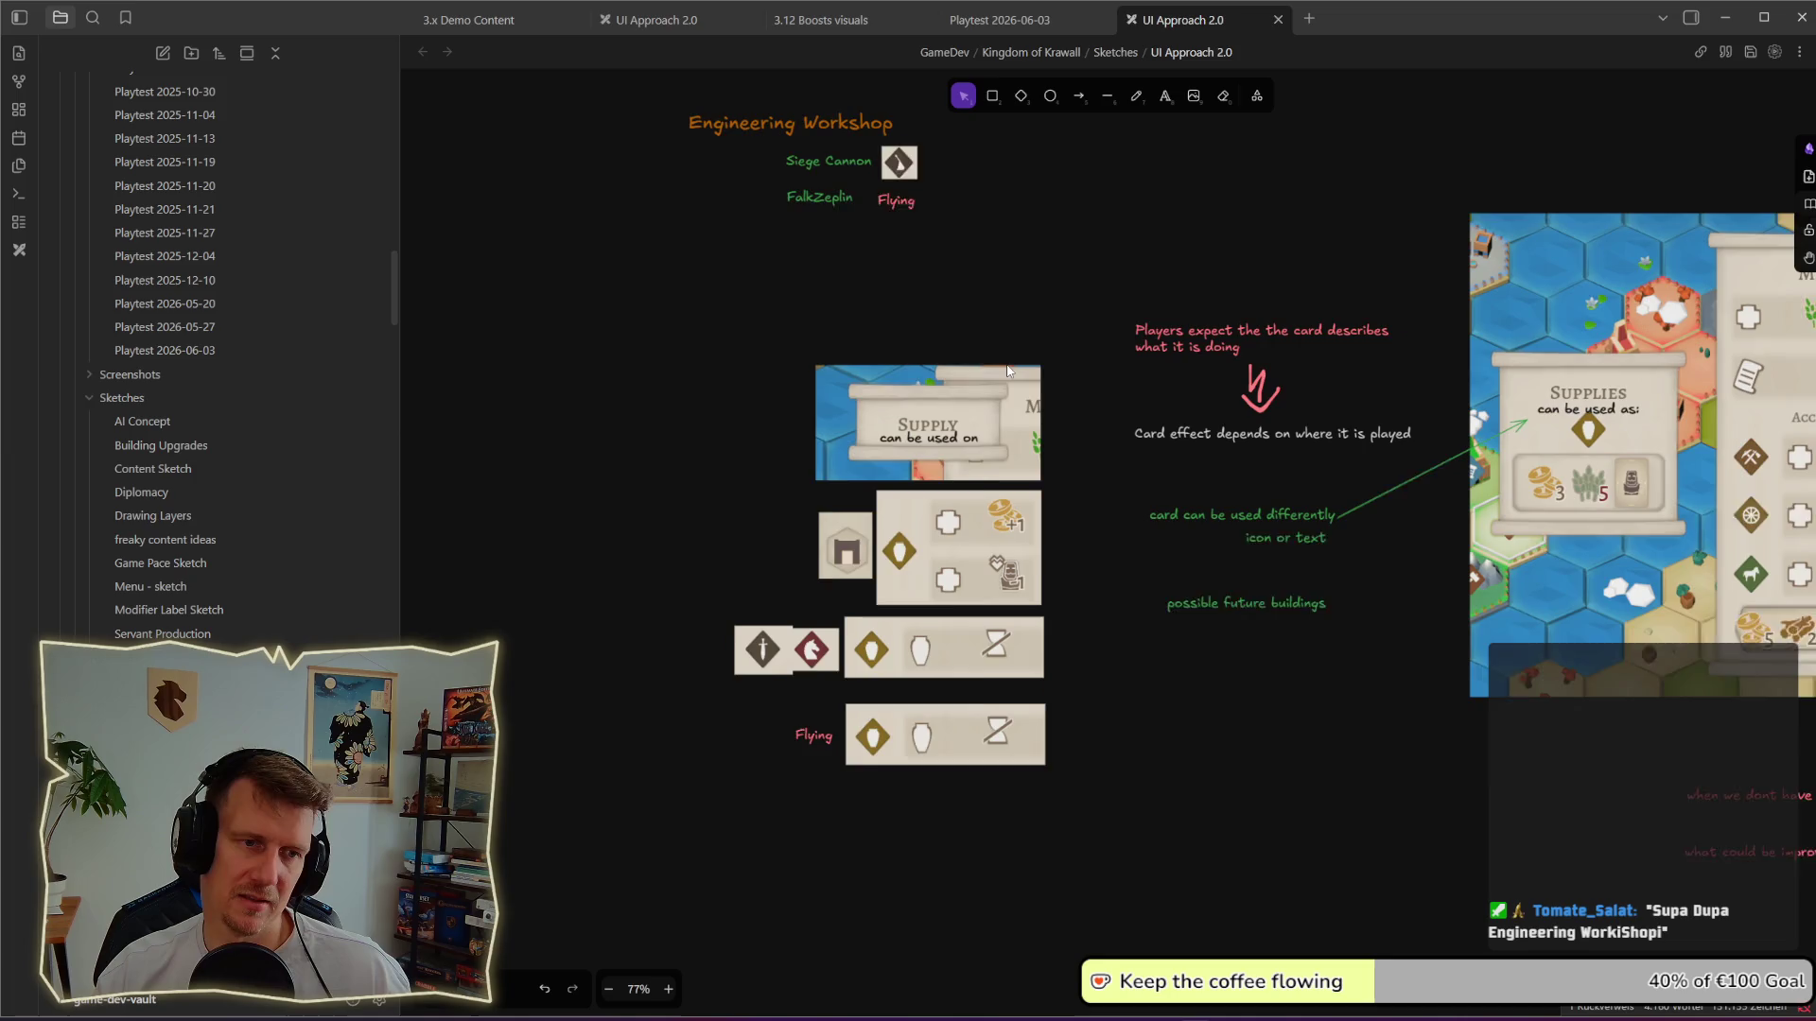
drag(679, 373, 1091, 796)
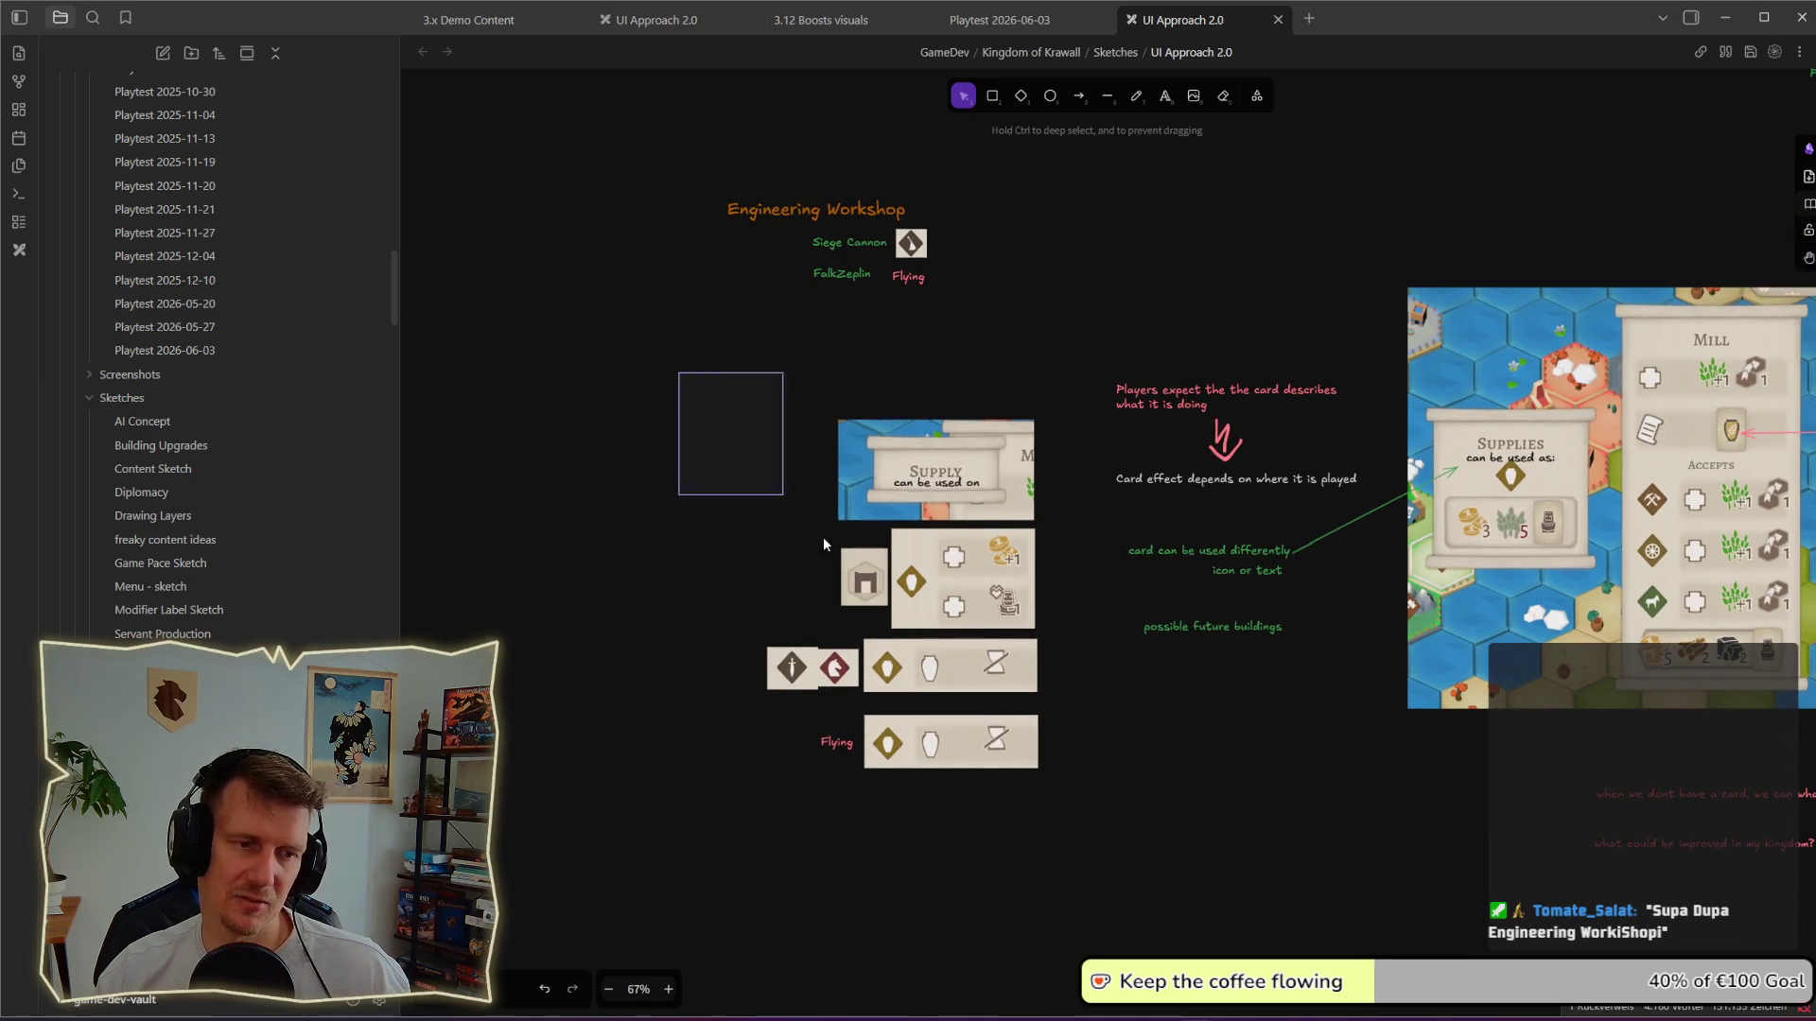
click(1083, 767)
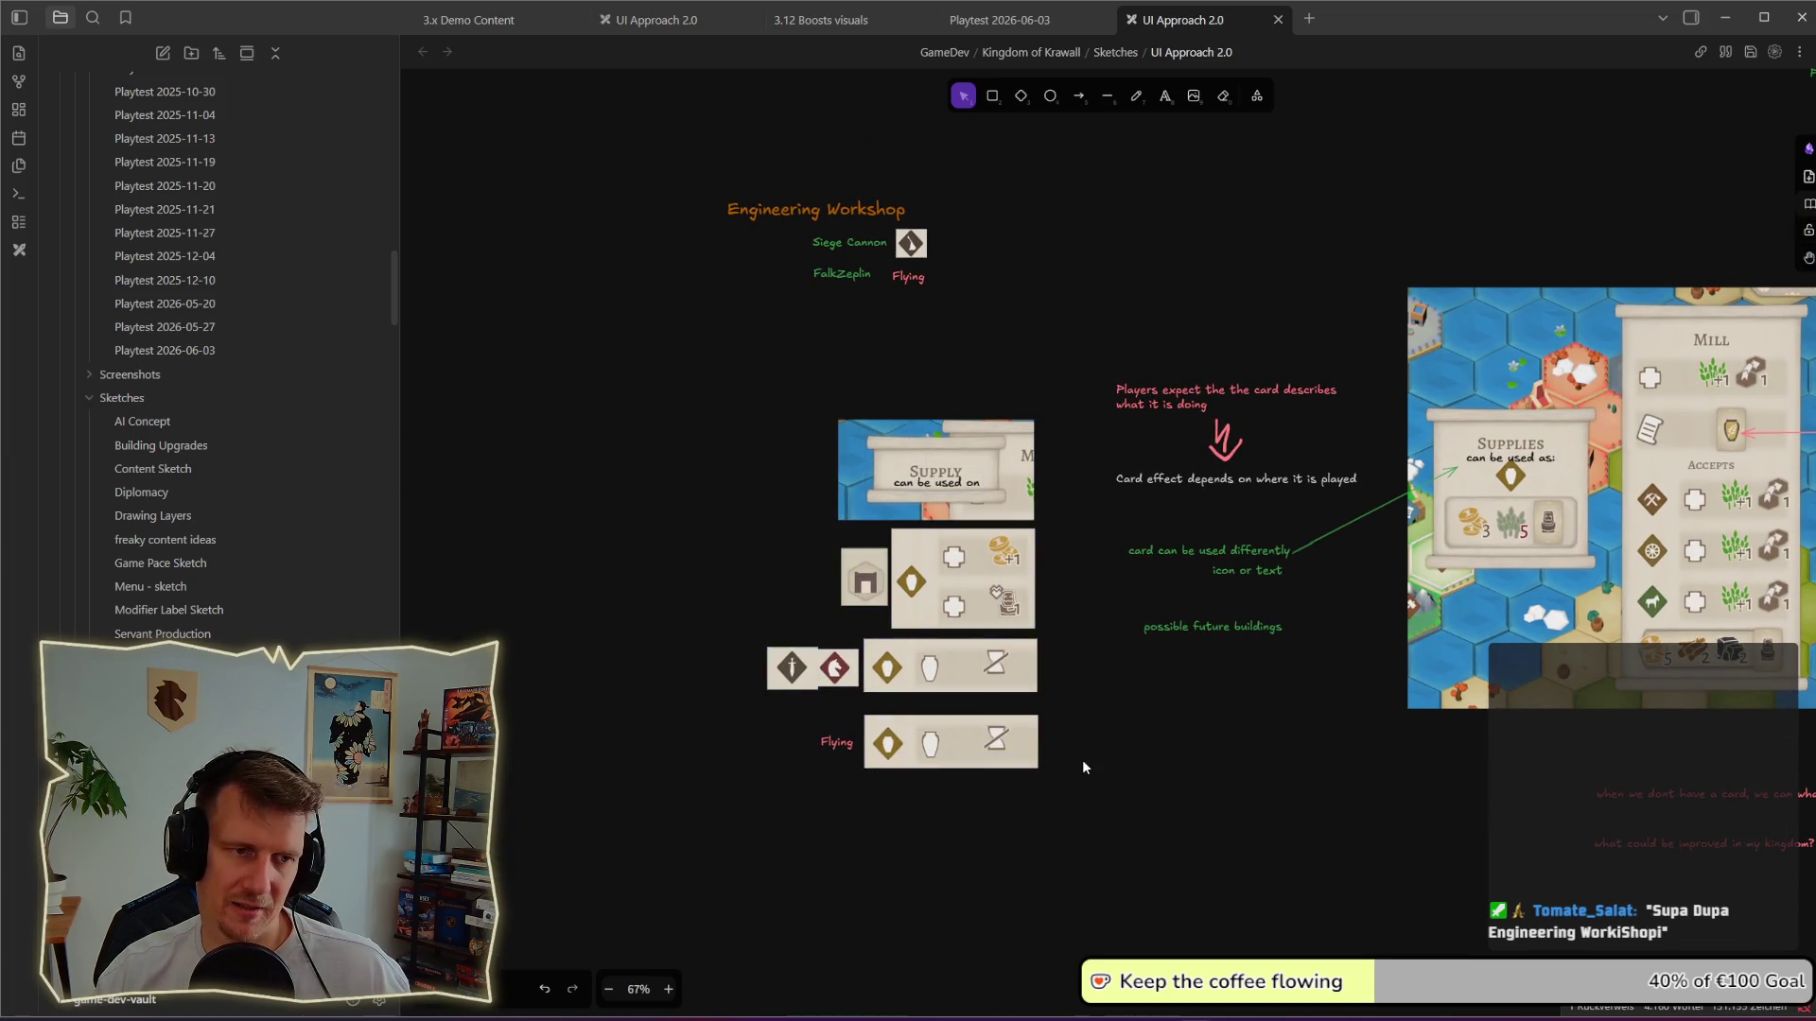
click(936, 285)
click(893, 330)
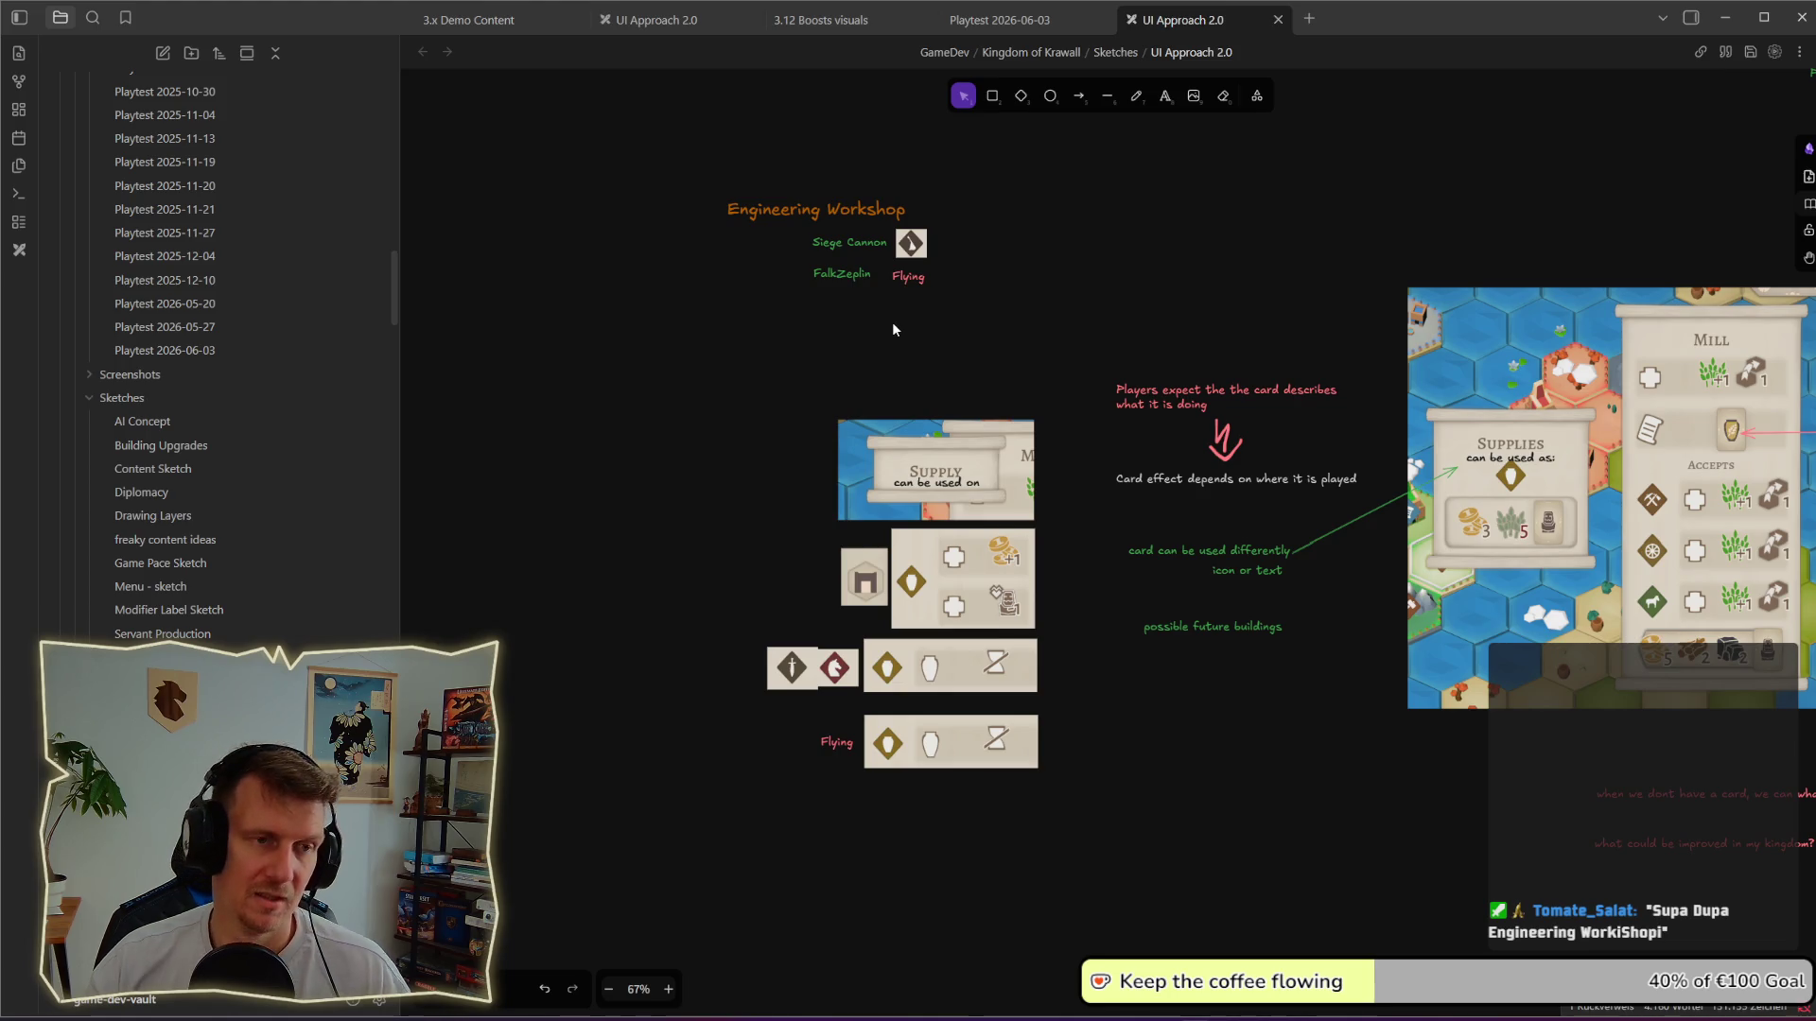
Step: Shift the workshop notes down and add a 'BlueCrystals' label above them
drag(684, 171, 976, 310)
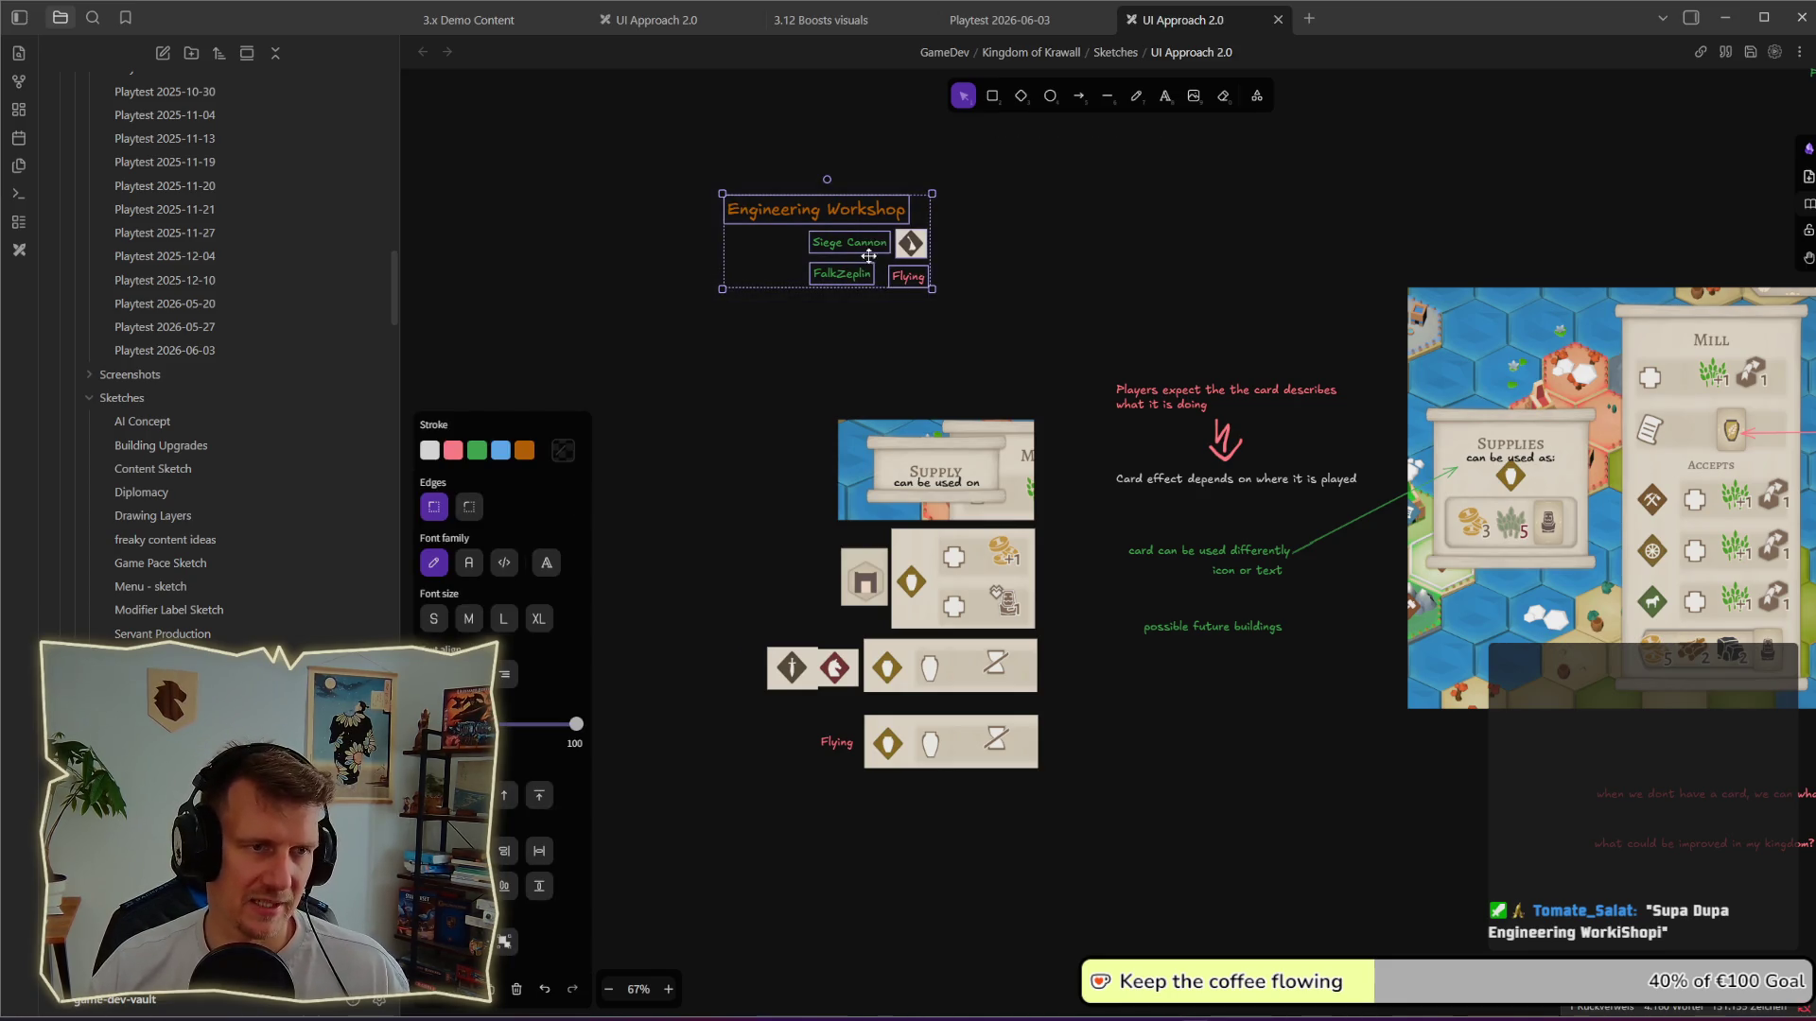
drag(862, 252, 834, 308)
key(Escape)
key(t)
click(724, 138)
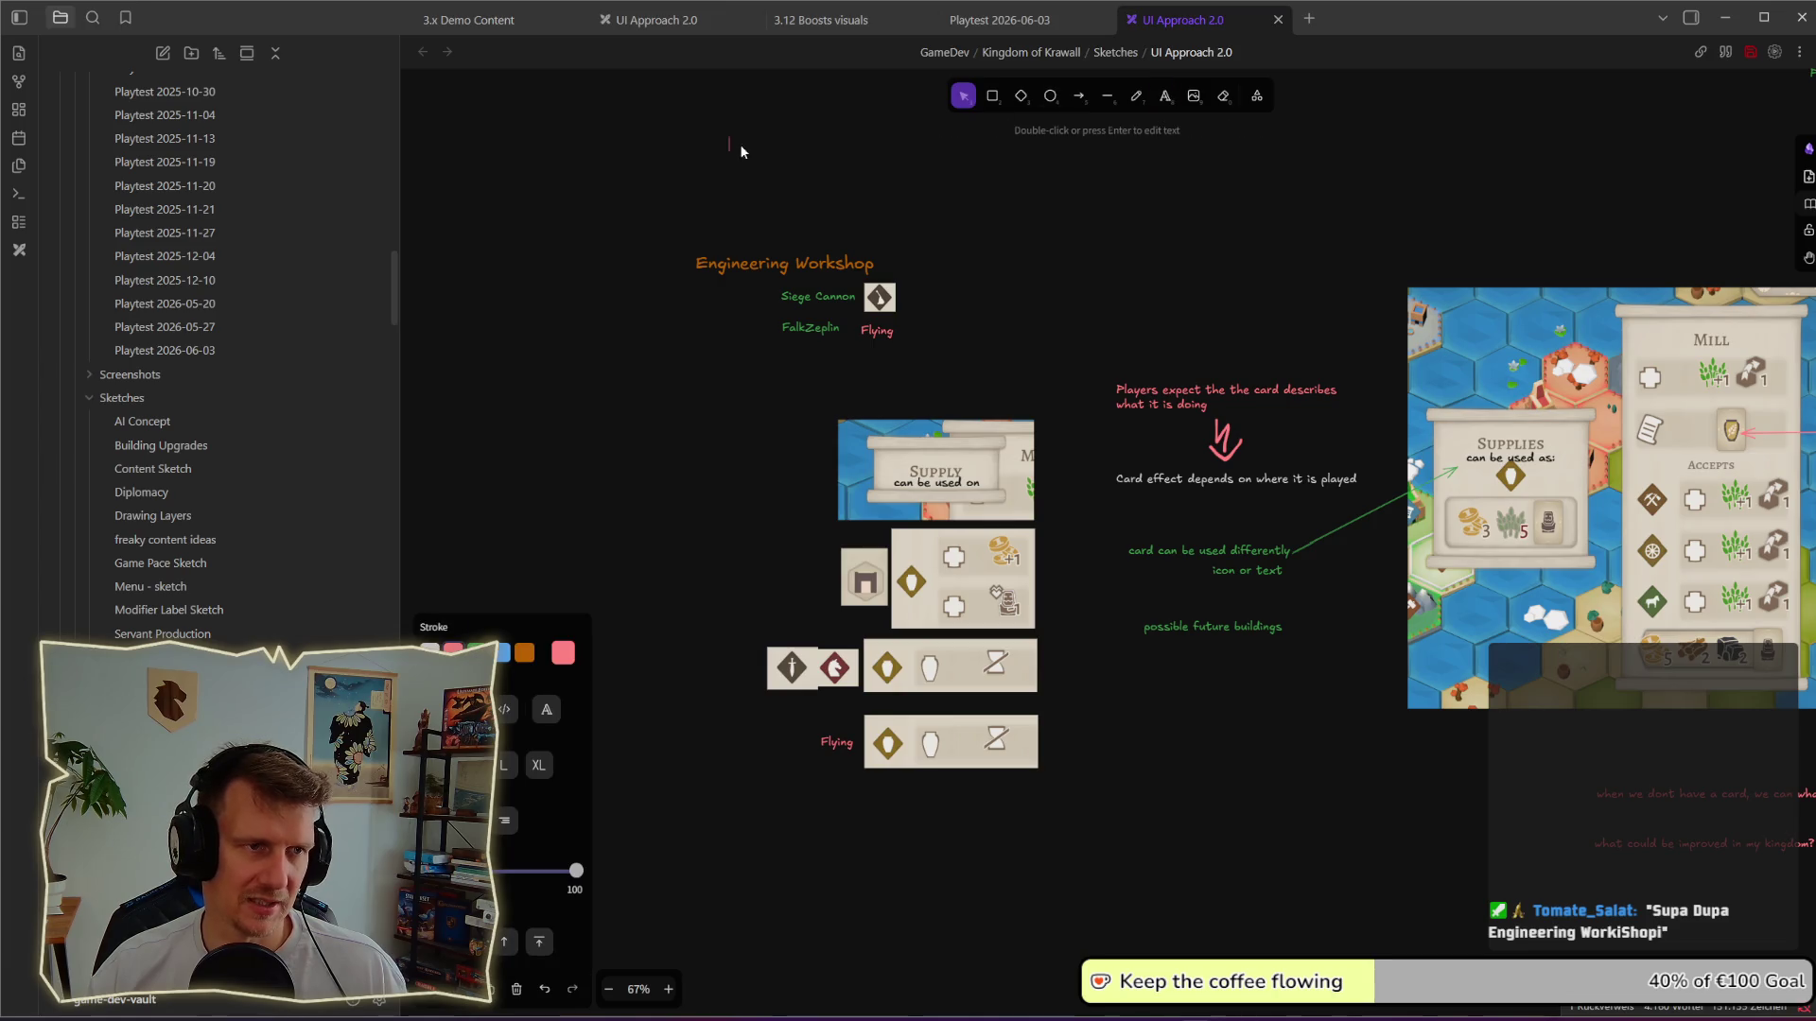
text(Blue)
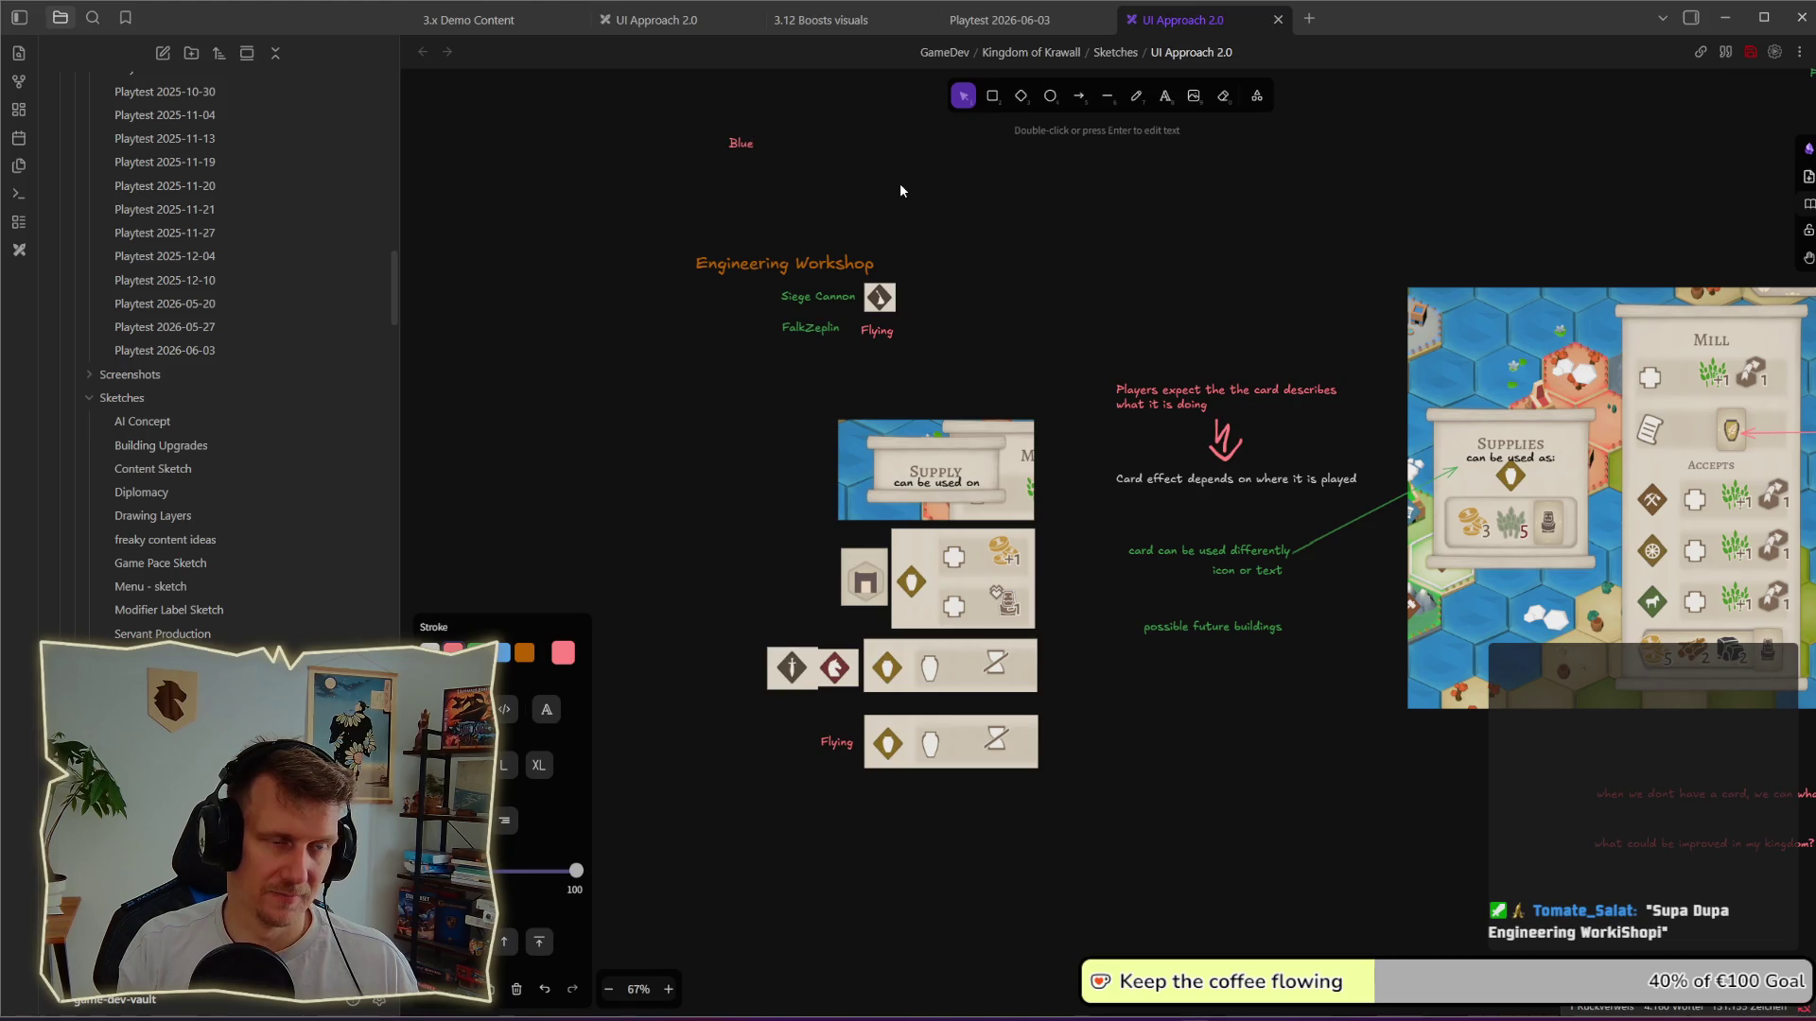
text(Crystals)
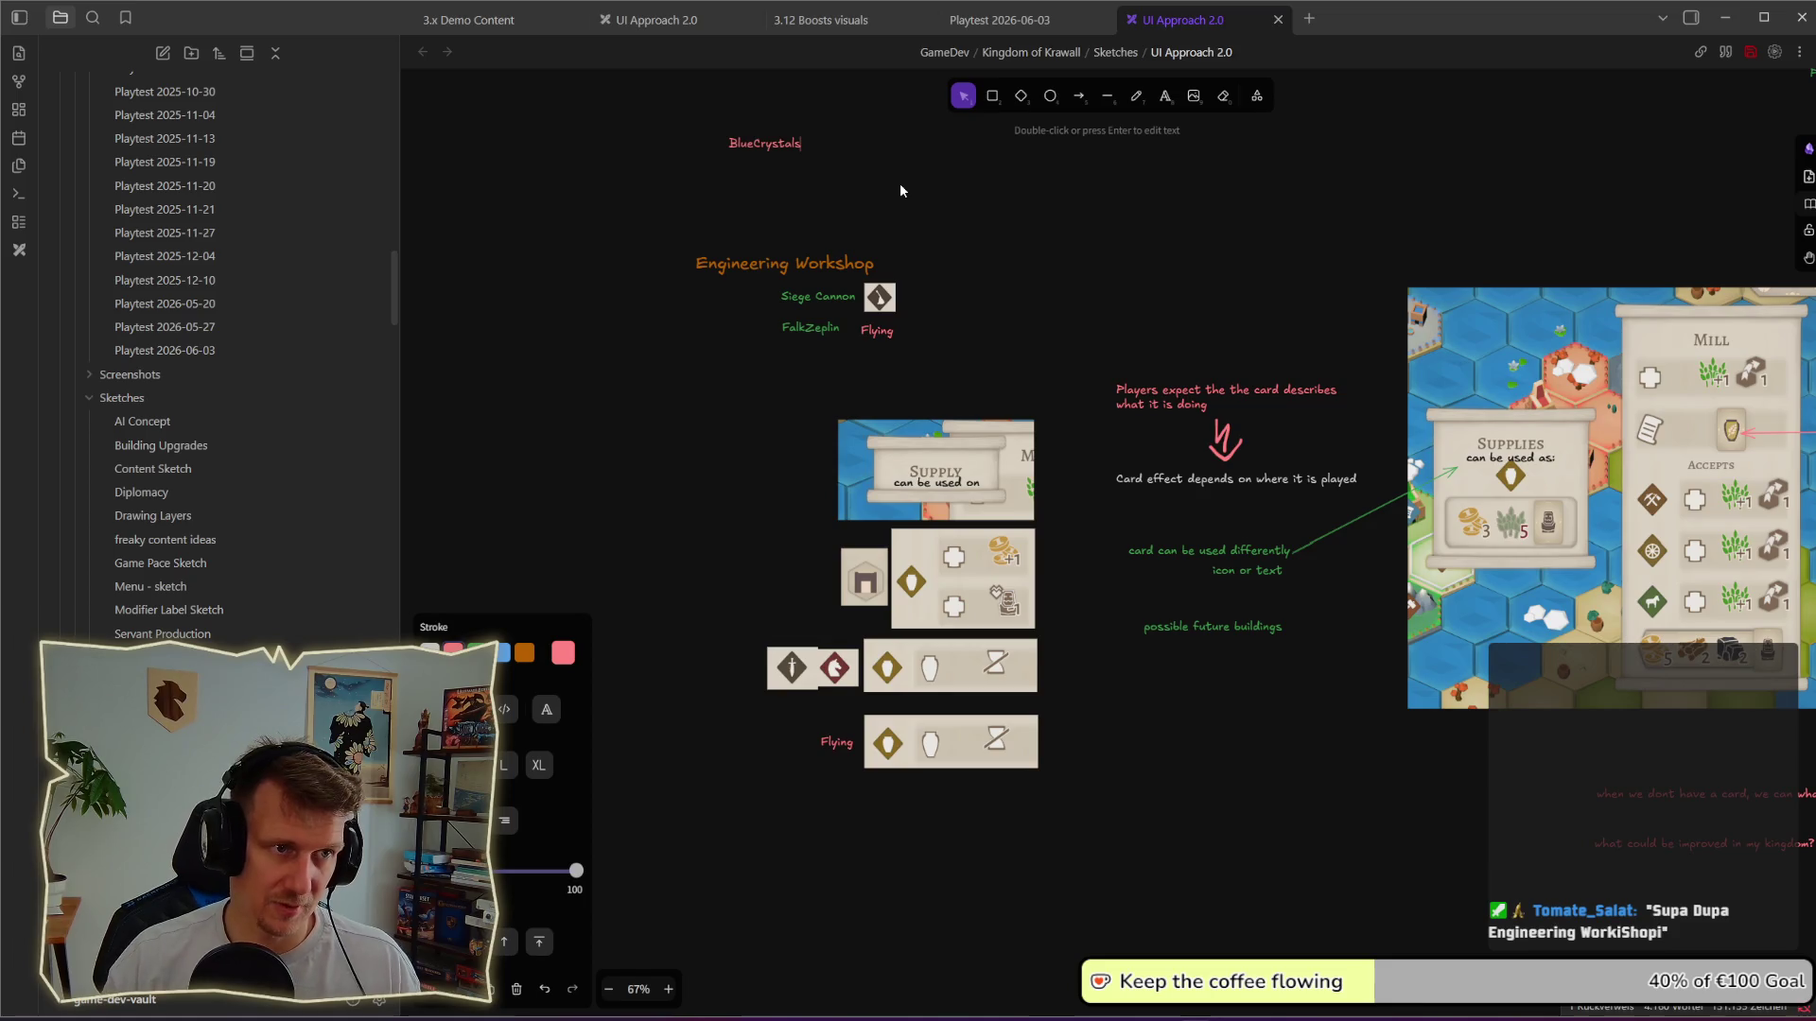
key(Escape)
Step: Colour BlueCrystals orange and enlarge it into a heading
click(782, 153)
click(523, 596)
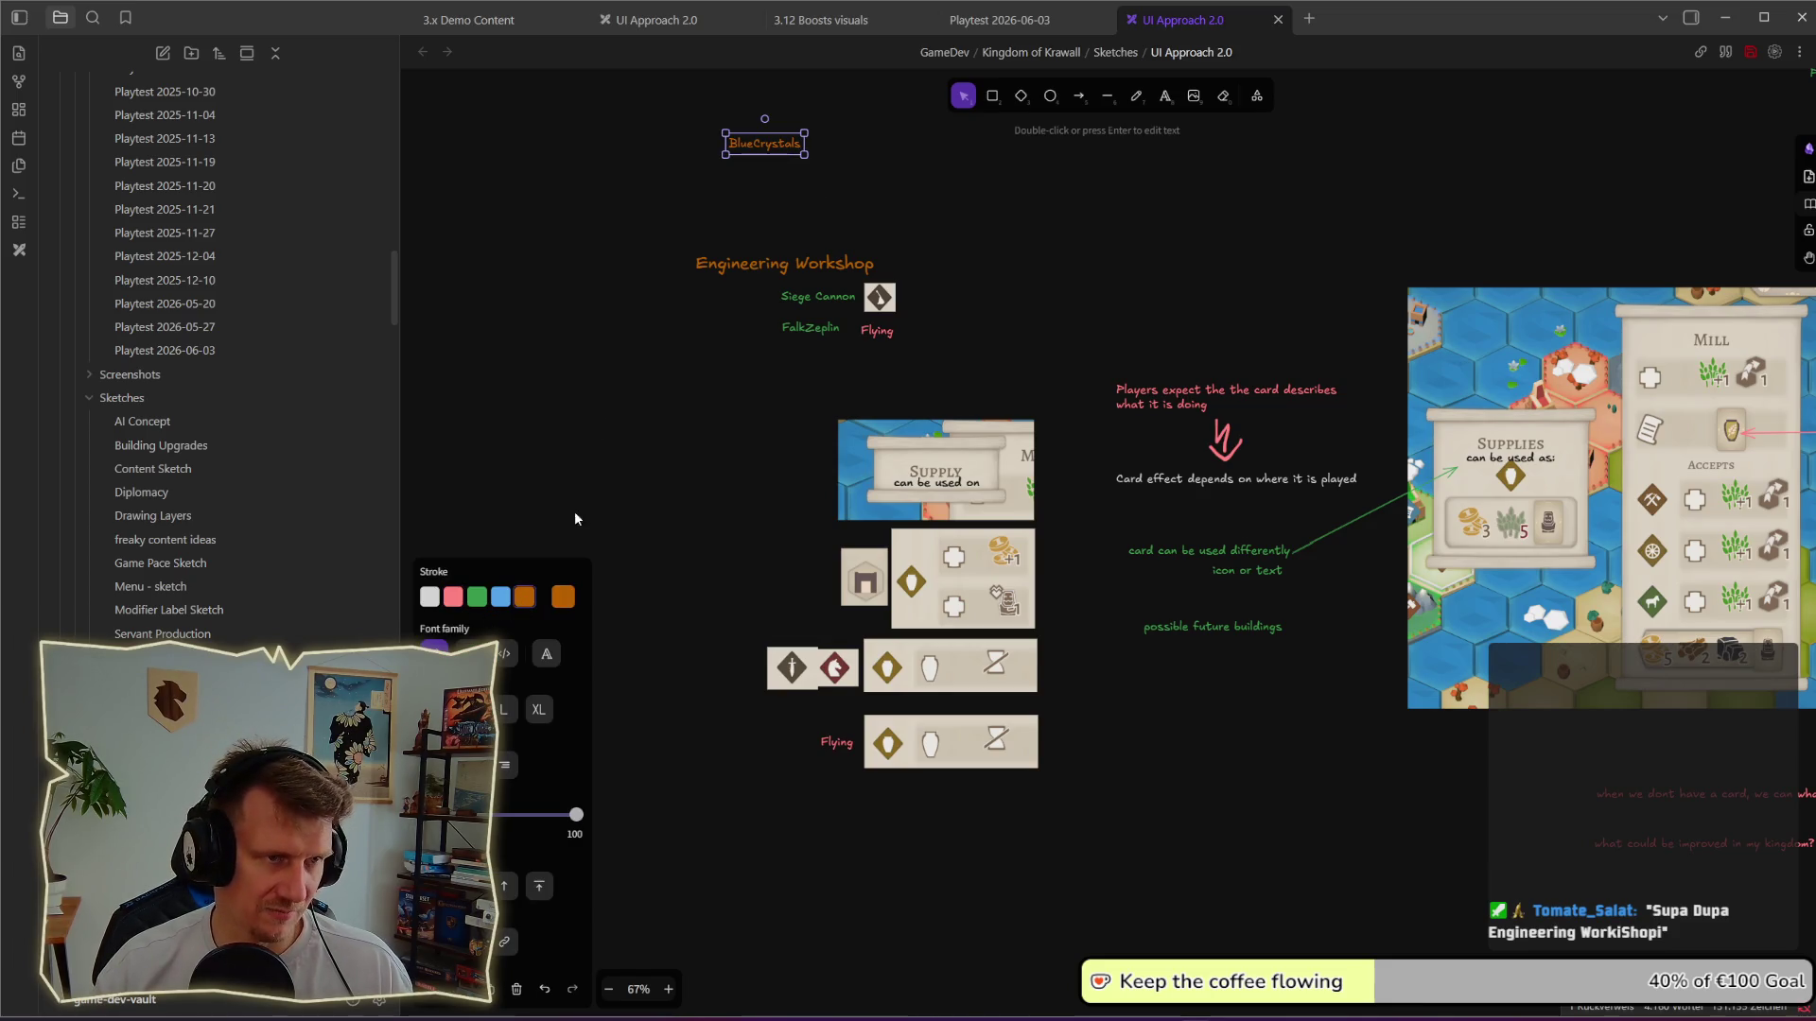
mouse_move(801, 154)
mouse_down()
mouse_move(852, 184)
mouse_move(764, 246)
mouse_up()
click(982, 159)
Step: Link BlueCrystals to Engineering Workshop with a downward arrow and nudge the heading down
click(1081, 97)
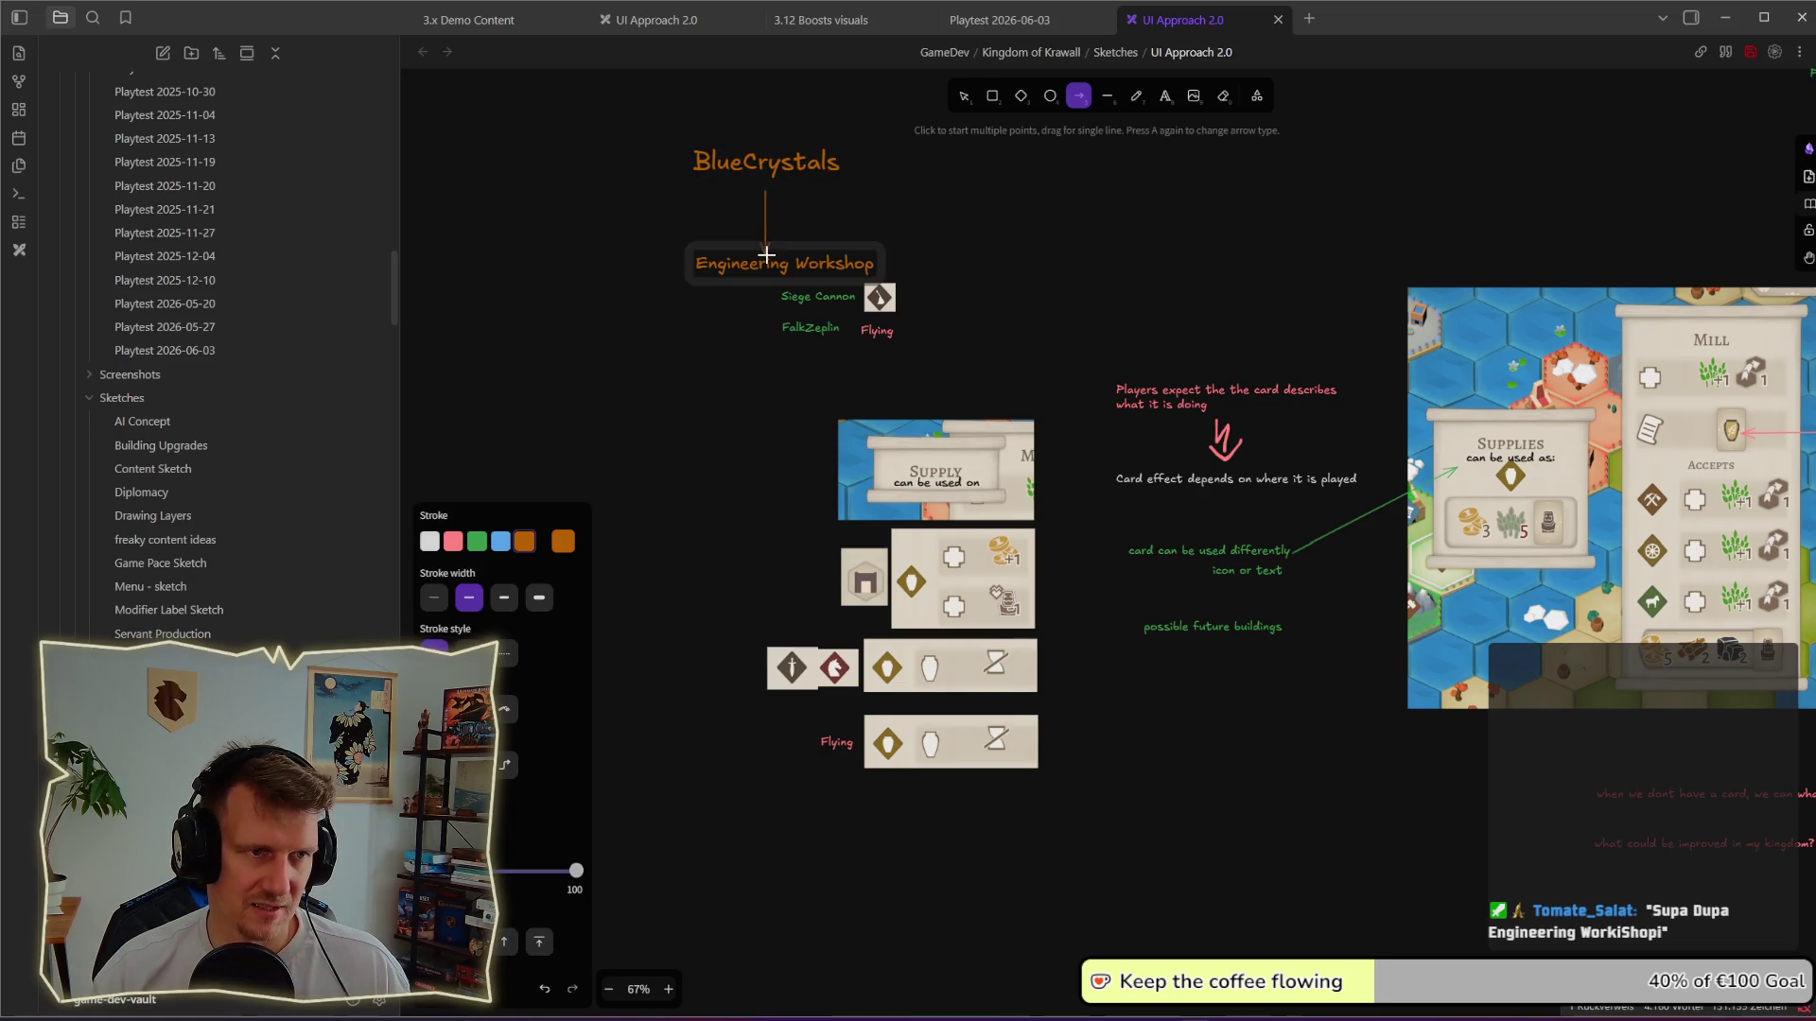
click(795, 198)
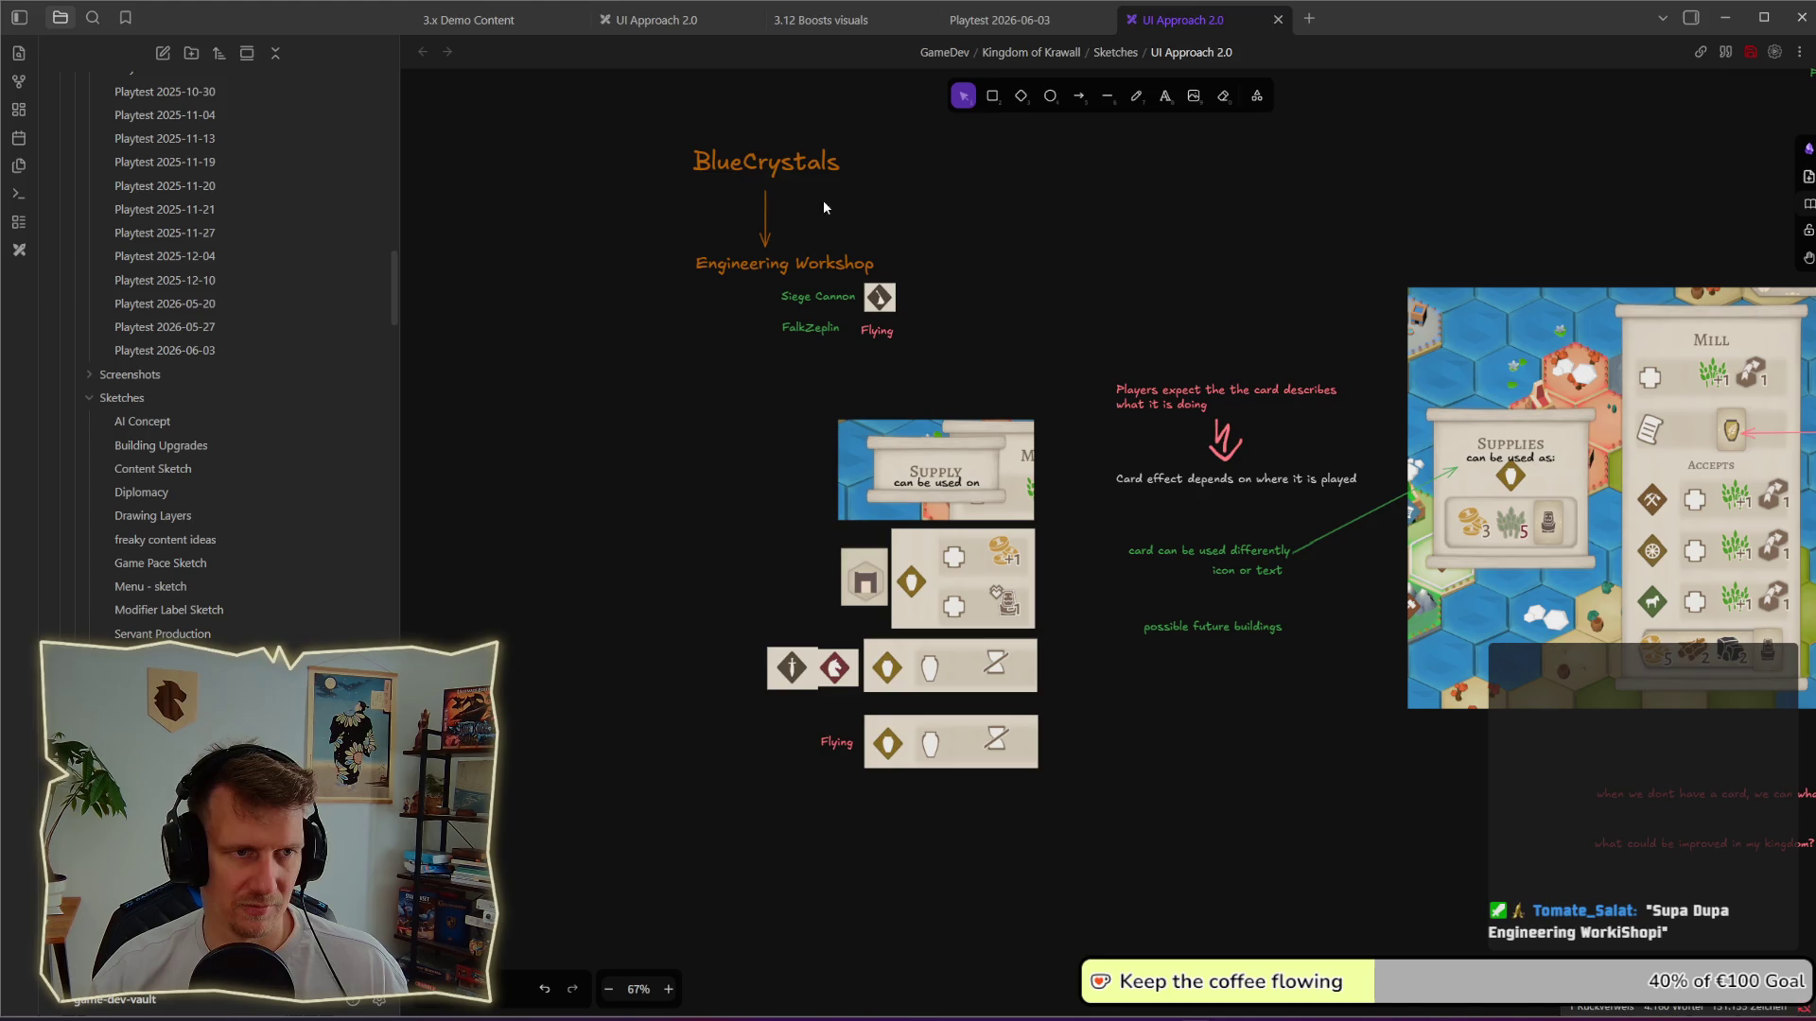
drag(772, 167, 772, 180)
click(880, 218)
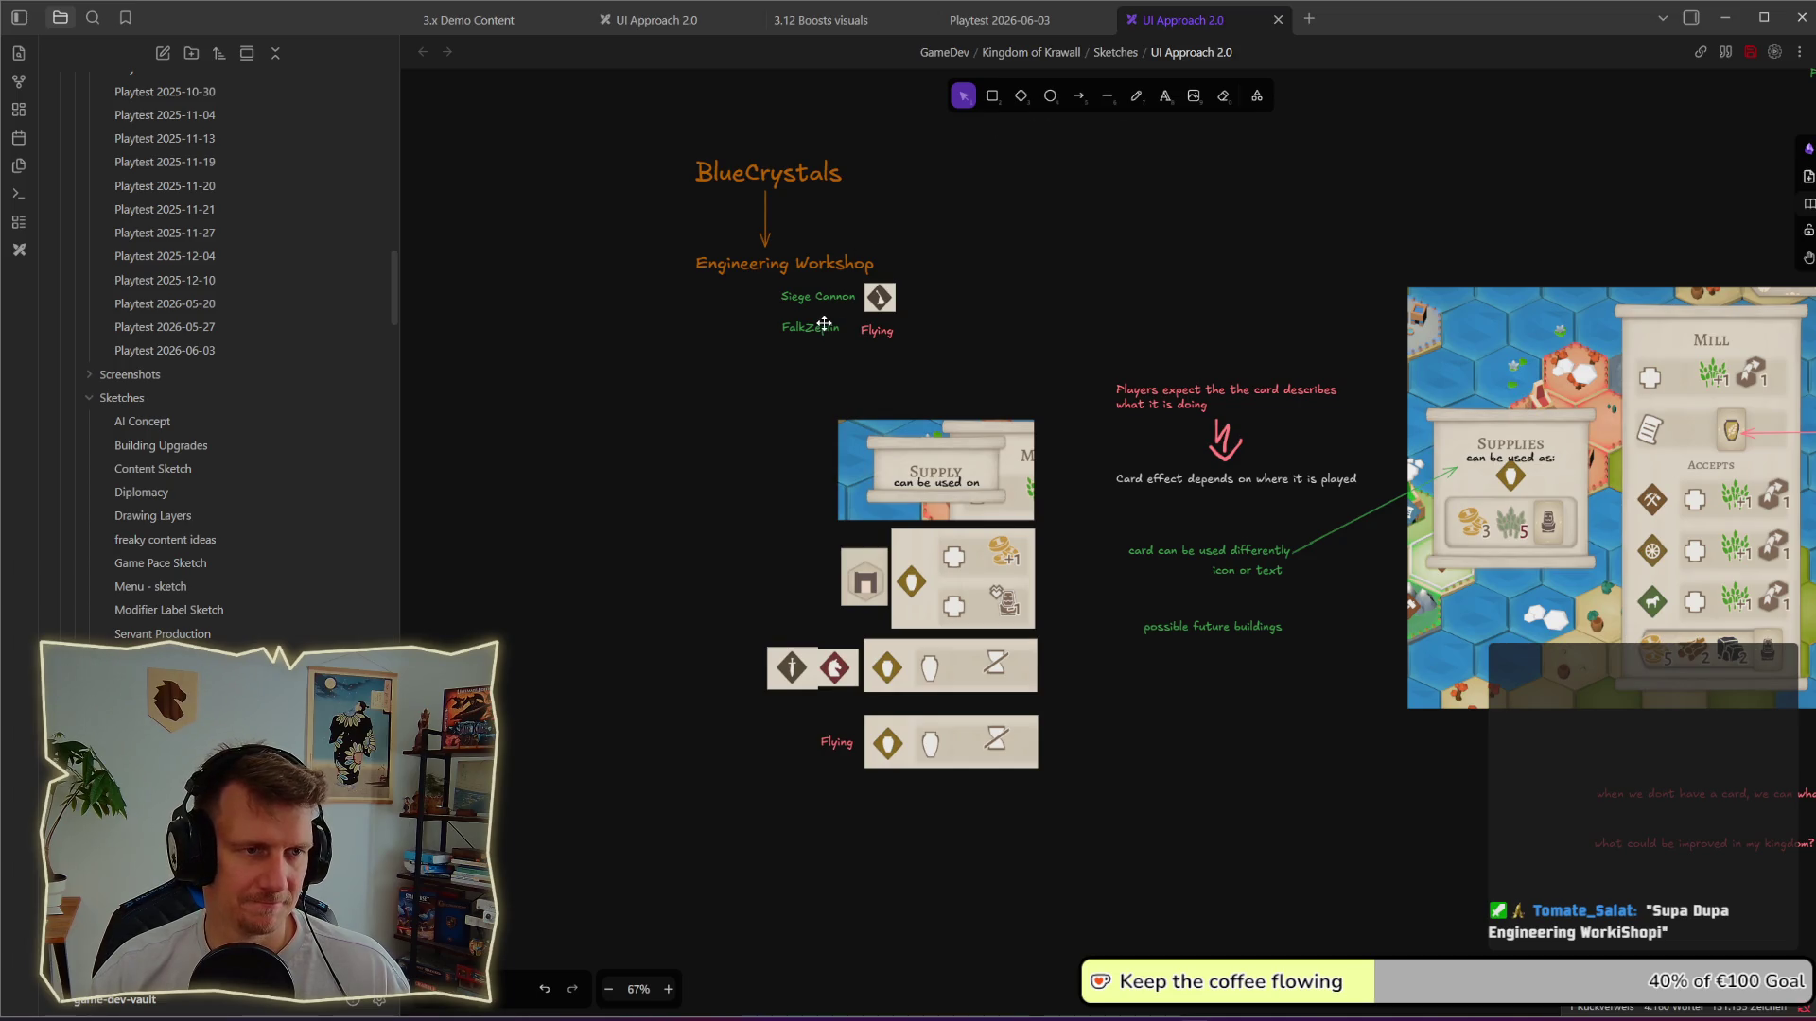
Step: Add a 'MechaDragon' label below FalkZeplin, correcting its spelling
double_click(815, 358)
text(Mech)
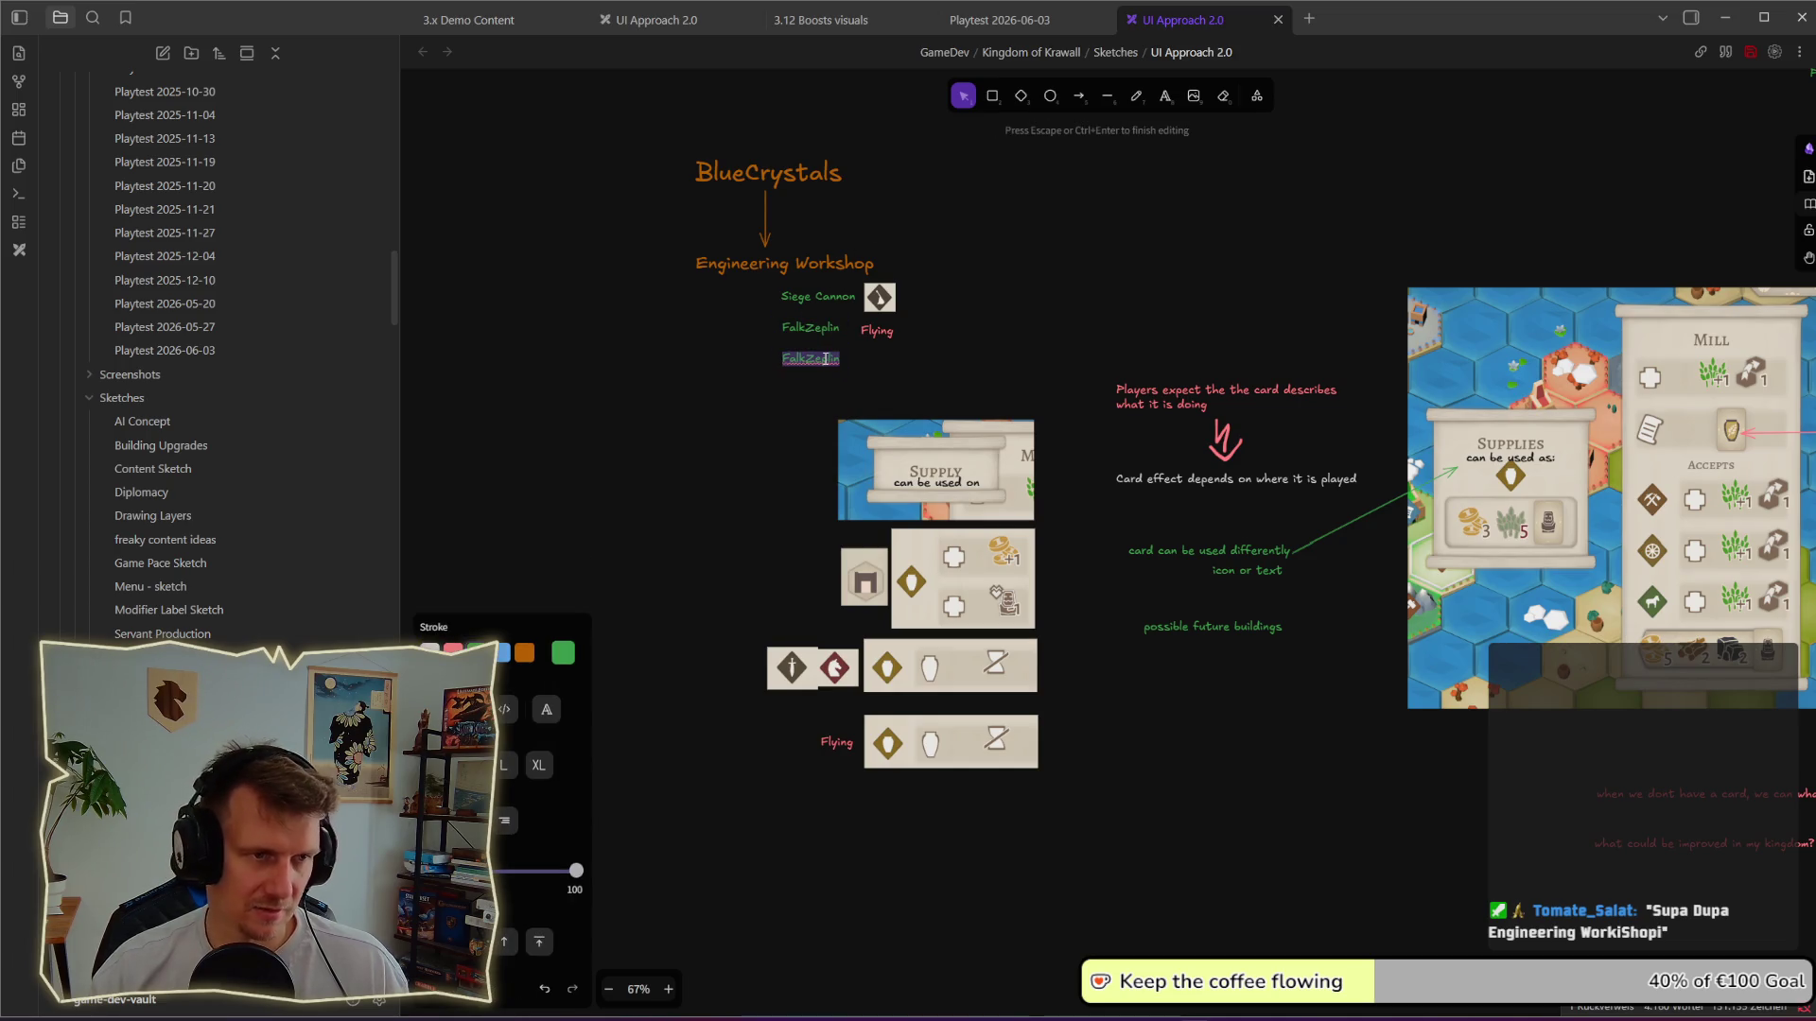
text(h)
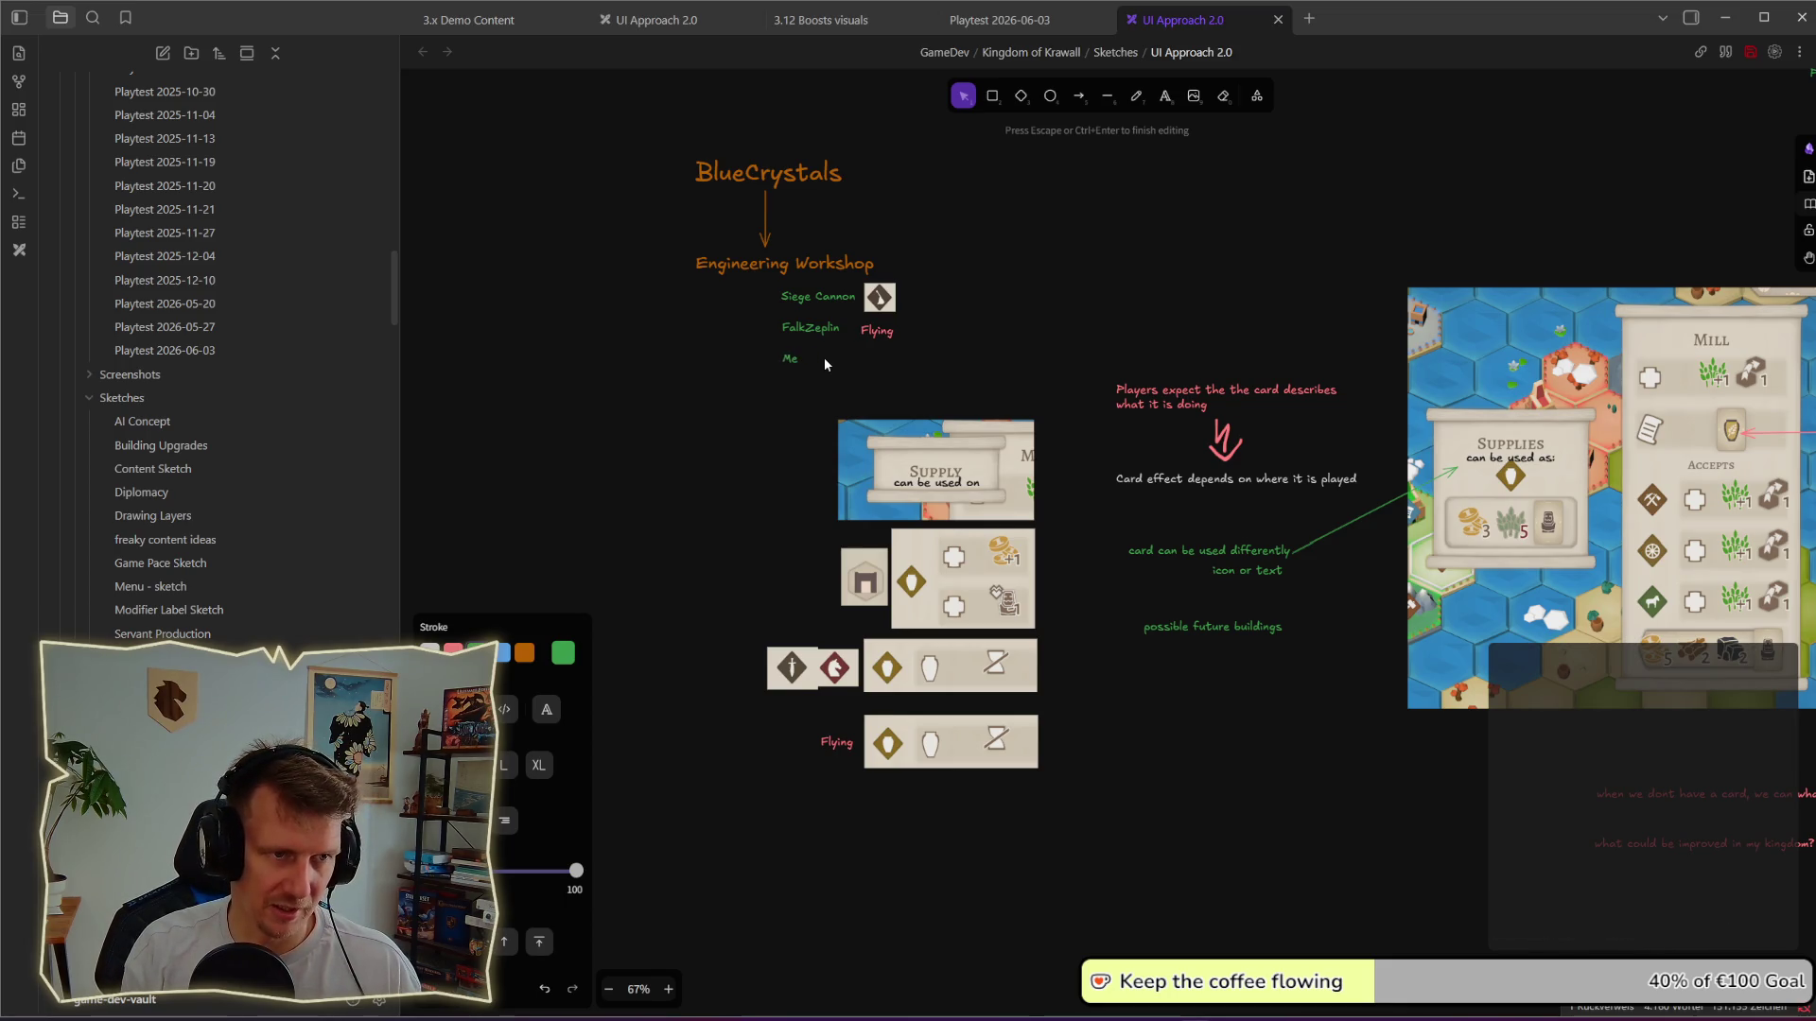
text(Gra)
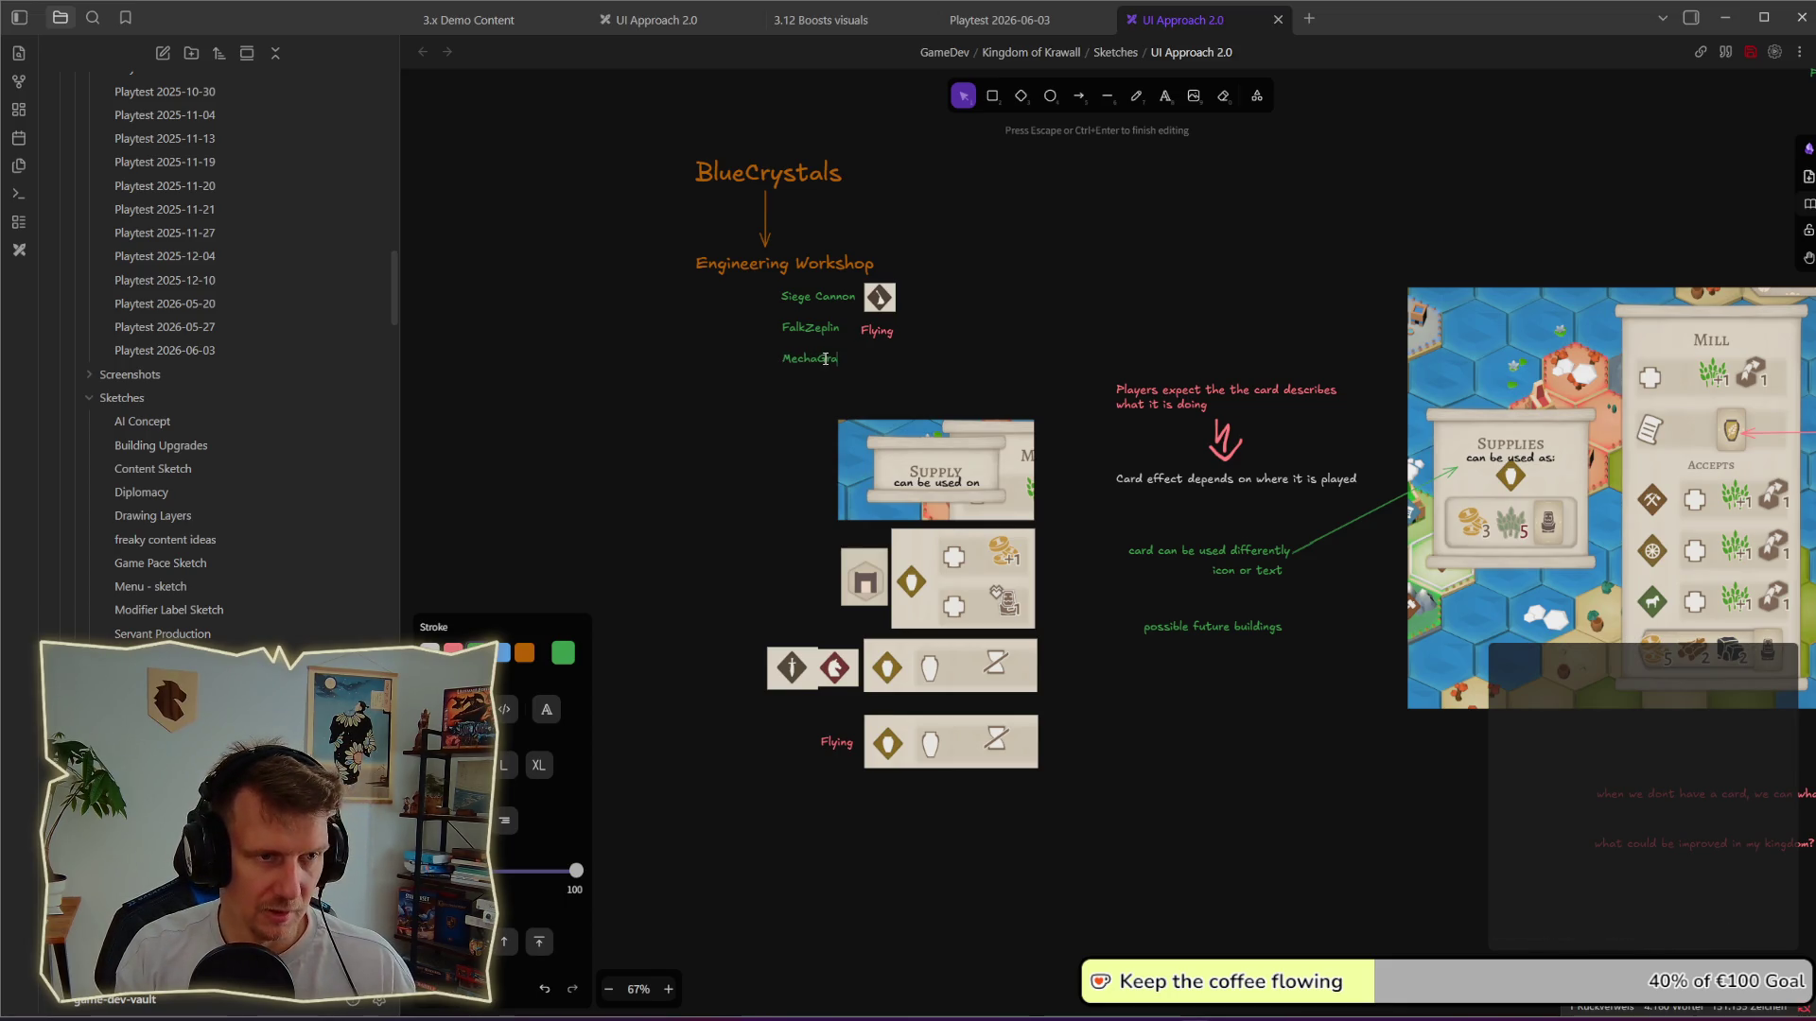
text(n)
key(Escape)
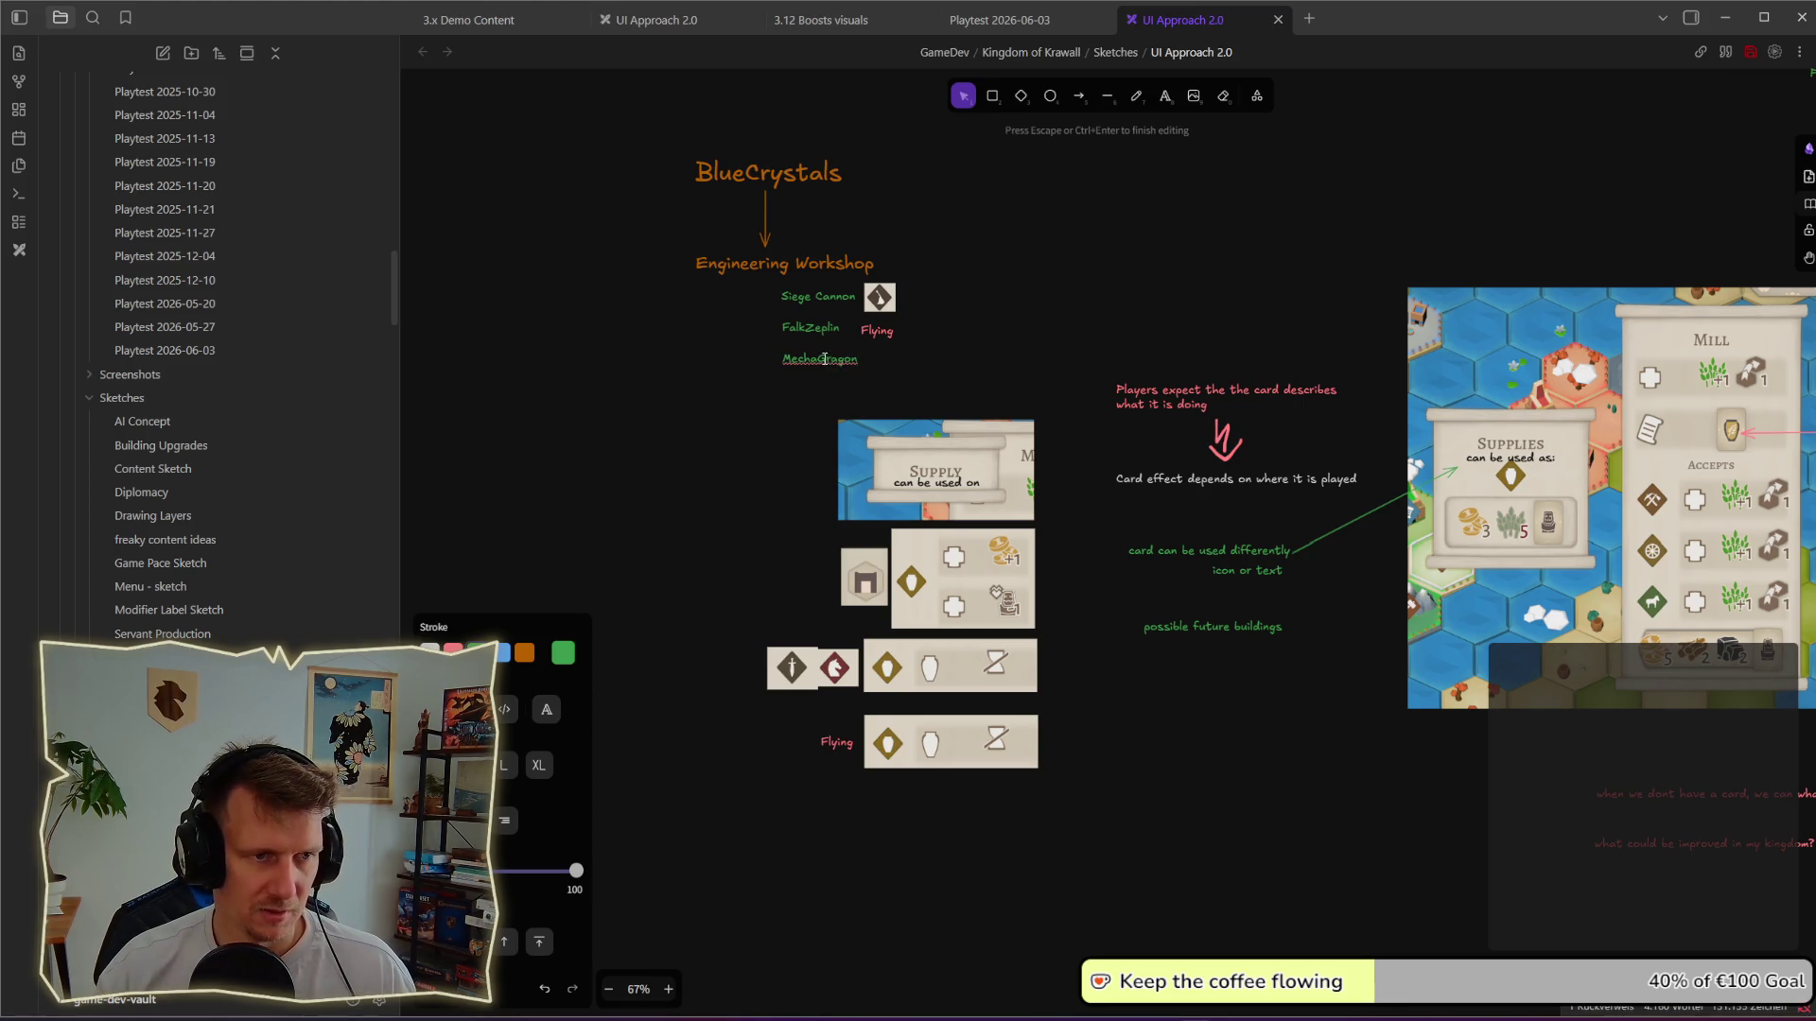
key(BackSpace)
key(BackSpace)
key(BackSpace)
text(Dragon)
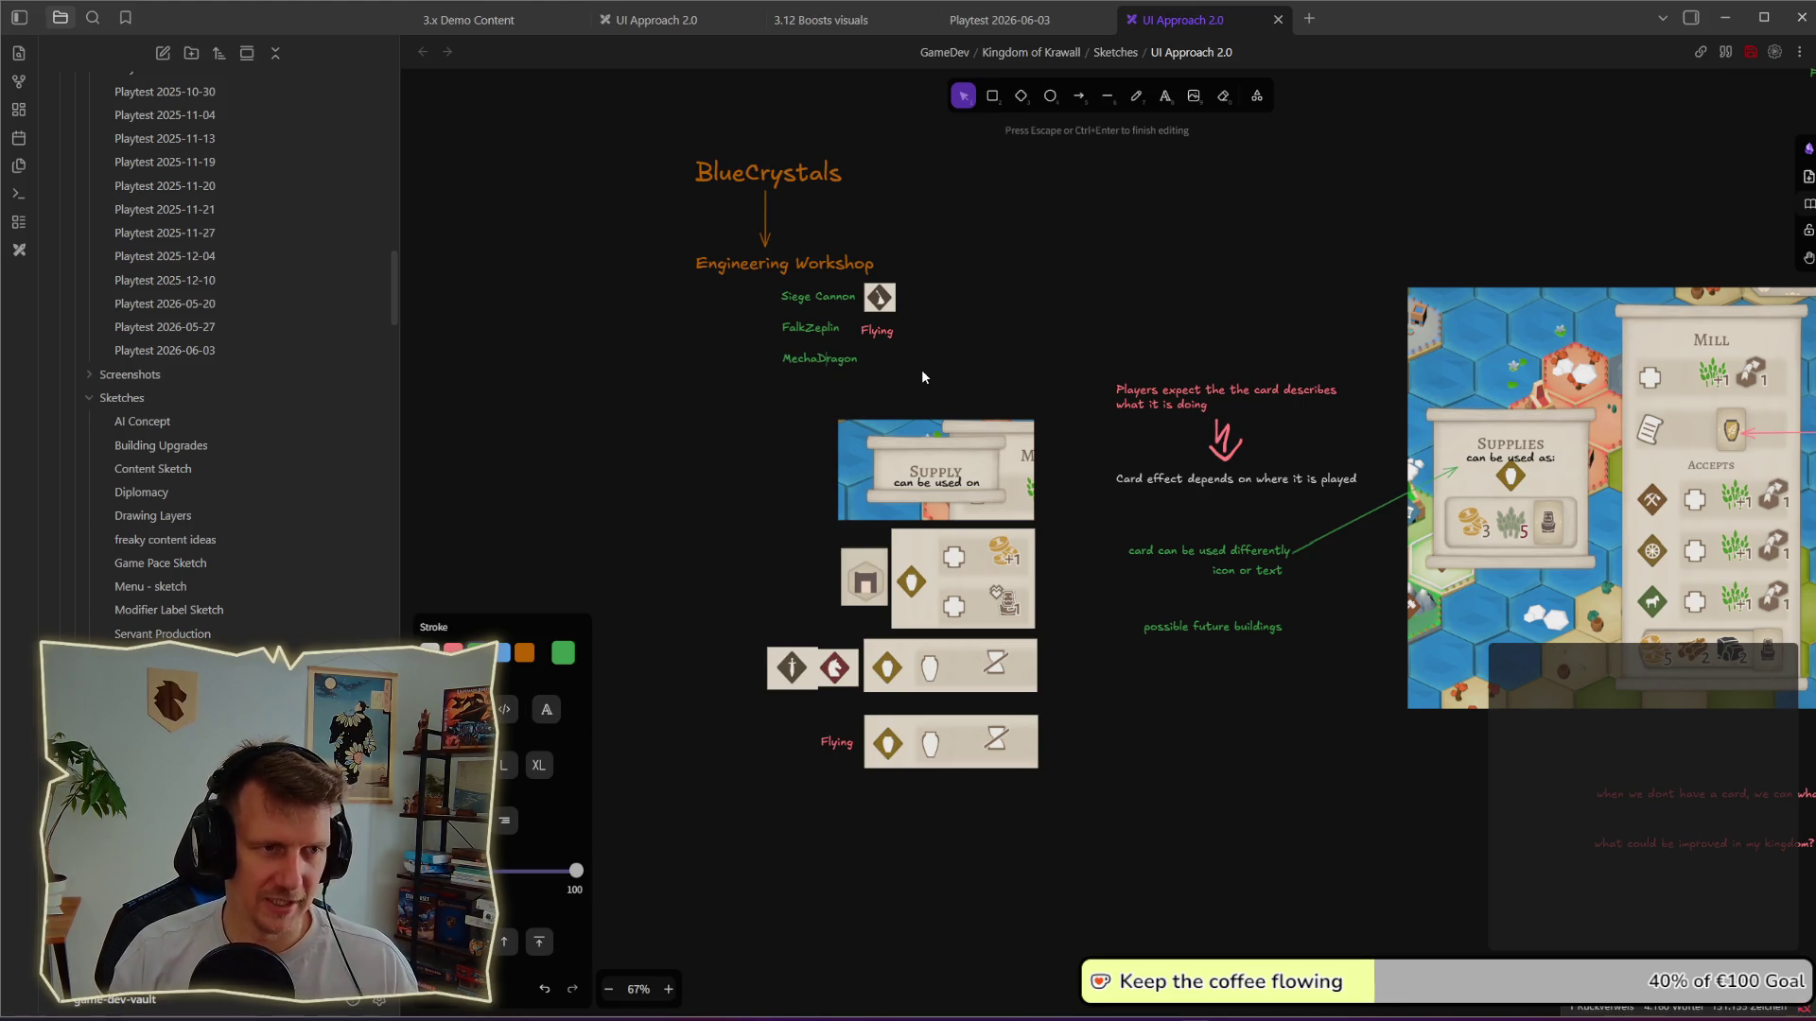
key(Escape)
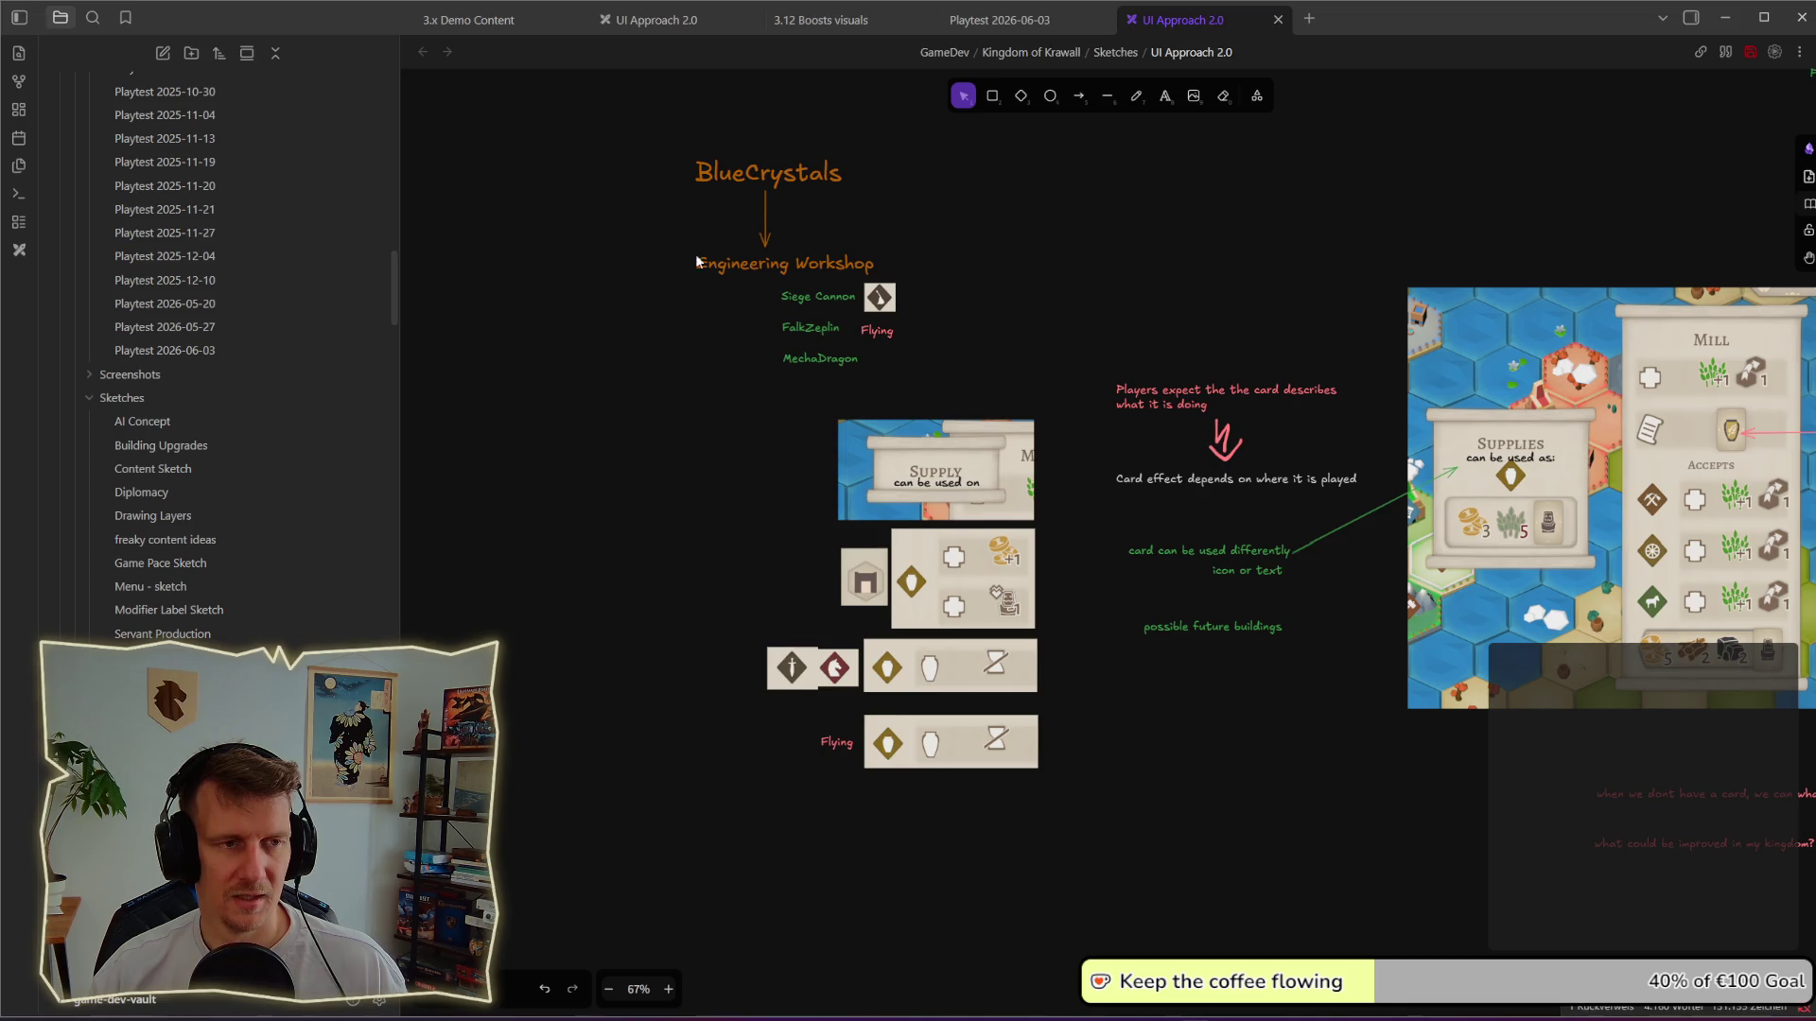
Step: Recolour the BlueCrystals heading blue and check the two headings' selection
drag(616, 127, 860, 208)
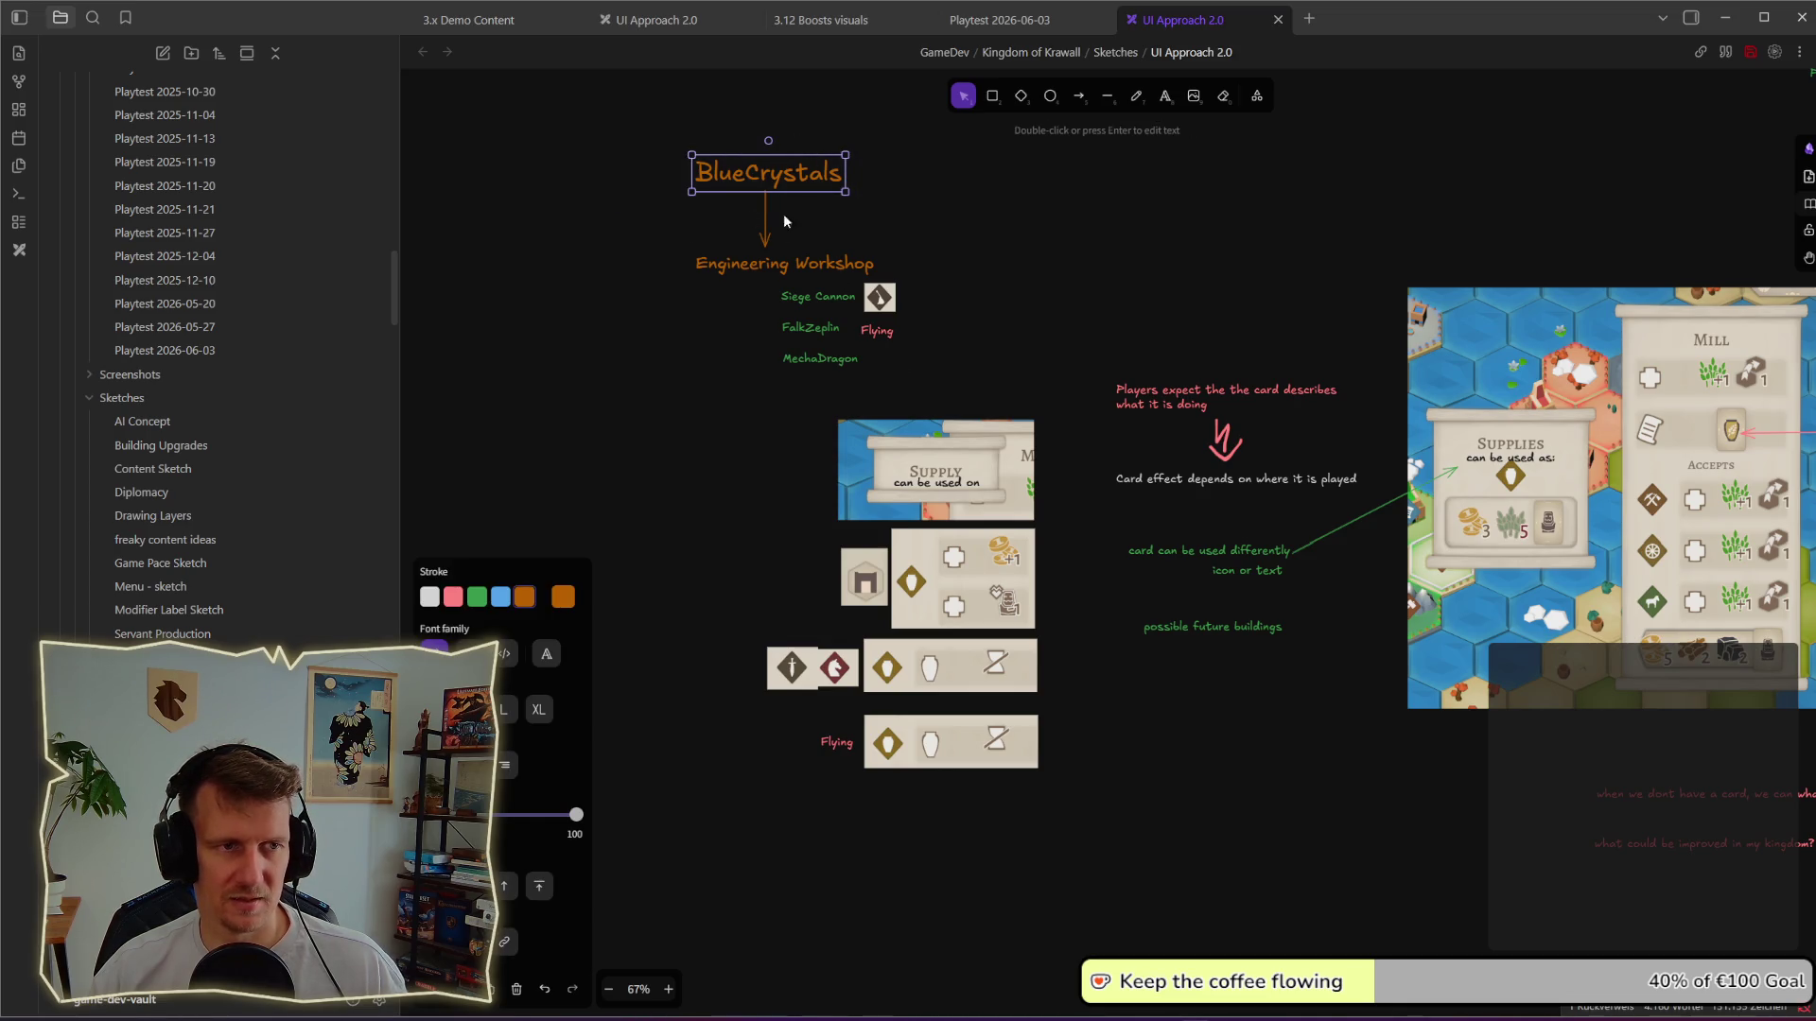
click(500, 596)
click(605, 129)
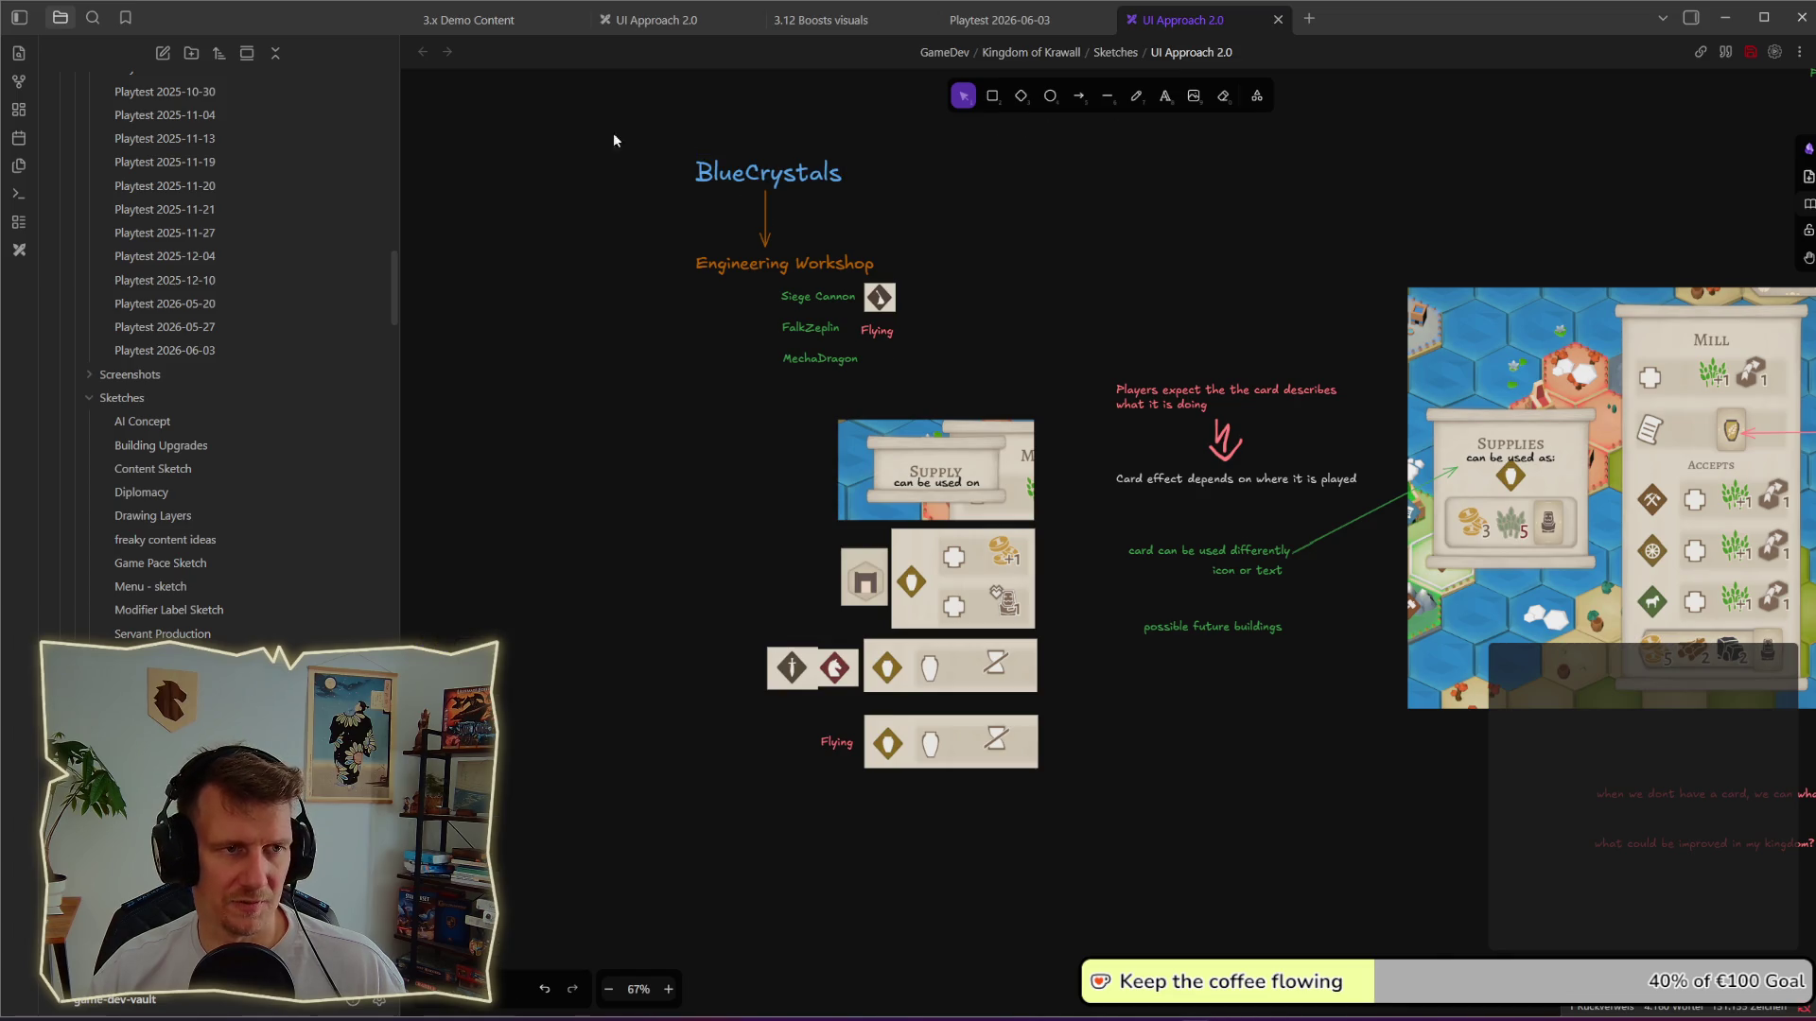
drag(666, 121, 891, 219)
drag(635, 230, 991, 278)
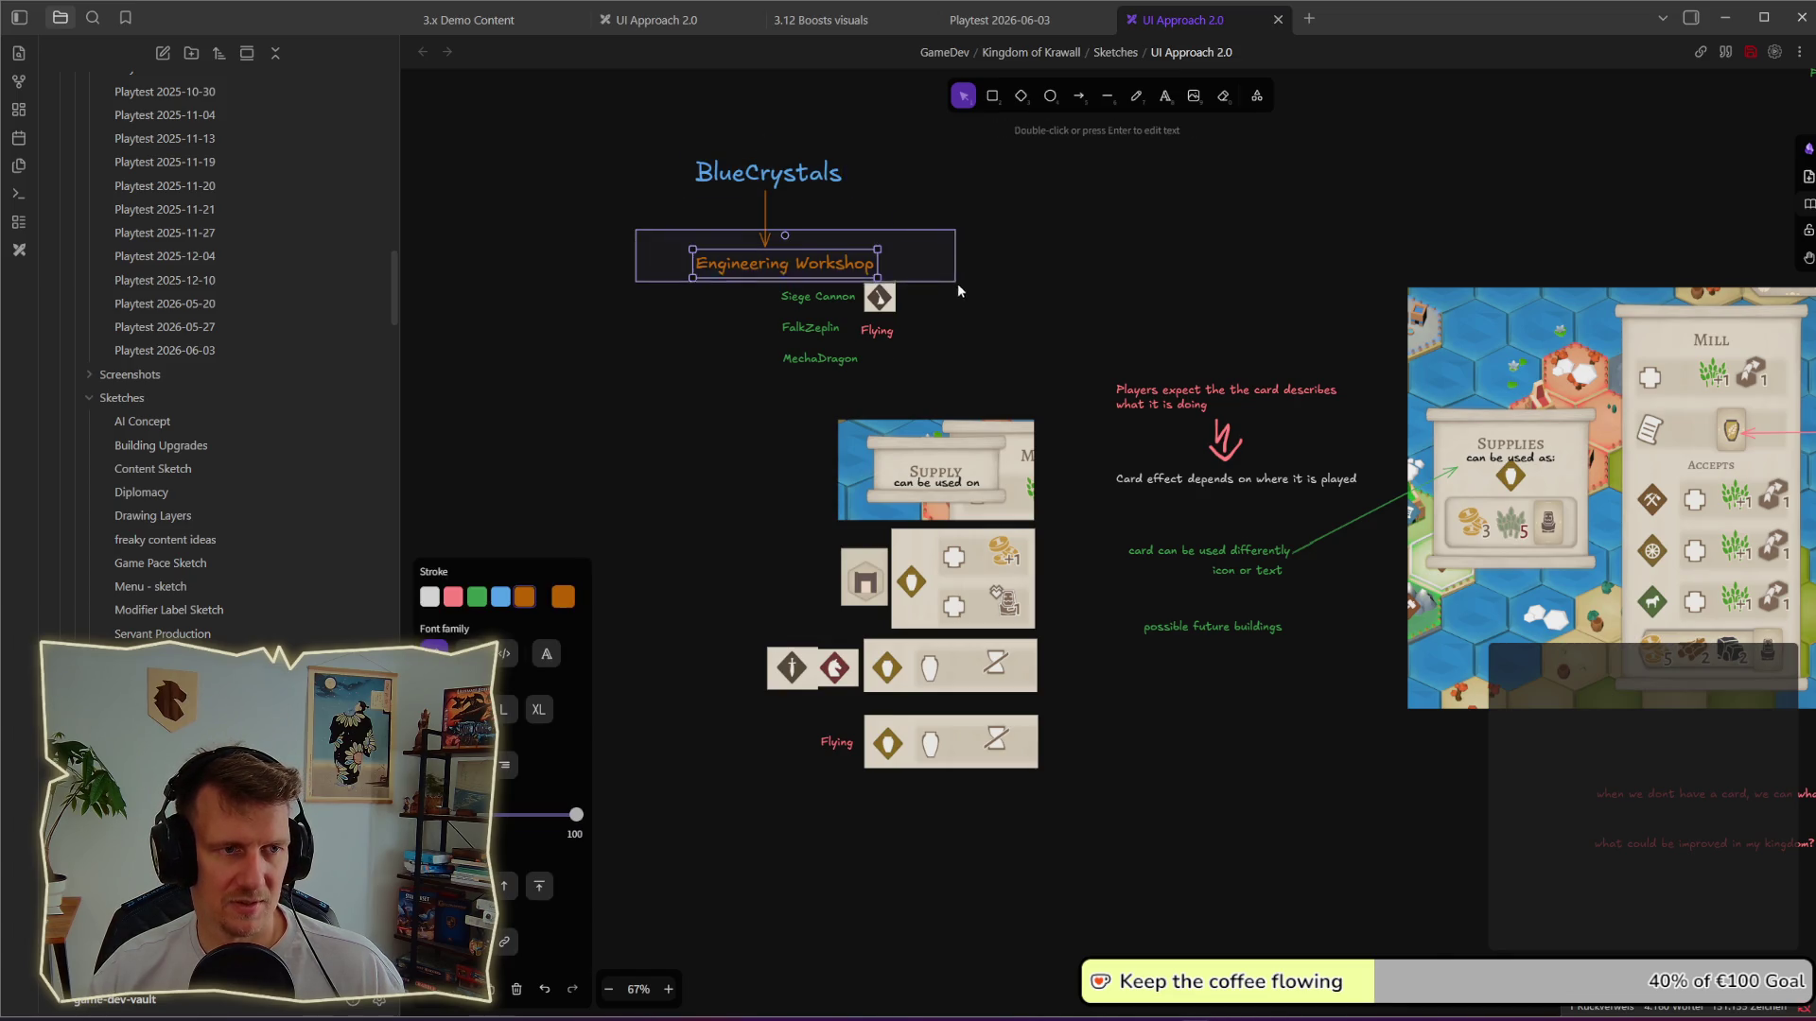
click(992, 271)
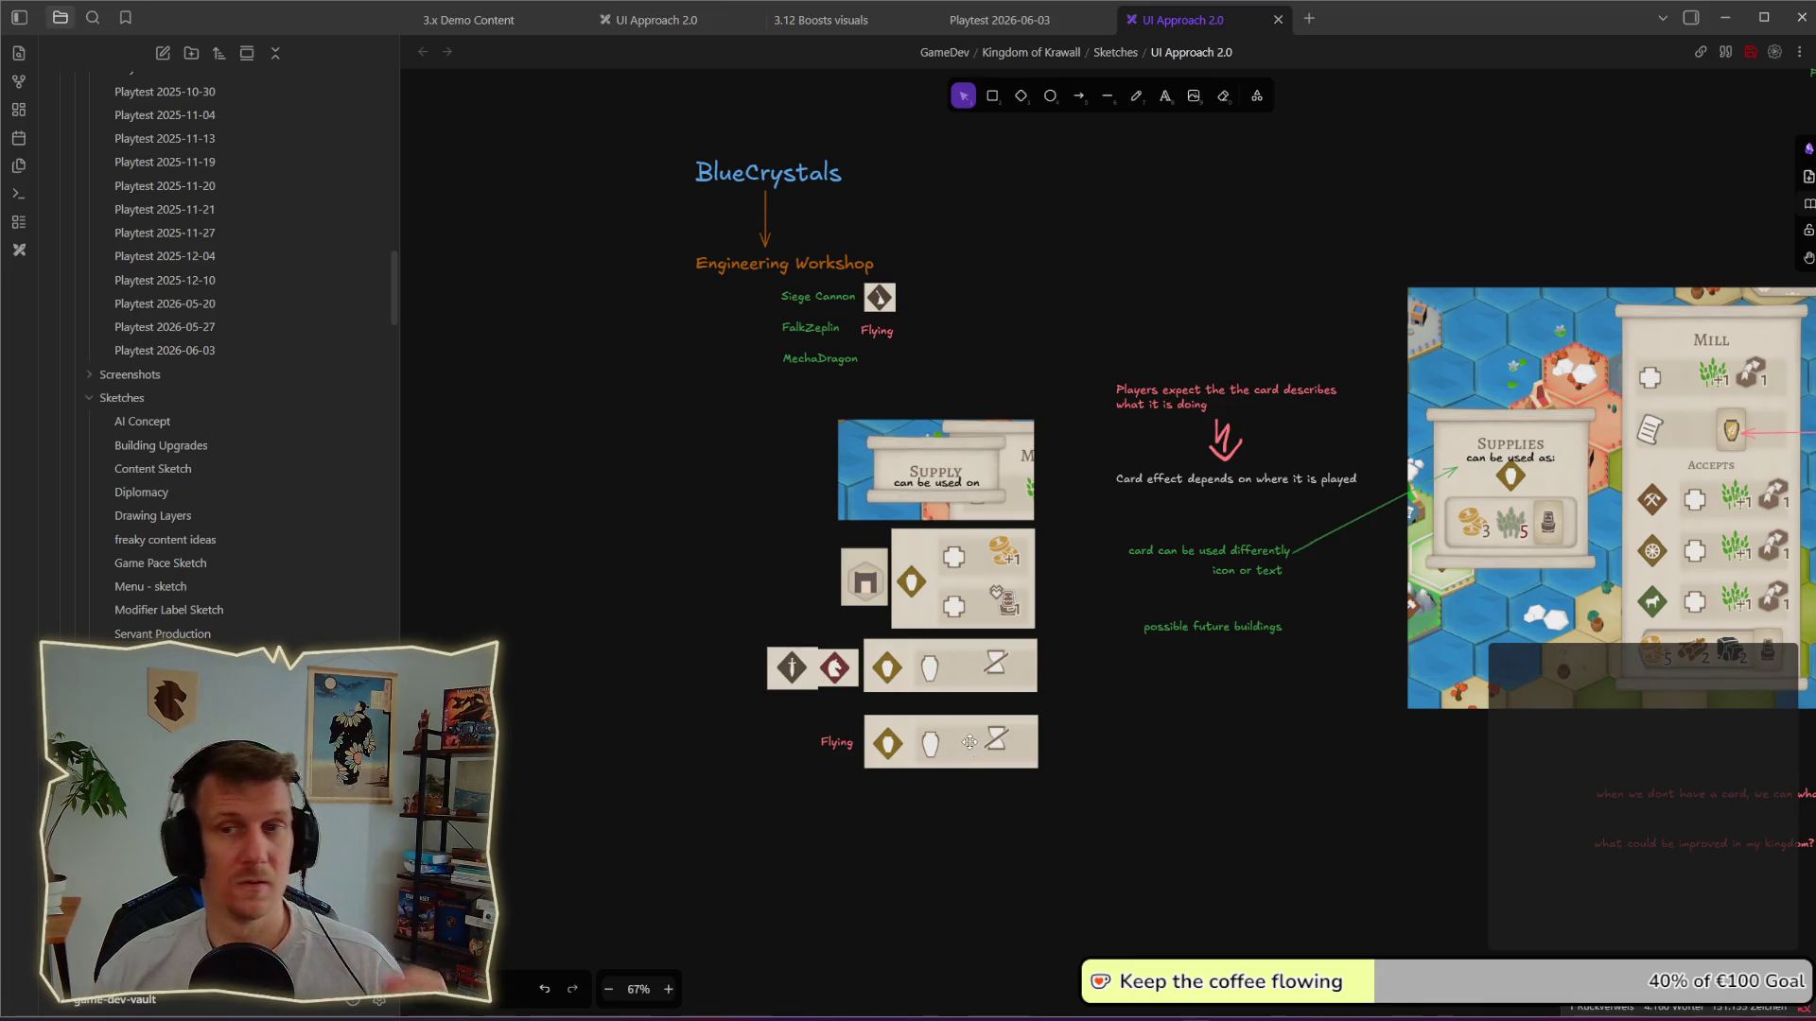
Step: Delete the Flying label and card image row at the bottom of the sketch
drag(1074, 804, 793, 708)
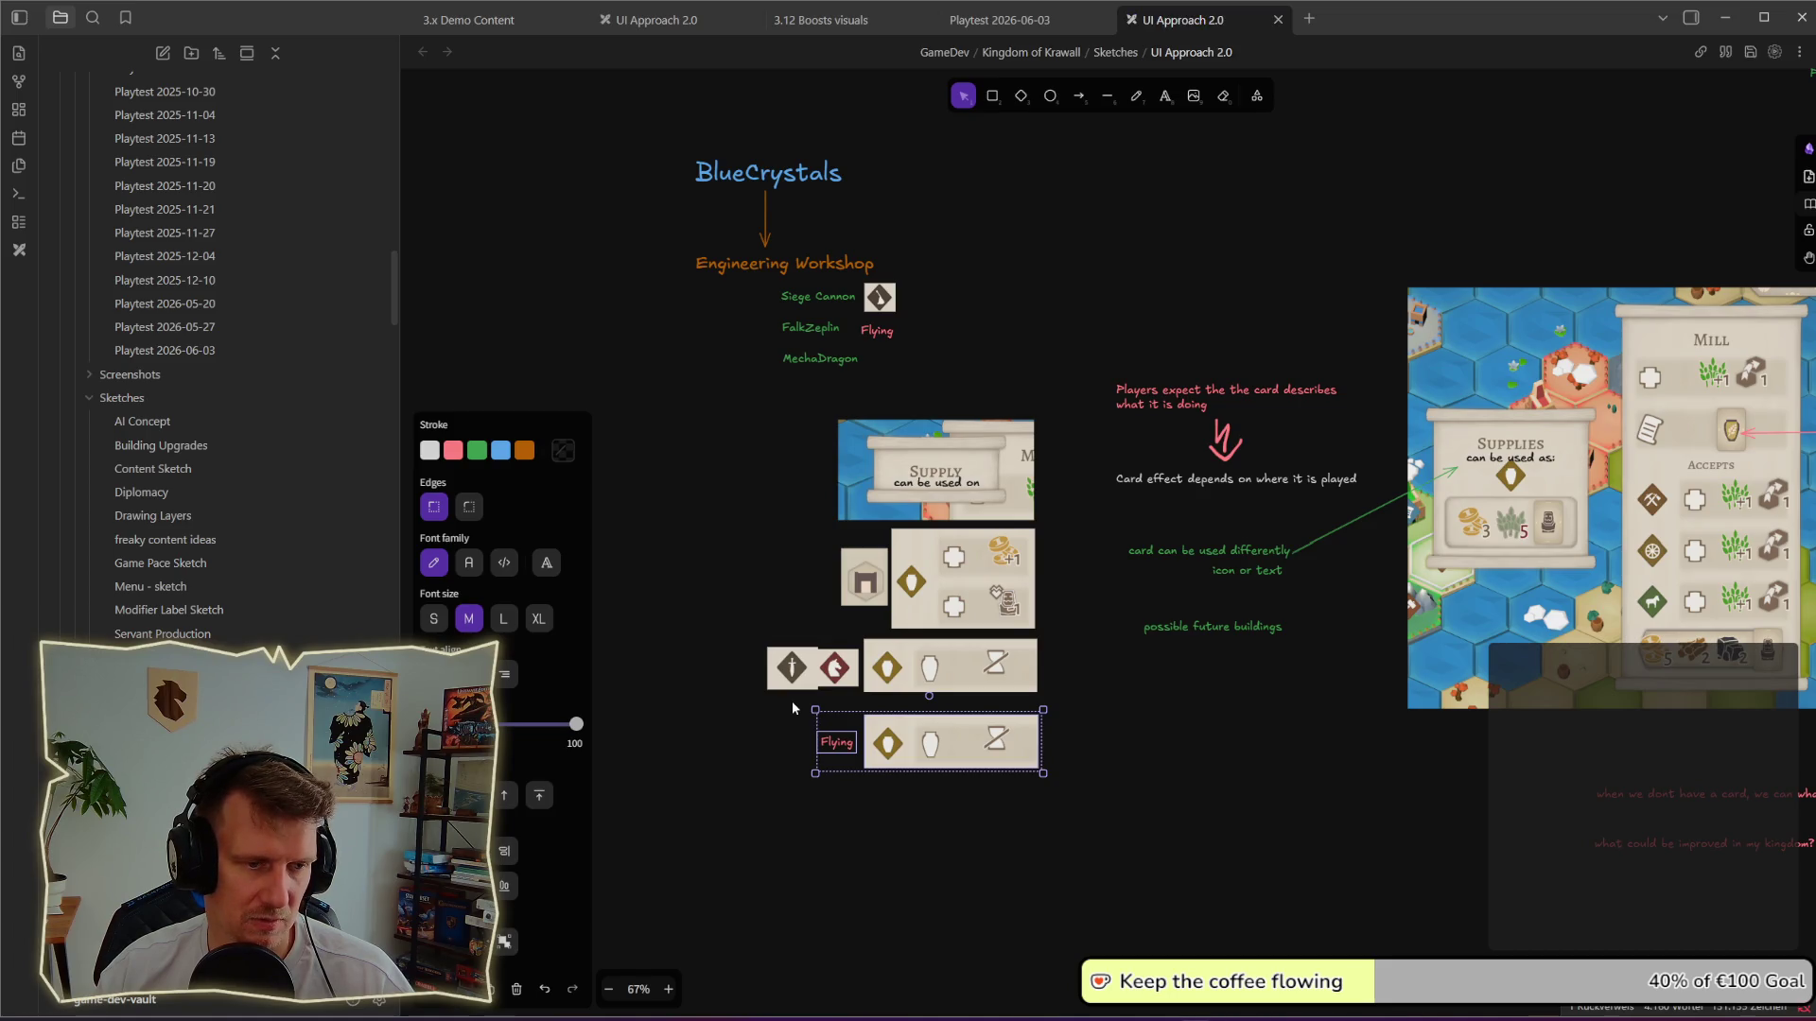
key(Delete)
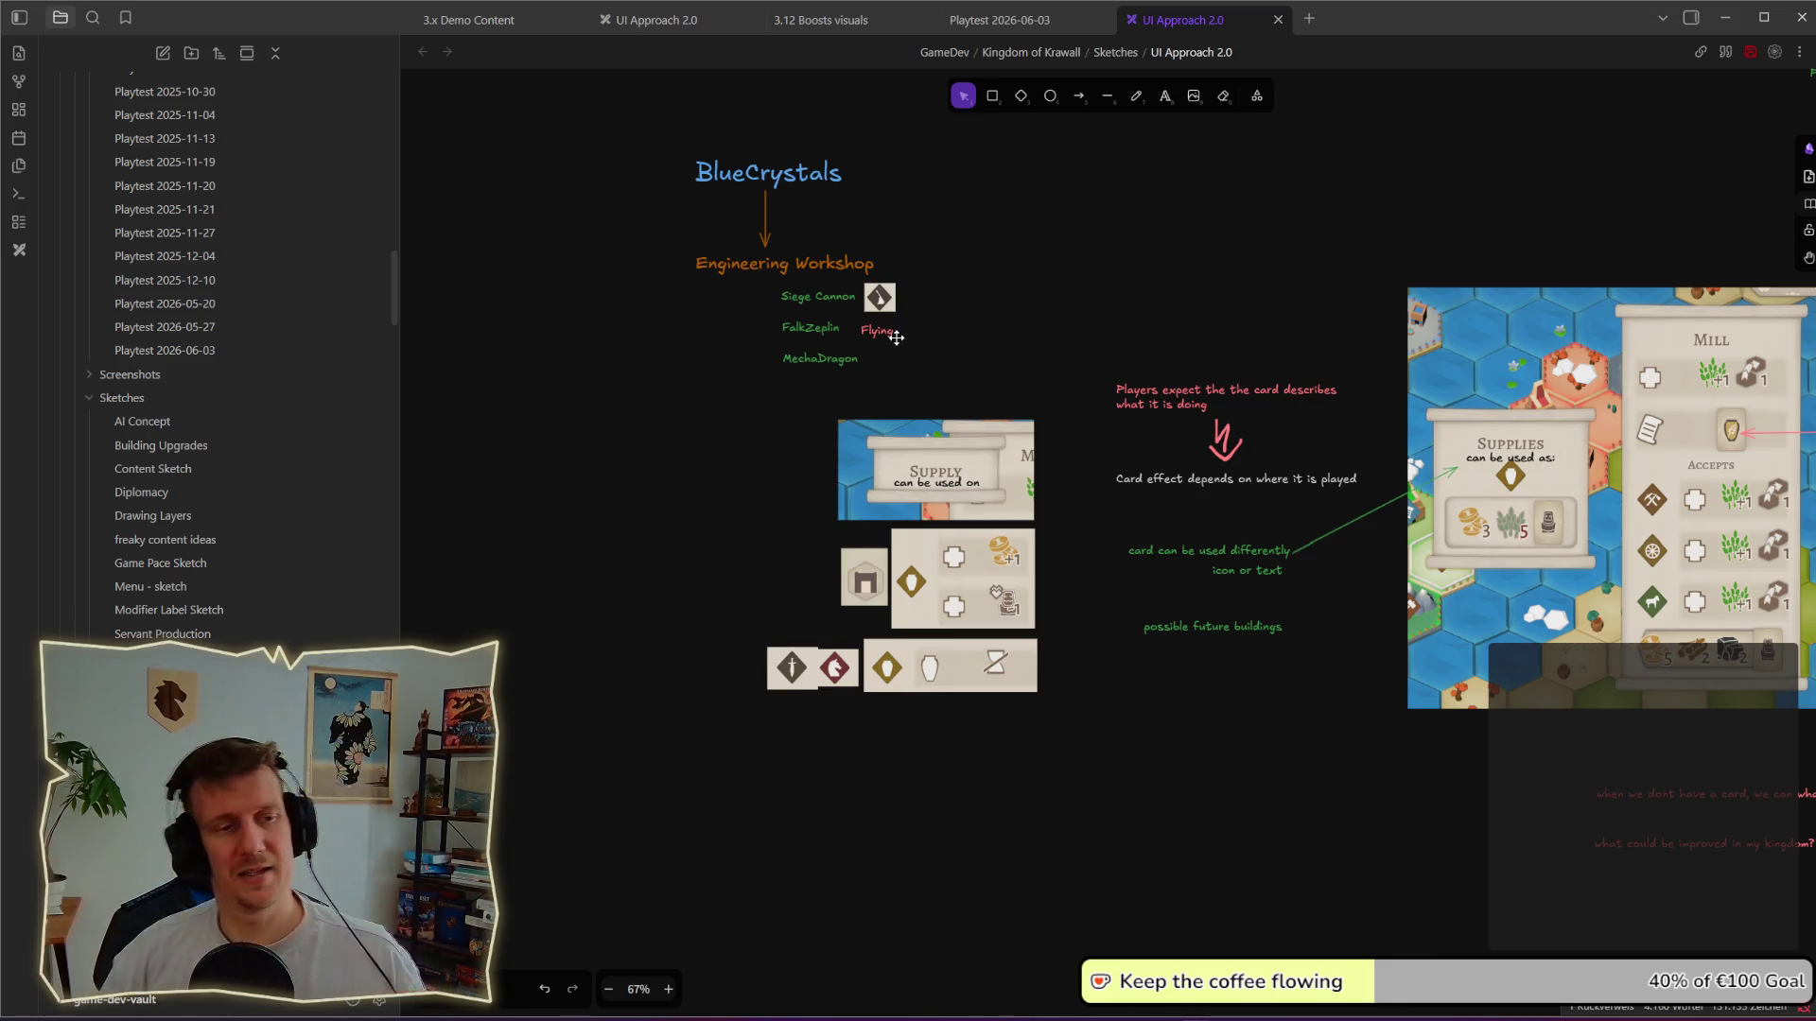
Step: Add a white 'Tag based effects' note just above the two-icon card image
click(1165, 95)
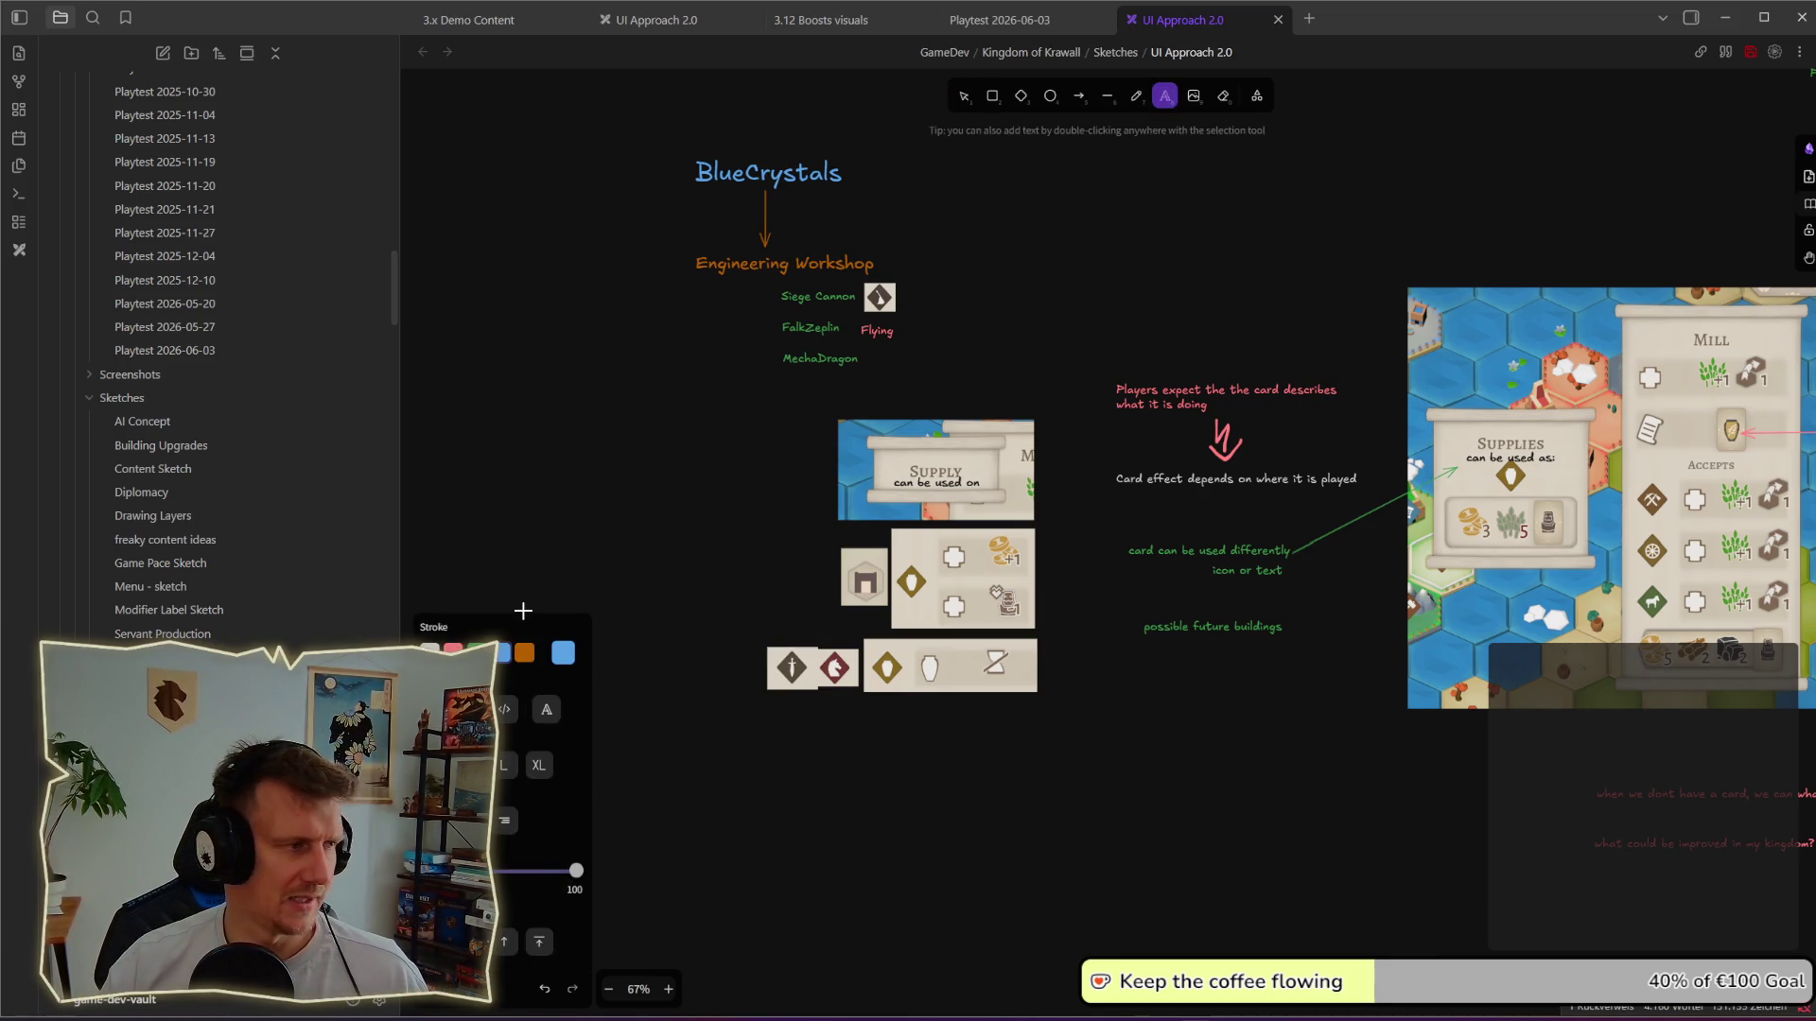
scroll(659, 462, down, 2)
click(659, 462)
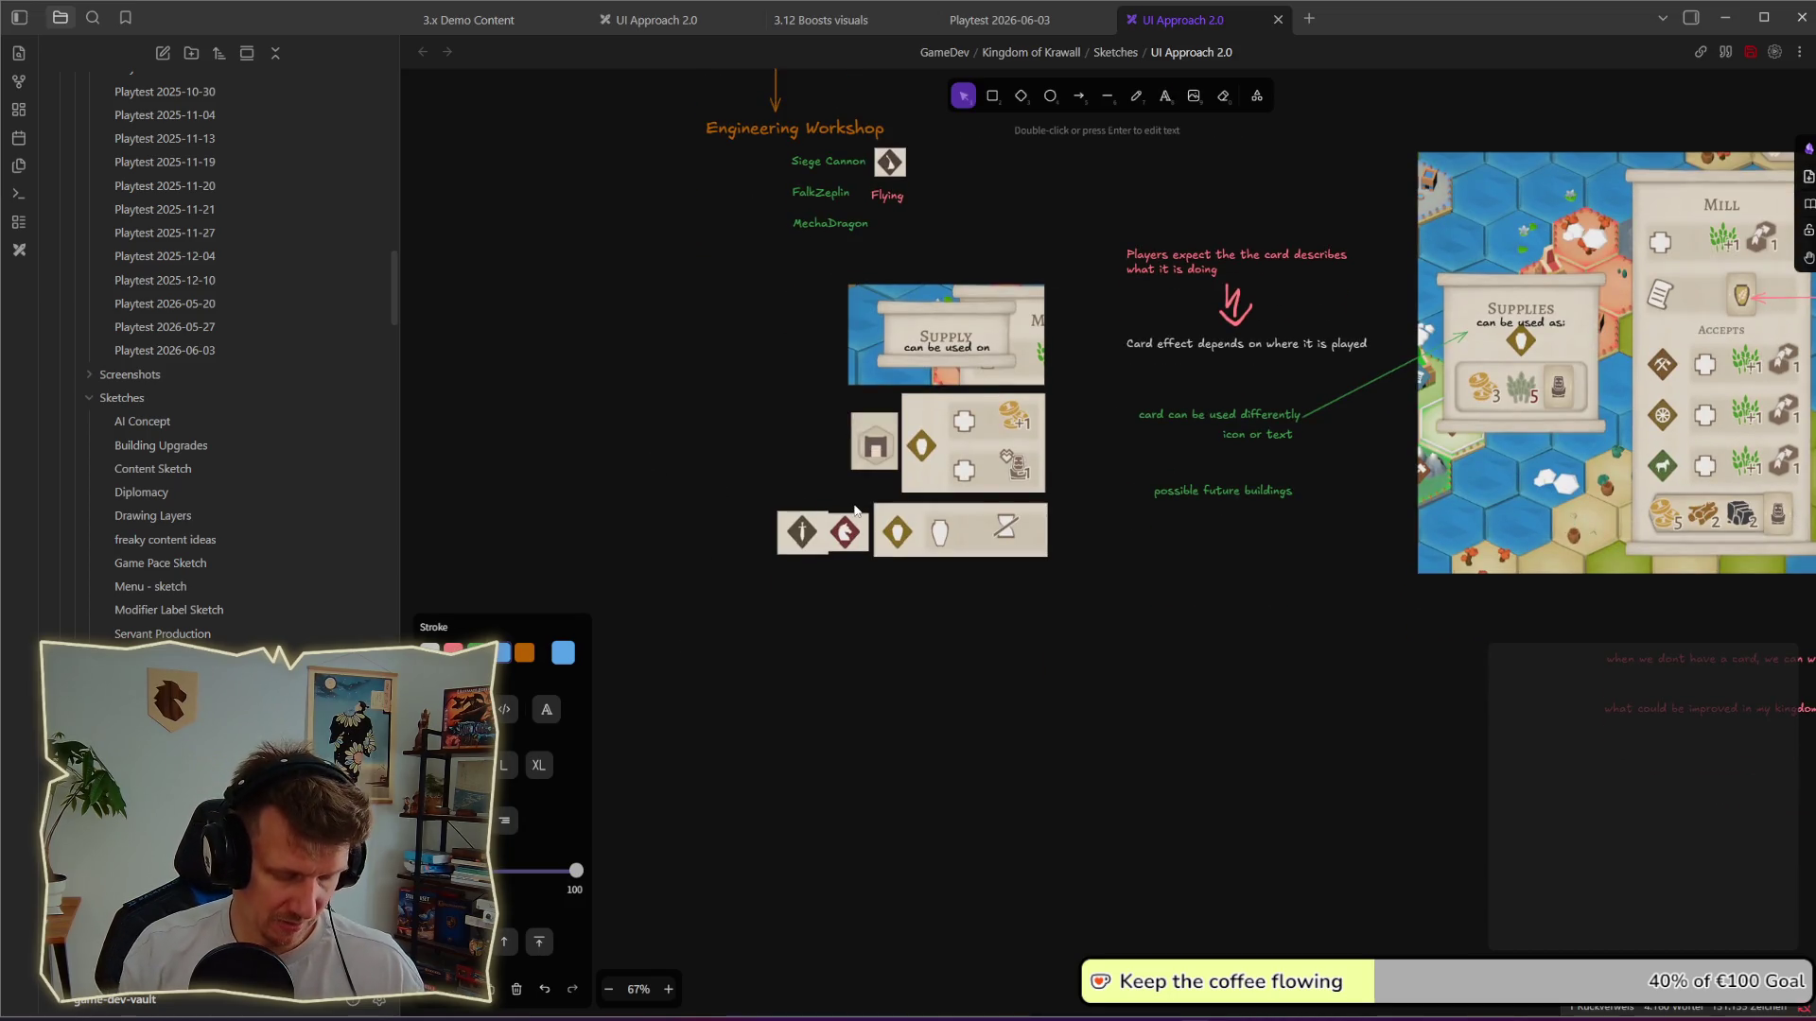
text(Te)
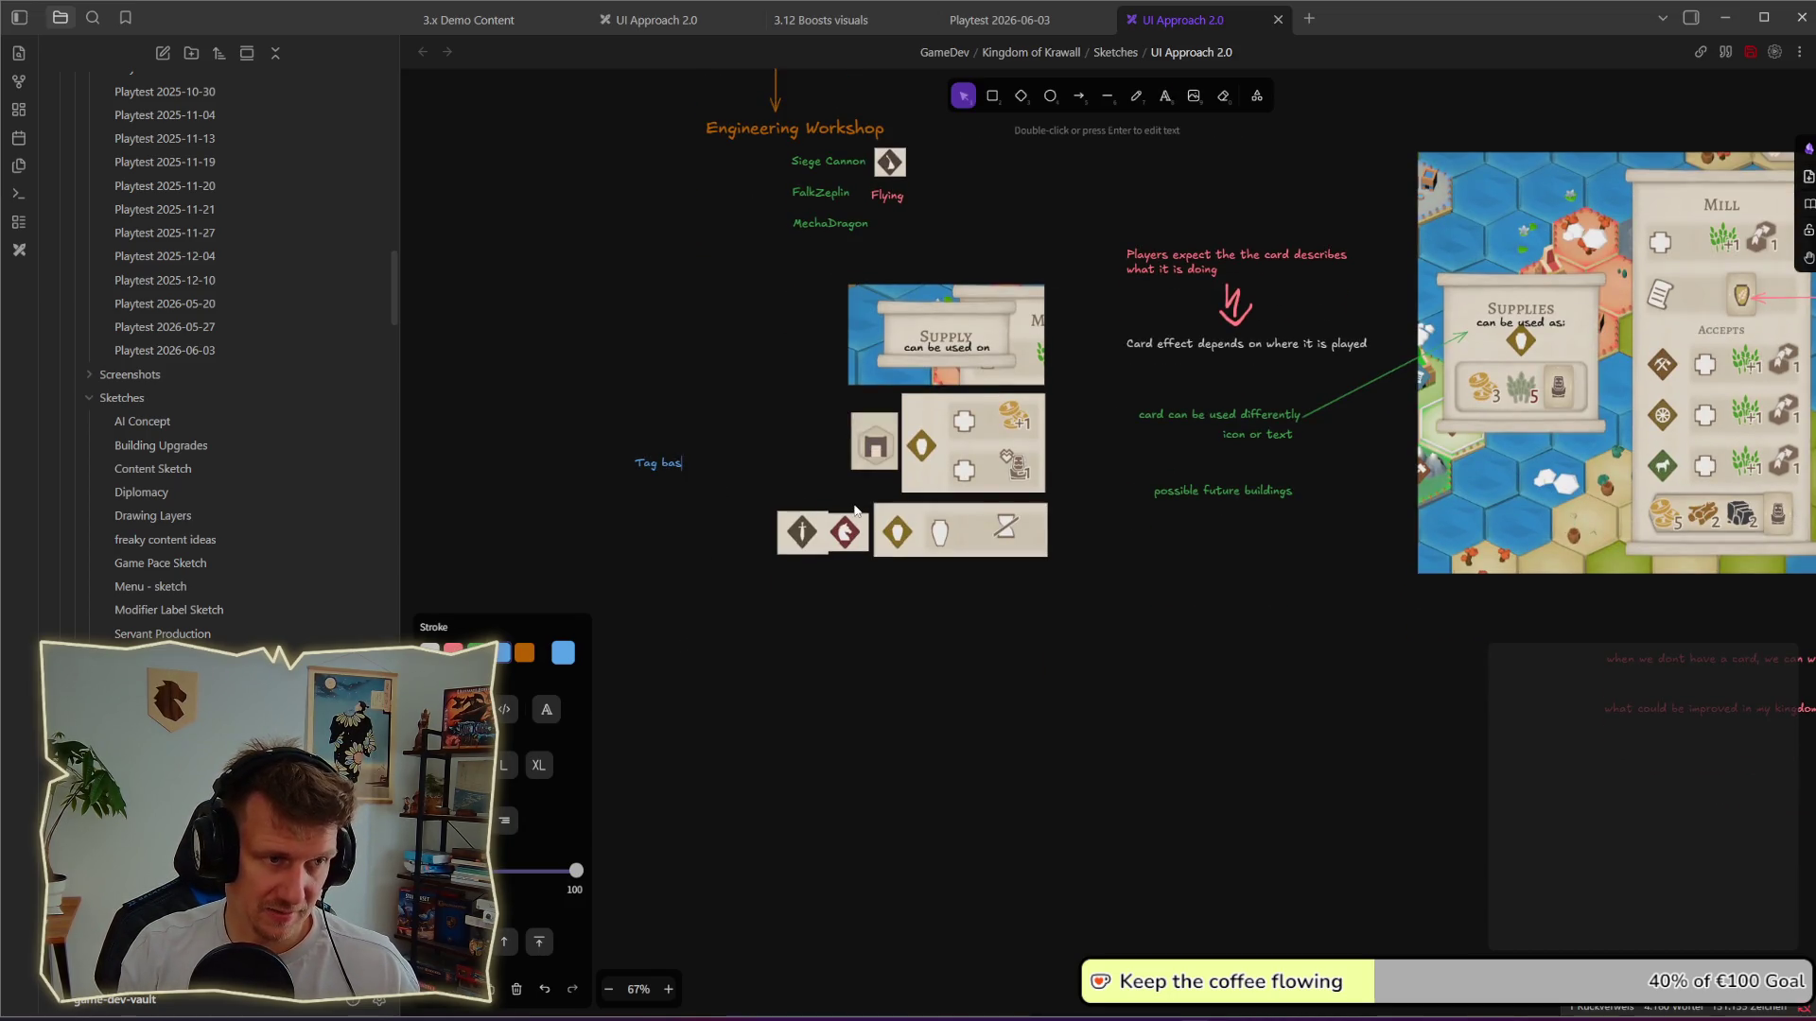
text( of)
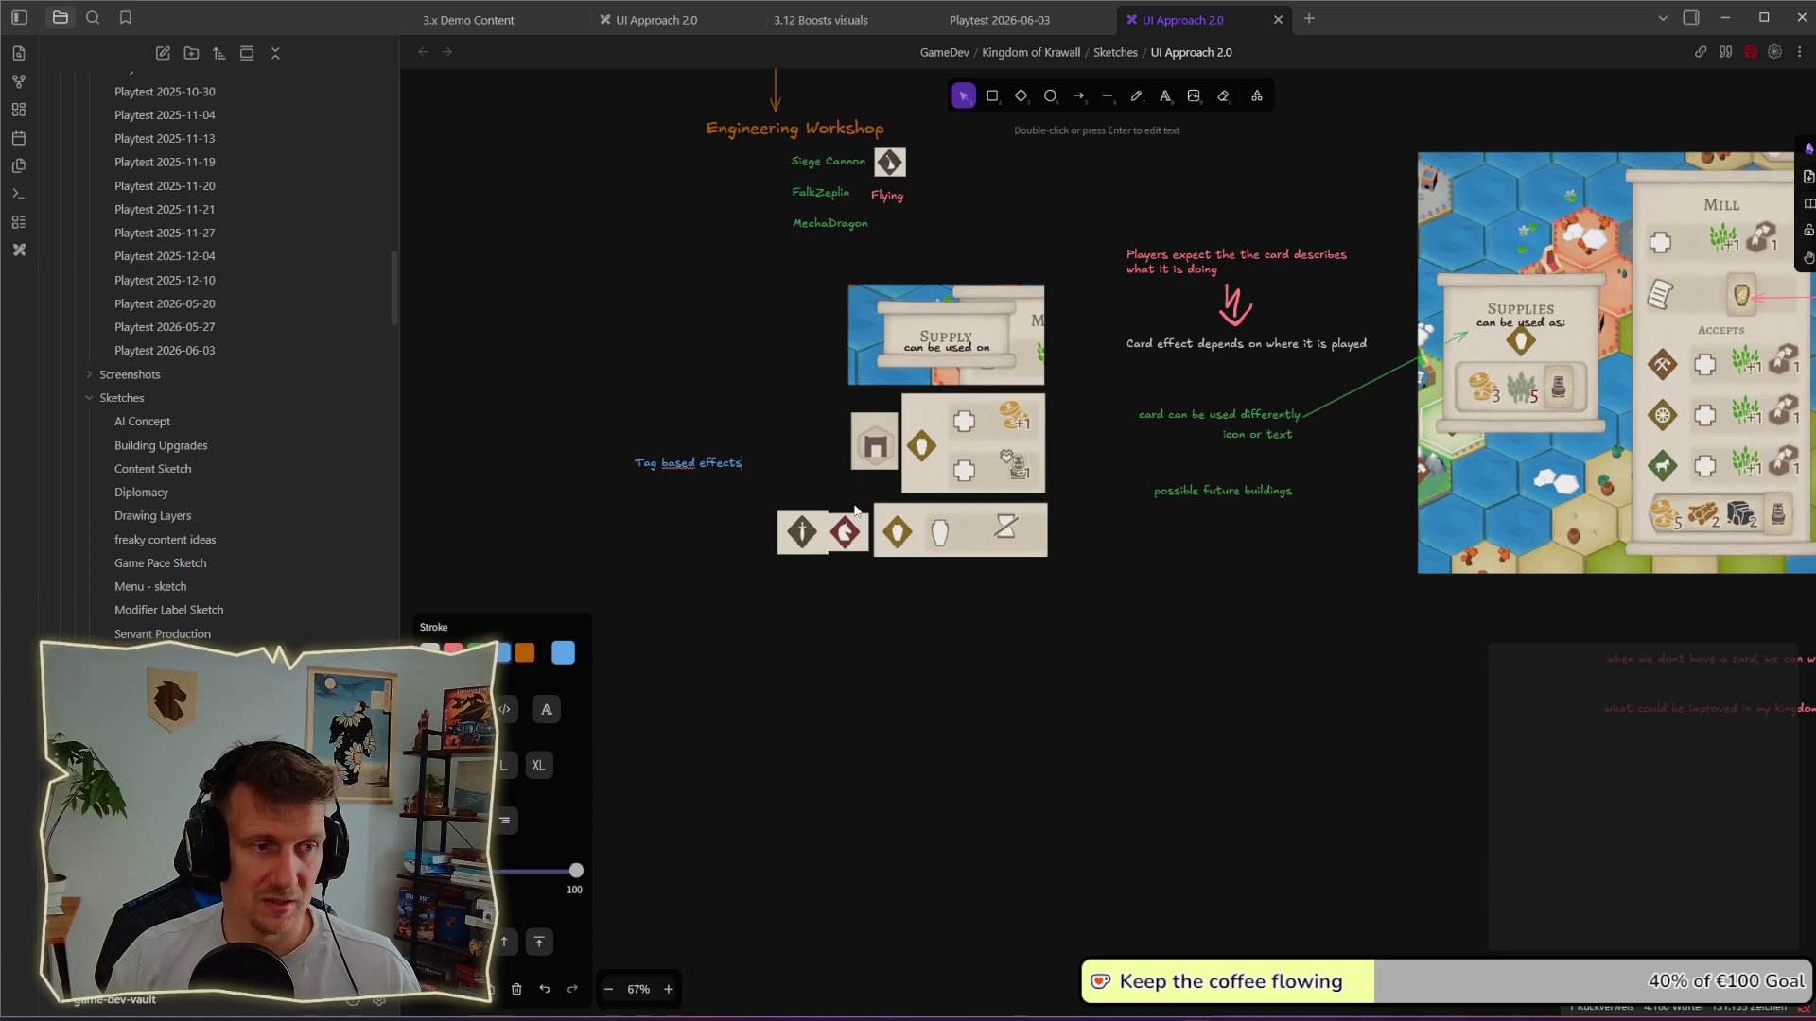
key(Escape)
drag(688, 463, 721, 528)
click(479, 597)
click(726, 536)
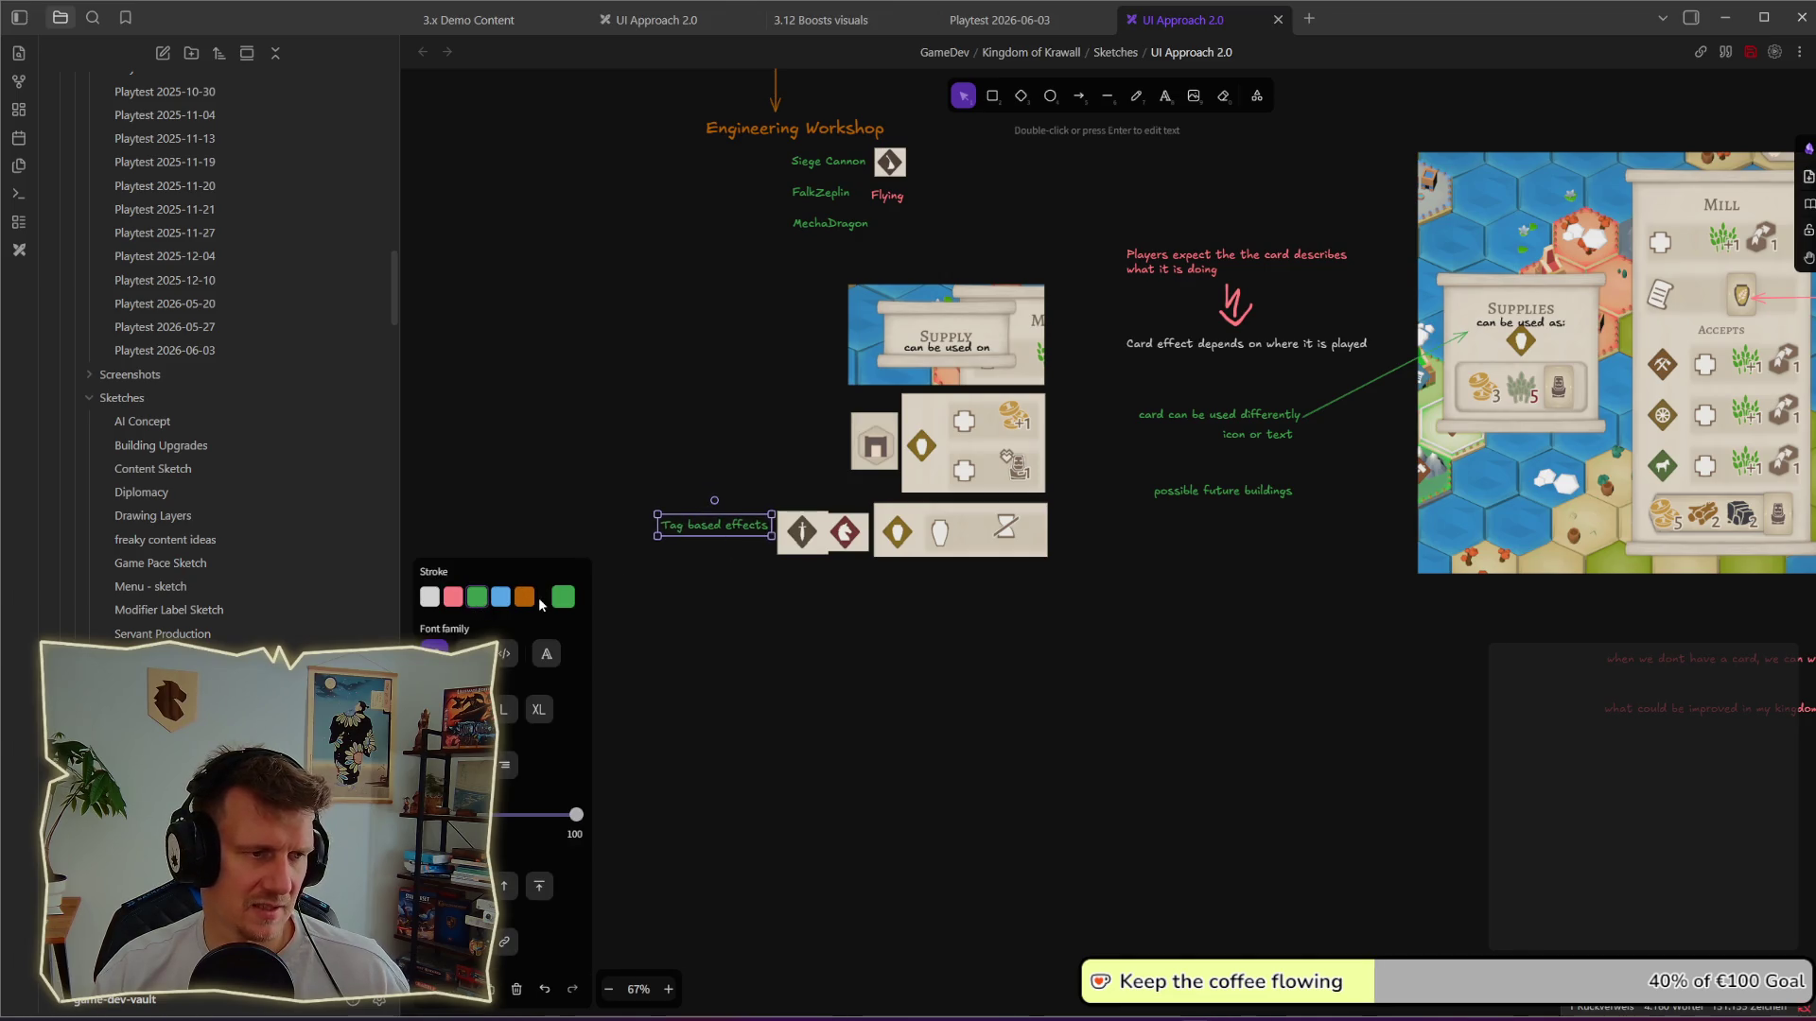
click(430, 598)
mouse_move(747, 538)
mouse_down()
mouse_move(759, 513)
mouse_move(819, 490)
mouse_up()
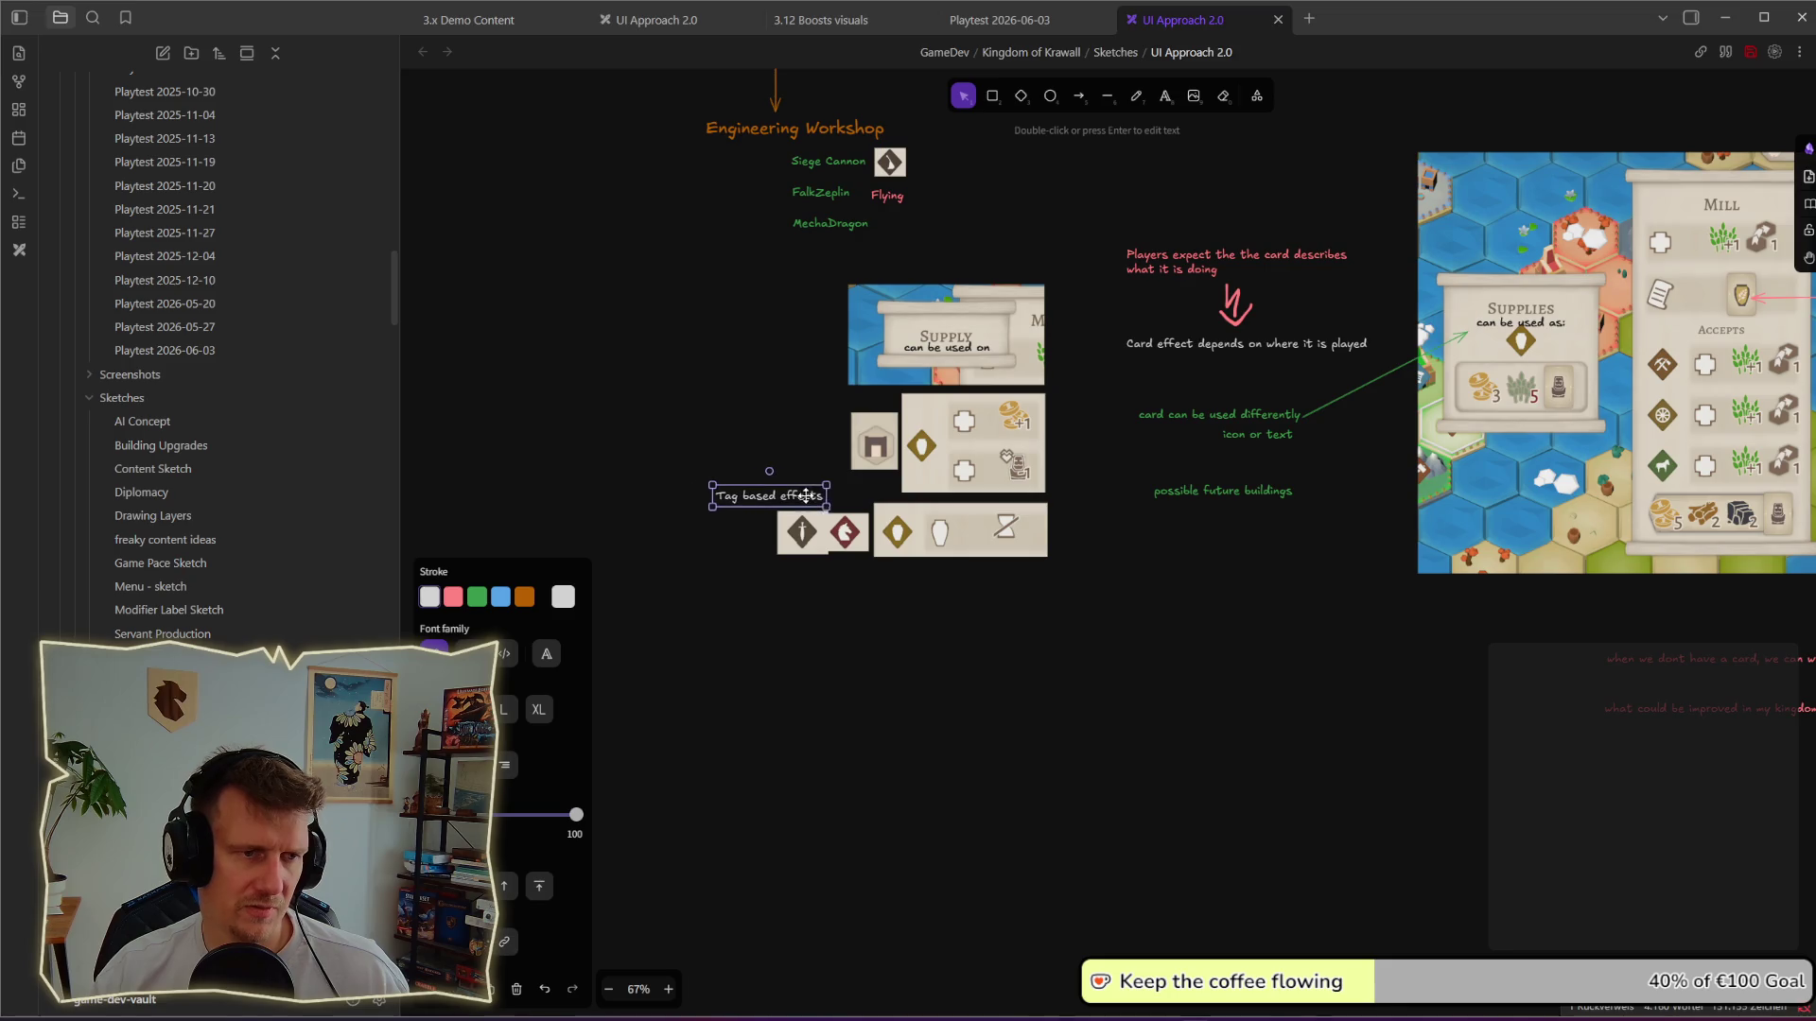
click(854, 613)
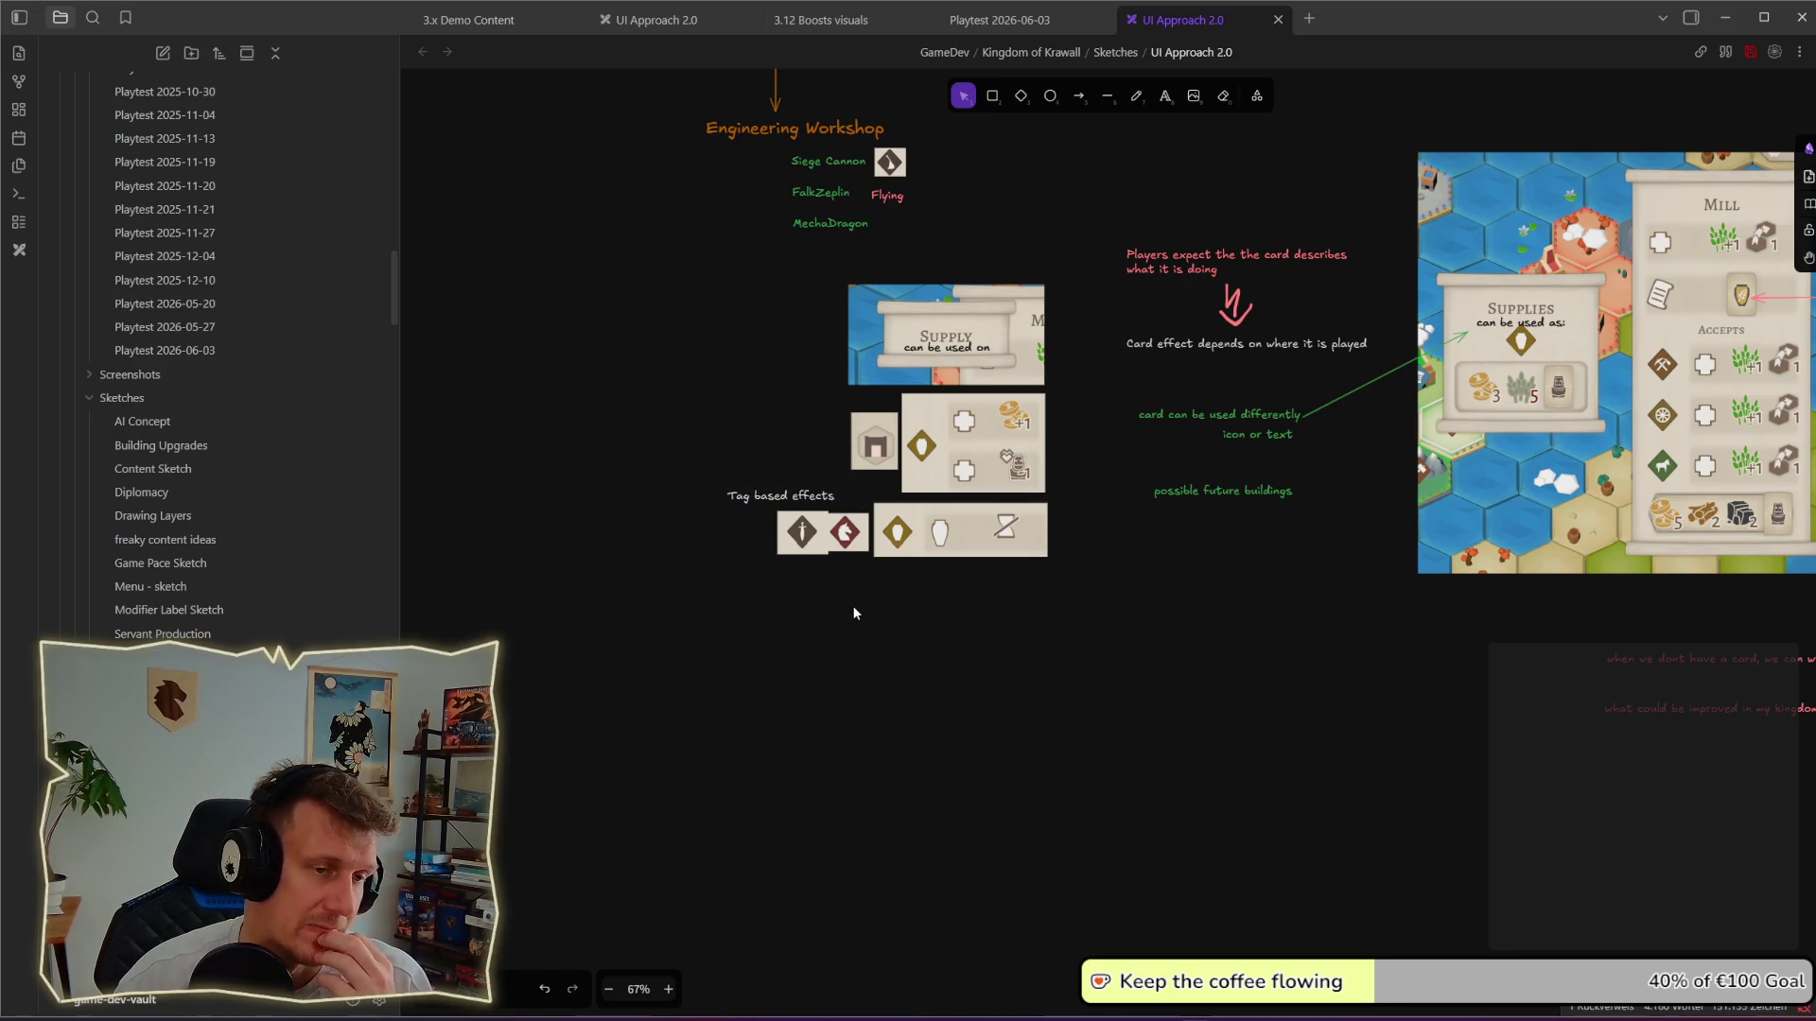
Step: Duplicate the note above it as 'Icon per Modifier?'
drag(804, 496, 805, 477)
double_click(805, 477)
text(Icon per Modifier?)
click(822, 404)
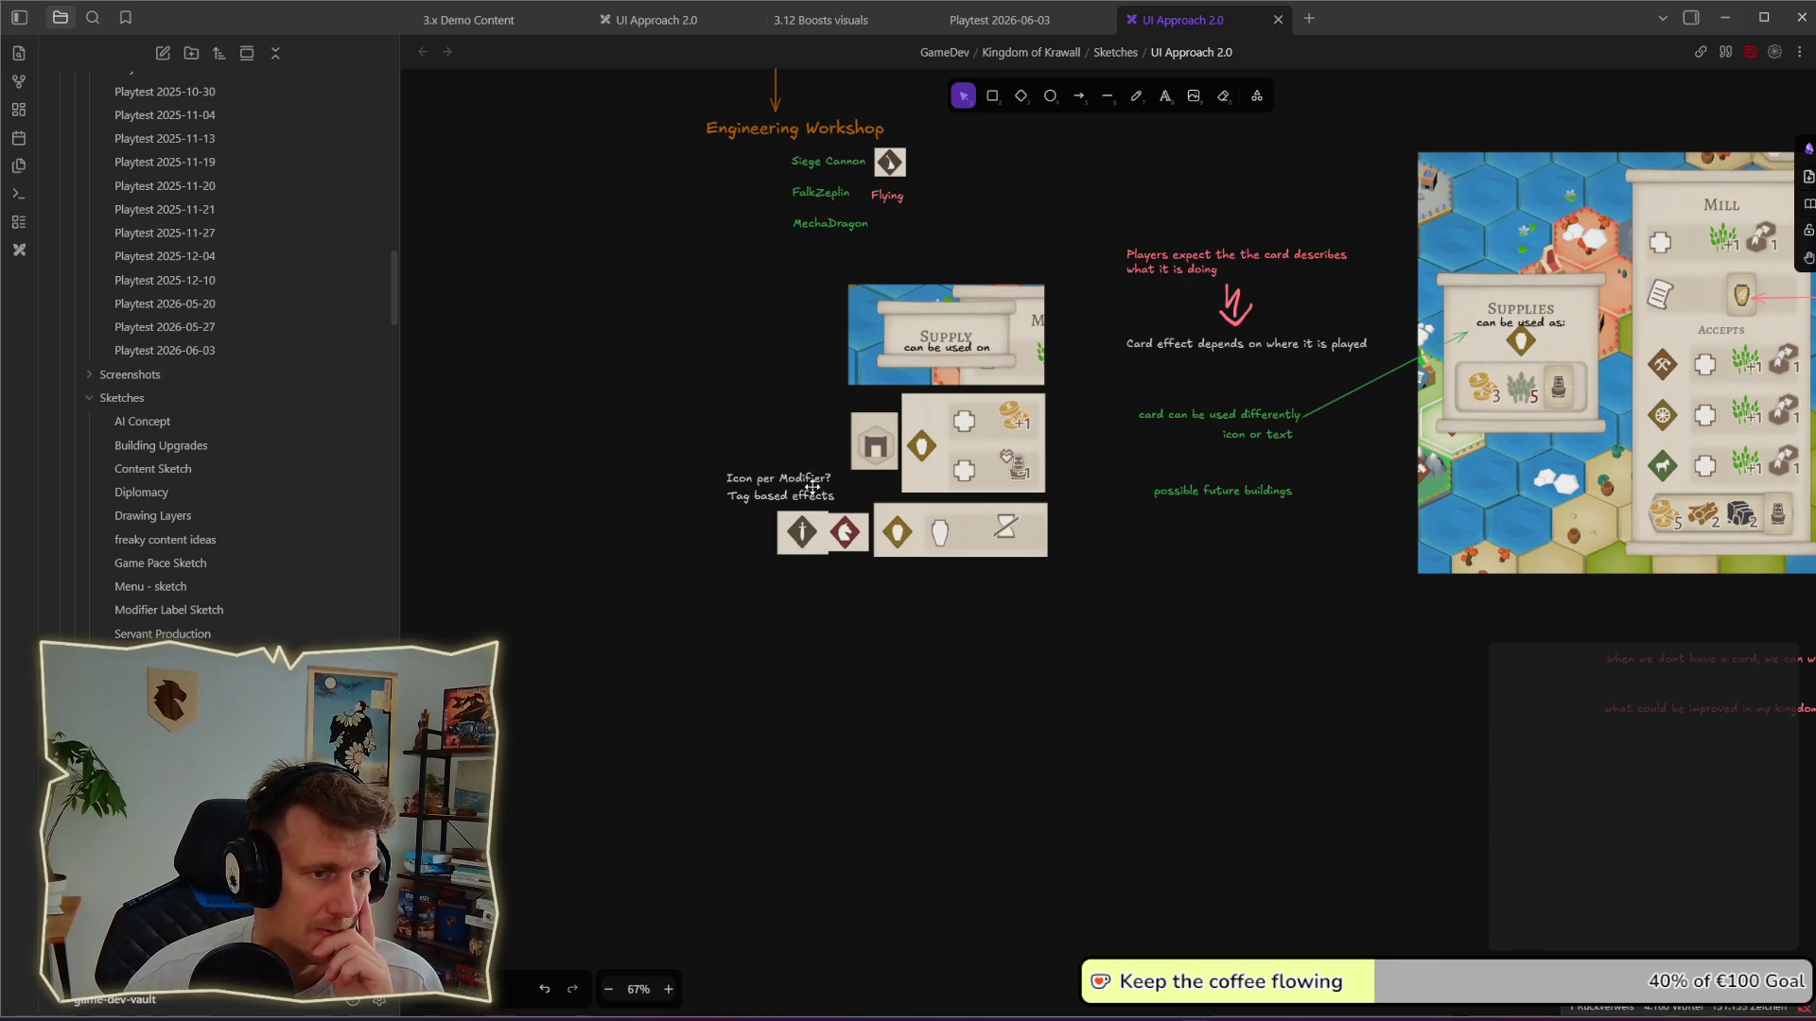
drag(812, 491, 814, 497)
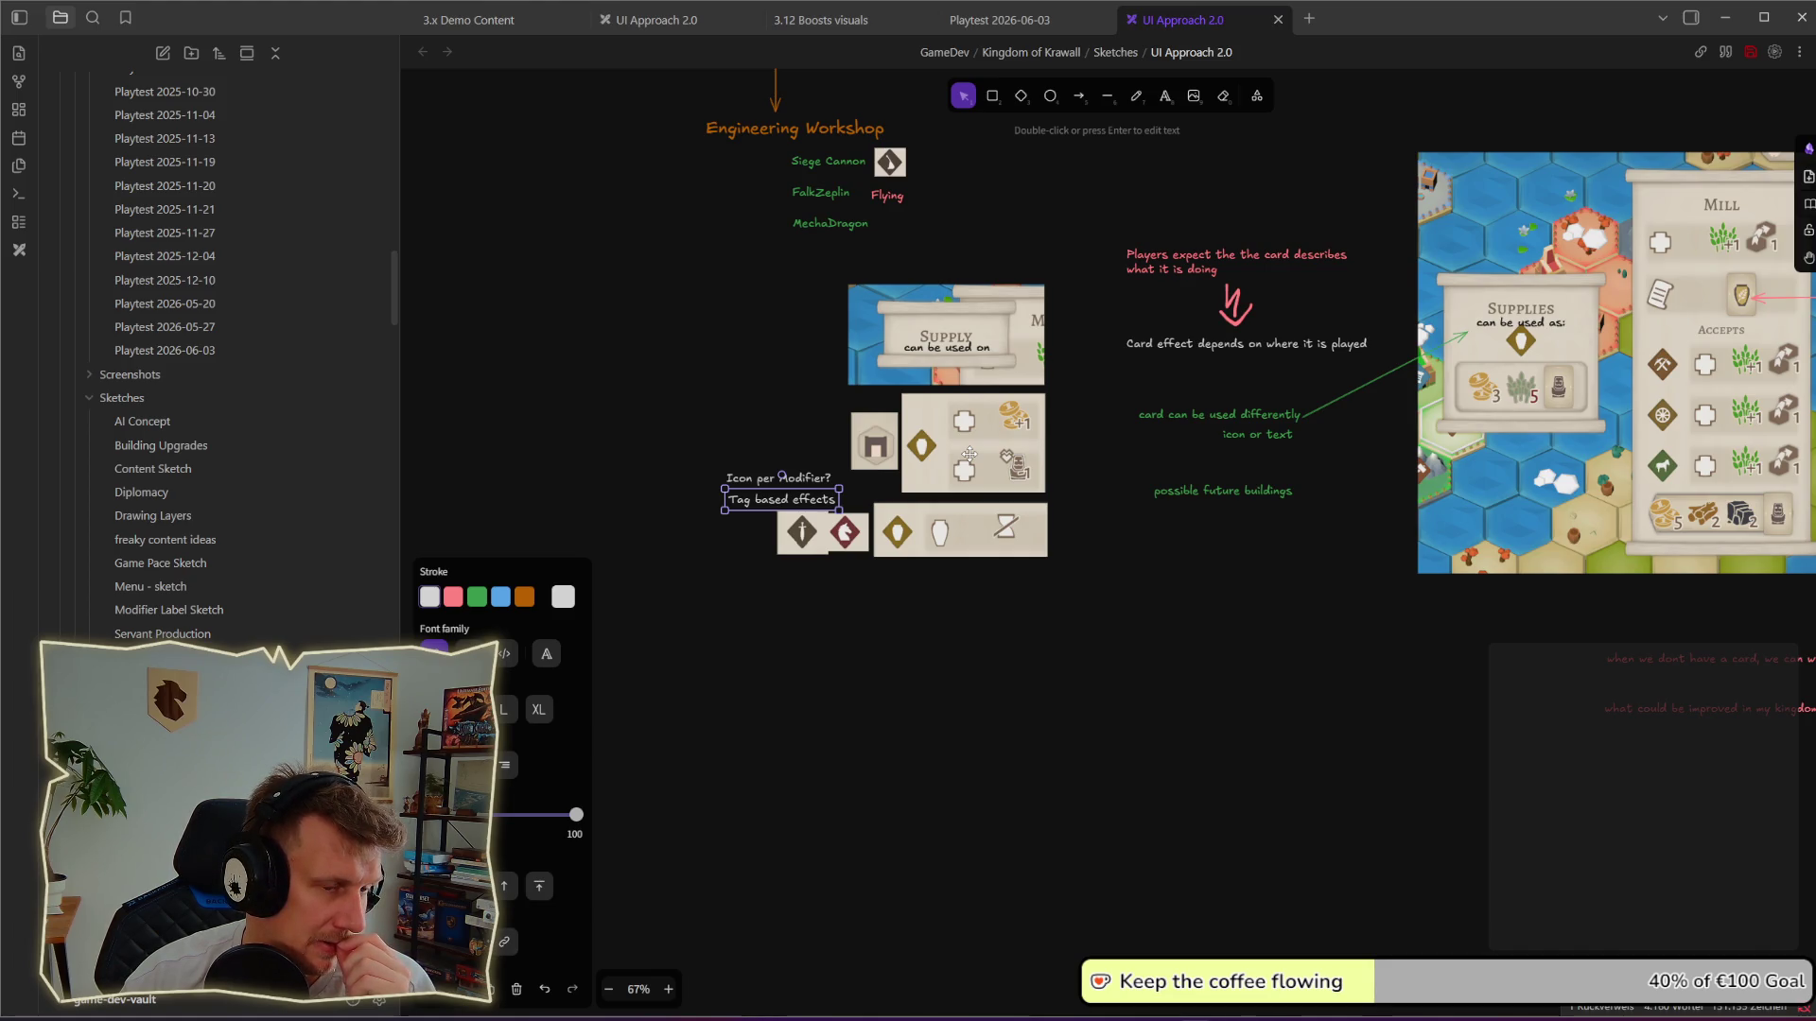
Step: Review the card images and both notes, then switch to the King's Edict game window
drag(1107, 580, 877, 497)
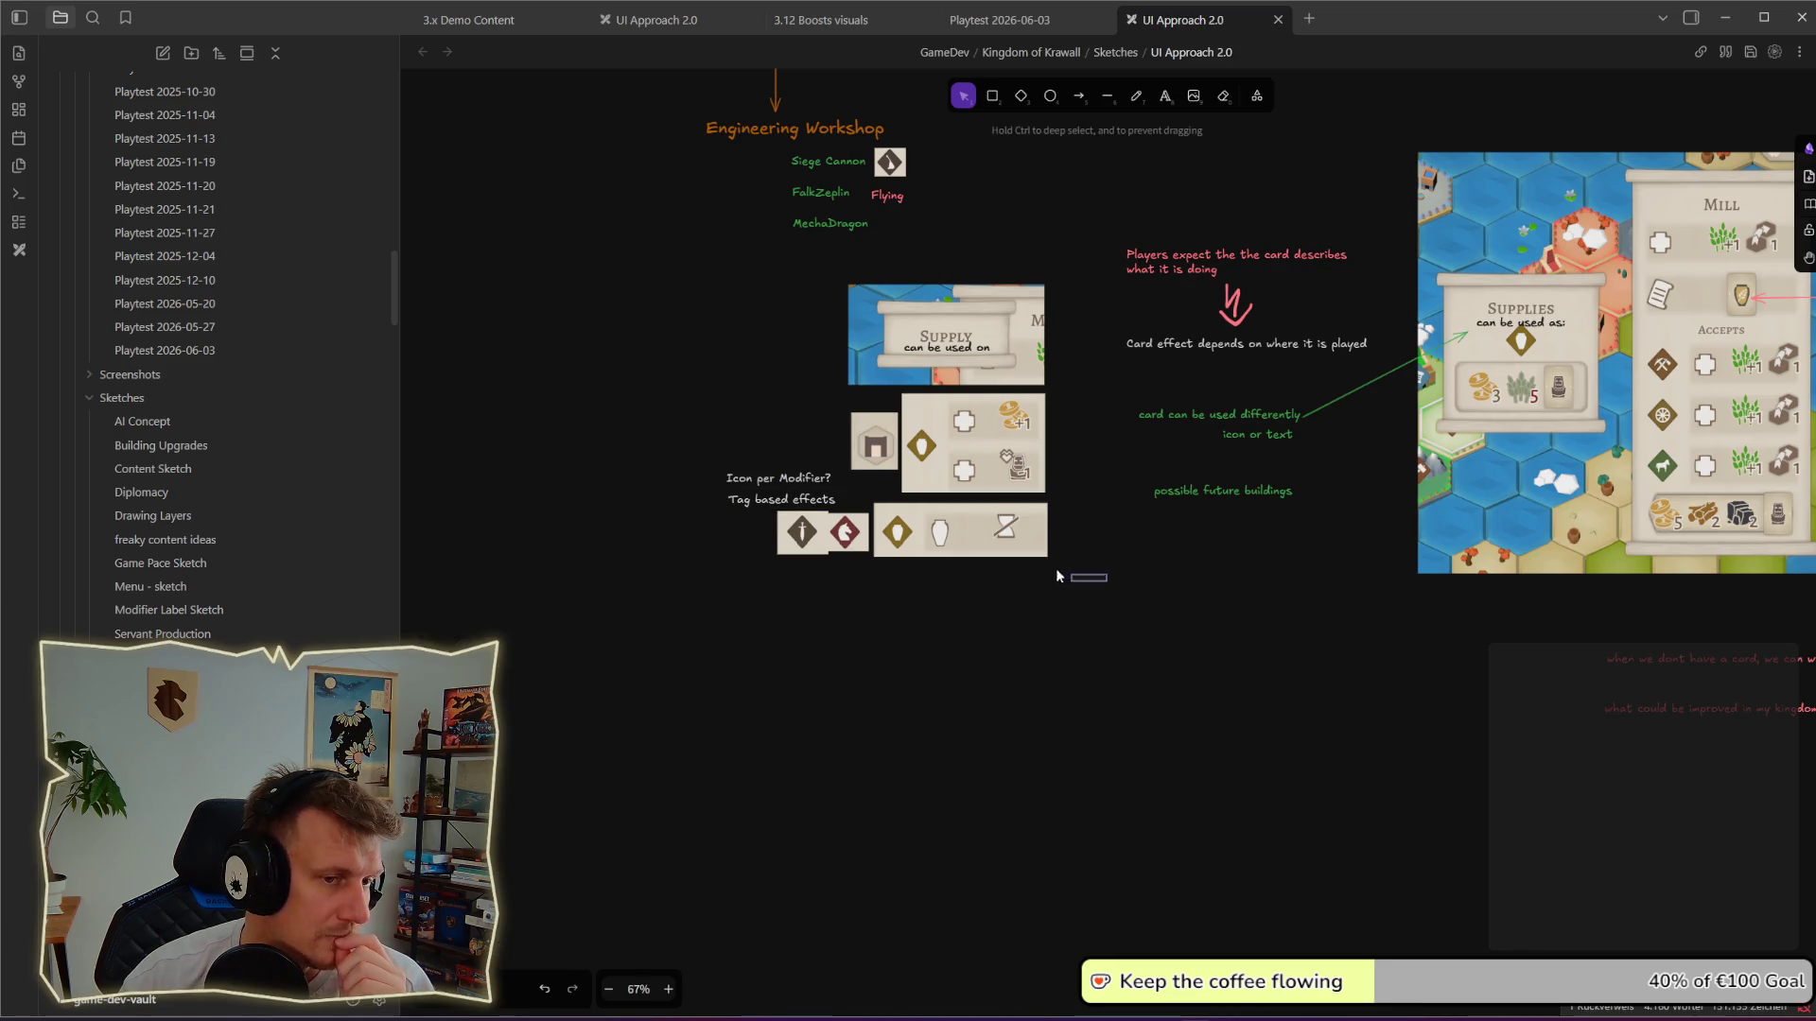
drag(877, 498, 868, 495)
drag(872, 584, 756, 490)
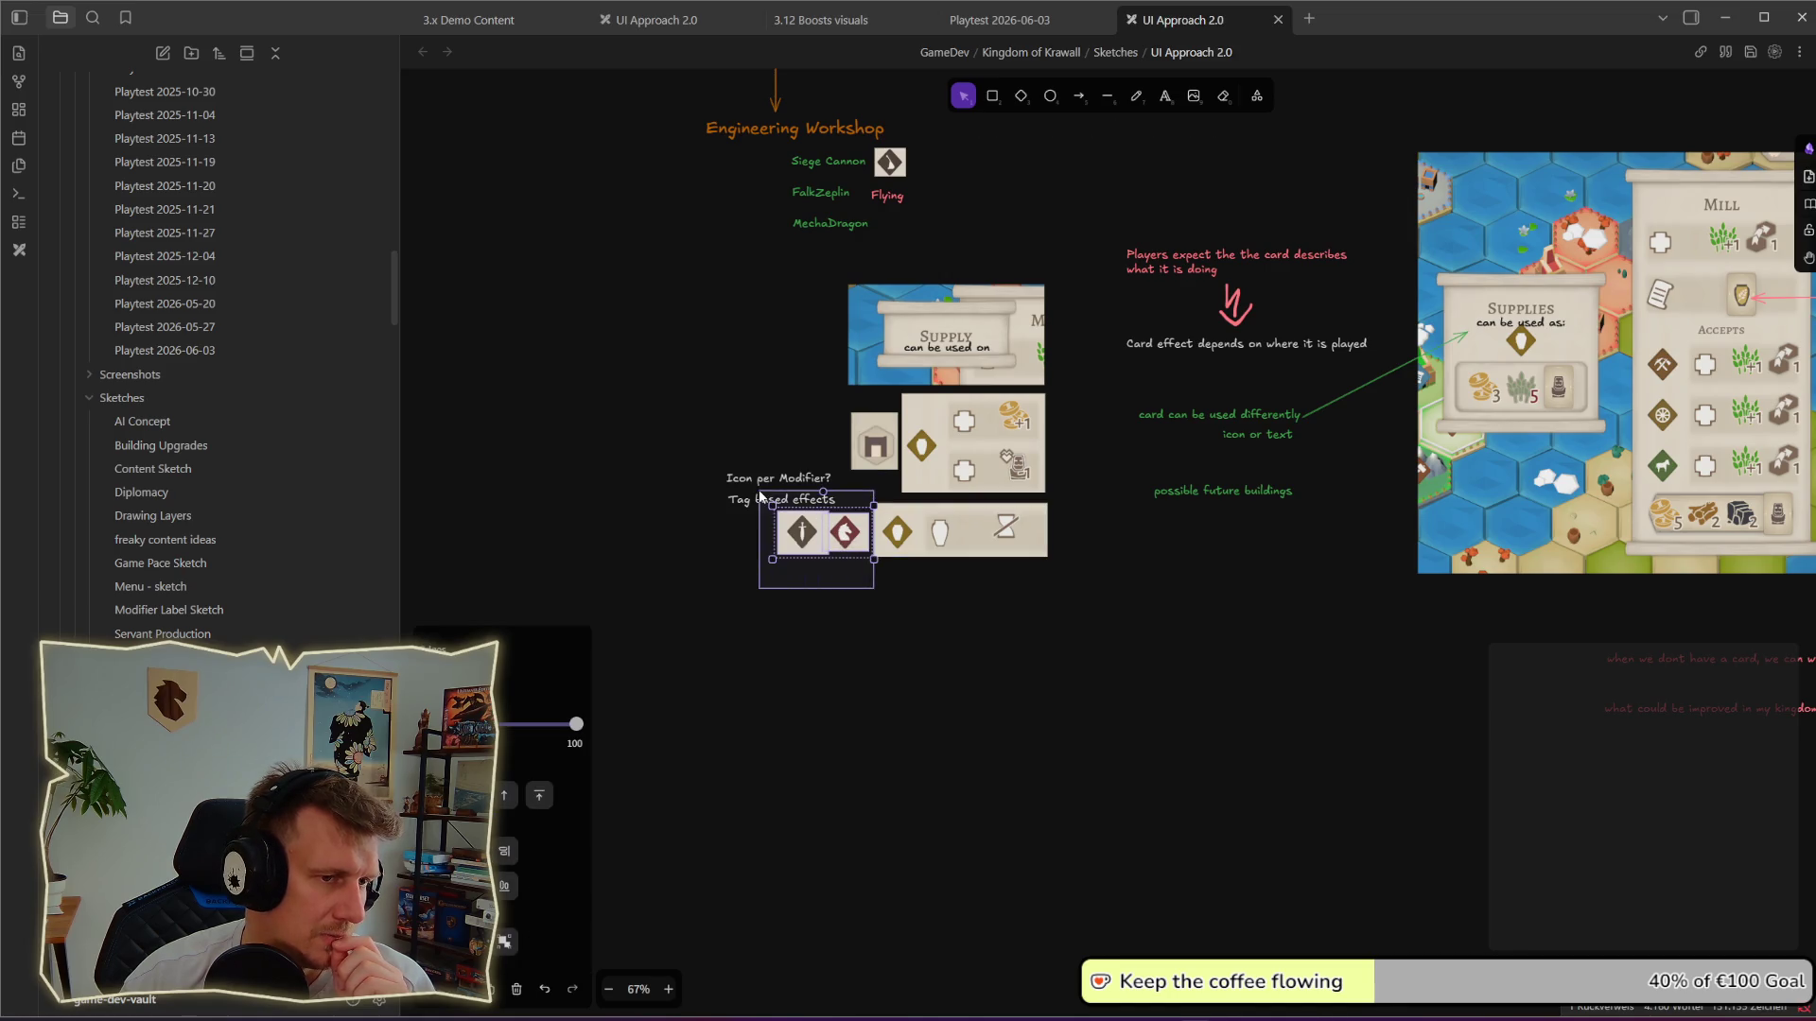
click(849, 571)
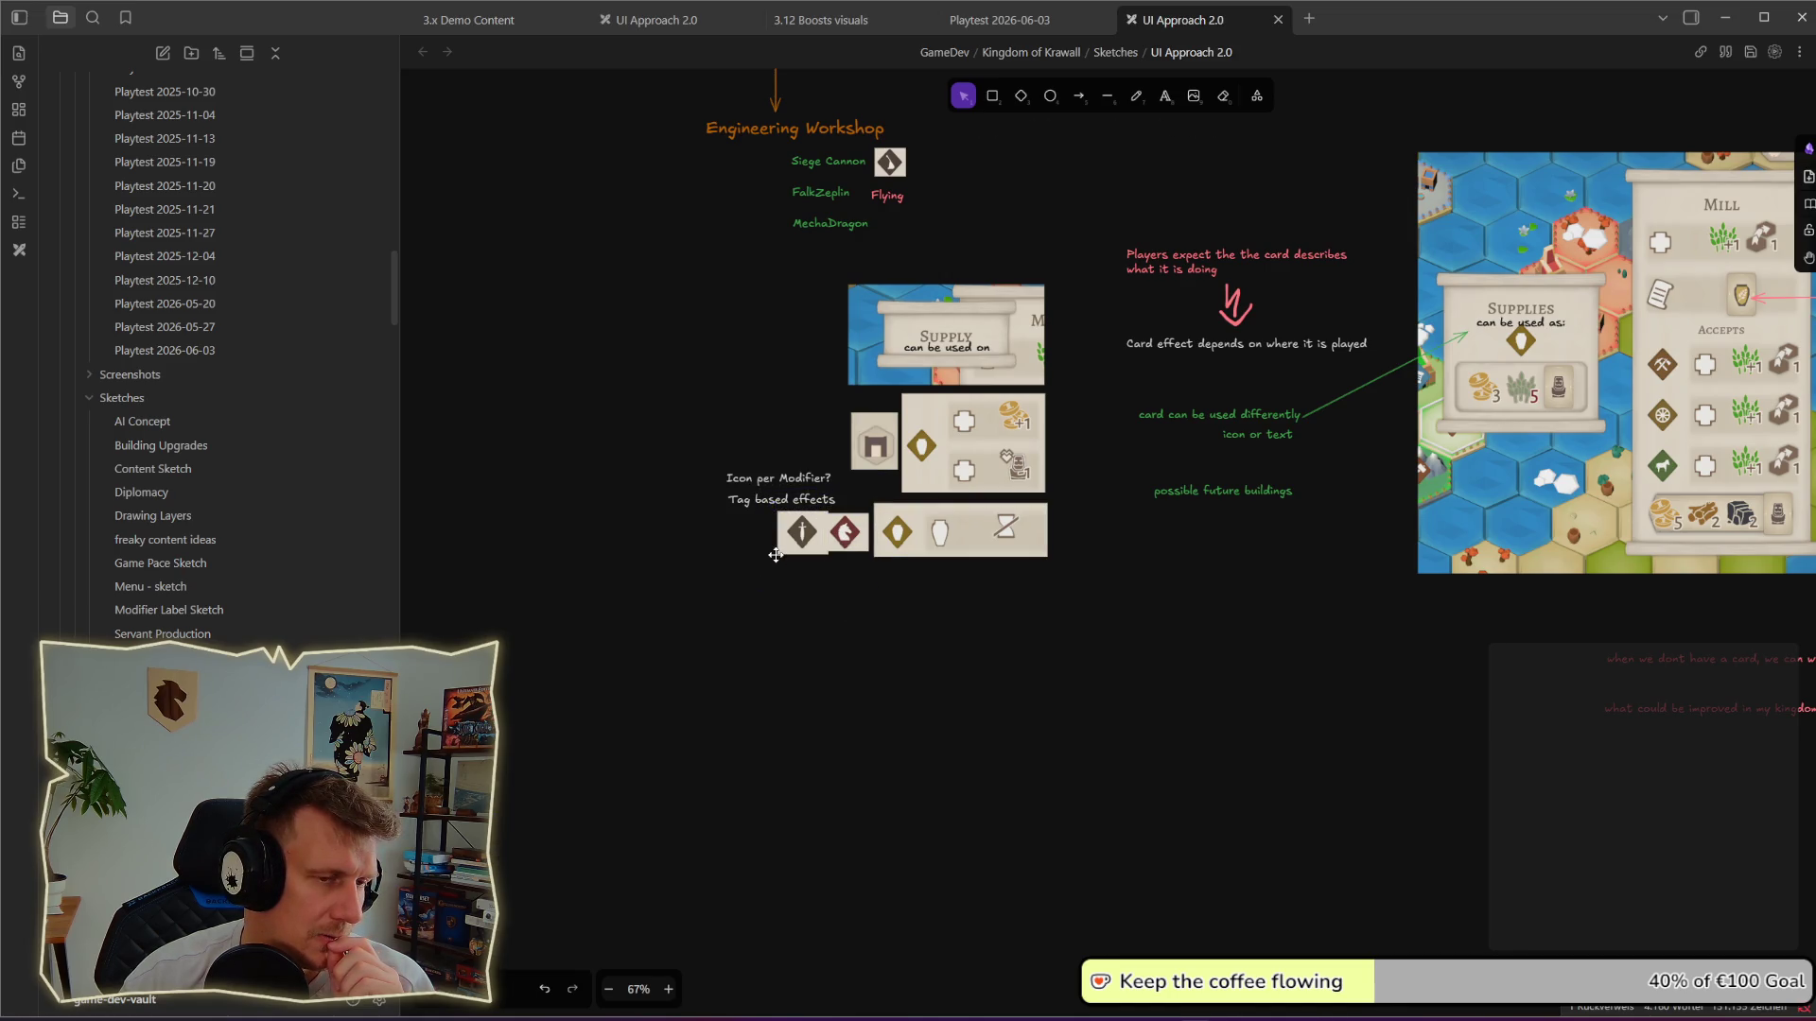
click(766, 498)
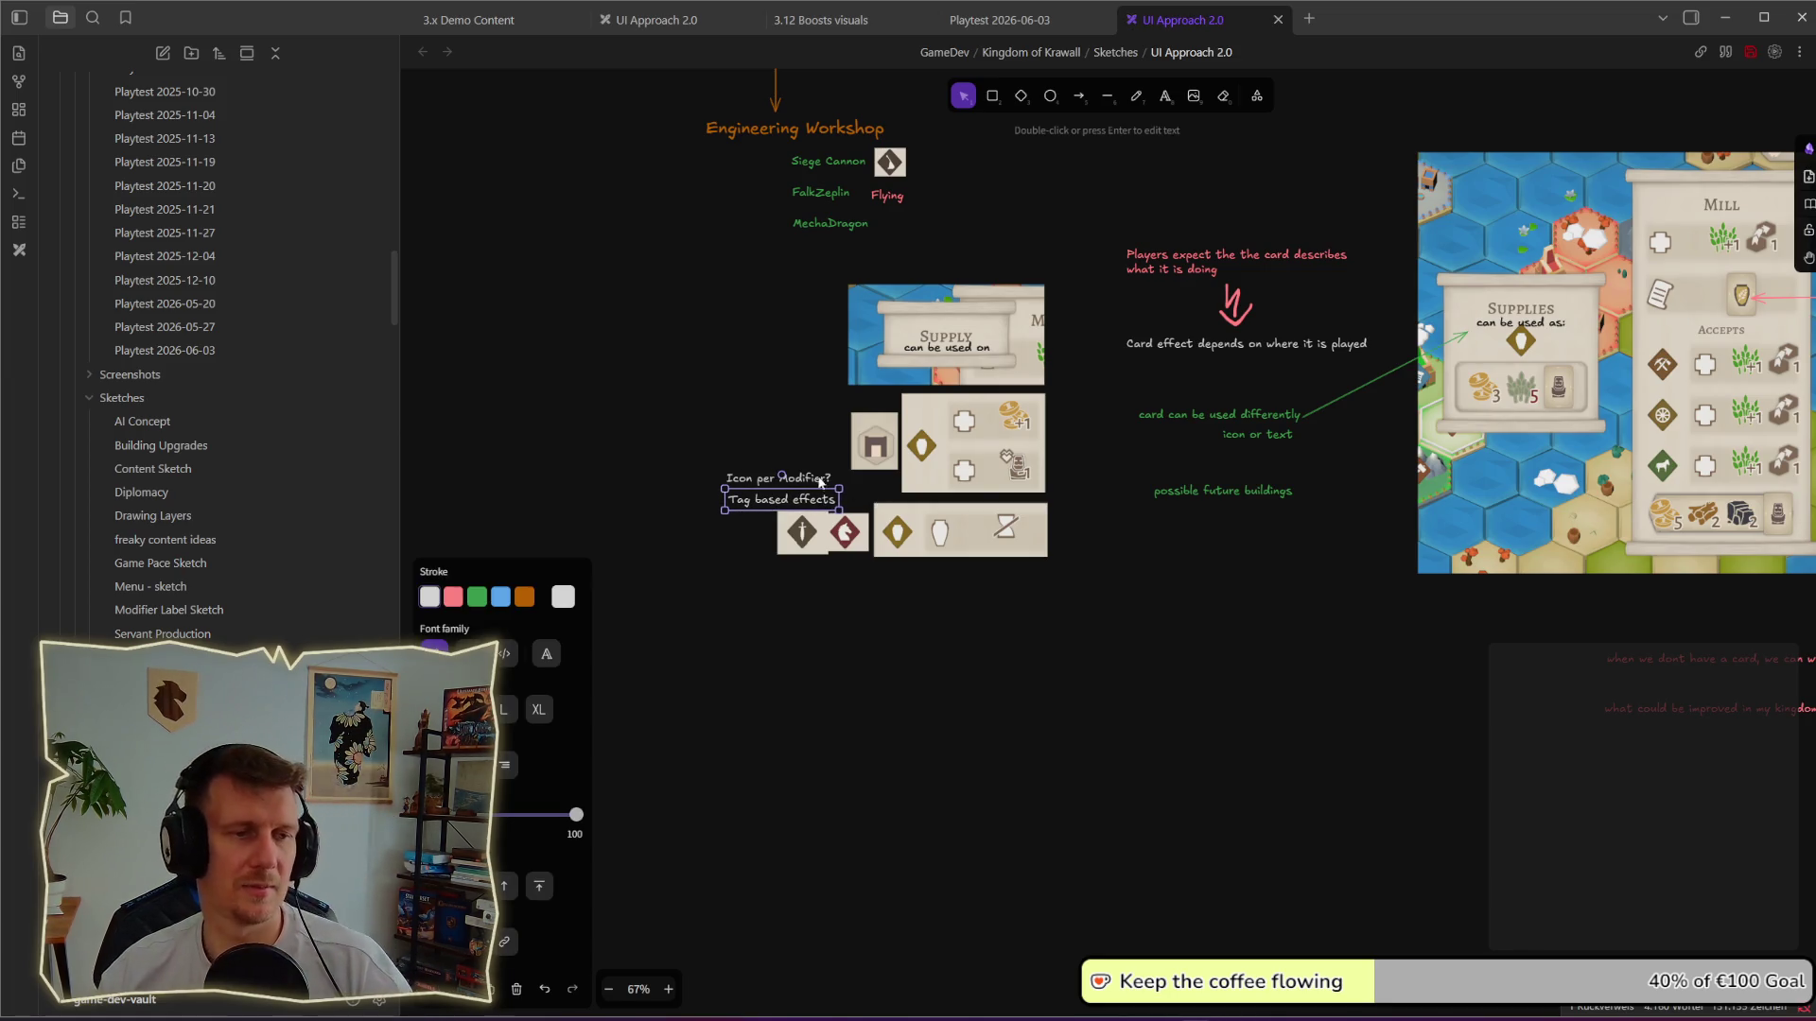
click(778, 479)
scroll(946, 542, down, 1)
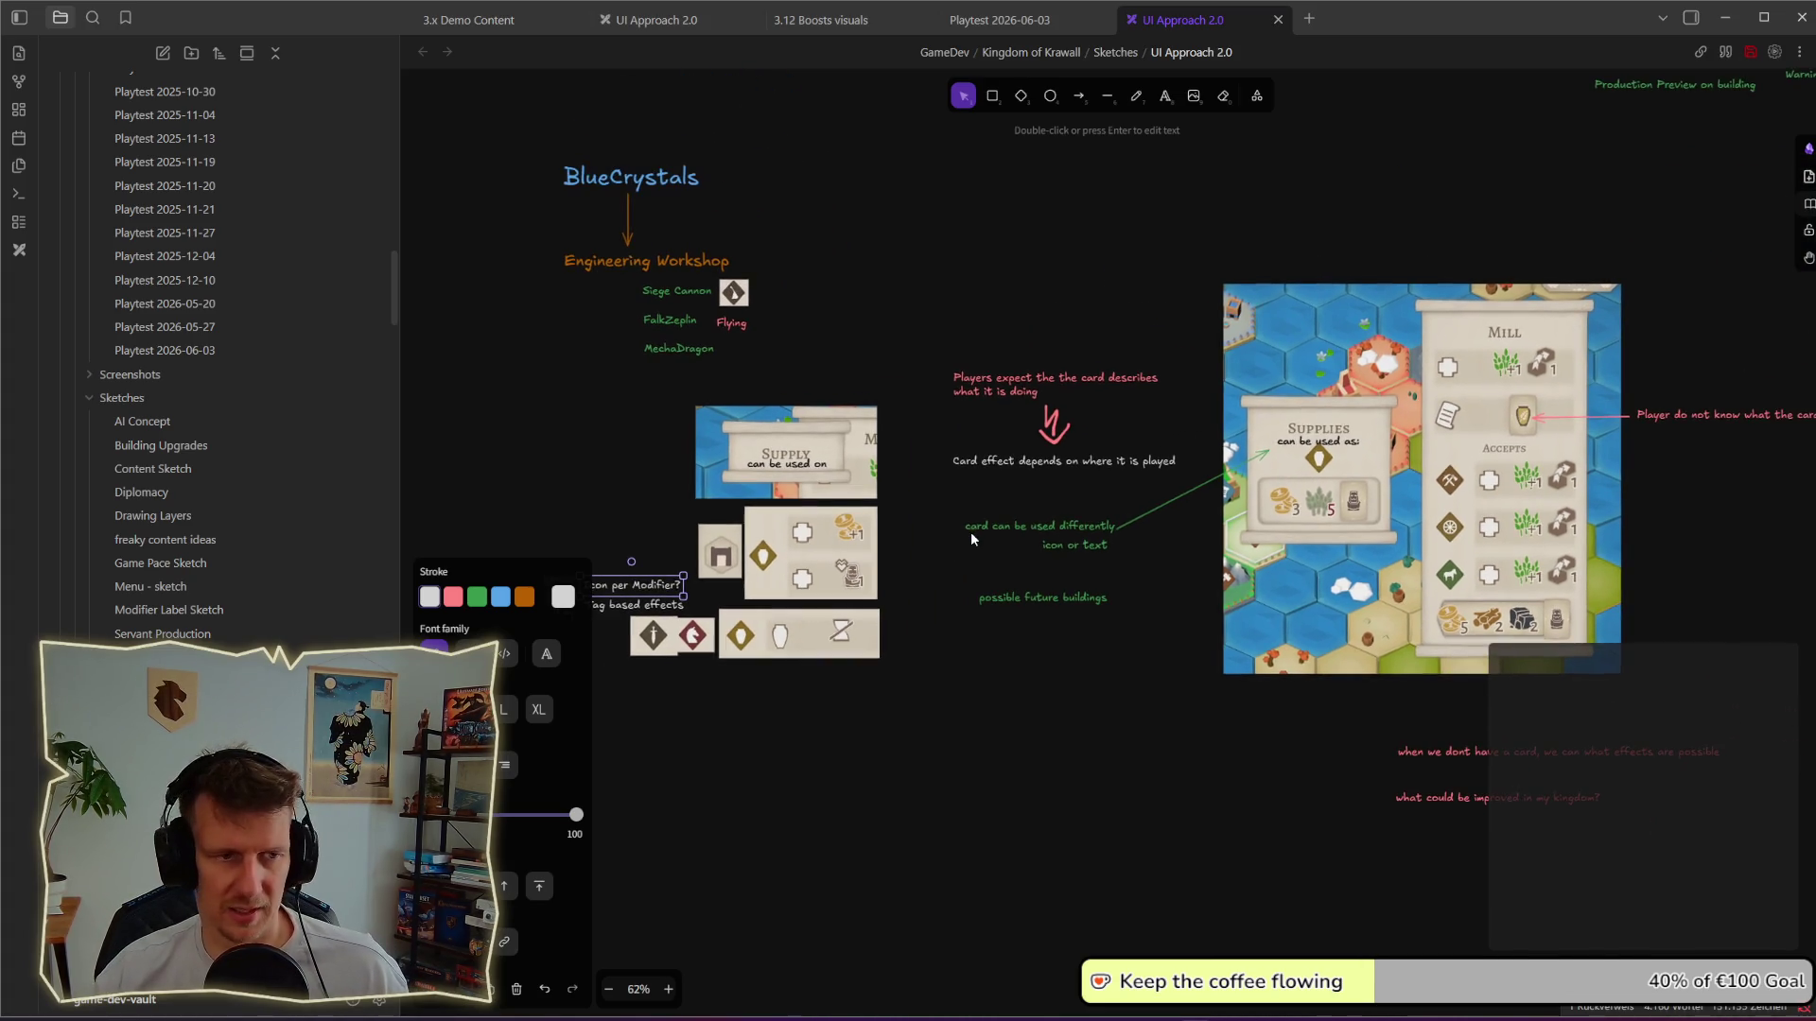
scroll(908, 568, down, 1)
scroll(829, 605, down, 1)
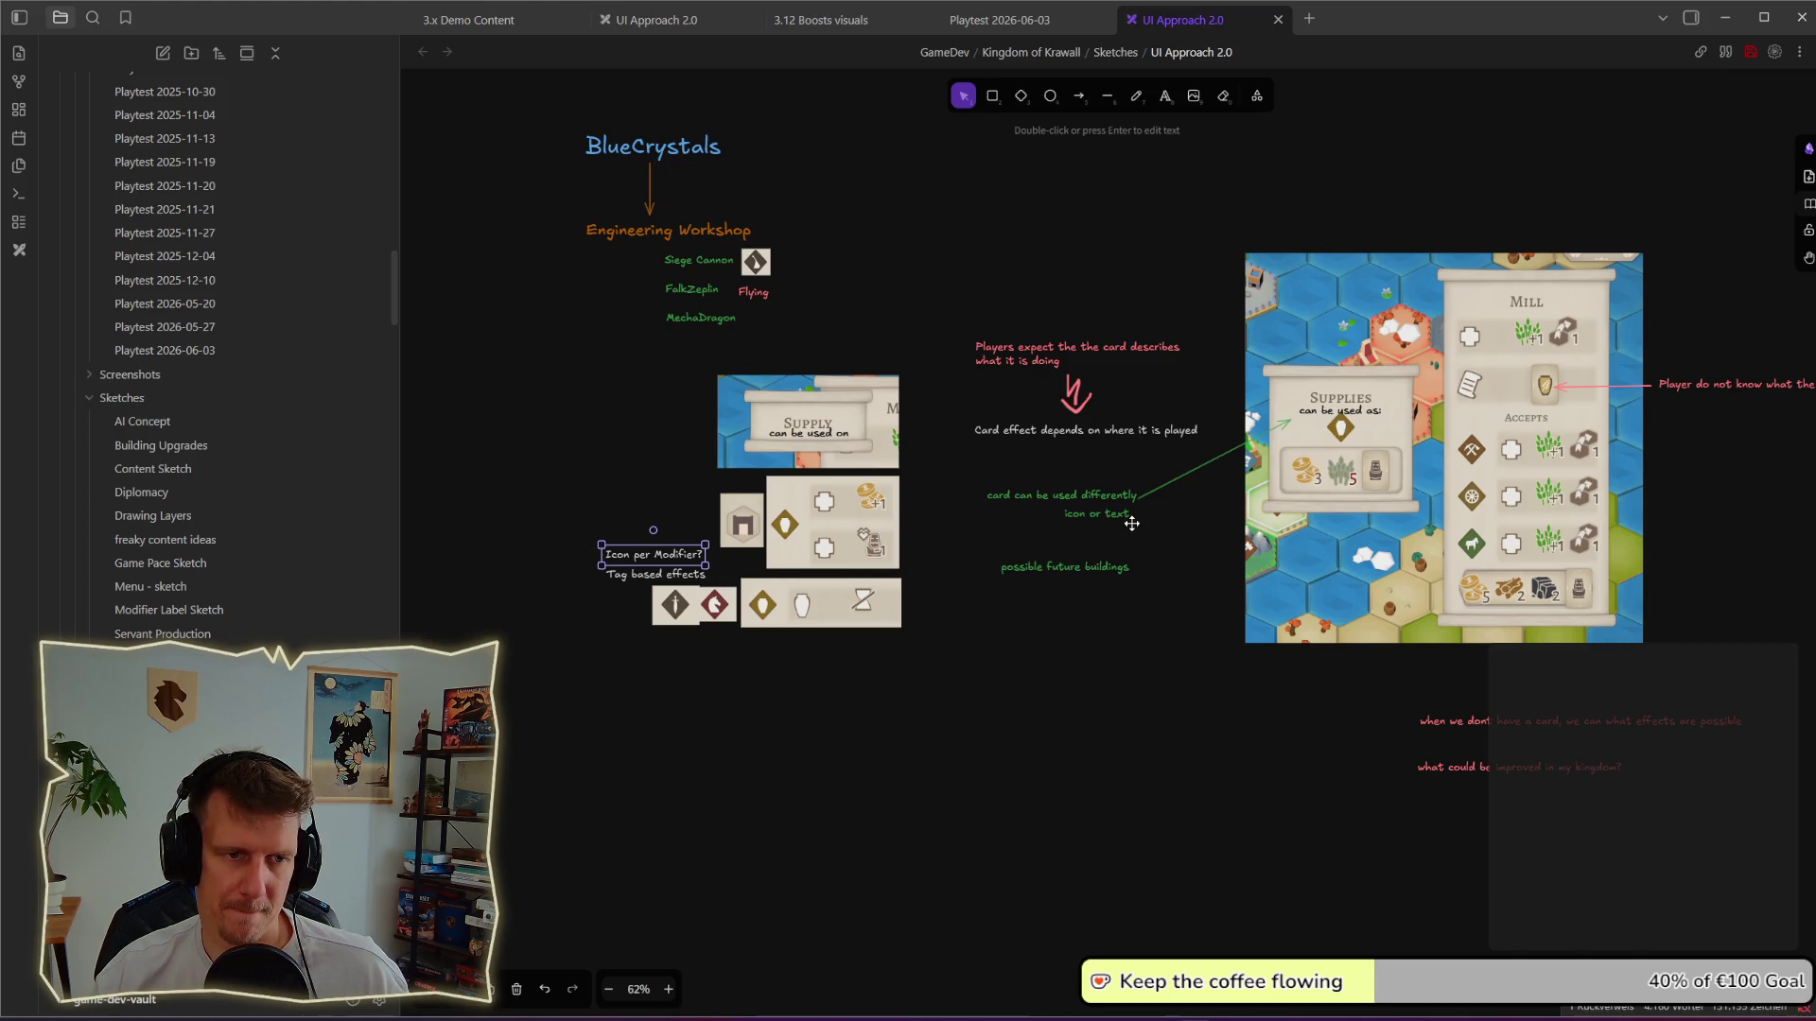
drag(976, 479, 1159, 542)
key(Escape)
key(alt+Tab)
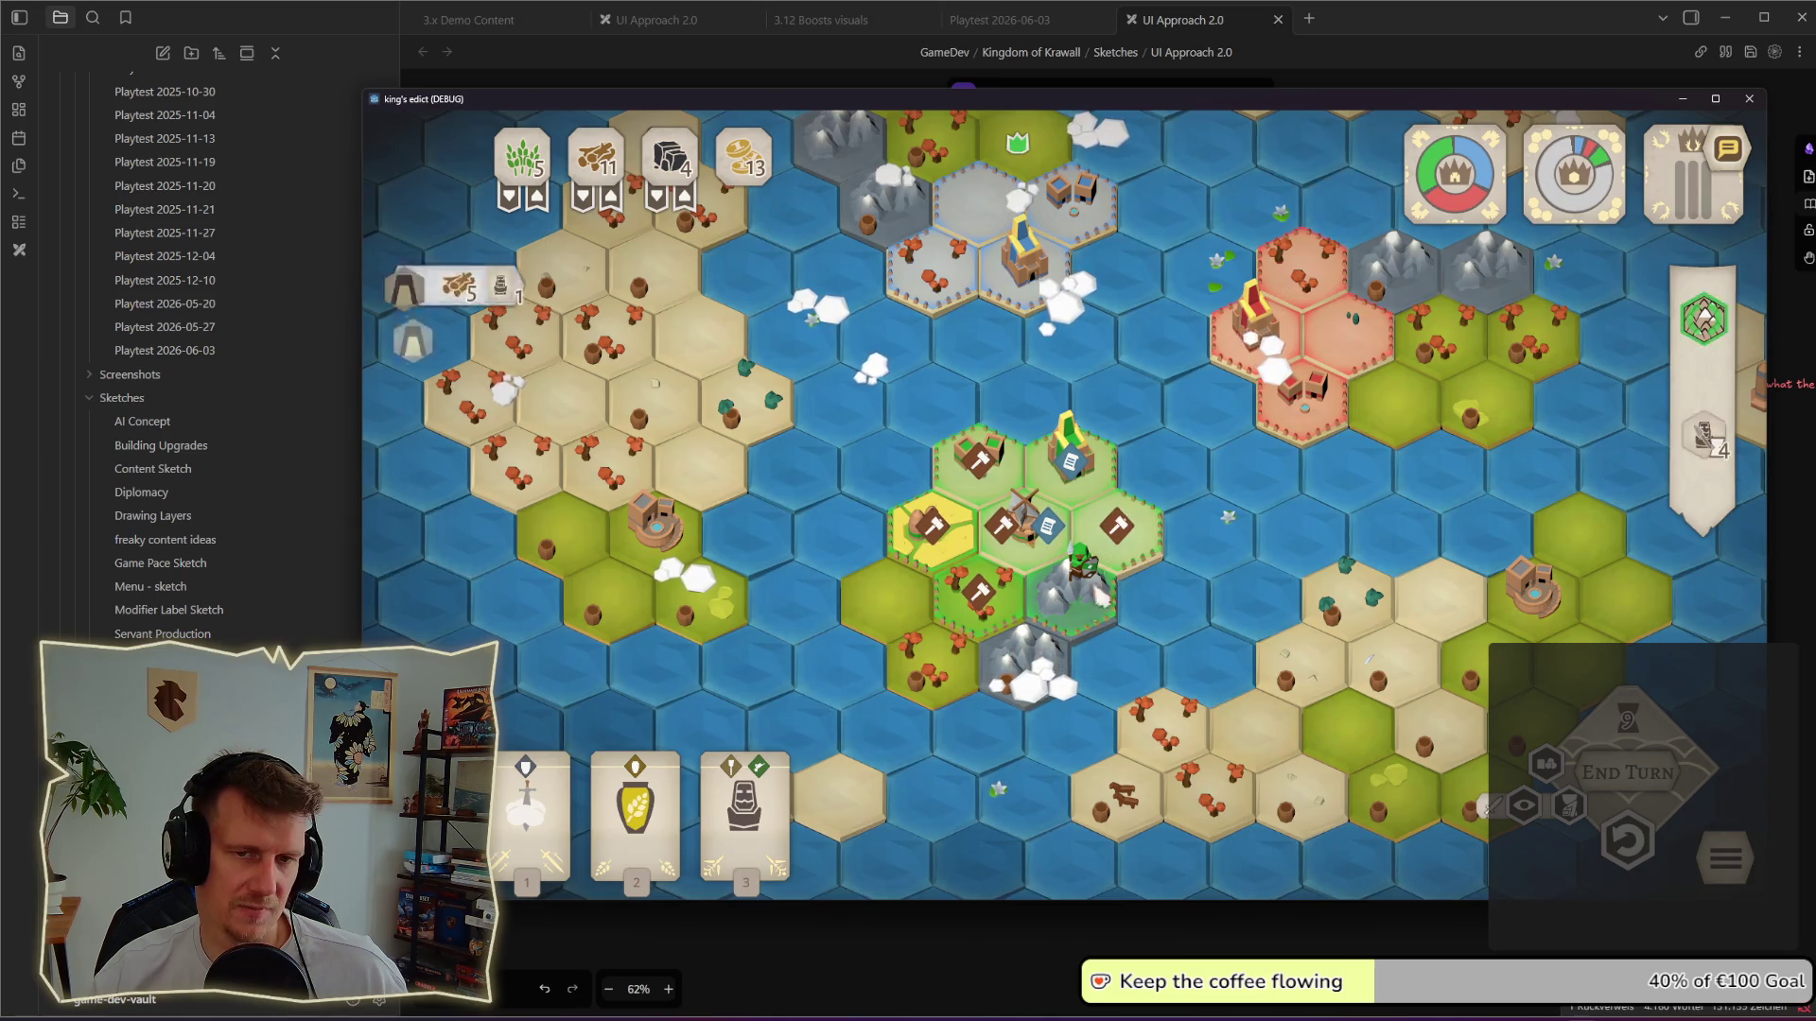
click(1134, 530)
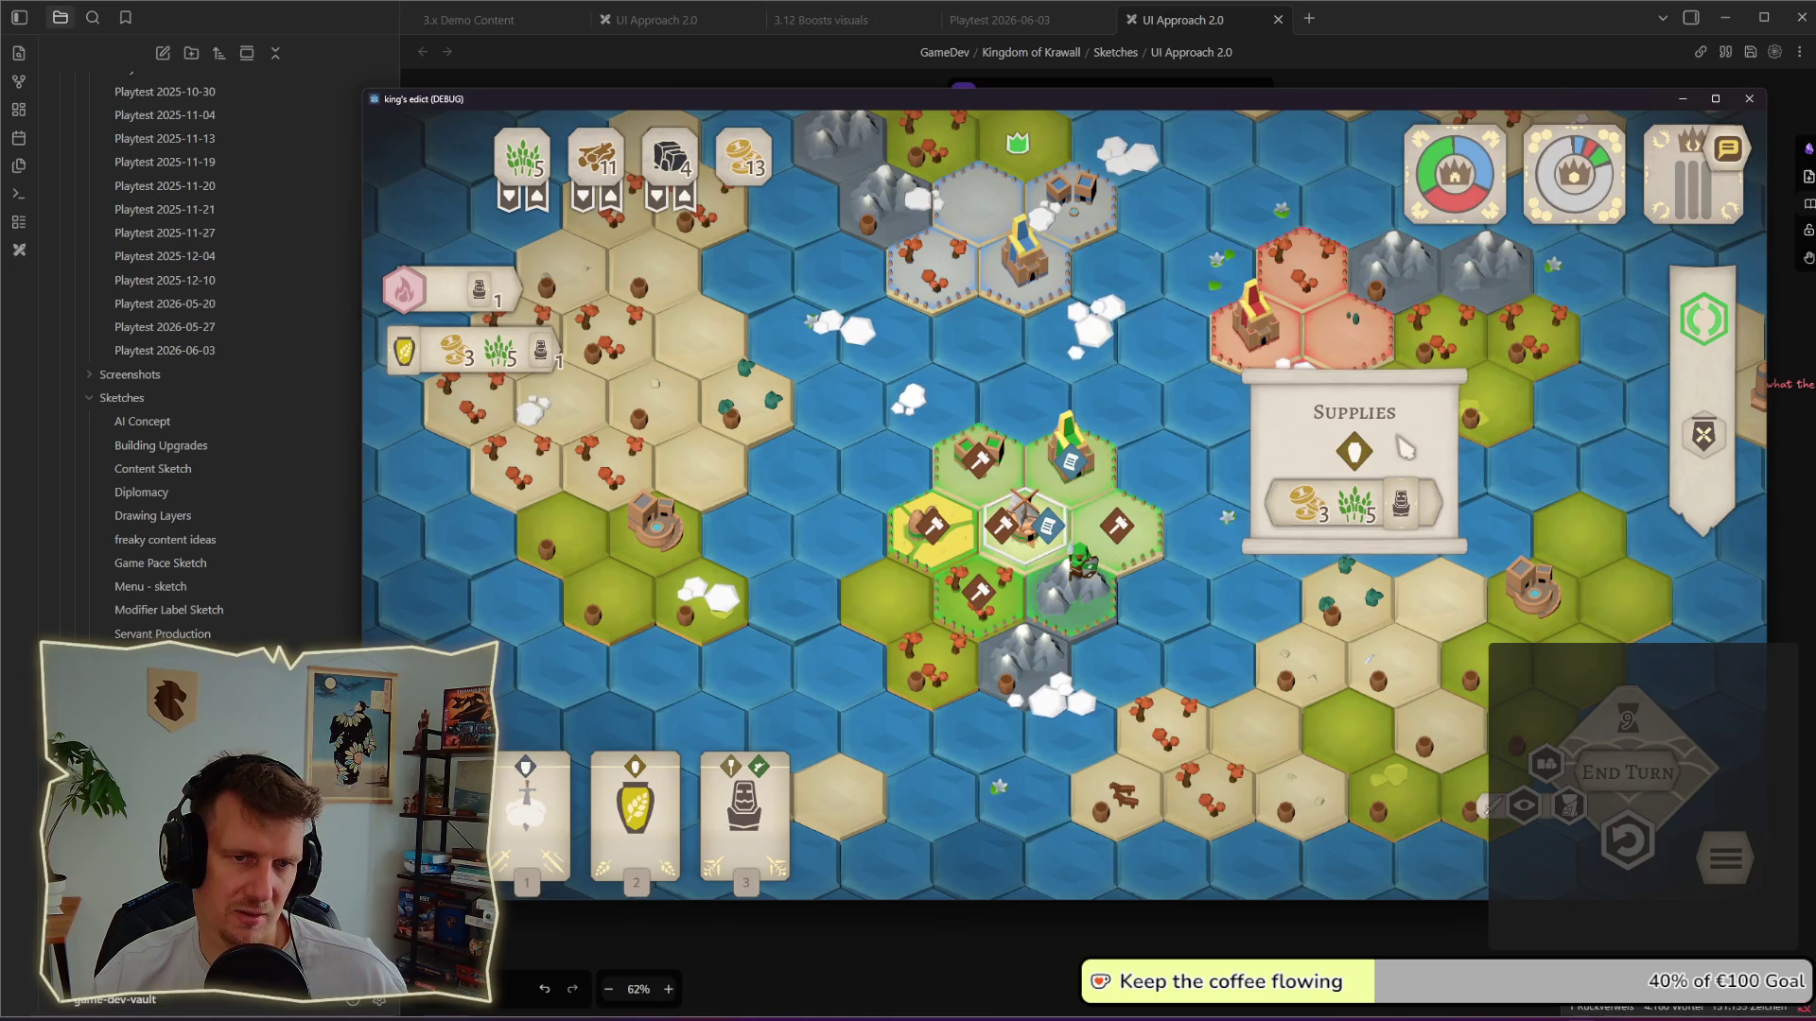
mouse_move(1355, 453)
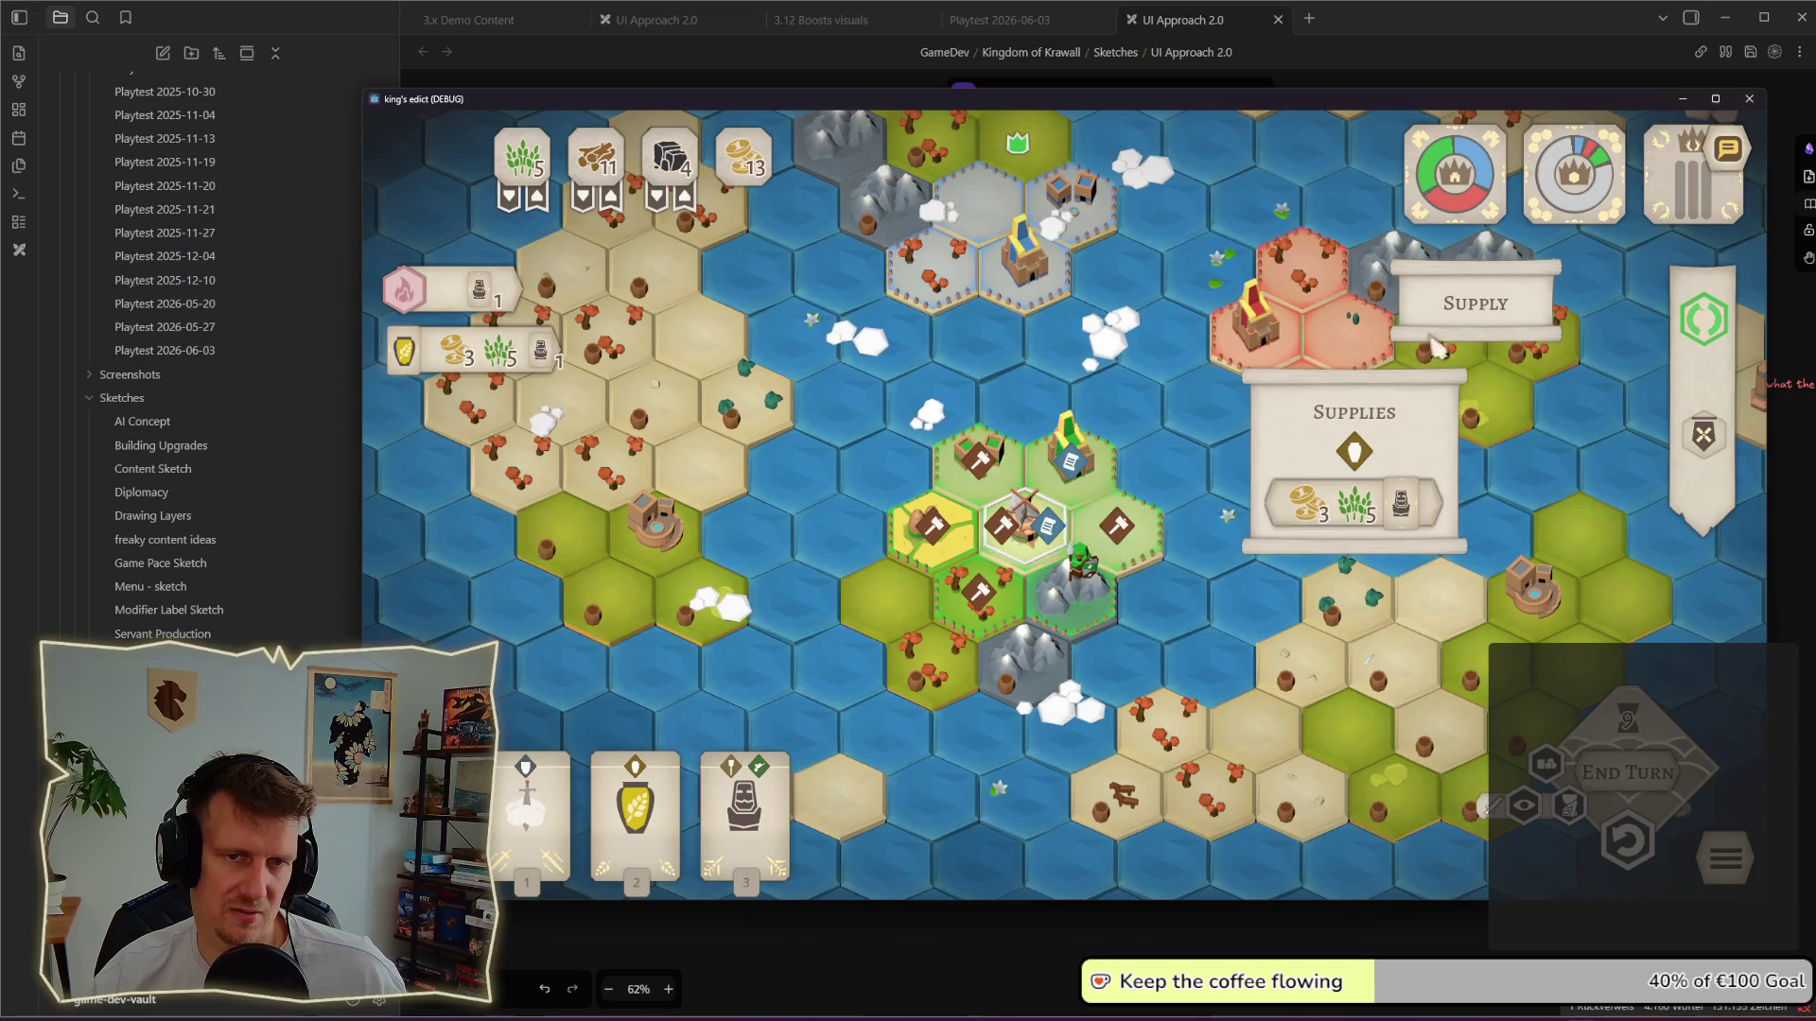
click(1359, 454)
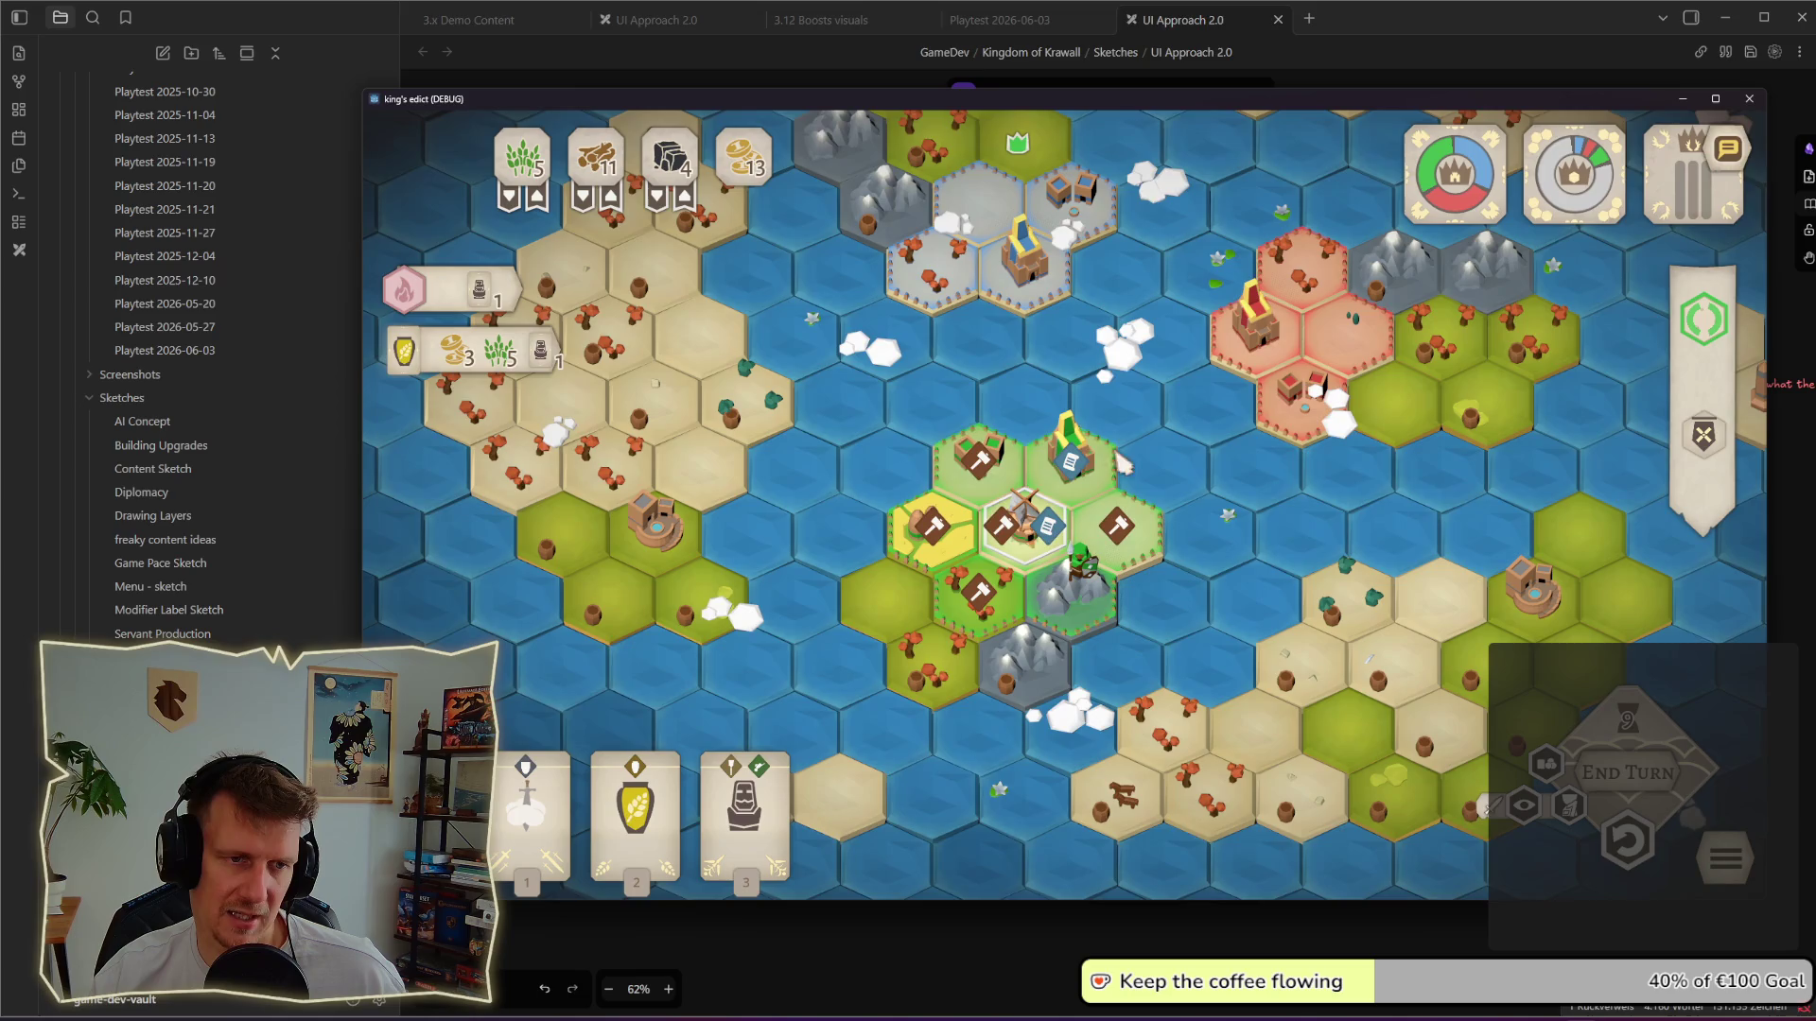
click(1011, 522)
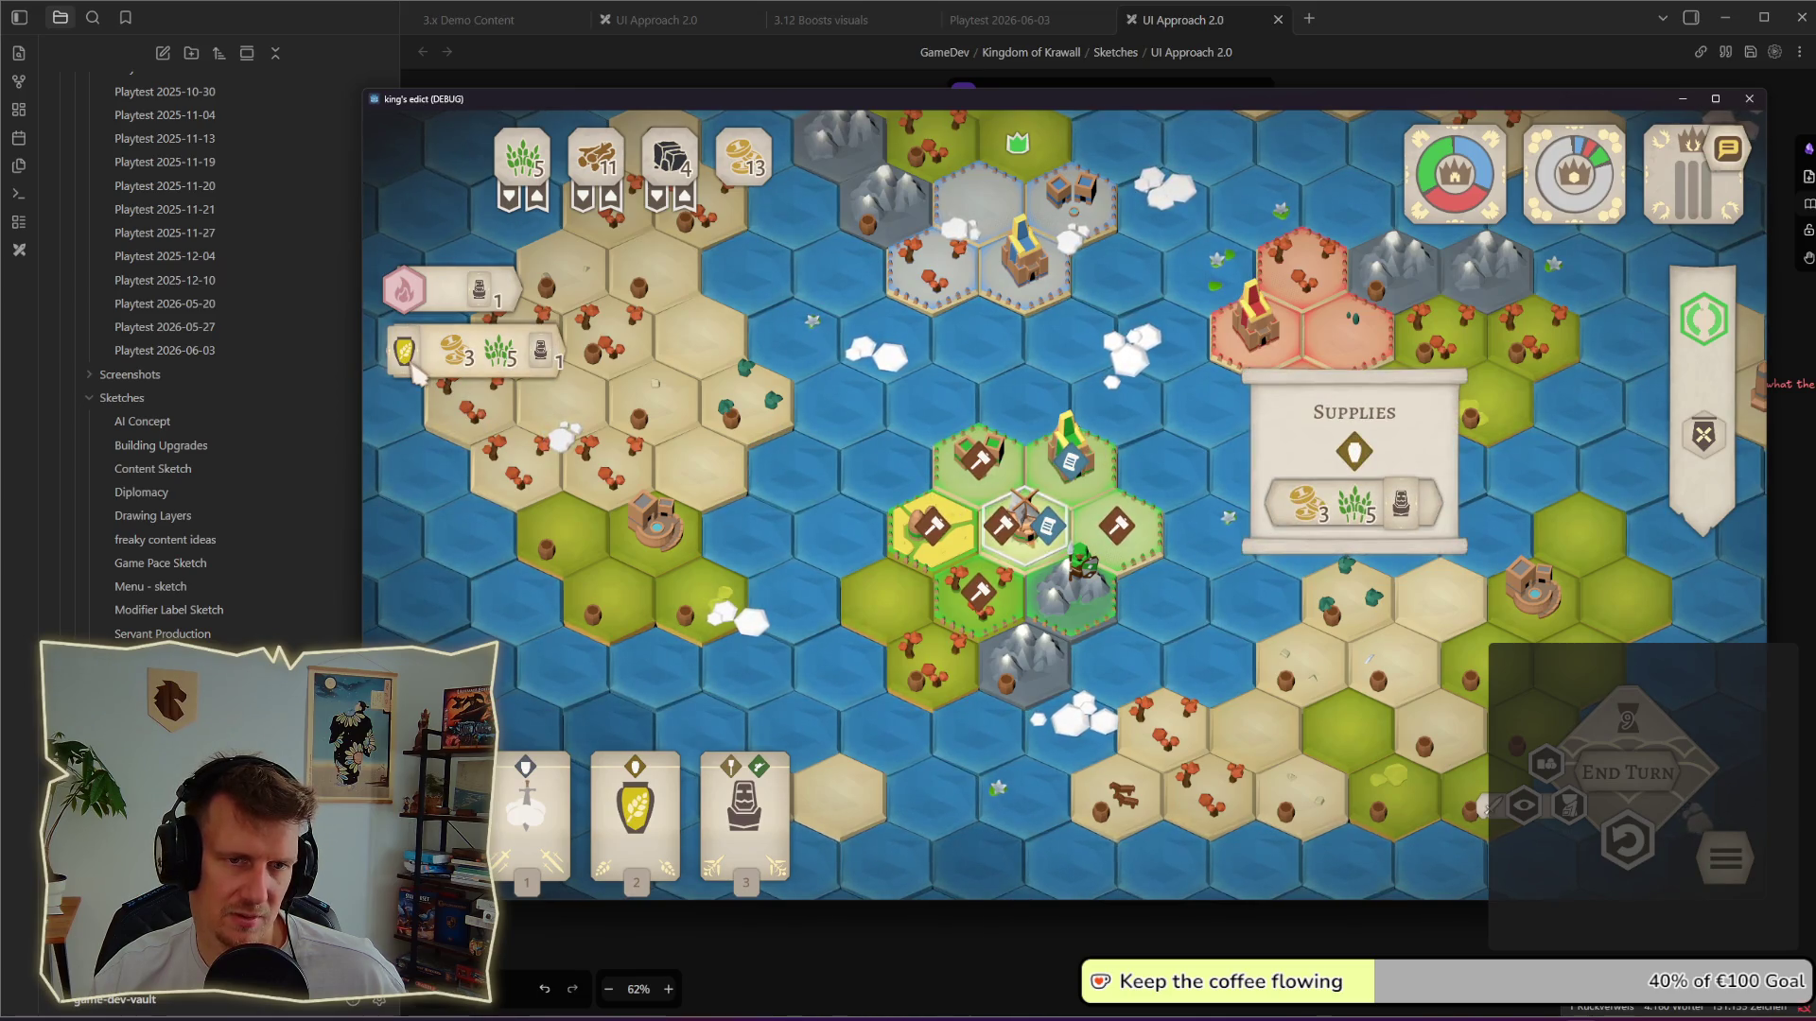
click(634, 788)
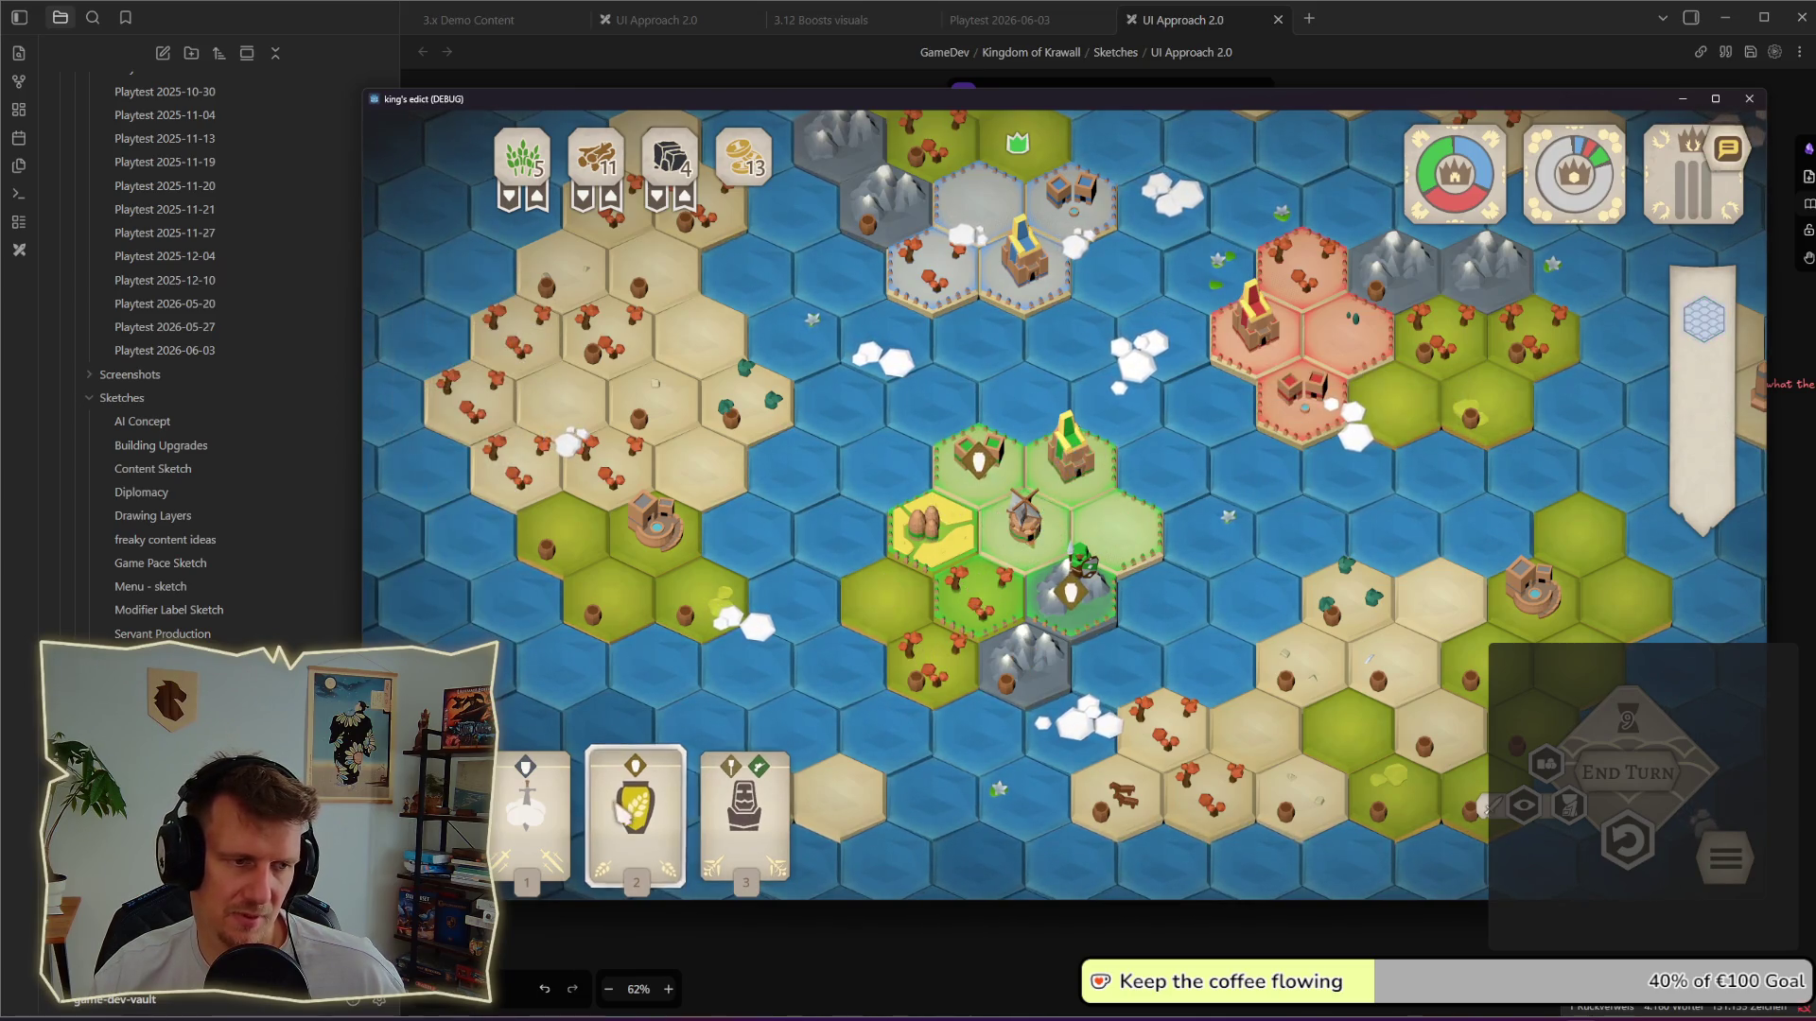
click(637, 767)
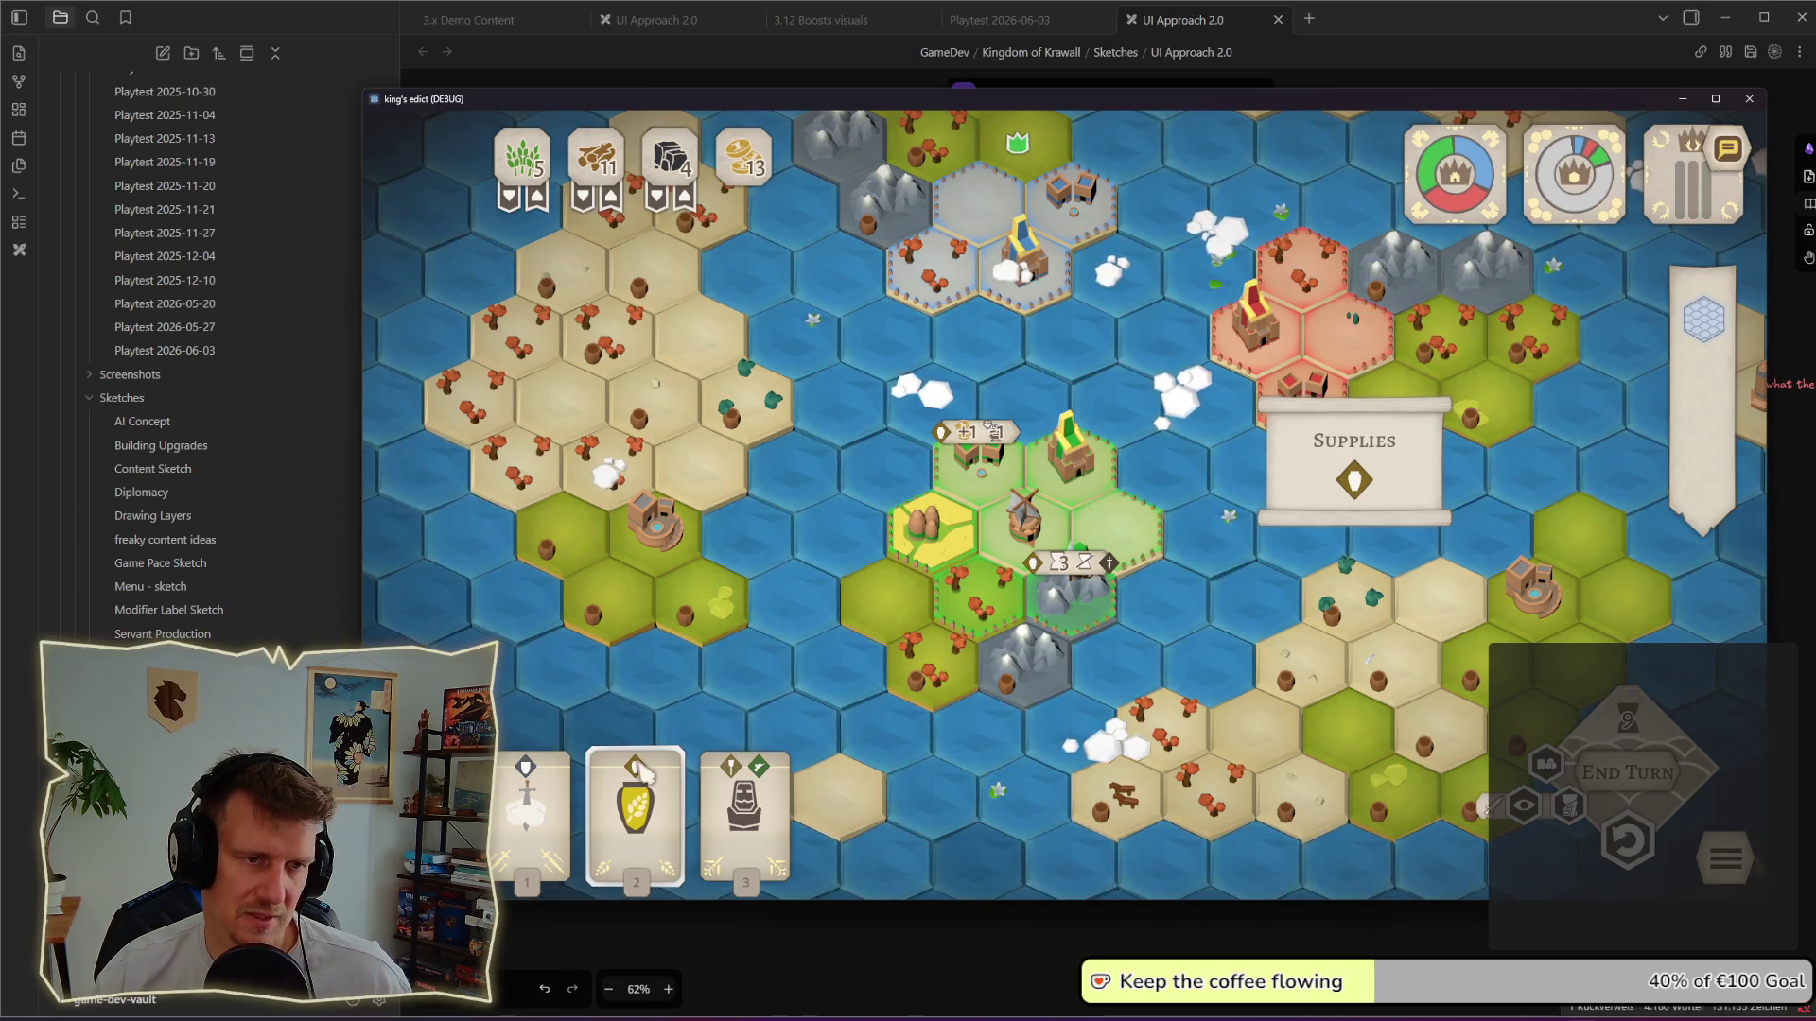
click(1157, 542)
key(2)
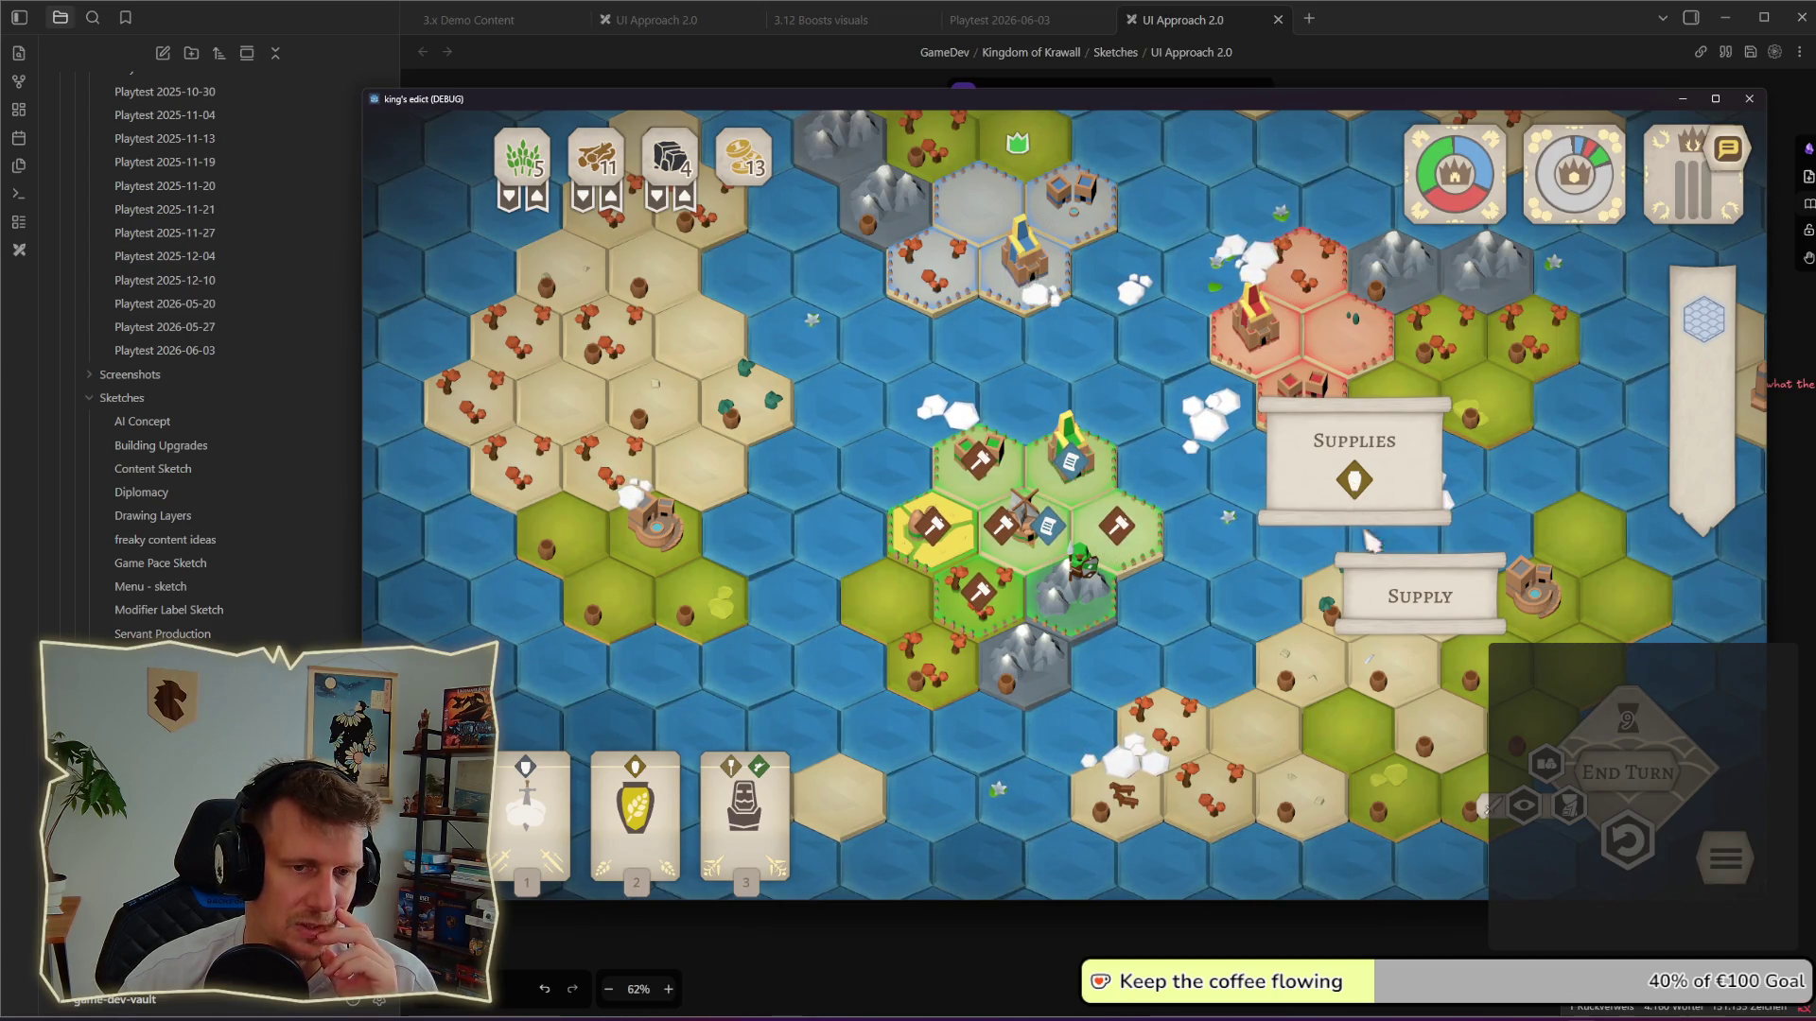
click(1355, 482)
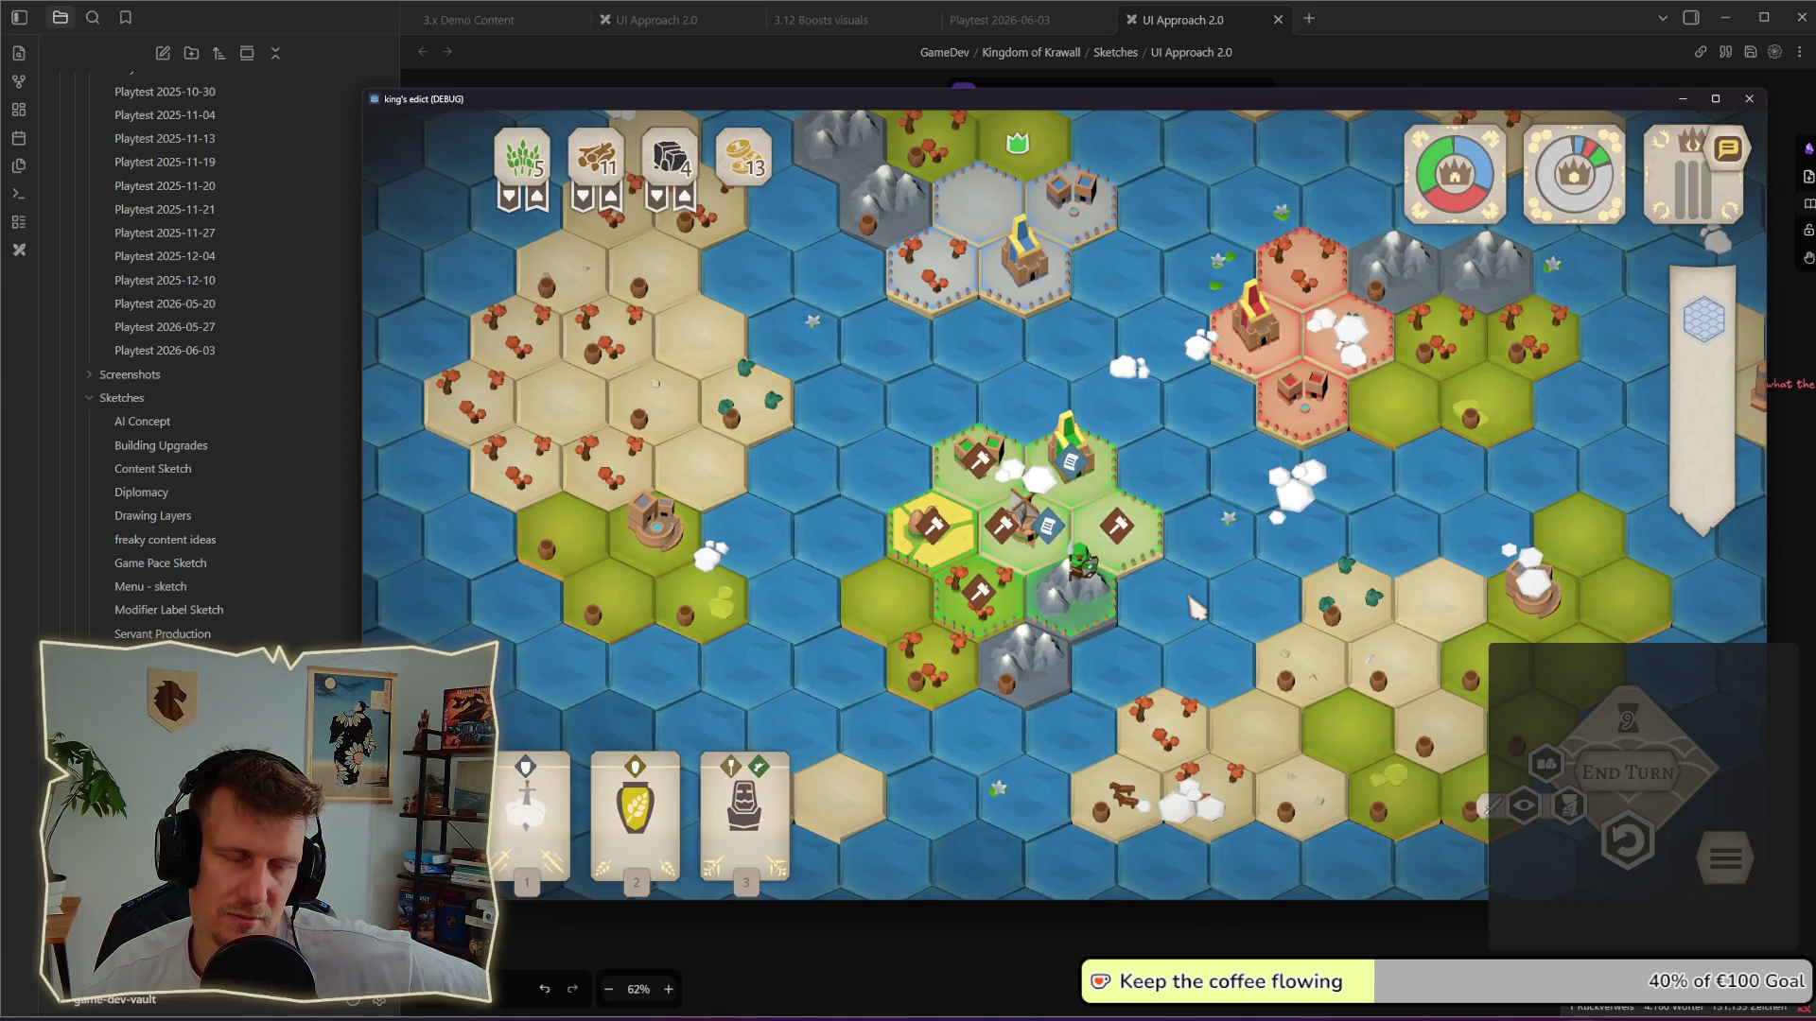
click(740, 785)
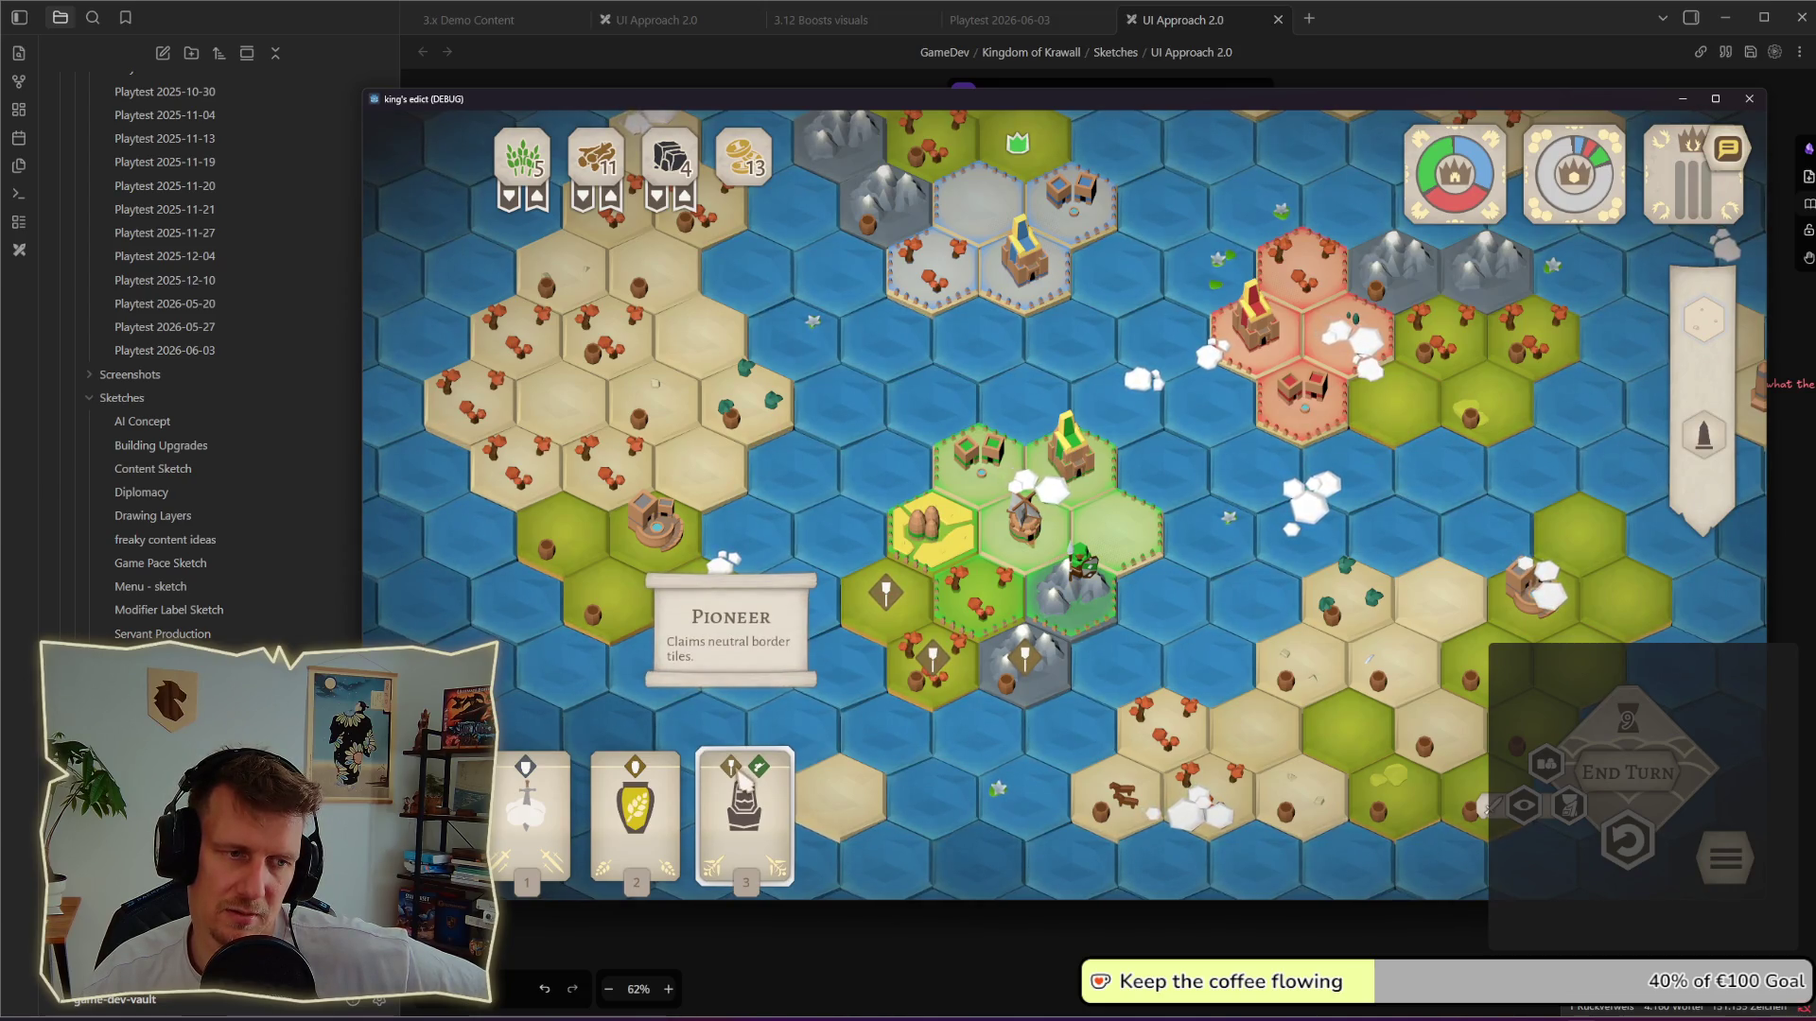
click(740, 785)
click(564, 781)
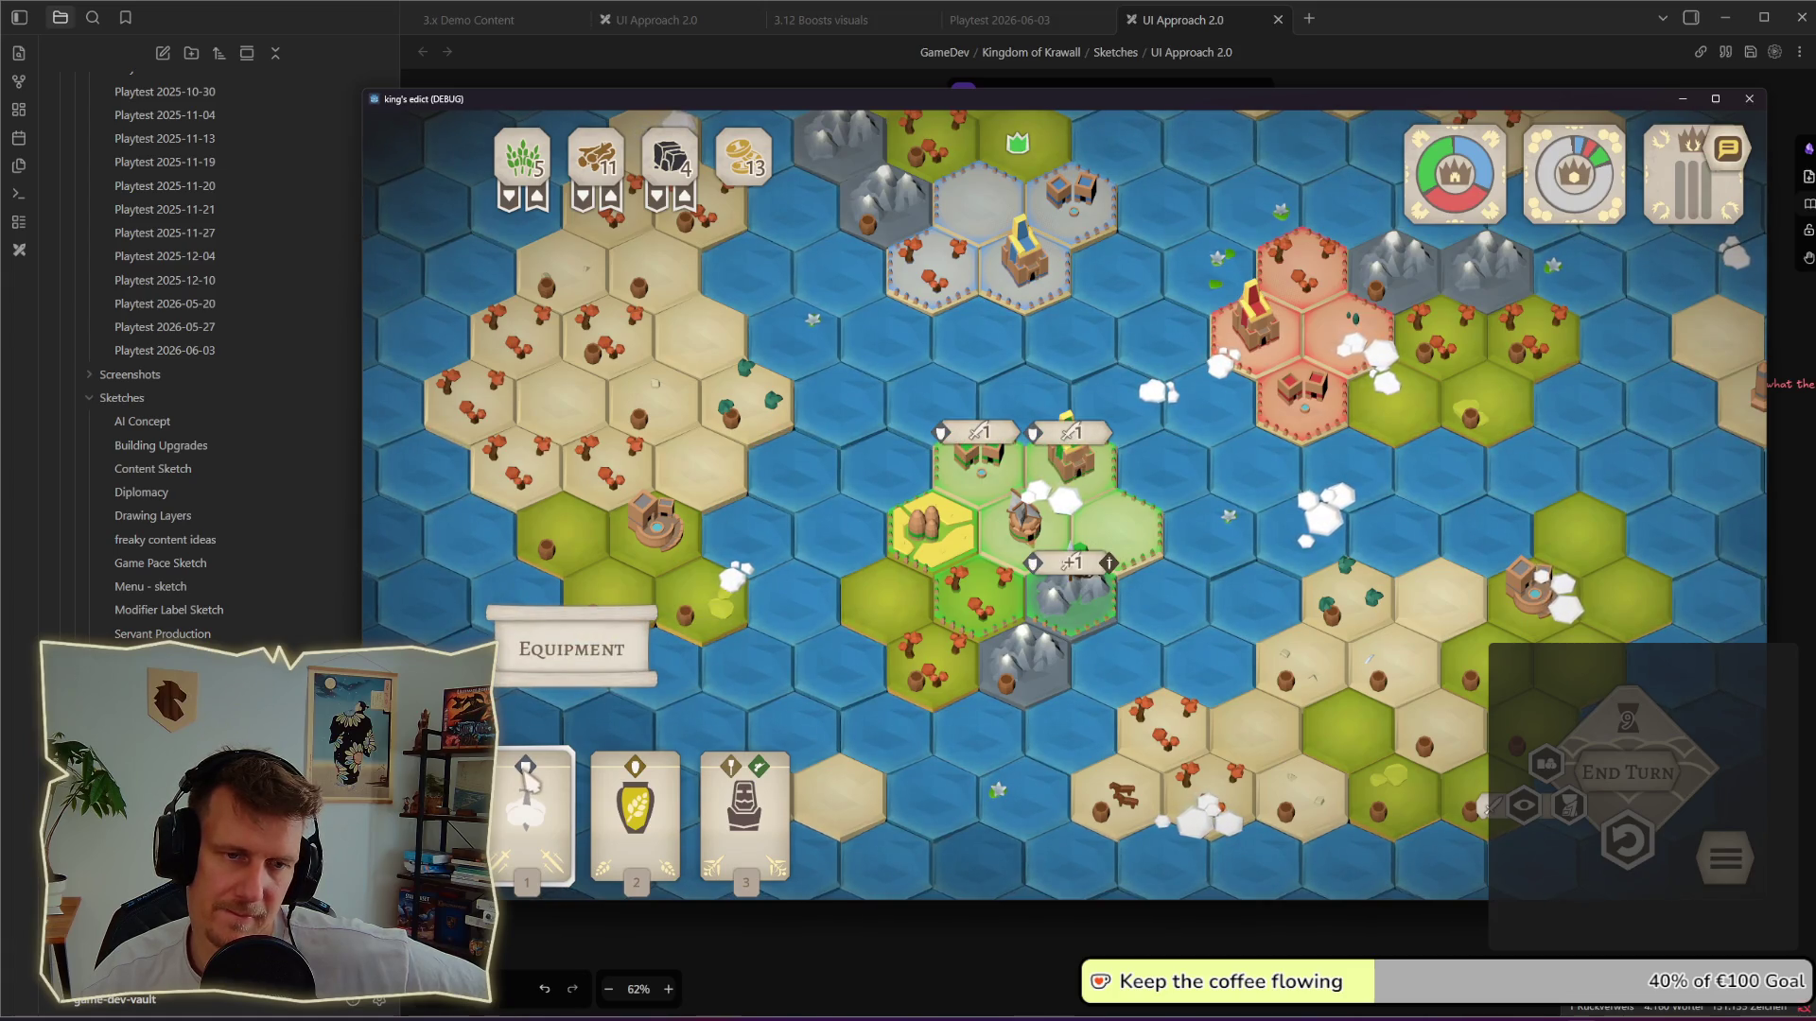
click(637, 780)
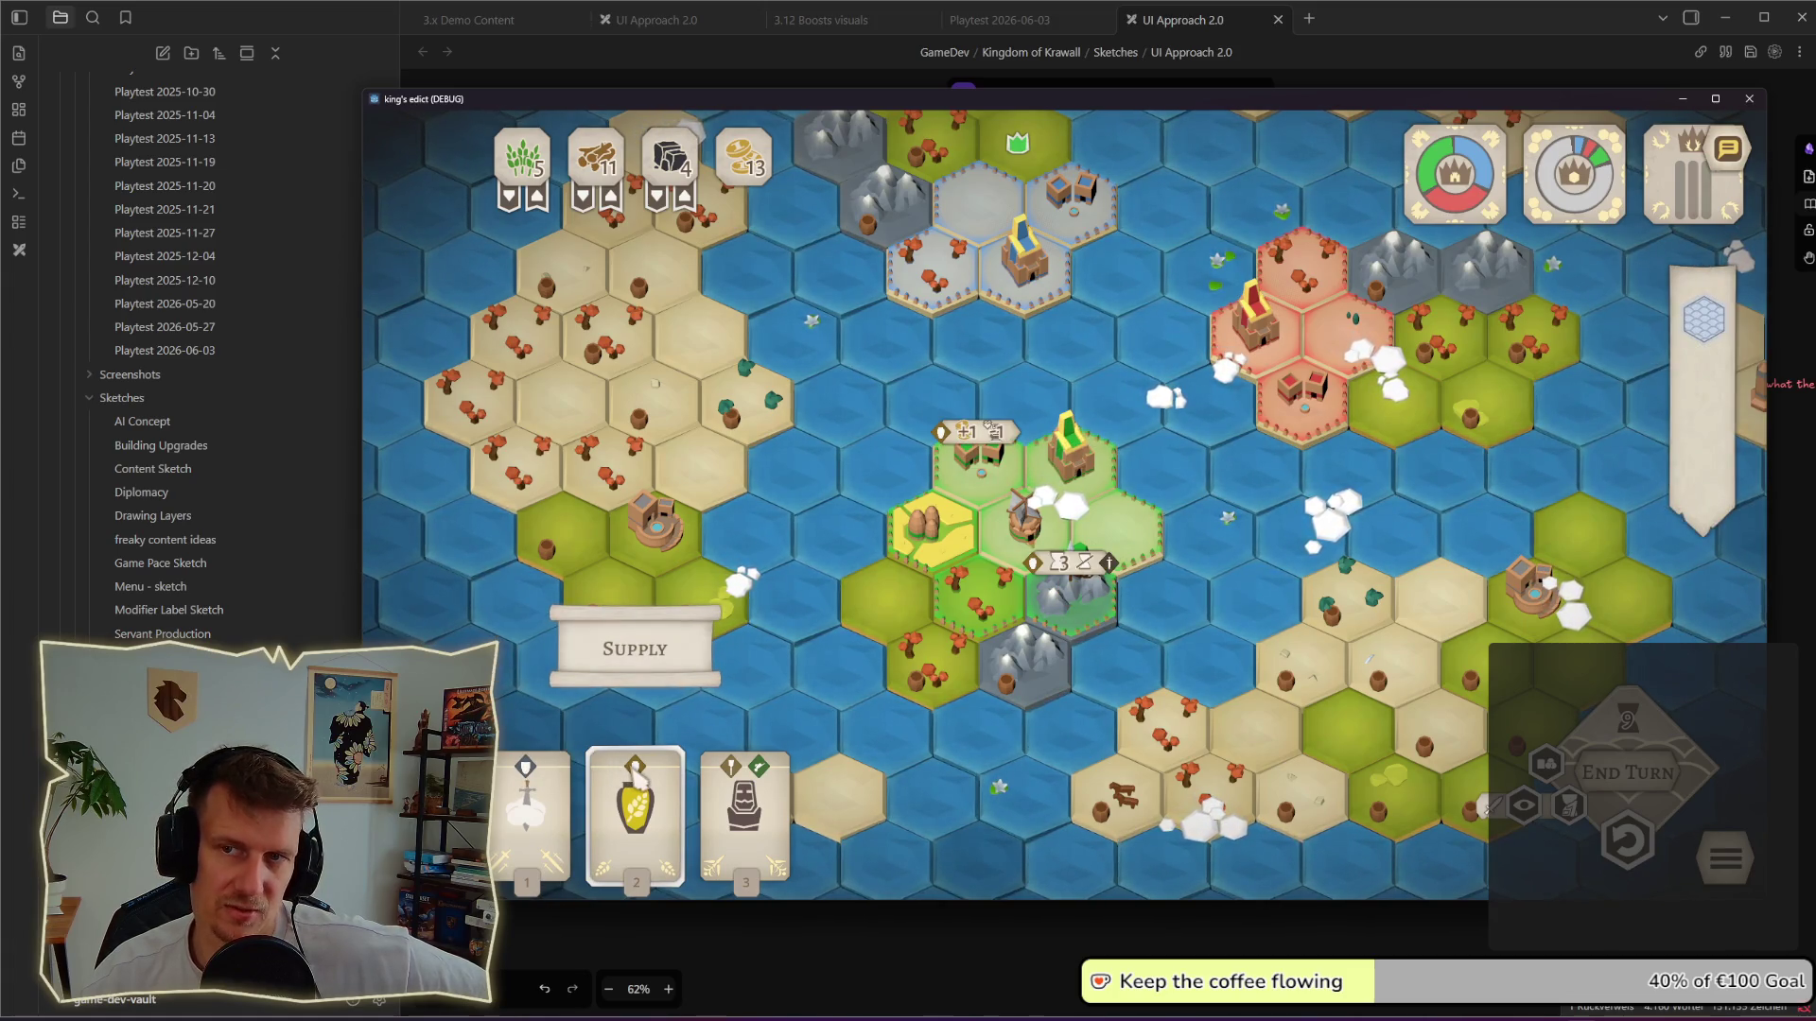
click(741, 785)
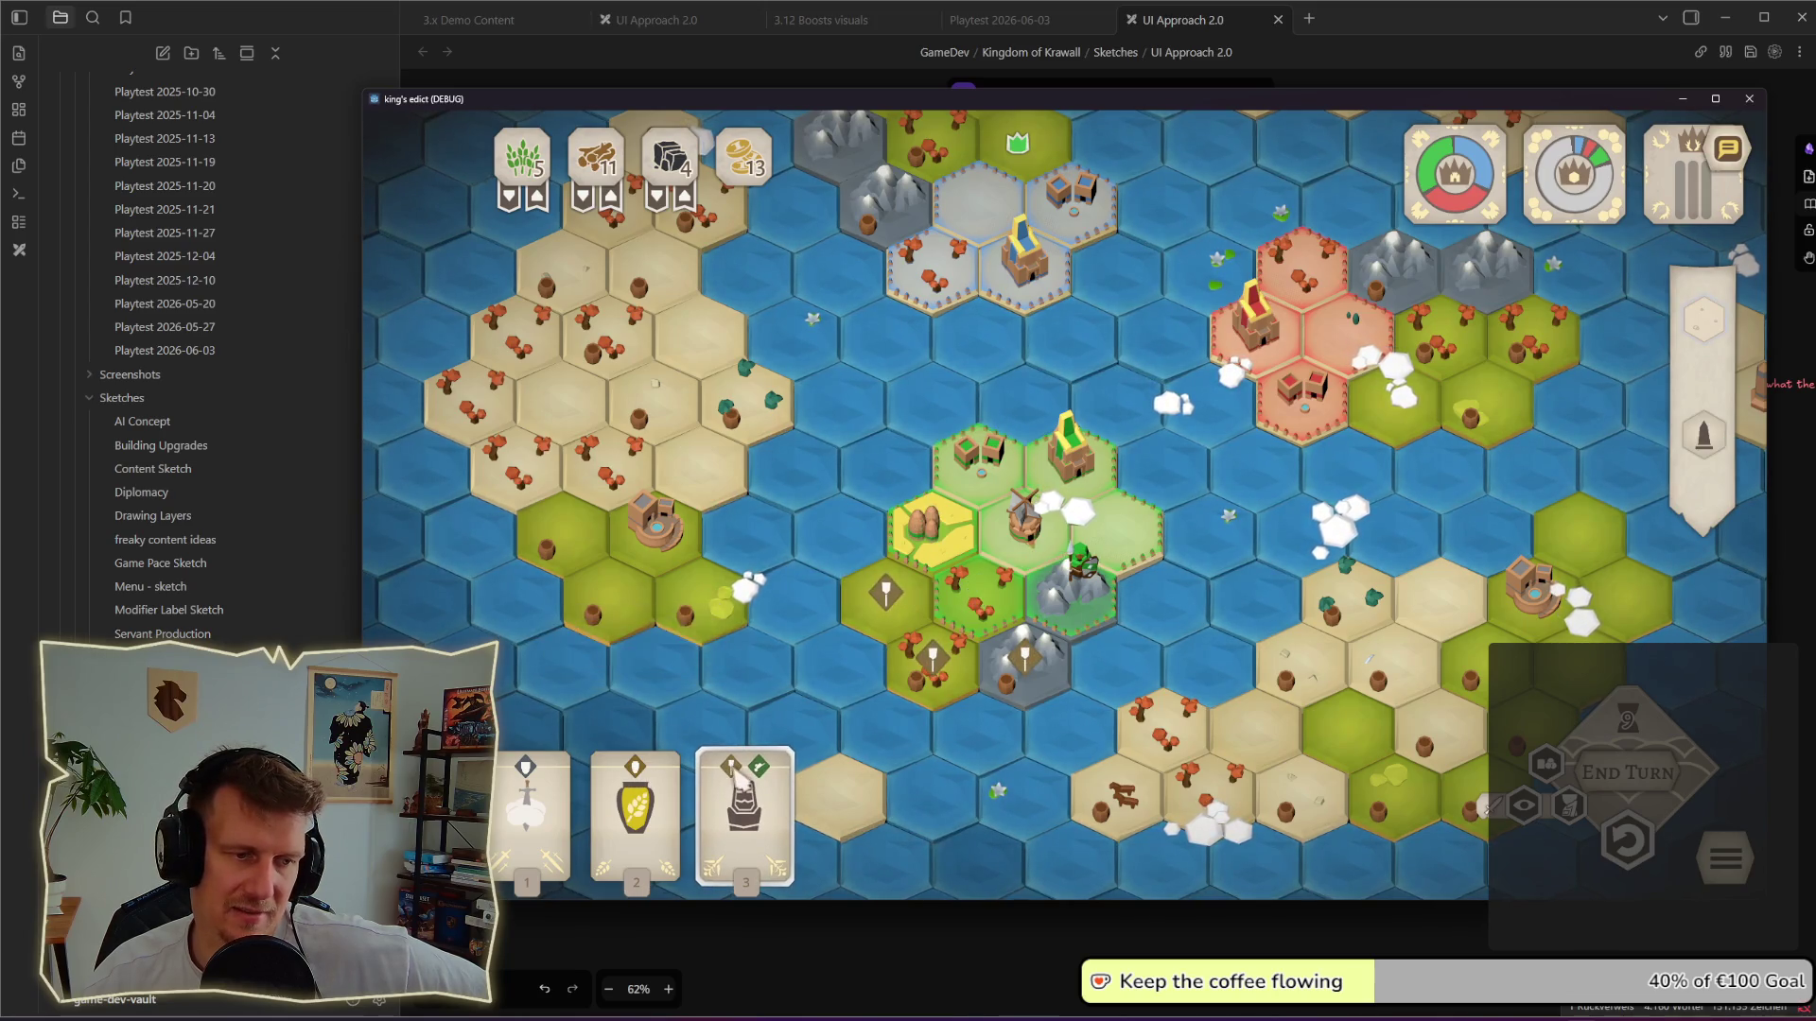
click(639, 777)
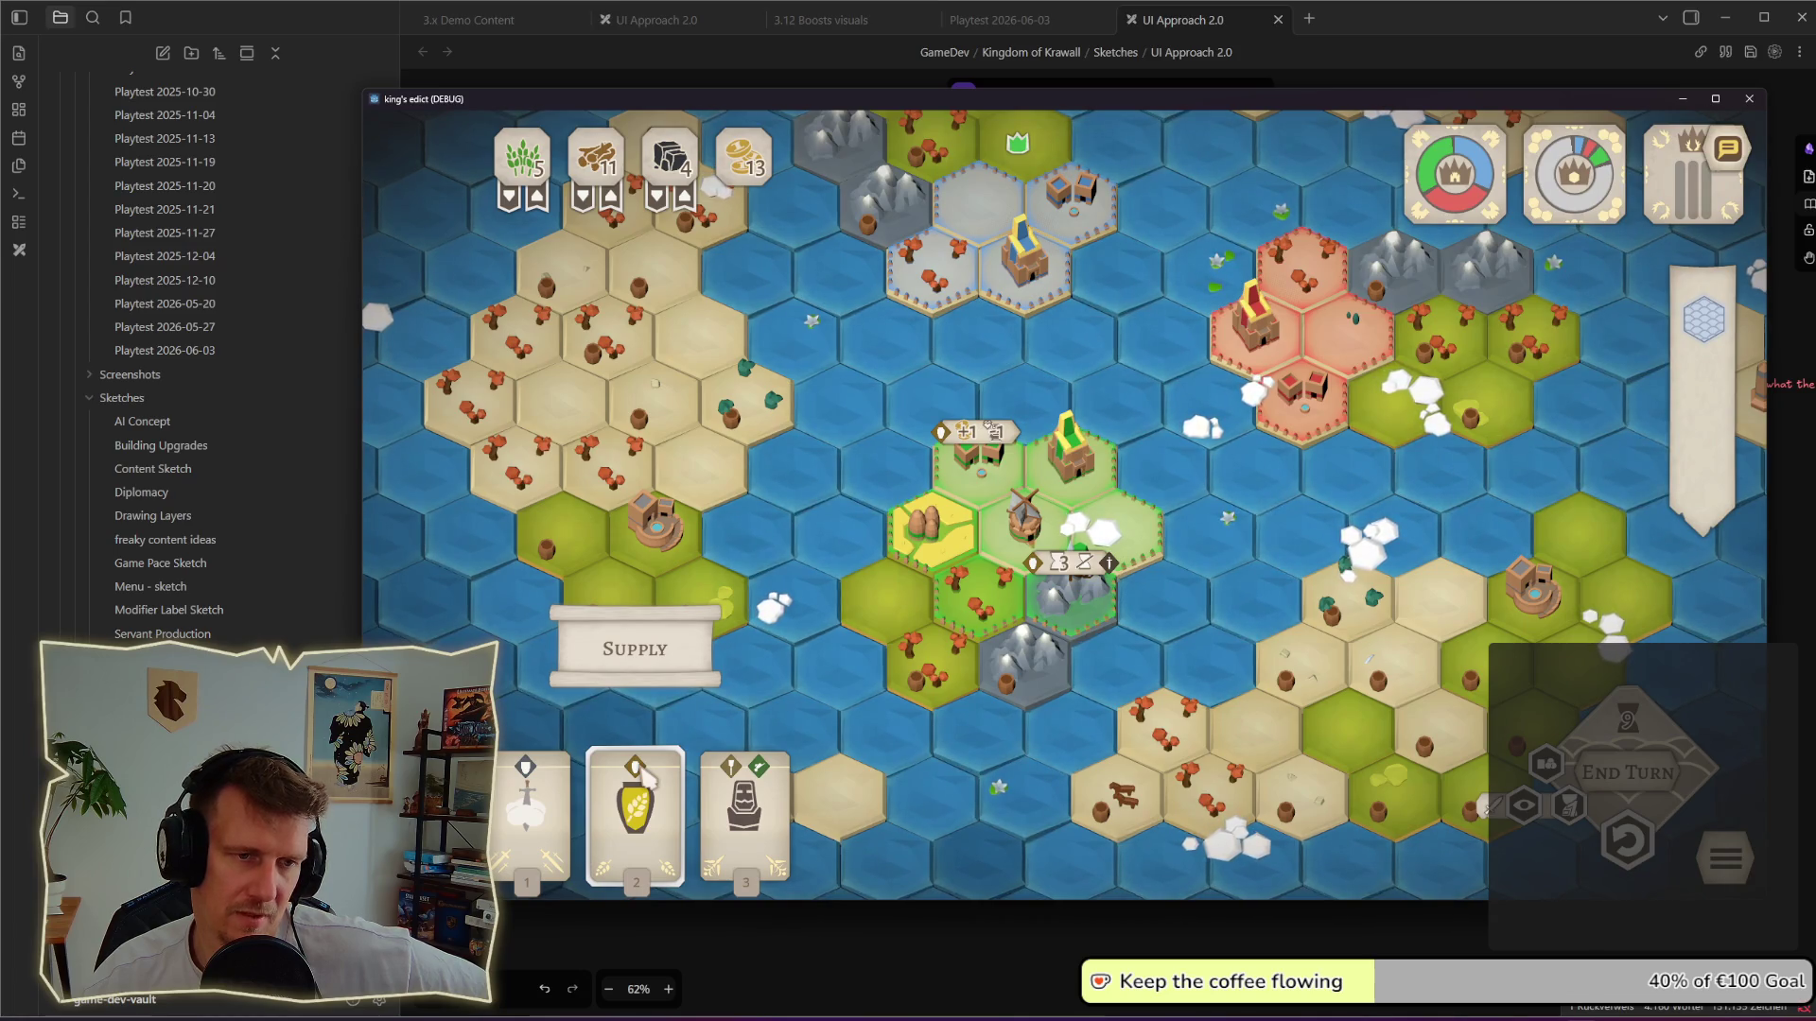
click(646, 773)
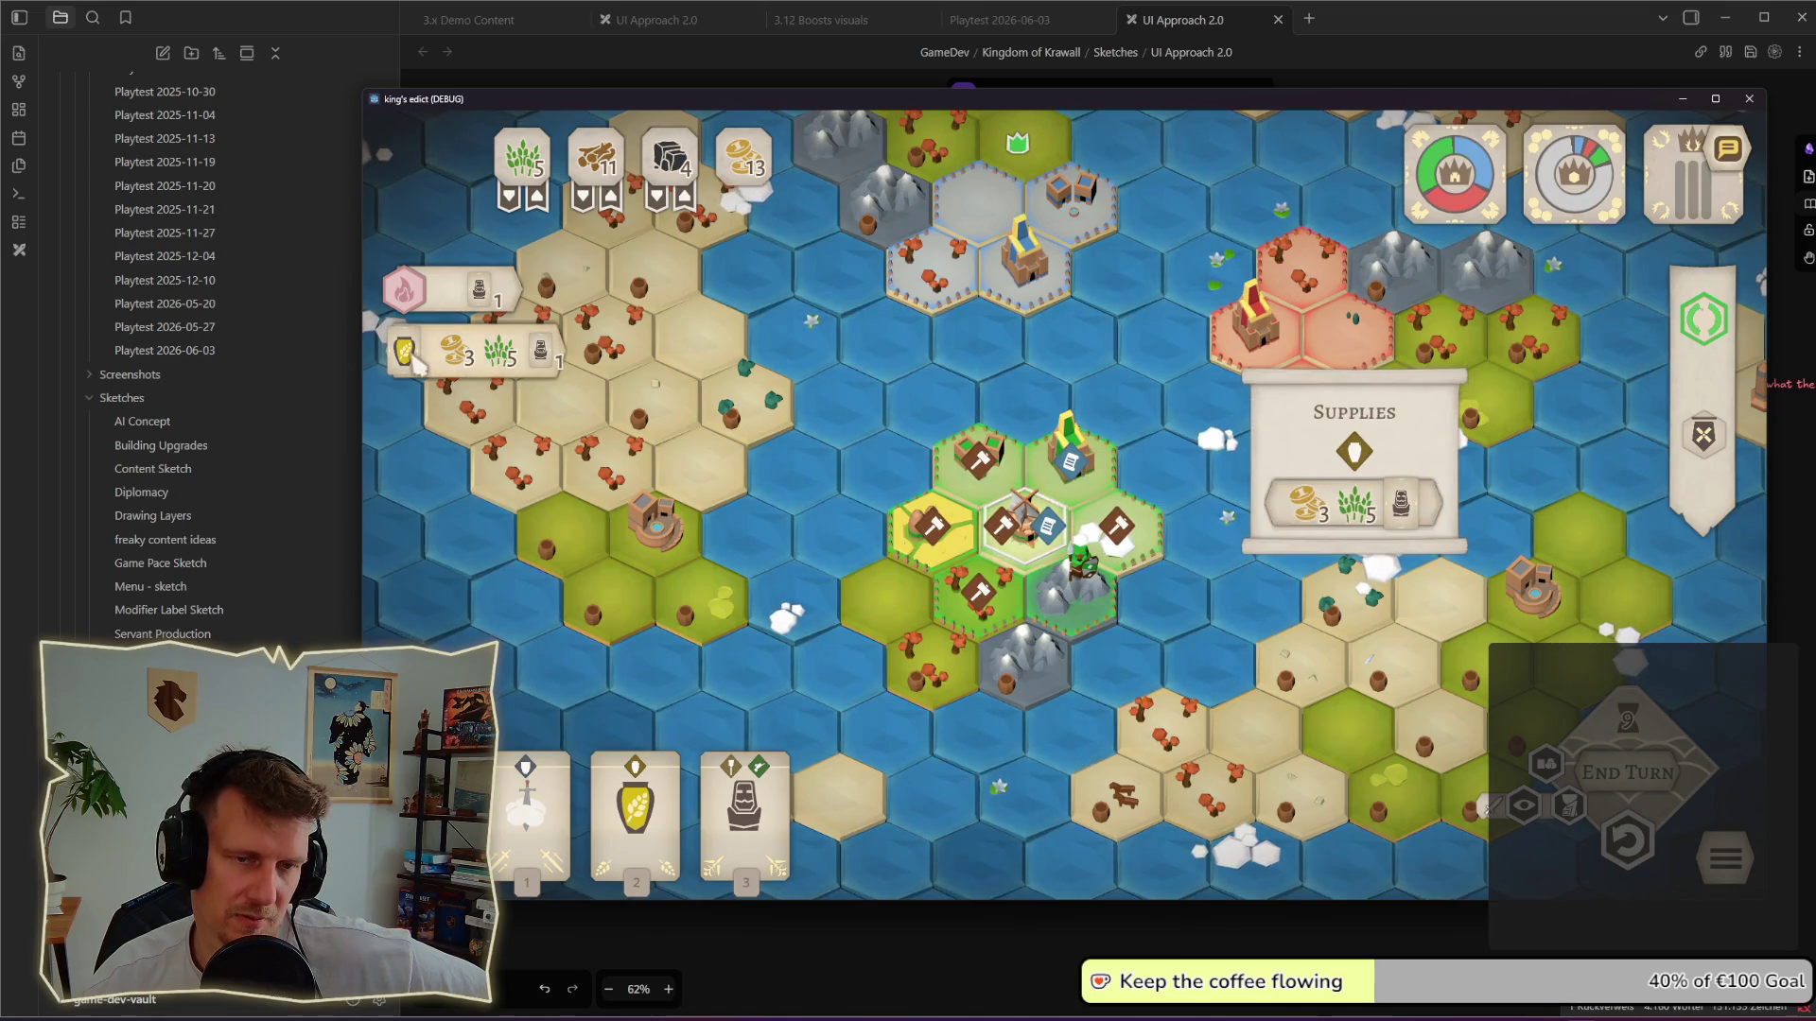
mouse_move(1354, 451)
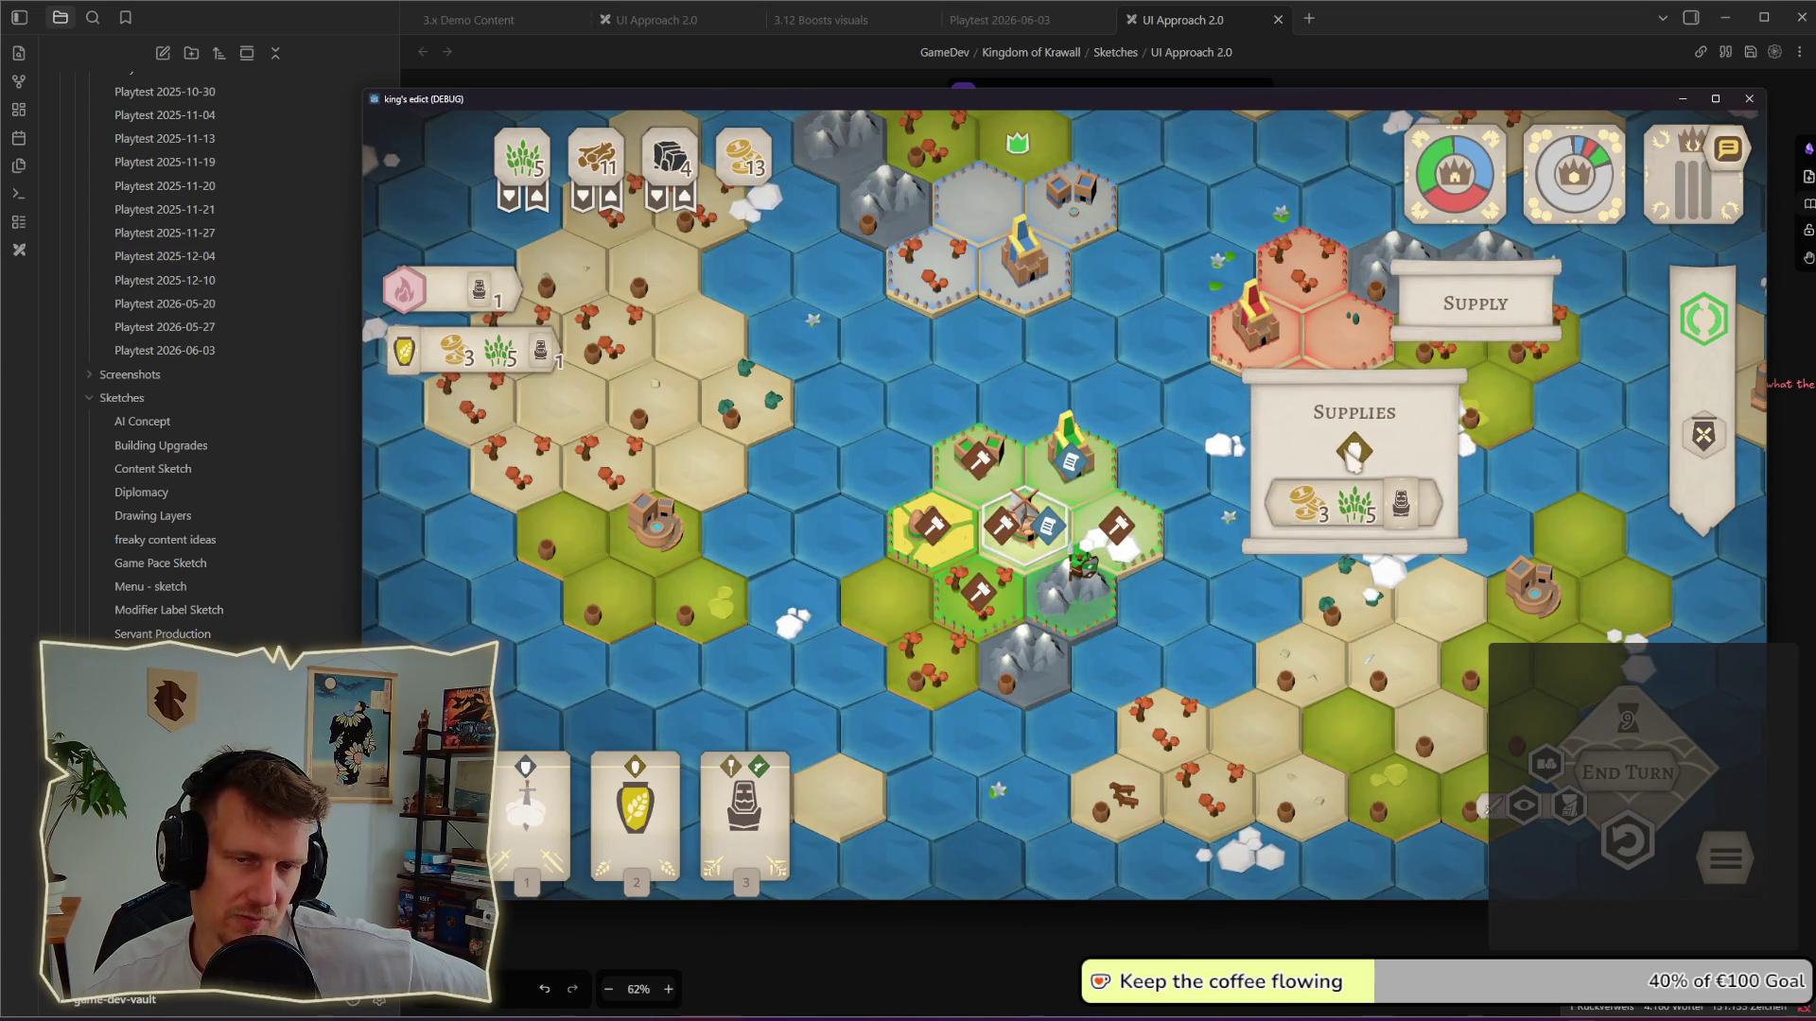
click(637, 778)
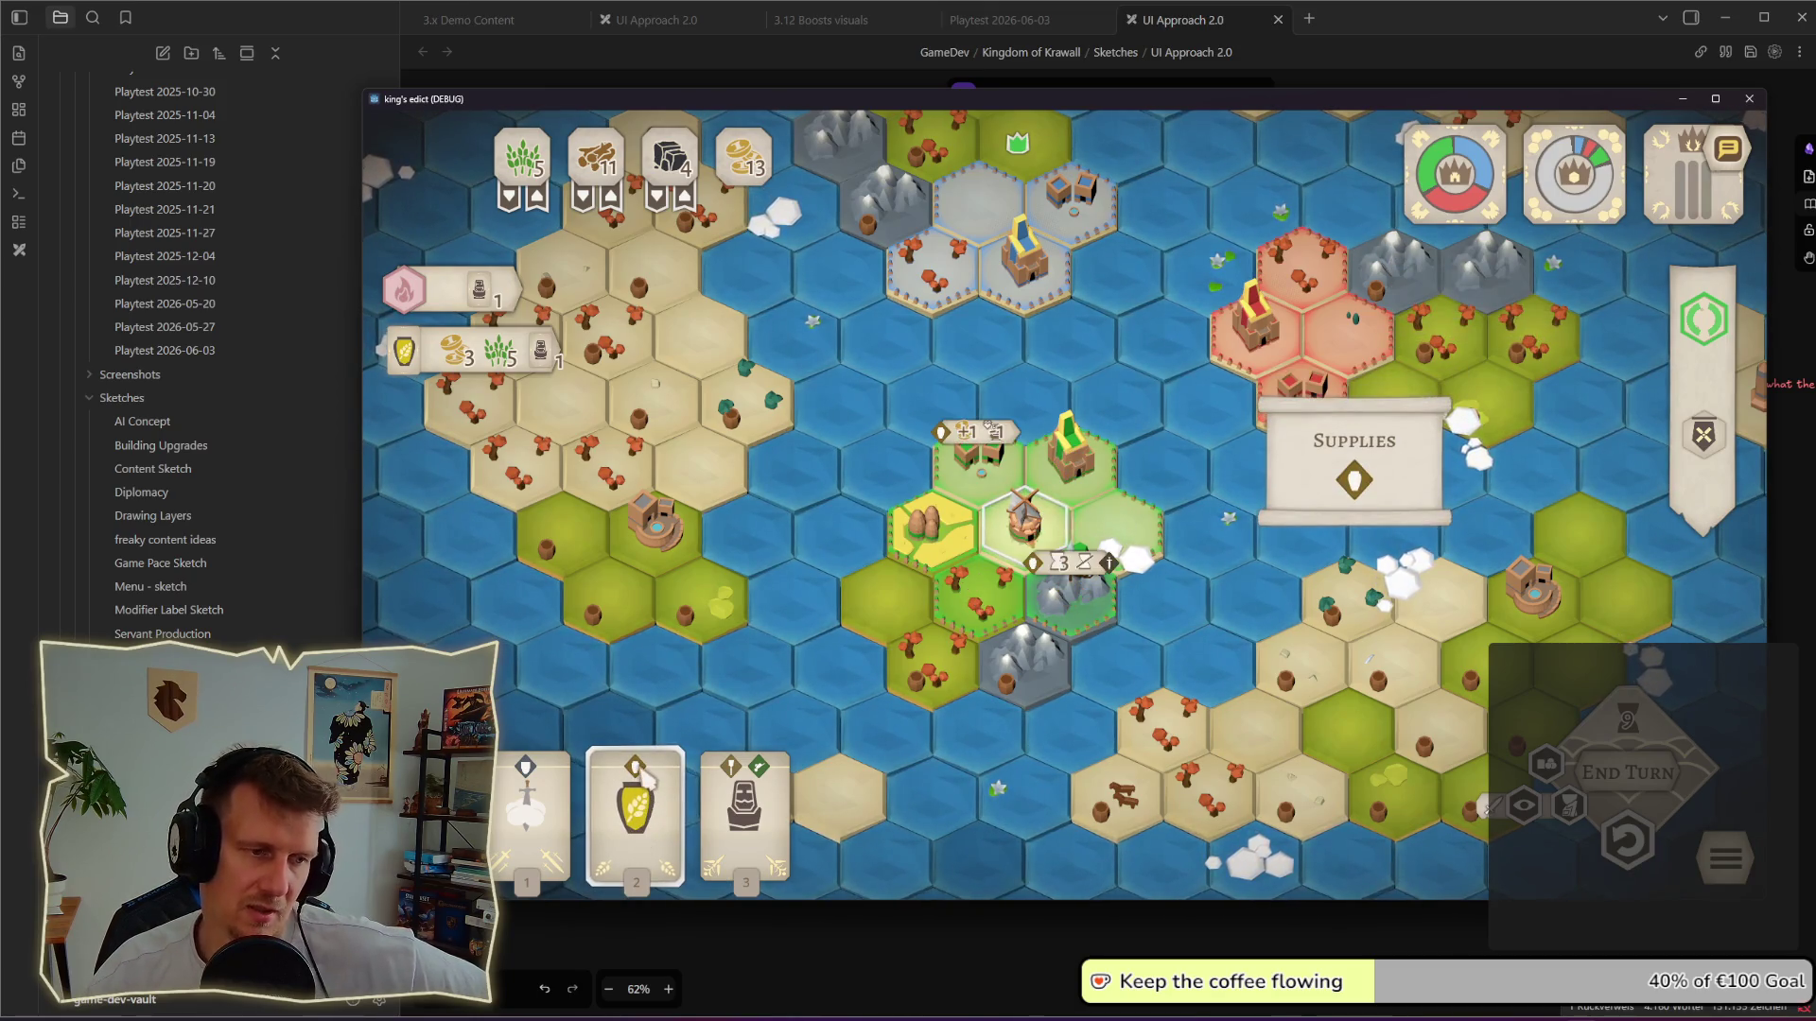
click(650, 773)
click(650, 772)
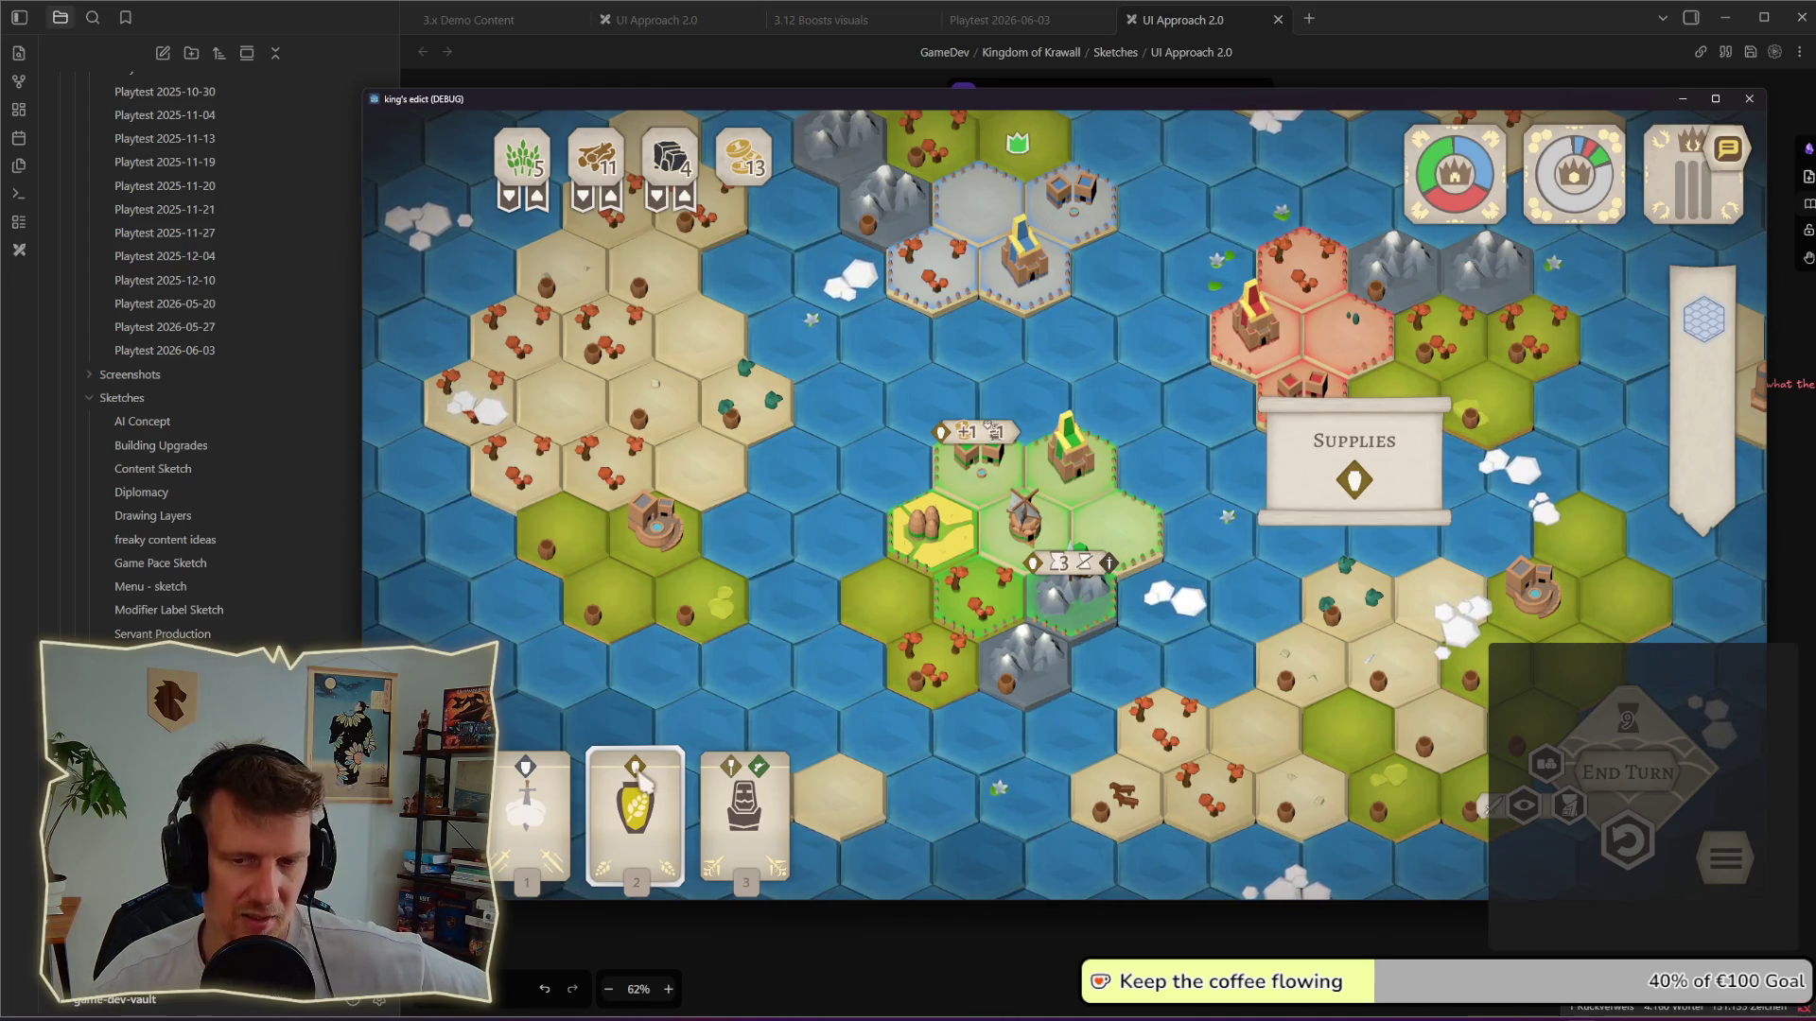
click(646, 820)
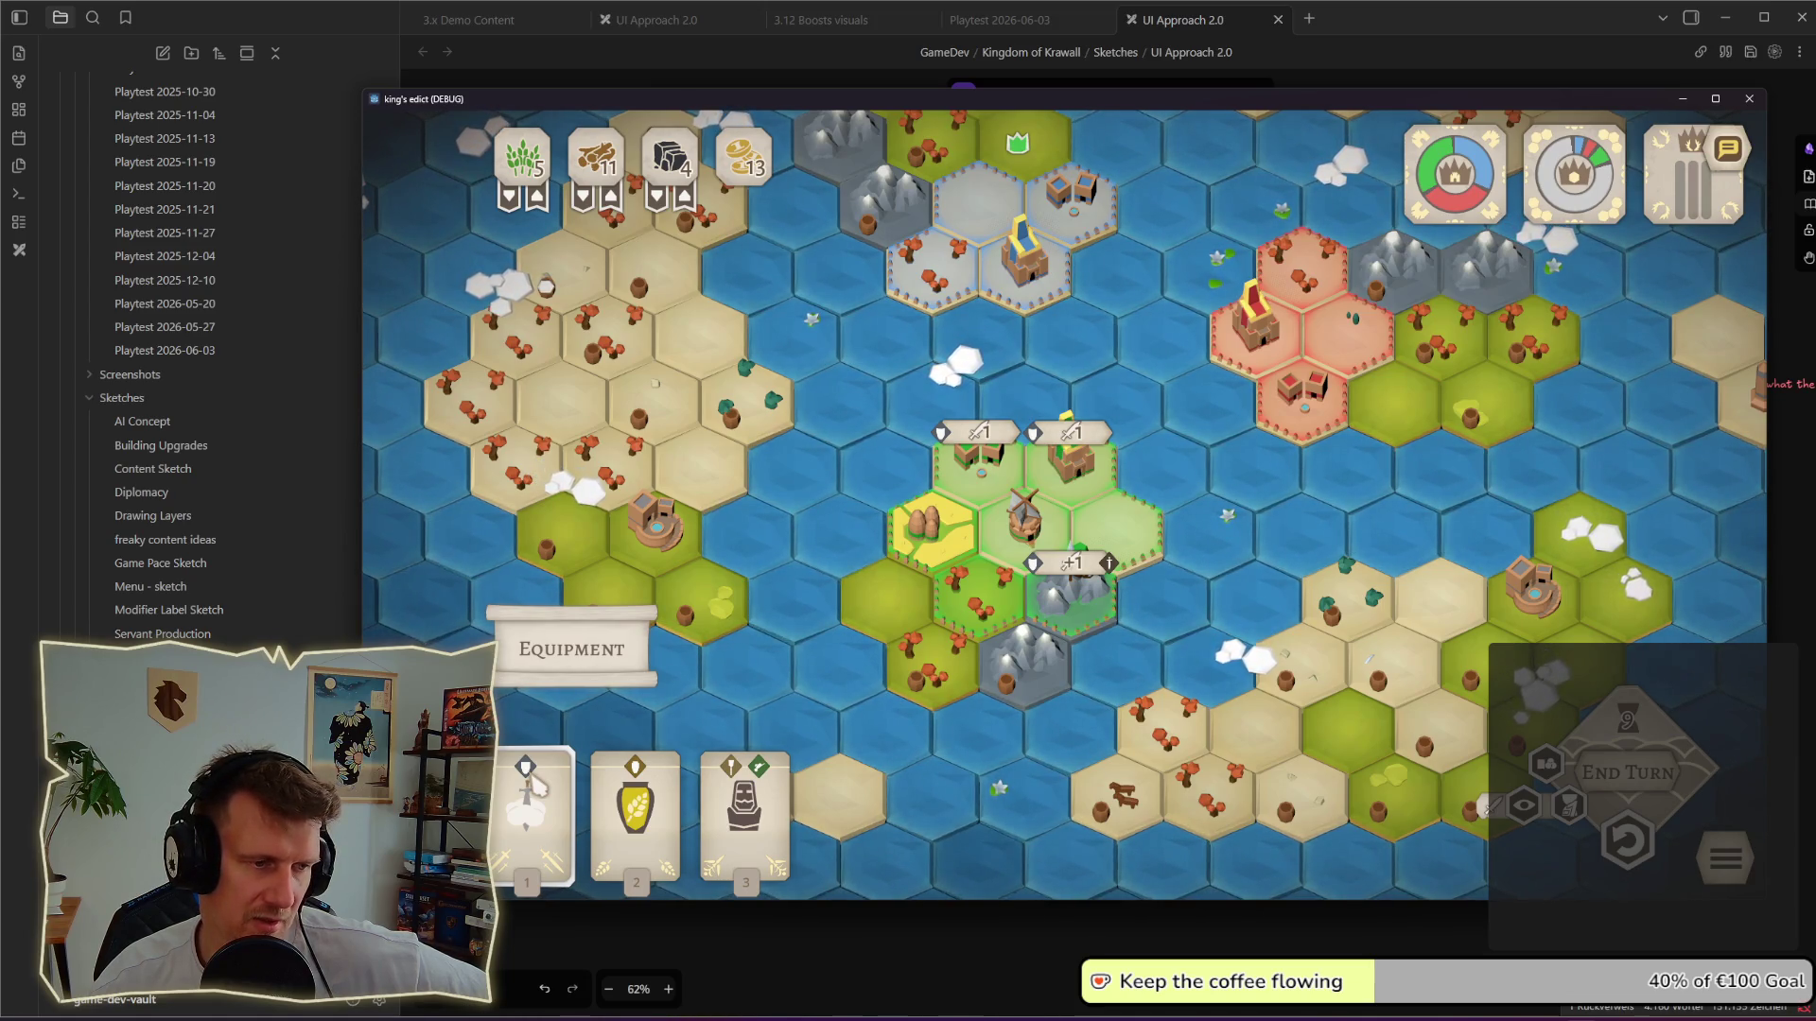
Step: Toggle the Equipment card a few times, then leave the game for the Obsidian sketch board
click(533, 789)
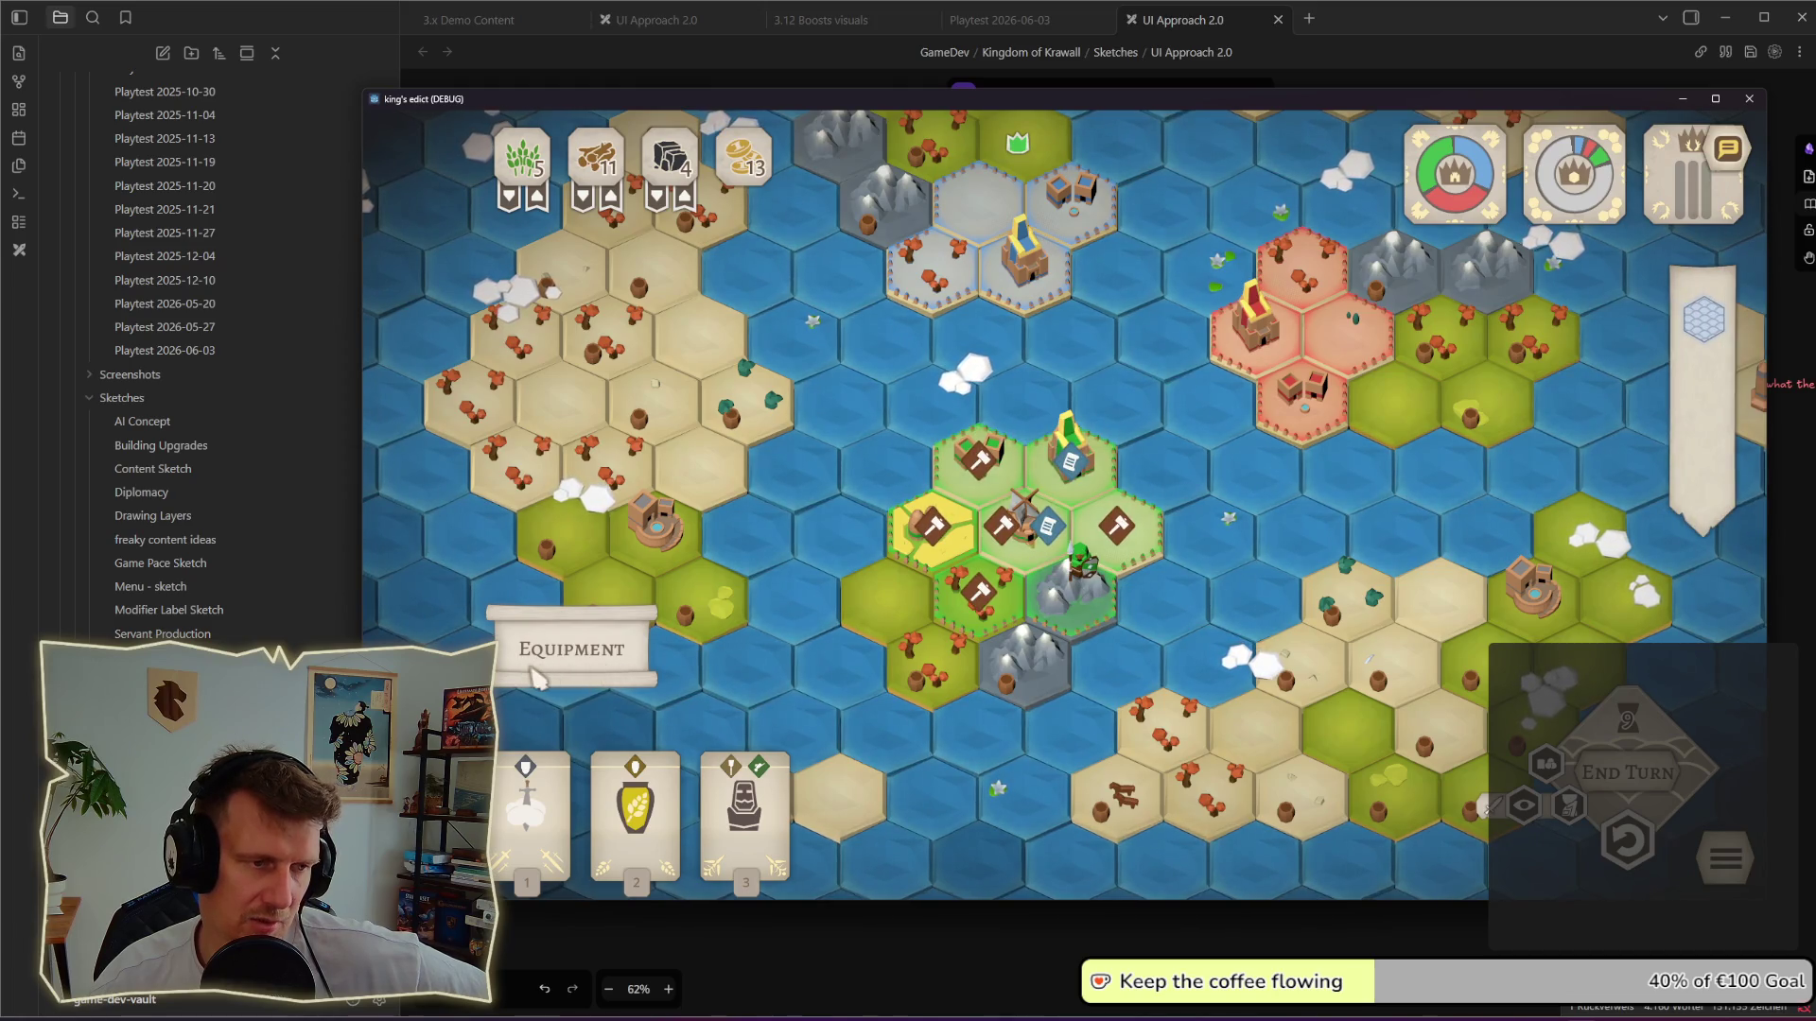
click(529, 773)
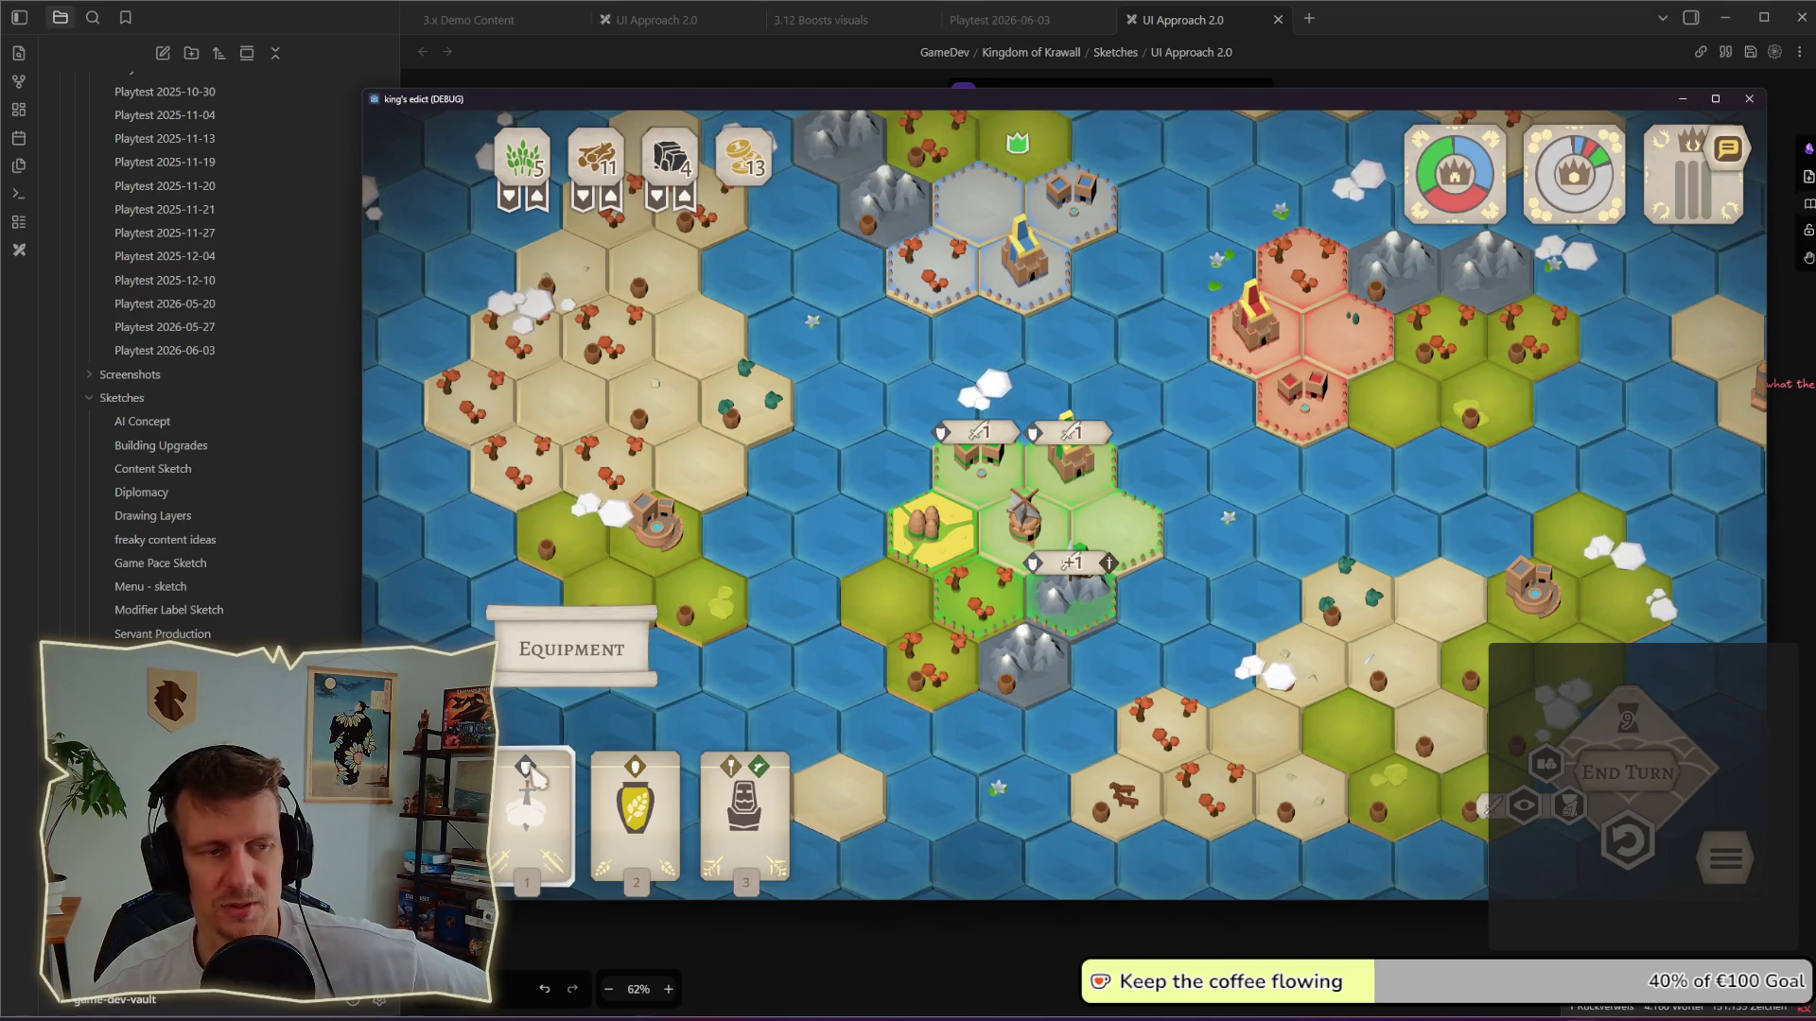
key(Escape)
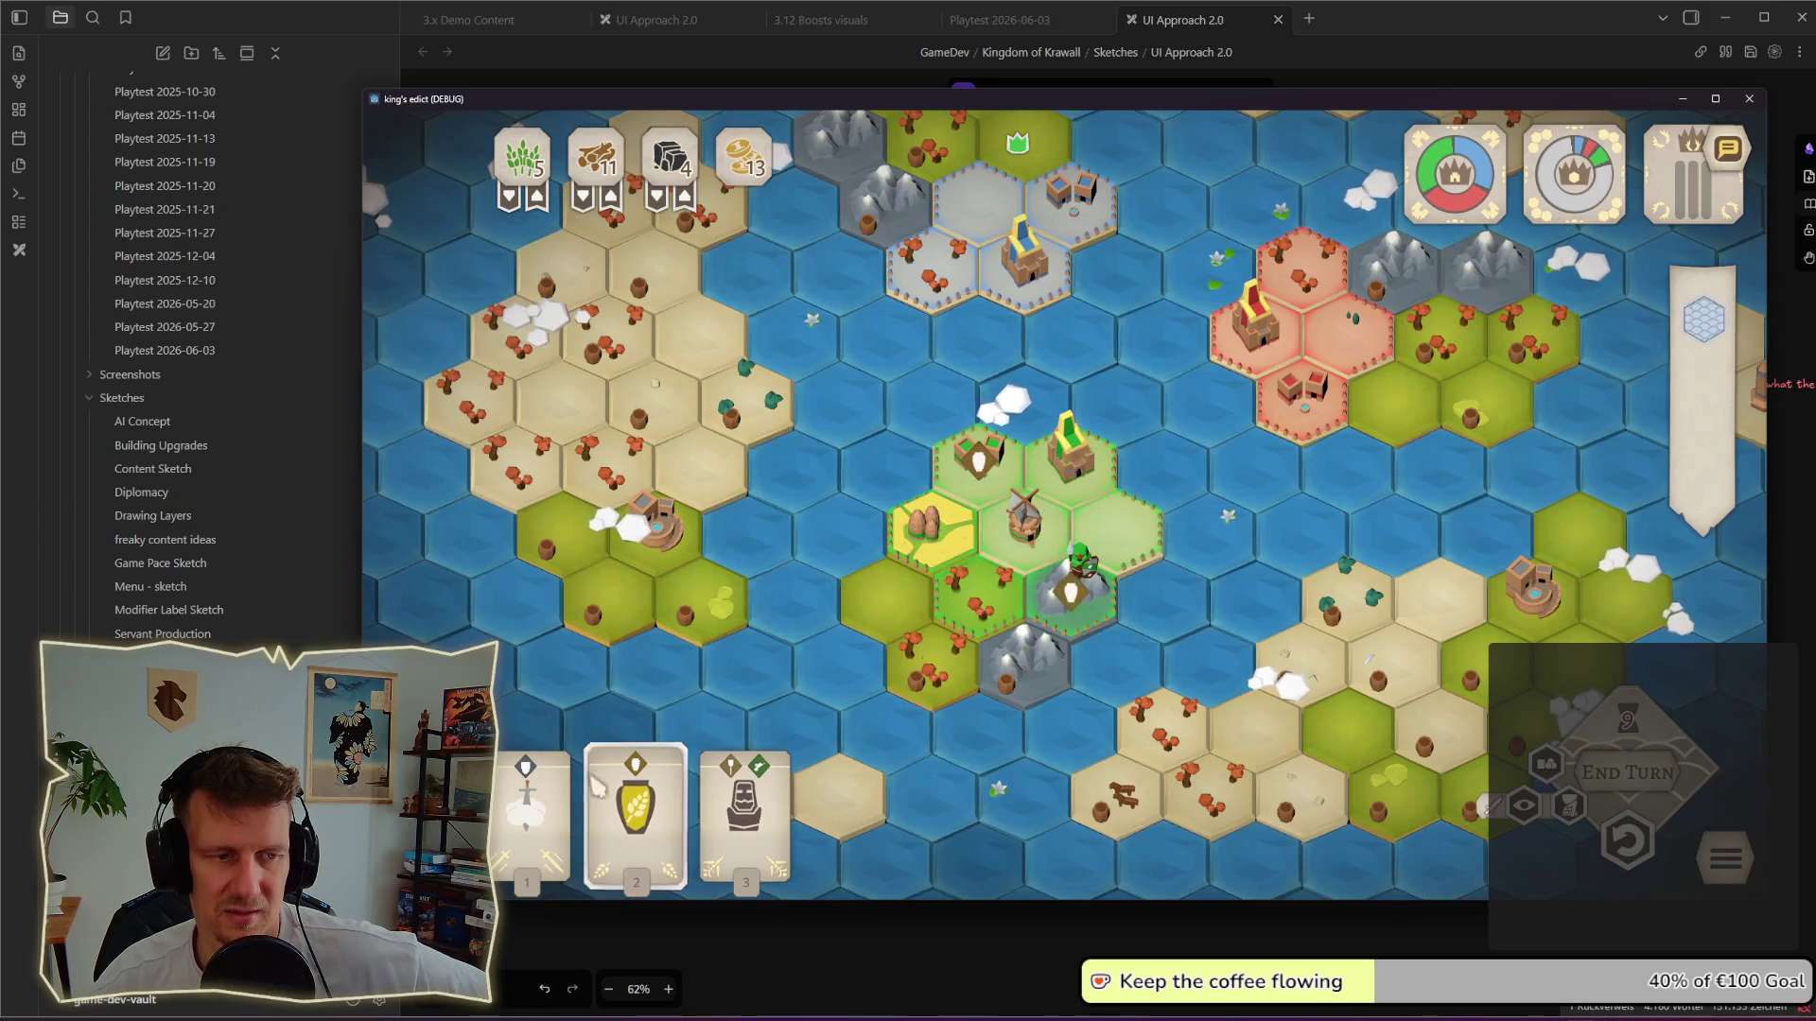
click(528, 774)
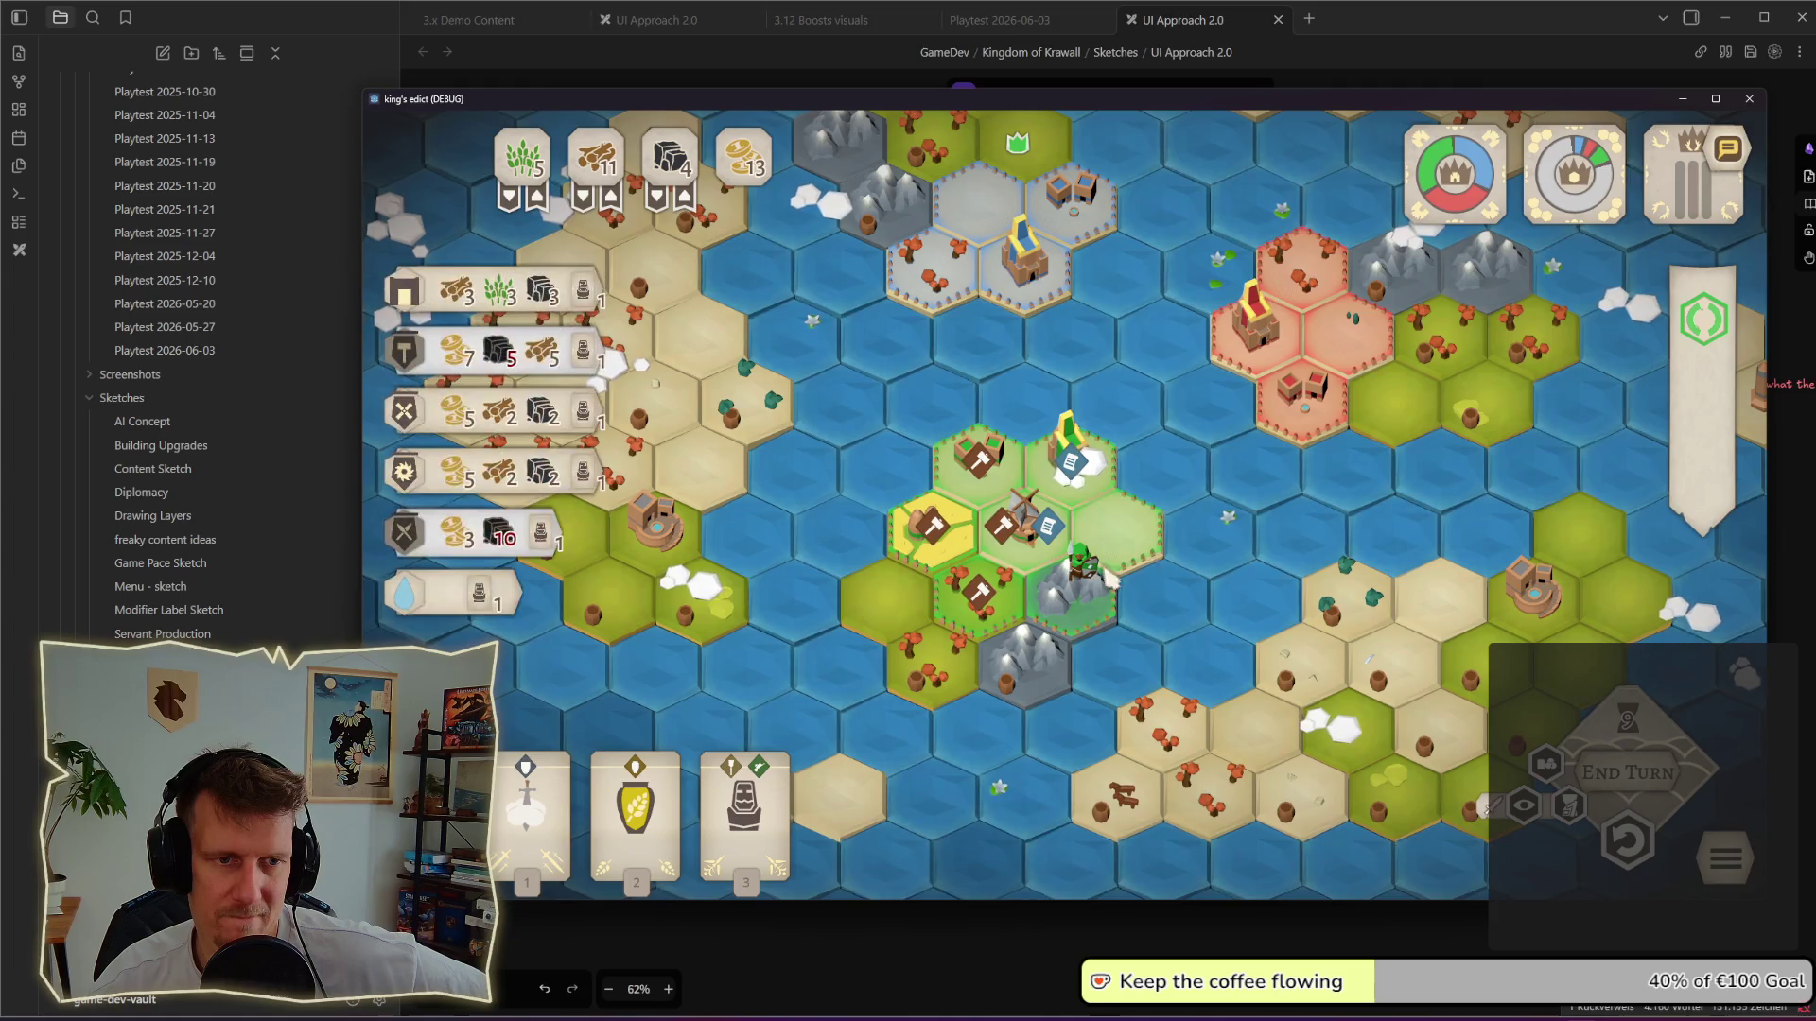
key(alt+F4)
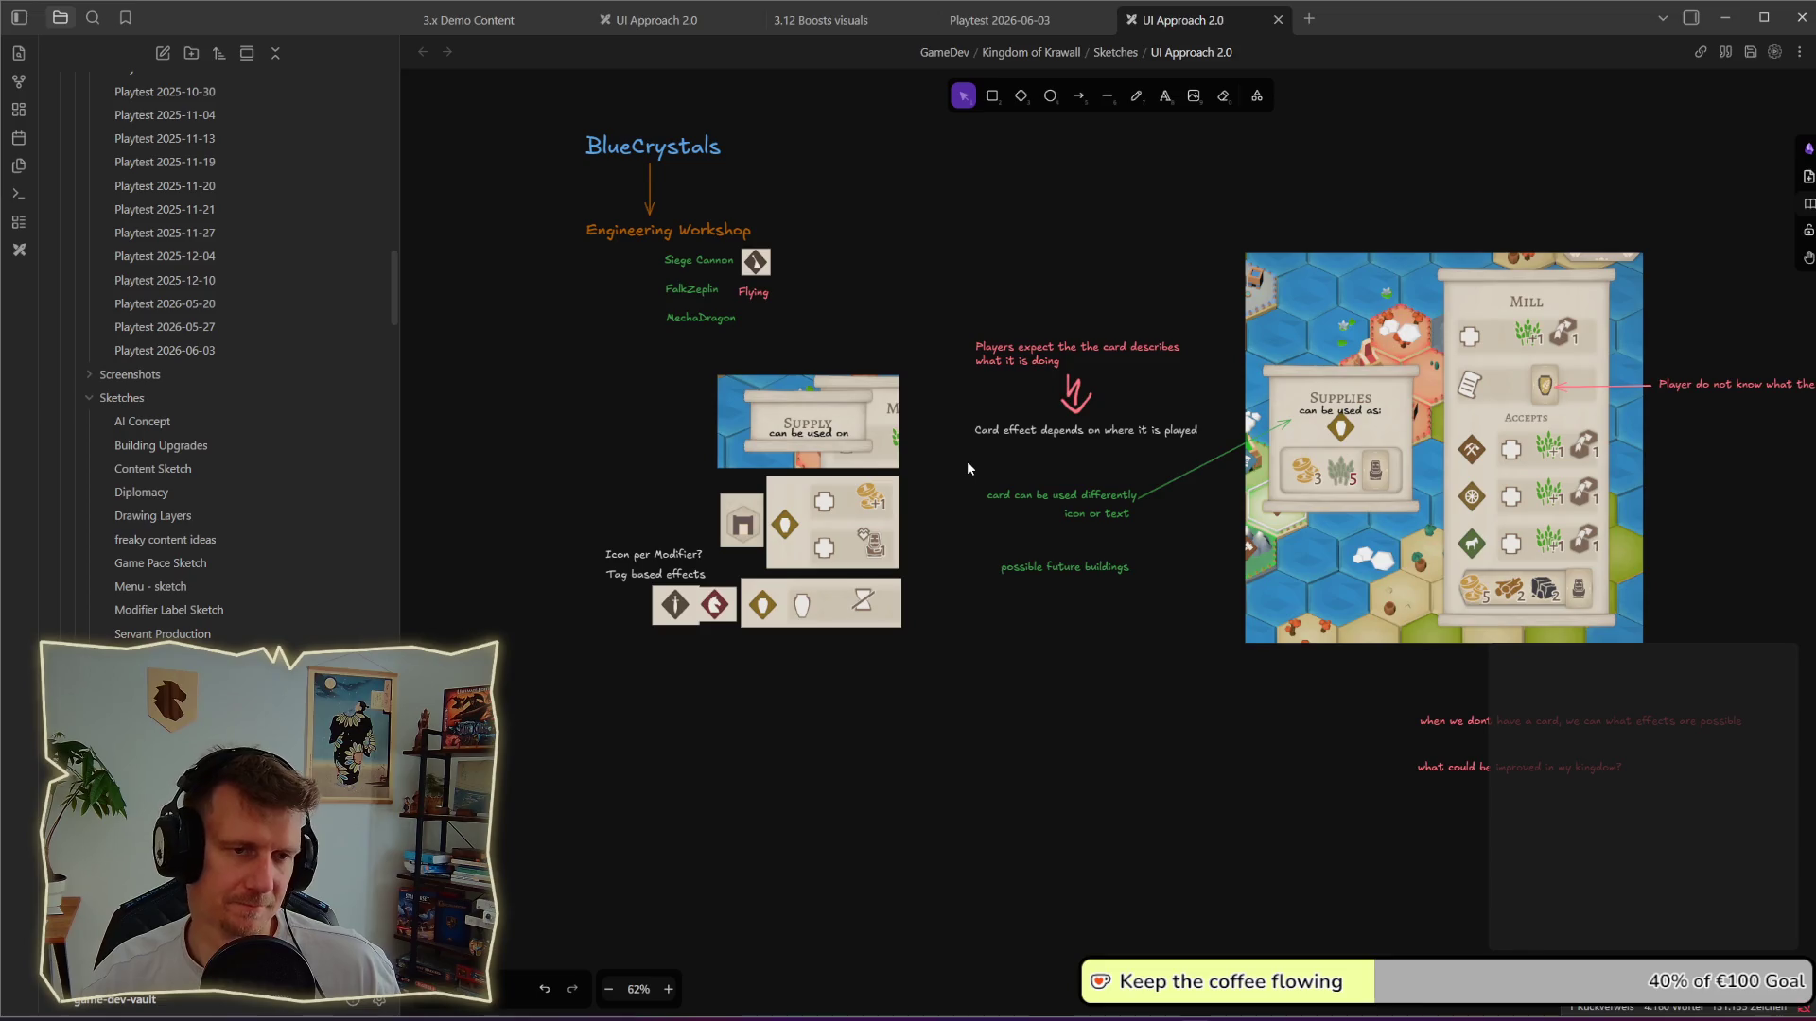
Step: Select the two green card-usage notes, then switch back to the King's Edict window
drag(957, 466, 1145, 530)
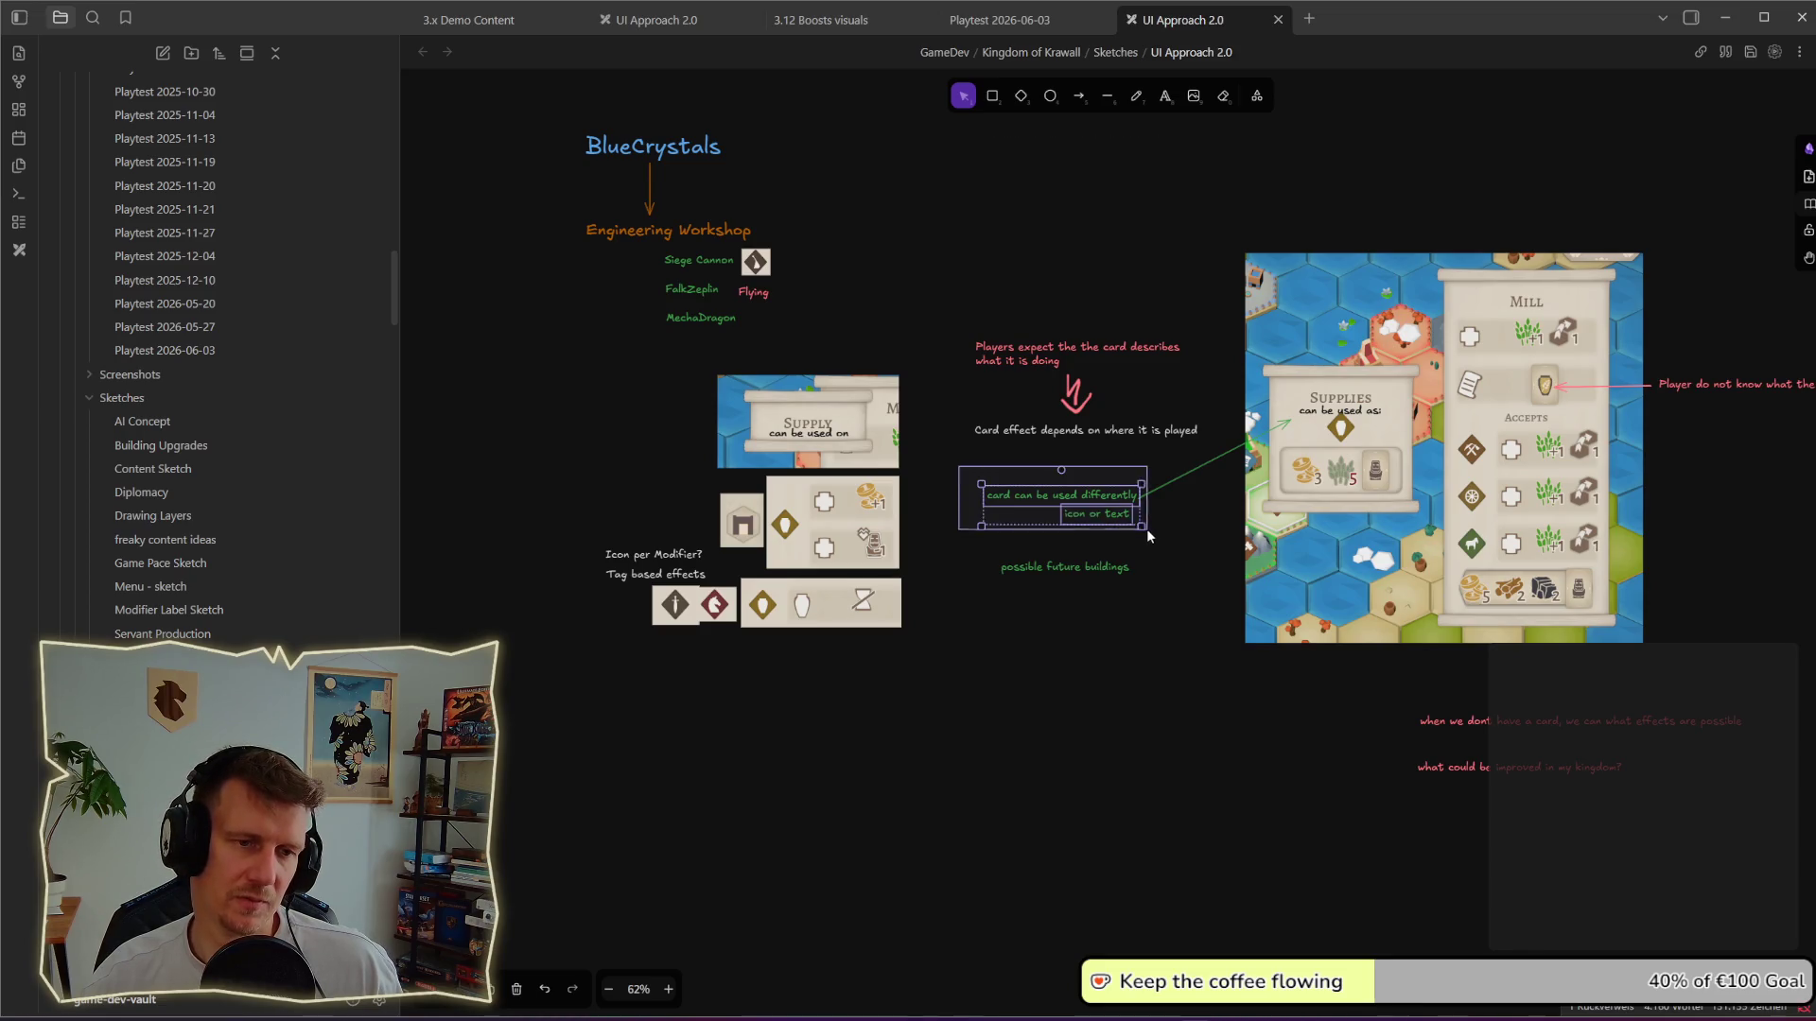
key(Escape)
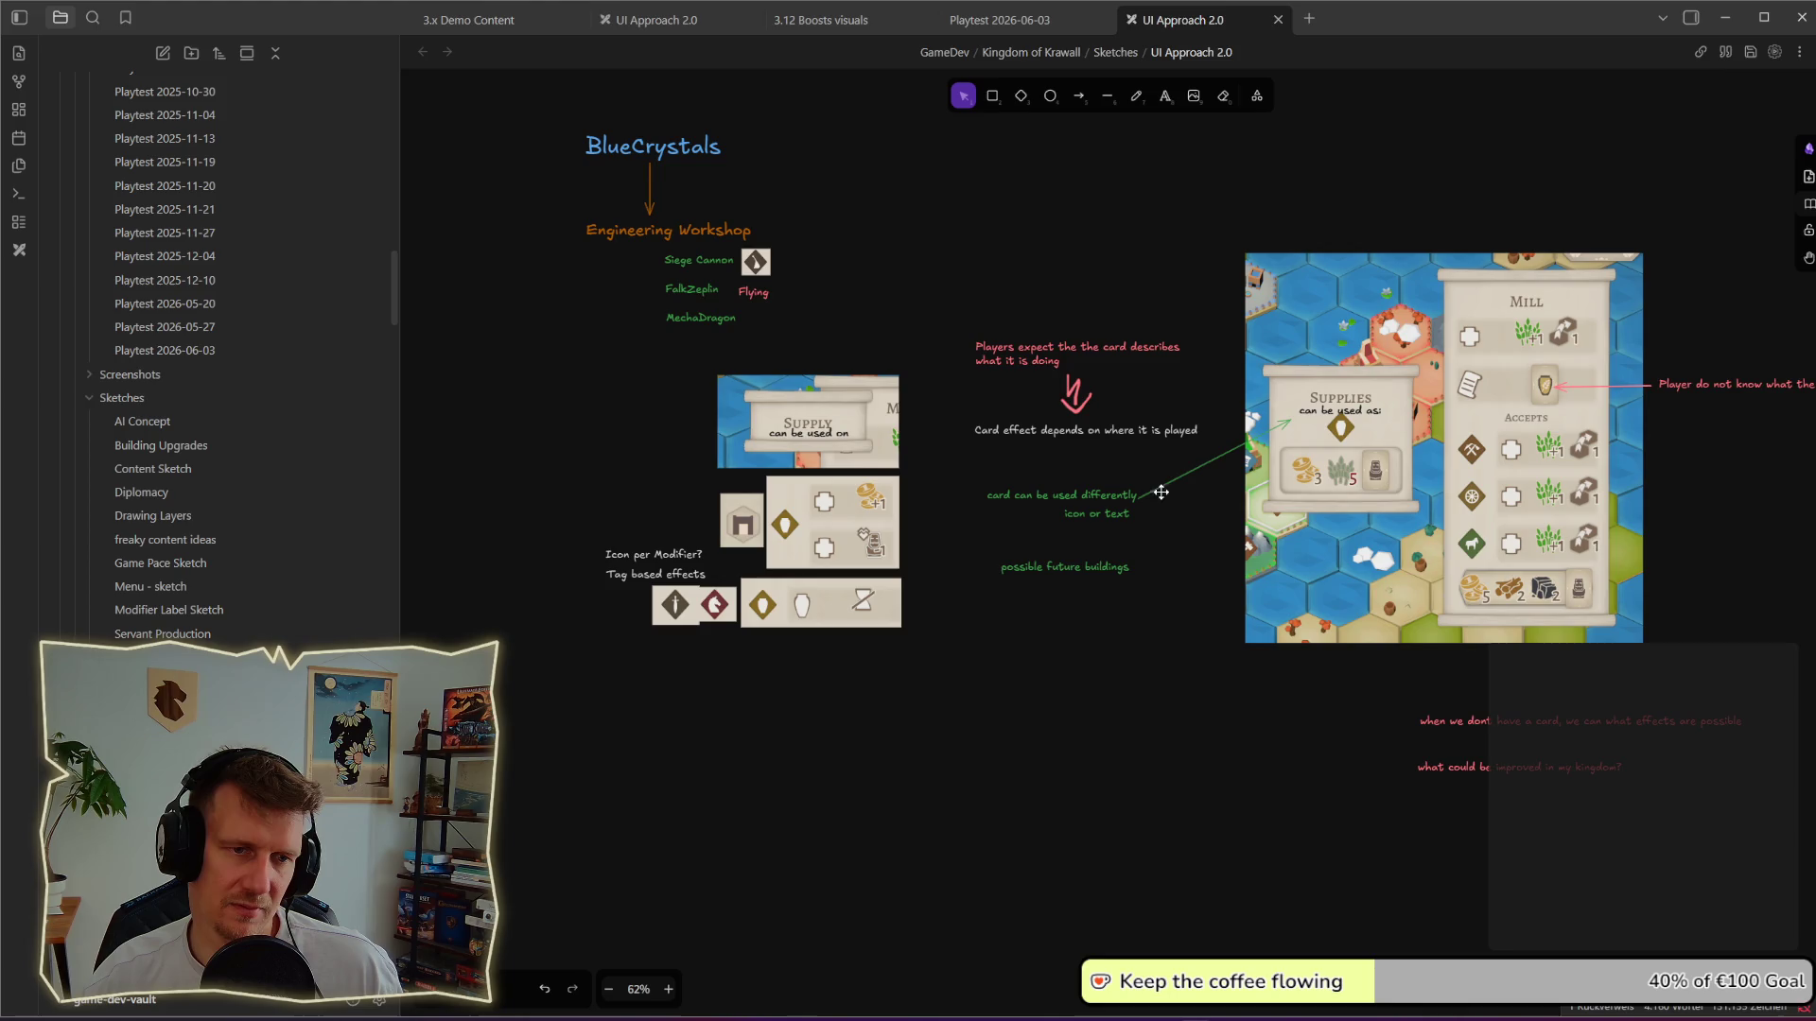
drag(1103, 528, 962, 479)
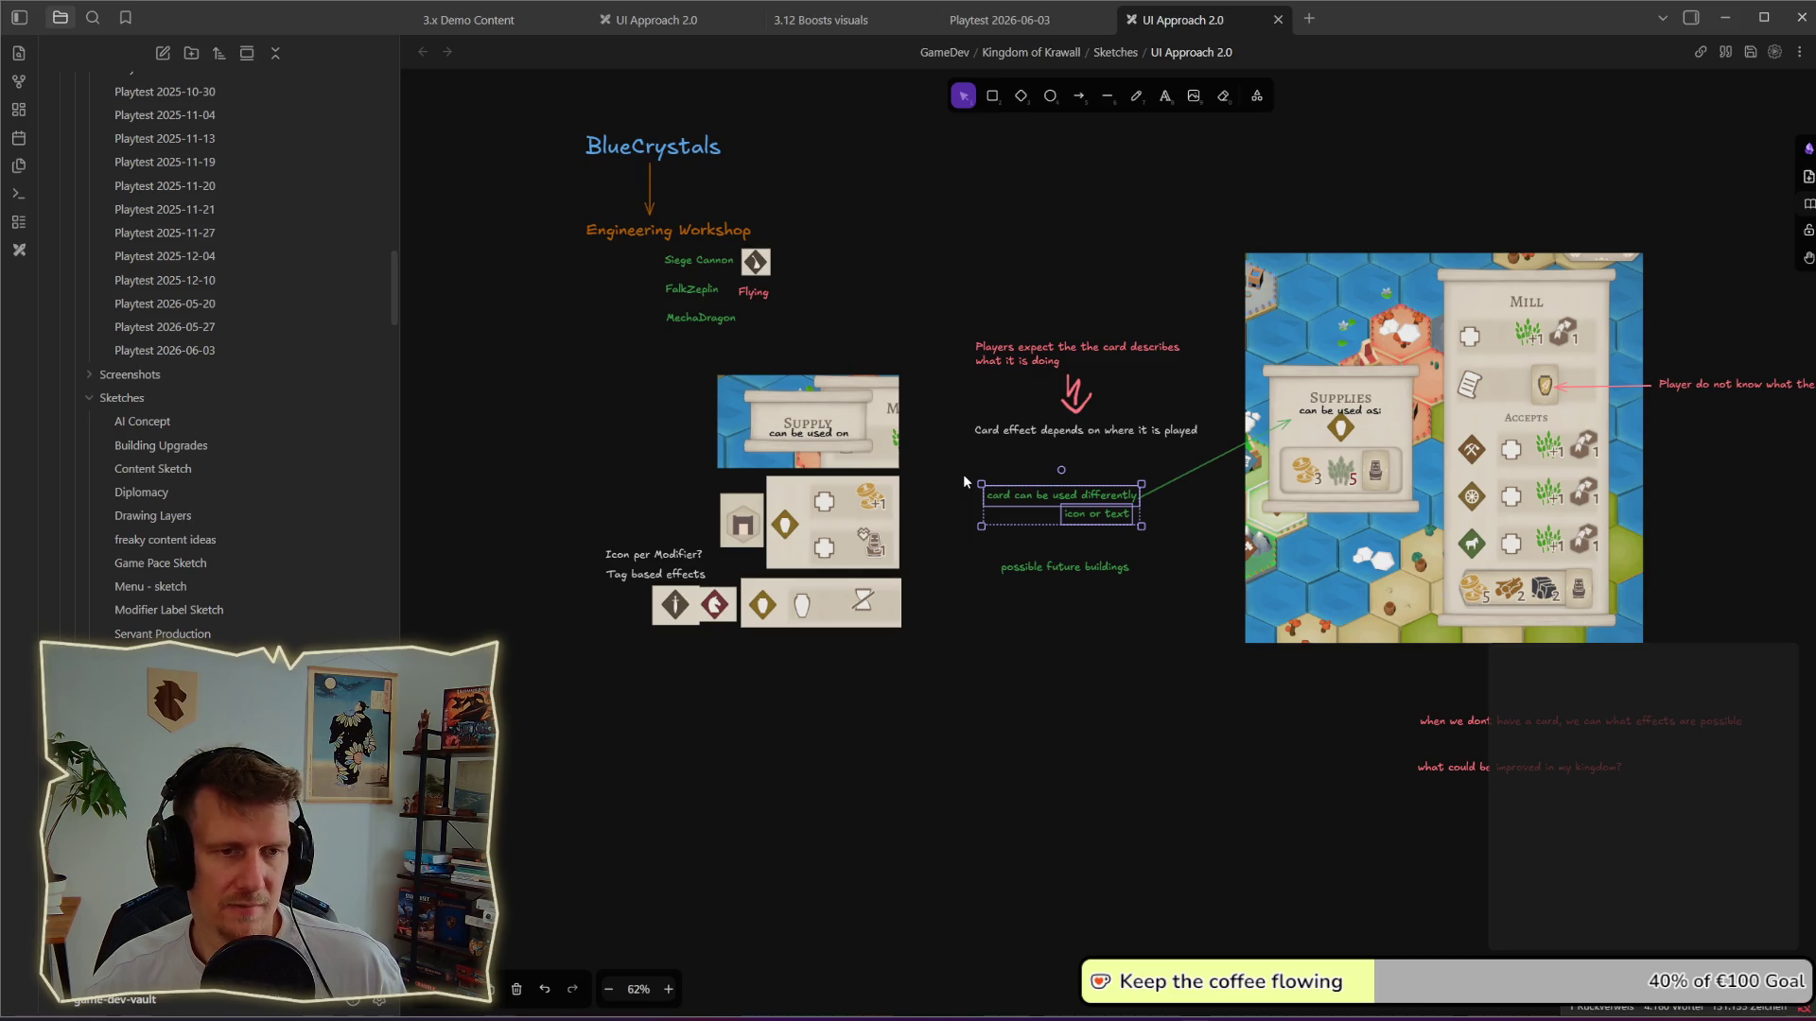
key(alt+Tab)
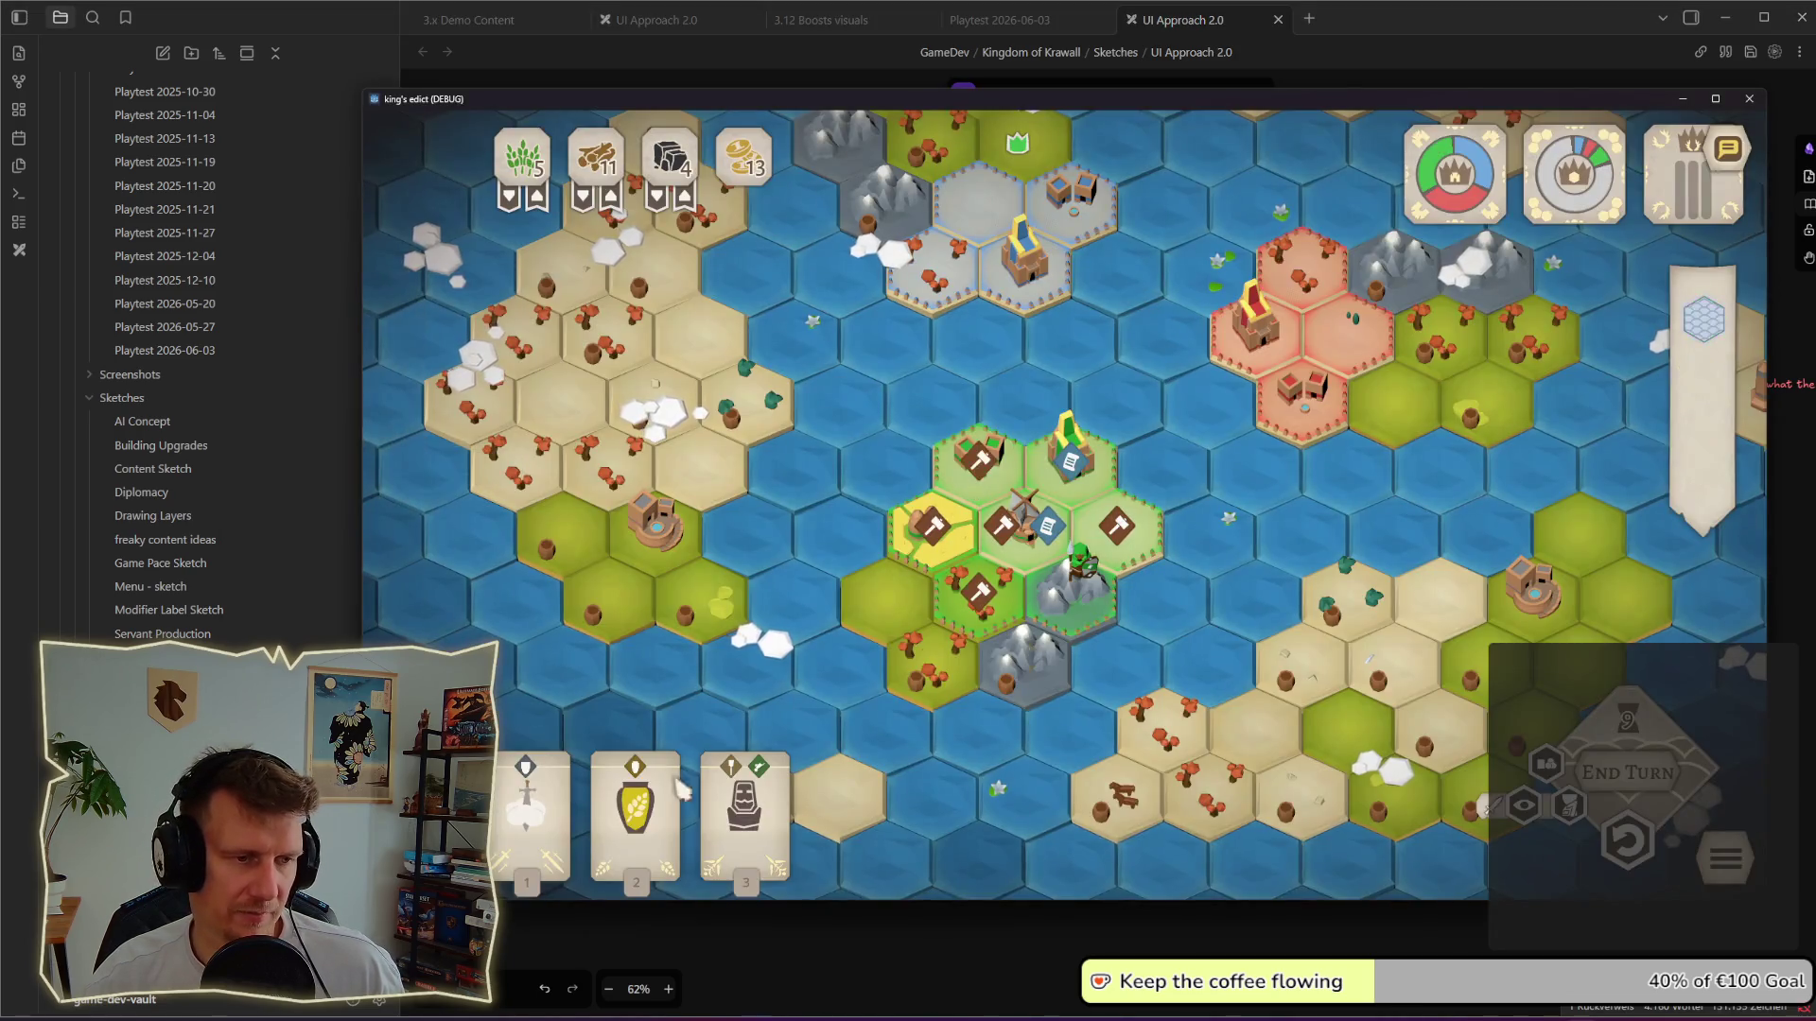
mouse_move(636, 816)
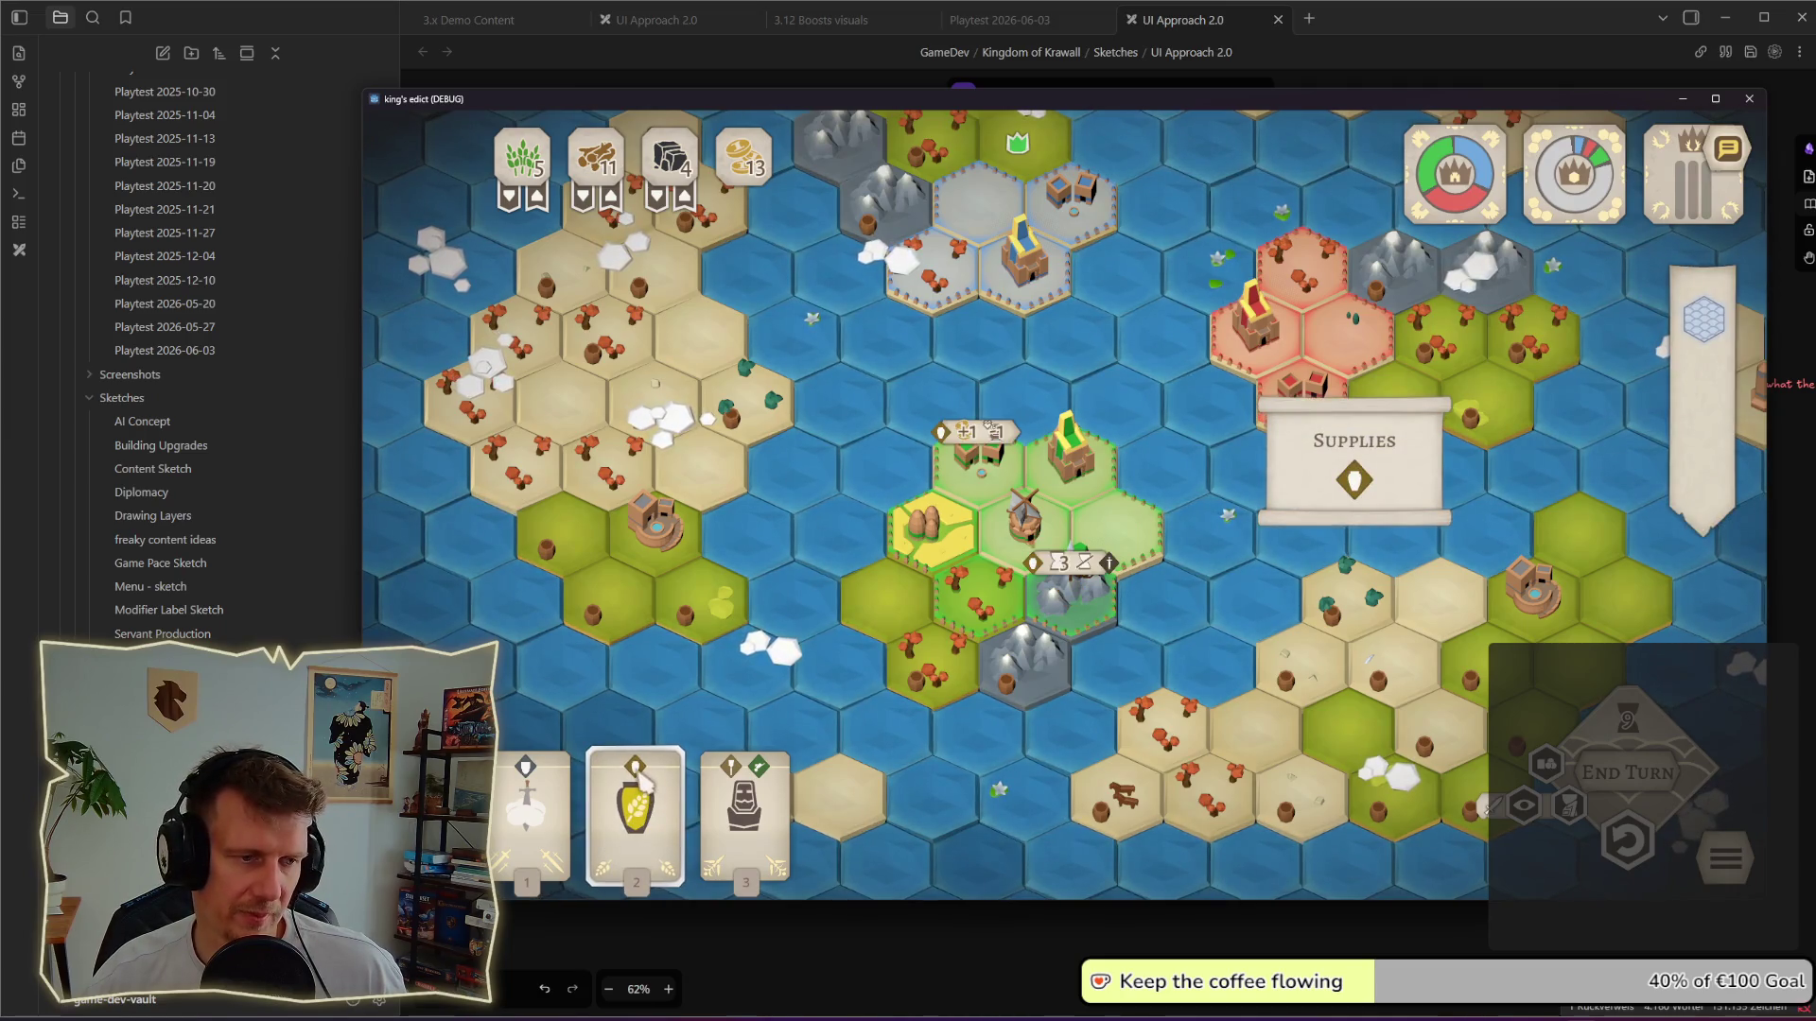
Step: Toggle the Supply card on and off with clicks and the 2 key
click(640, 780)
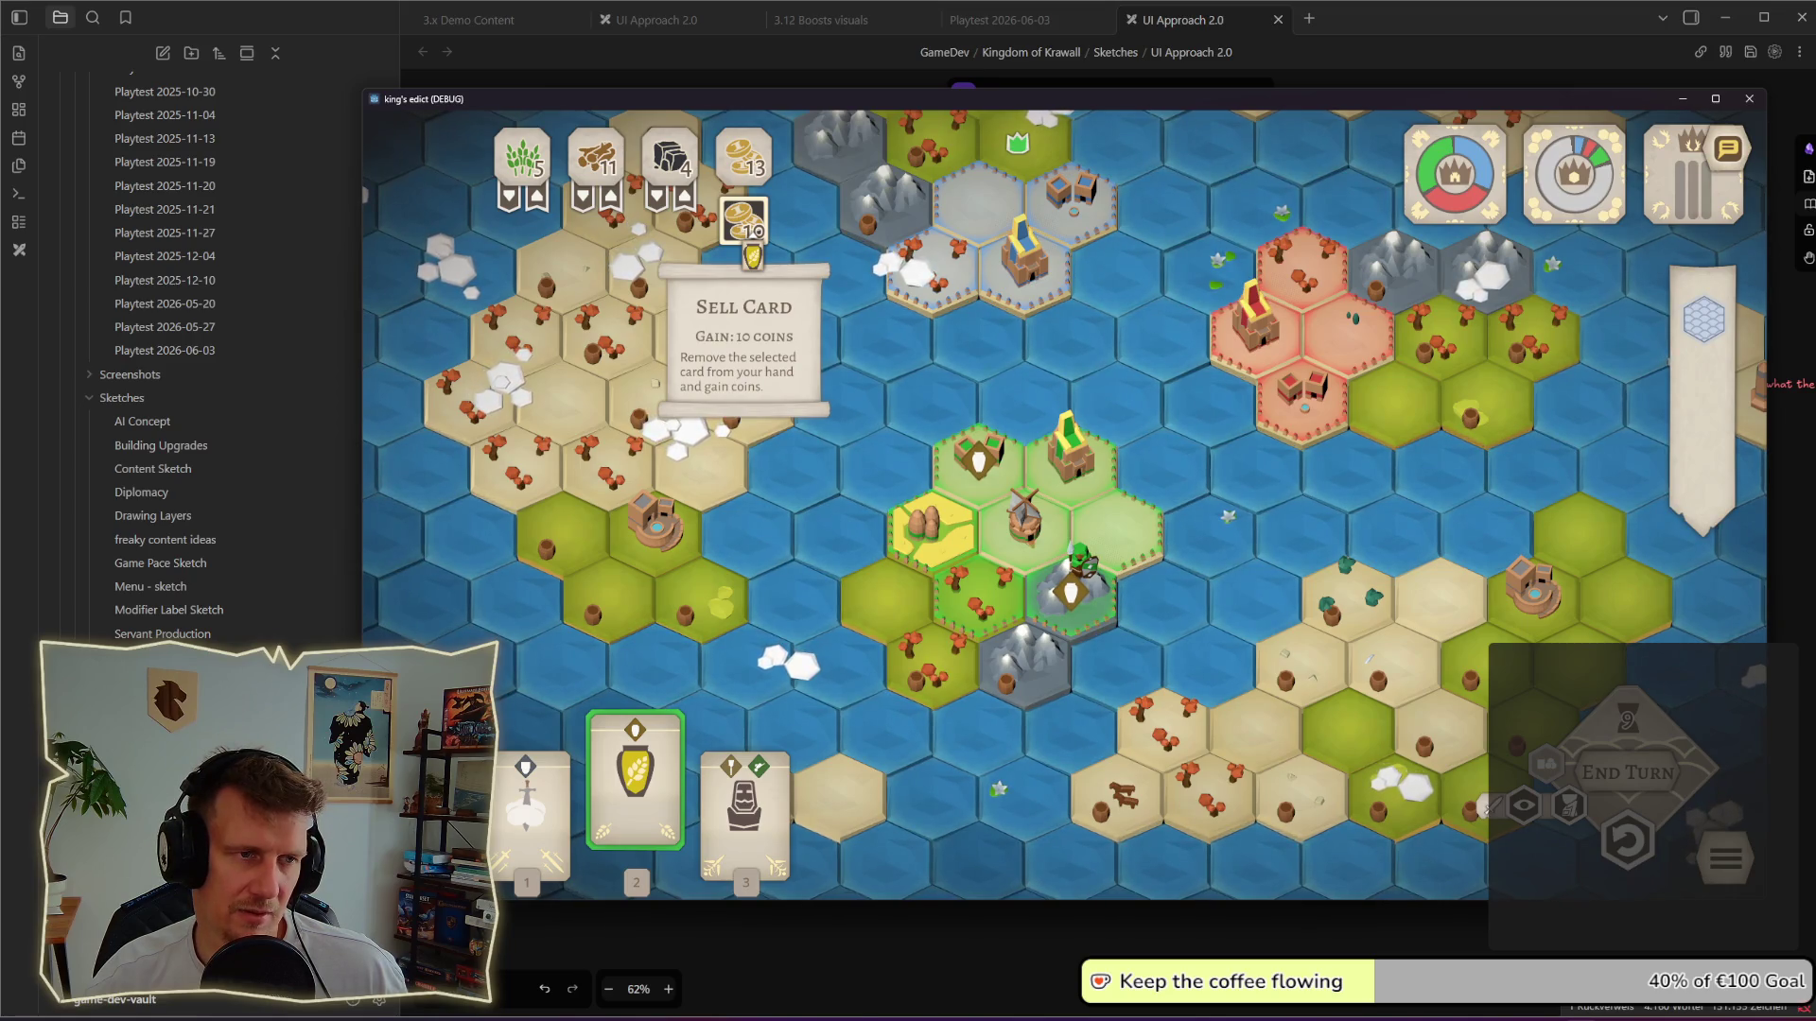
click(663, 795)
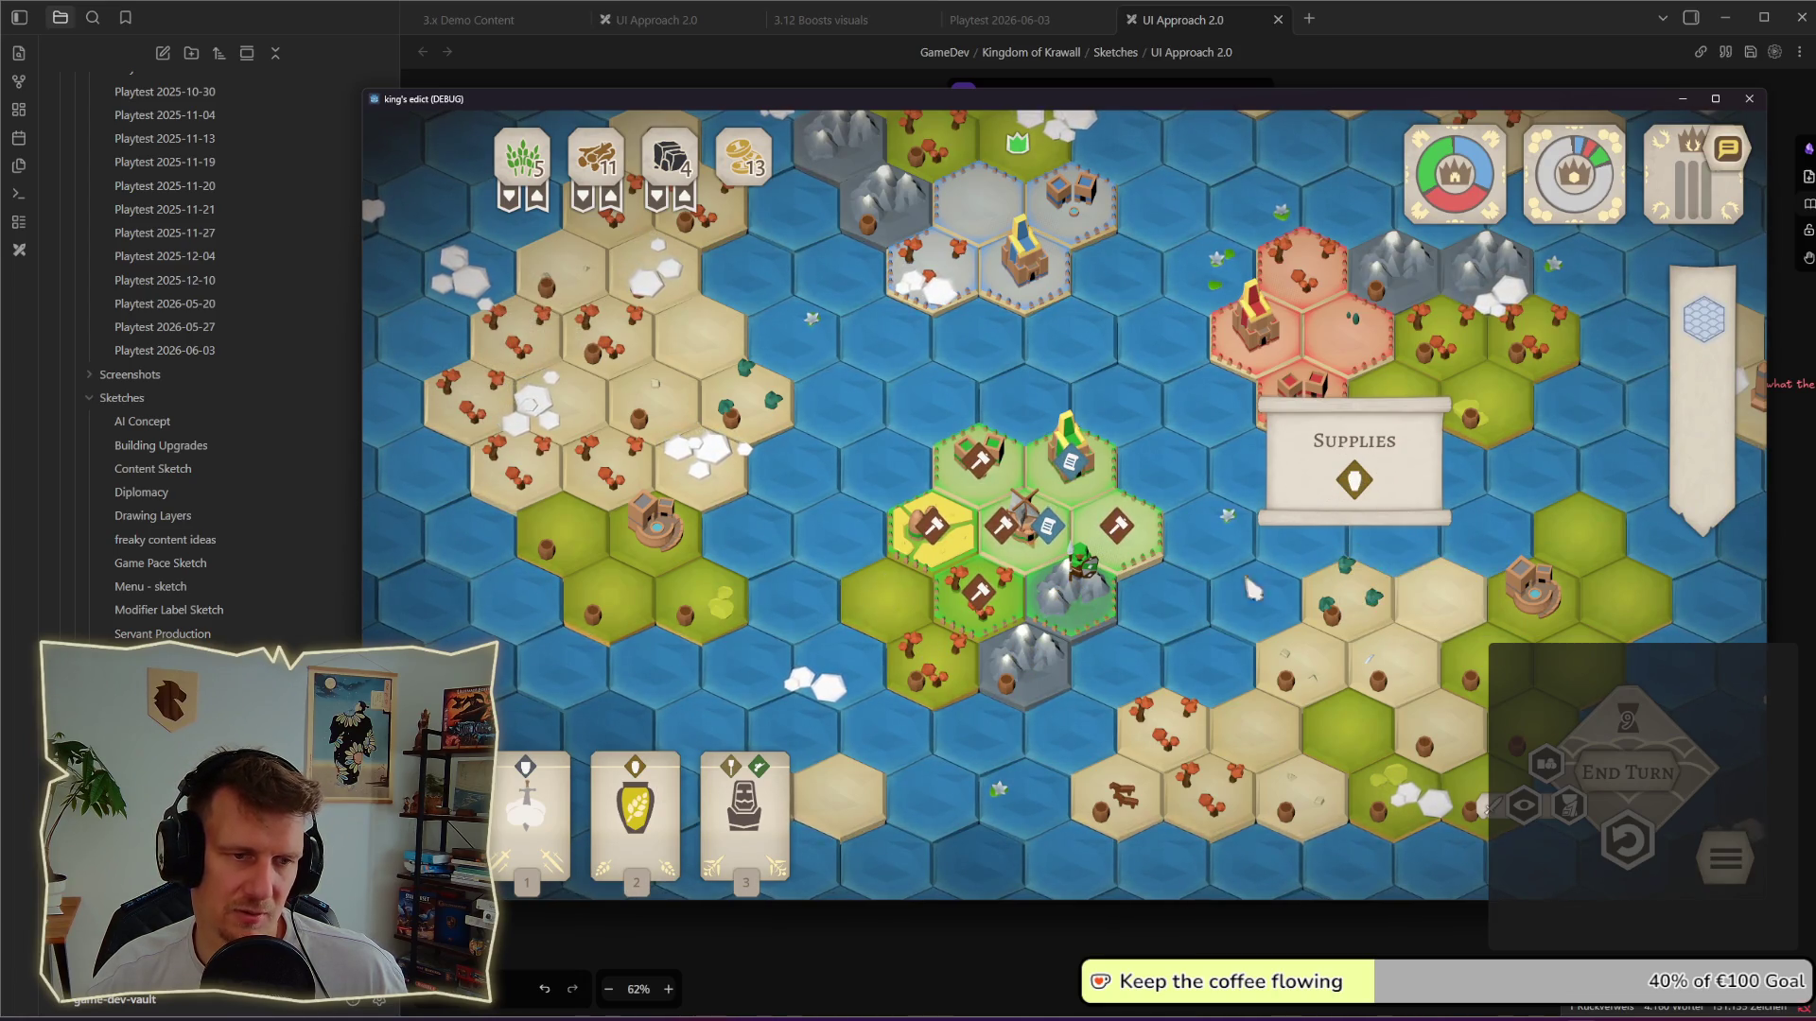
key(2)
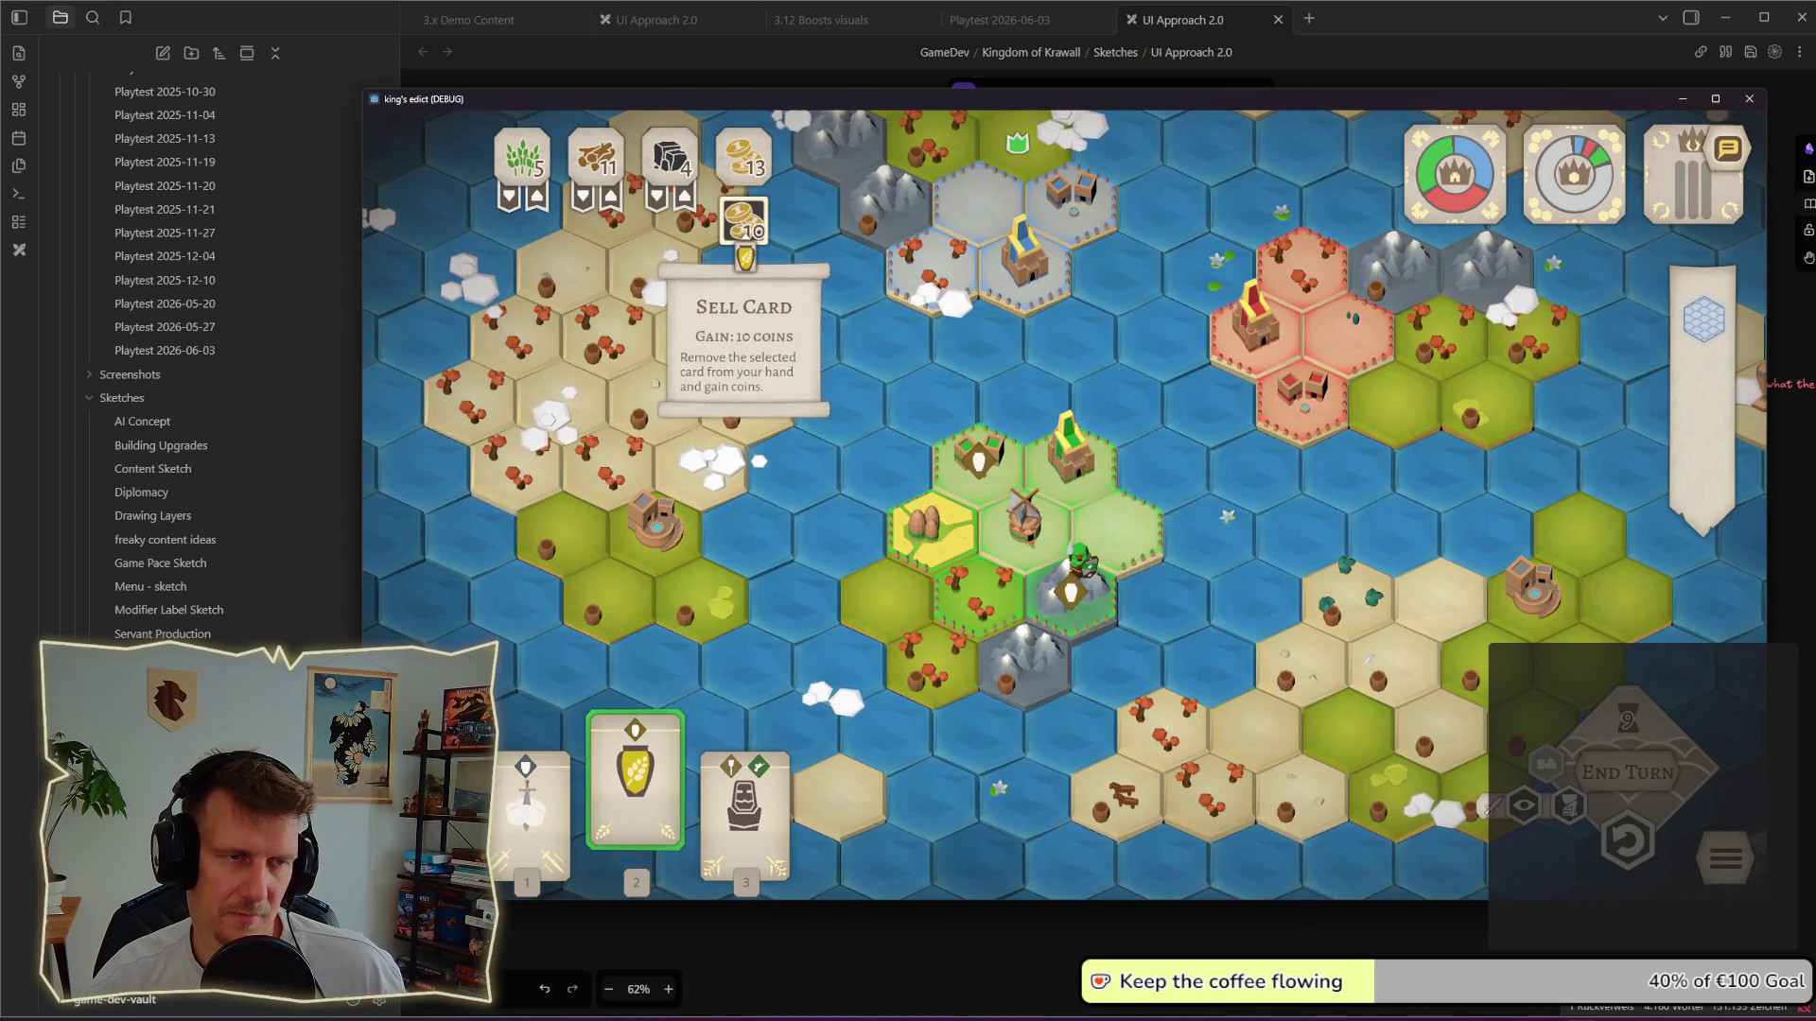
key(2)
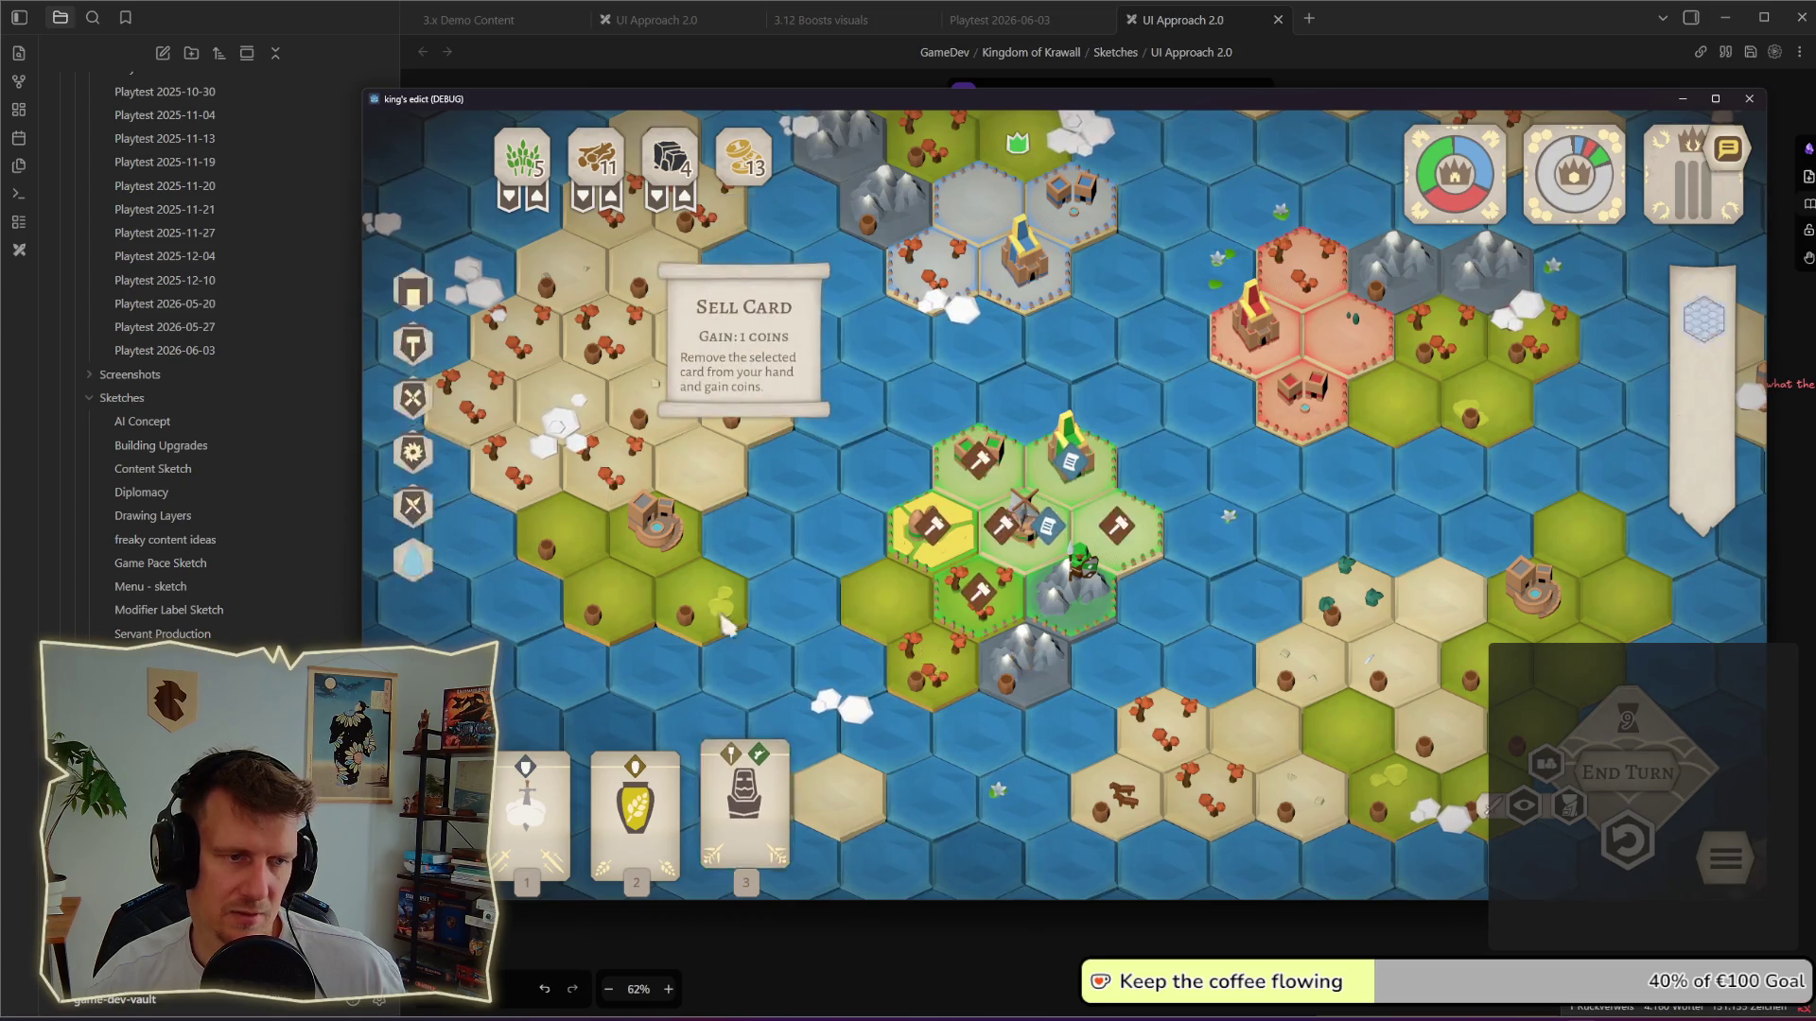
key(2)
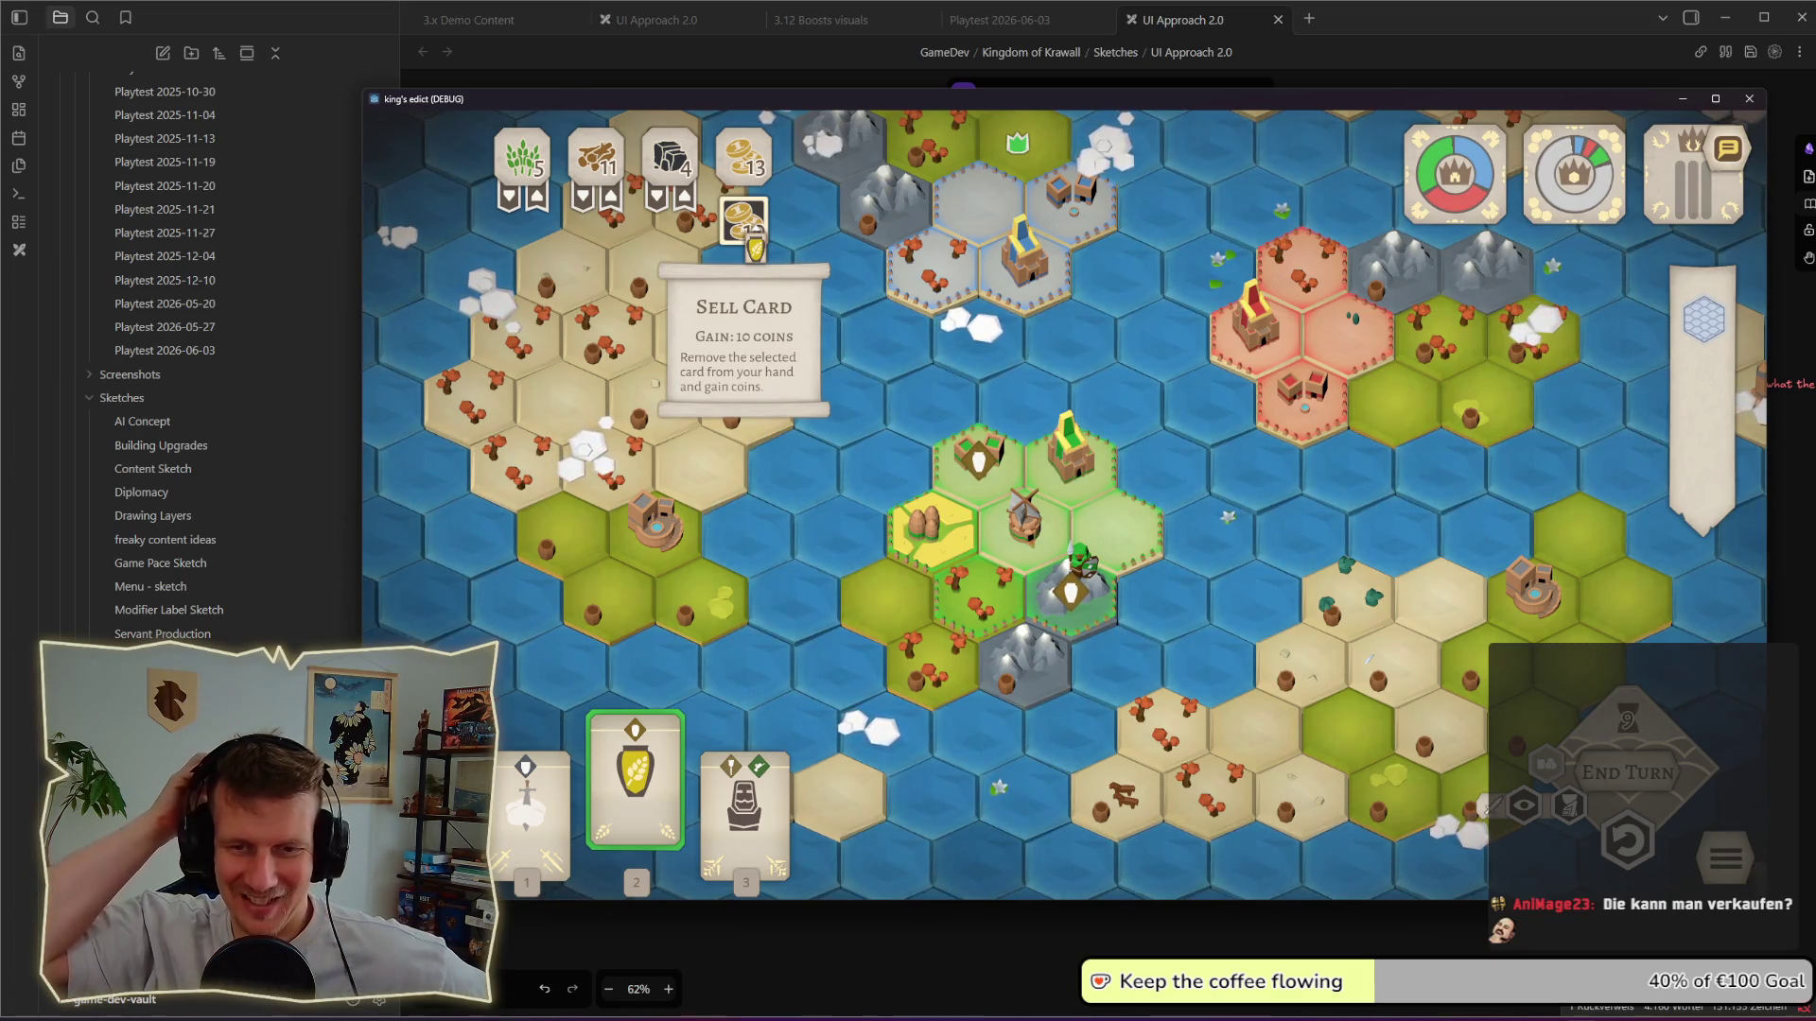
mouse_move(979, 455)
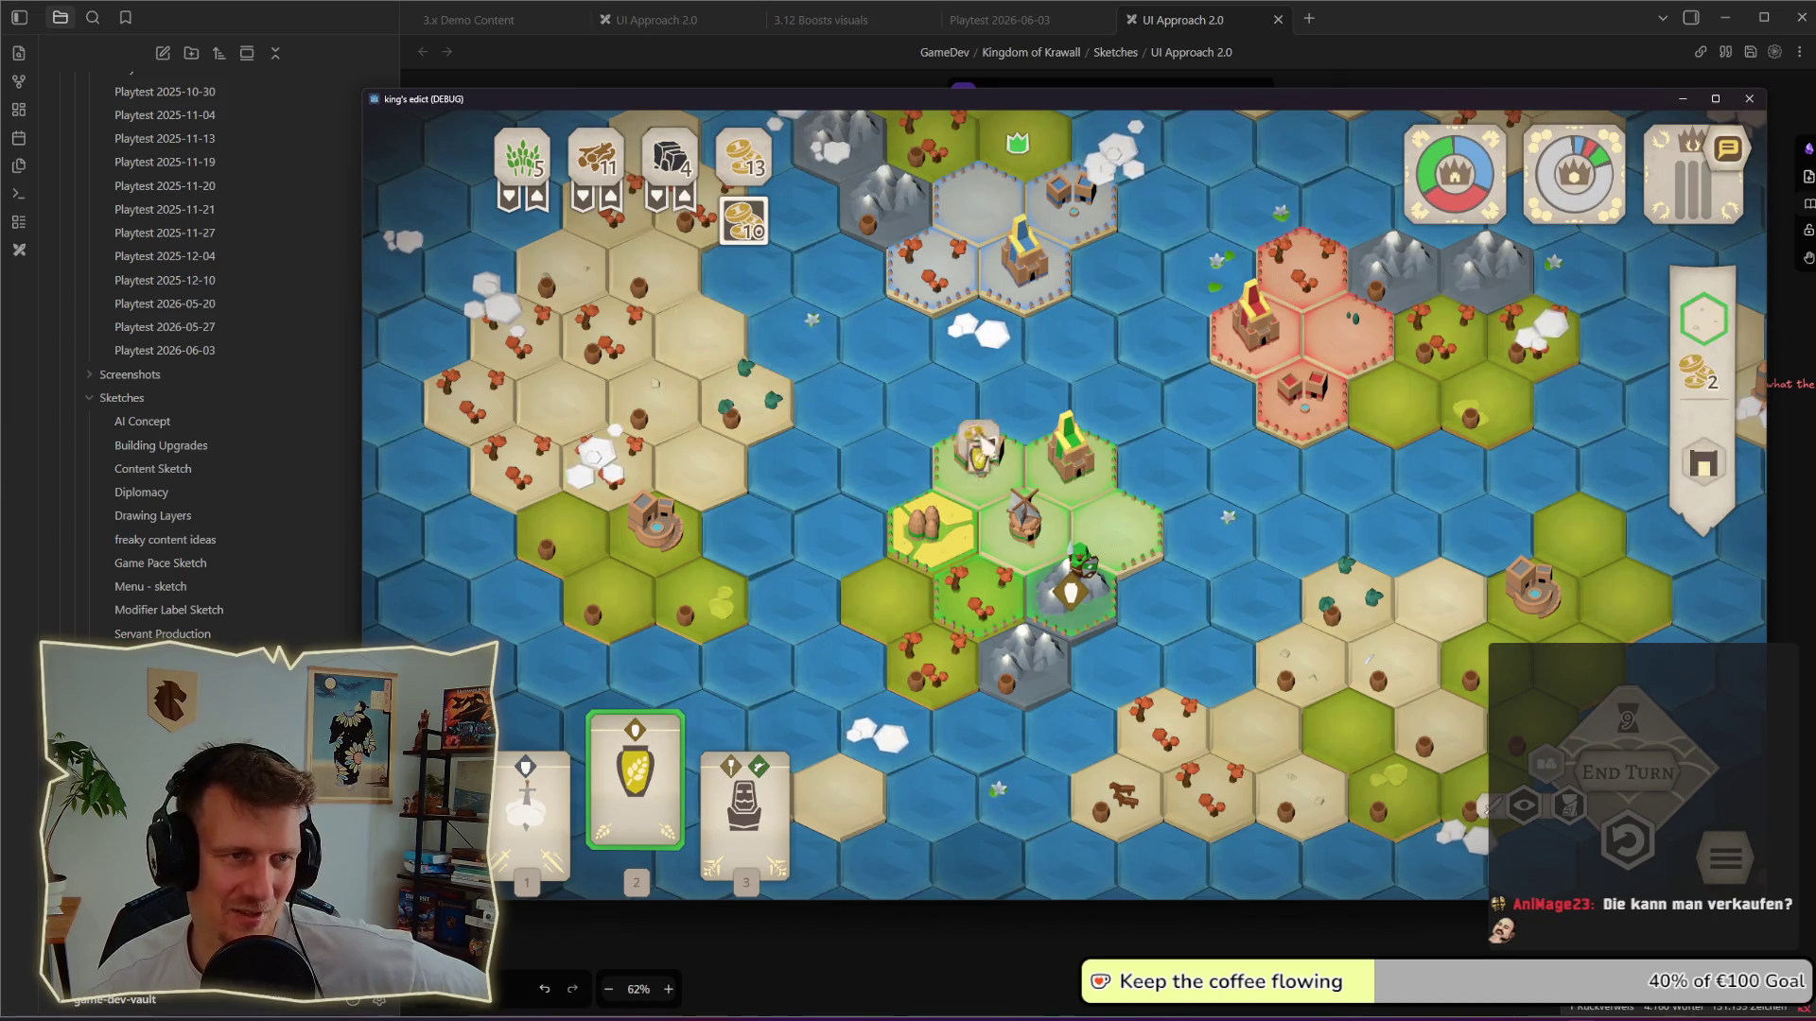
click(1071, 593)
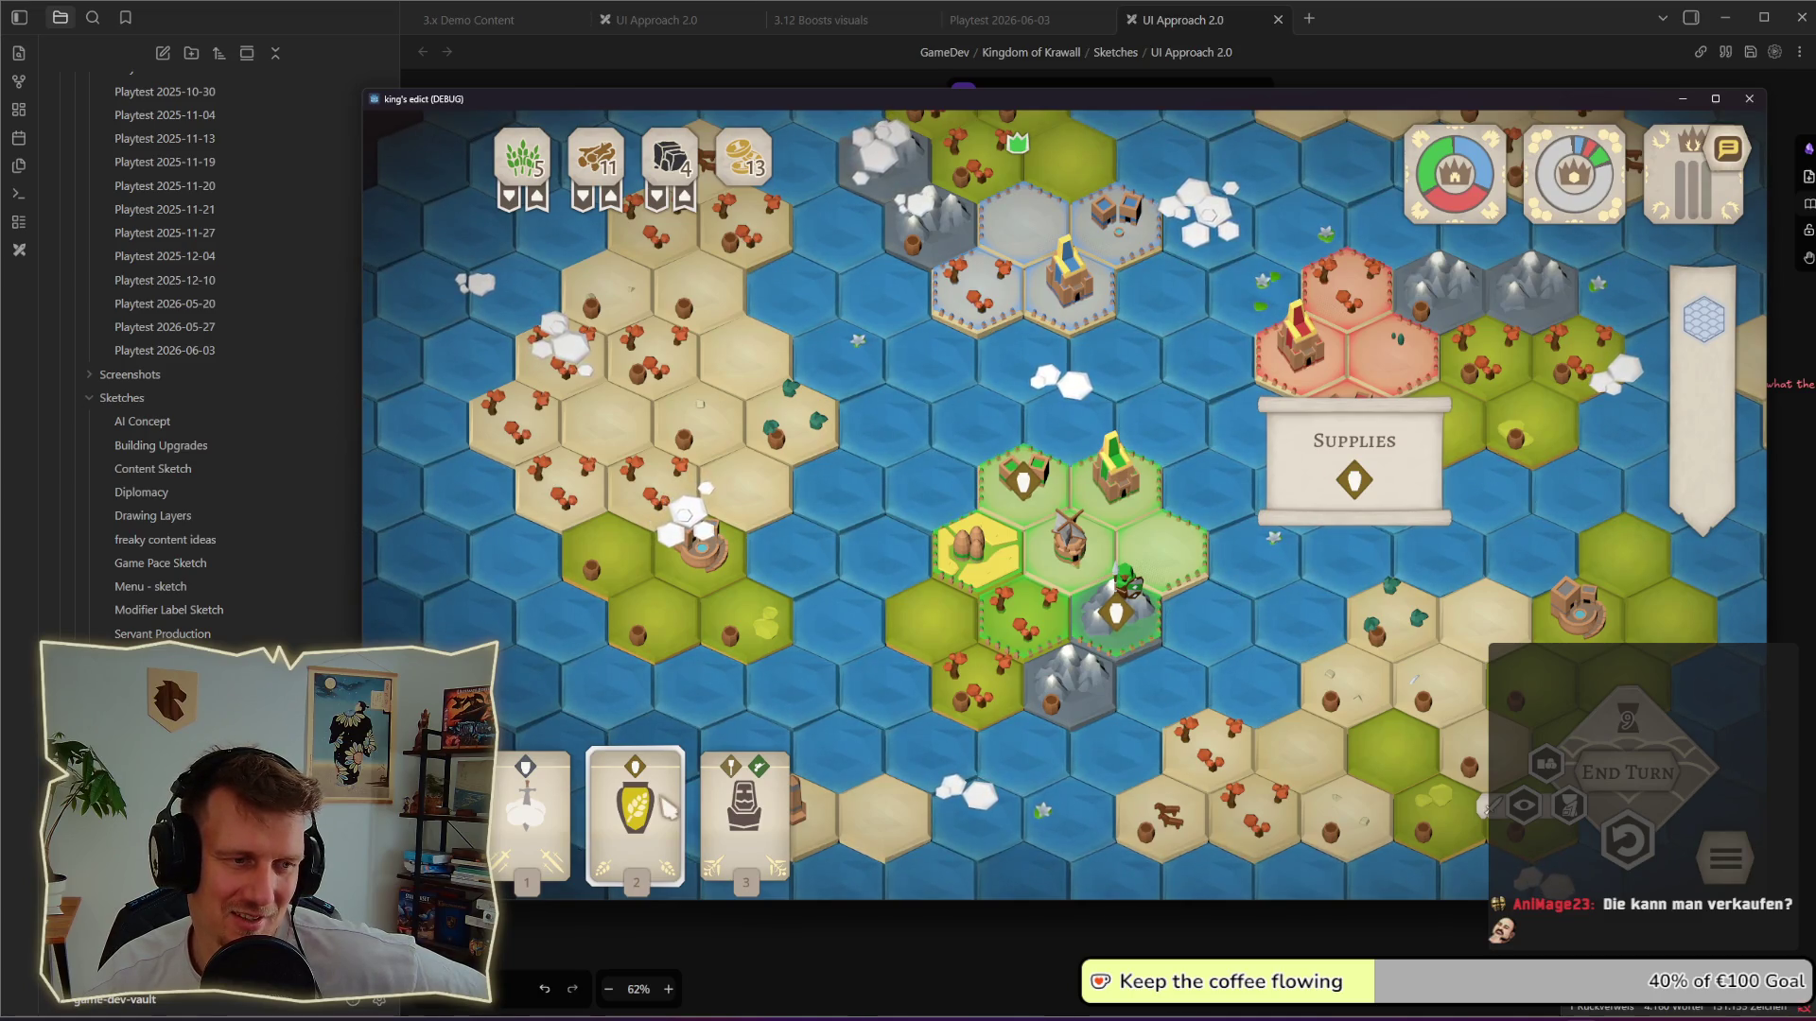
Step: Preview selling the Supply card, cancel, open a tile's building choices and briefly preview a statue
click(667, 807)
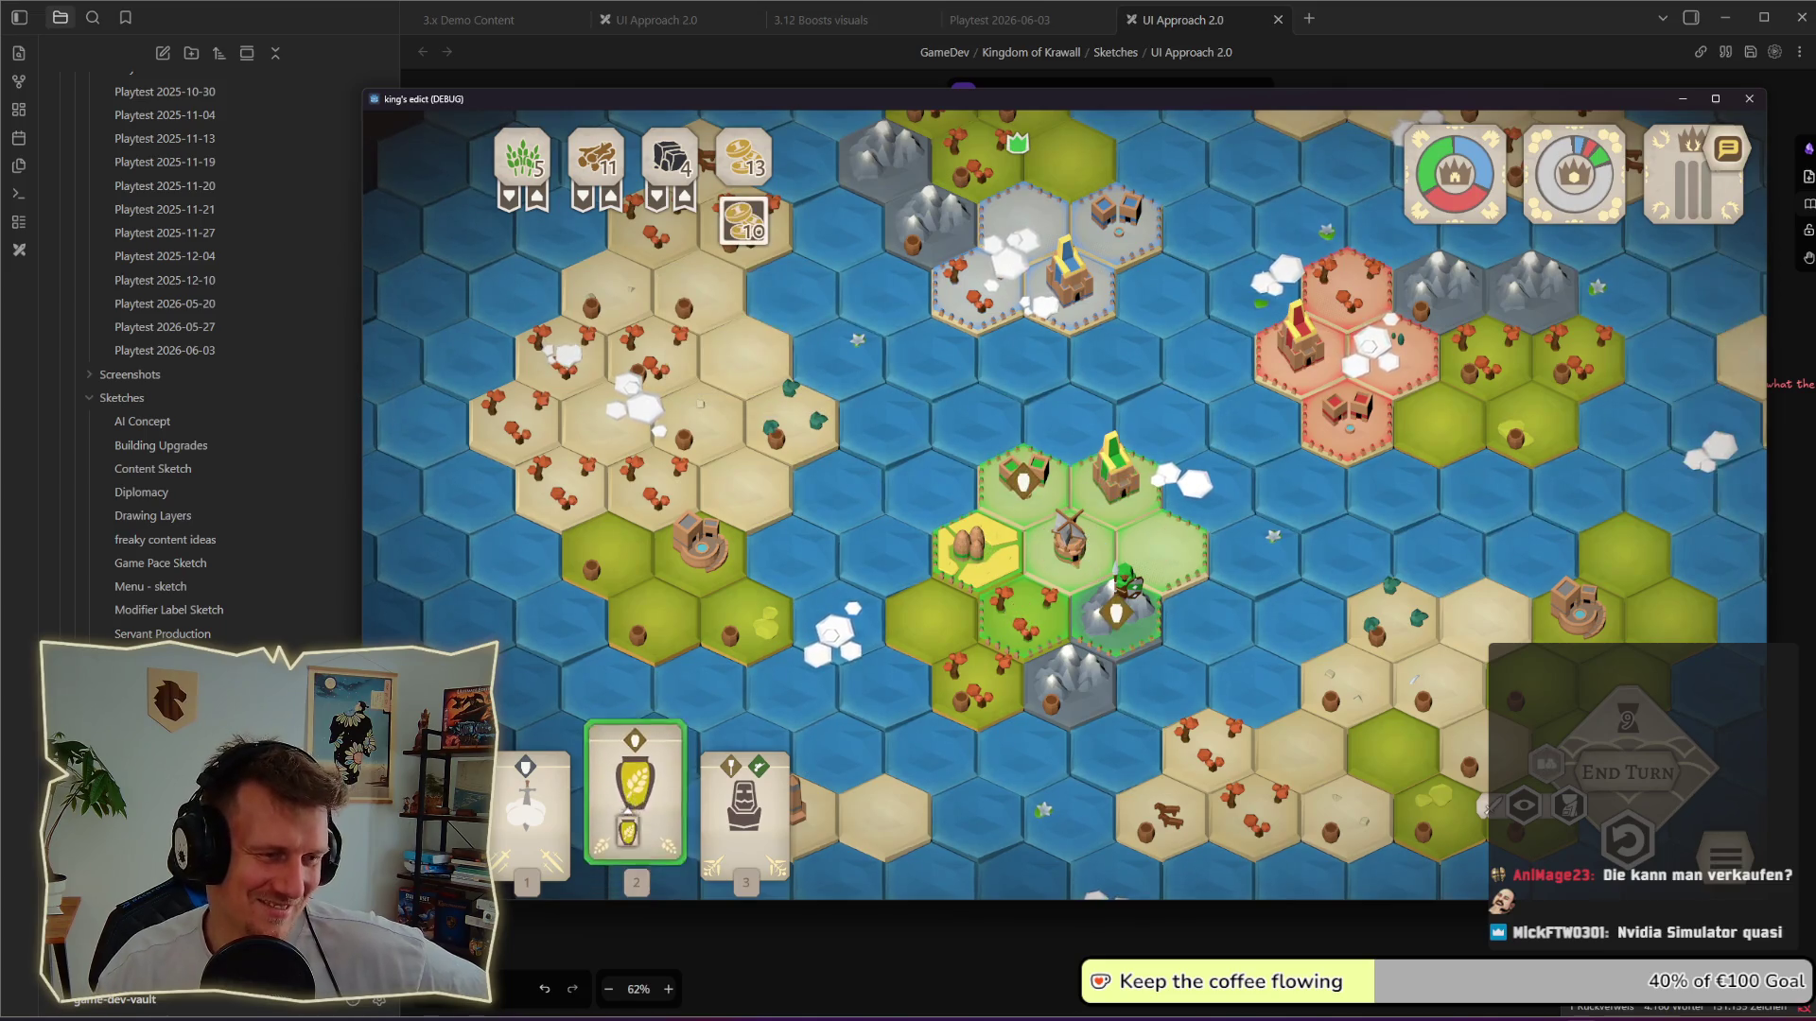
right_click(763, 551)
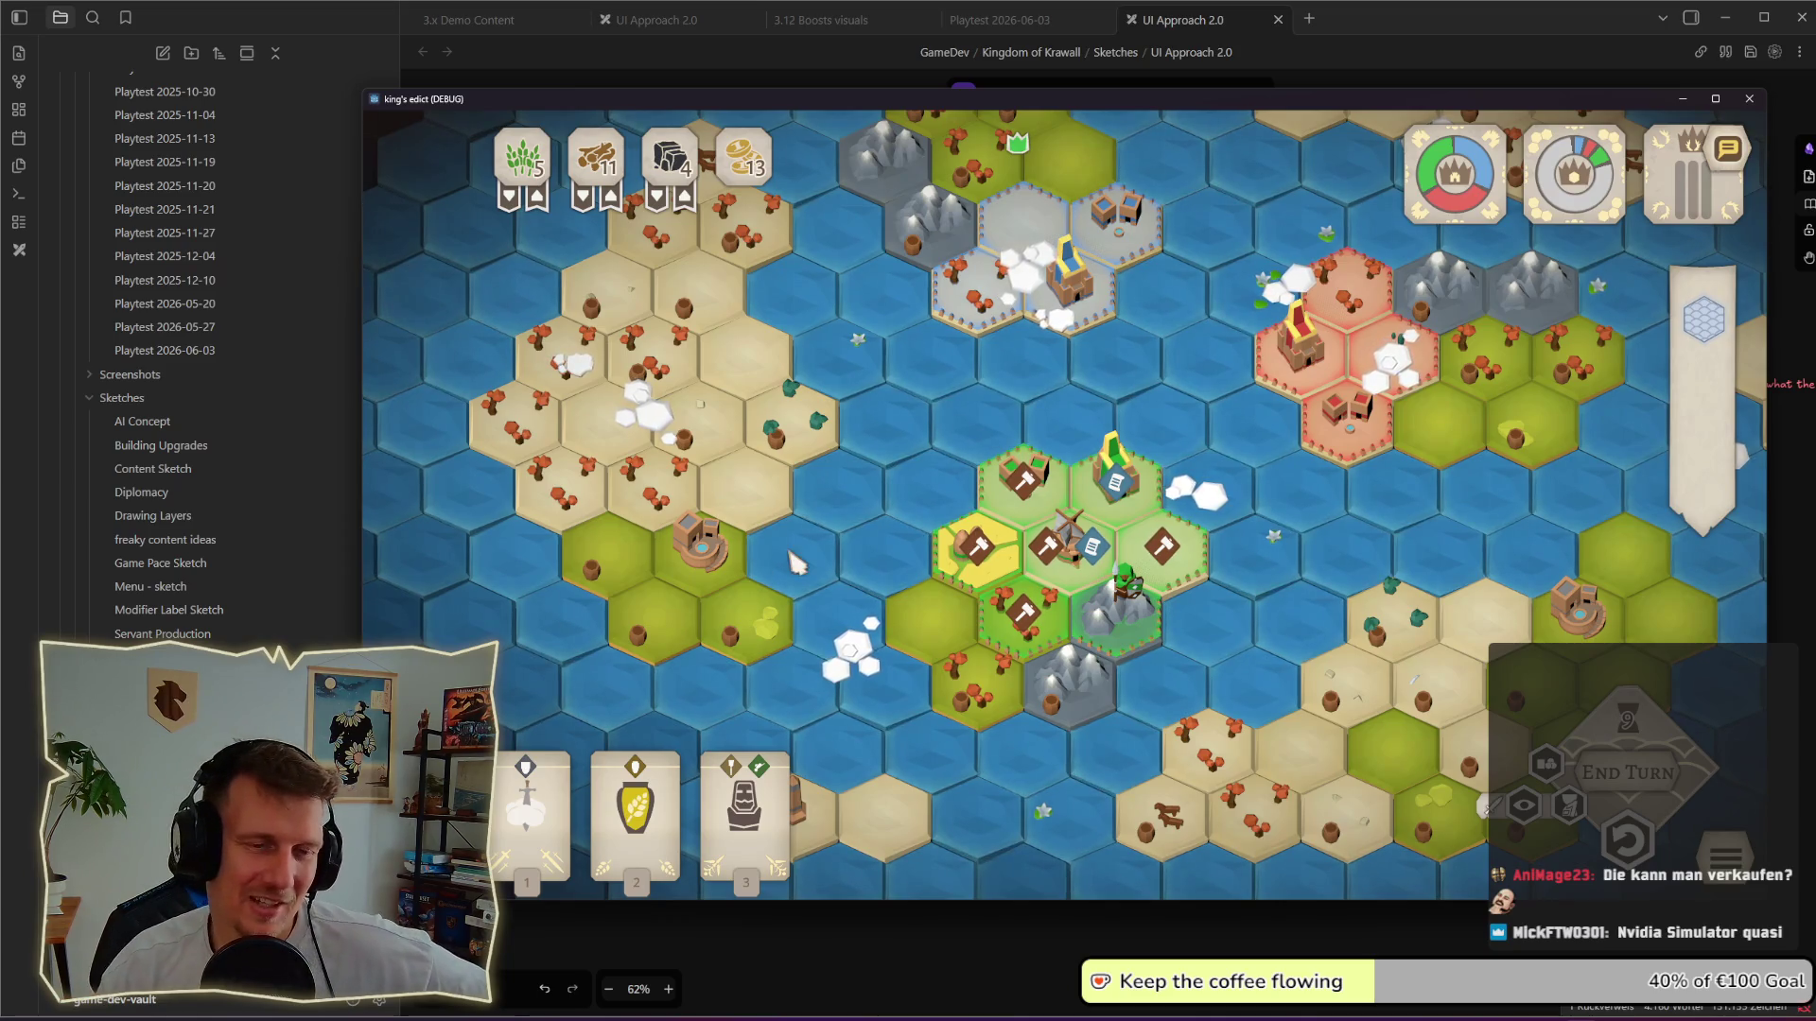
click(1013, 601)
click(893, 608)
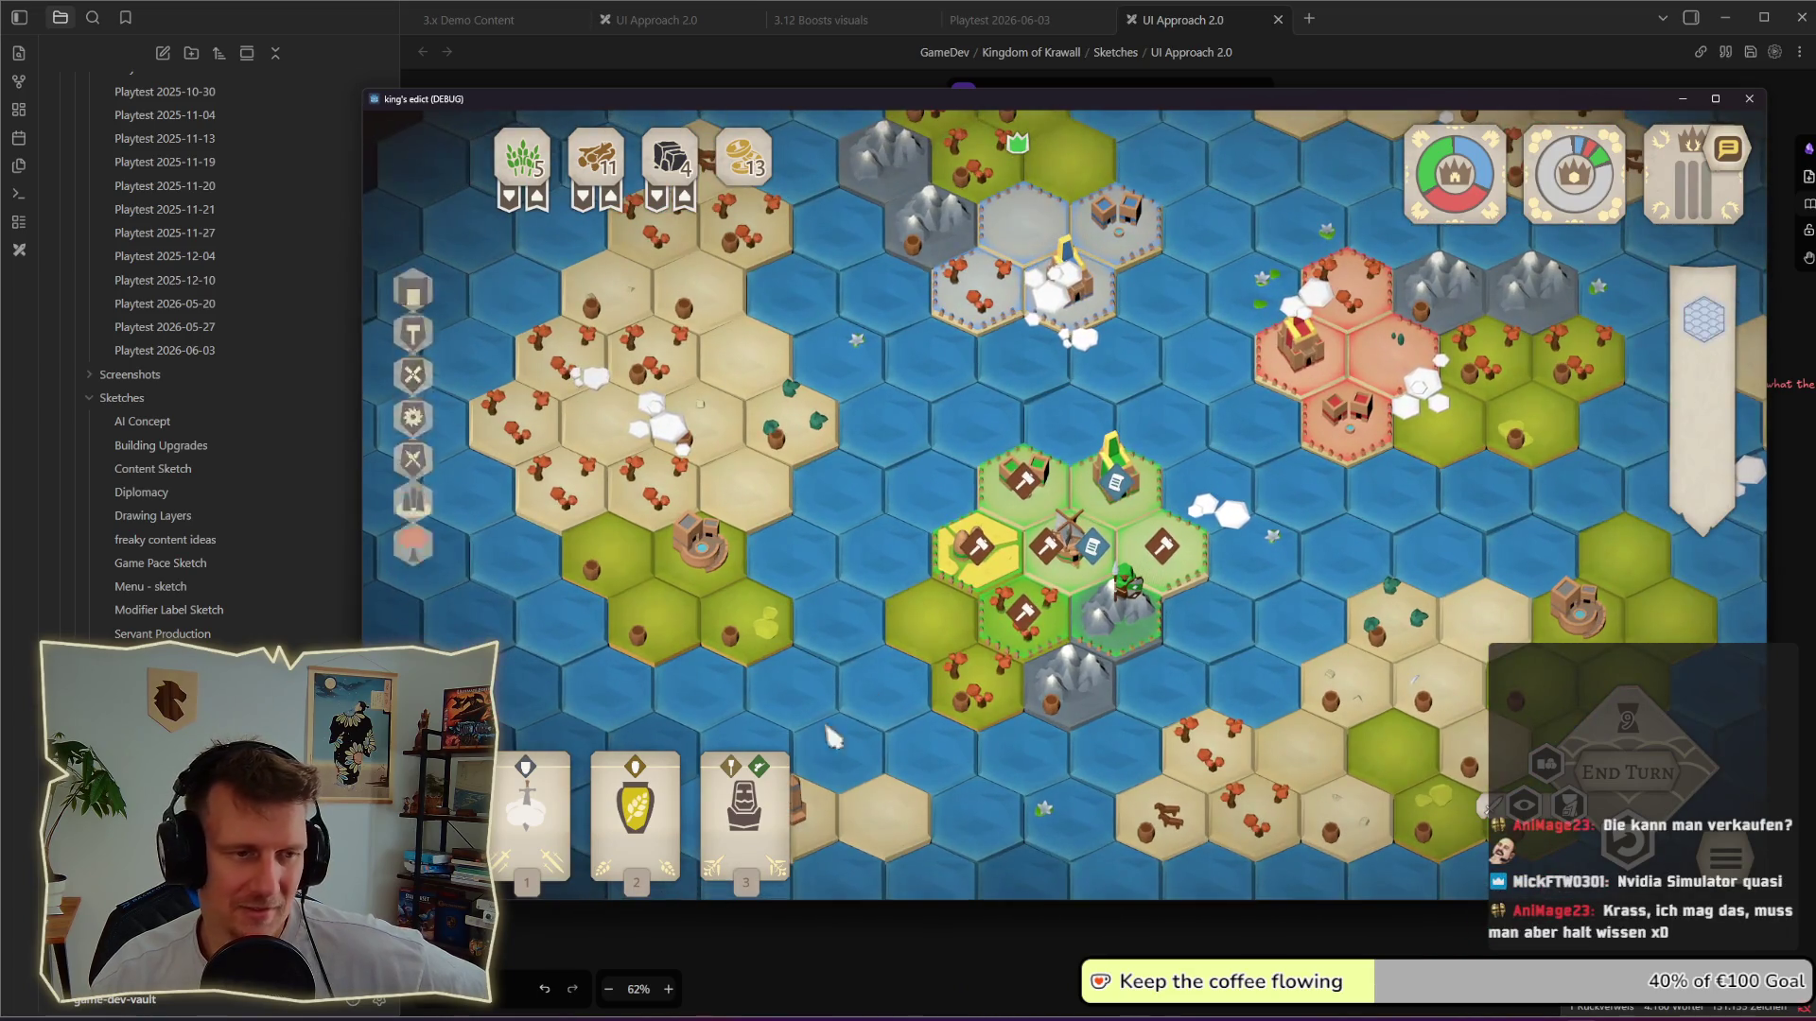
key(3)
key(Escape)
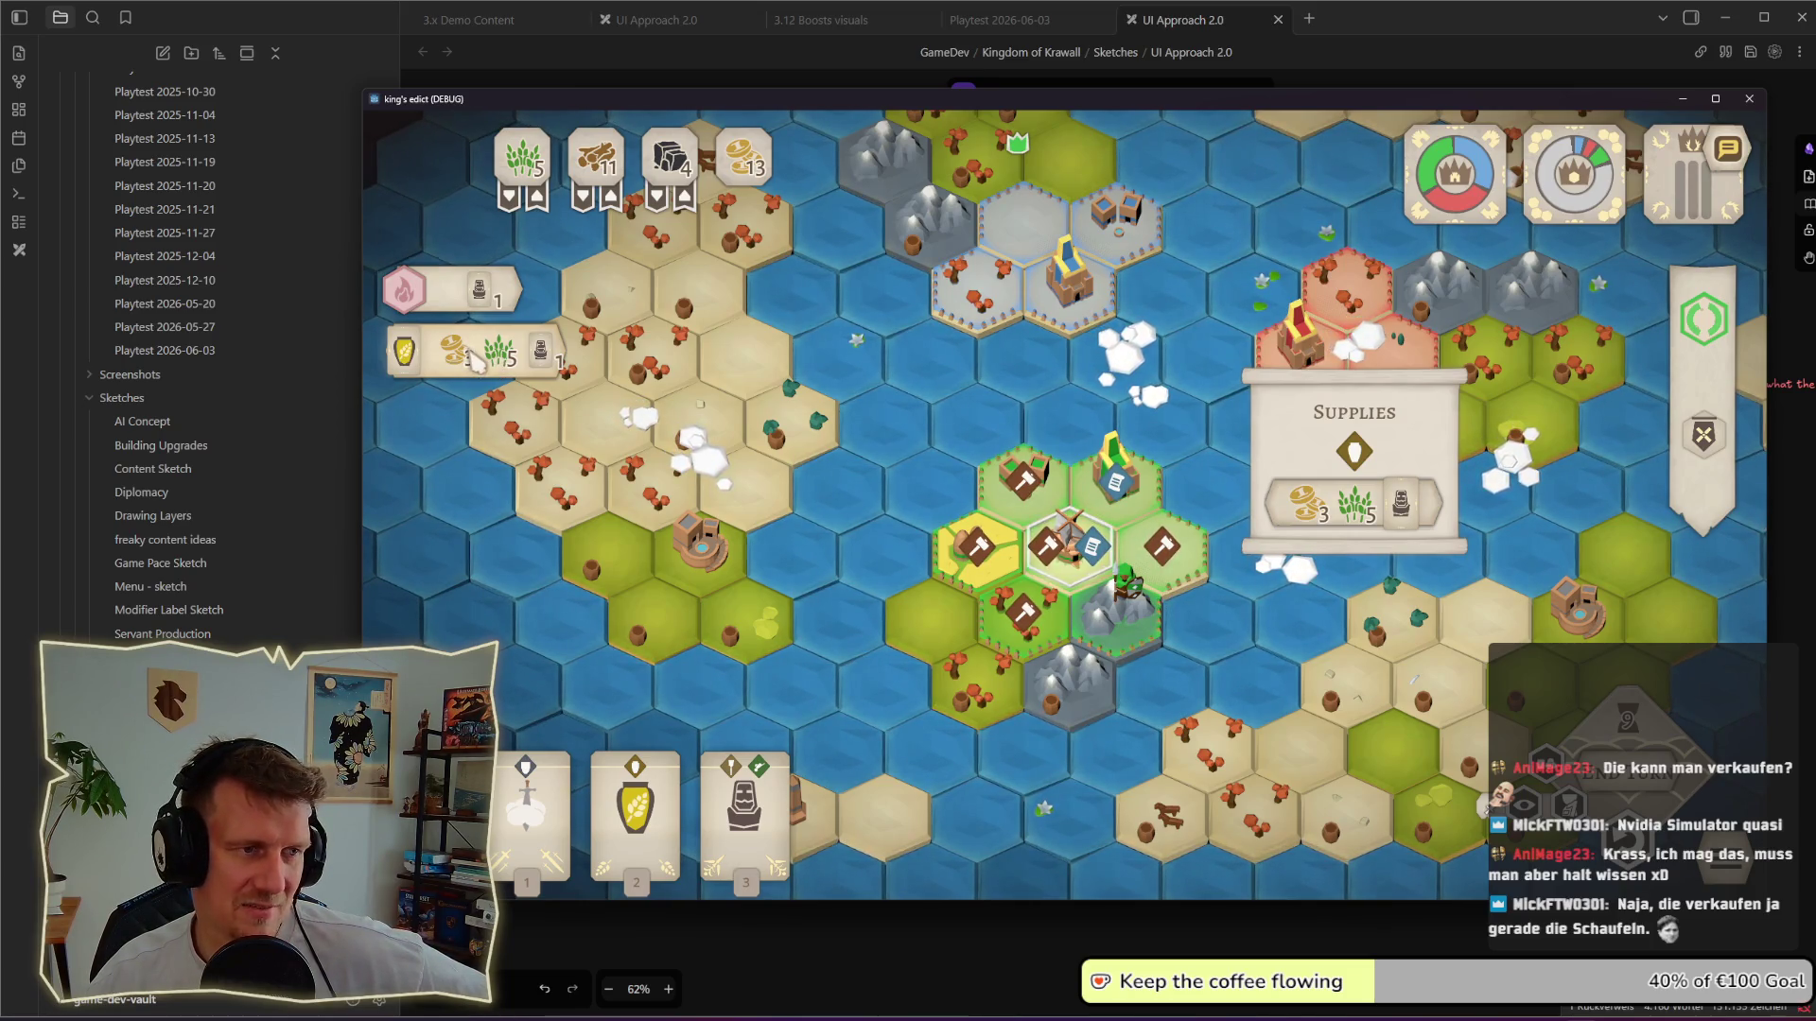
click(476, 359)
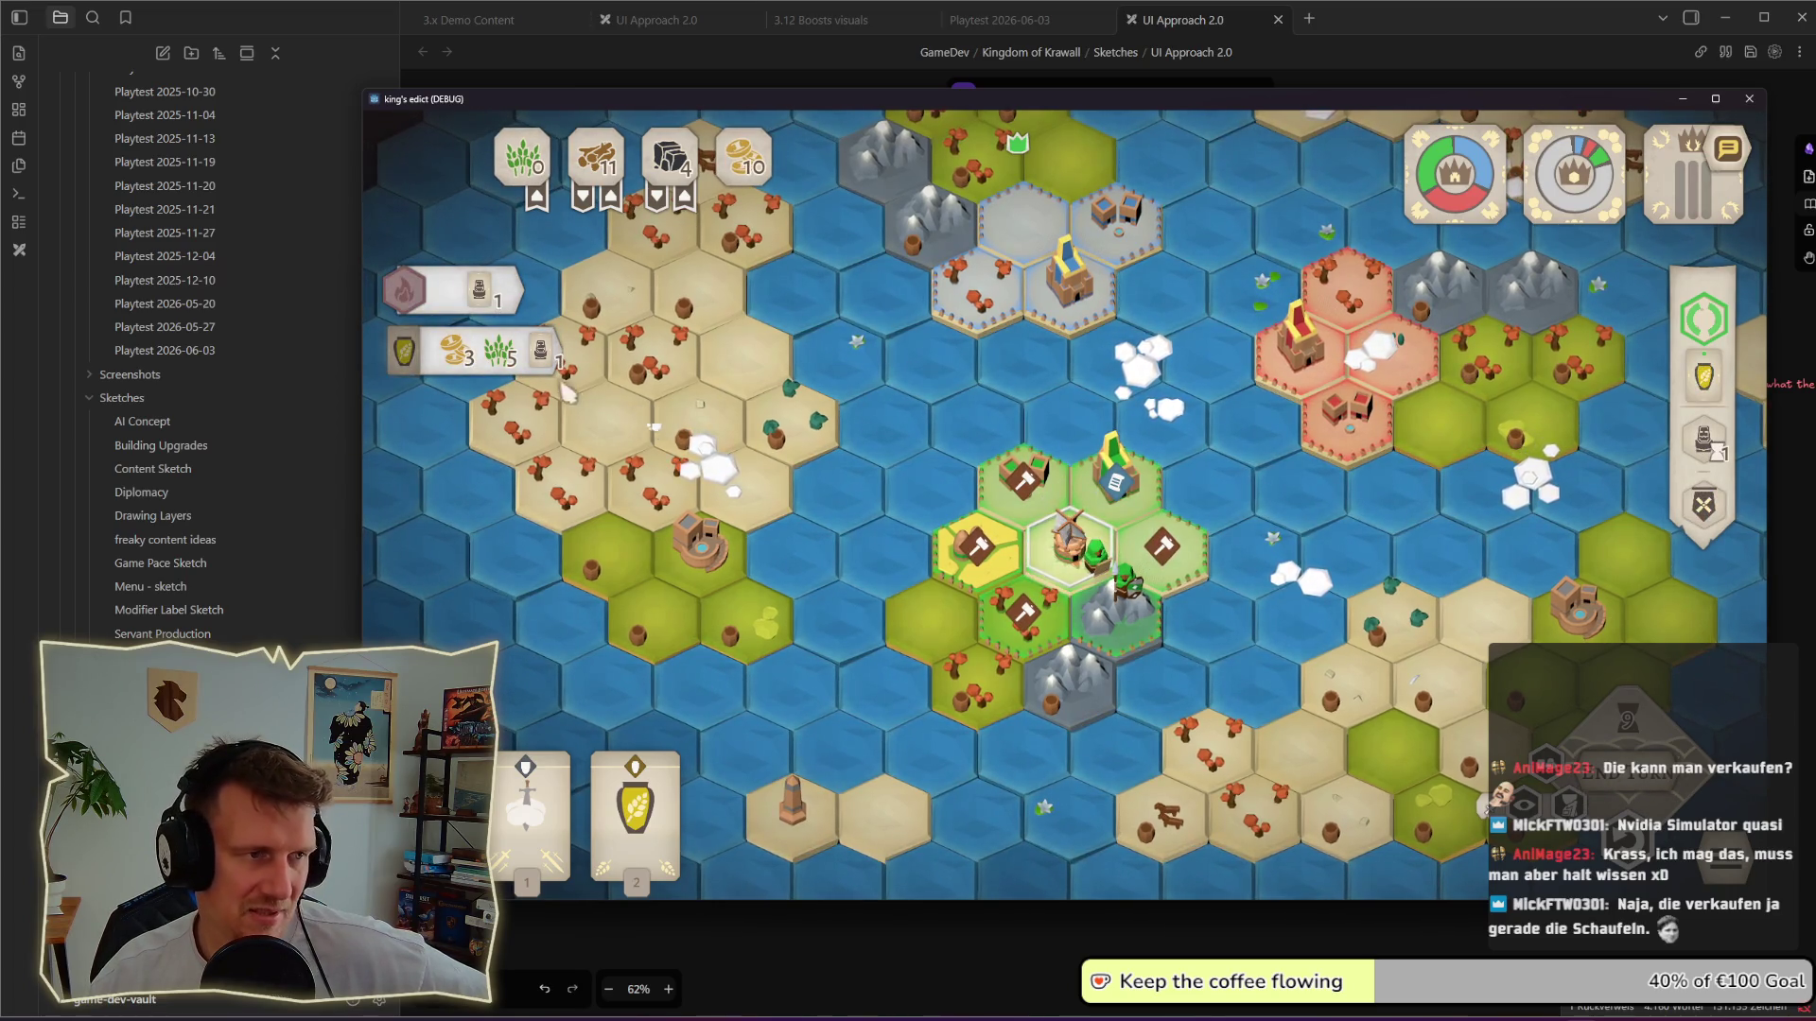
click(1028, 515)
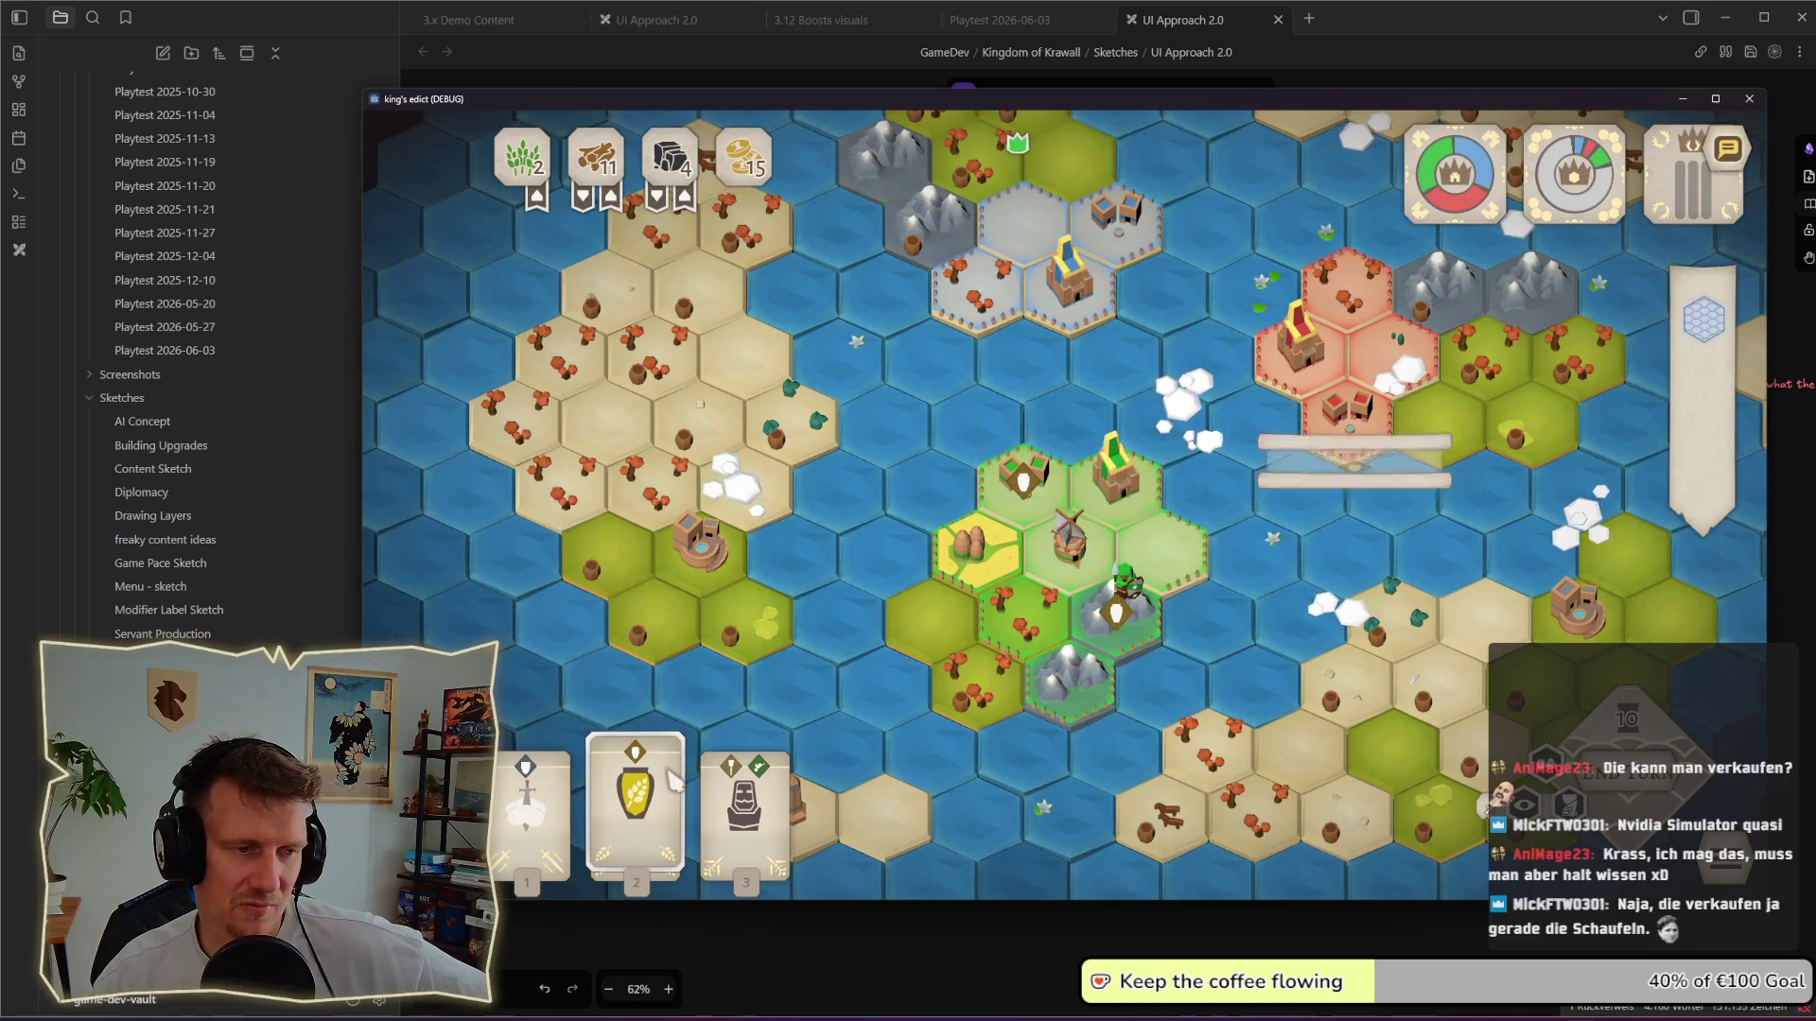
click(634, 808)
right_click(745, 284)
key(2)
right_click(731, 347)
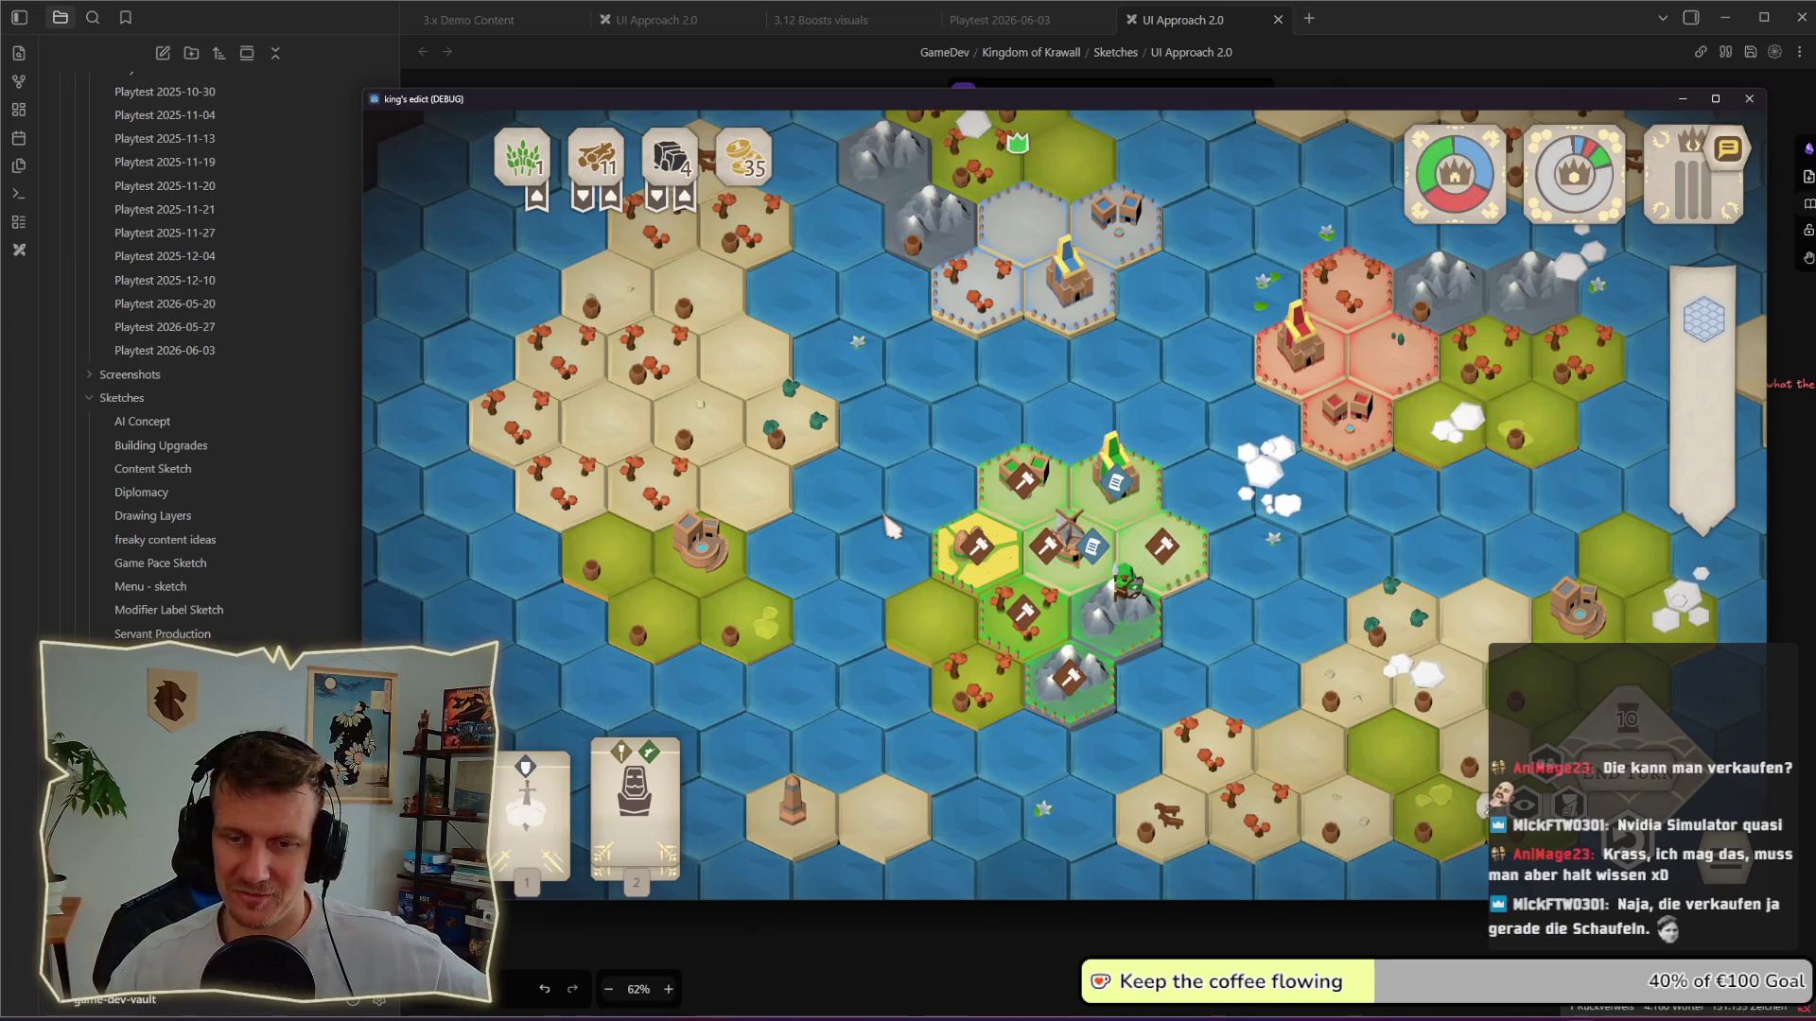
drag(930, 552, 876, 537)
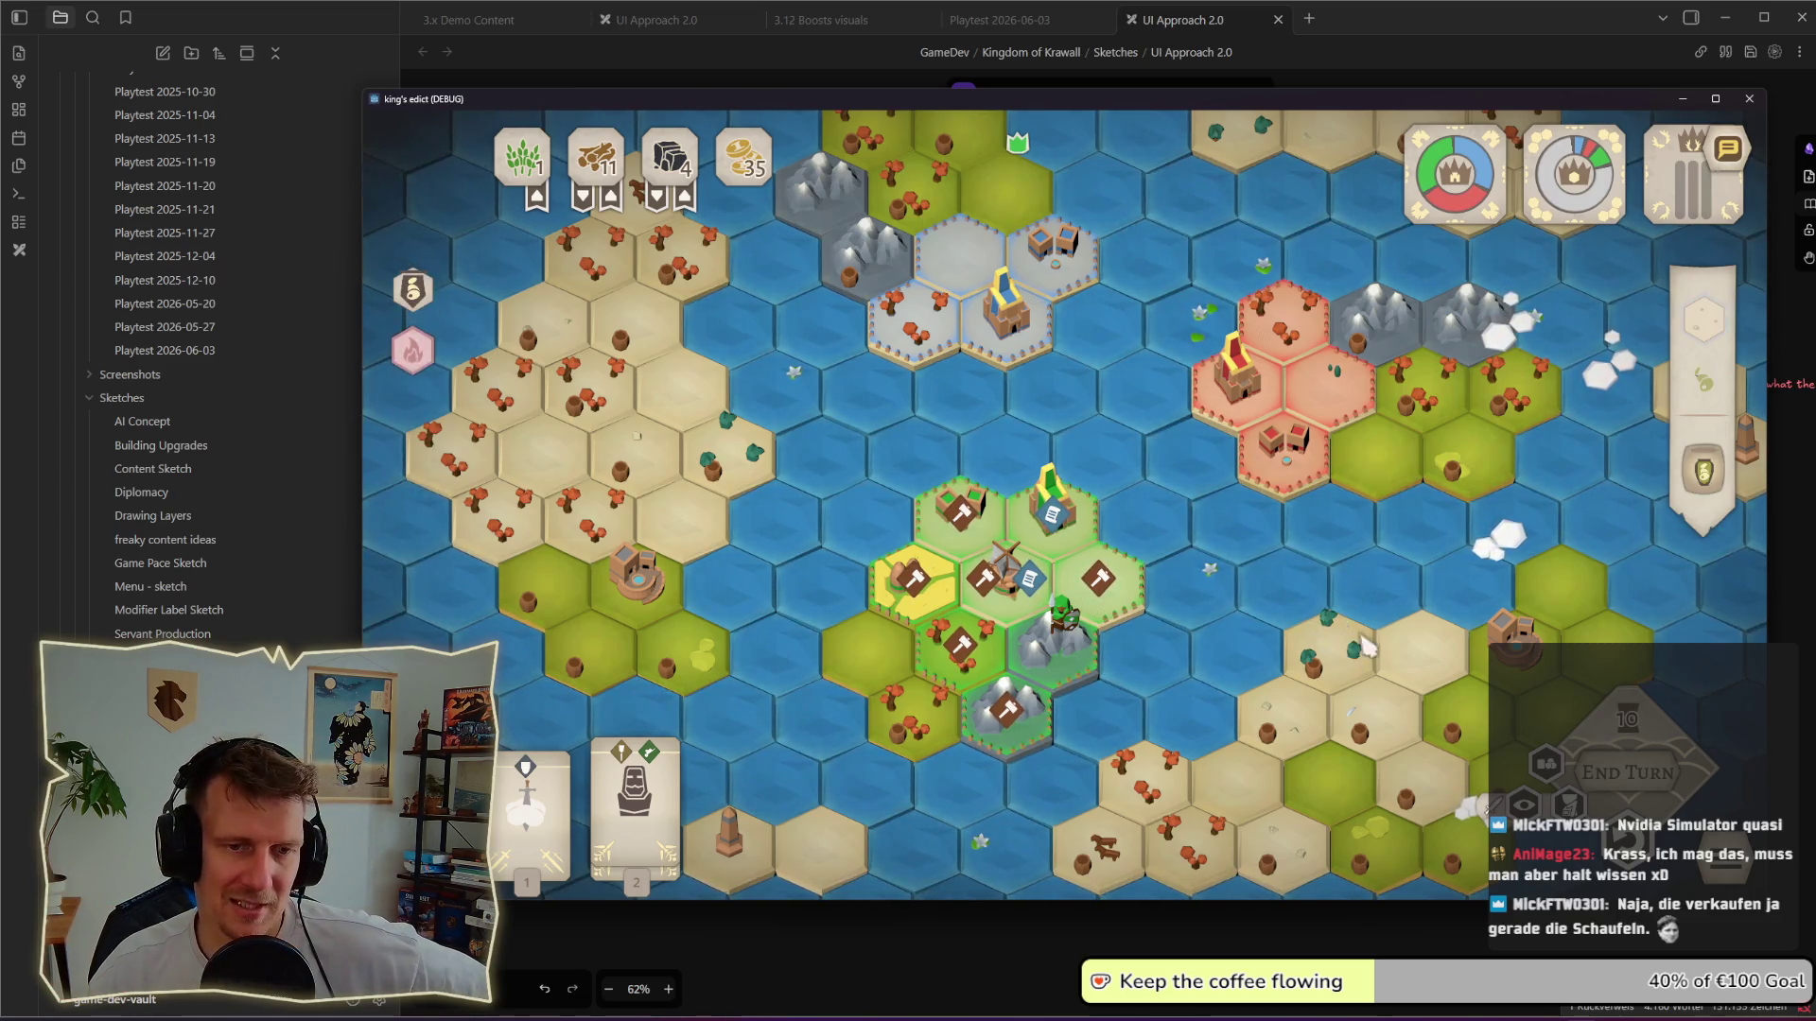
scroll(960, 331, down, 2)
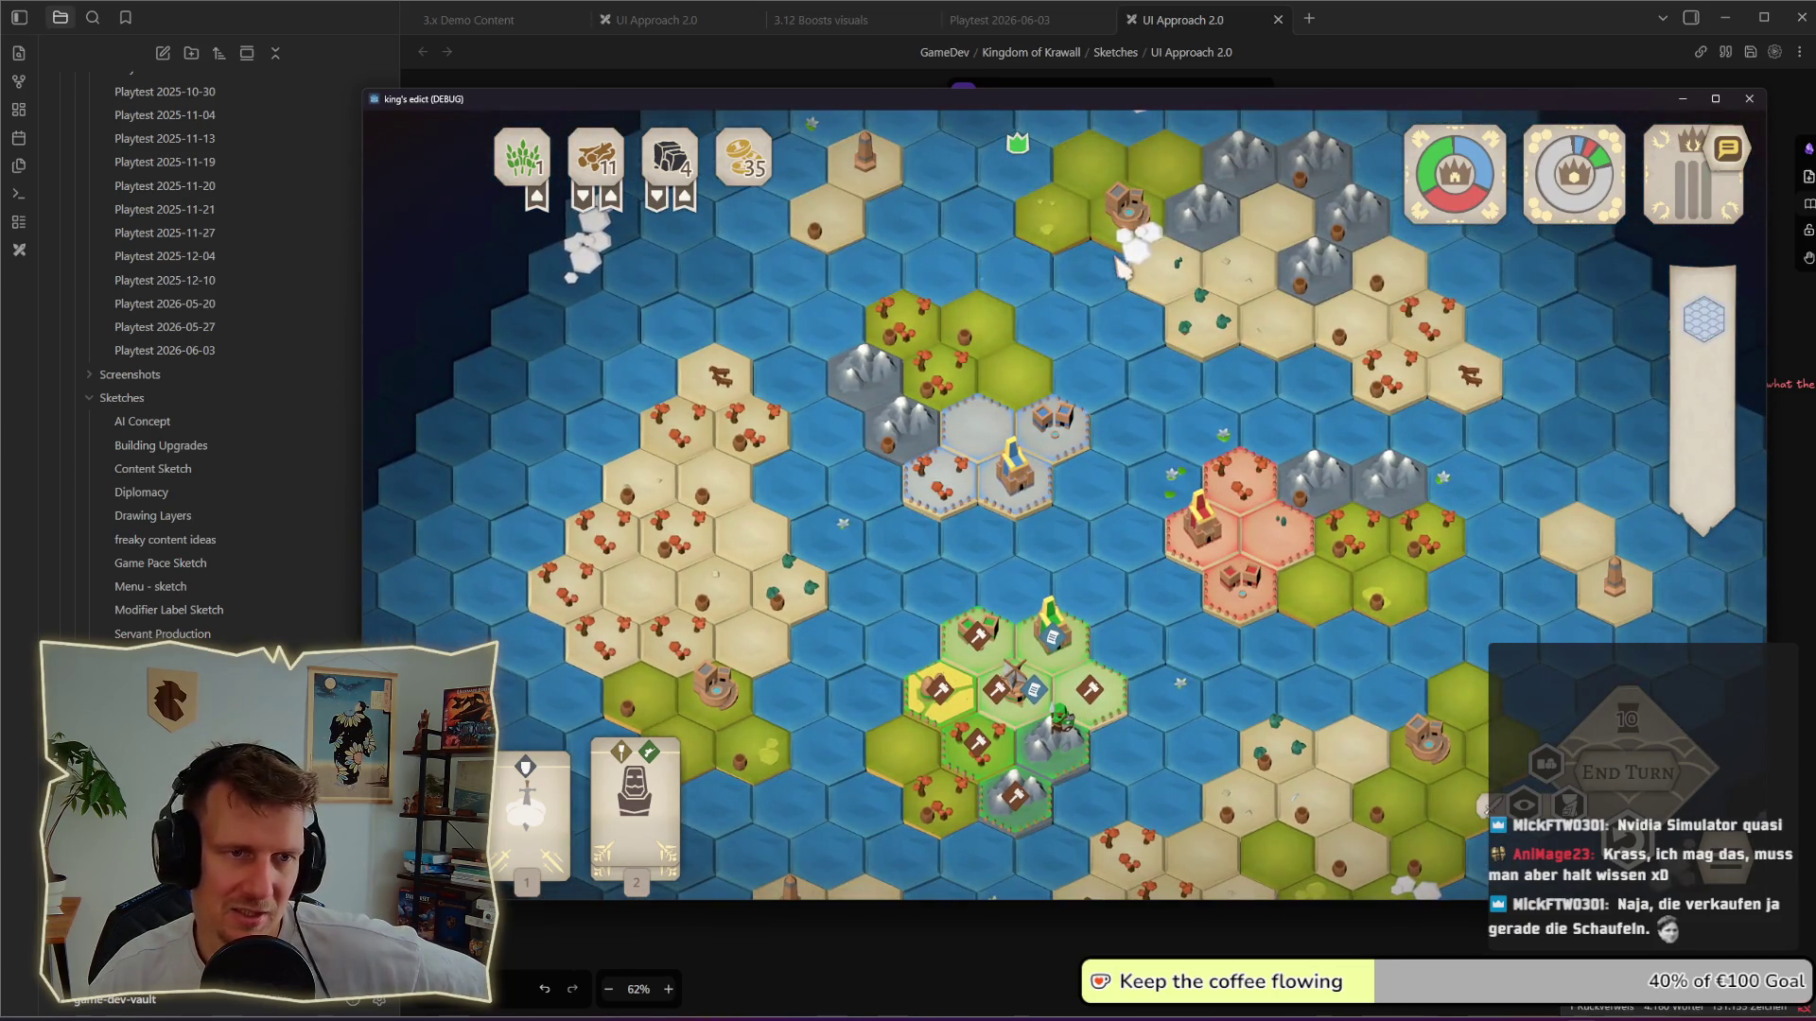
scroll(1116, 443, down, 2)
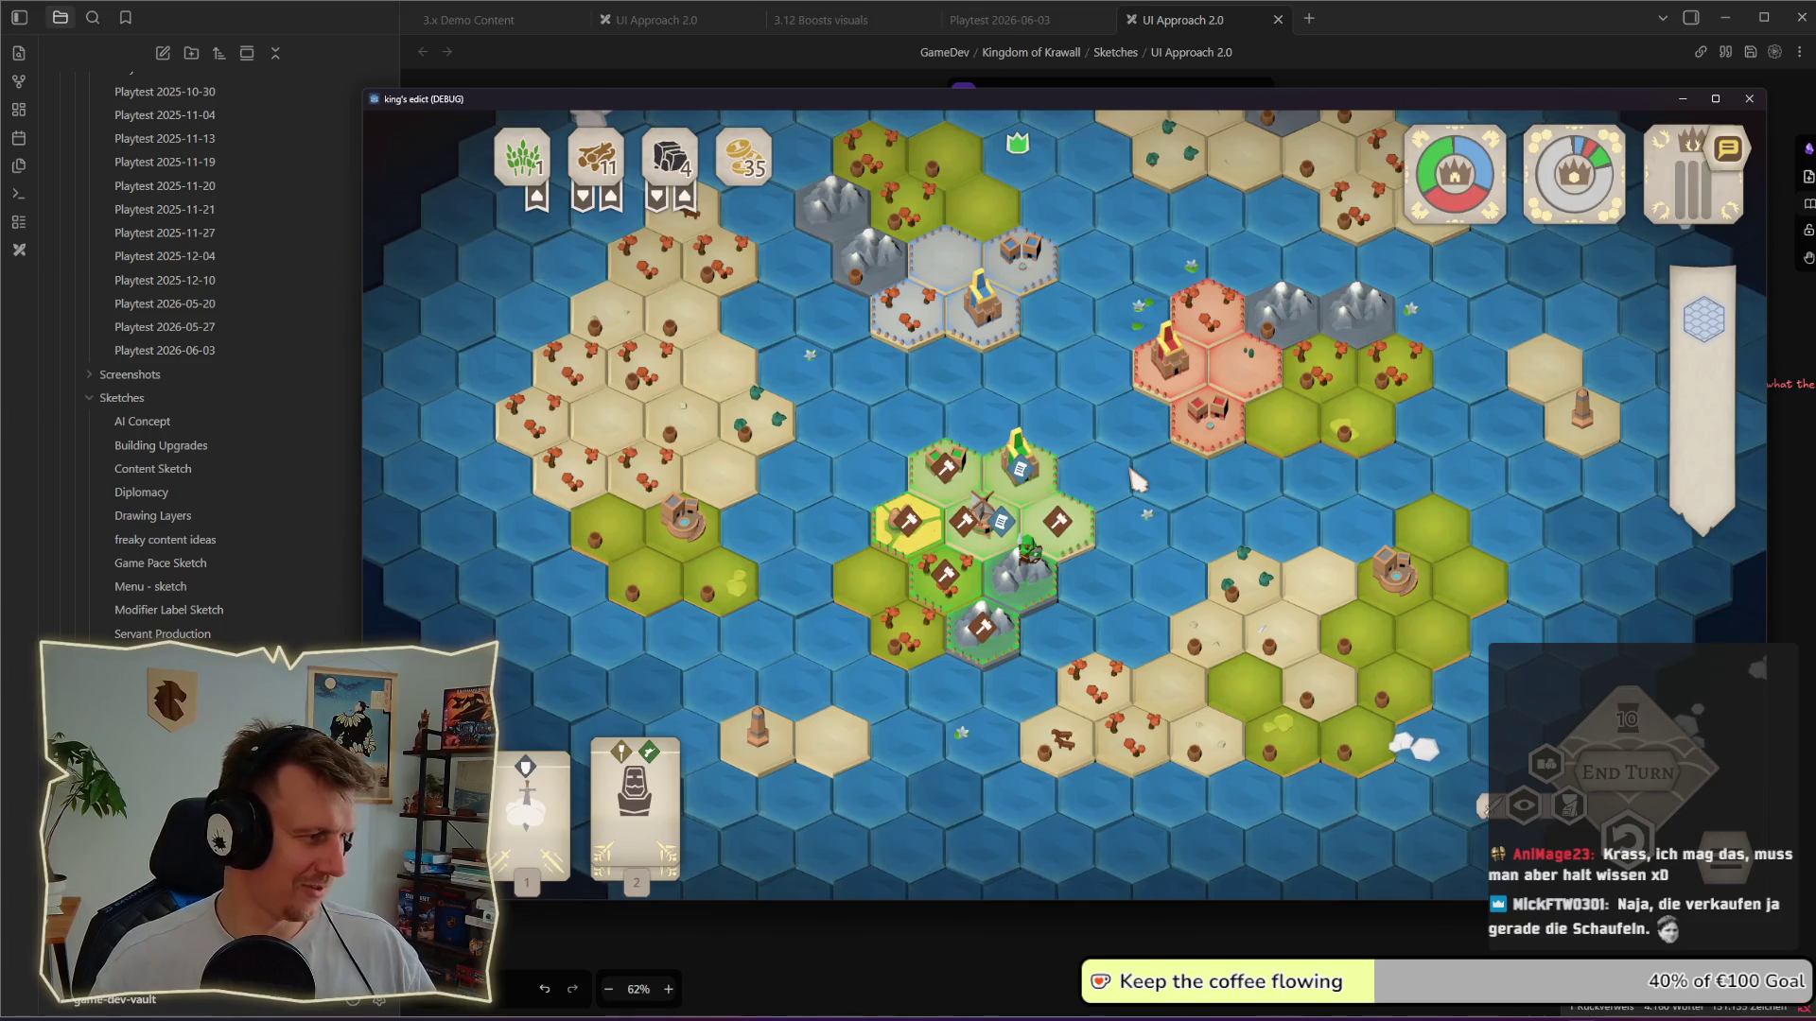
Step: Open the home settlement's building cost list
click(1078, 551)
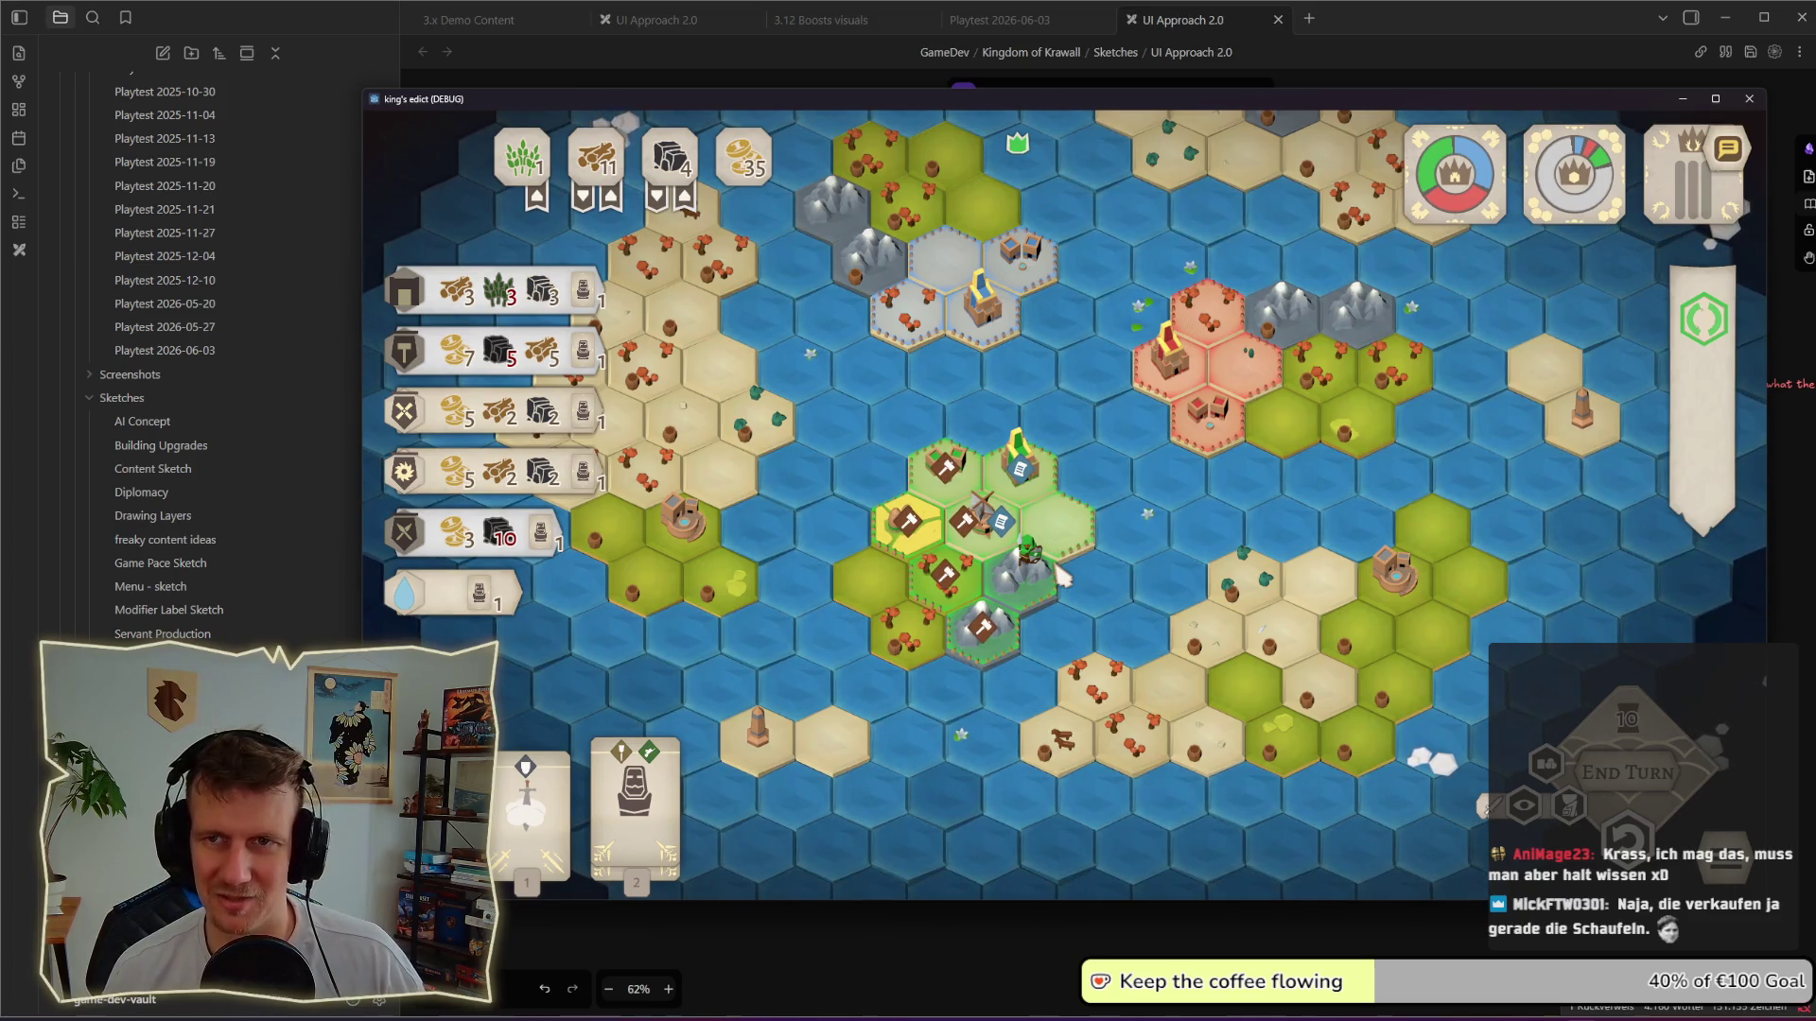
Step: Close the cost list, view the build menu, and preview card 2's placement spots before putting it down
key(Escape)
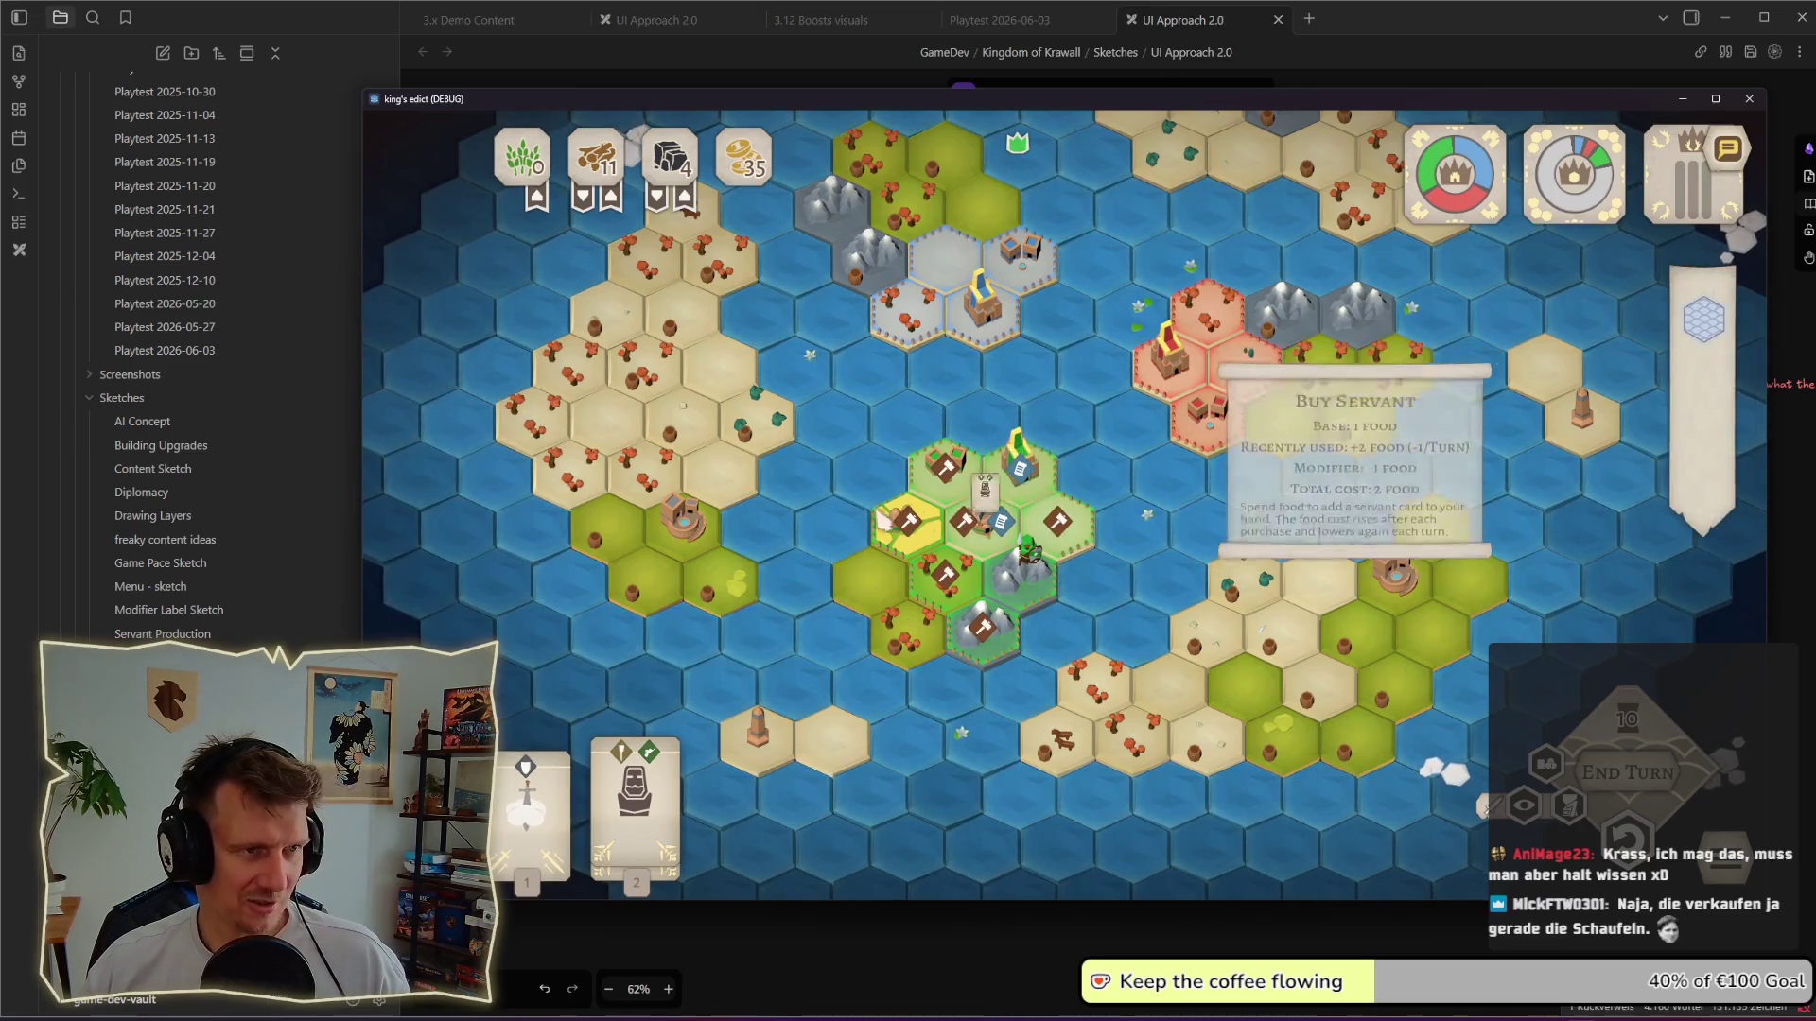
click(886, 582)
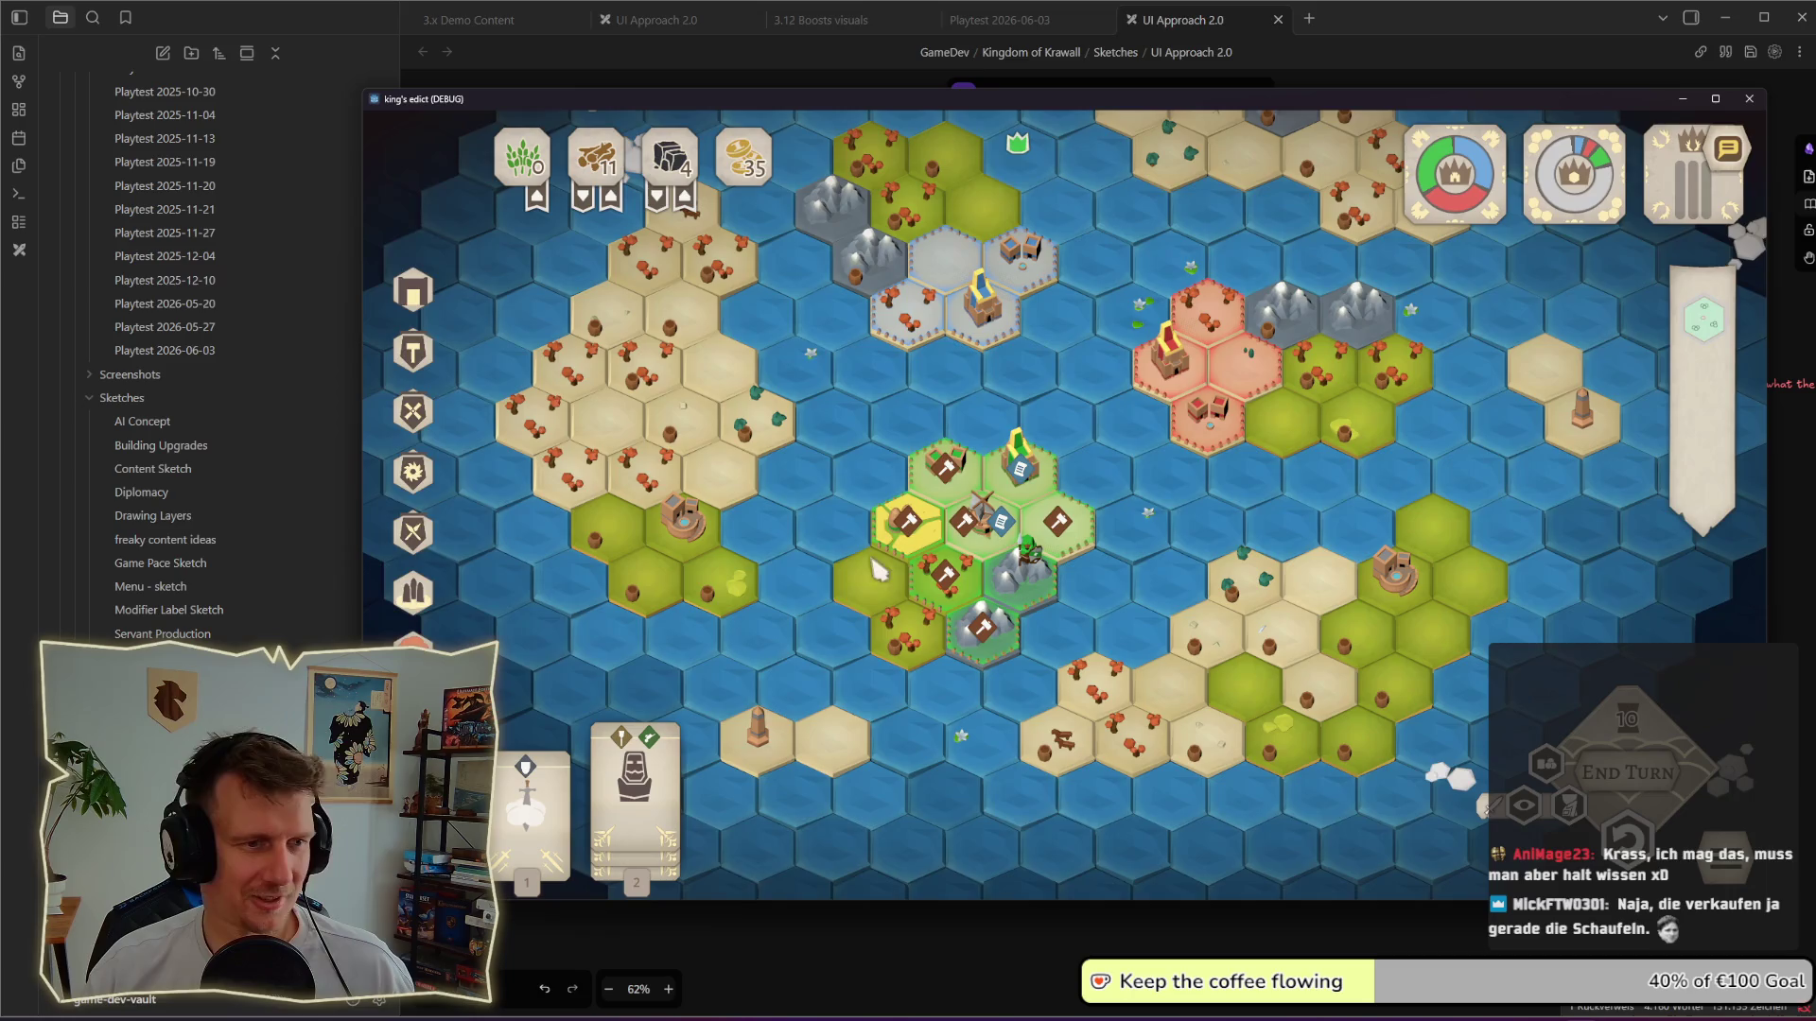
key(2)
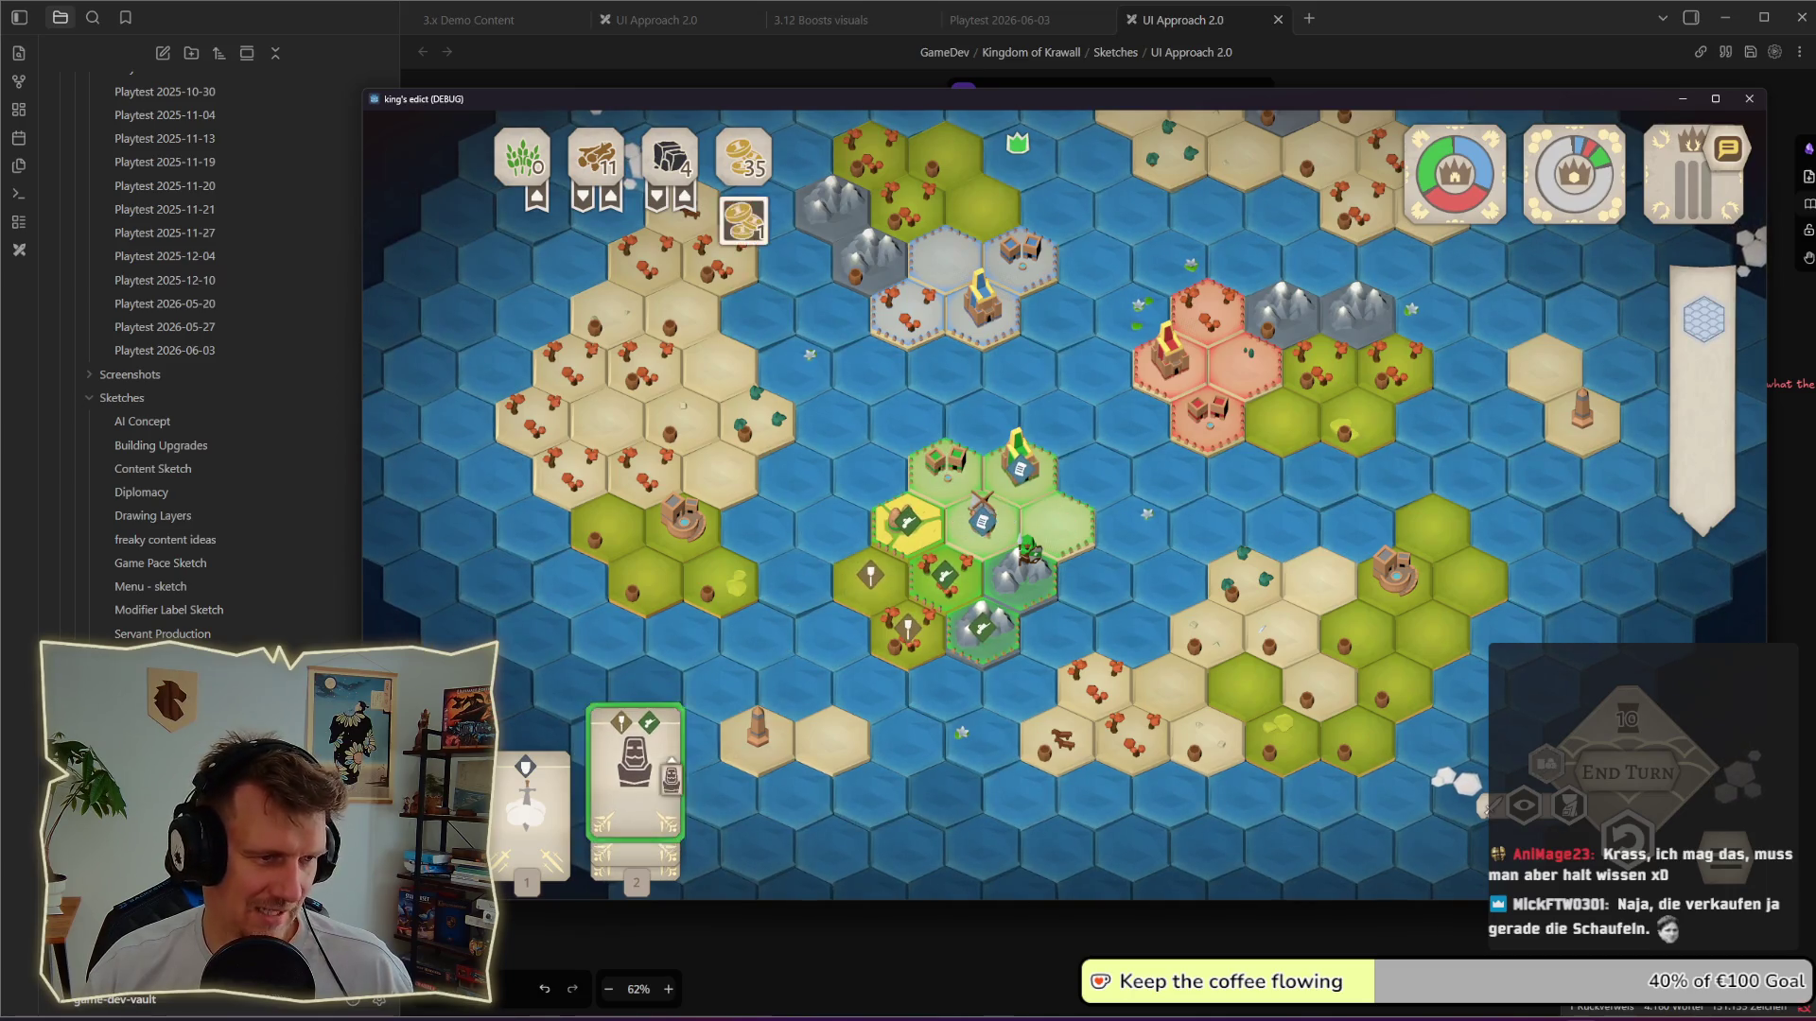
key(Escape)
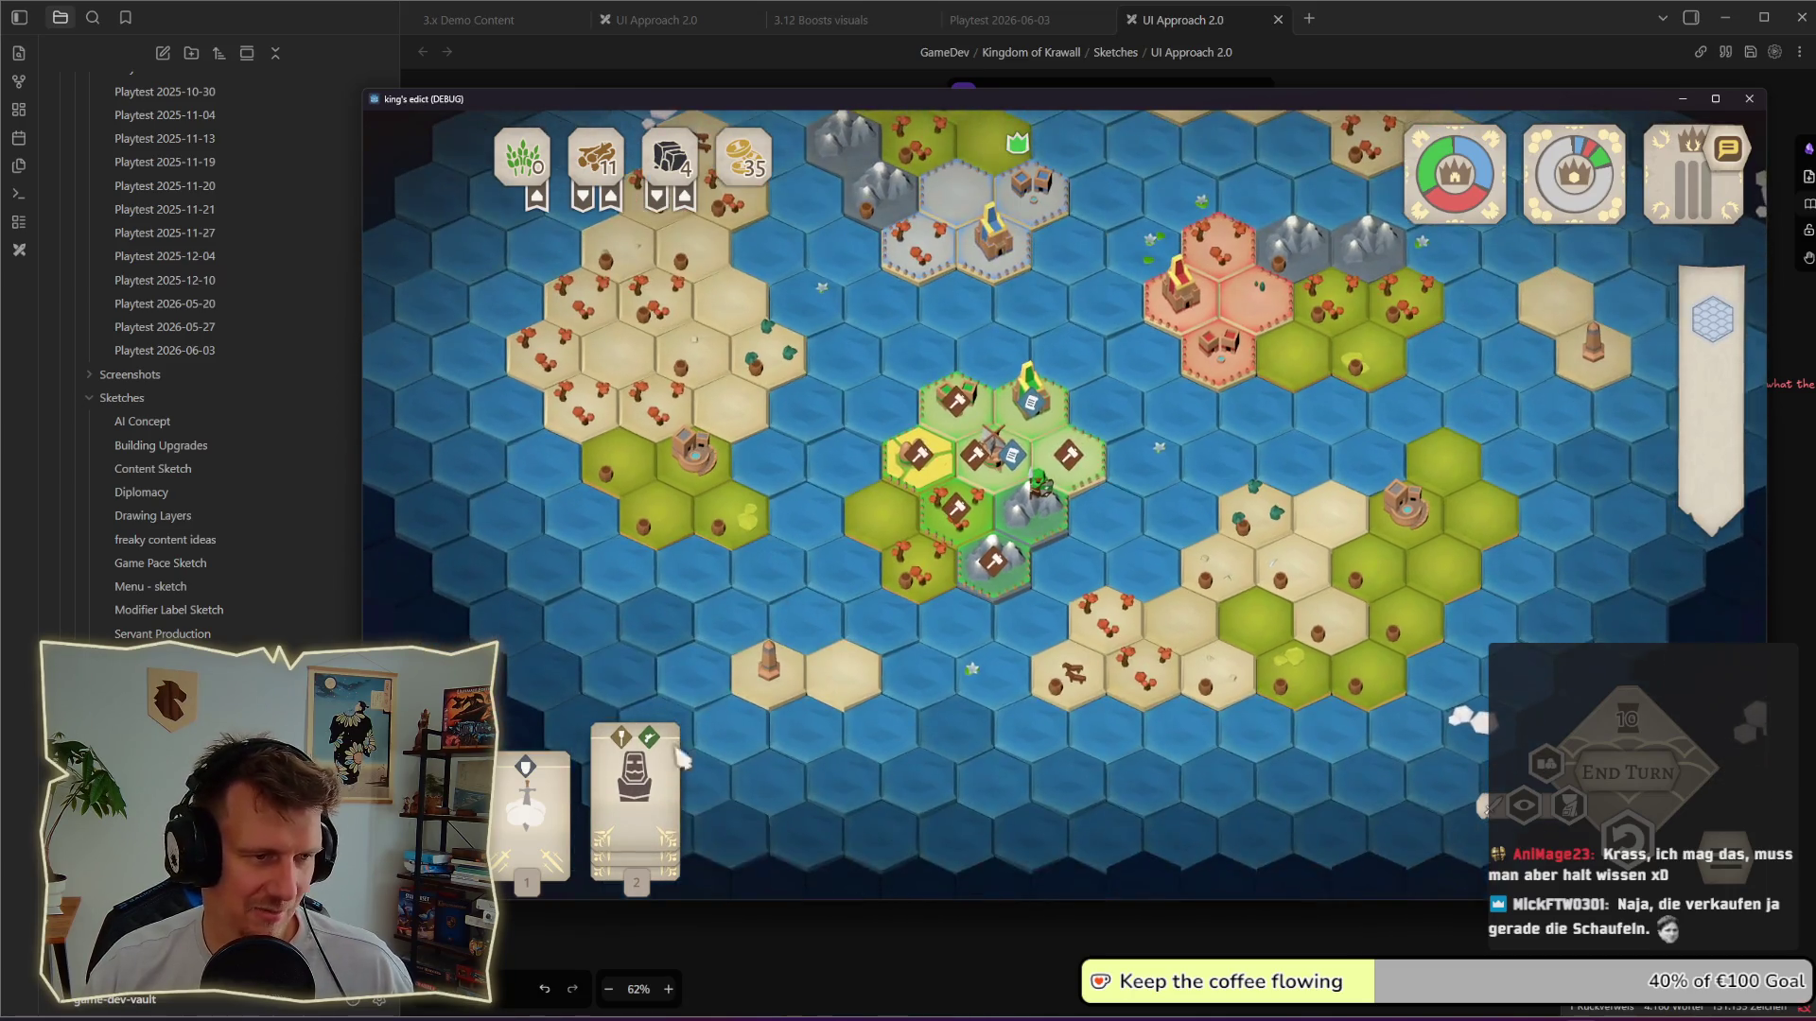
scroll(794, 569, up, 2)
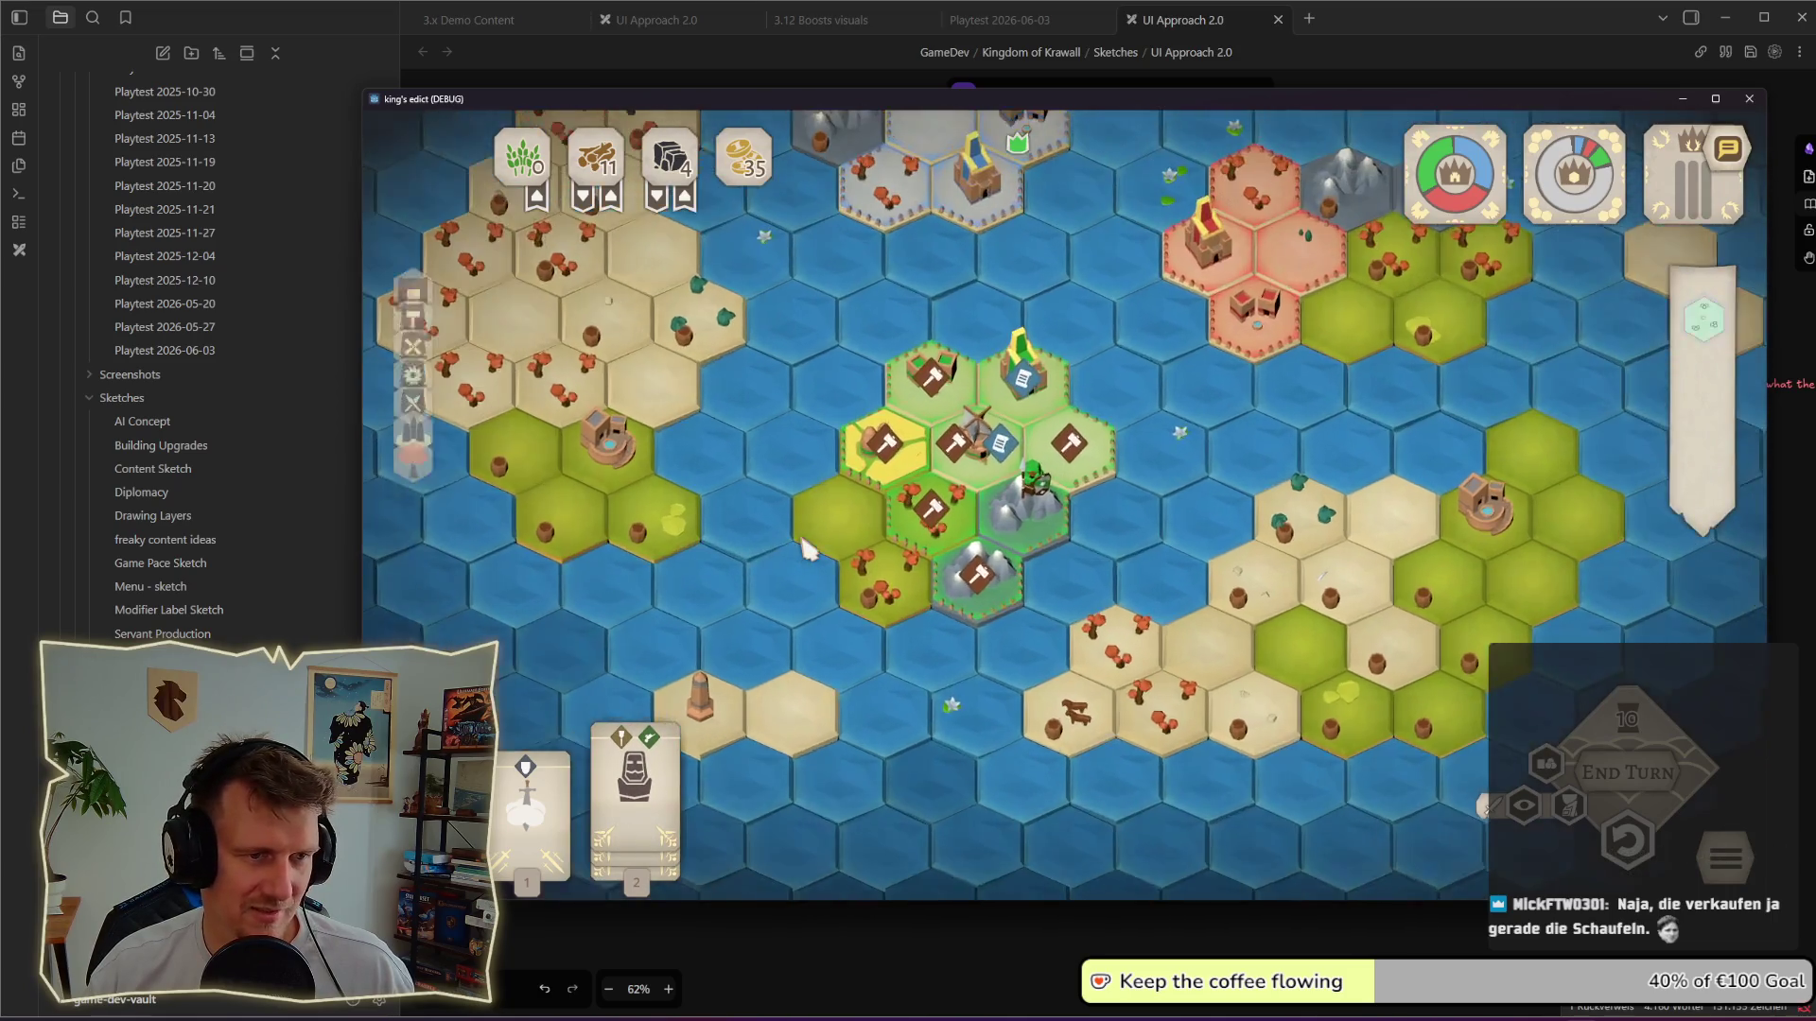
Step: Raise card 2 again to inspect its placement markers, return it to the hand, and switch windows
key(2)
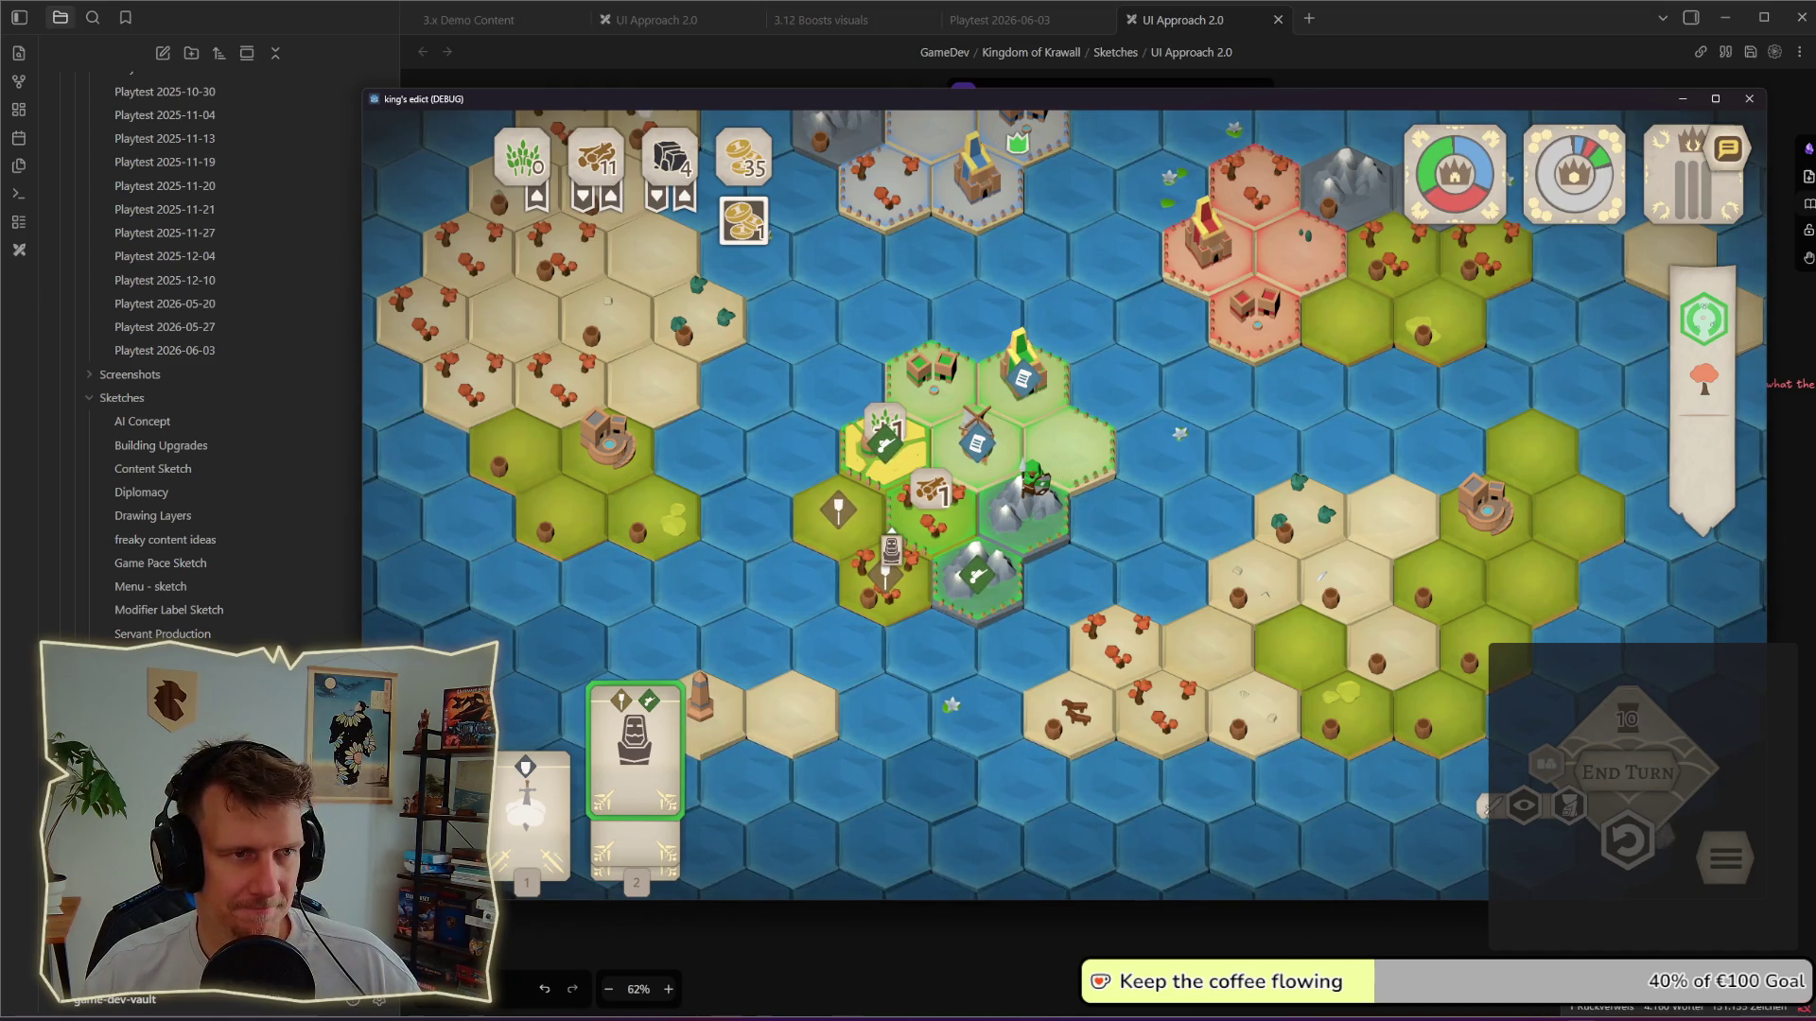
click(1002, 514)
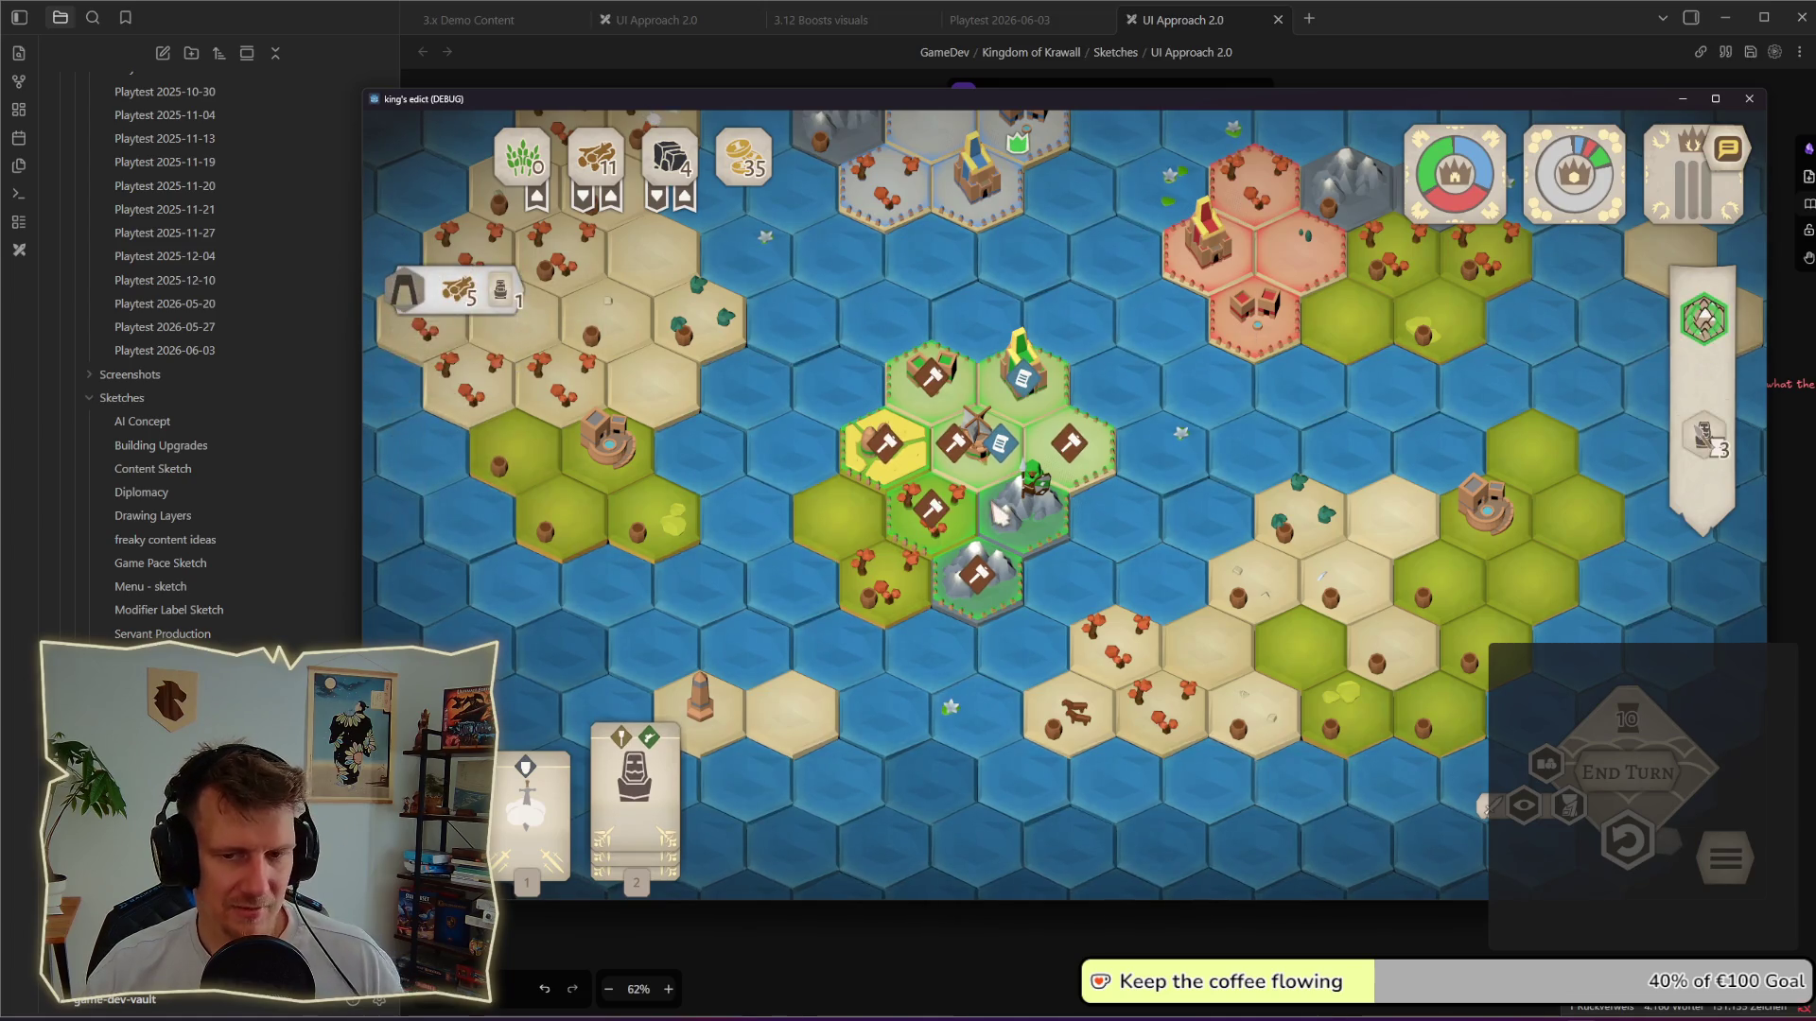
key(alt+Tab)
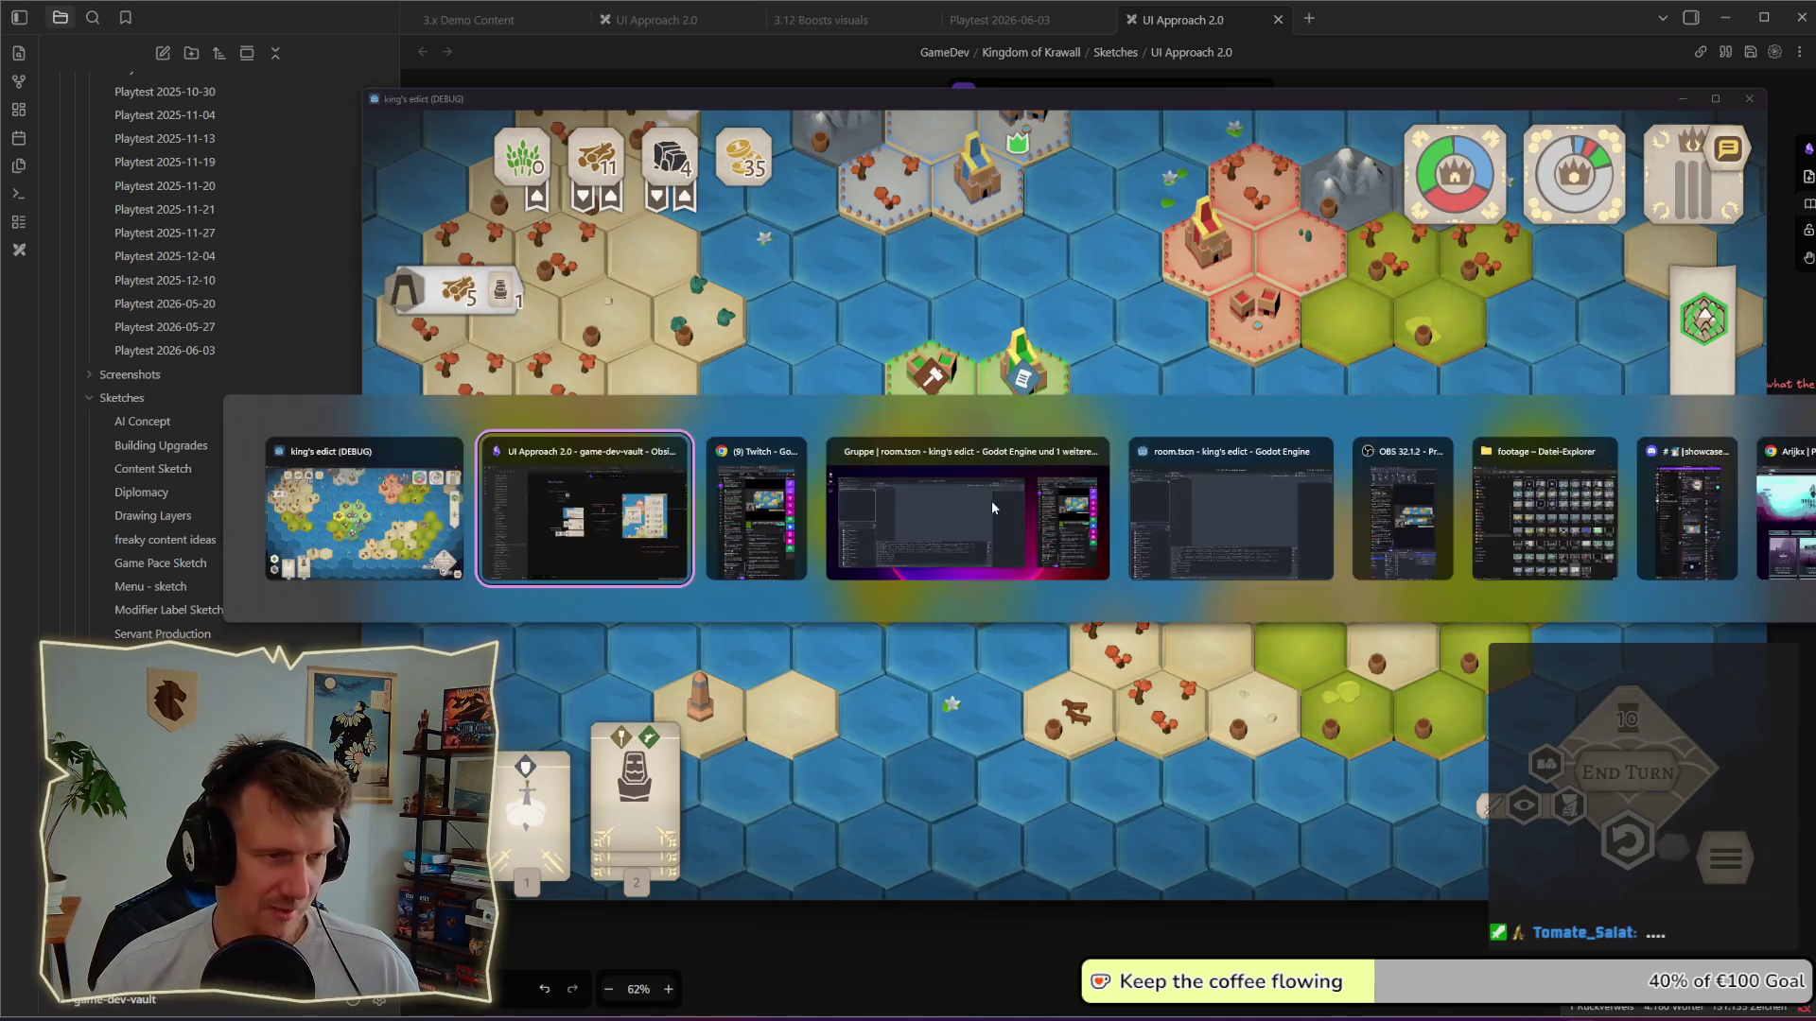
Step: Box-select the Engineering Workshop card sketches and their notes a few times, then switch back to the game
drag(906, 641, 588, 348)
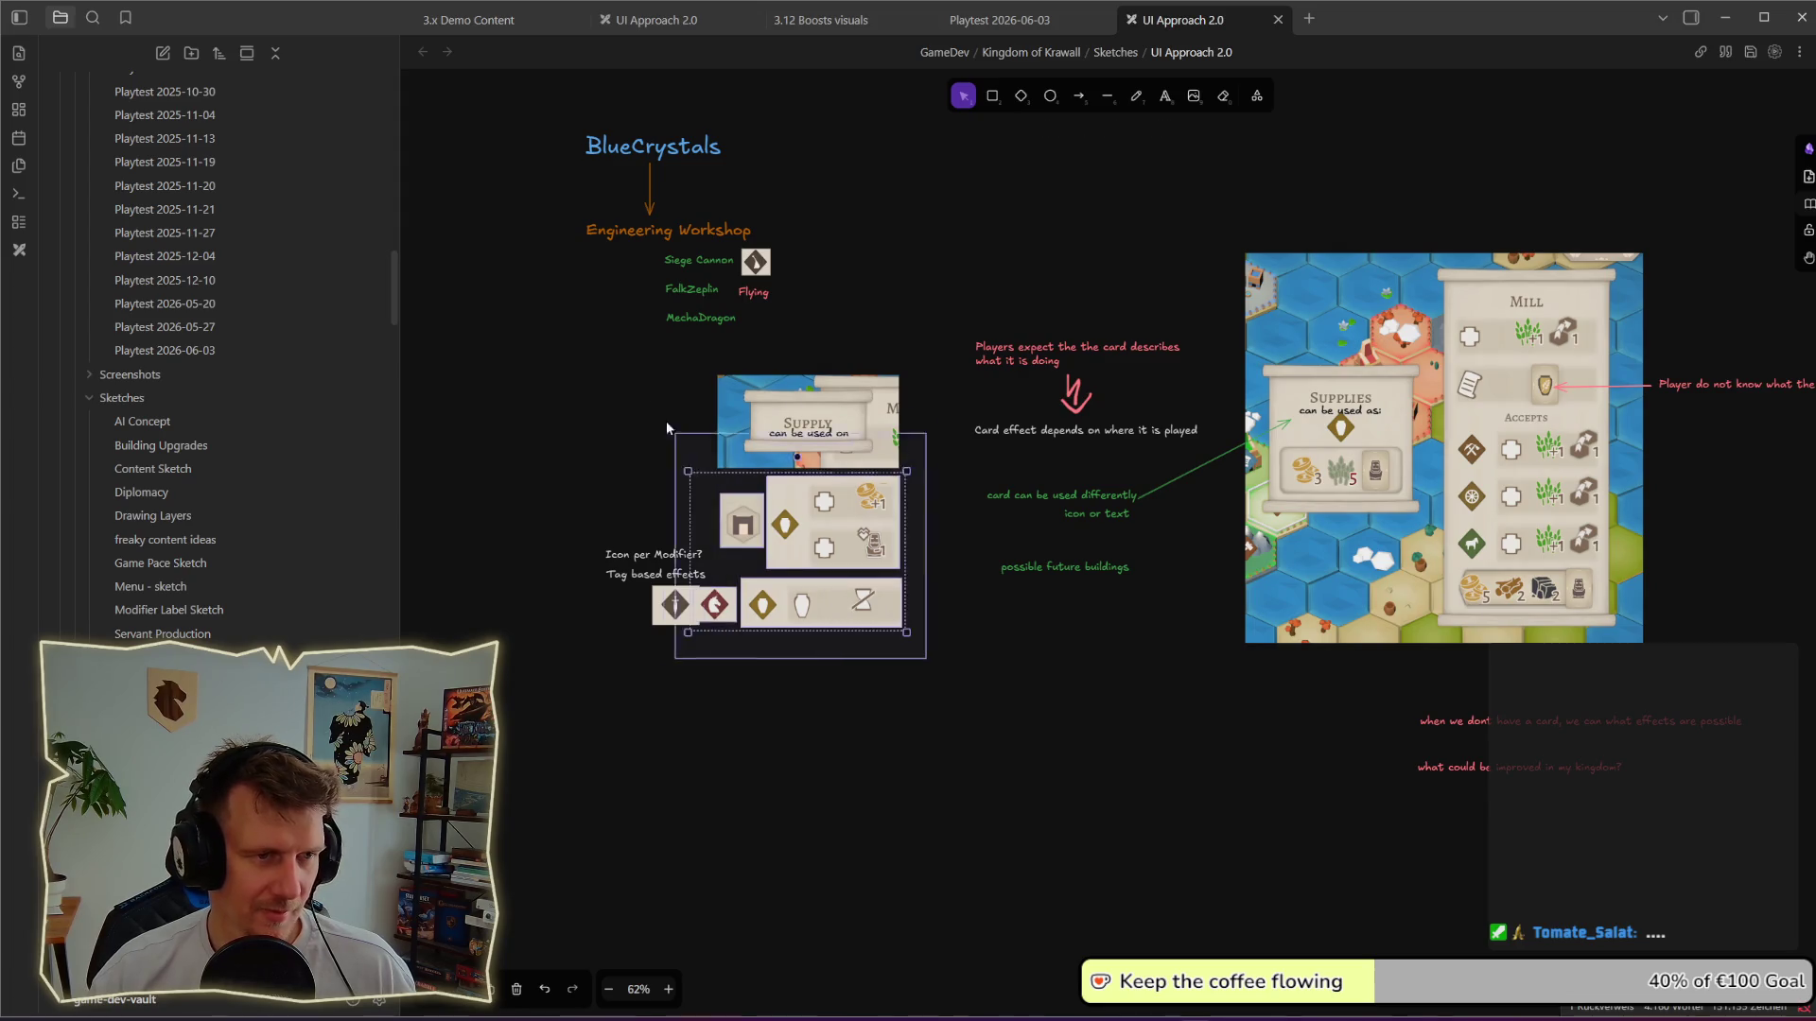
click(952, 637)
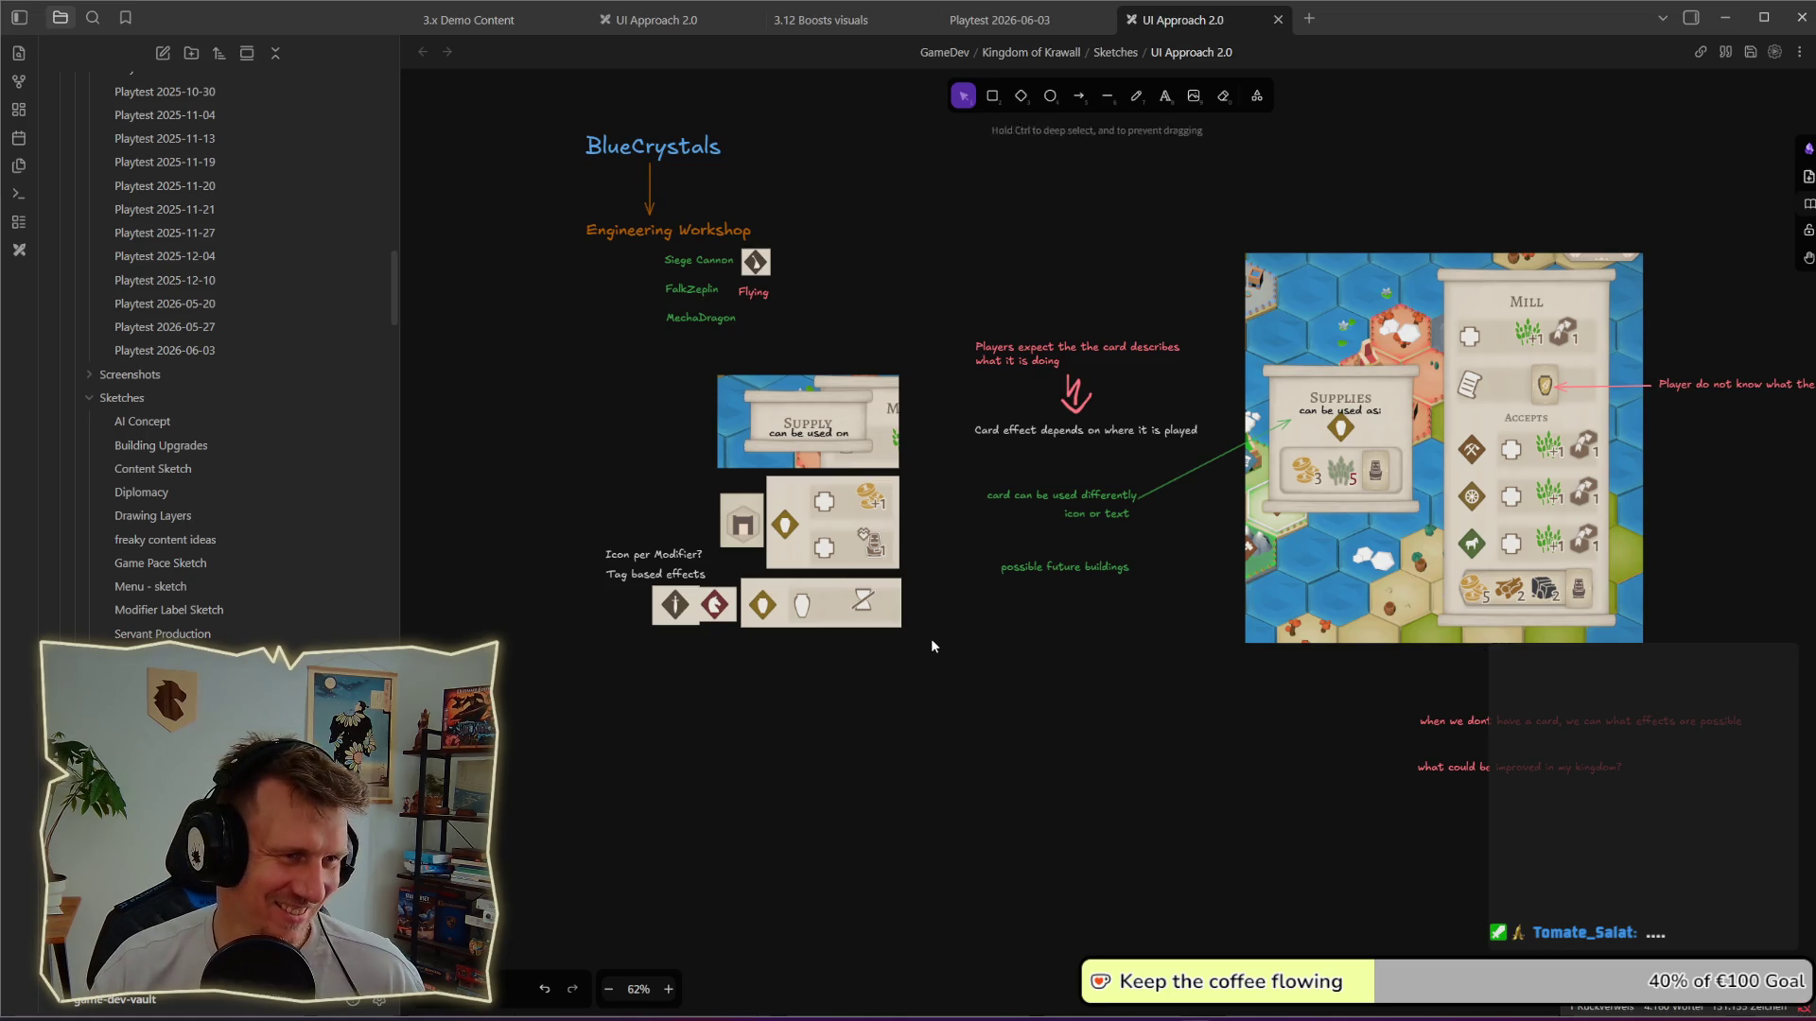
drag(570, 346, 952, 682)
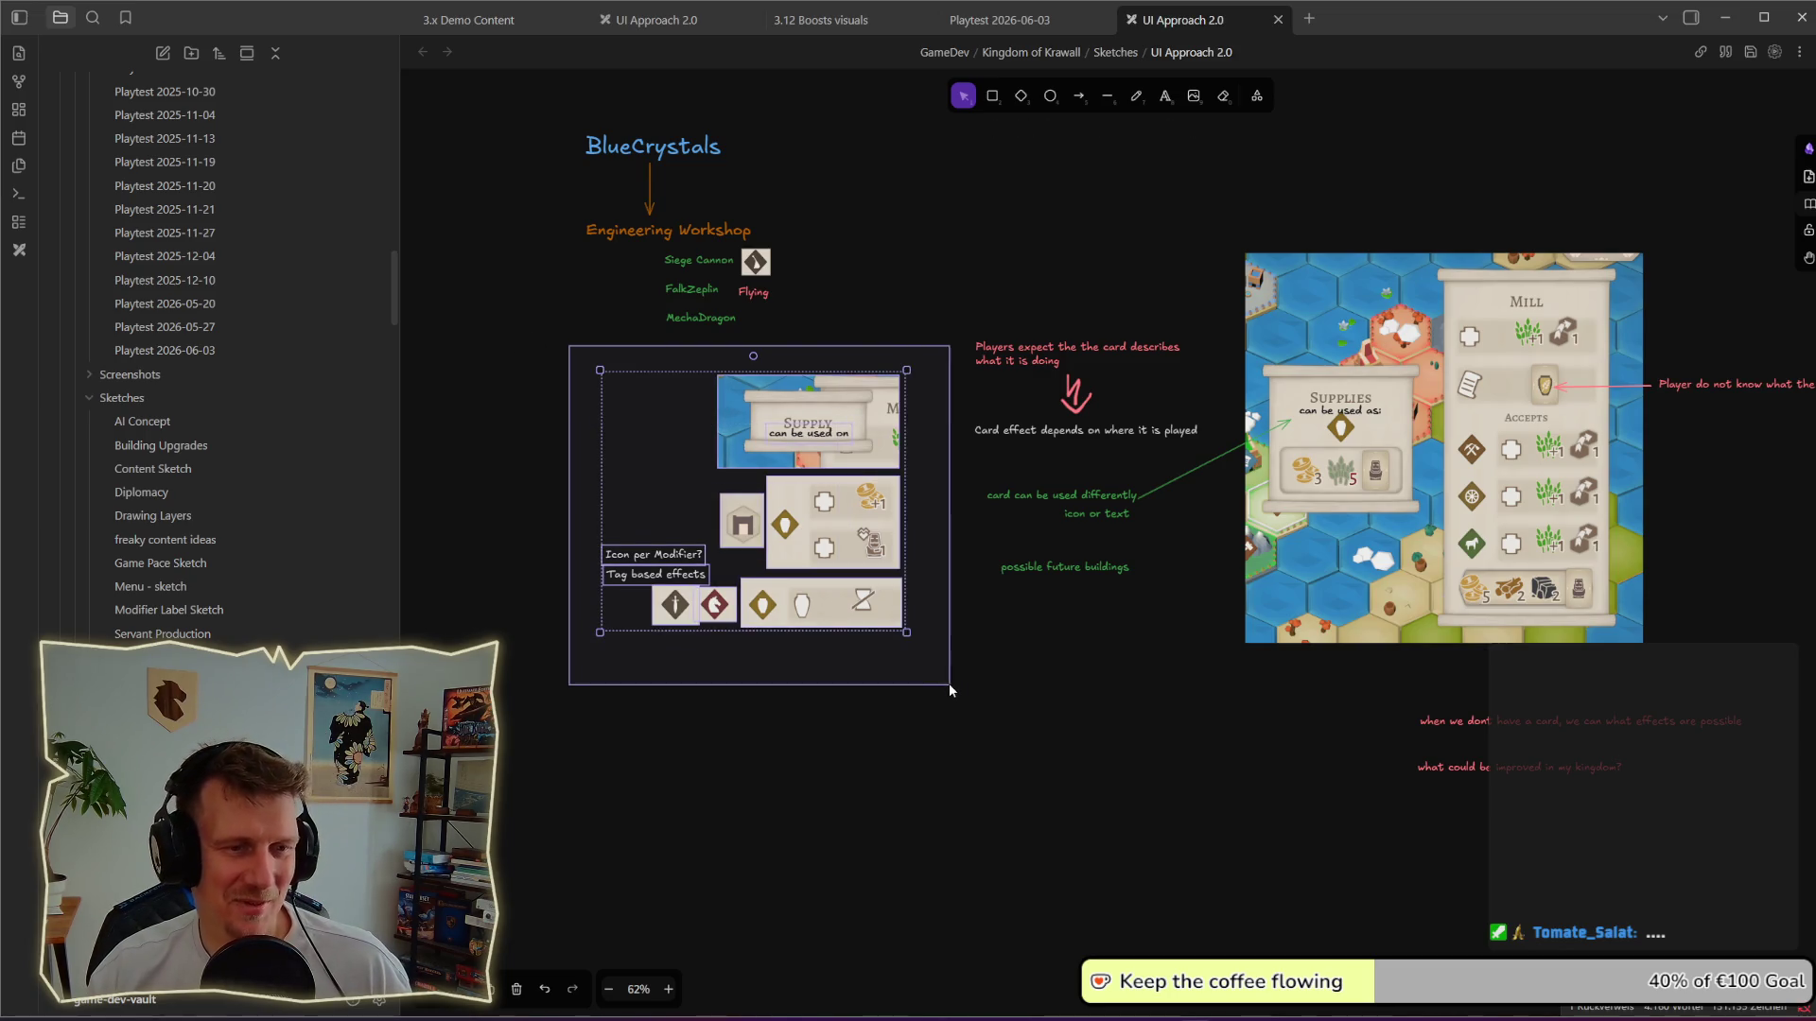
click(1001, 662)
drag(596, 350, 941, 657)
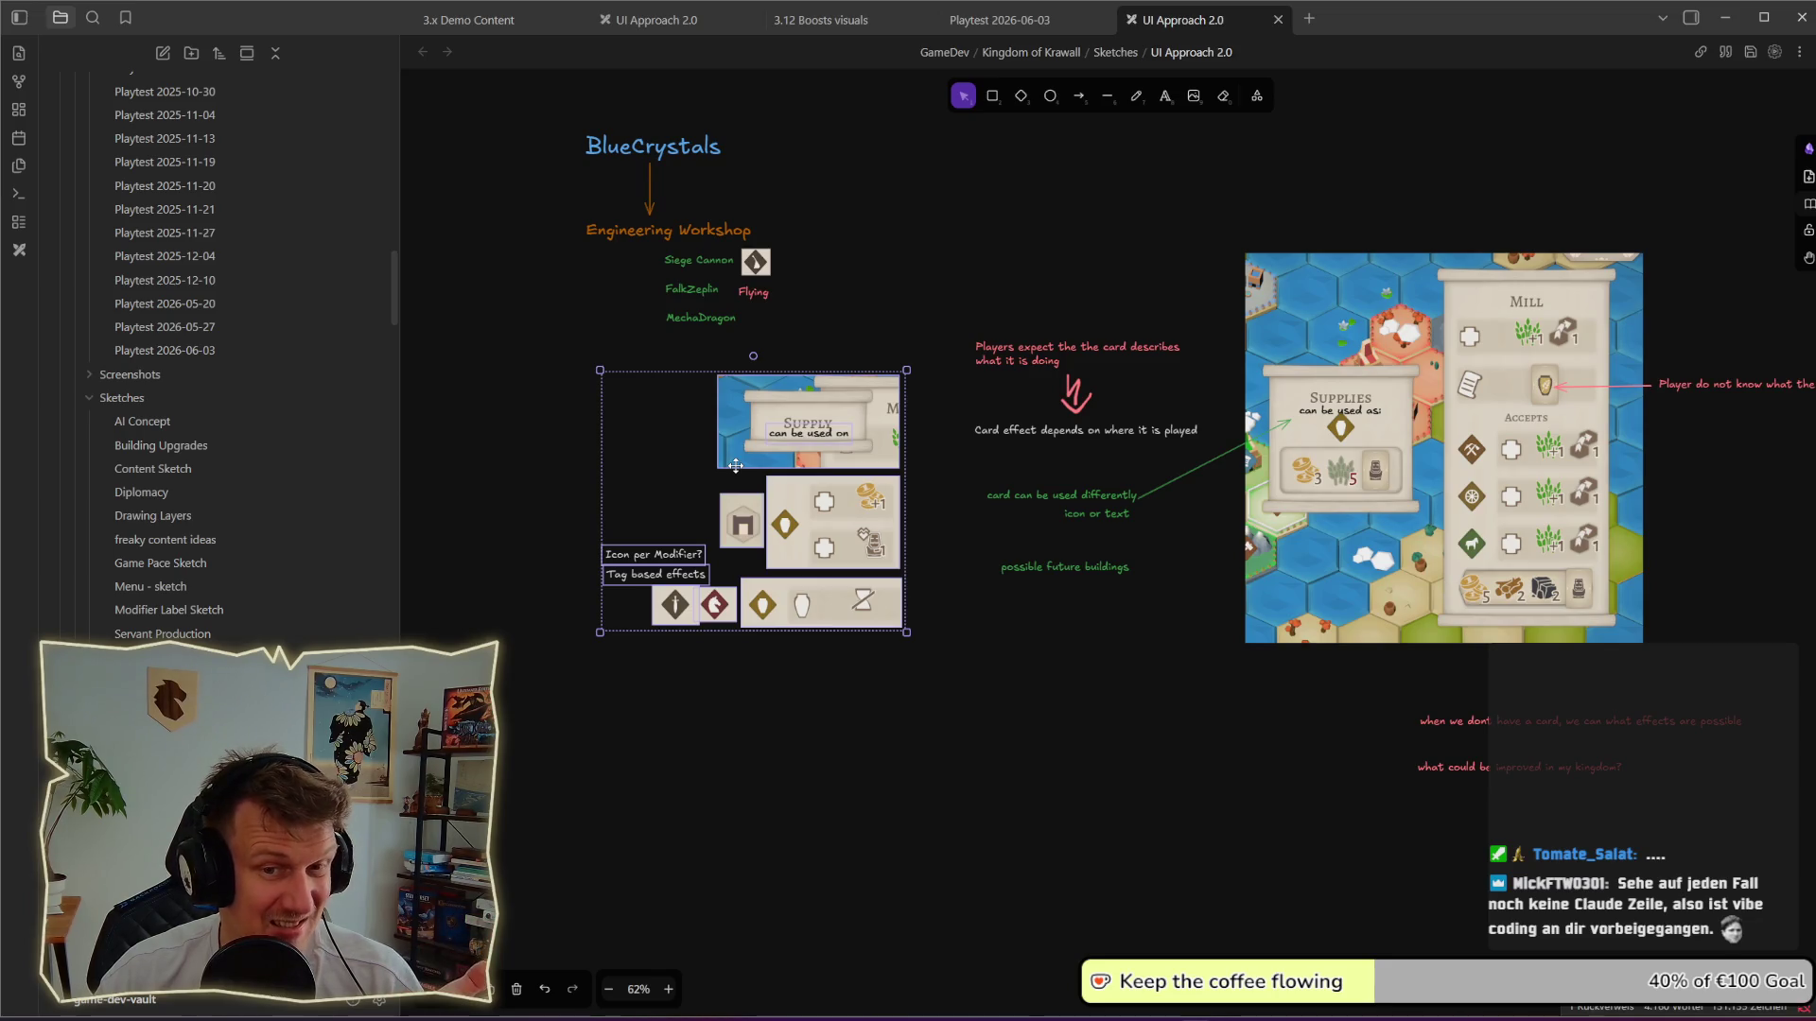
key(alt+Tab)
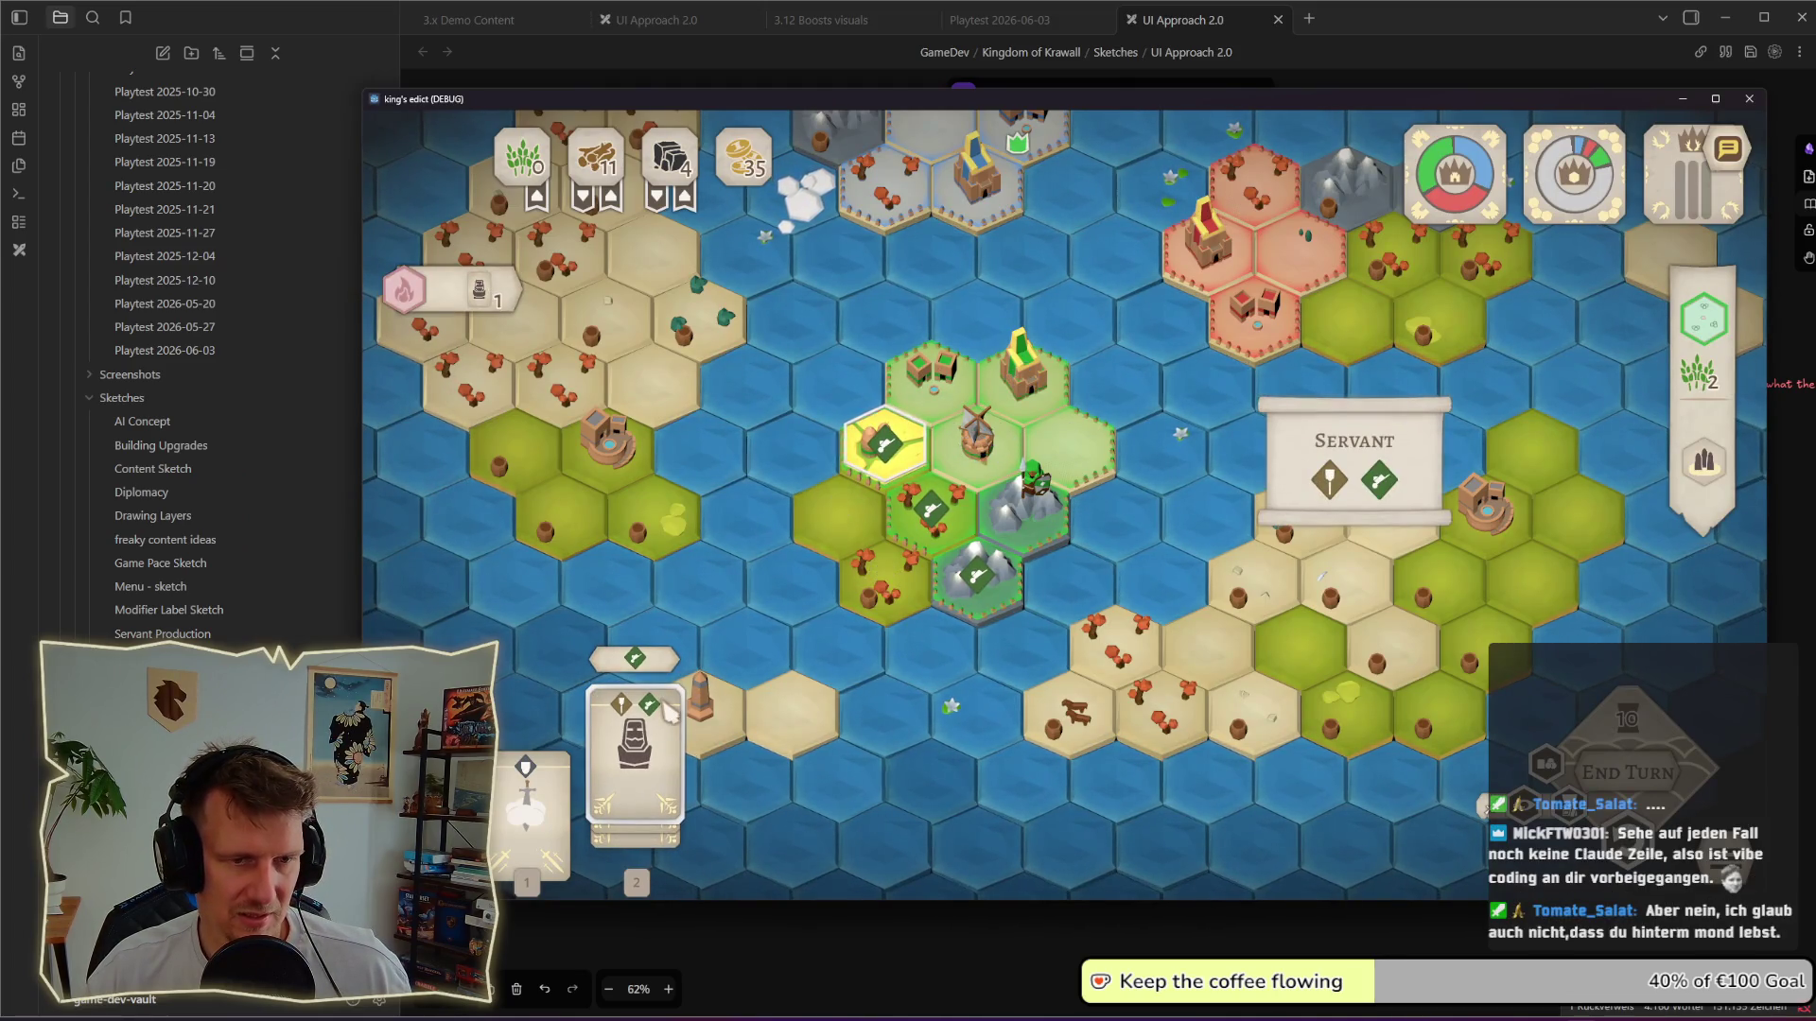
mouse_move(1334, 490)
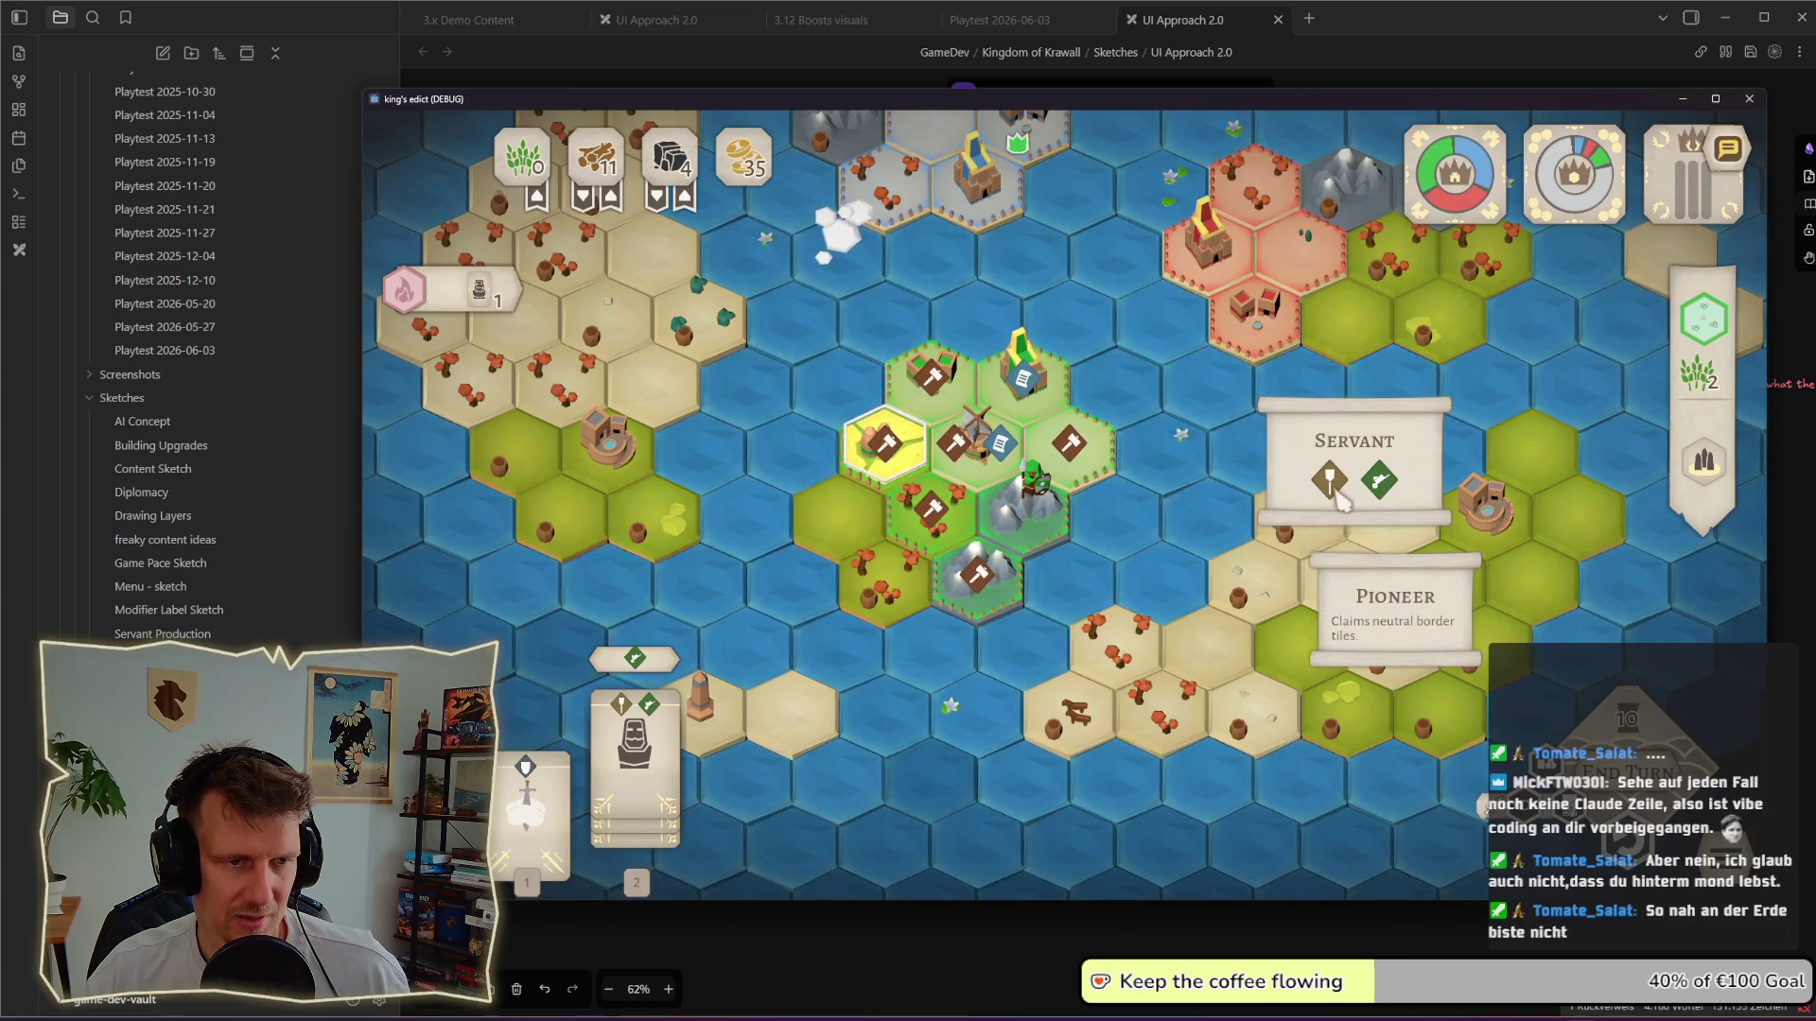
Step: Leave the Servant and Pioneer tooltips, return to the sketch board and shift its view
key(alt+Tab)
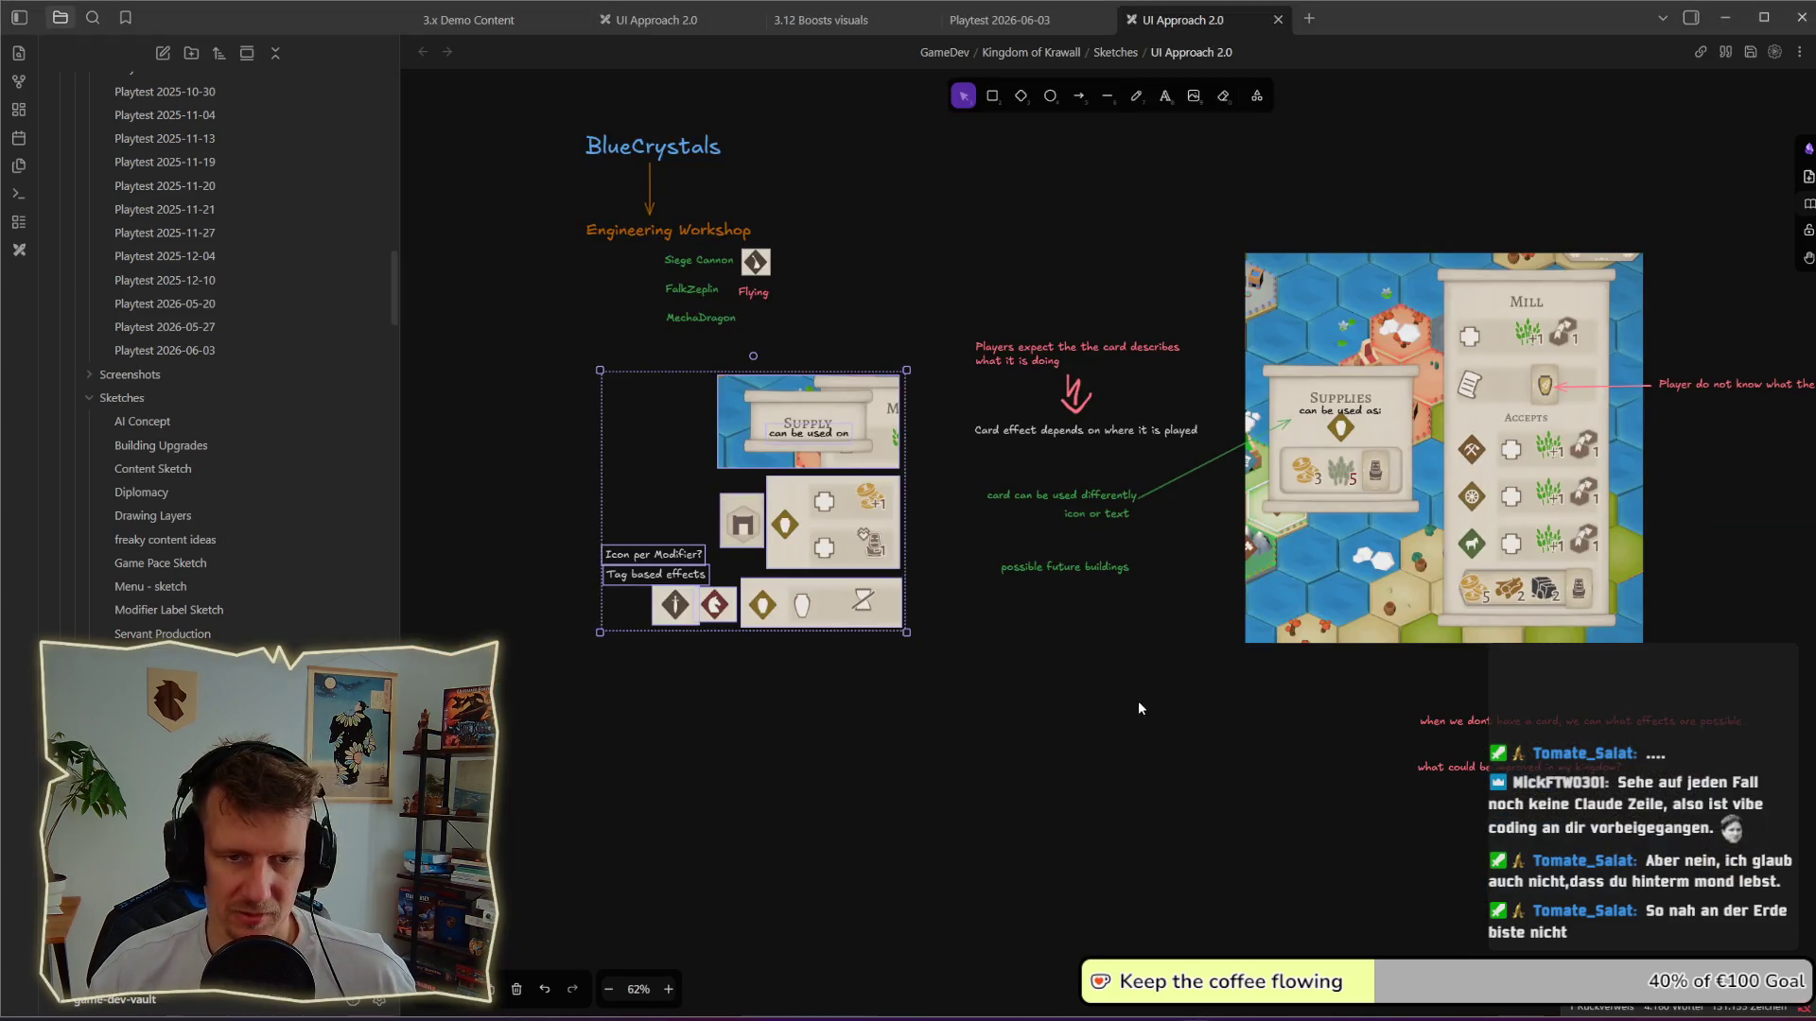
drag(1138, 700, 1034, 743)
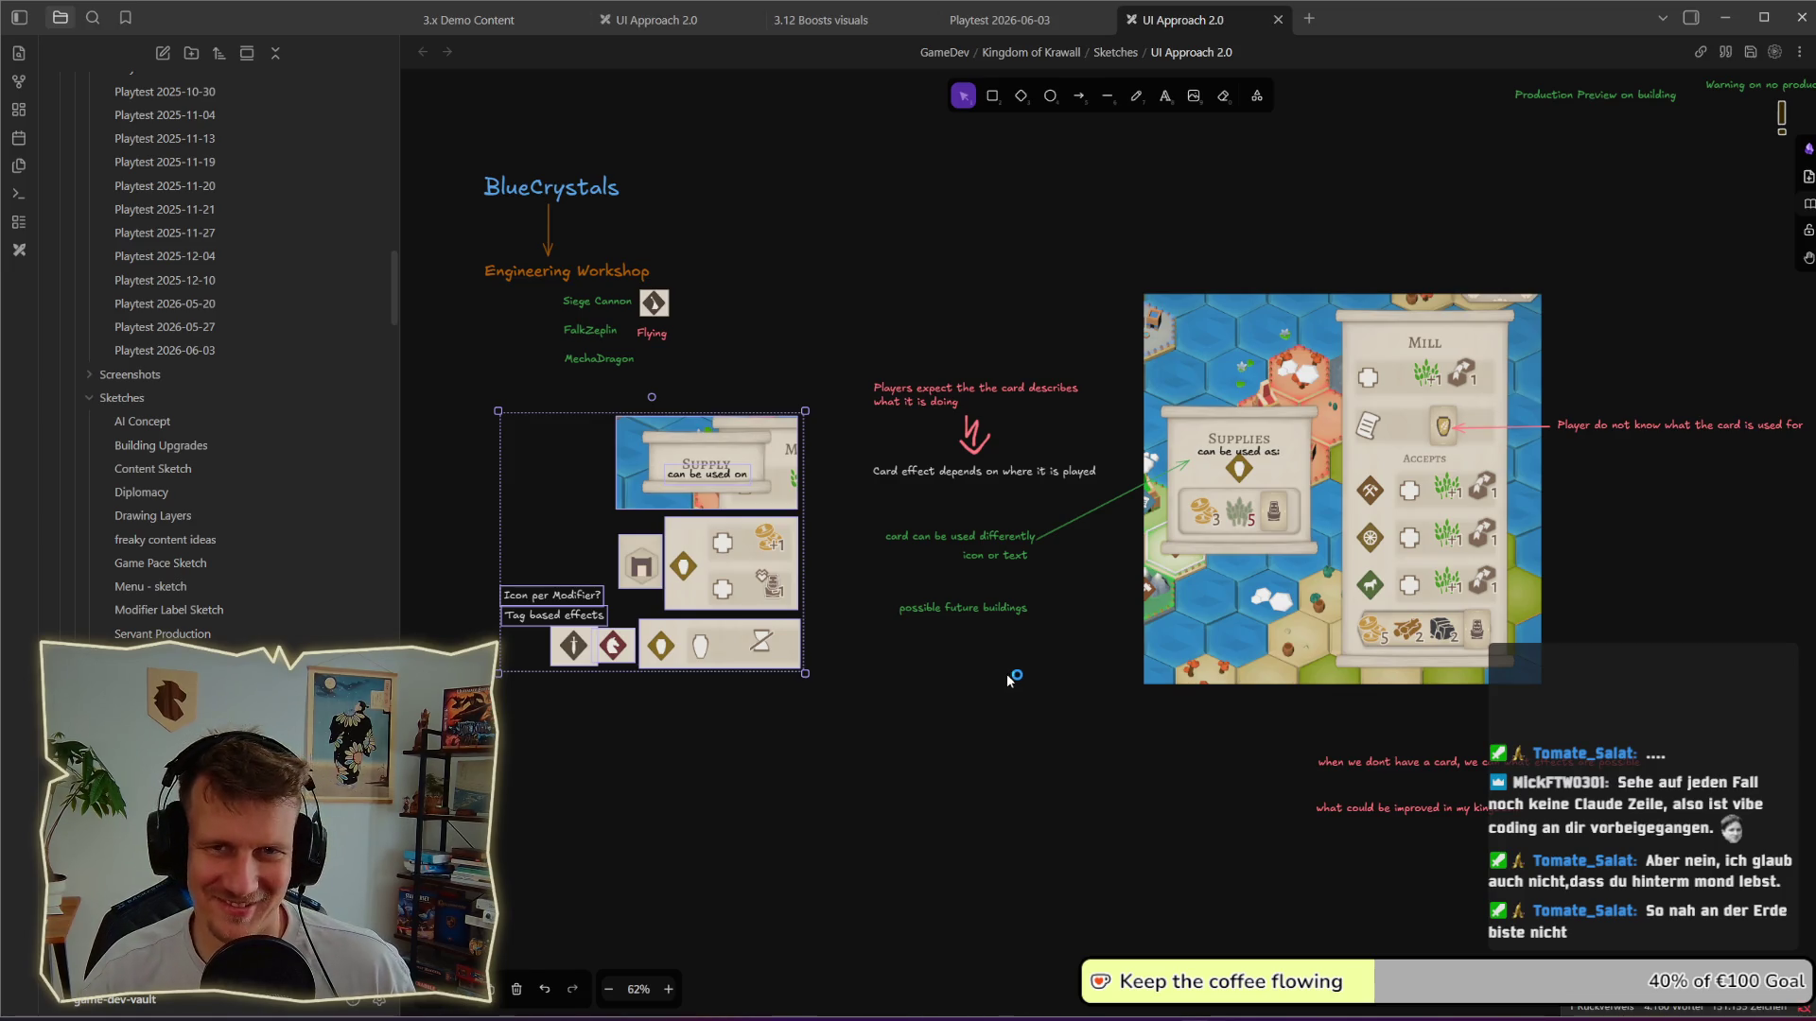
scroll(1015, 662, up, 2)
scroll(1014, 662, down, 3)
scroll(932, 649, left, 3)
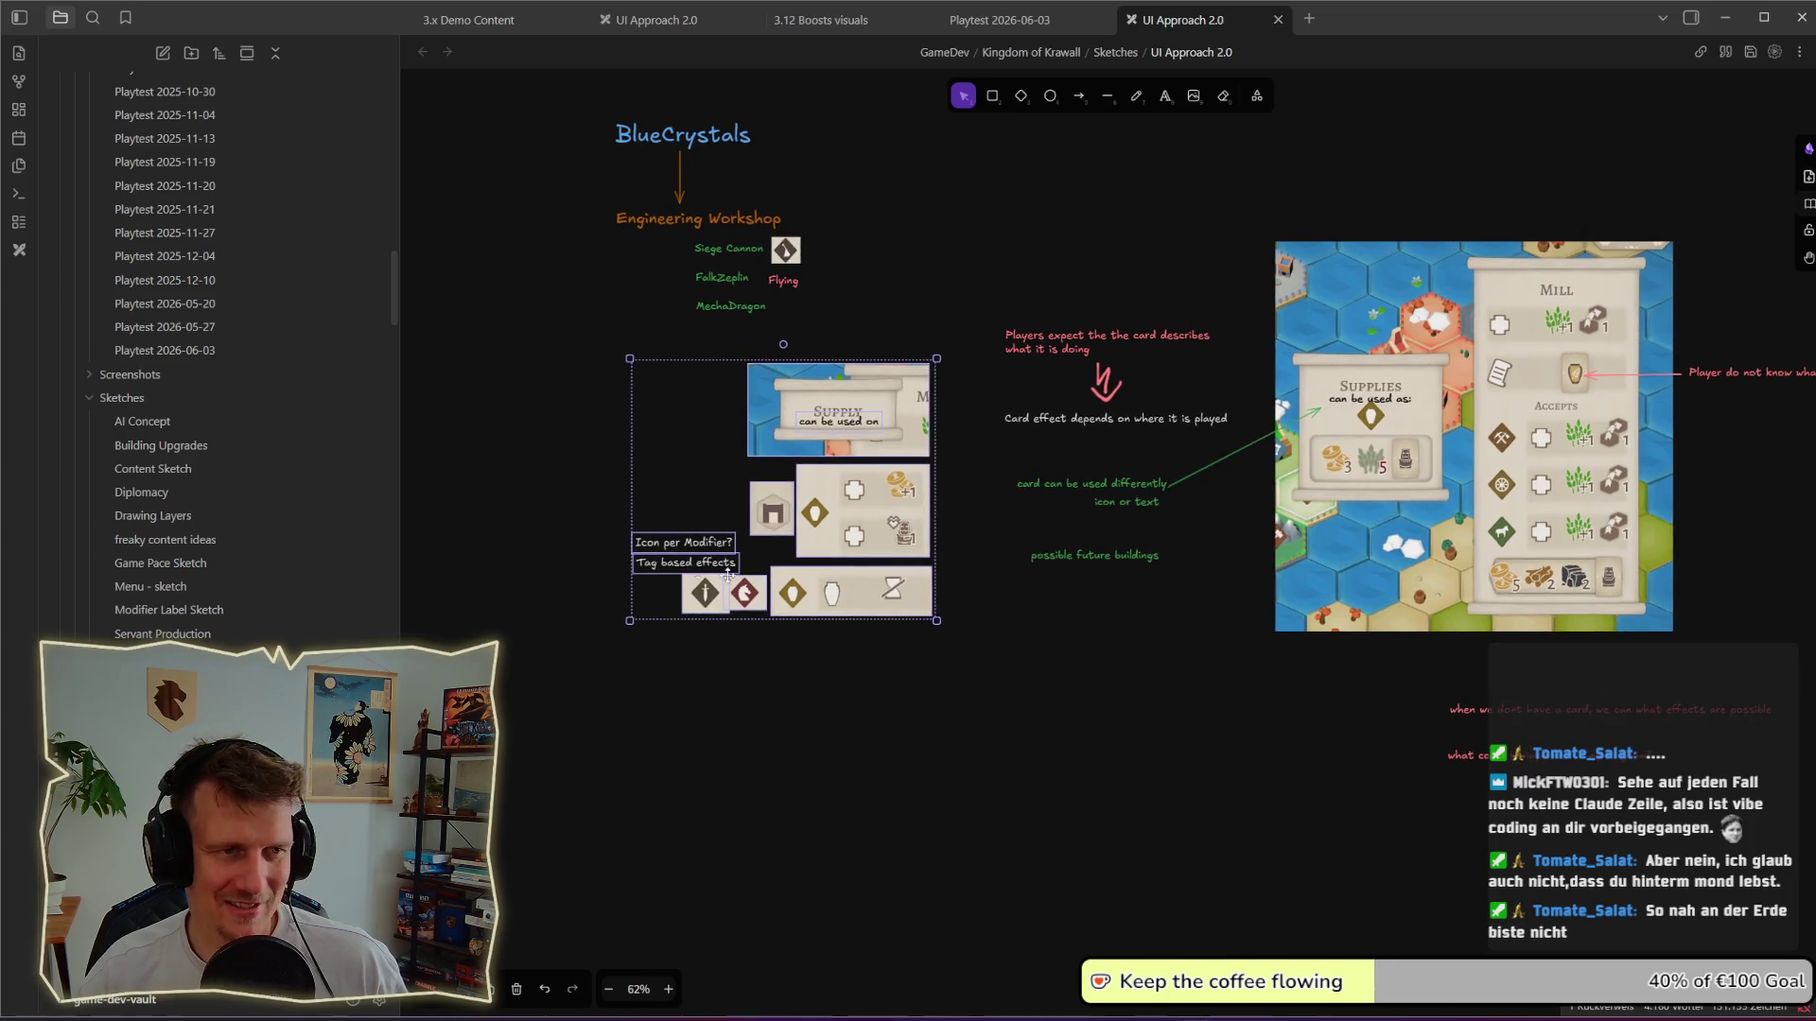
Step: Deselect the card sketch group near the Mill and Supplies screenshot and switch back to the game
click(1014, 683)
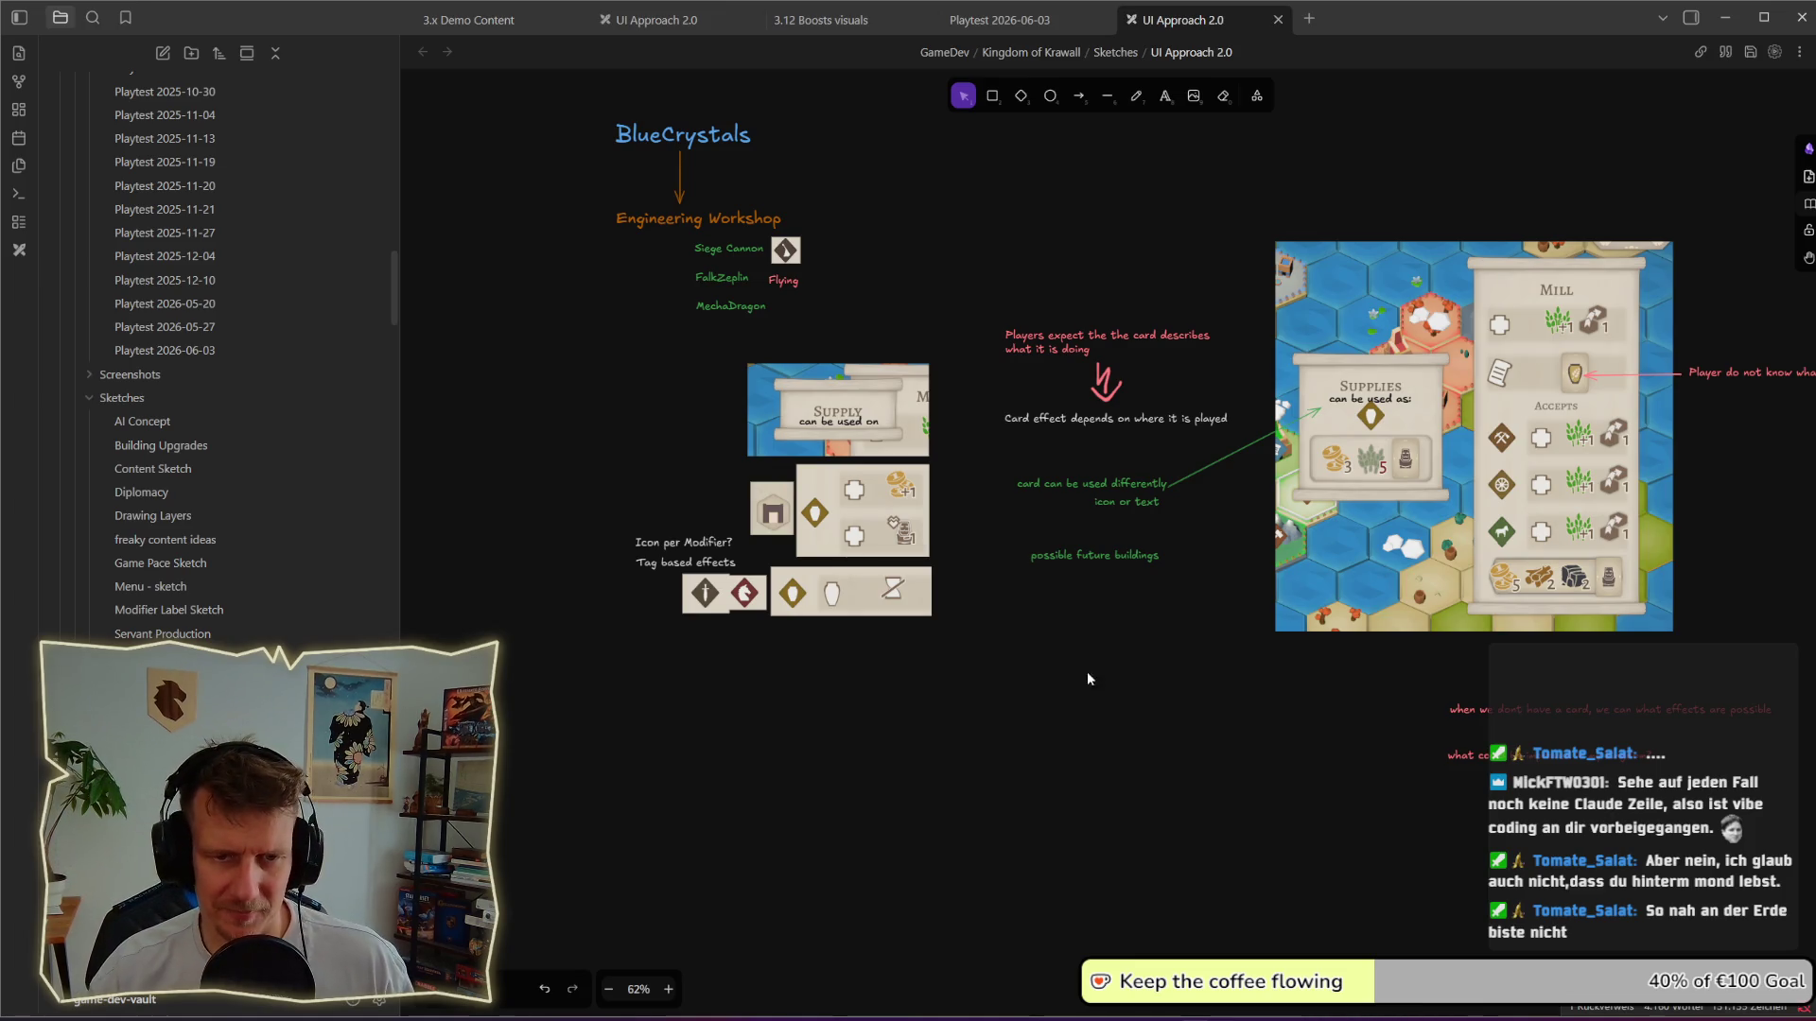
scroll(873, 644, right, 5)
scroll(873, 644, right, 2)
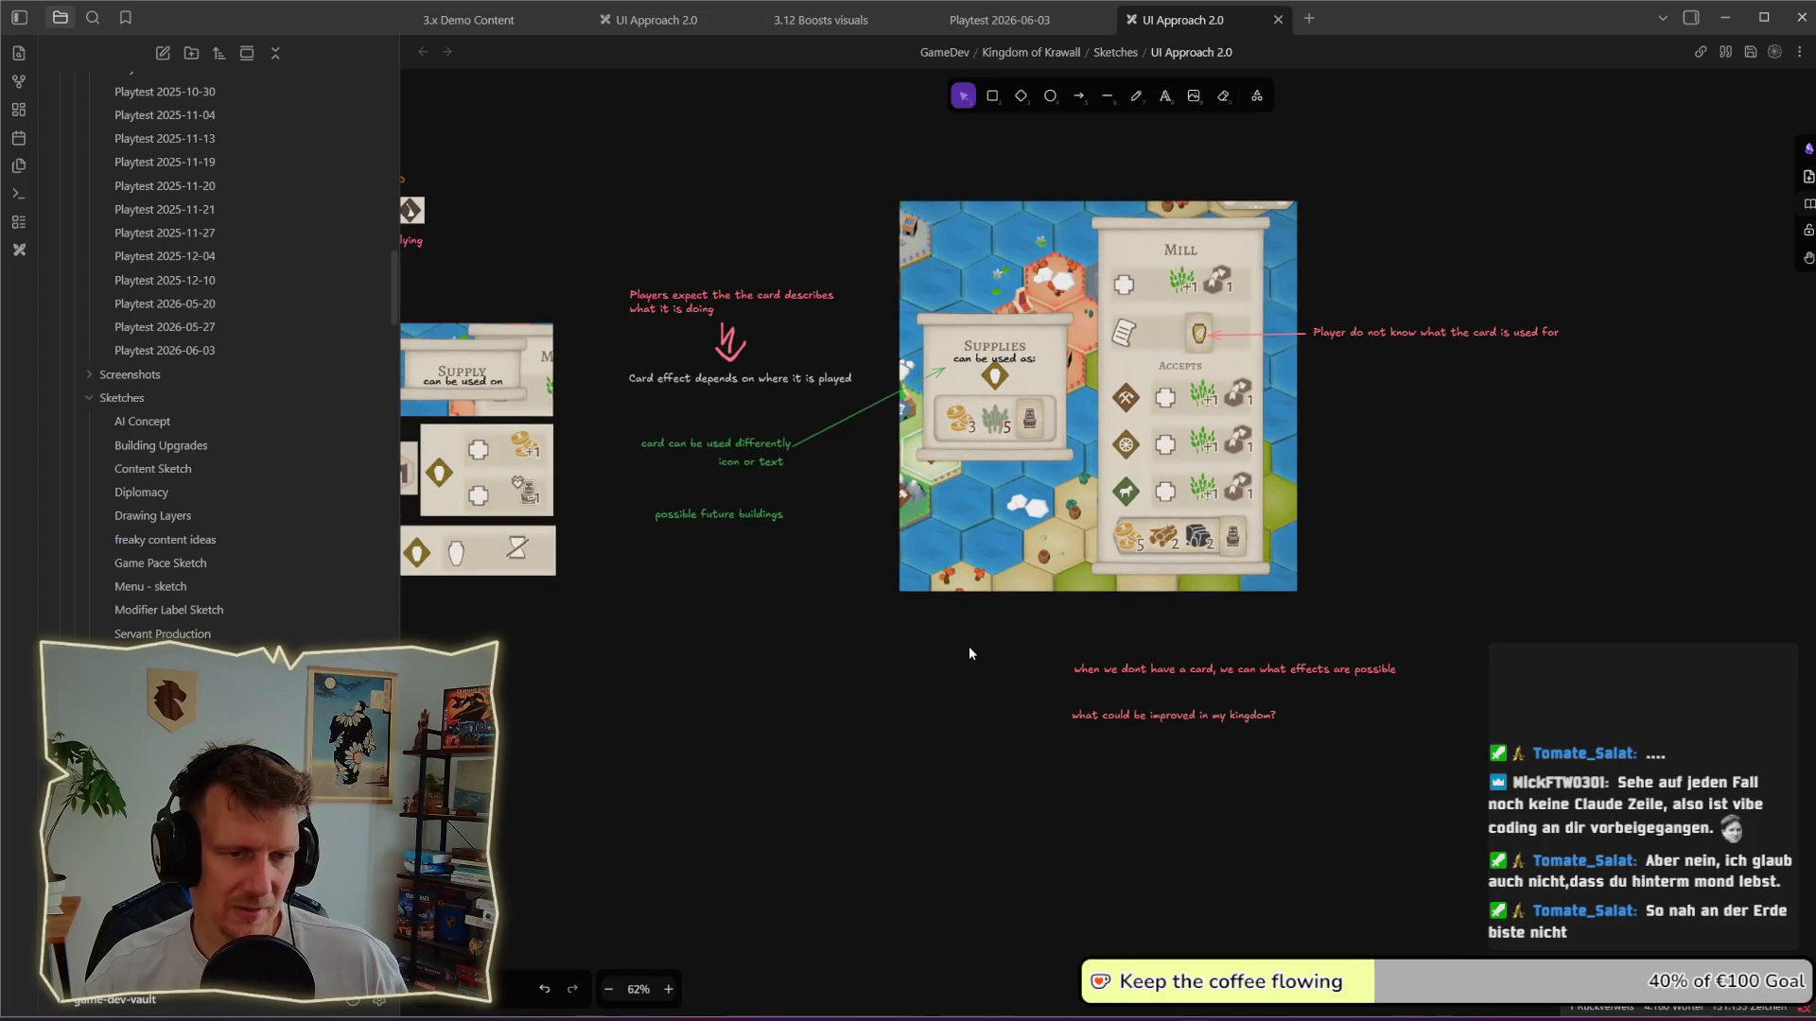
key(alt+Tab)
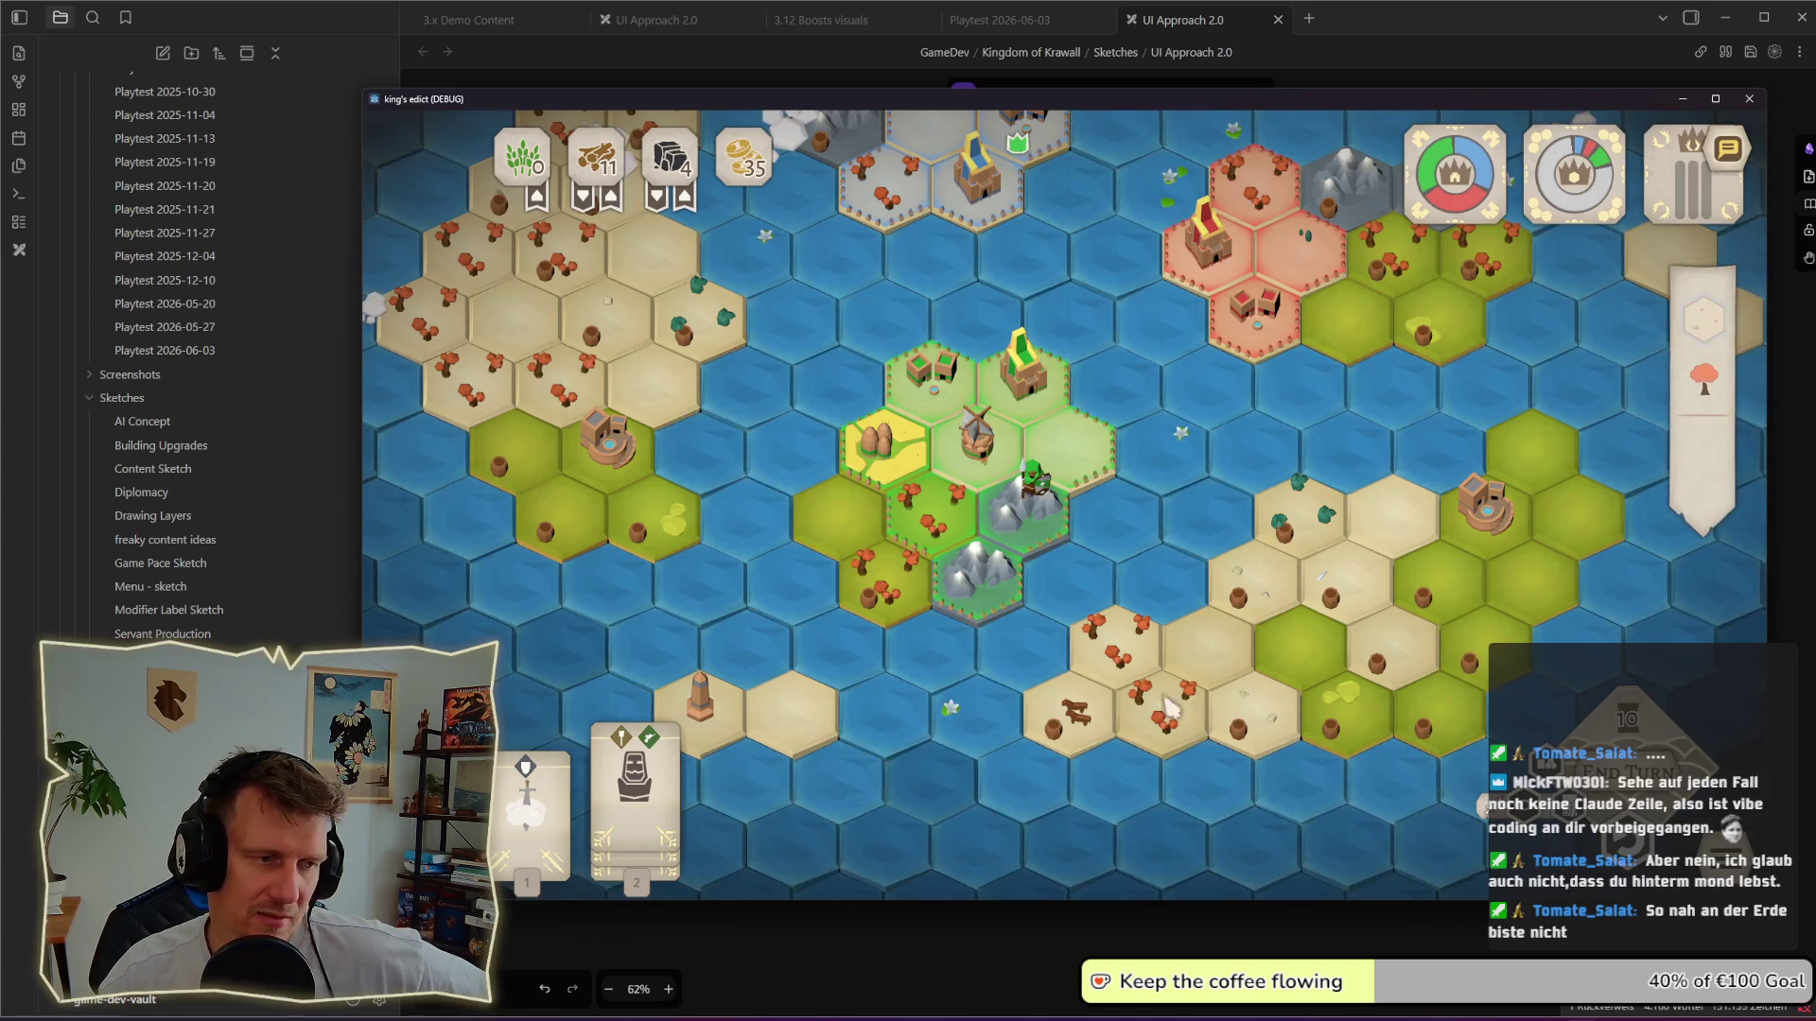
Step: Pick up card 1 to preview the Cloud Chaser's +1 bonus markers on the settlement tiles
click(532, 776)
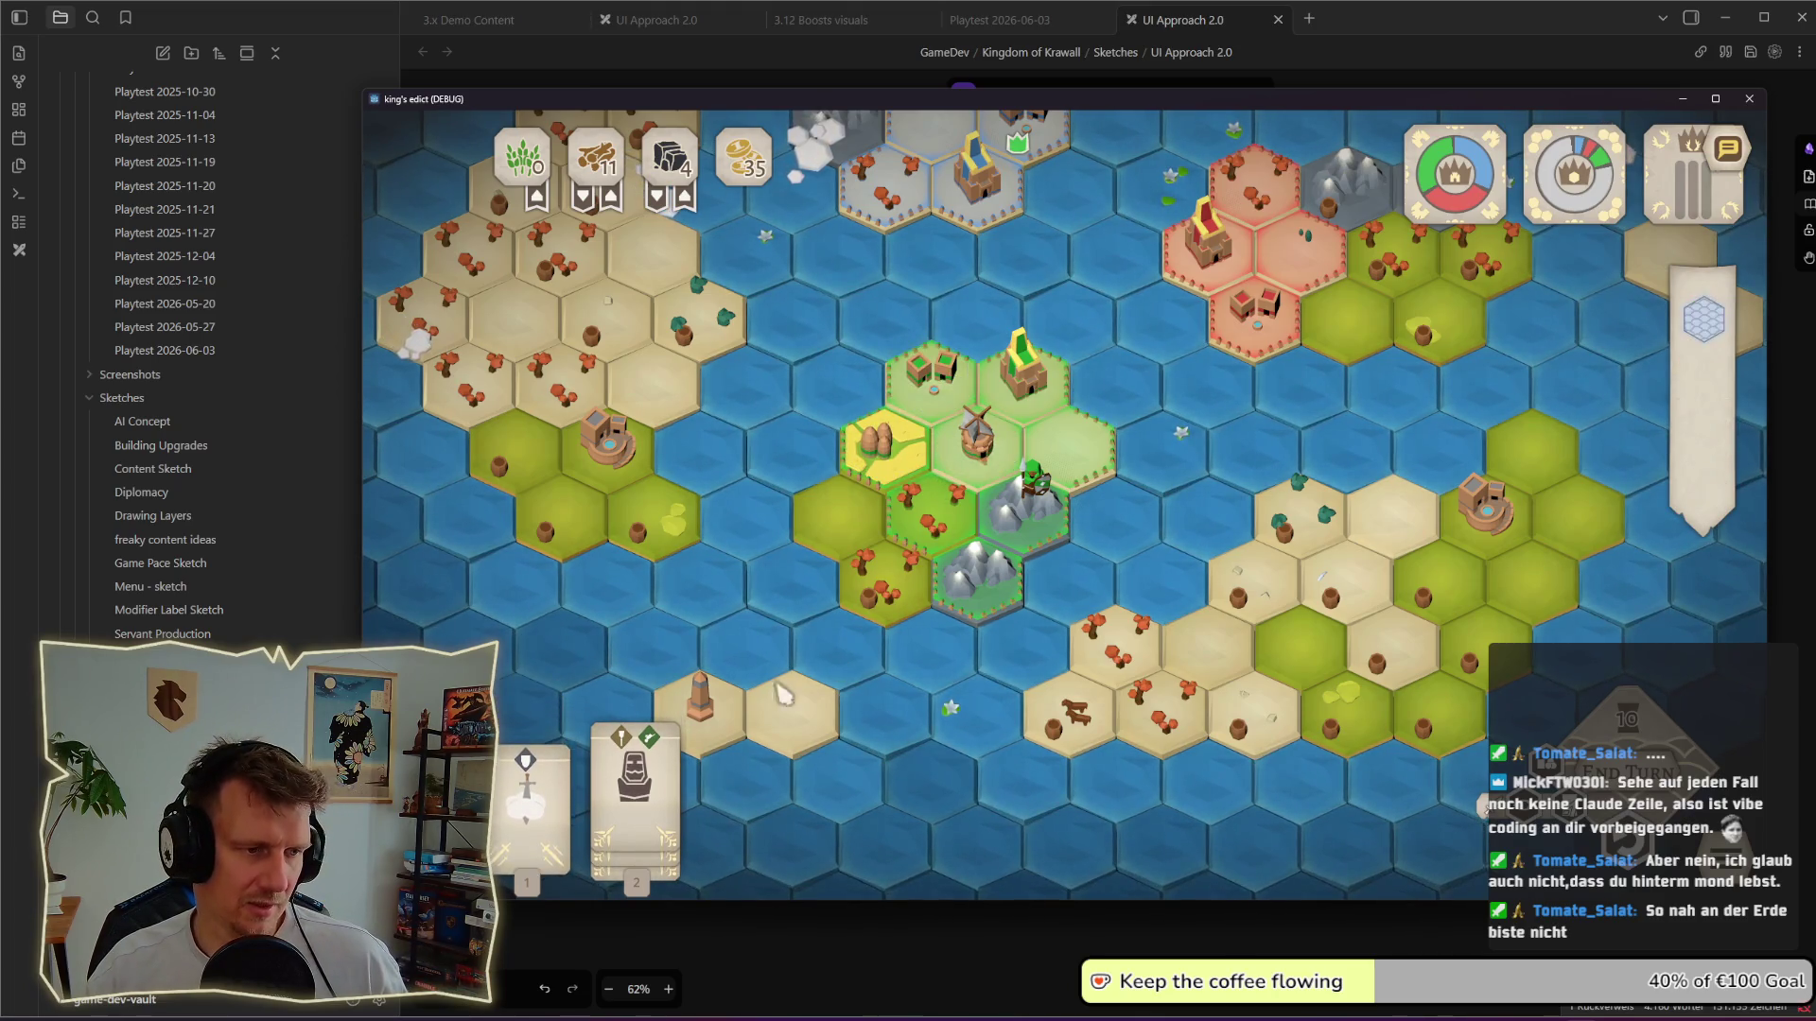
click(528, 771)
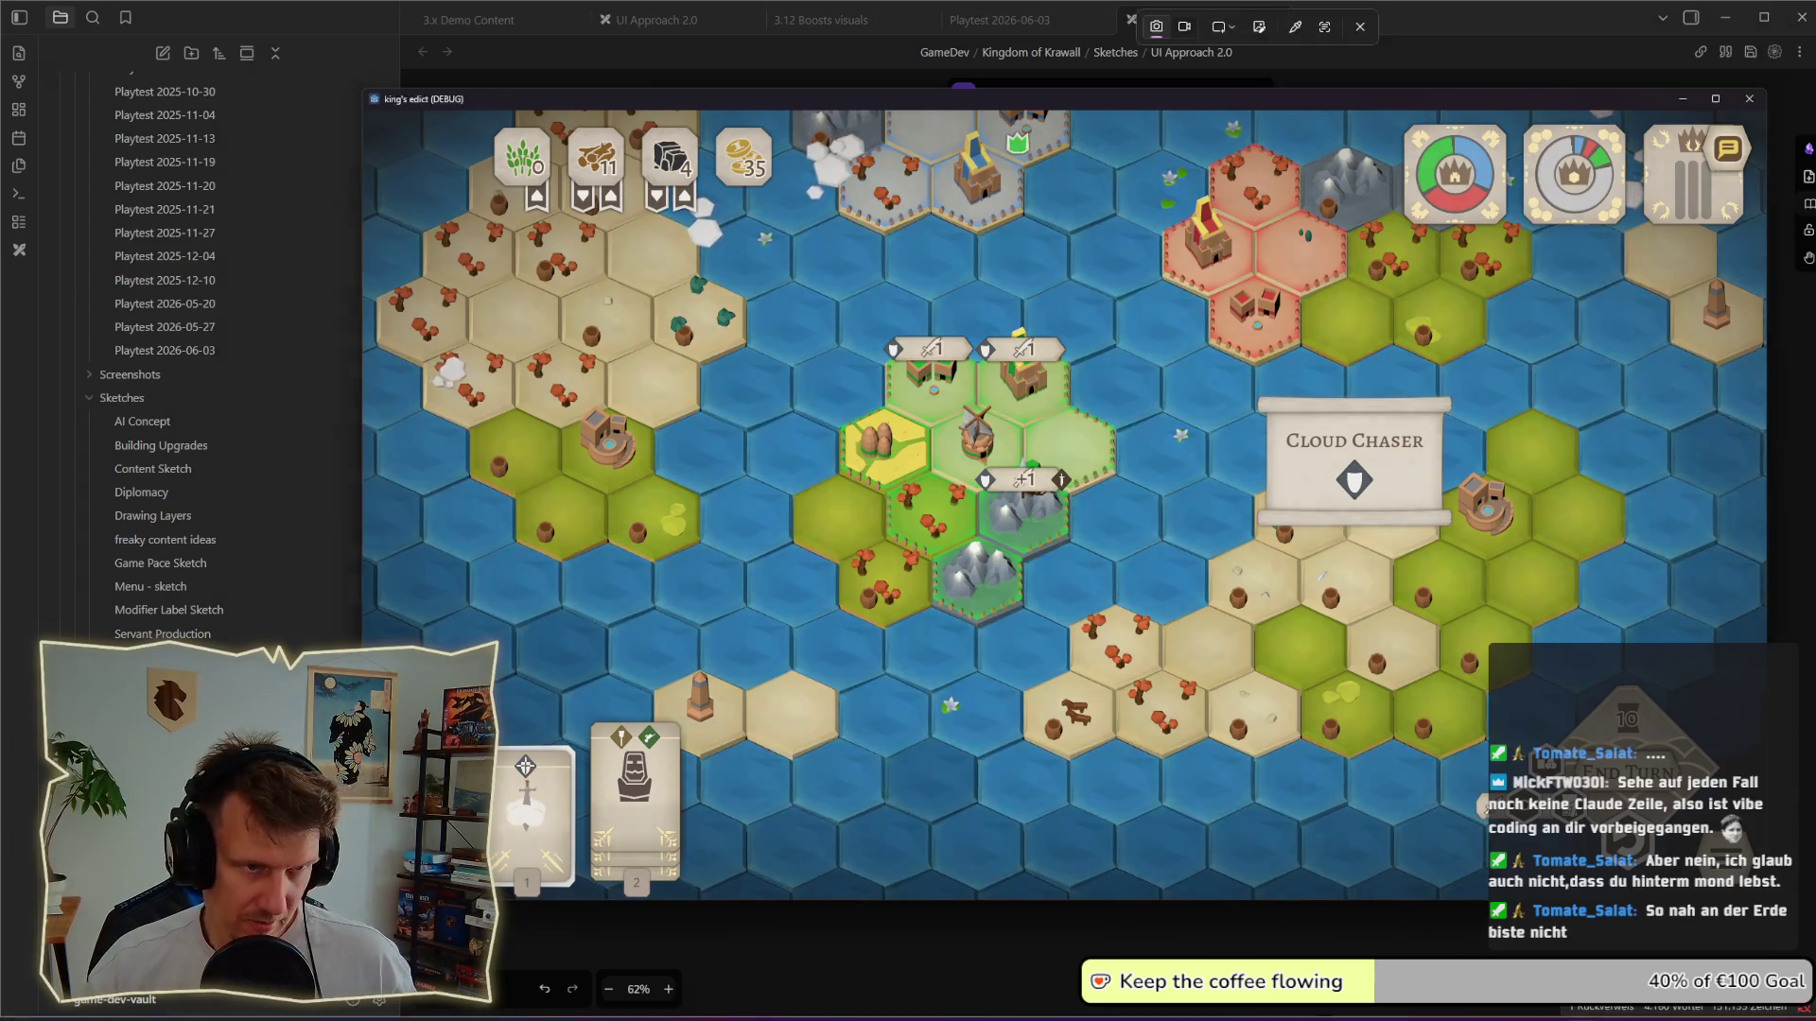
Step: Snip the map area with the +1 bonus markers, paste it under the kingdom-improvement notes, and return to the game
key(super+shift+s)
drag(840, 301, 1094, 582)
key(alt+Tab)
key(ctrl+v)
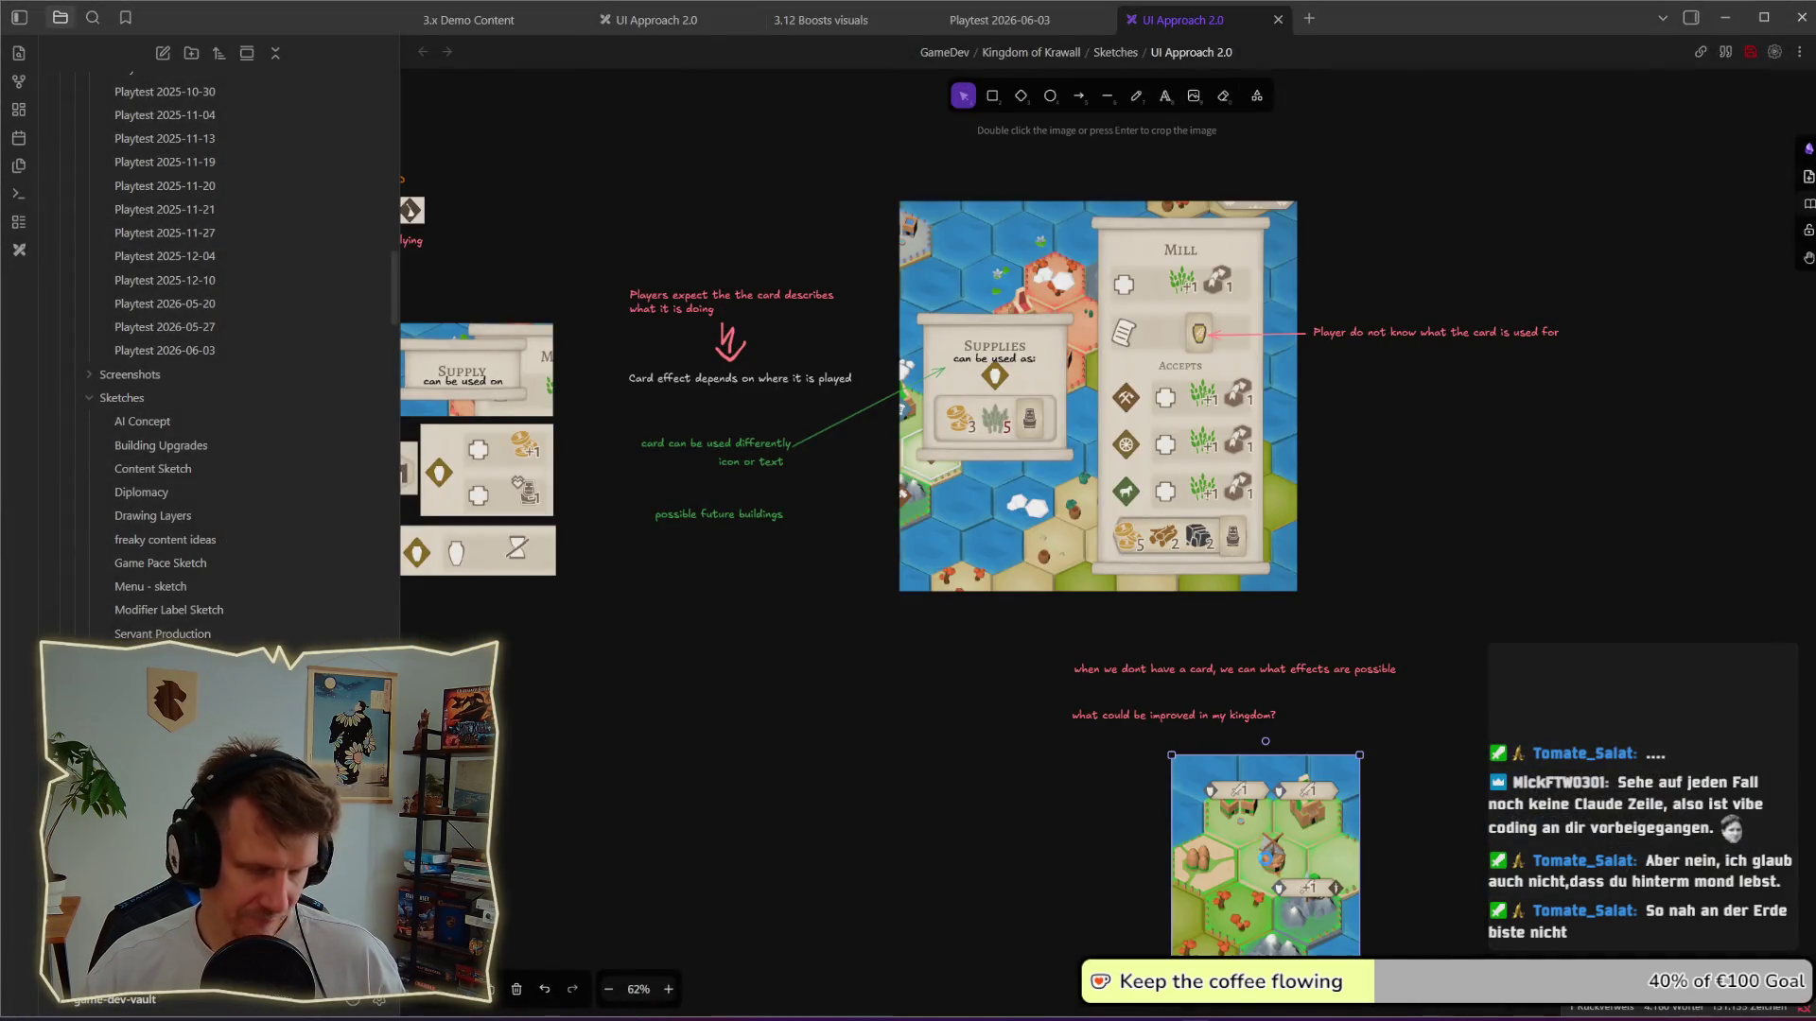
scroll(1266, 865, down, 5)
drag(1145, 627, 1035, 698)
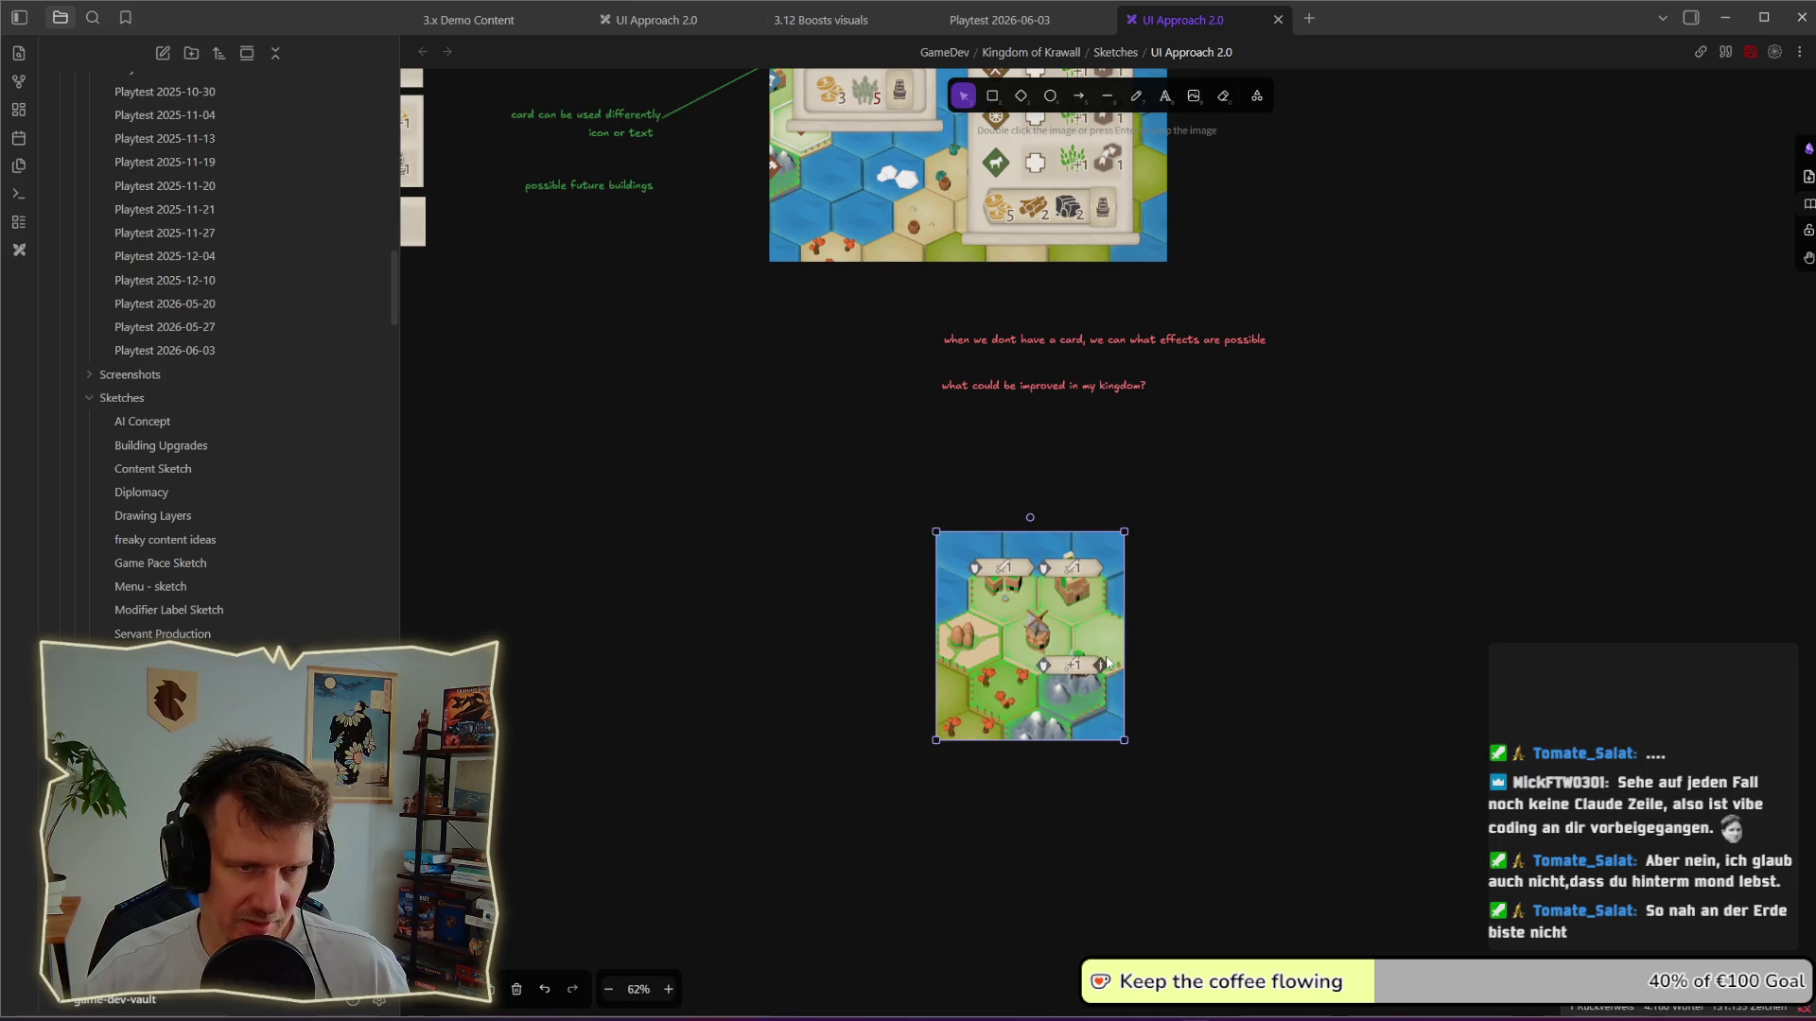
scroll(1079, 667, up, 1)
scroll(1117, 600, up, 2)
click(1321, 536)
key(alt+Tab)
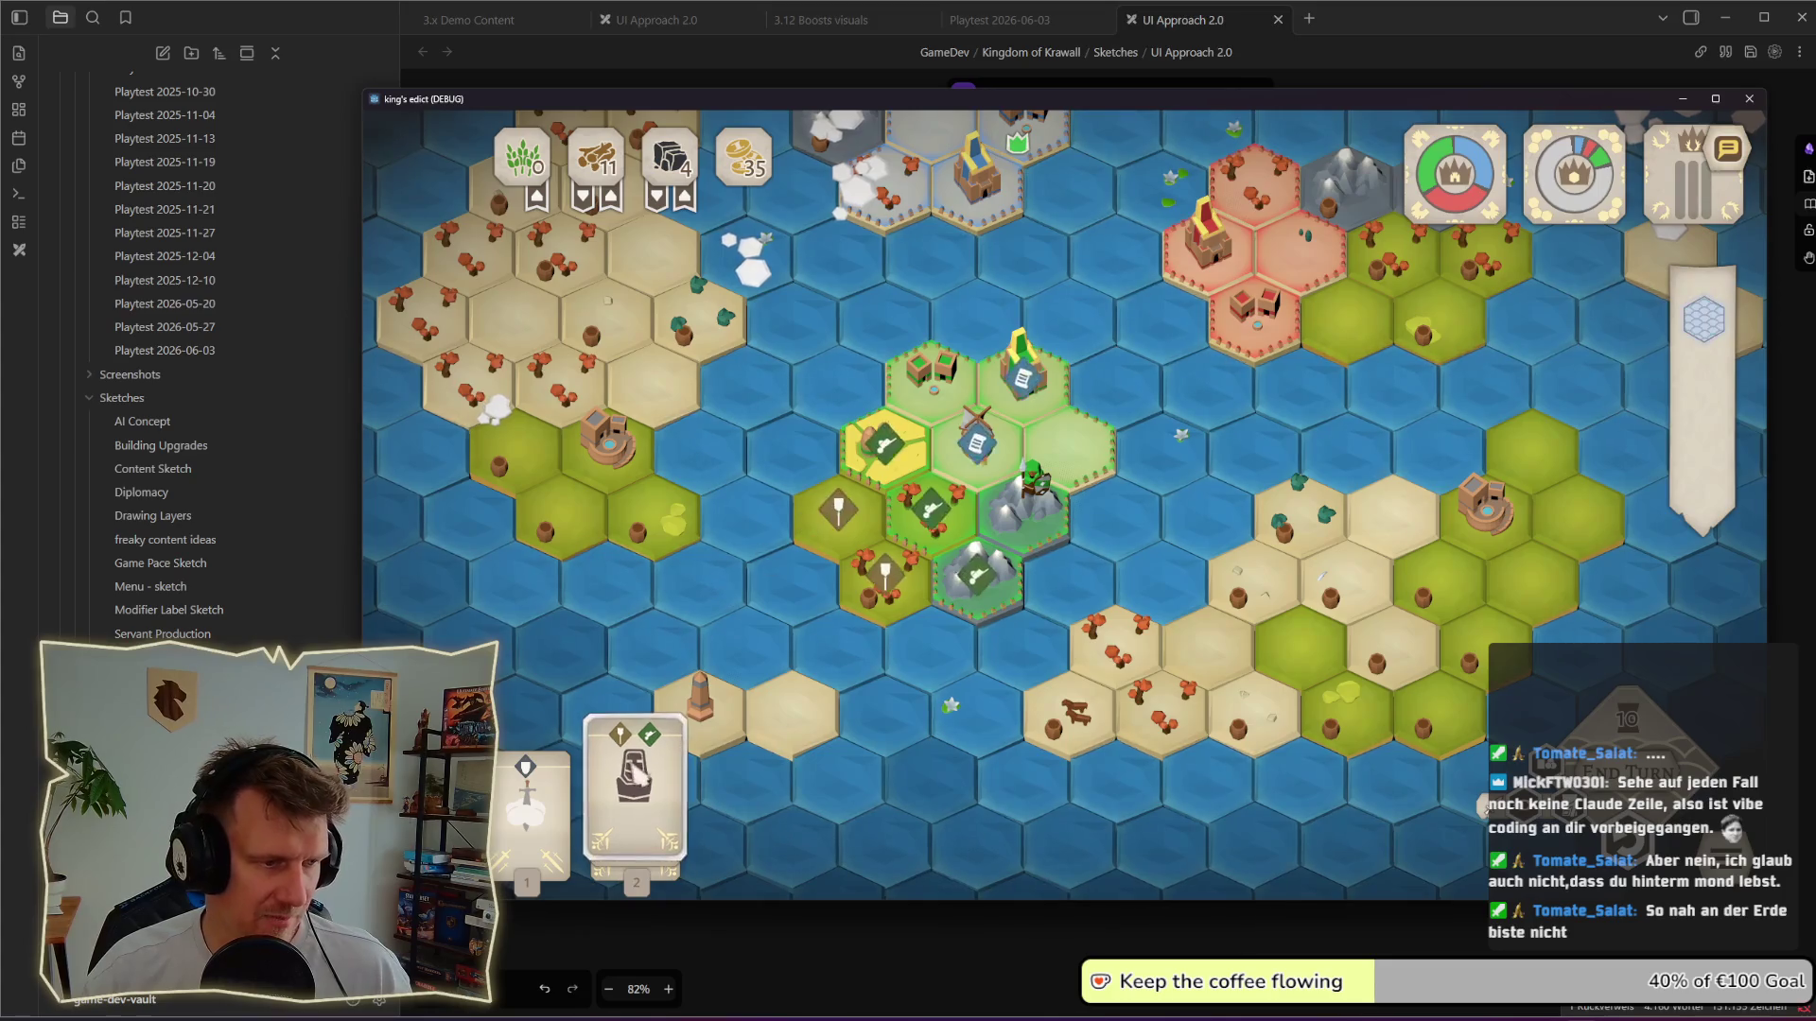
Step: Play card 2 onto the centre tile and preview the Supplies card's bonus labels on its target tiles
click(640, 777)
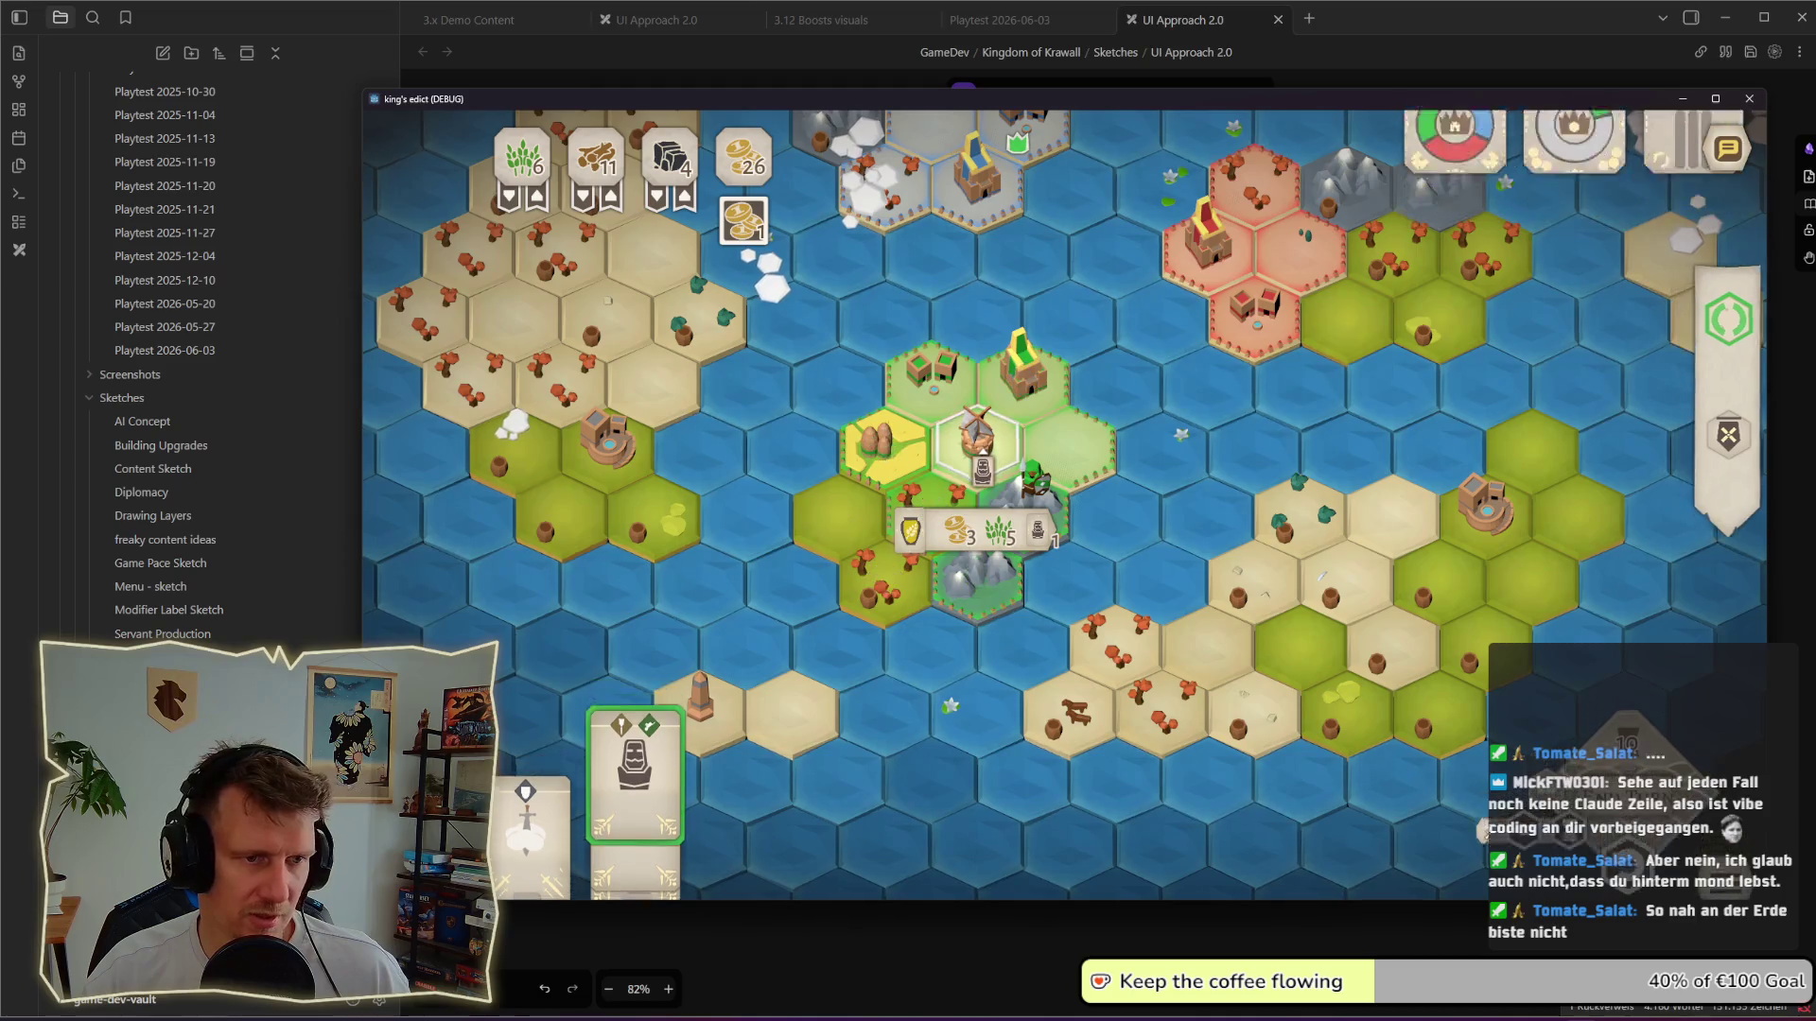
click(978, 447)
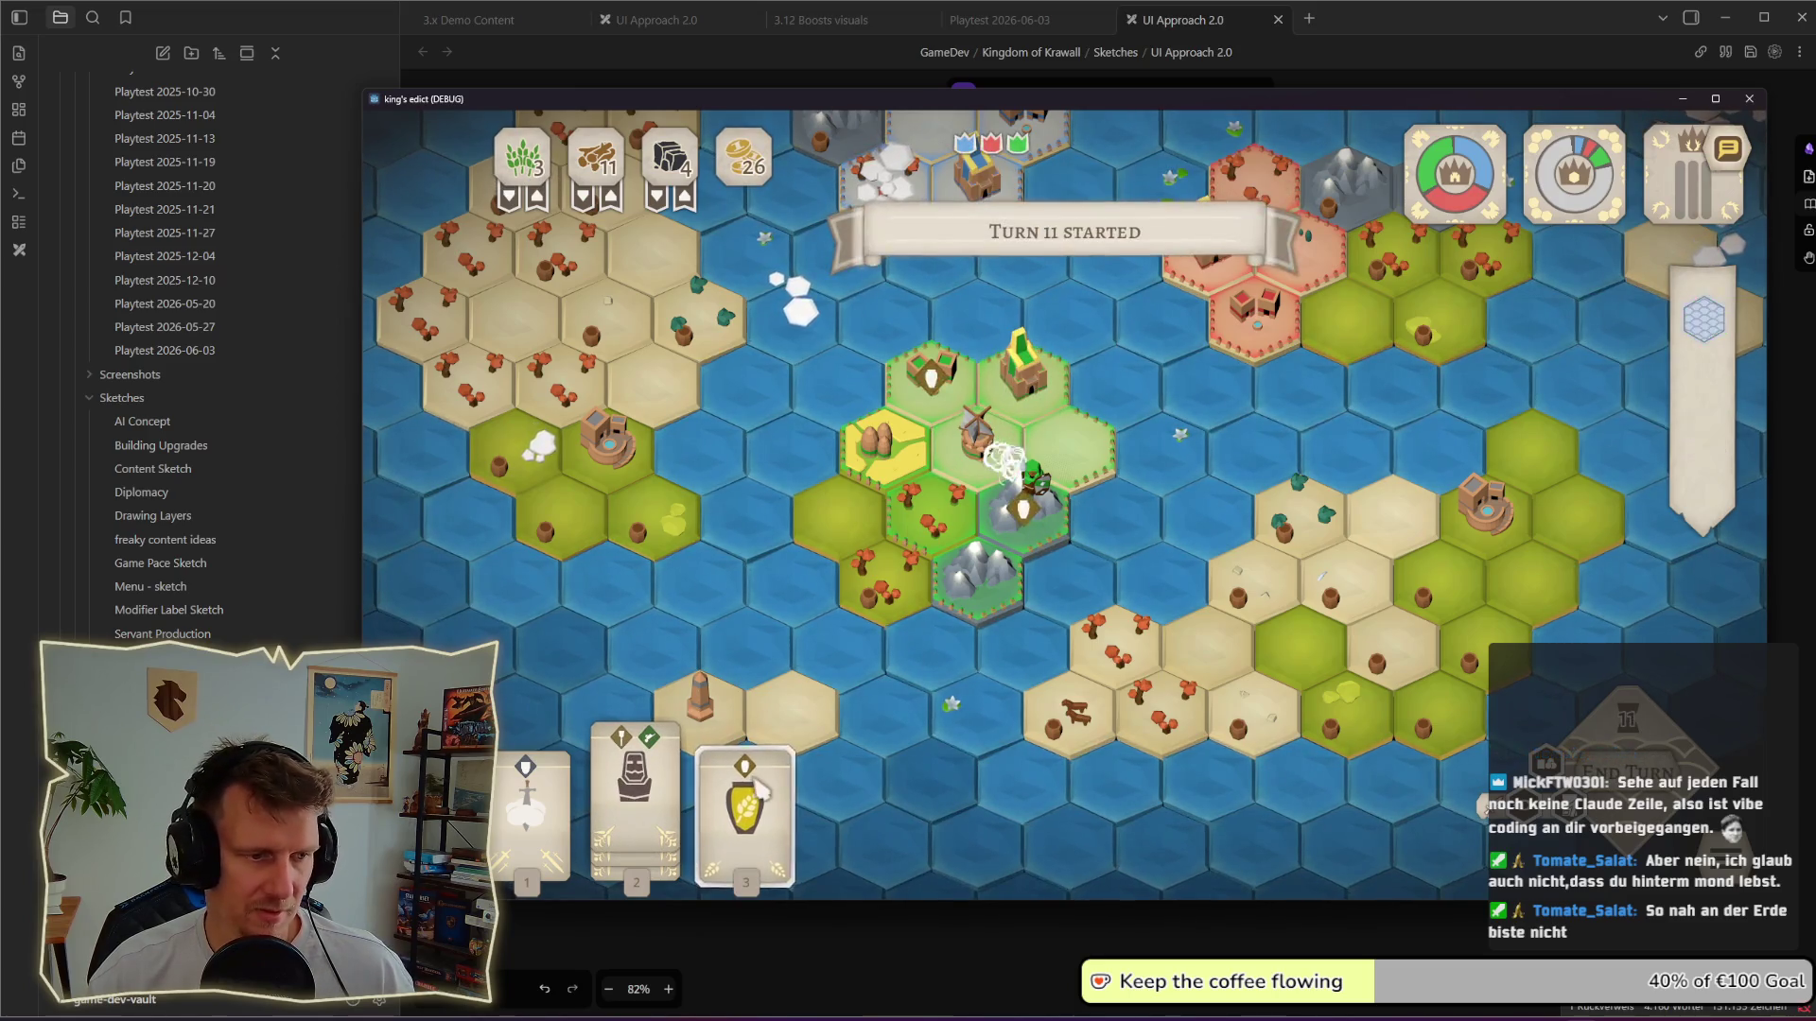
click(753, 777)
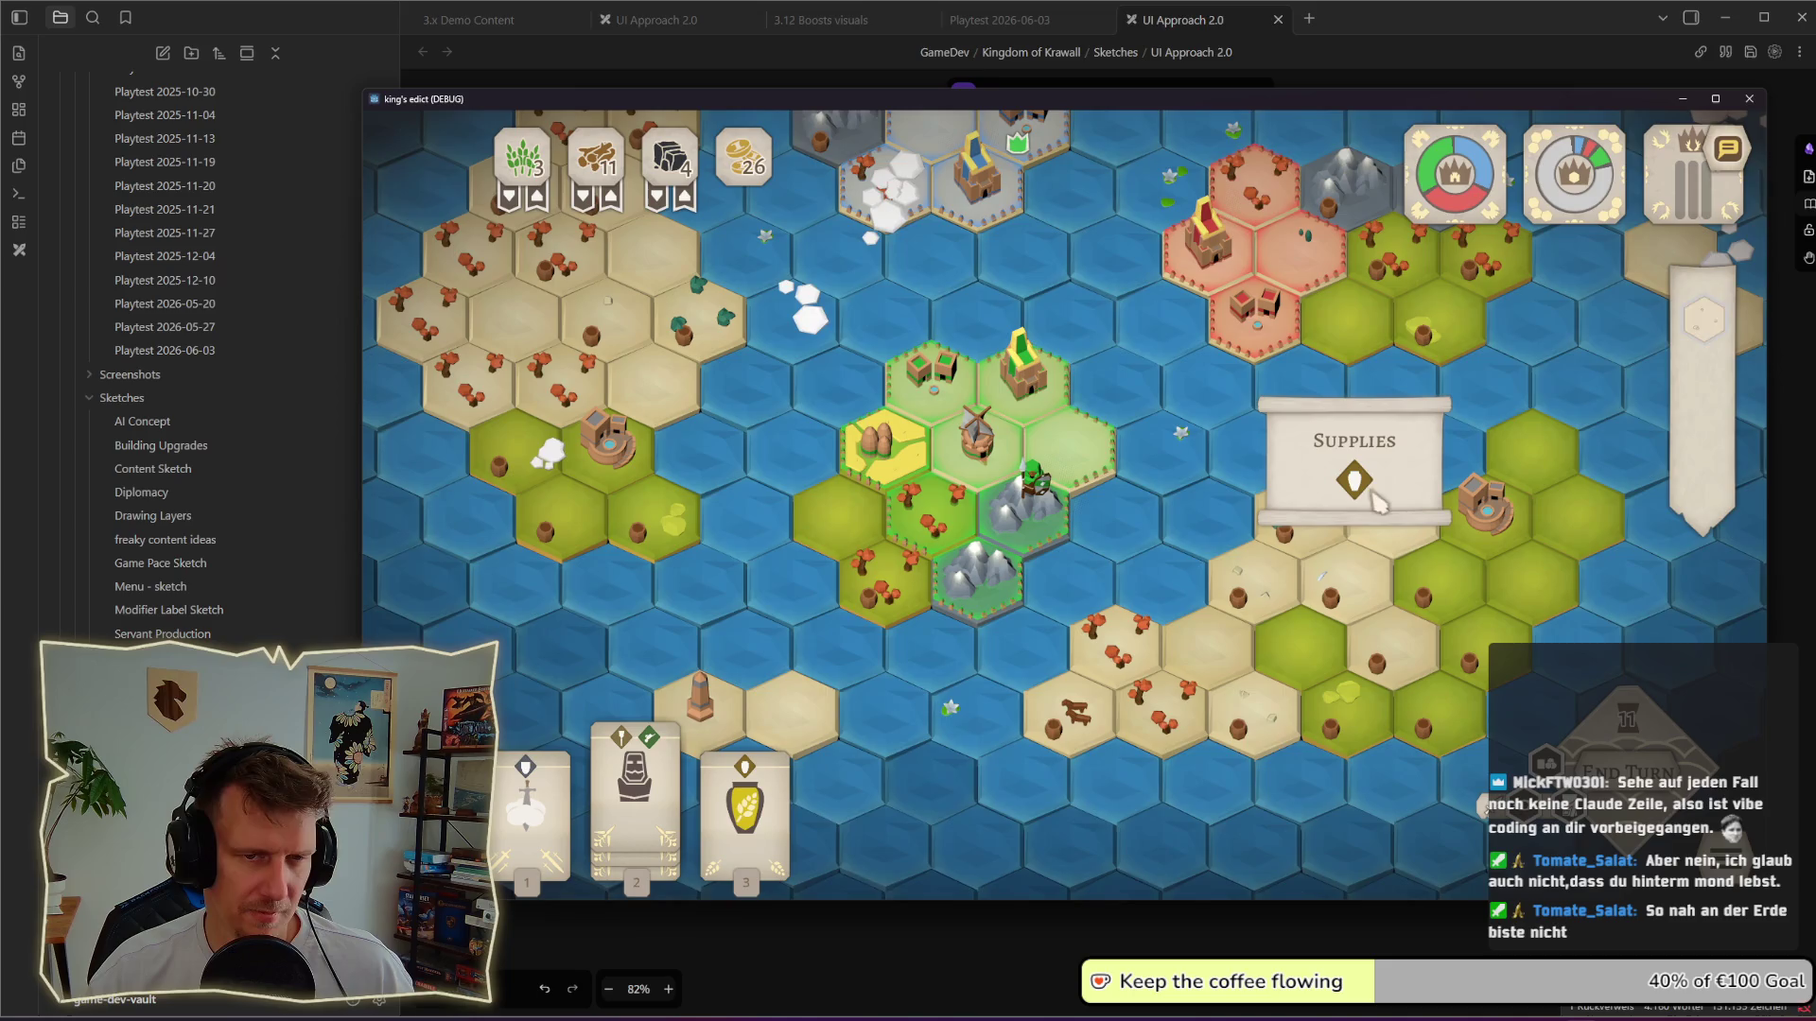
click(758, 795)
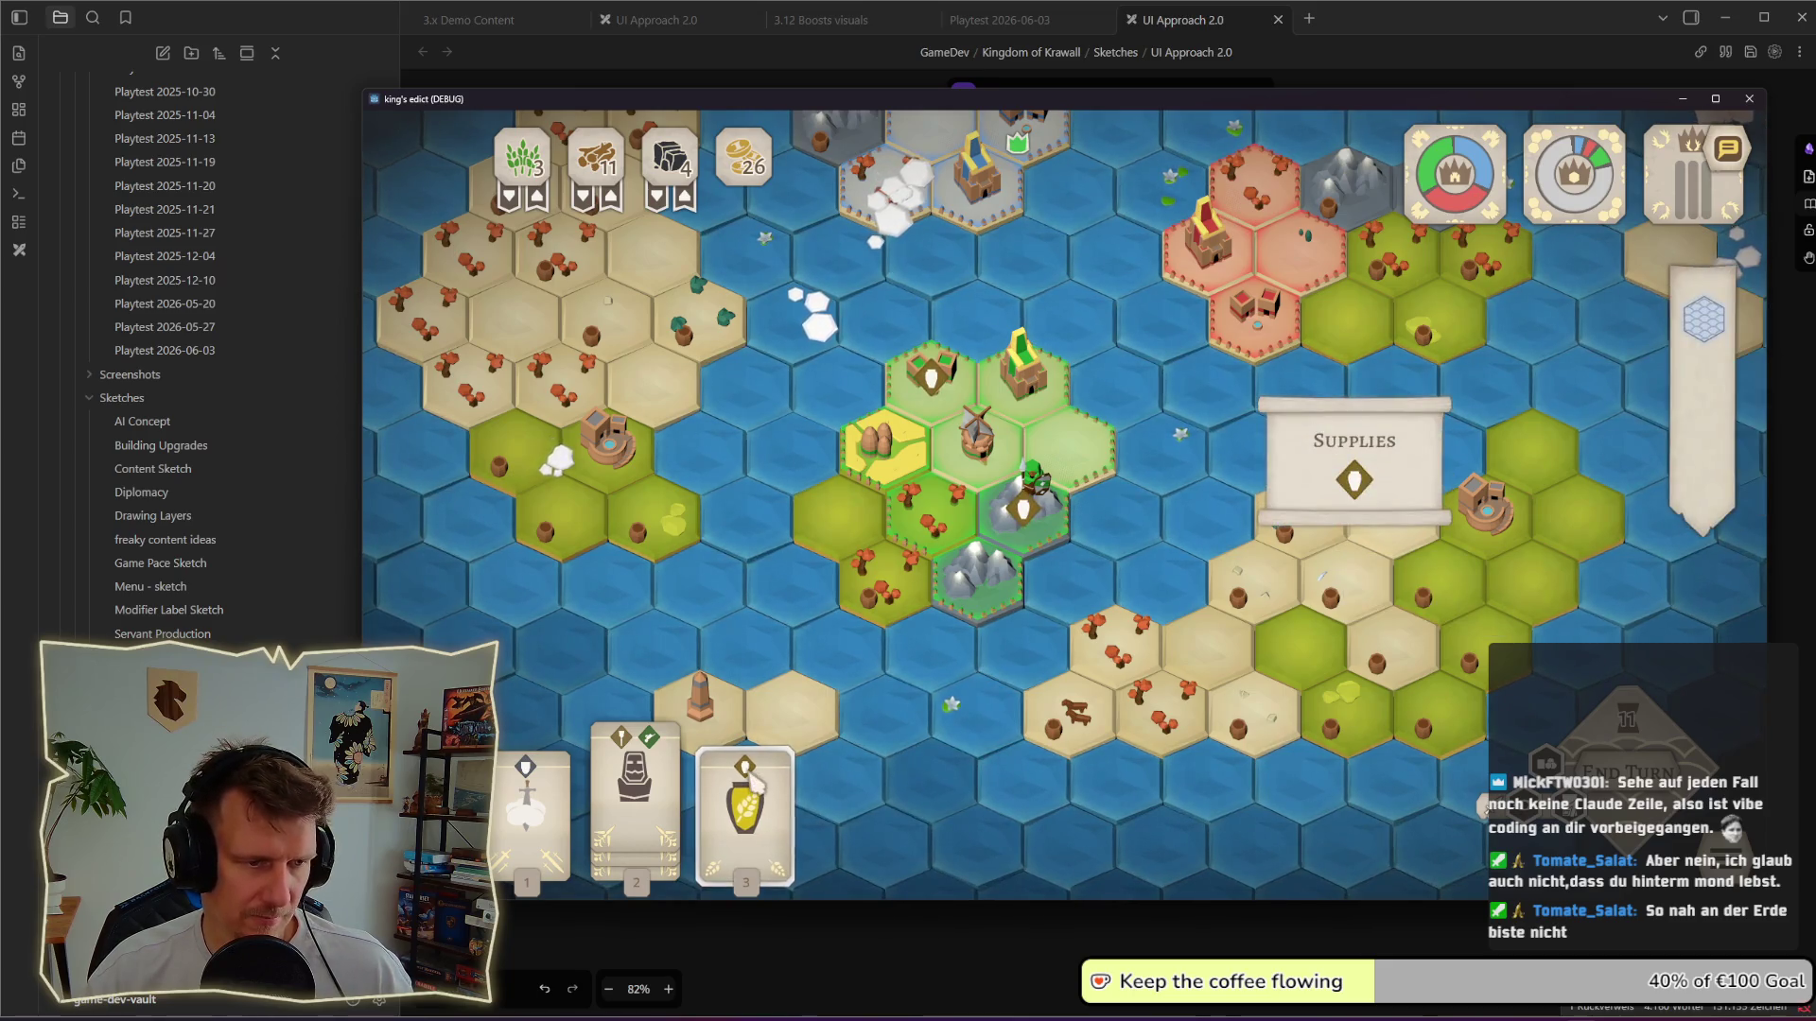
Step: Capture a tile bonus label, paste it onto the map image on the board, and go back to the game
key(super+shift+s)
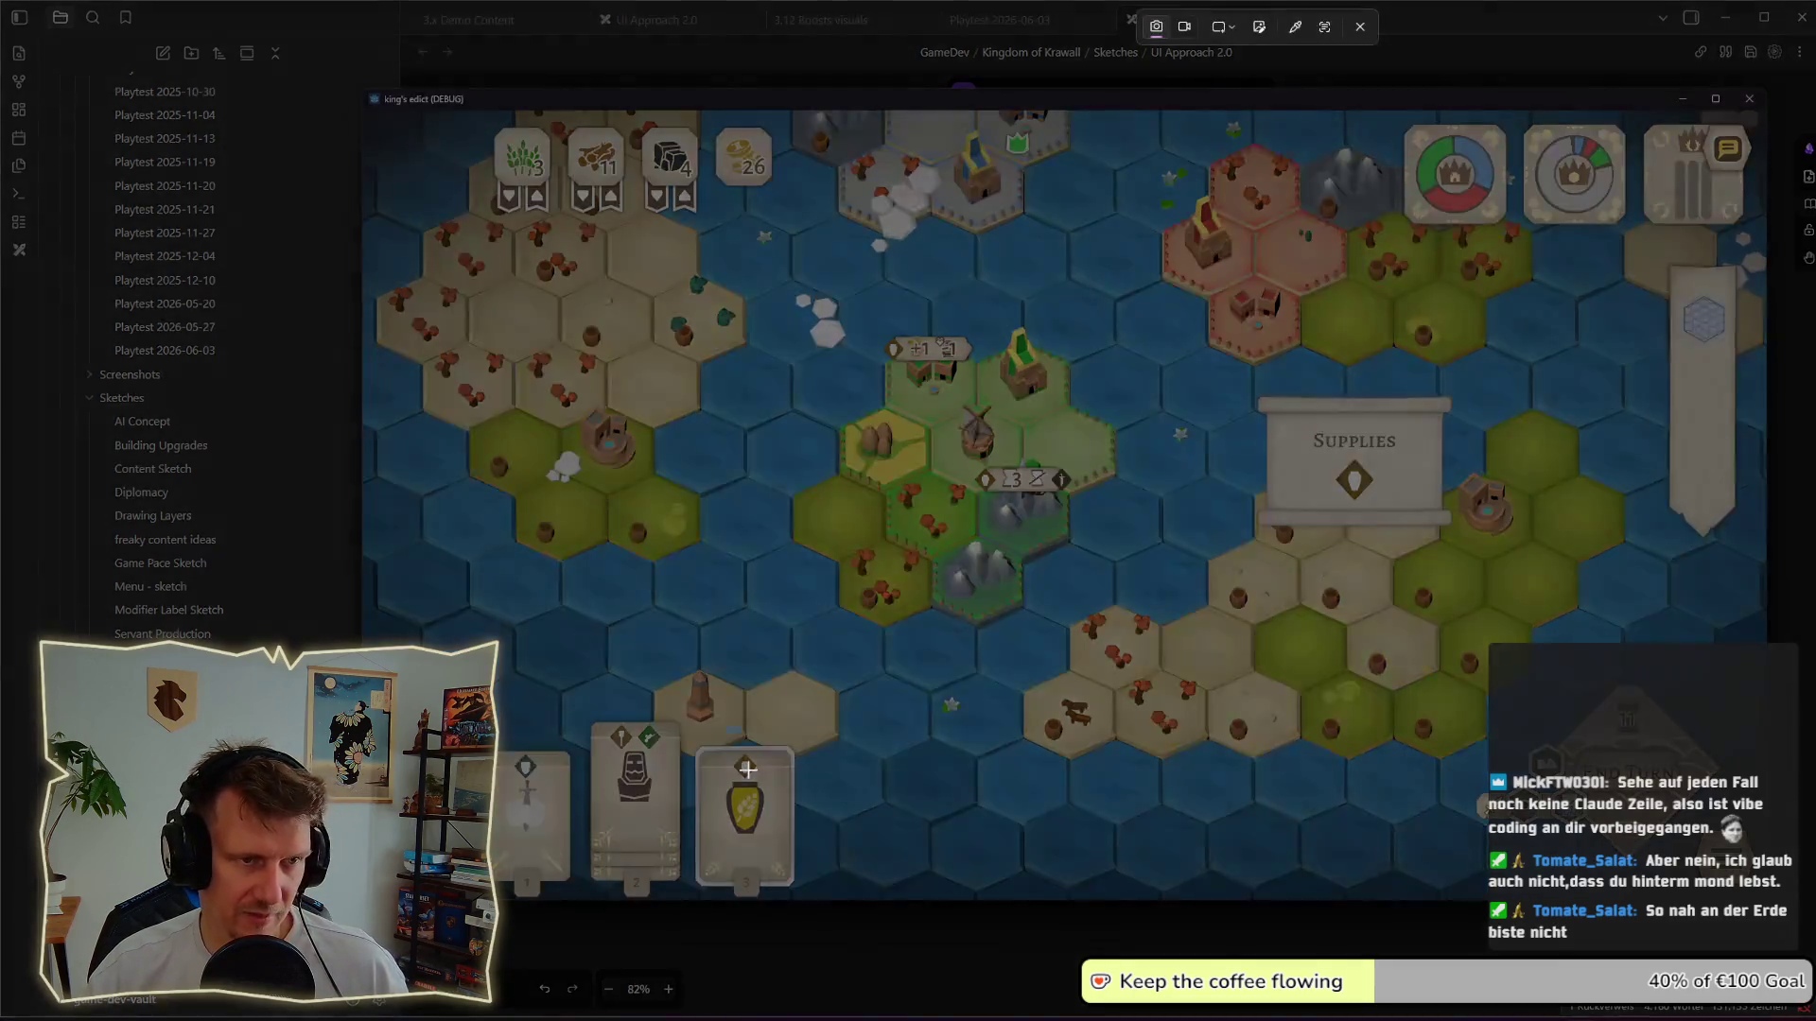
key(Escape)
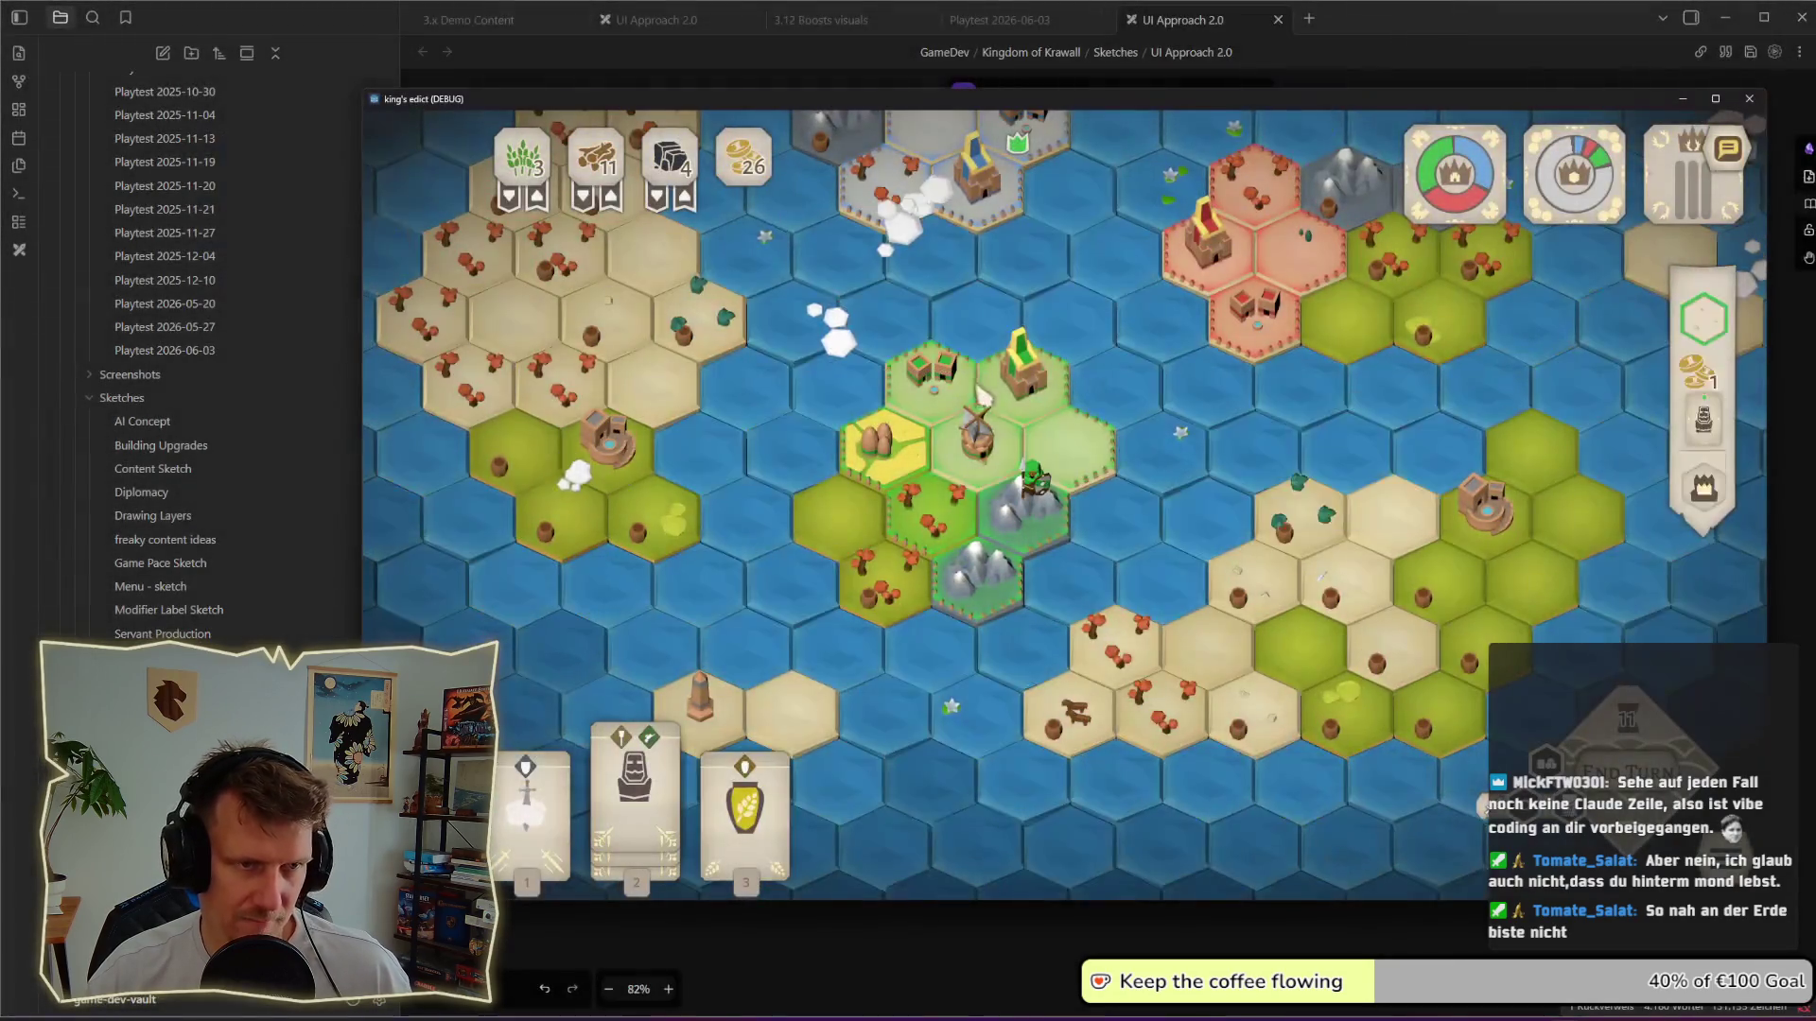
key(alt+Tab)
key(ctrl+v)
drag(1228, 595, 988, 517)
click(1290, 530)
key(alt+Tab)
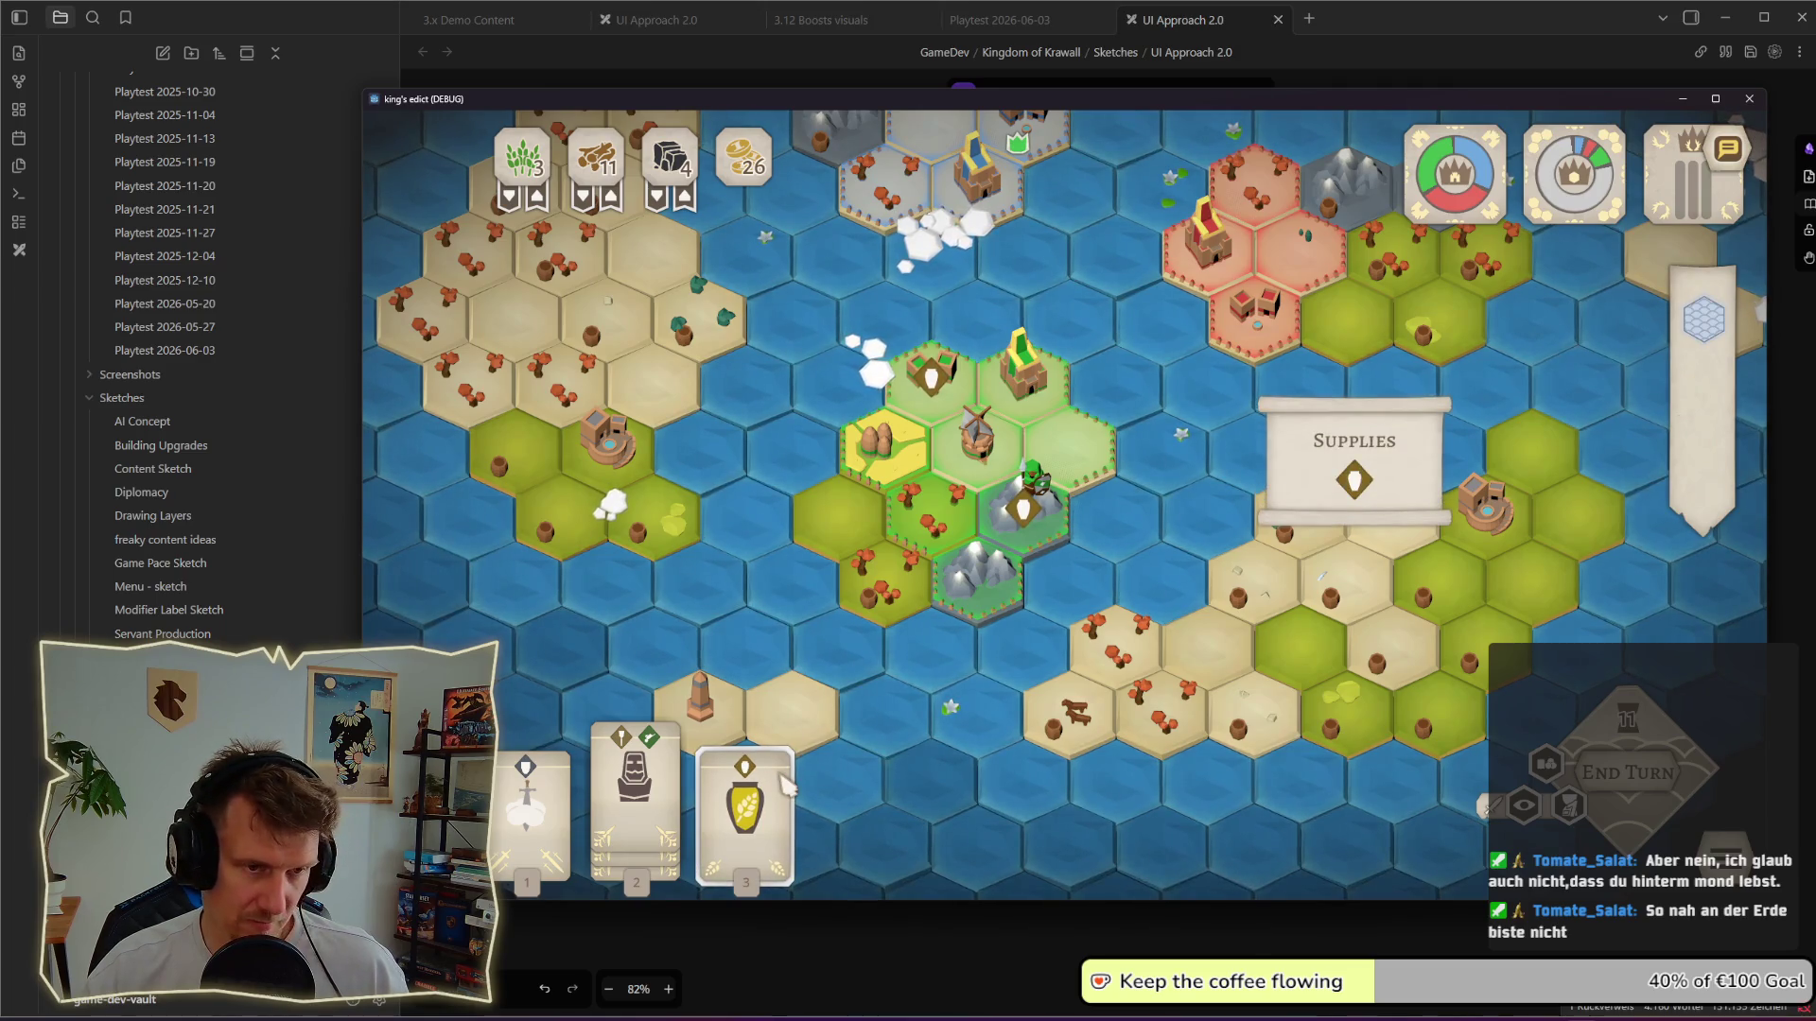
Step: Capture another tile label region, paste it onto the sketch and nudge it into place on the map
key(super+shift+s)
key(Escape)
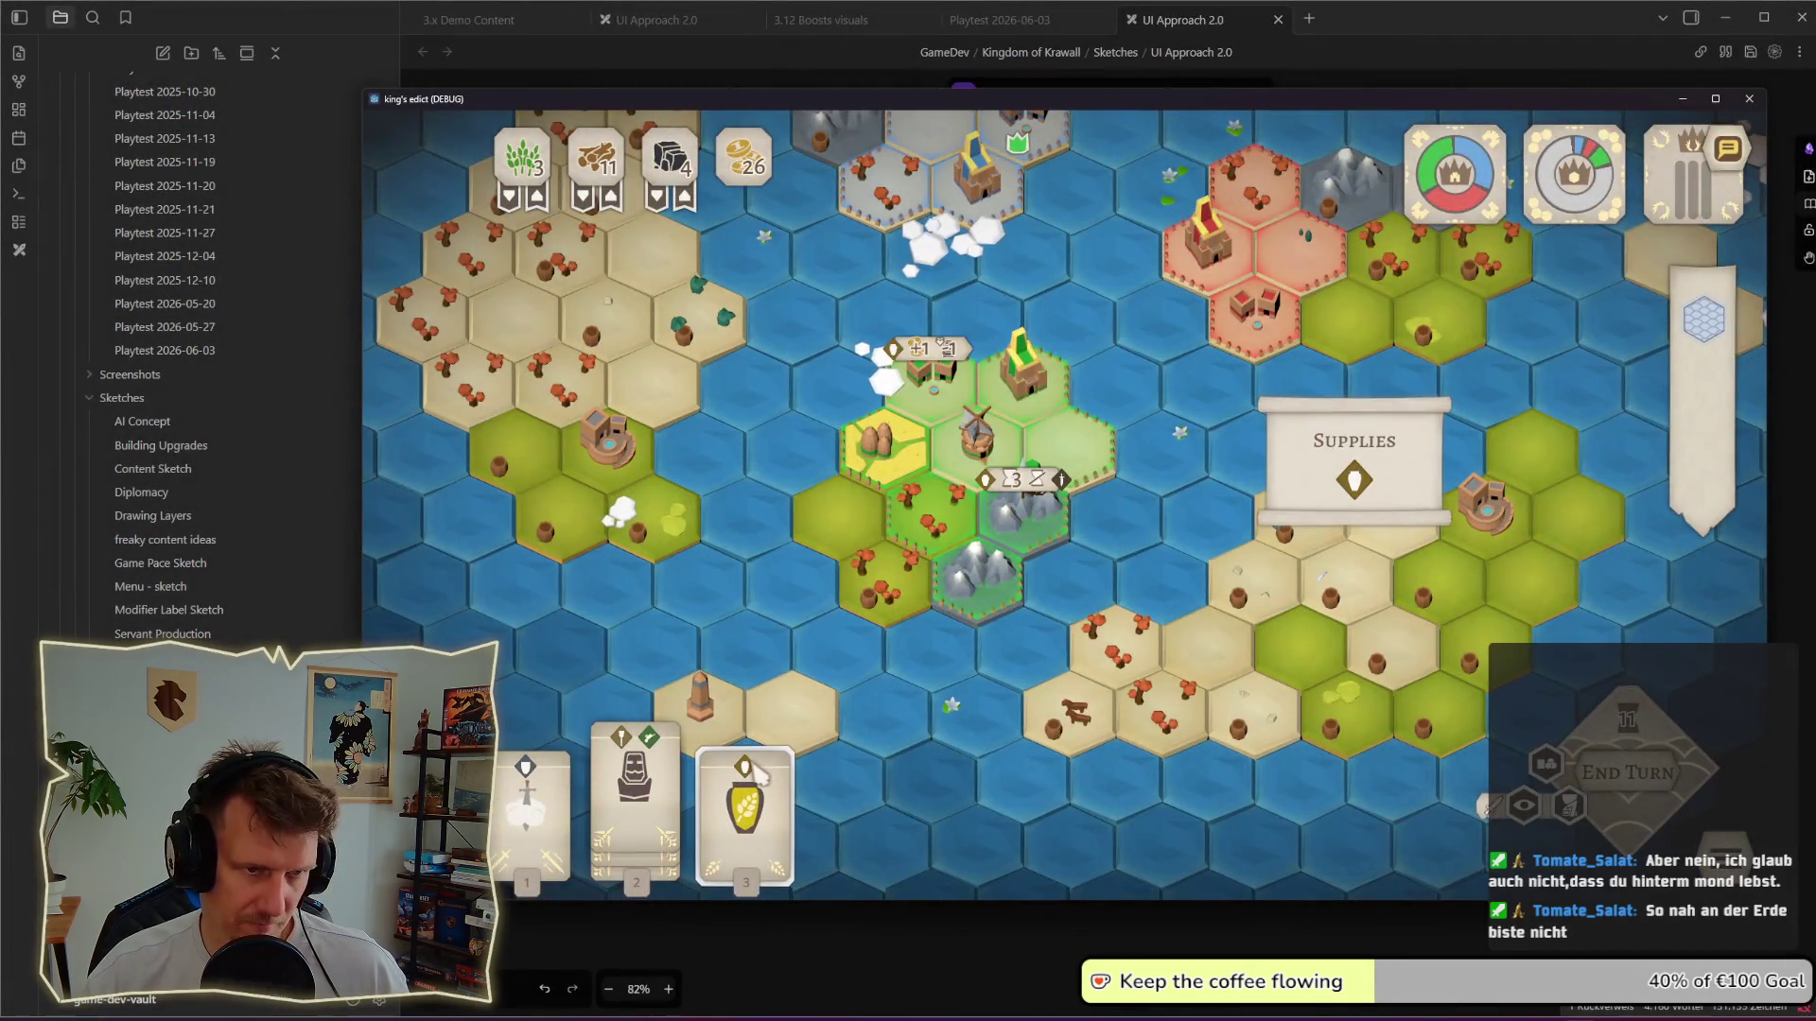
key(super+shift+s)
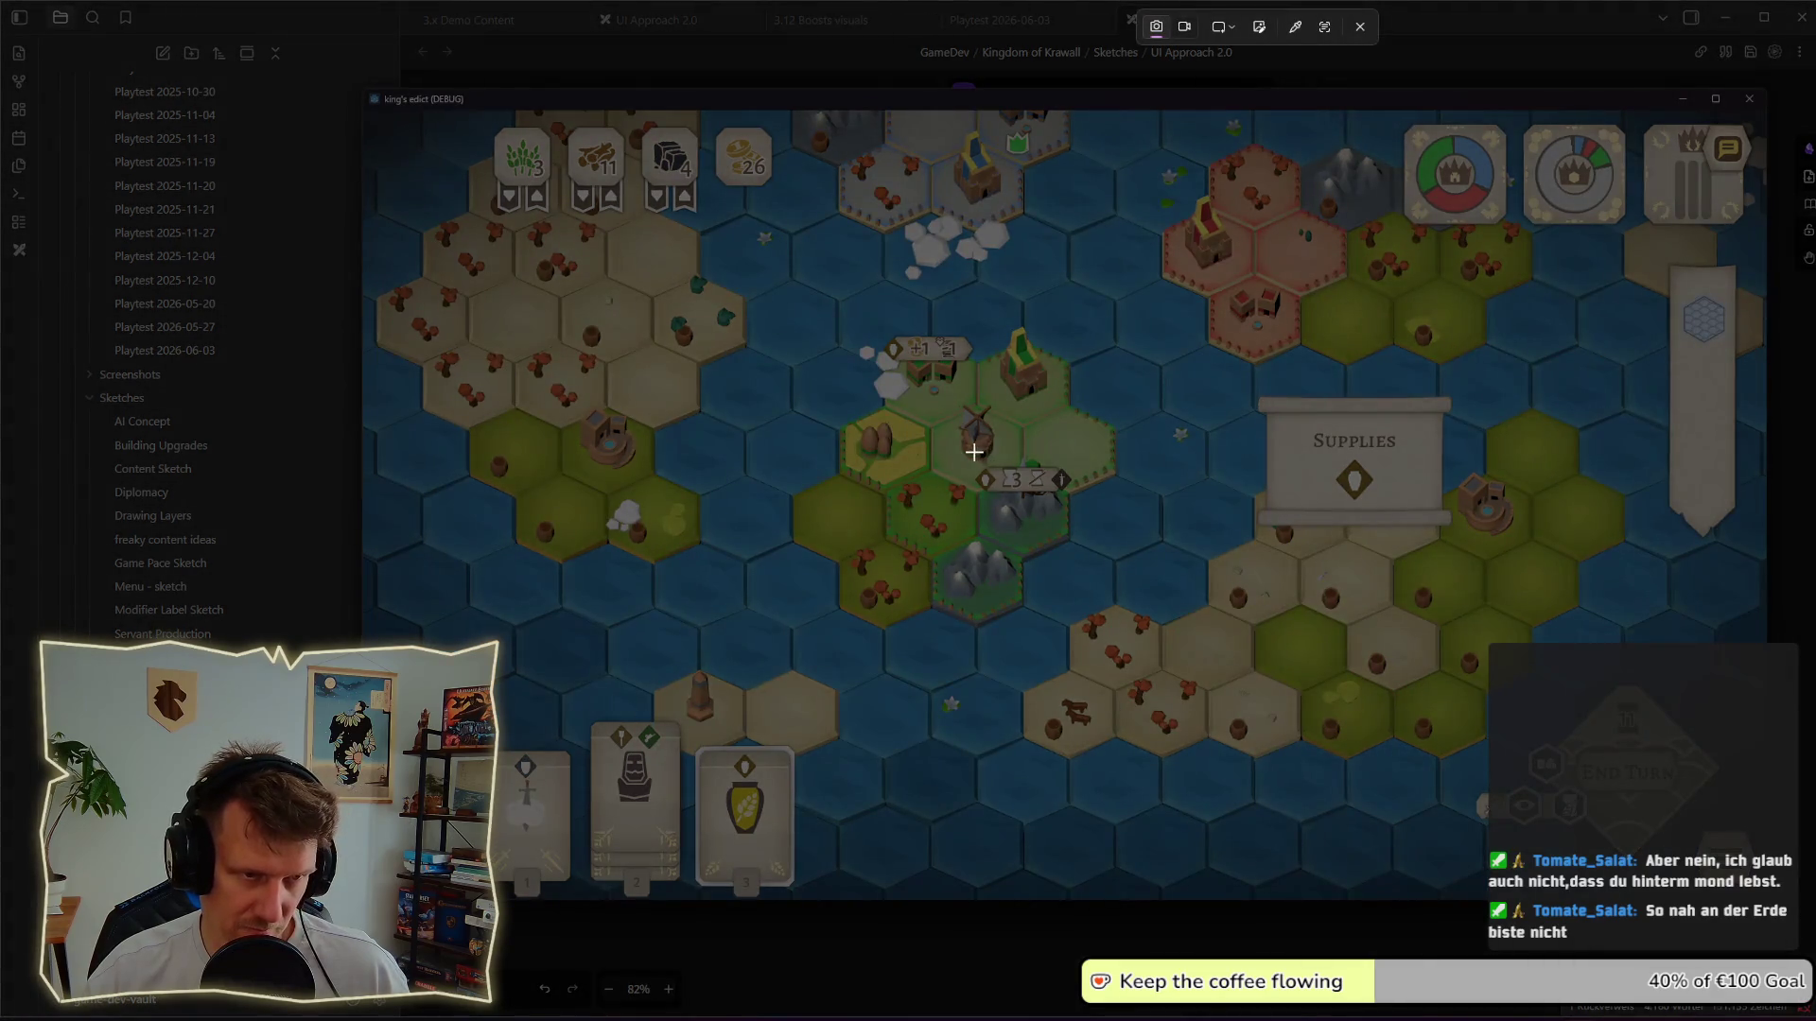
key(Escape)
key(alt+Tab)
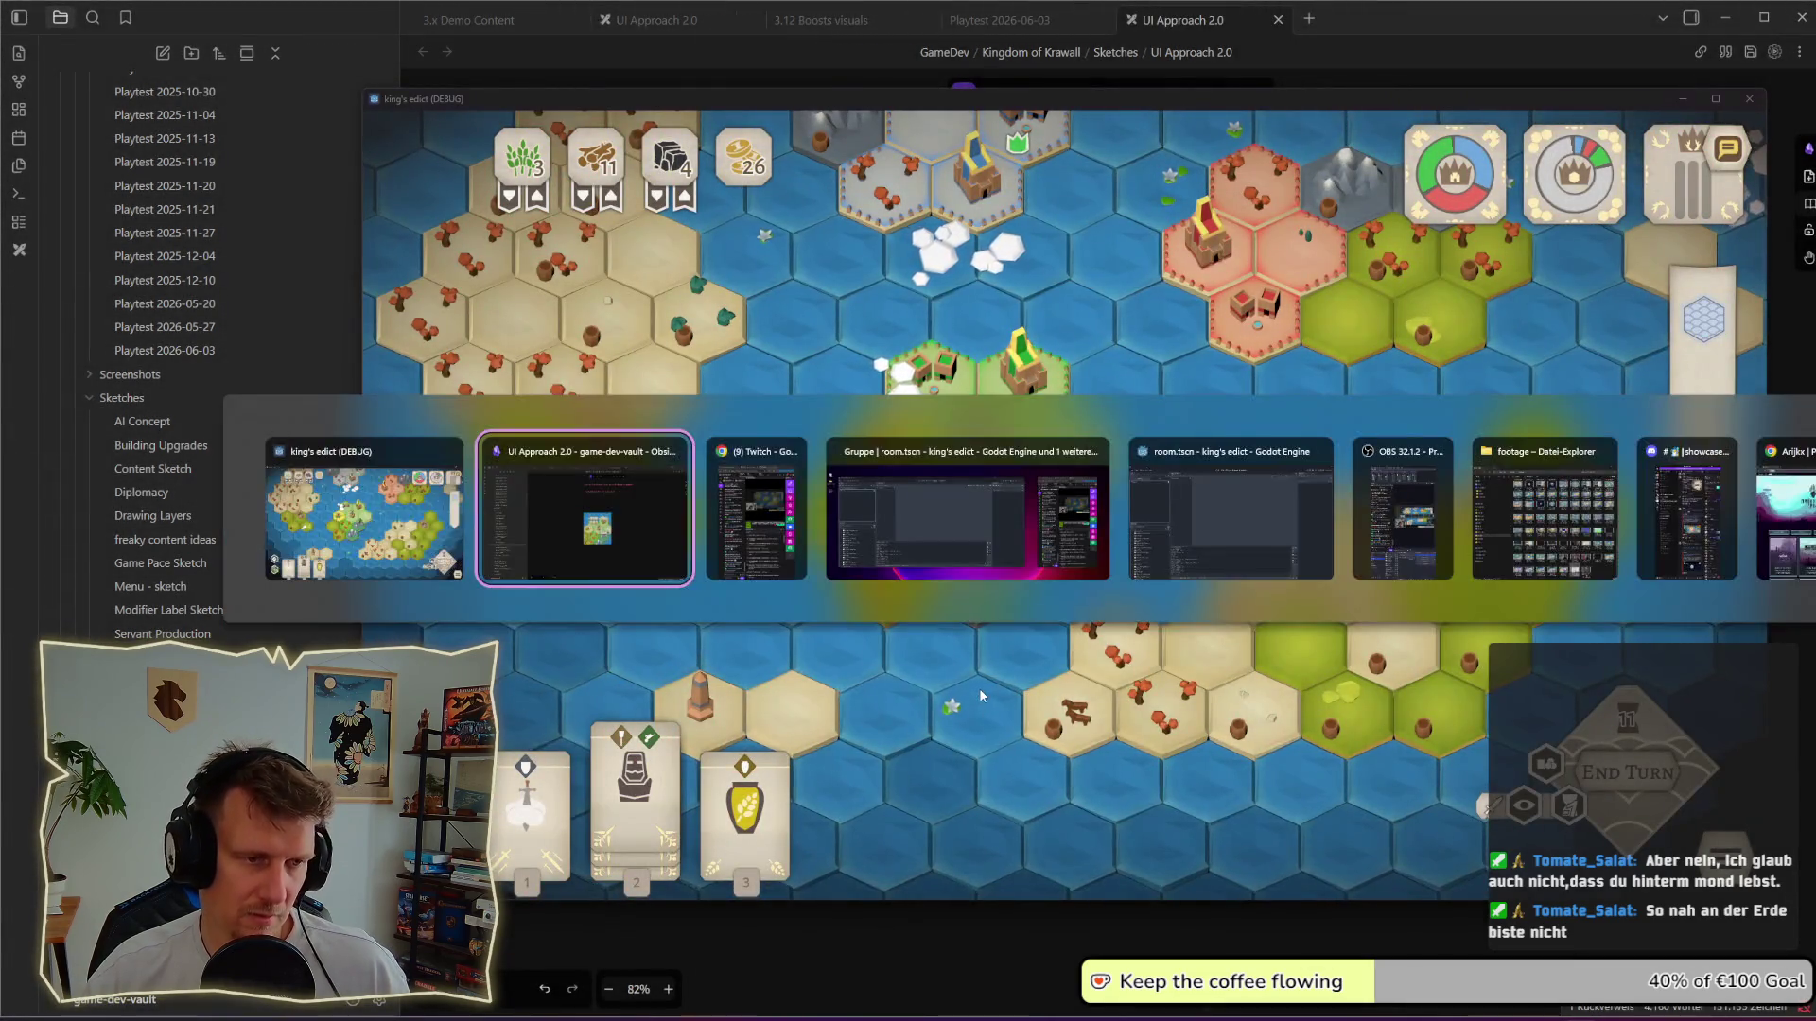
key(ctrl+v)
drag(1111, 655, 1095, 639)
scroll(1096, 639, up, 3)
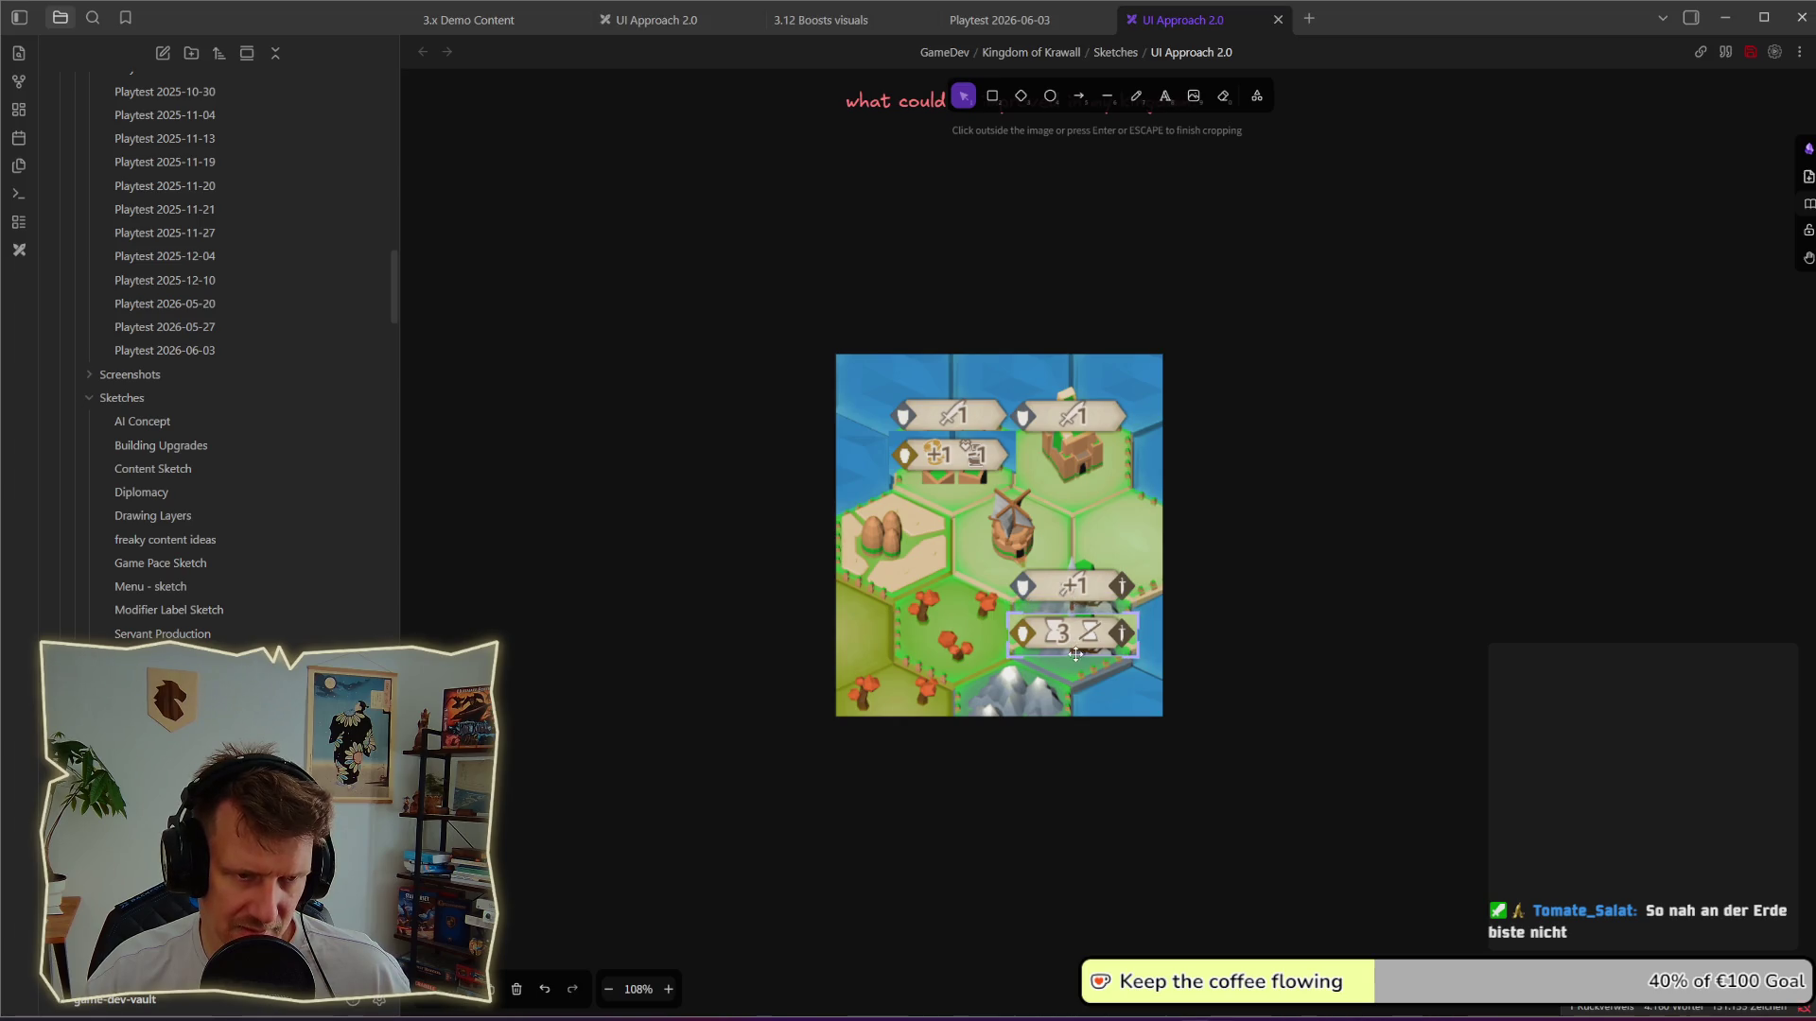
Step: Nudge the pasted label upward and crop the top edge off the +1 label image
click(1312, 663)
drag(1090, 633, 1089, 621)
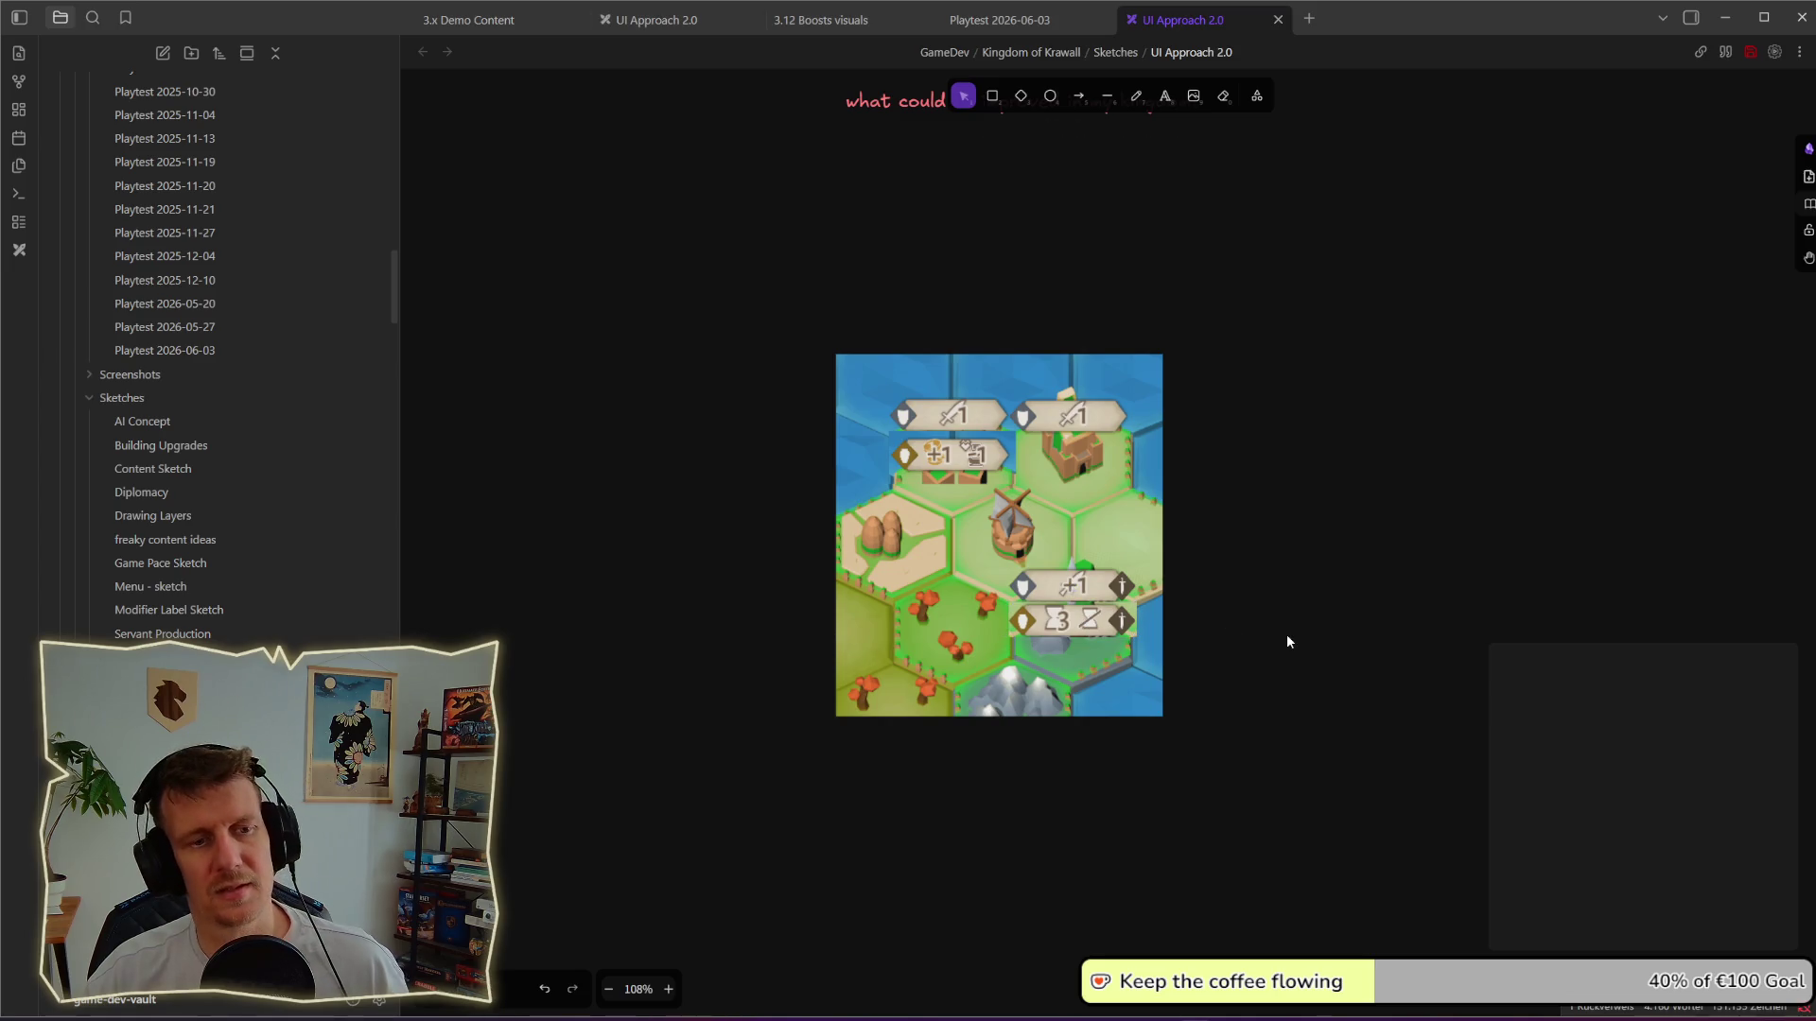
scroll(1287, 641, down, 1)
scroll(1287, 642, down, 1)
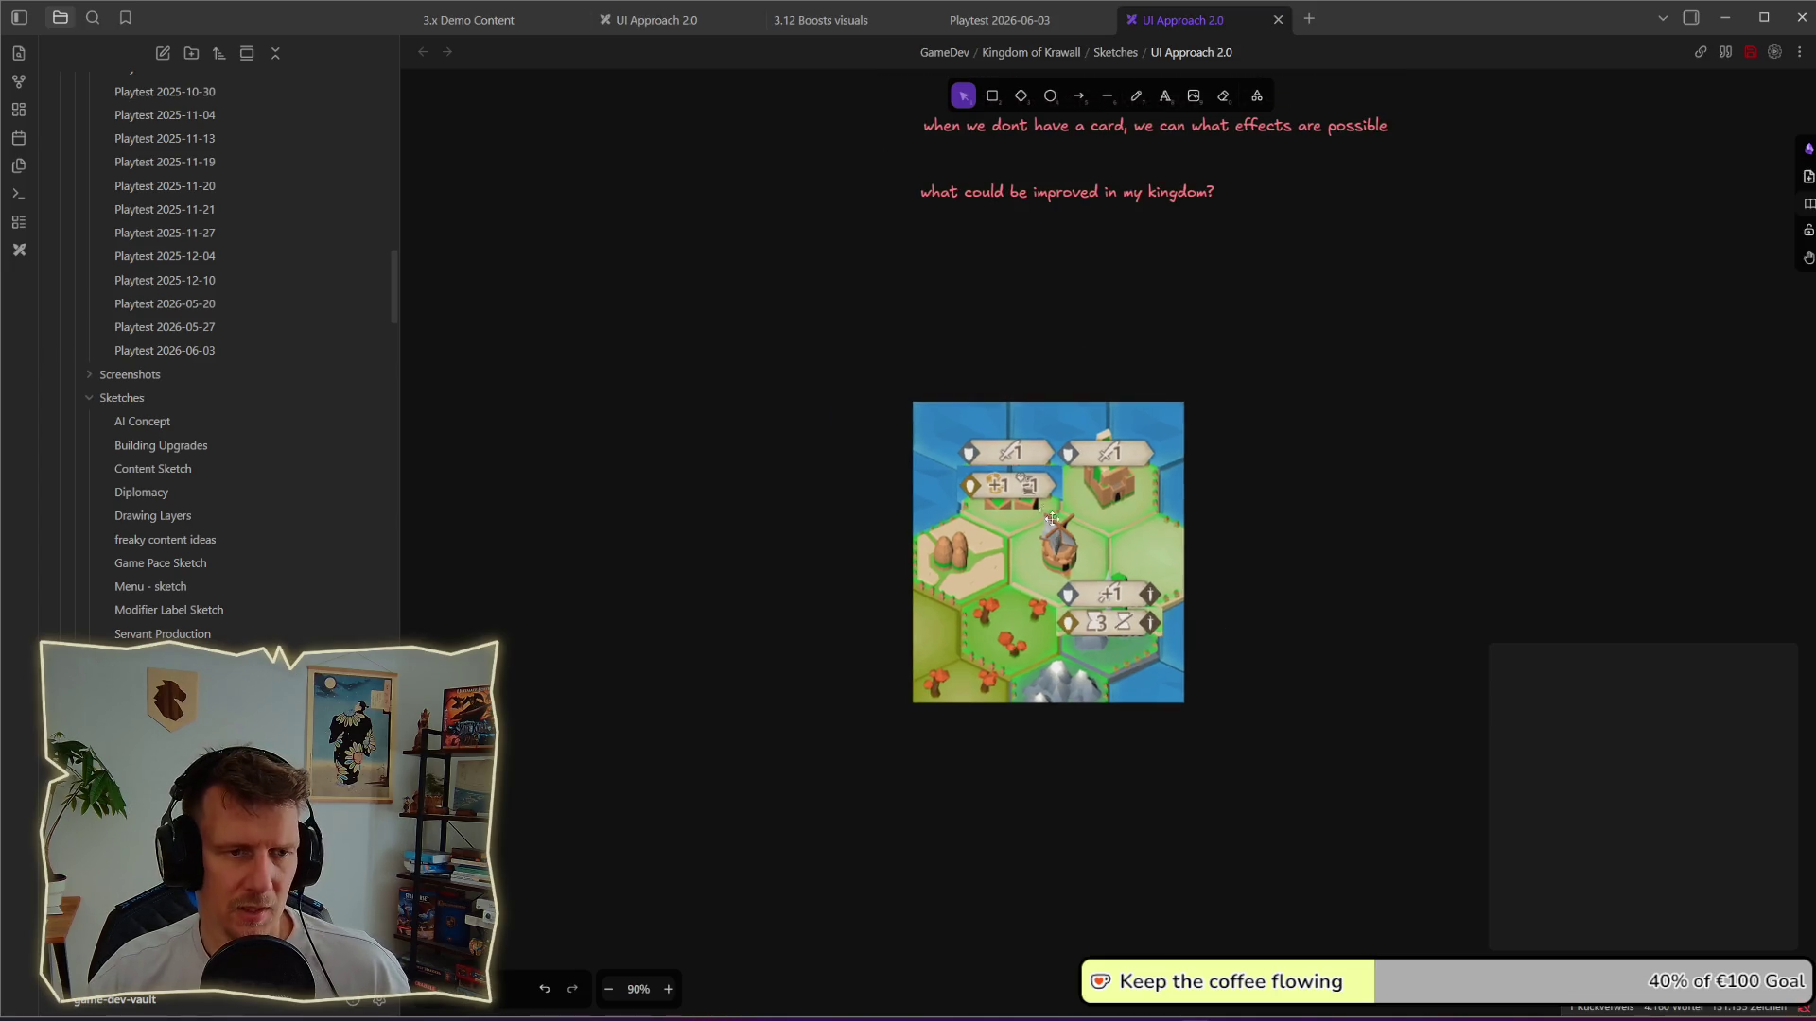
click(1026, 478)
scroll(1025, 478, up, 3)
scroll(1016, 483, up, 1)
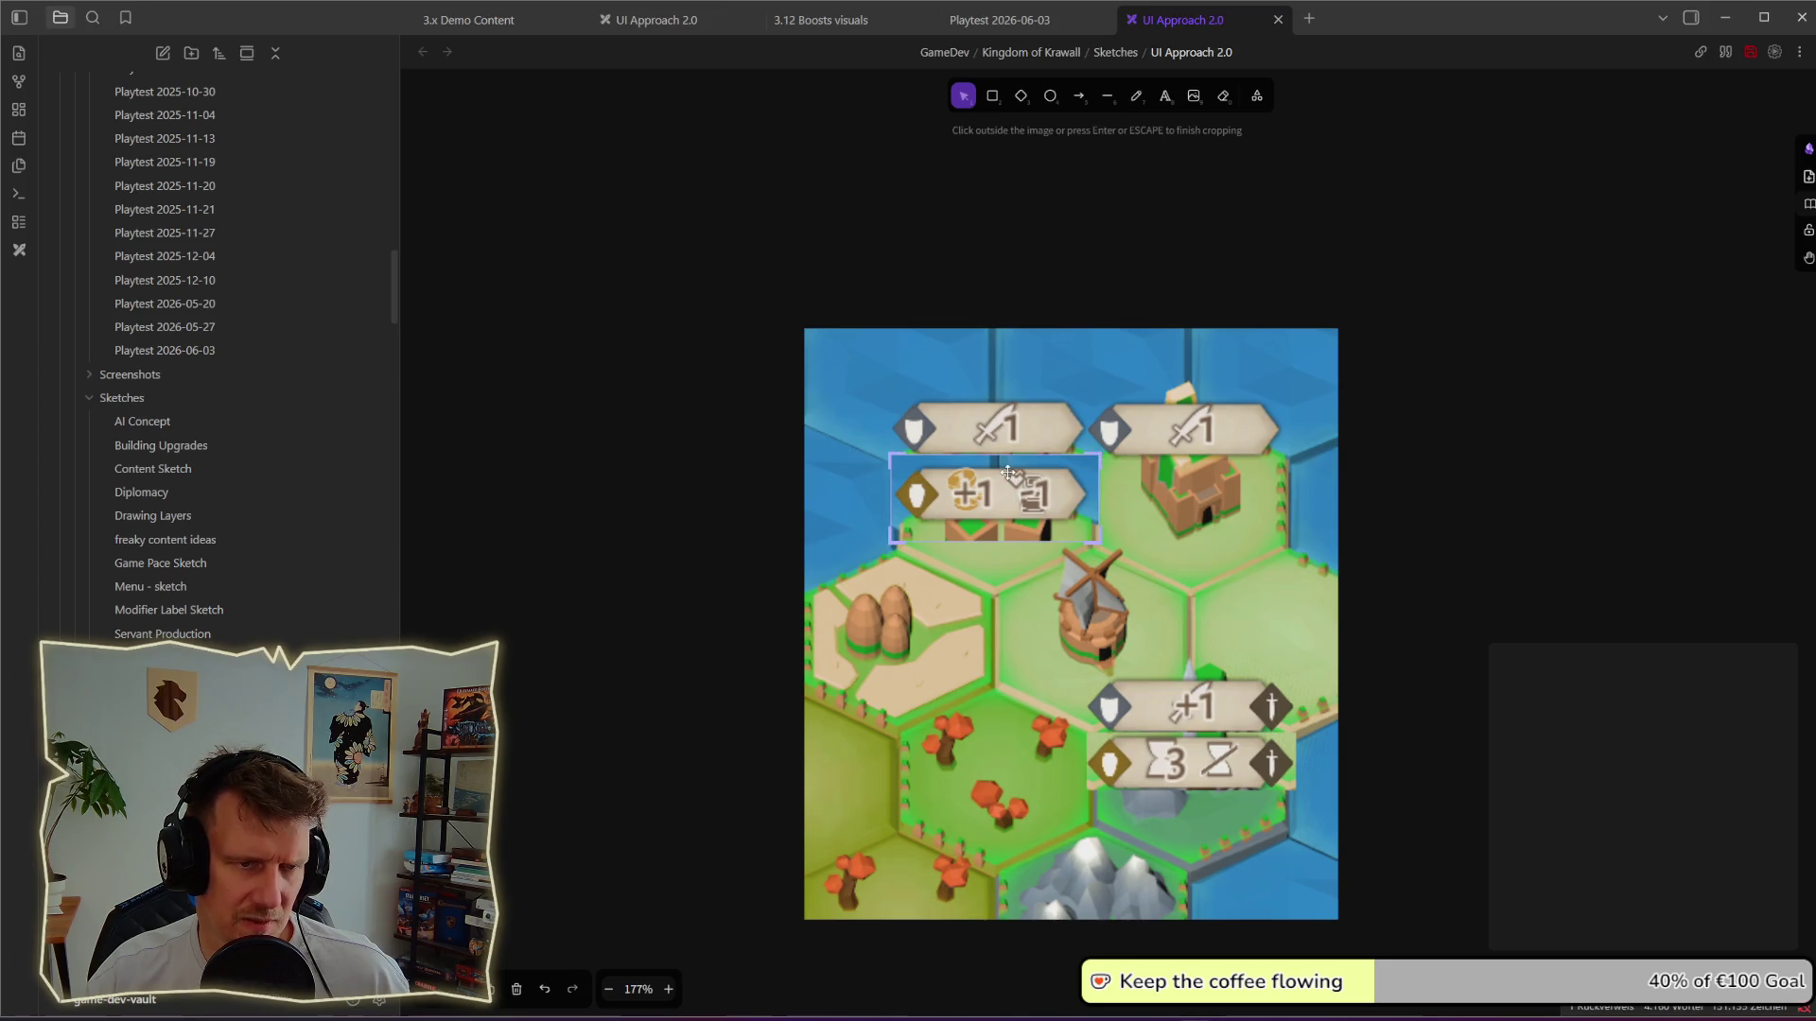
drag(999, 456, 1000, 468)
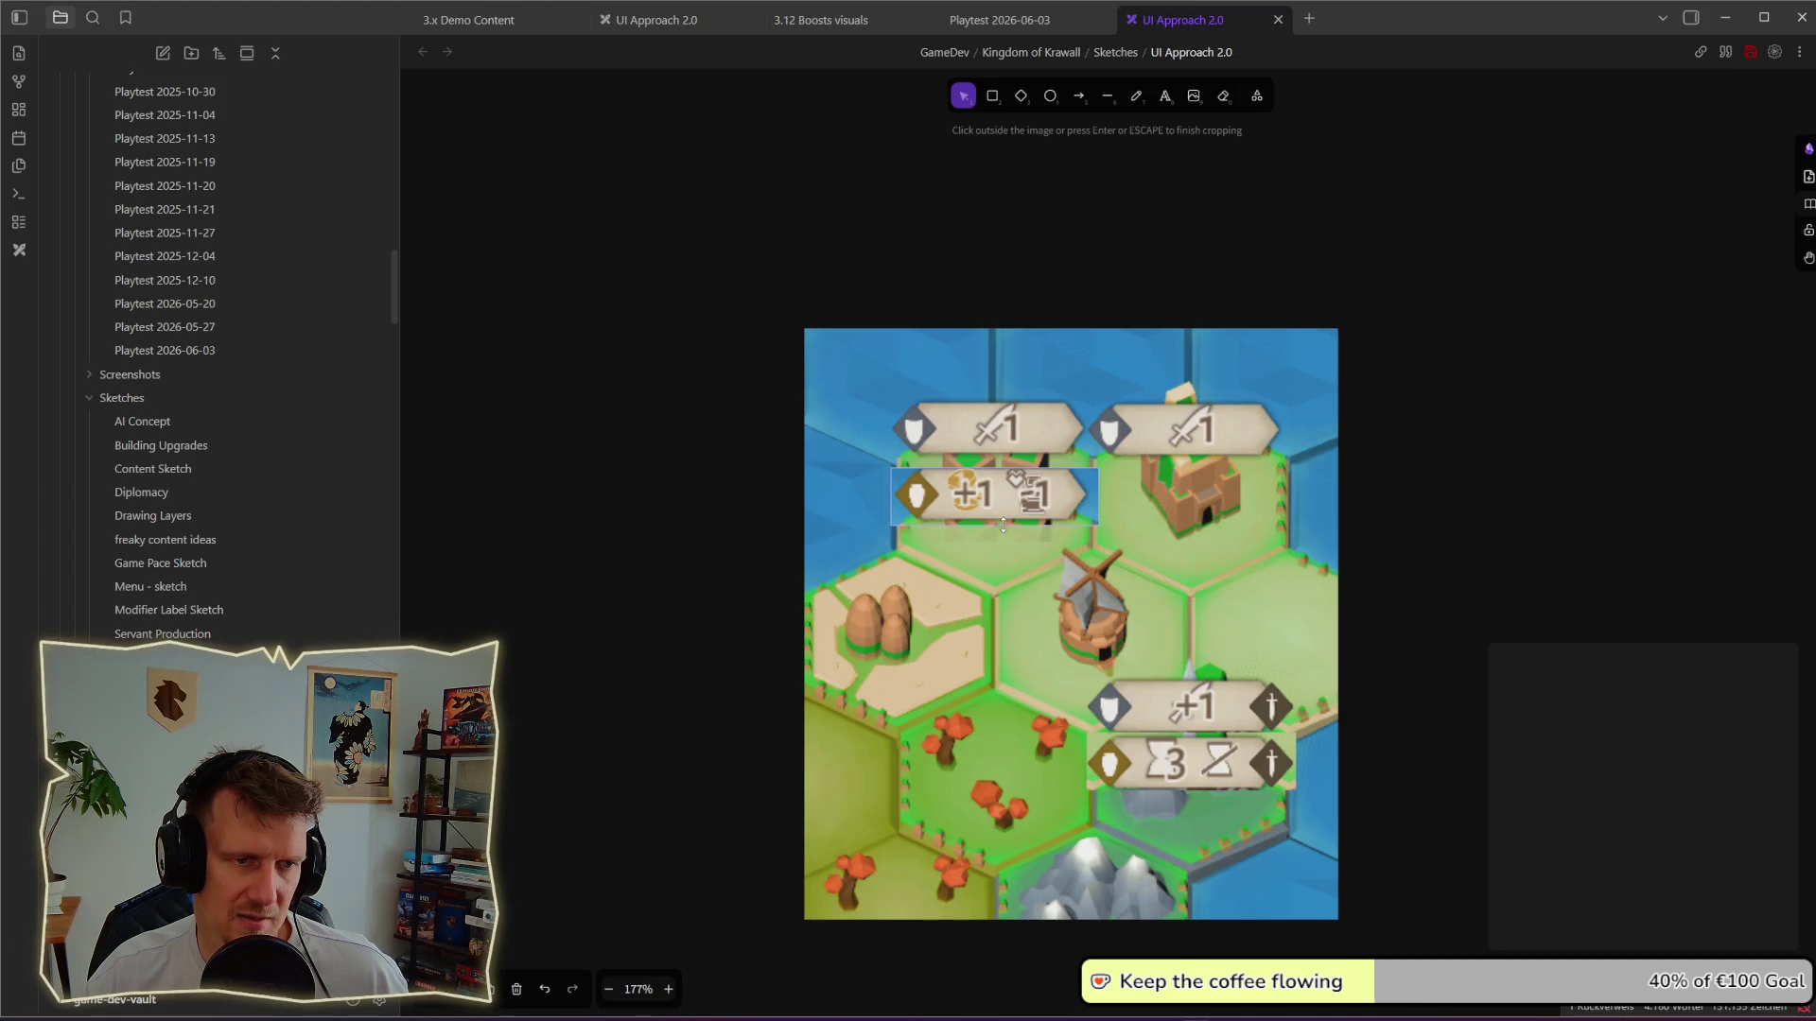
Step: Finish the crop, align the +1 label over the map sketch, deselect it, and bring the game back
click(1514, 565)
drag(1036, 508, 1036, 492)
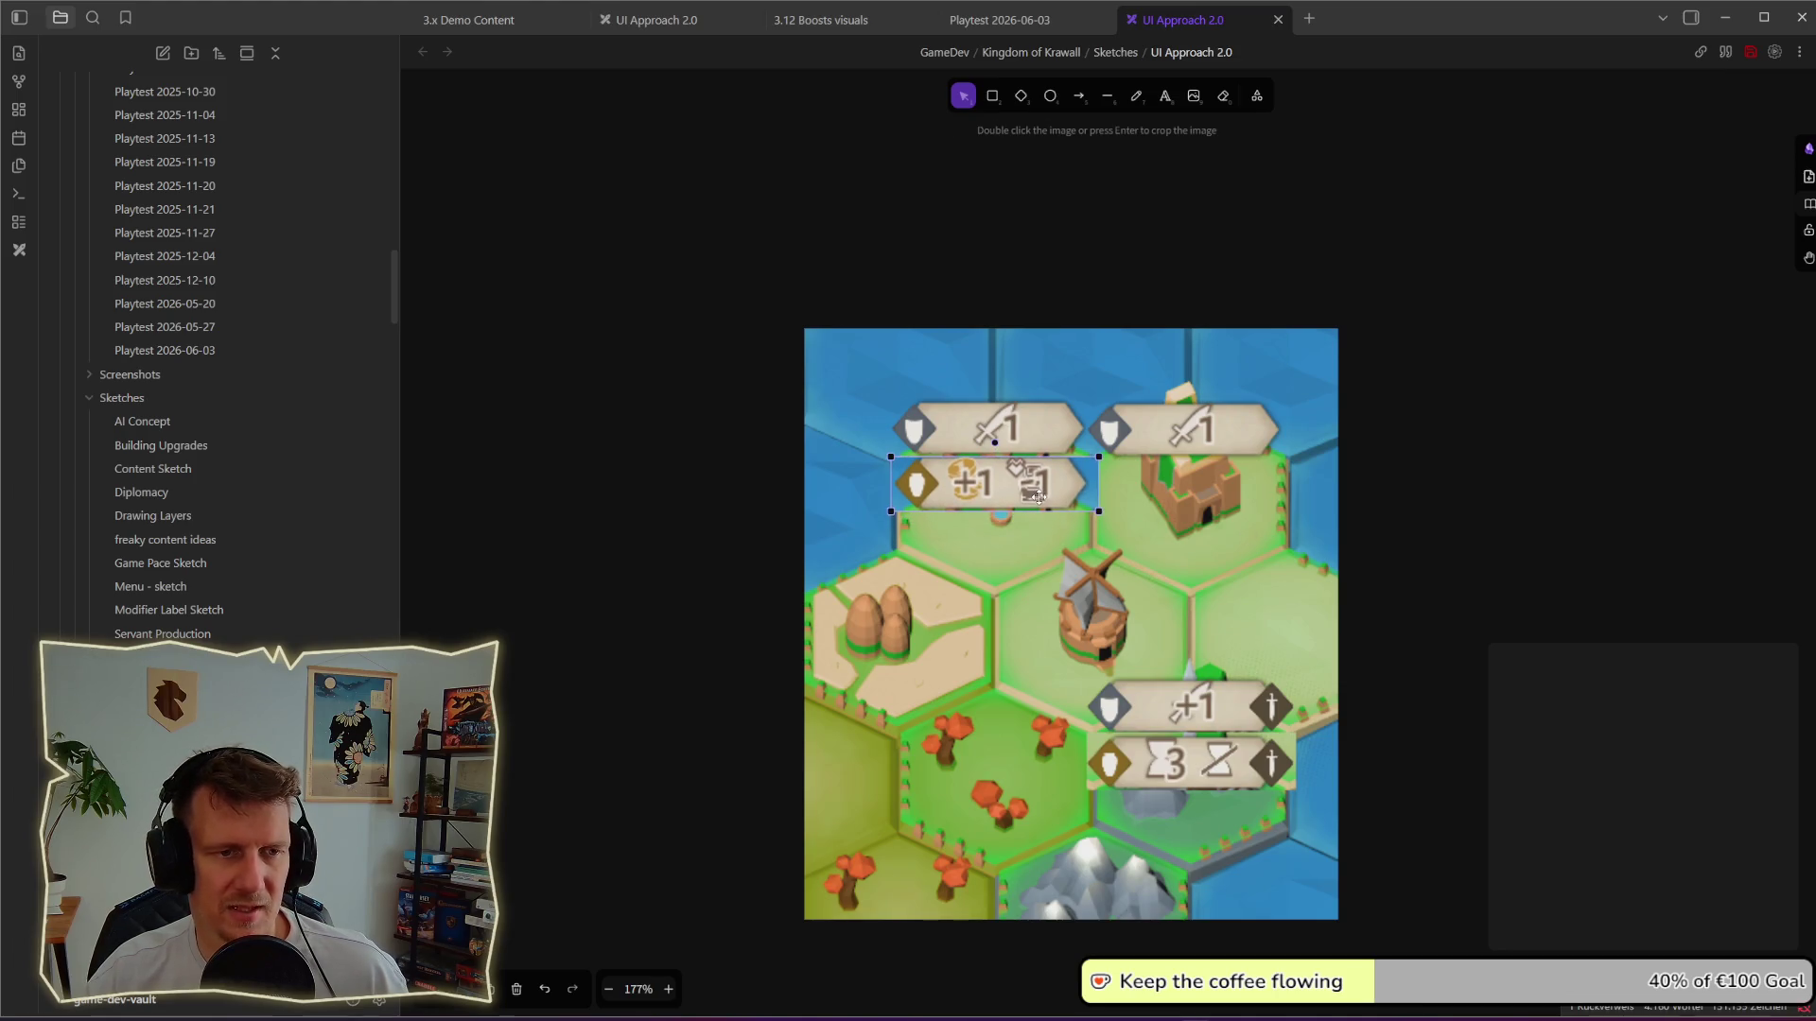
scroll(1380, 601, down, 5)
click(1192, 544)
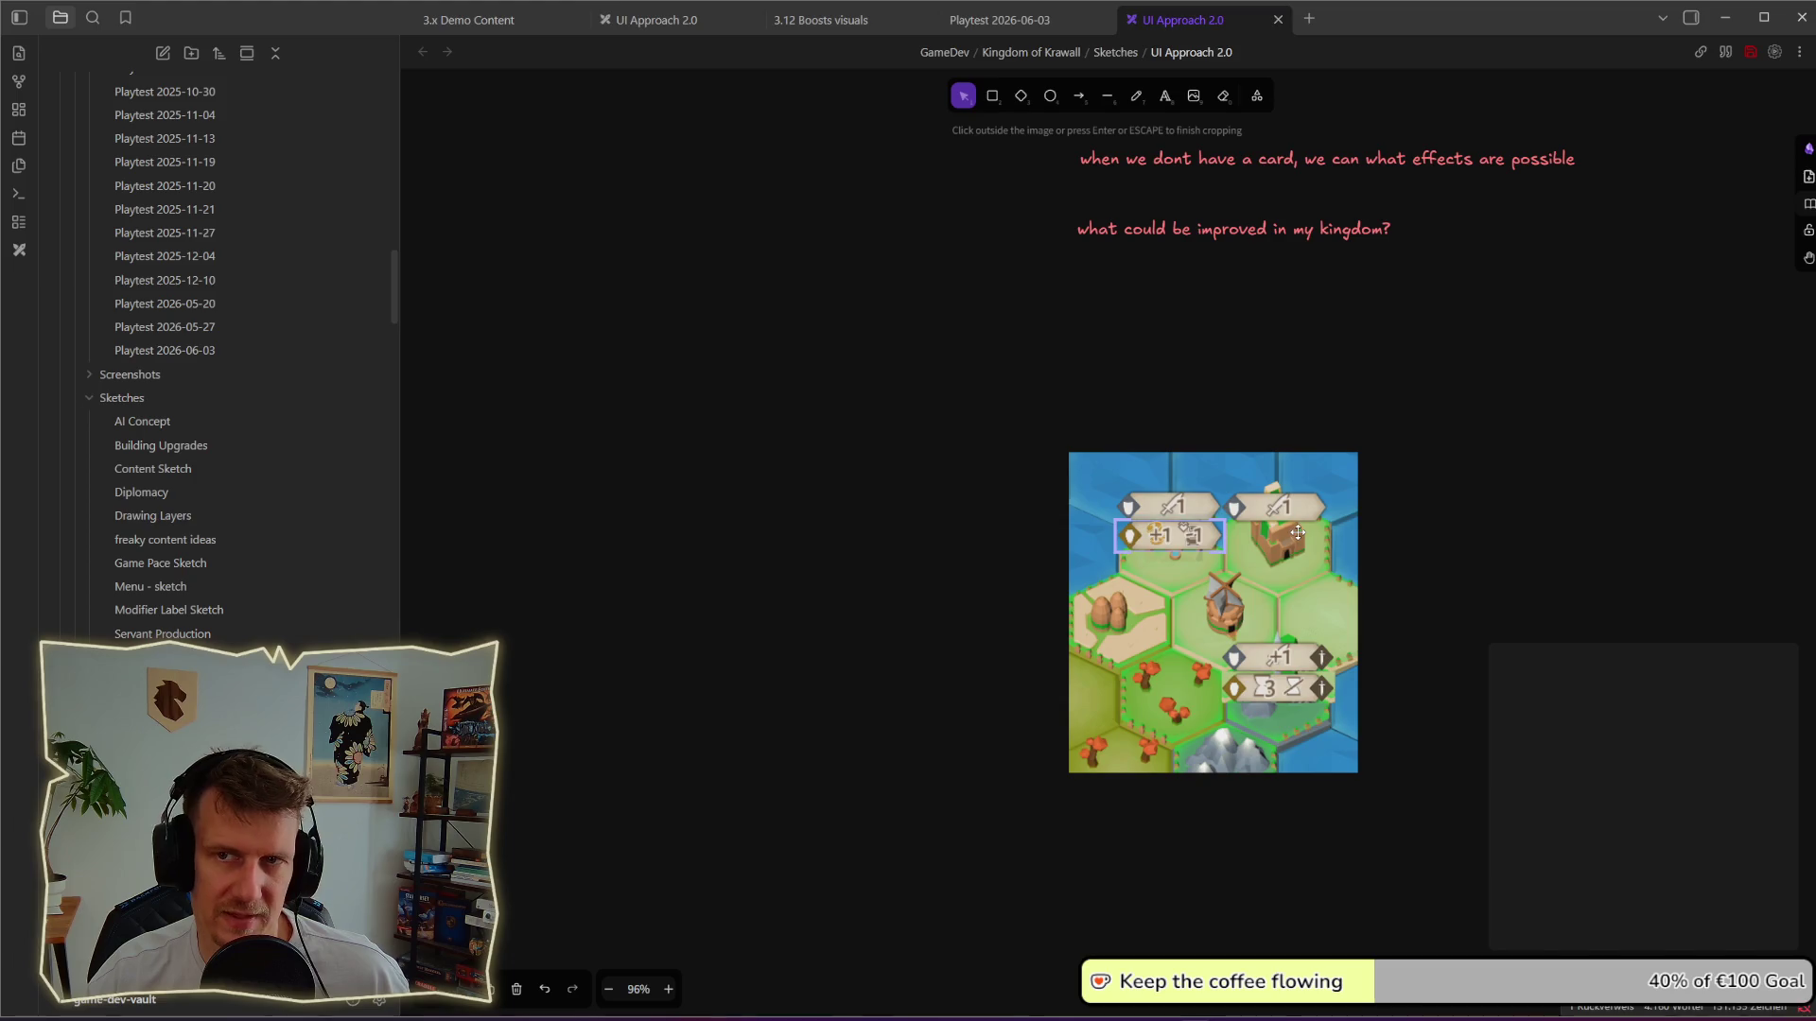
click(1461, 634)
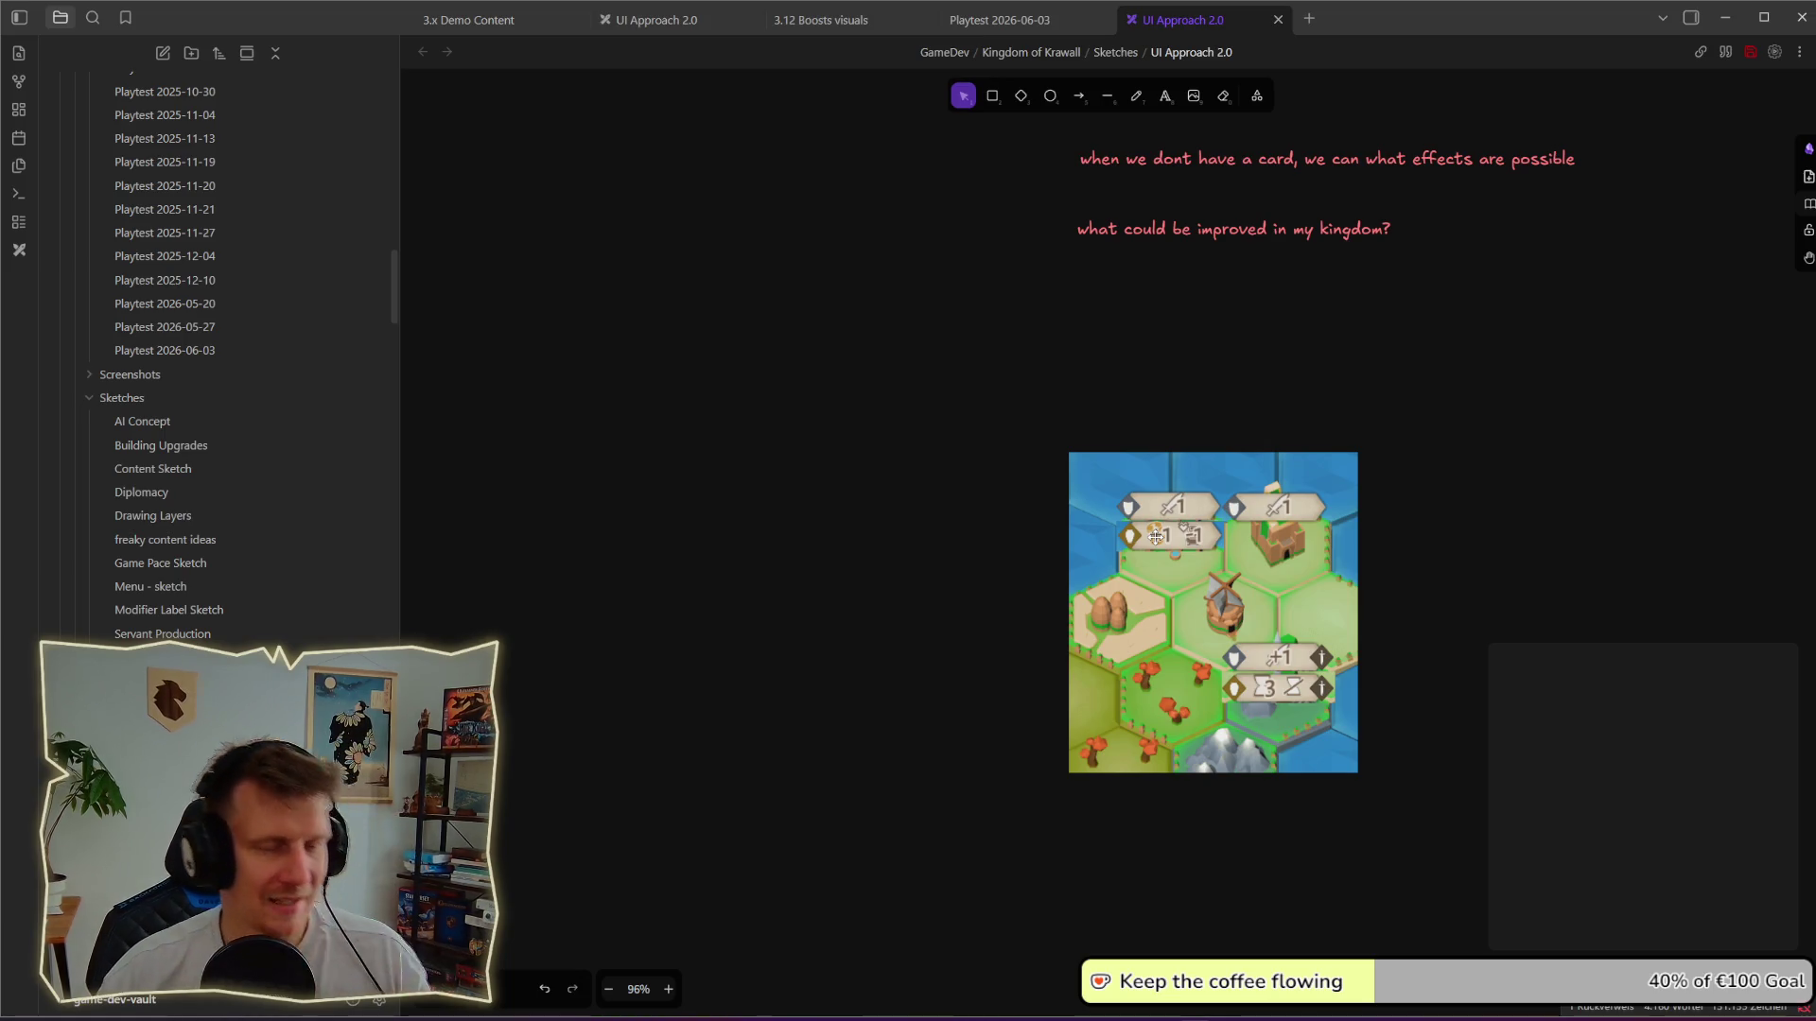
key(alt+Tab)
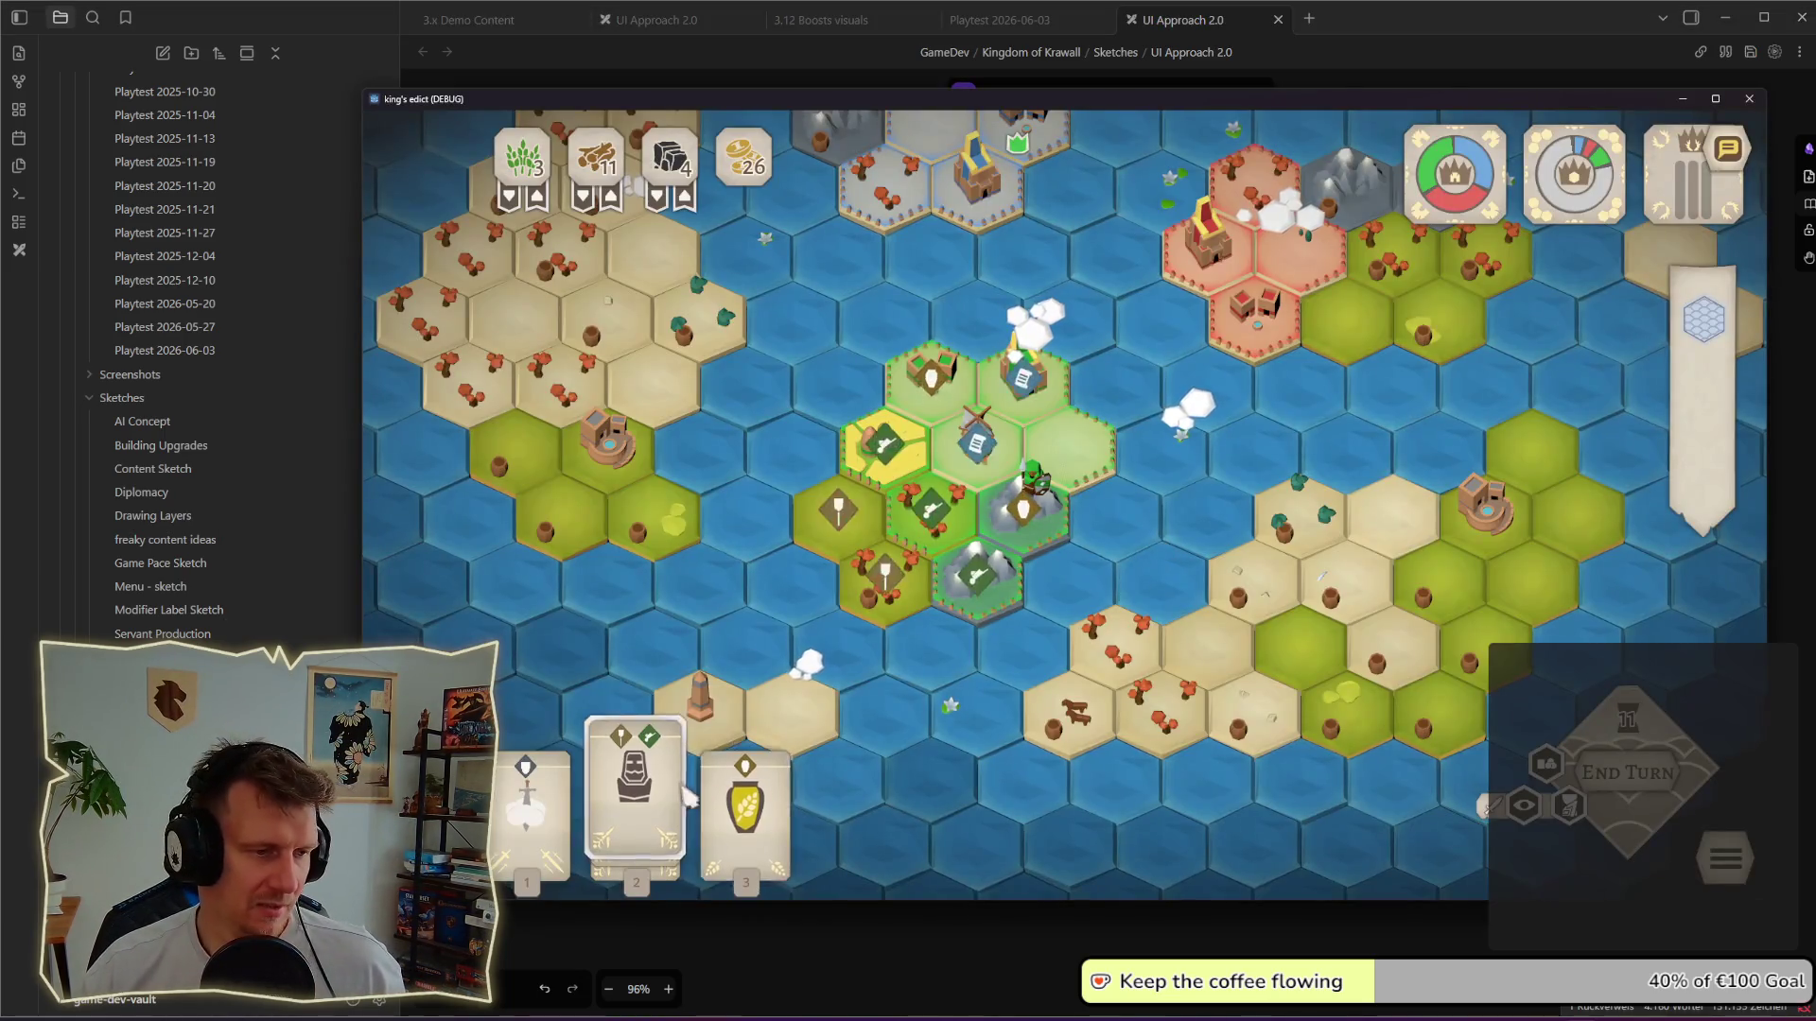
Step: Place the Supplies card on the highlighted tile, build on a marked tile via the Build/Train overlay, and end the turn
click(745, 787)
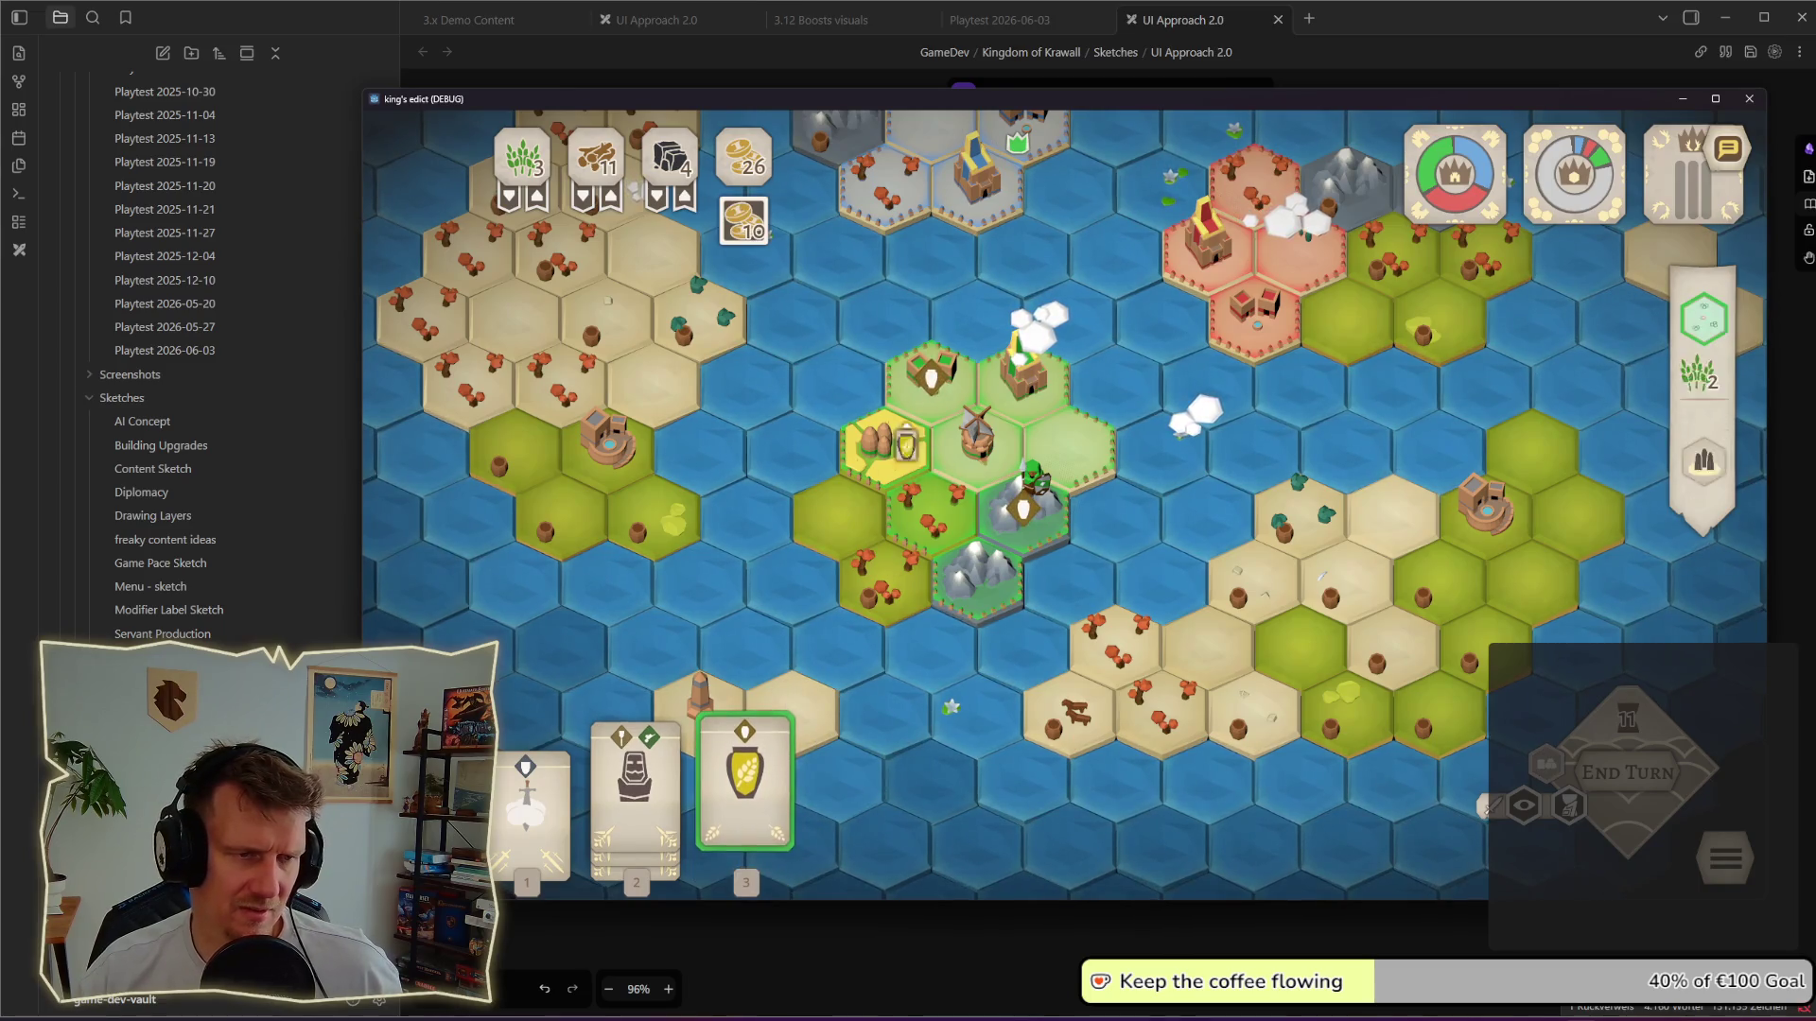
click(934, 386)
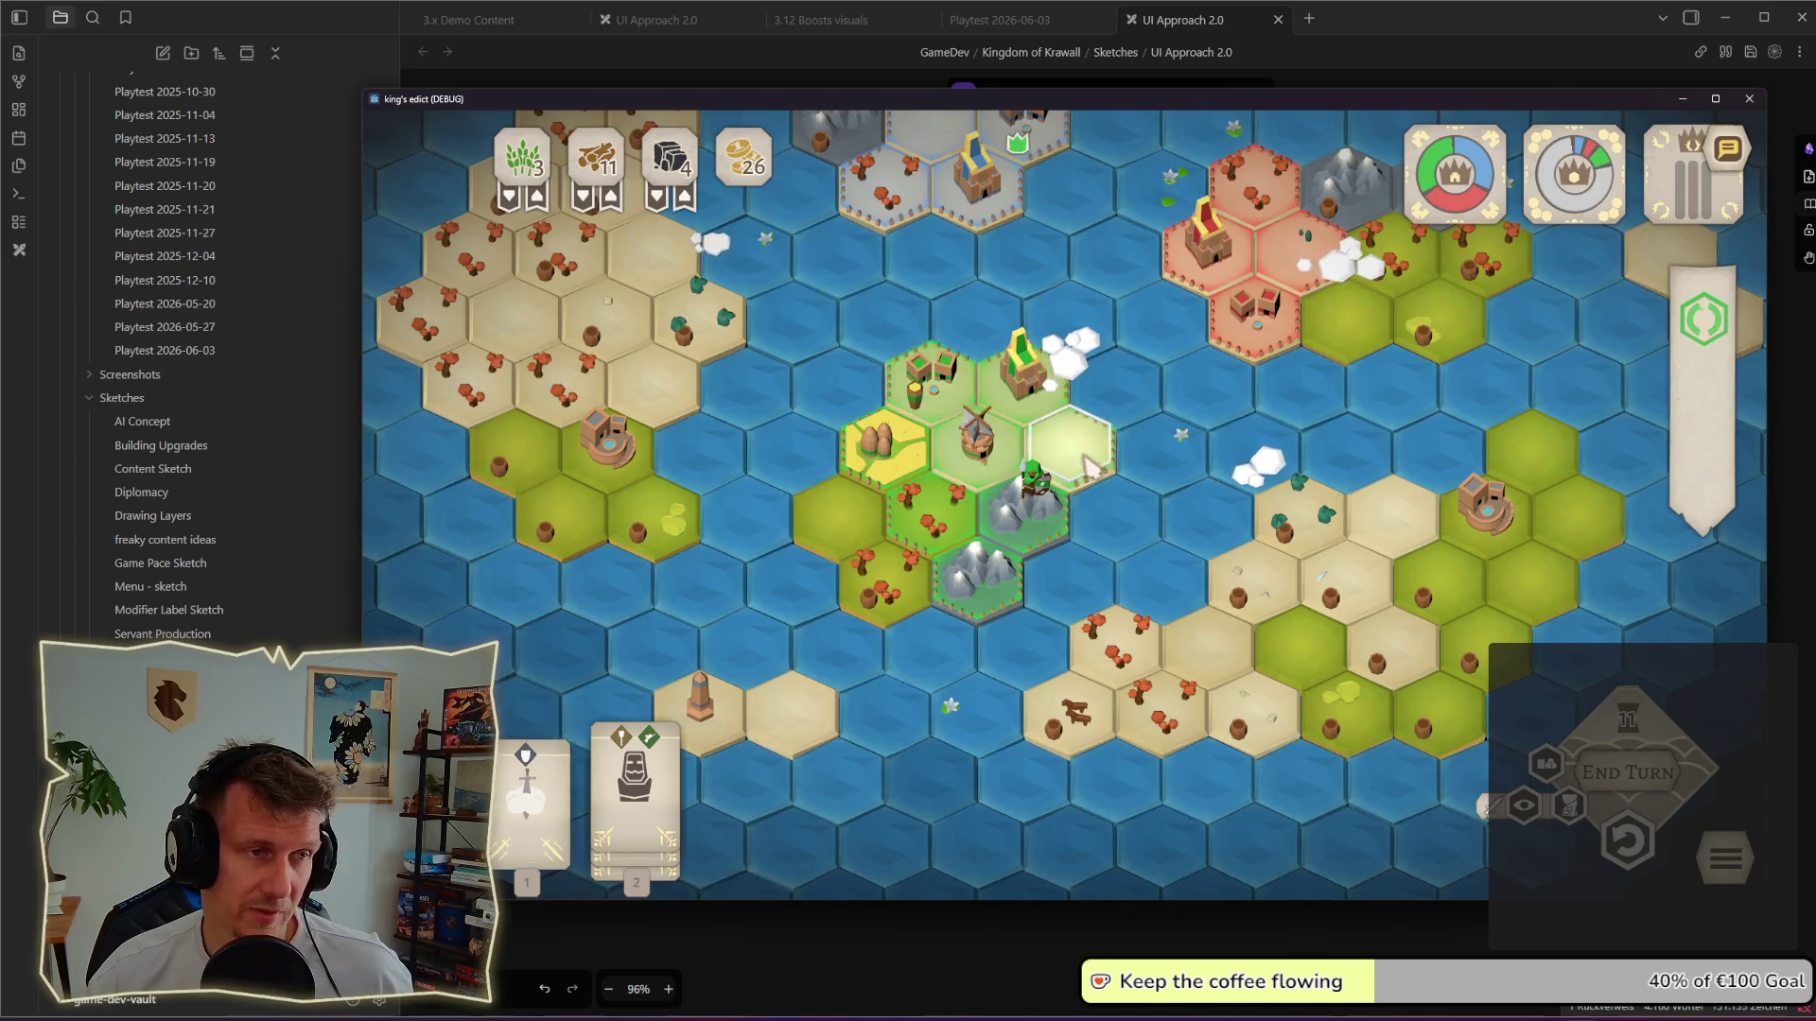
key(b)
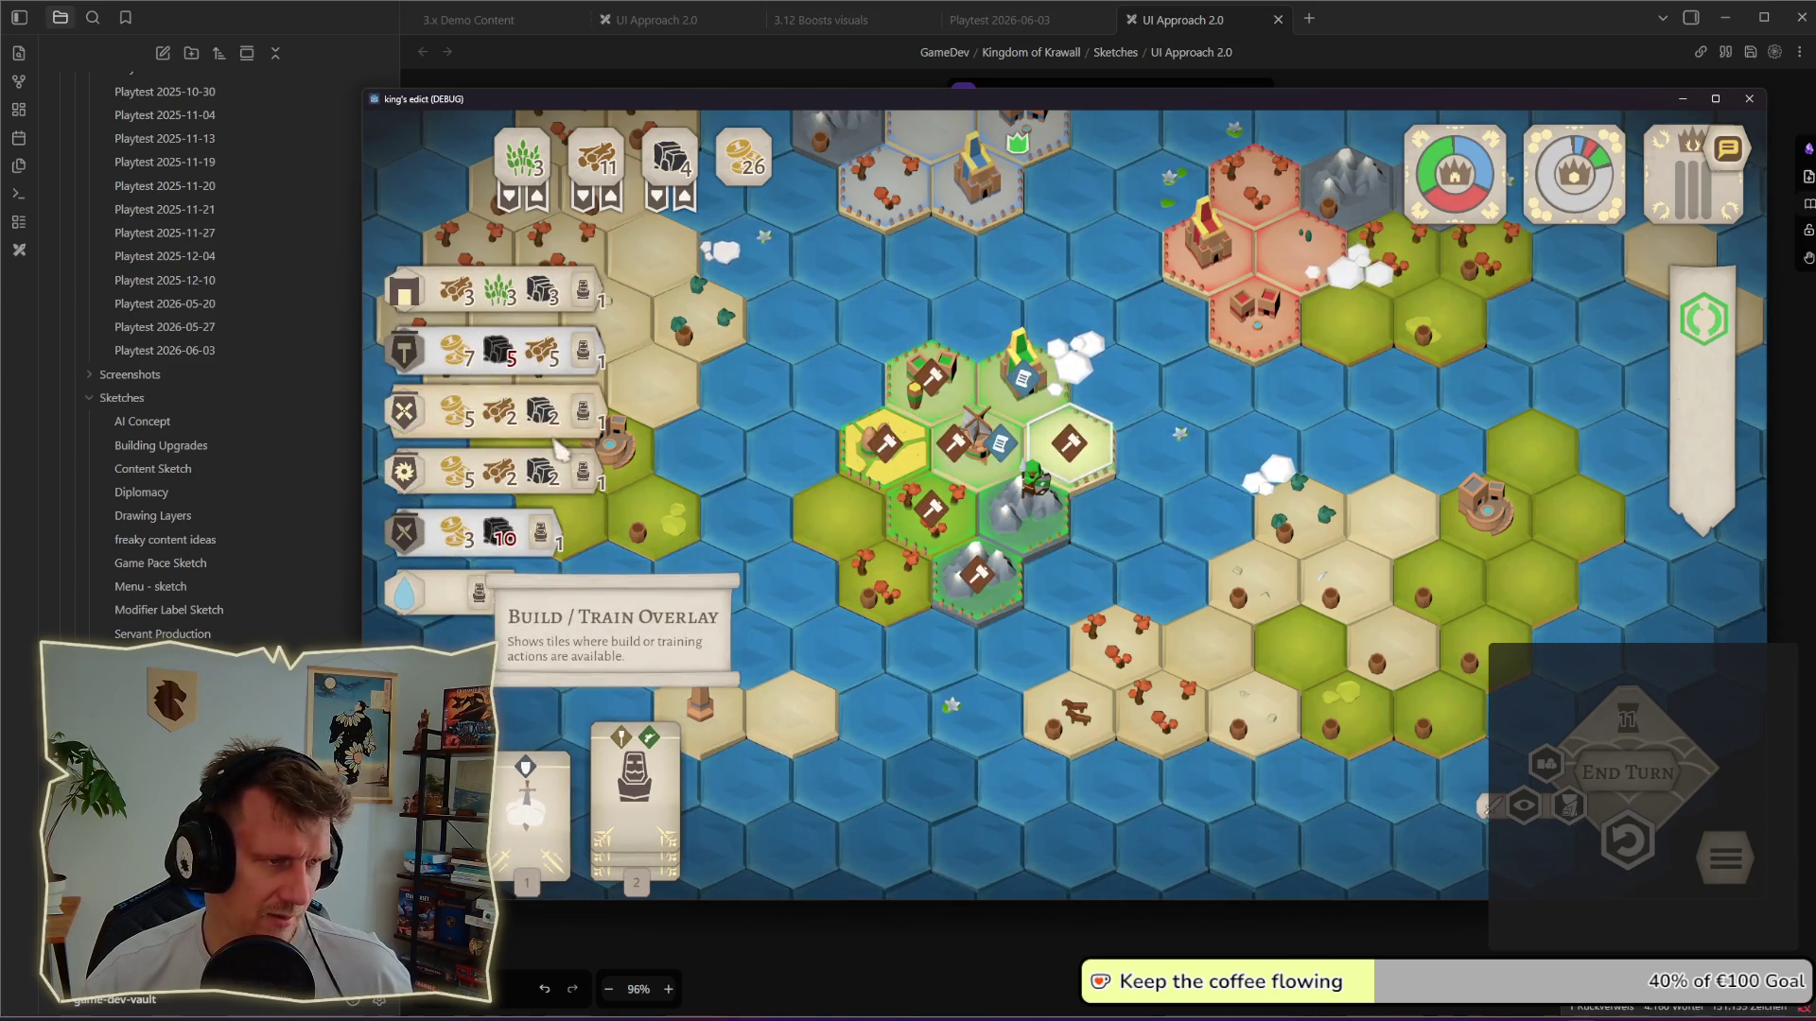
click(1071, 443)
click(1611, 779)
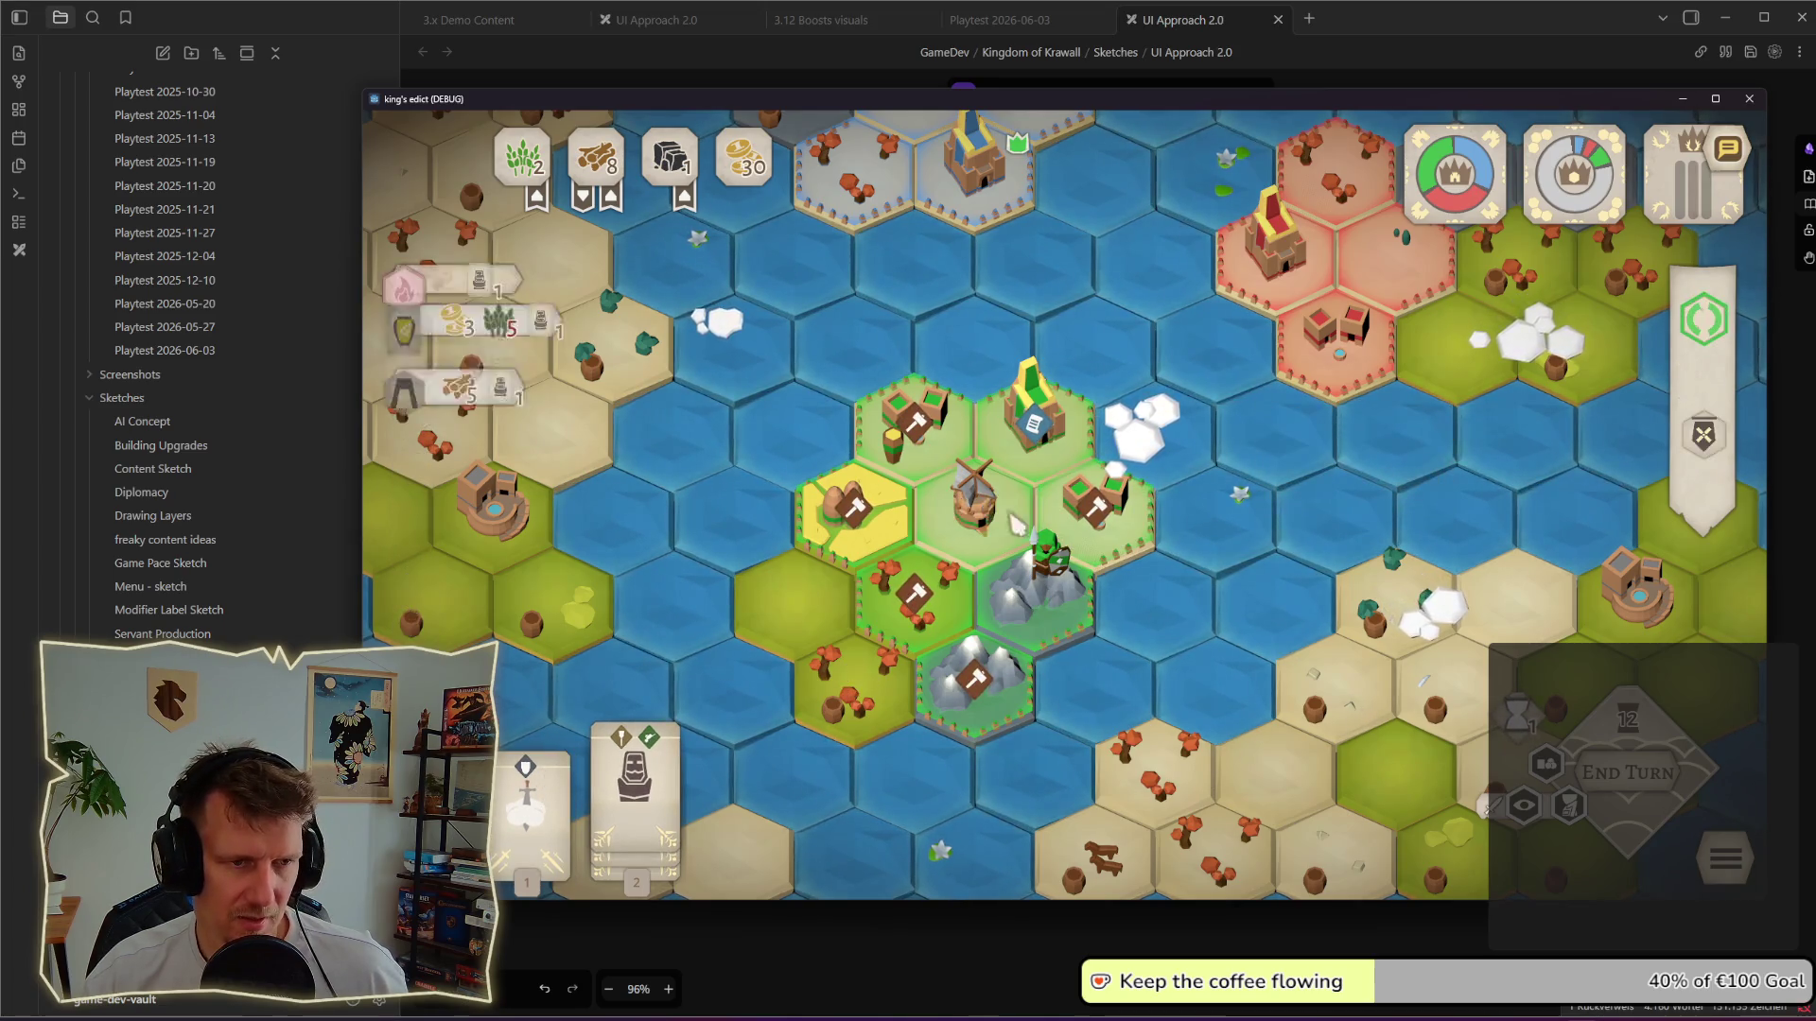
Step: Toggle the Servant card's placement preview, advance to the next turn, and switch to the sketch board
click(646, 802)
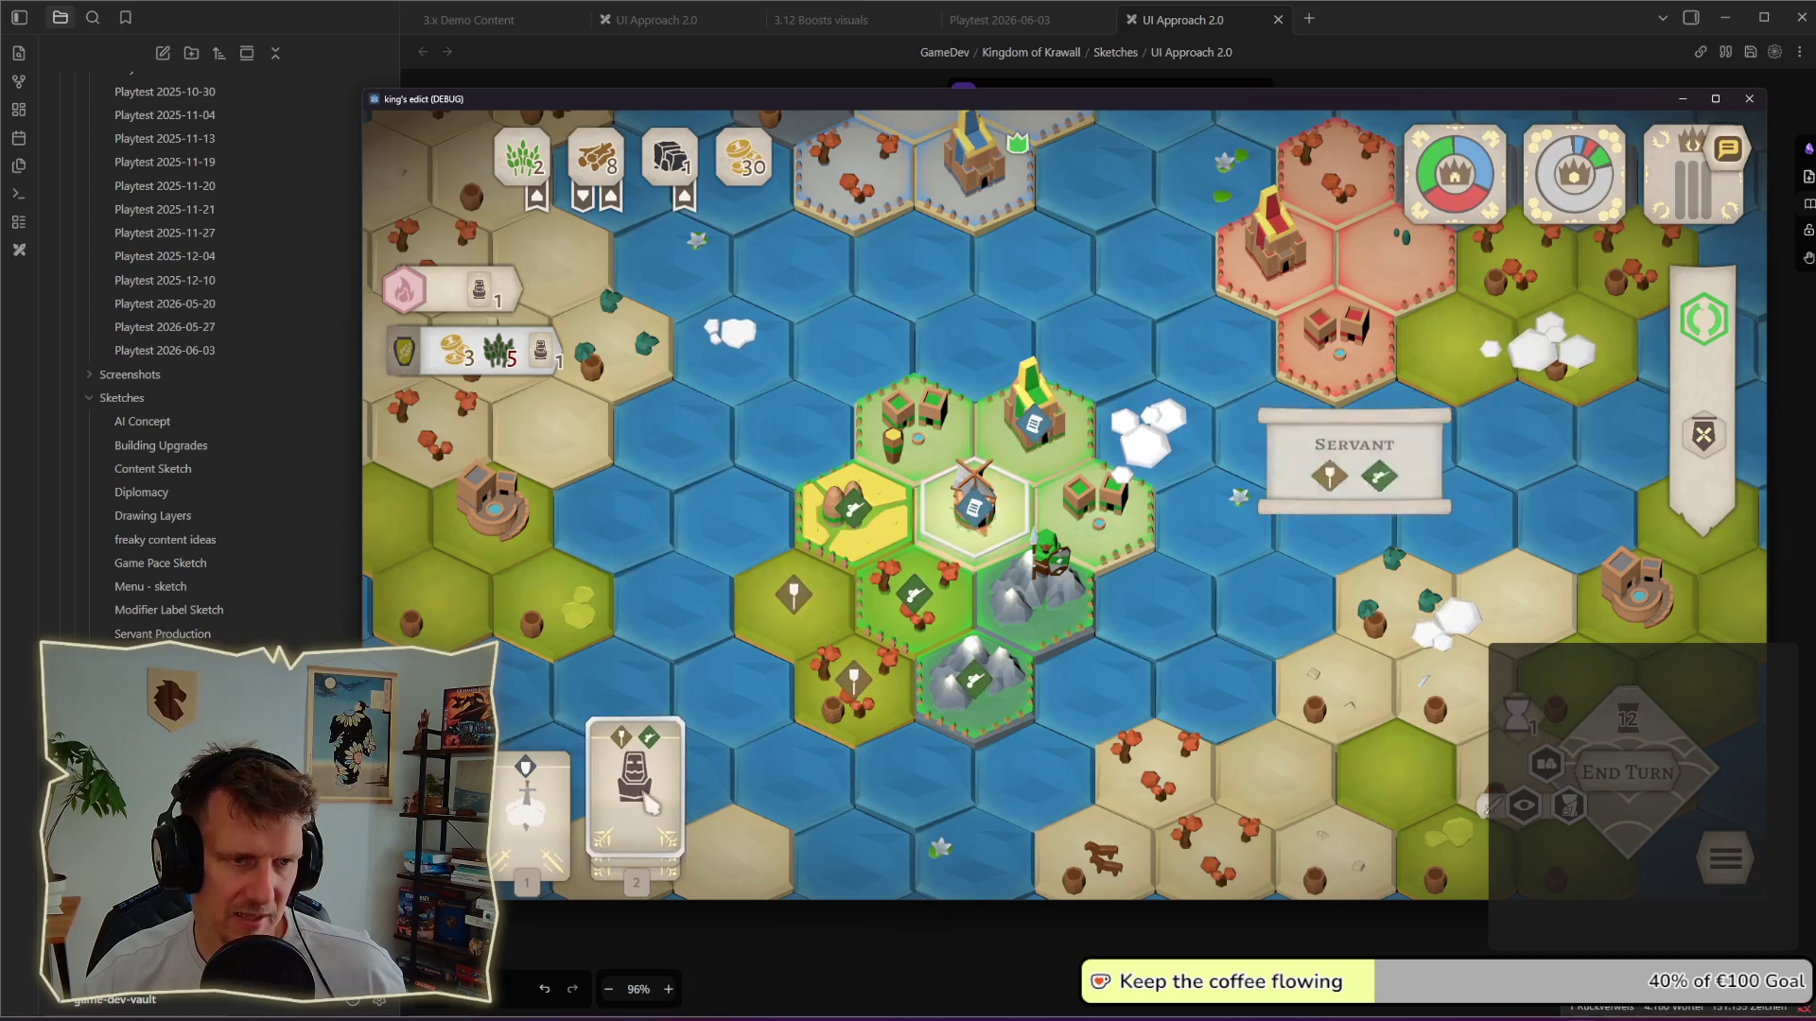
click(645, 802)
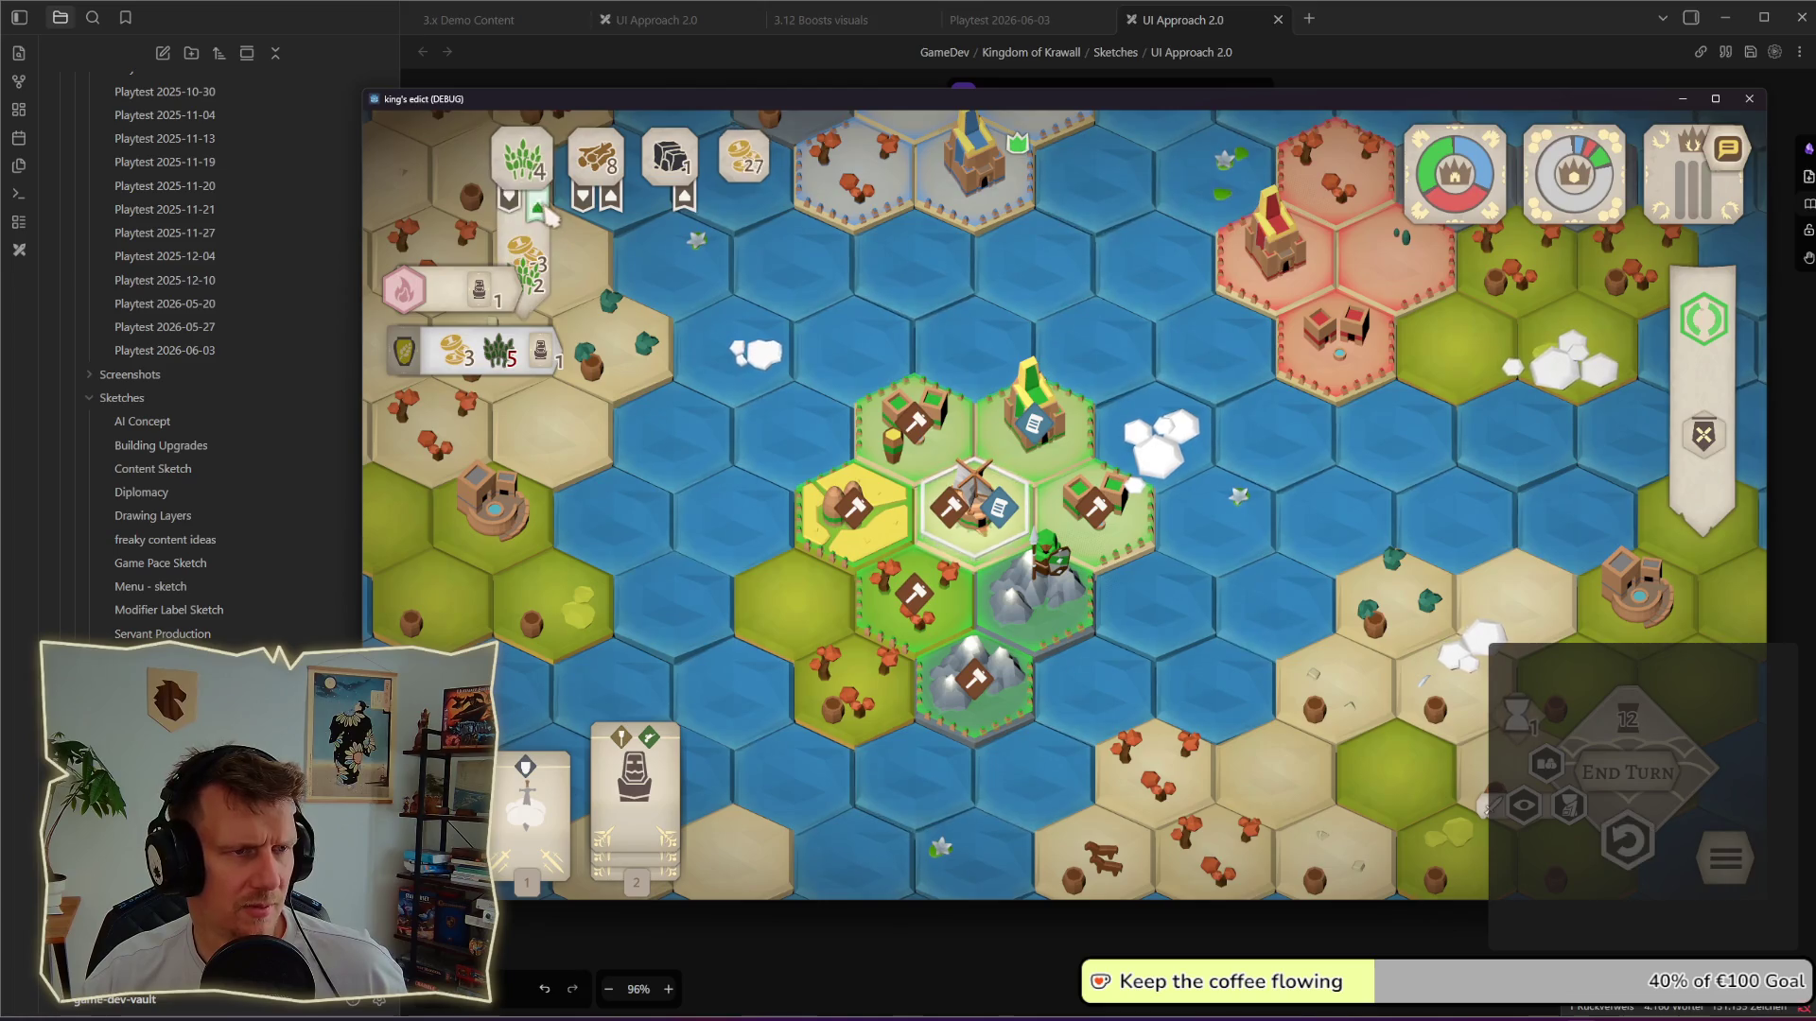
key(space)
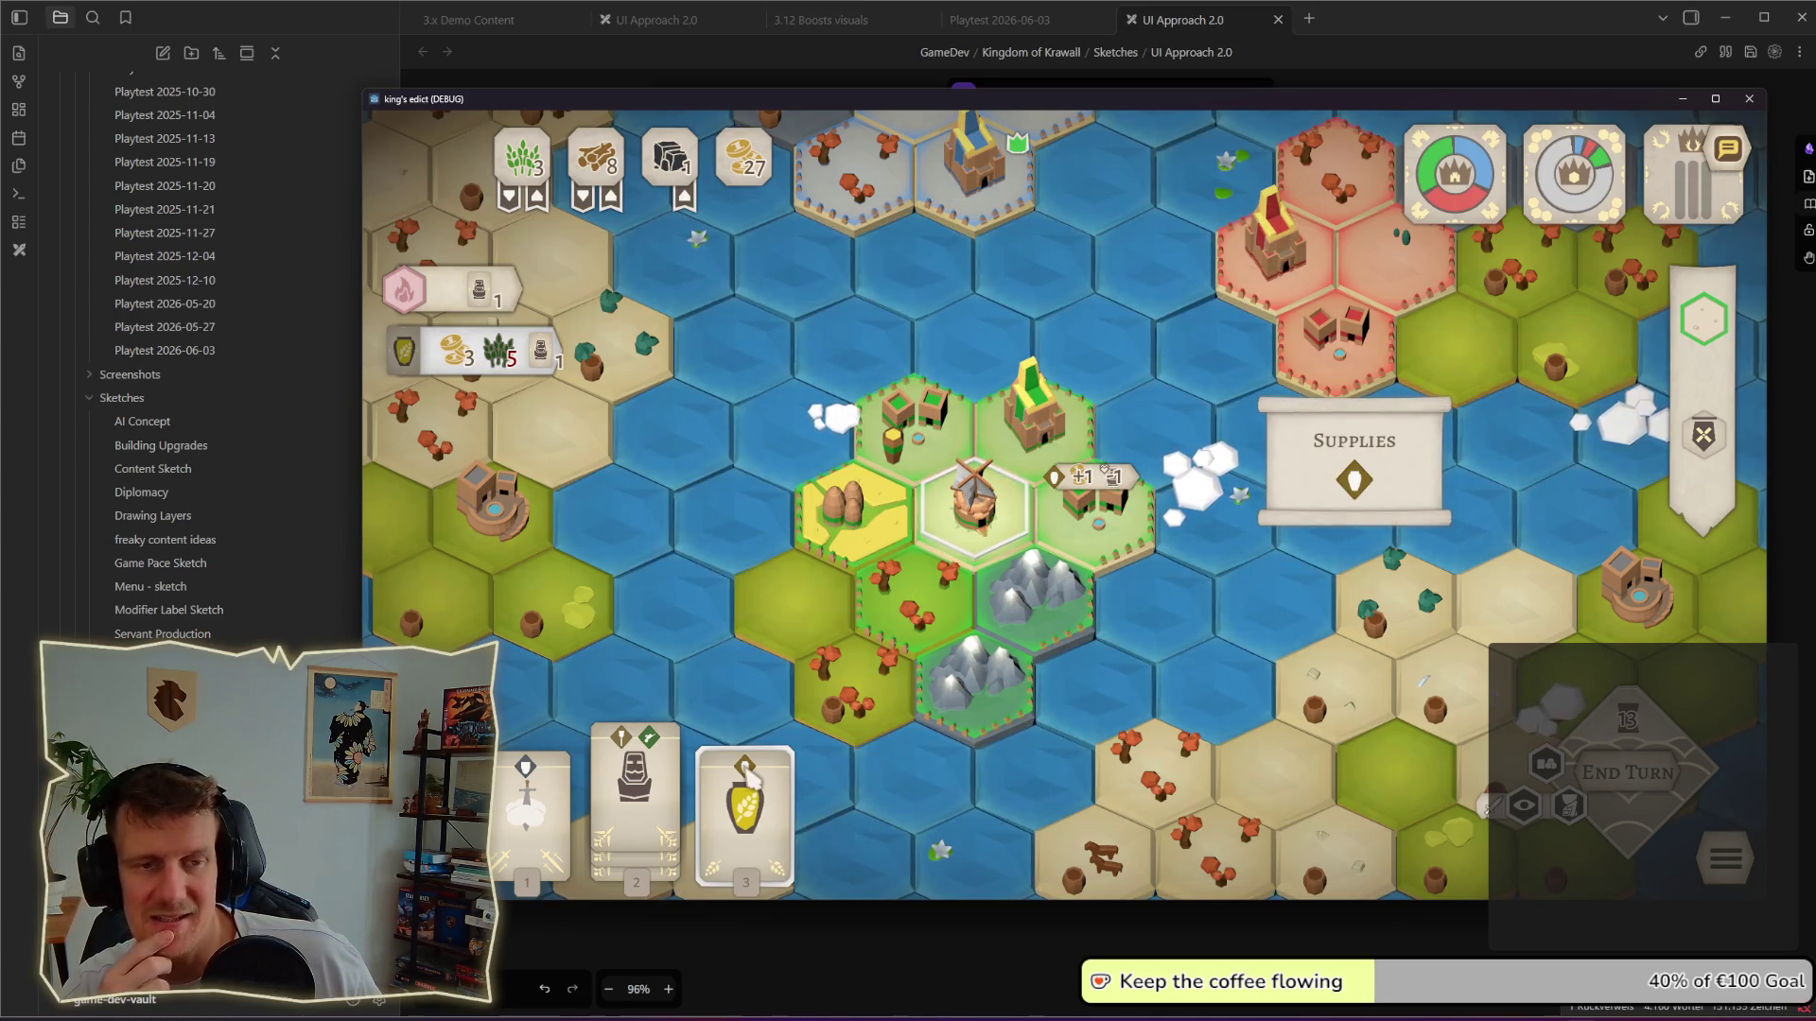
key(alt+Tab)
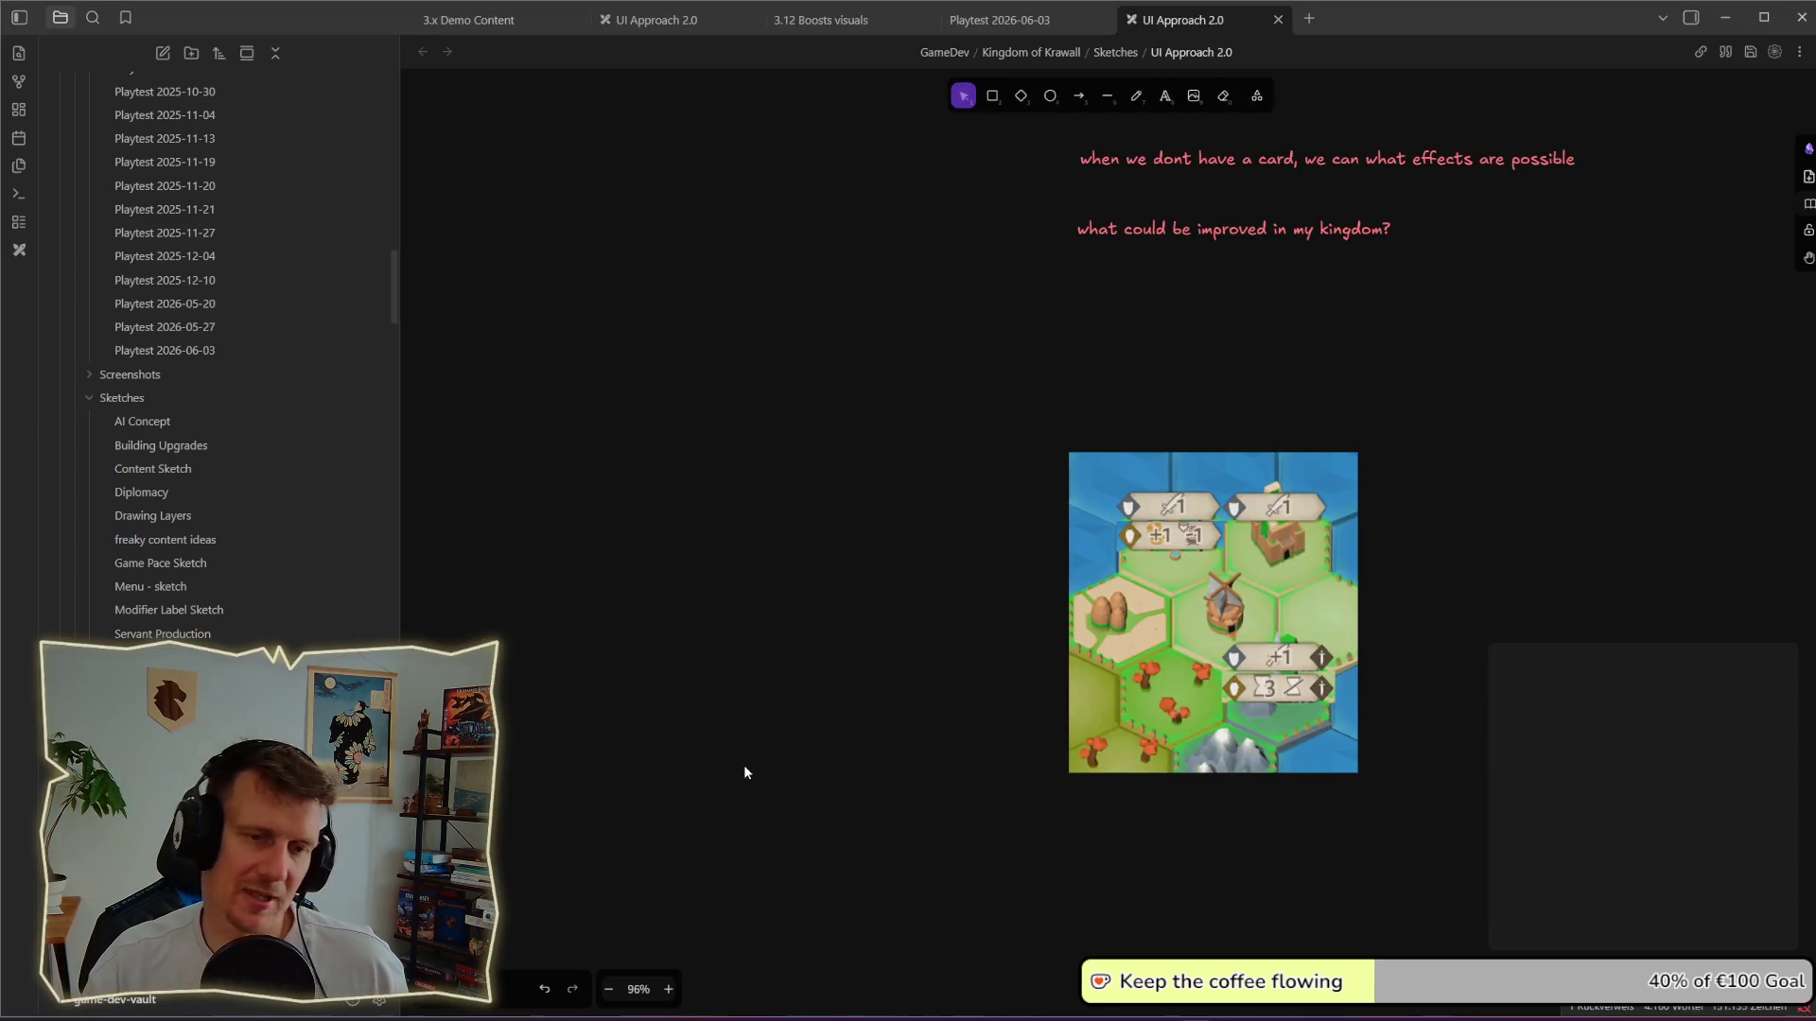
Step: Select the map image on the board and move it to the left
drag(913, 402, 1552, 860)
drag(1285, 697, 1165, 694)
key(Escape)
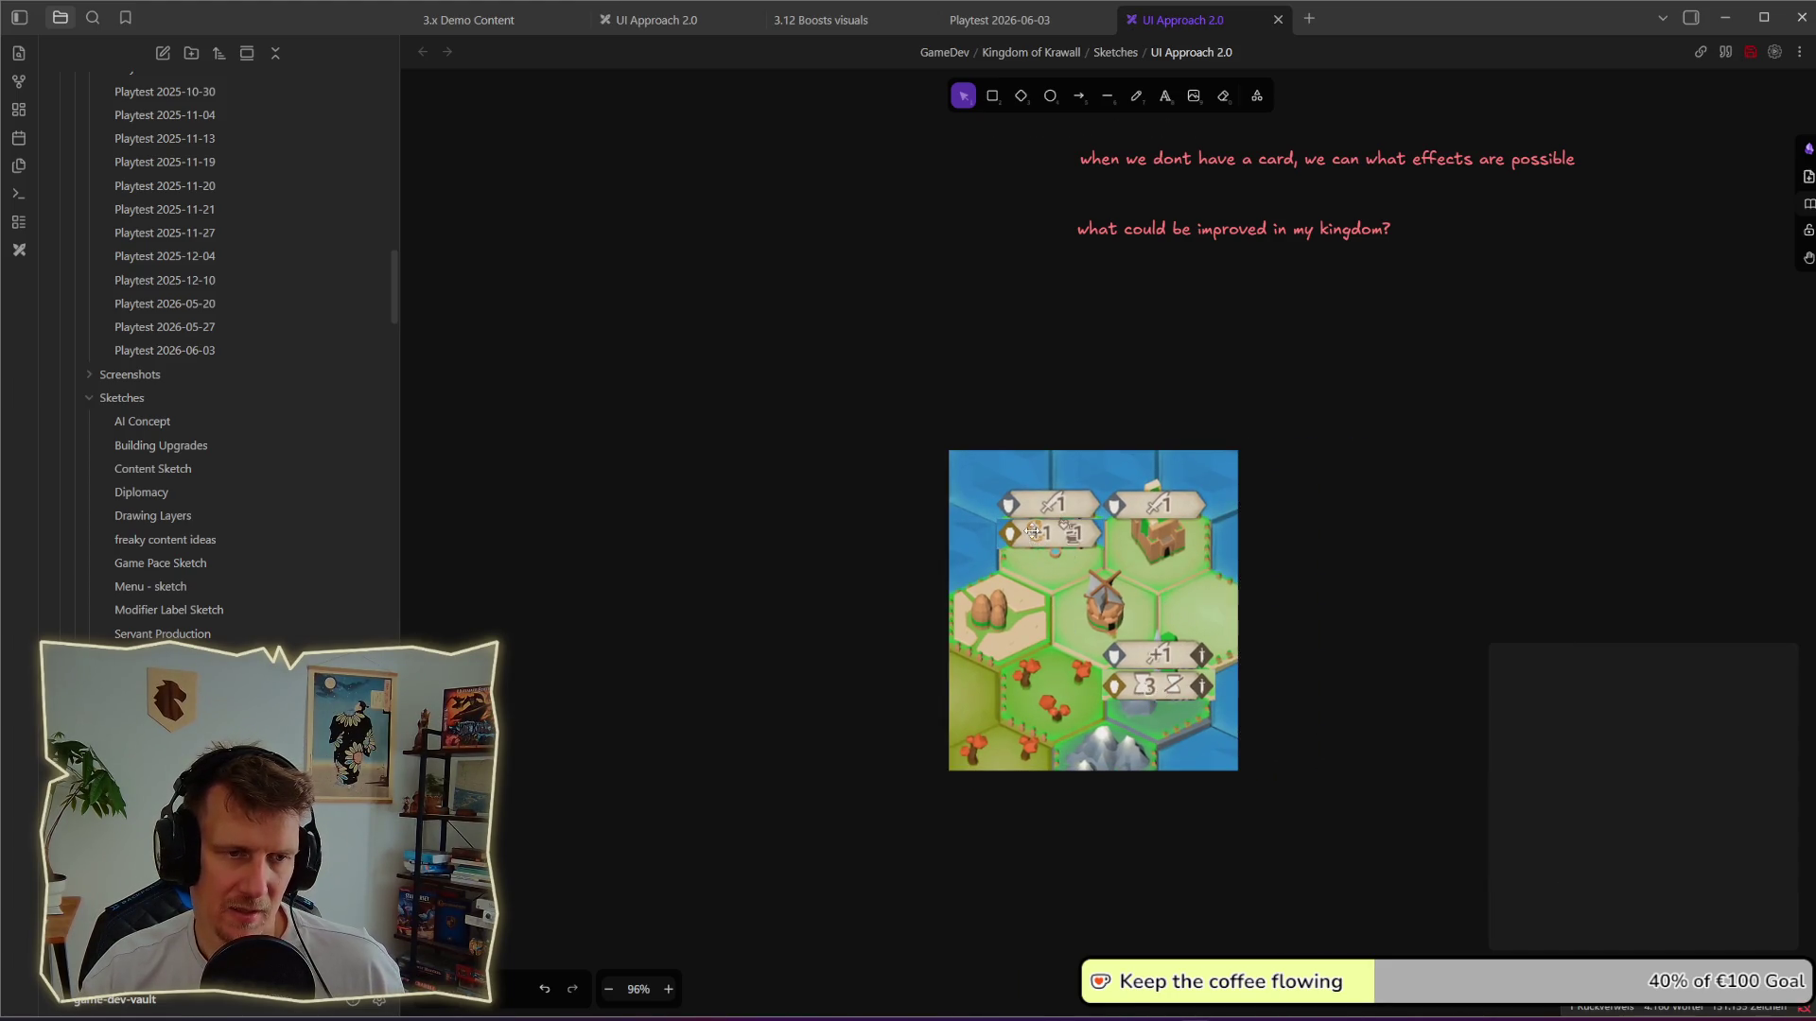
scroll(1035, 531, up, 2)
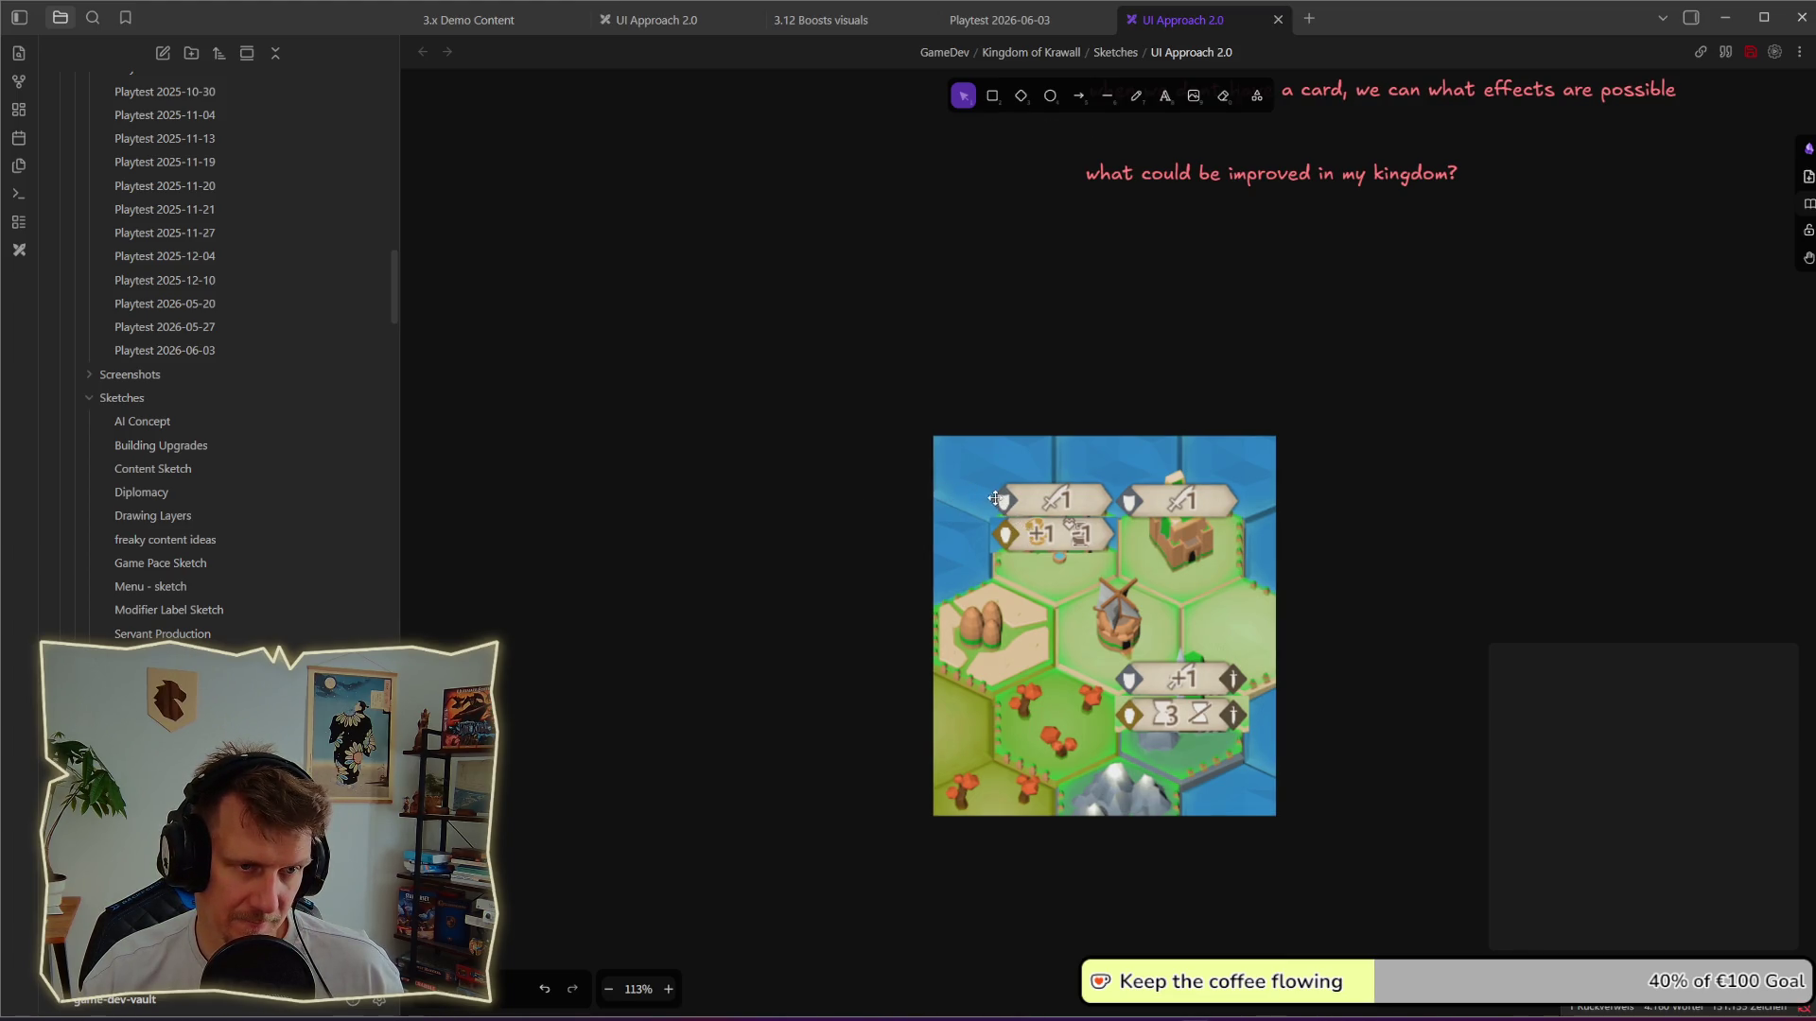
Step: Glance at the game, return to the board and move the +1 label image beside the screenshot
key(alt+Tab)
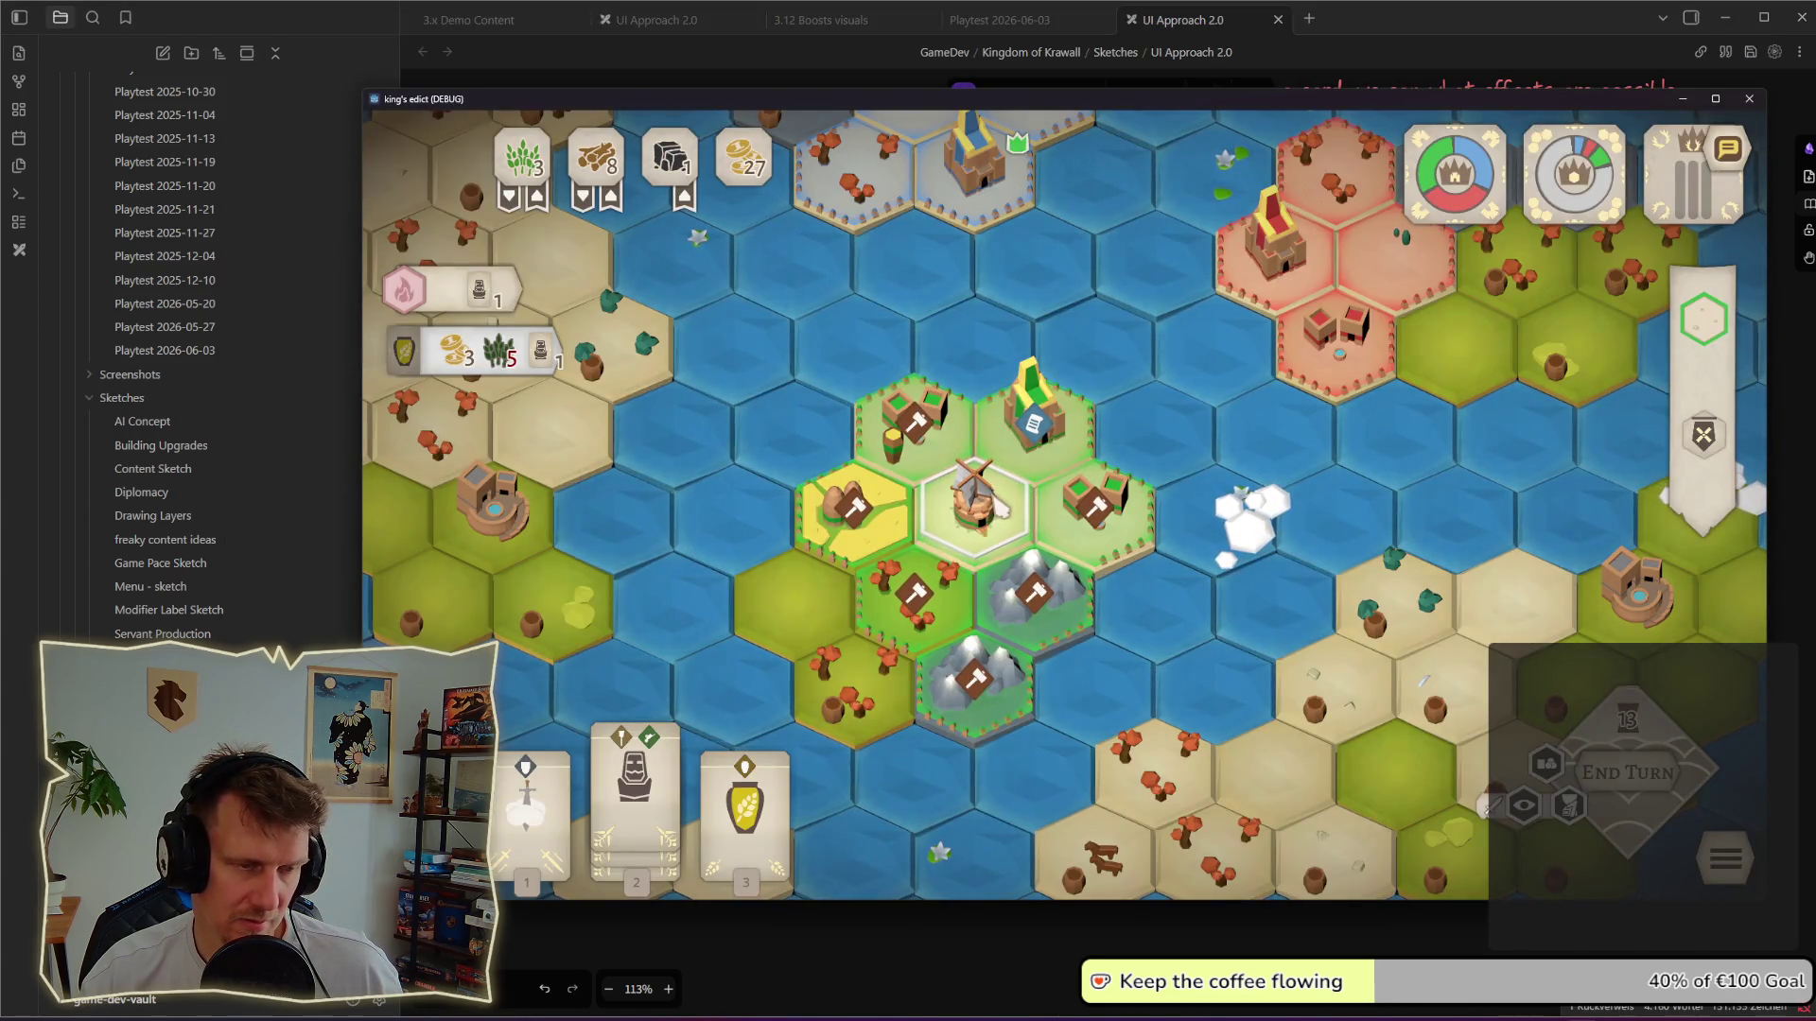
key(alt+Tab)
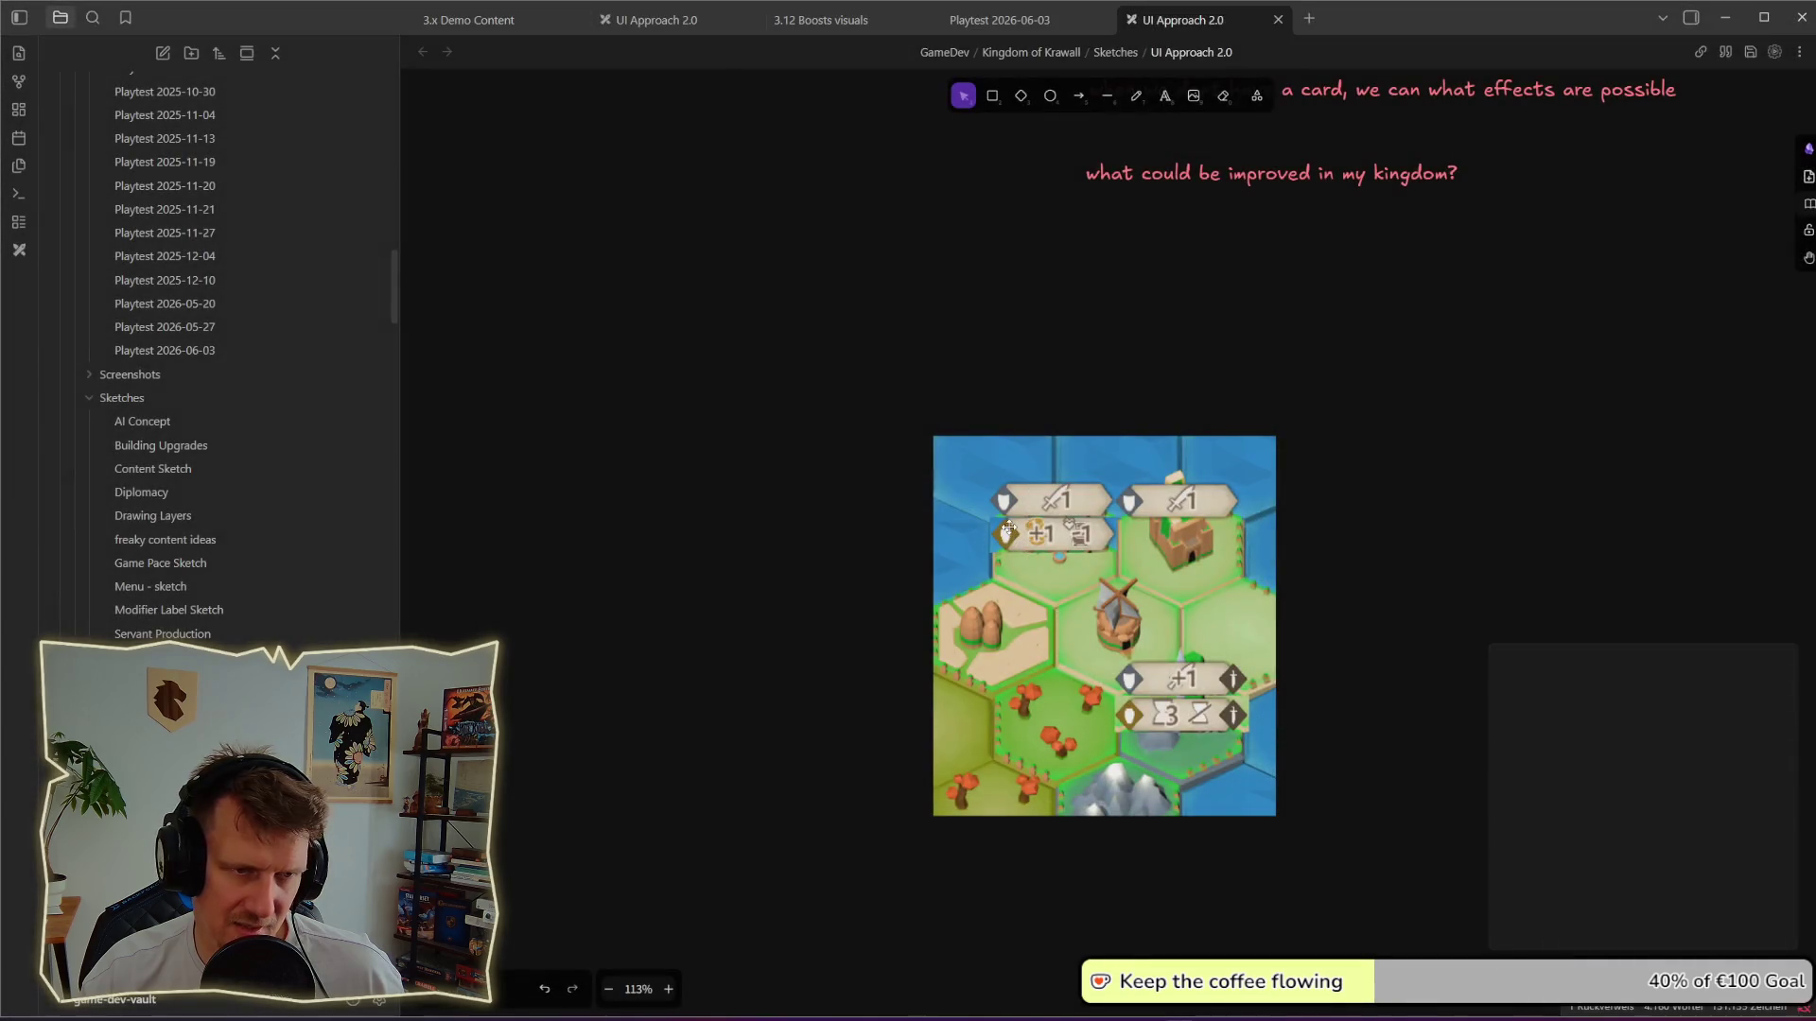
mouse_move(1011, 536)
mouse_down()
mouse_move(1336, 658)
mouse_move(1330, 717)
mouse_up()
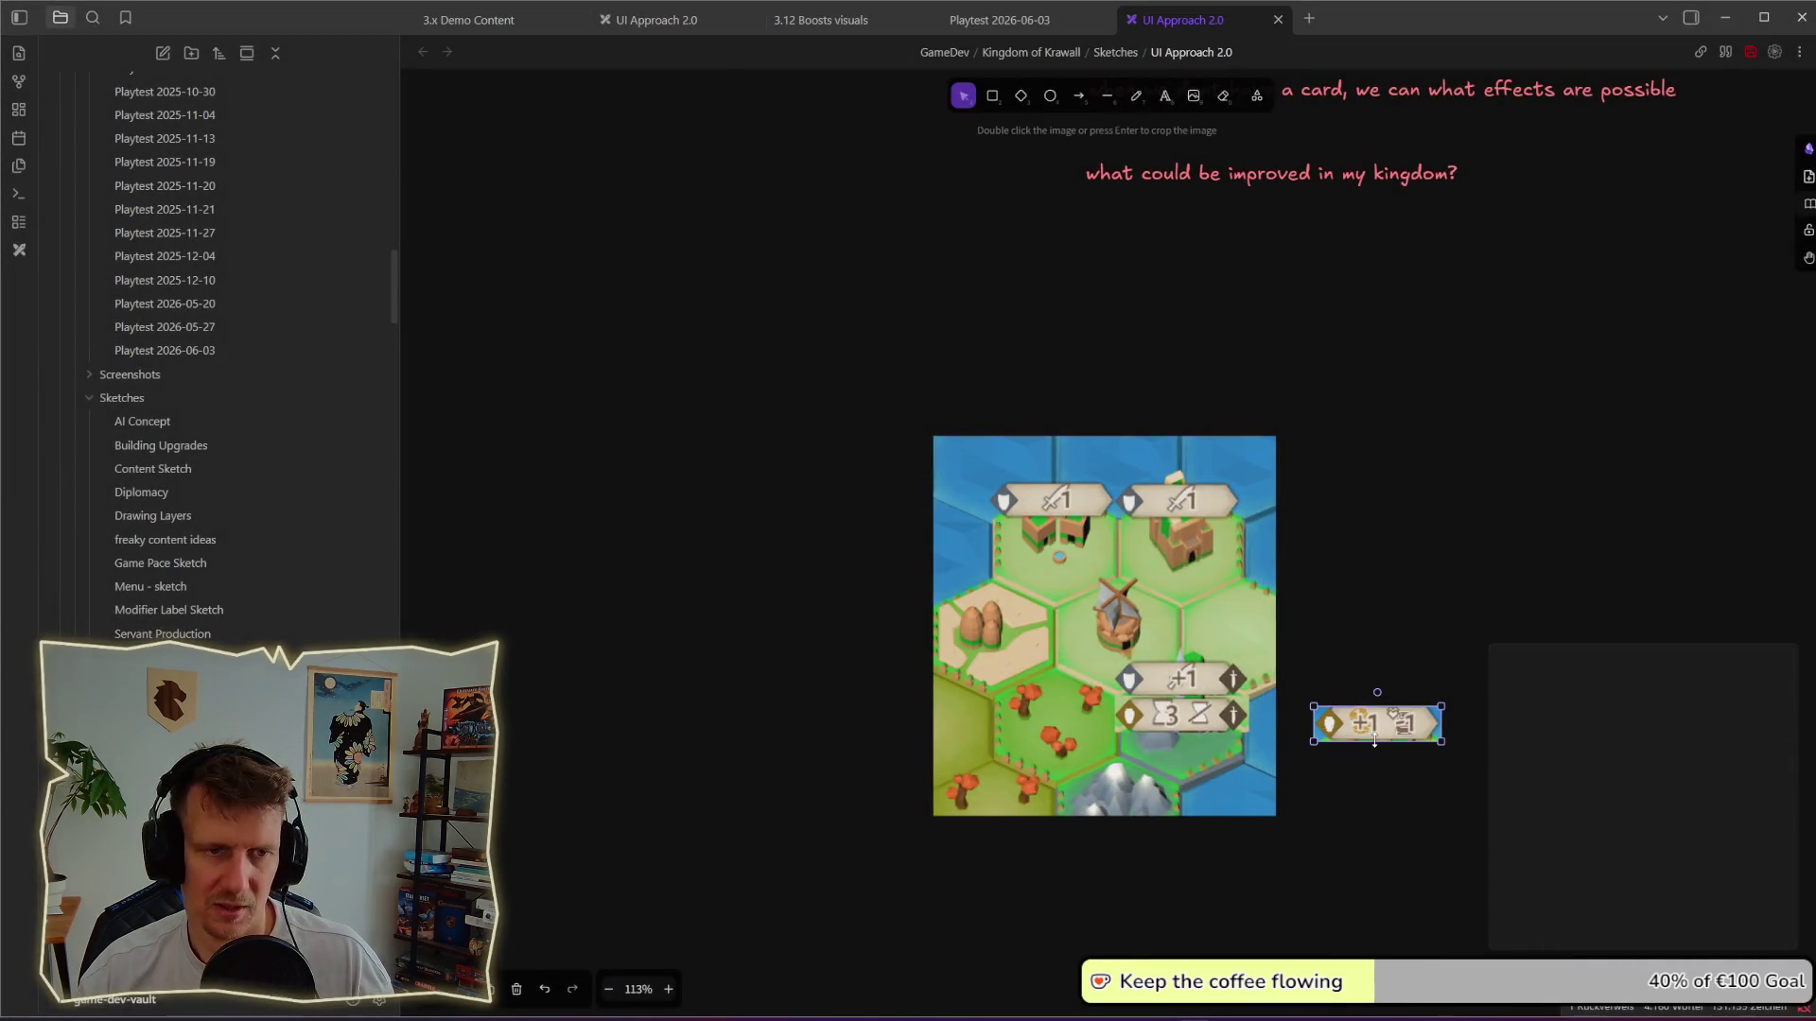
Step: Return the +1 label image onto the screenshot and duplicate it to the right of the screenshot
drag(1370, 724, 1043, 534)
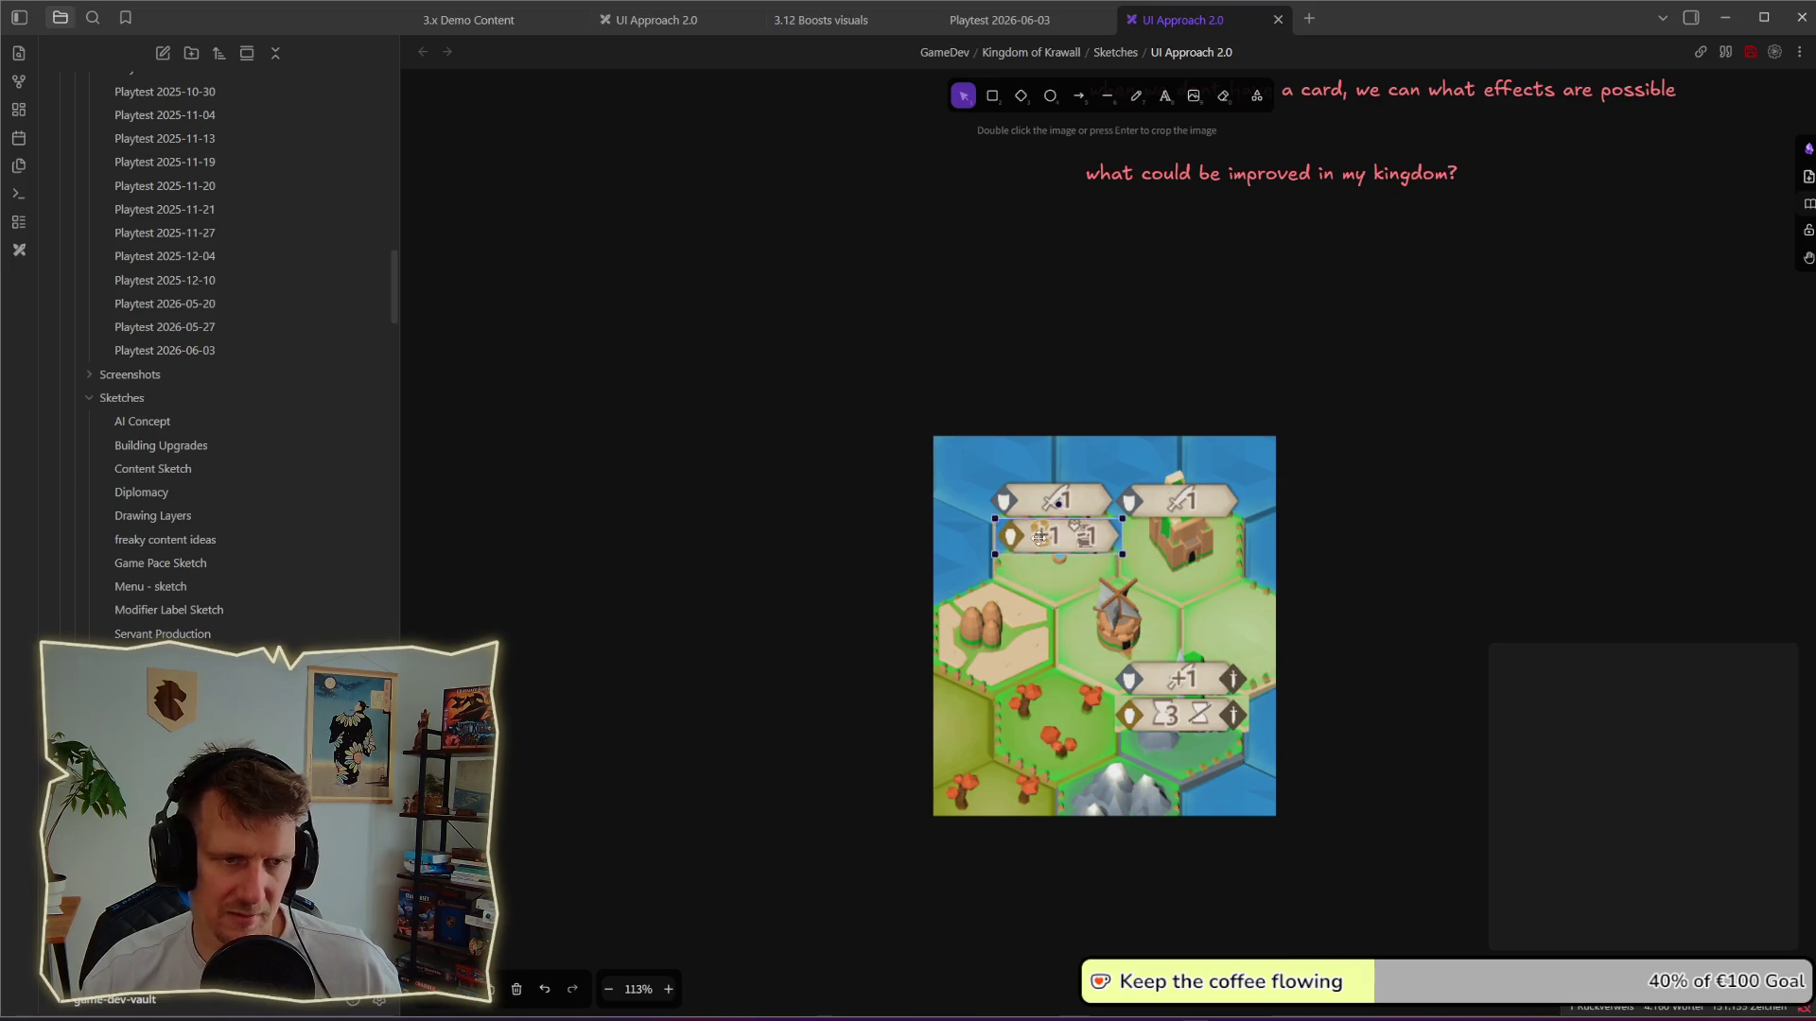
click(1493, 673)
key(ctrl+v)
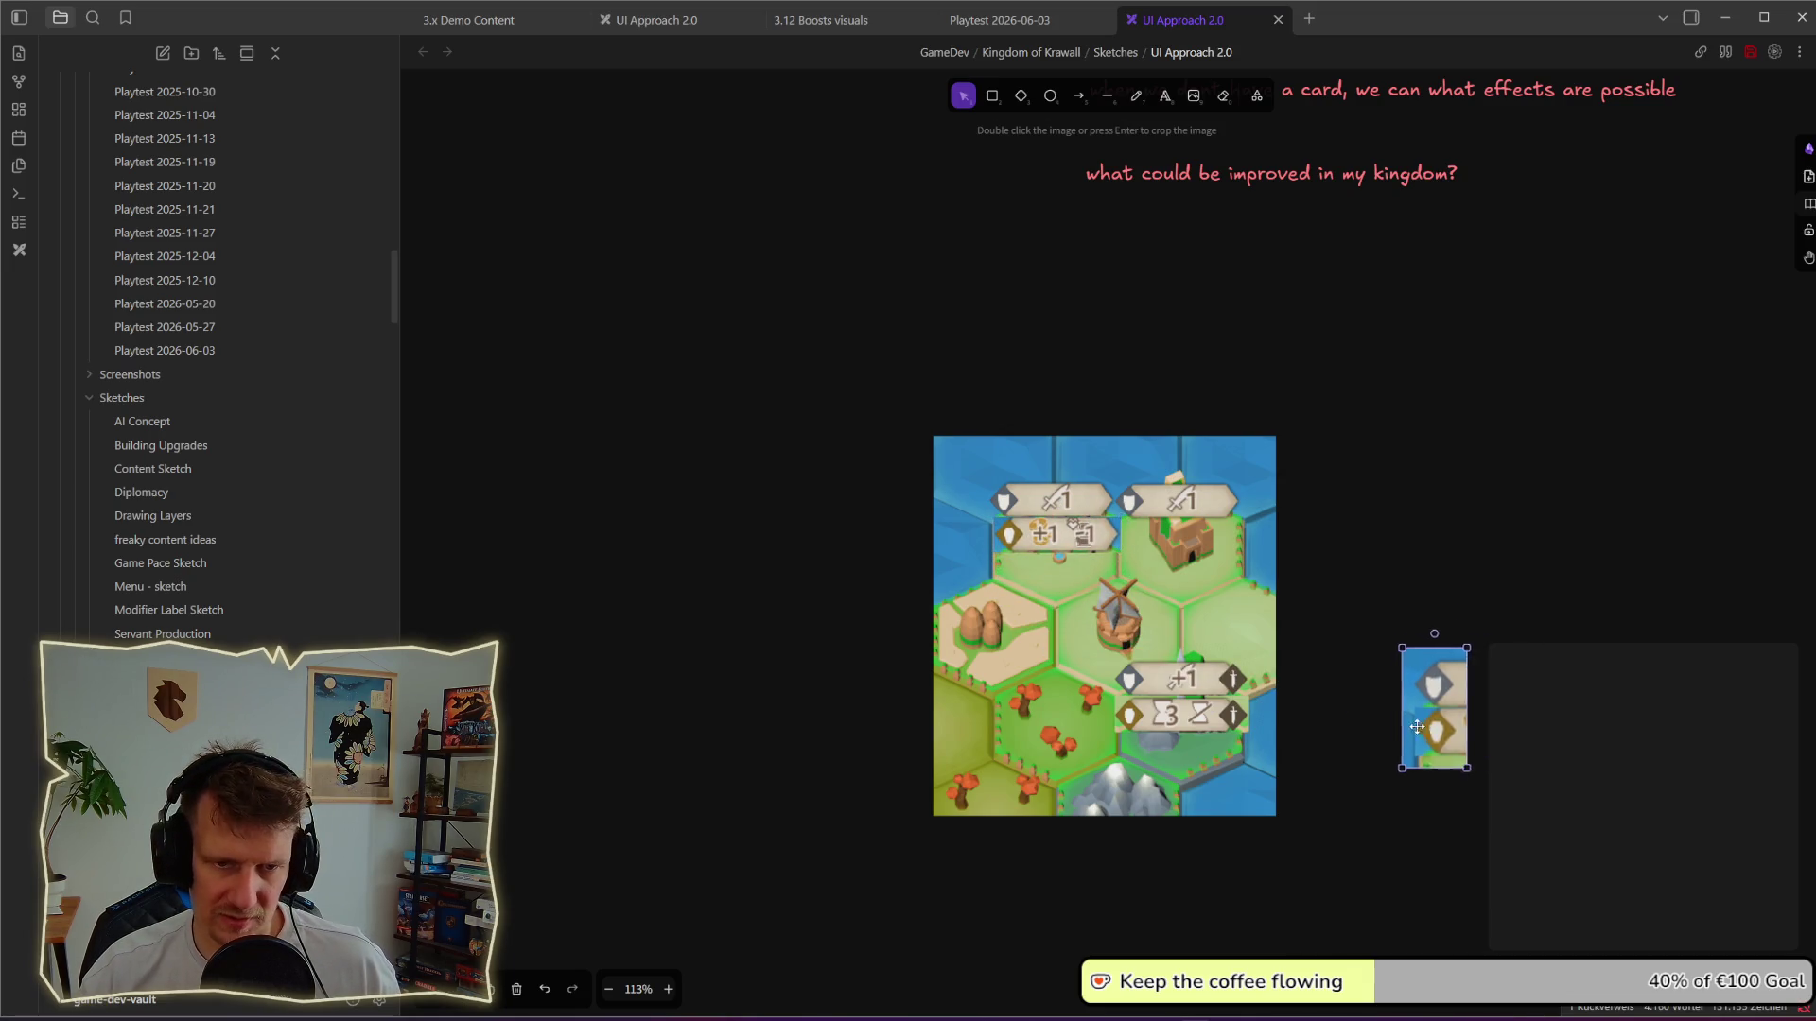
drag(1462, 668, 1359, 744)
Step: Crop the copy down to the two shield icons and place the strip beside the screenshot
double_click(1366, 749)
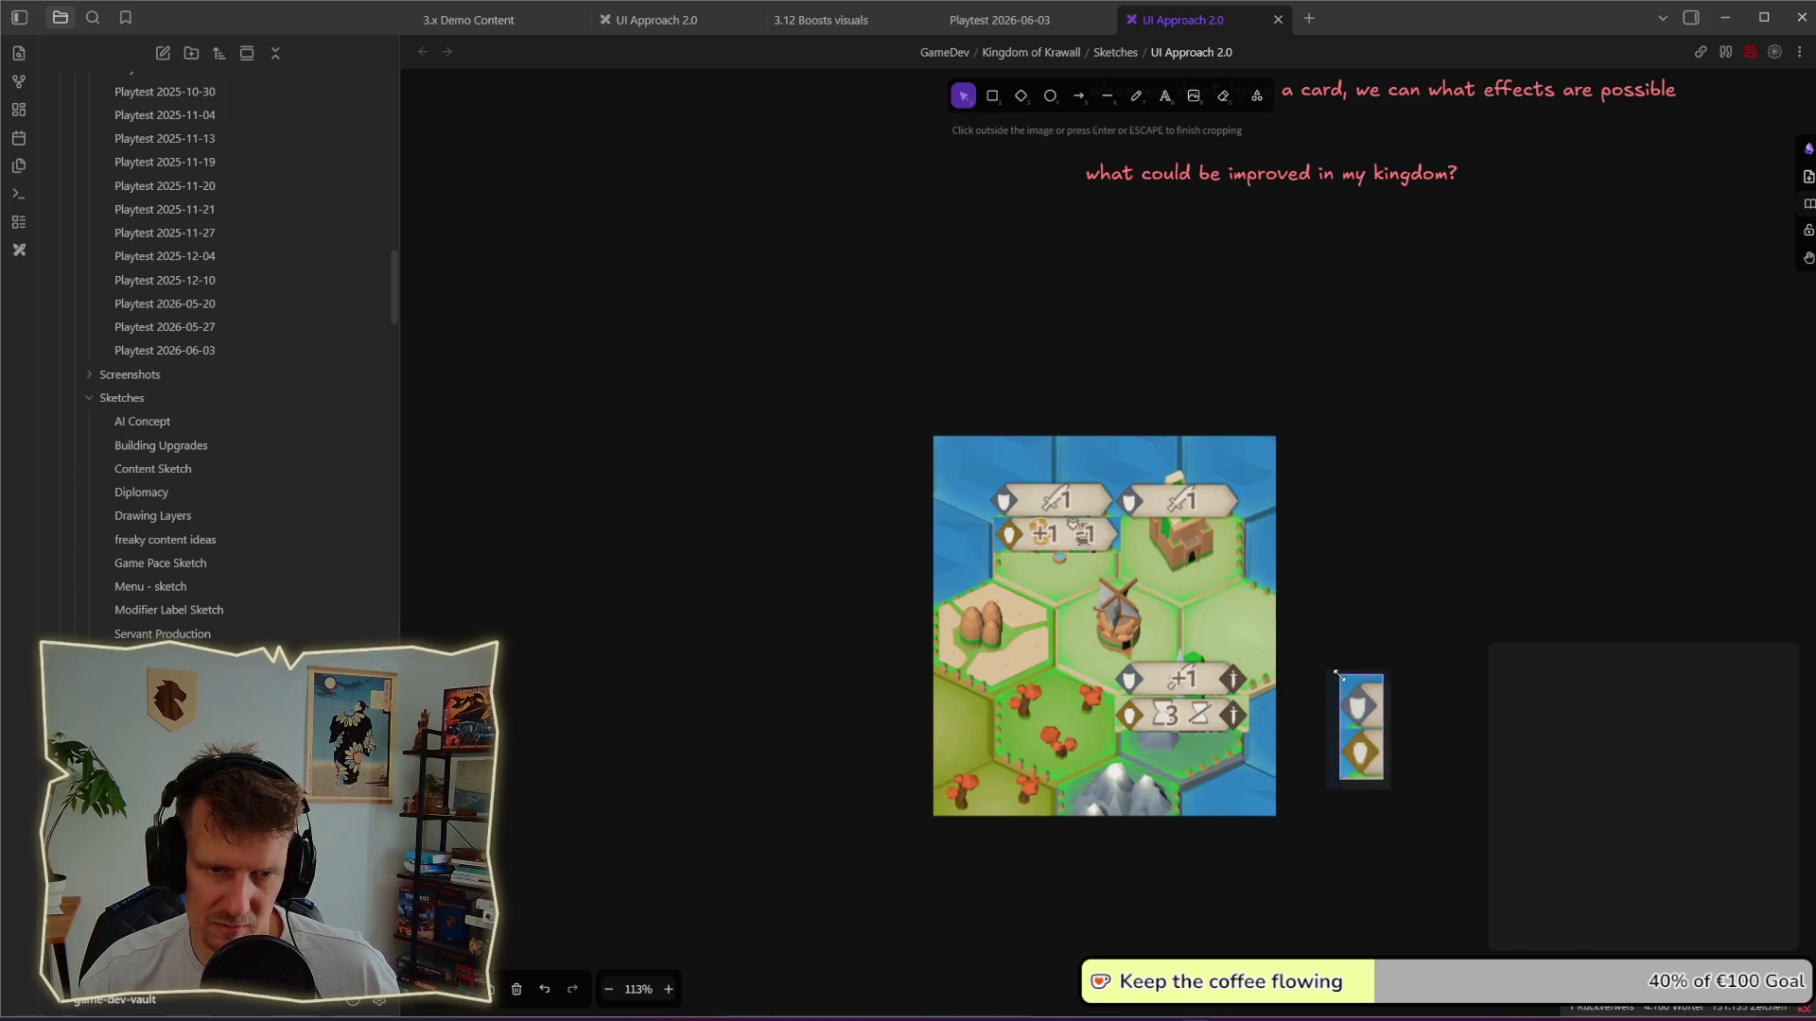
click(1431, 742)
drag(1358, 729, 1314, 759)
click(1417, 709)
Step: Duplicate the kingdom question note and start replacing its text
key(ctrl+c)
key(ctrl+v)
key(Return)
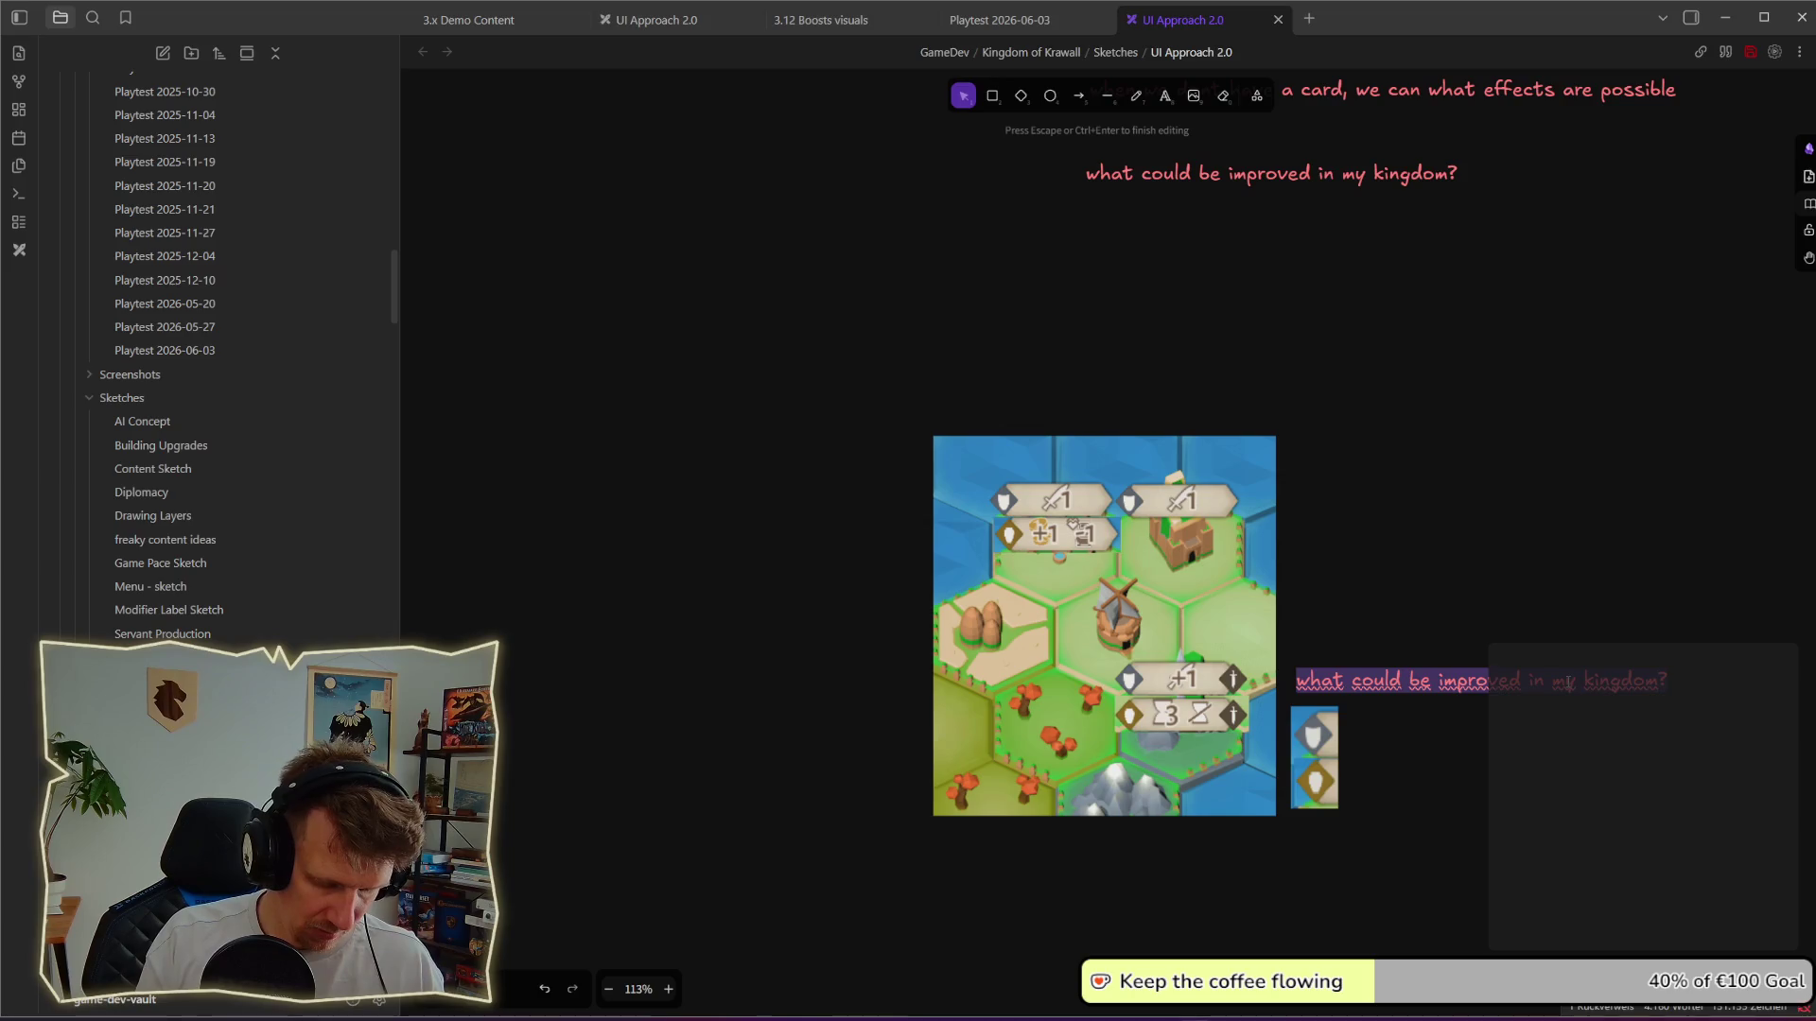
text(po)
Step: Finish the 'accapted tags' label above the shield strip, deselect it and switch back to the game
key(BackSpace)
key(BackSpace)
text(we)
key(BackSpace)
key(BackSpace)
text(accapted tags)
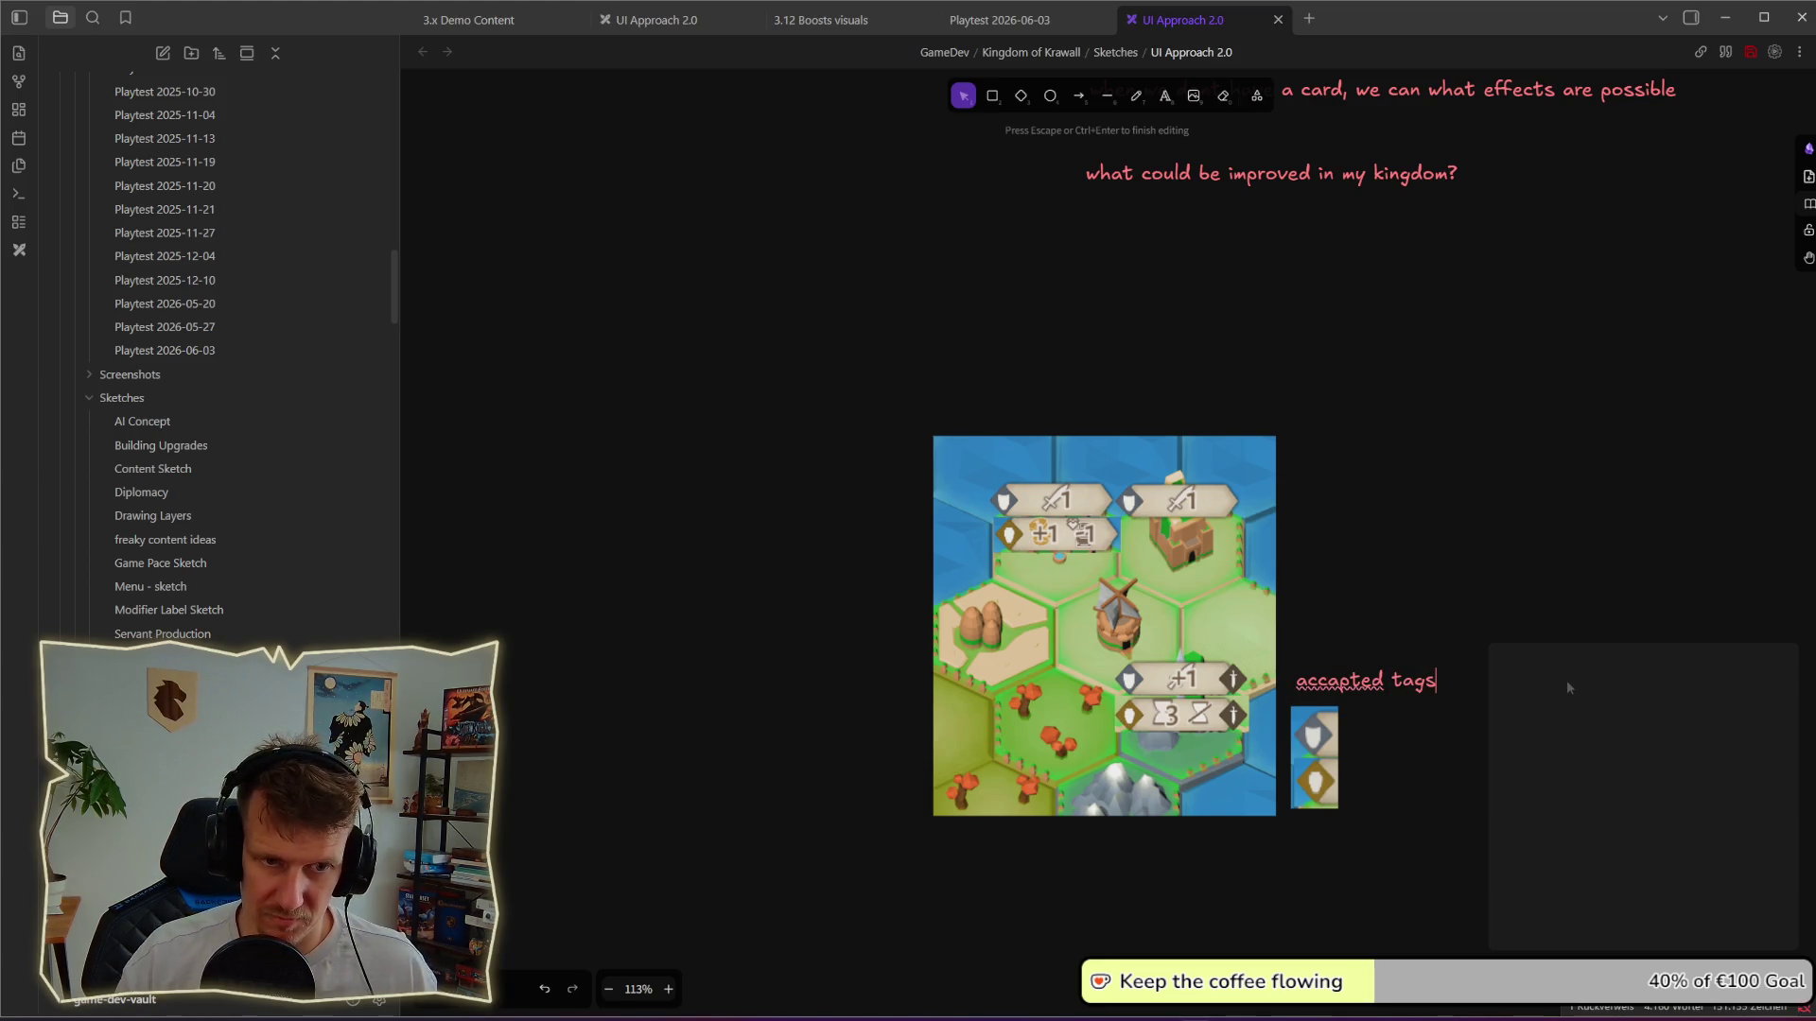
key(Escape)
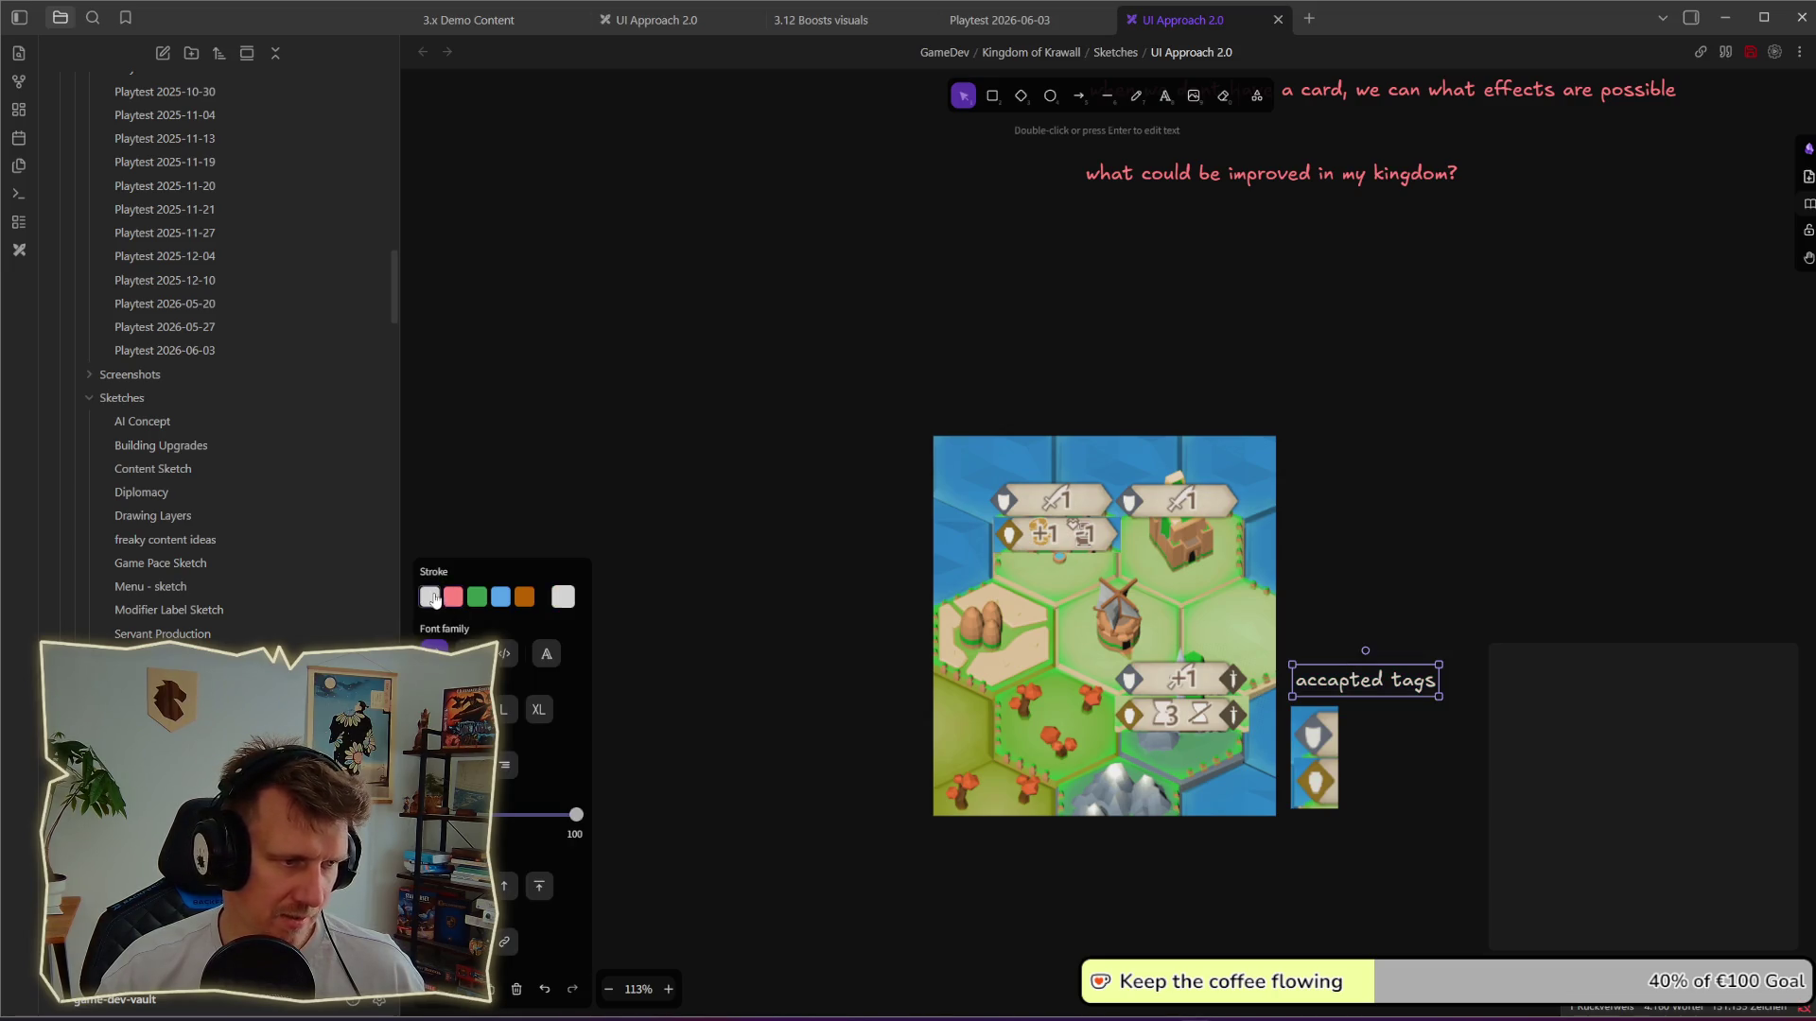
click(1460, 673)
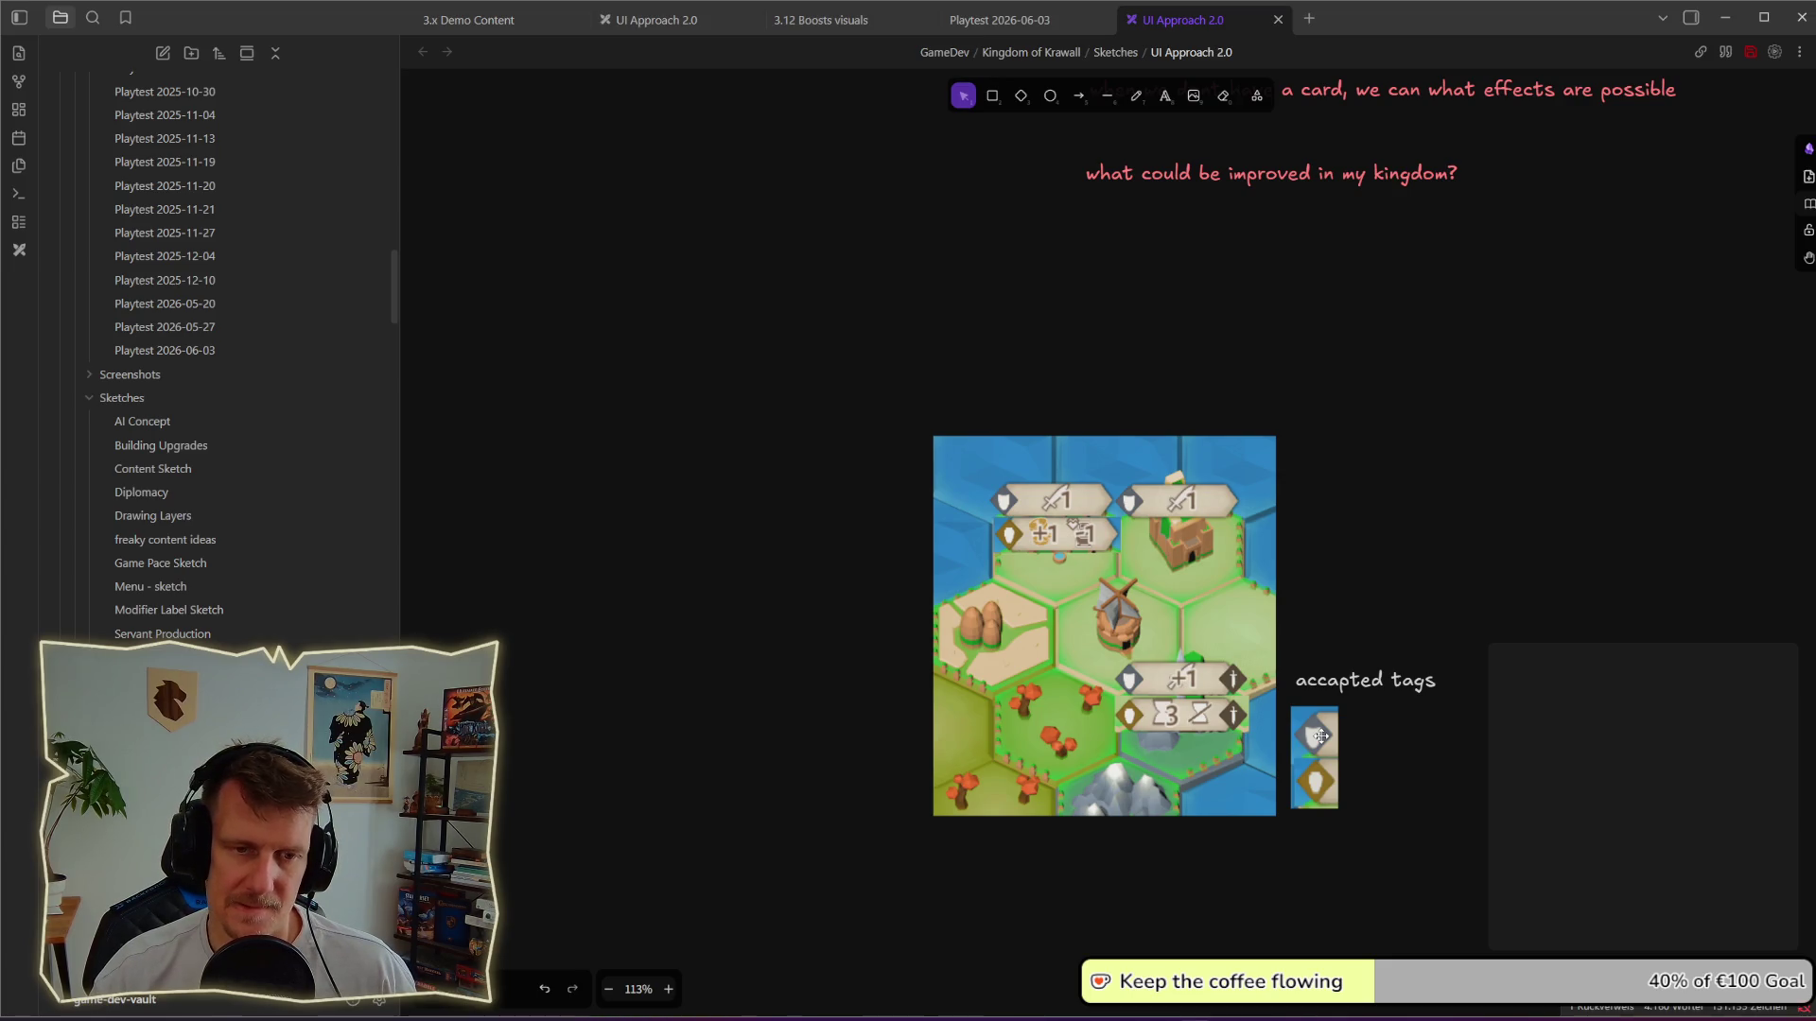
click(1334, 683)
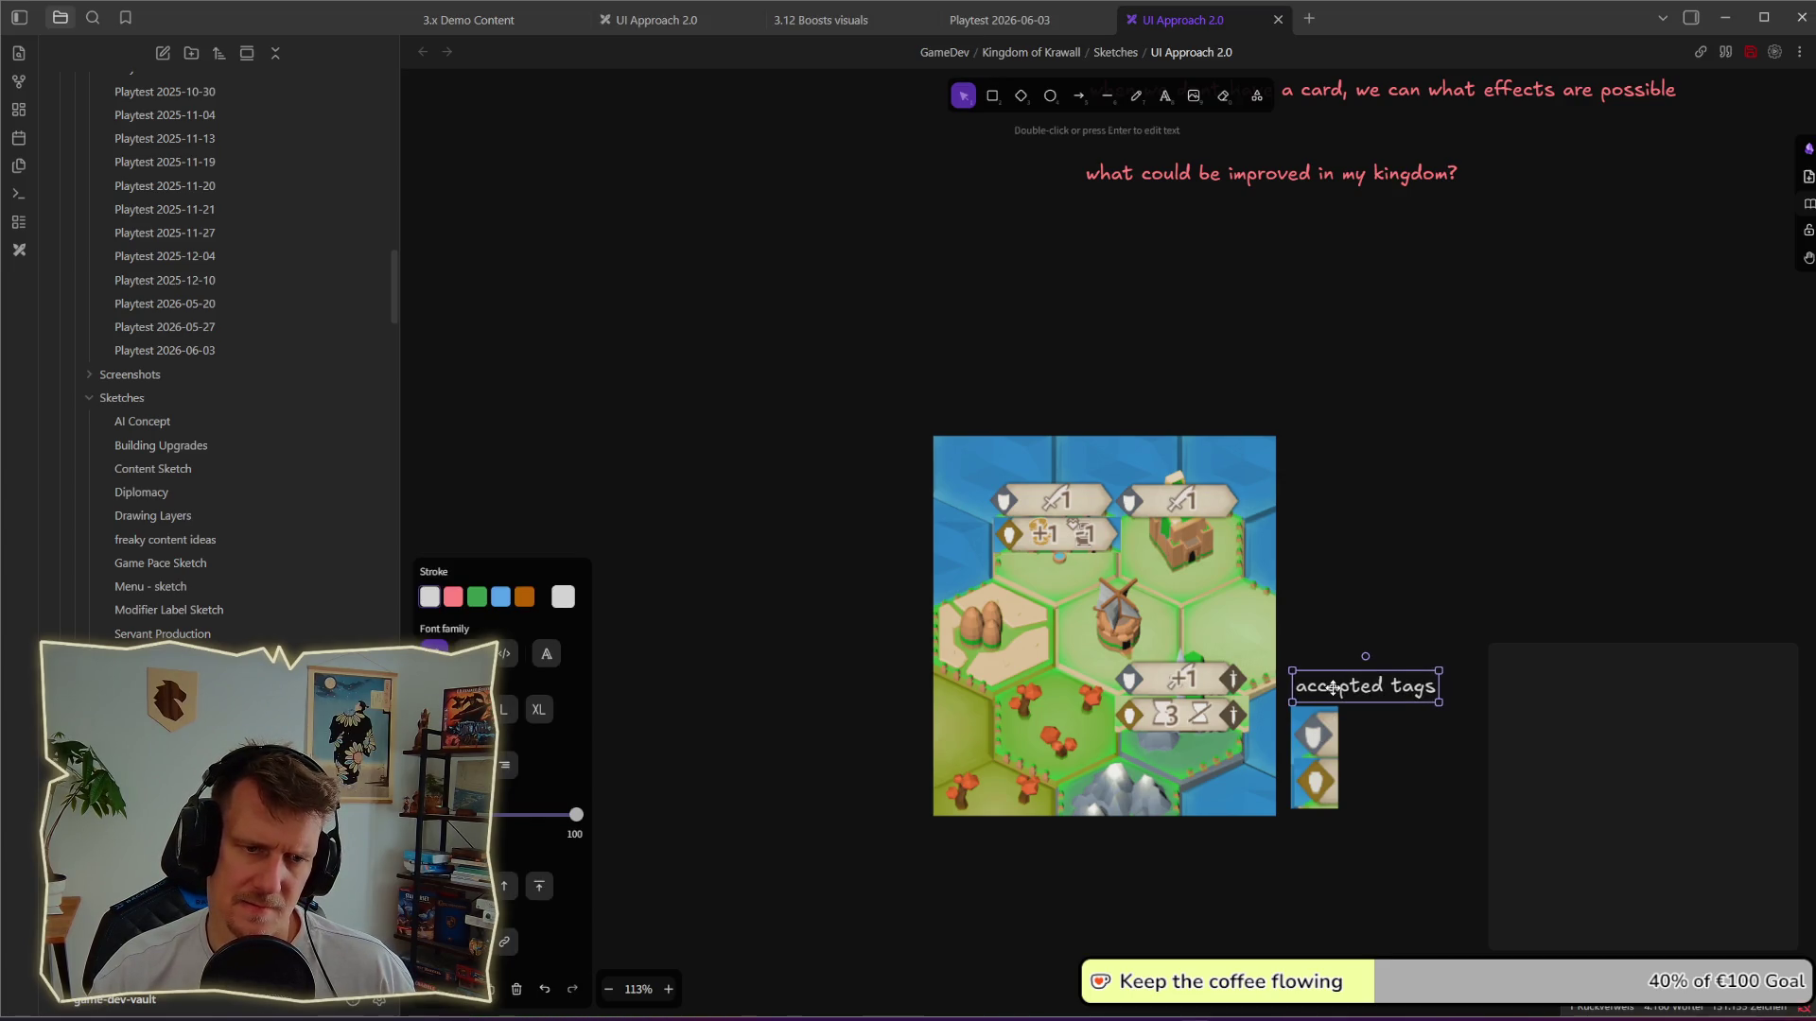
click(1473, 667)
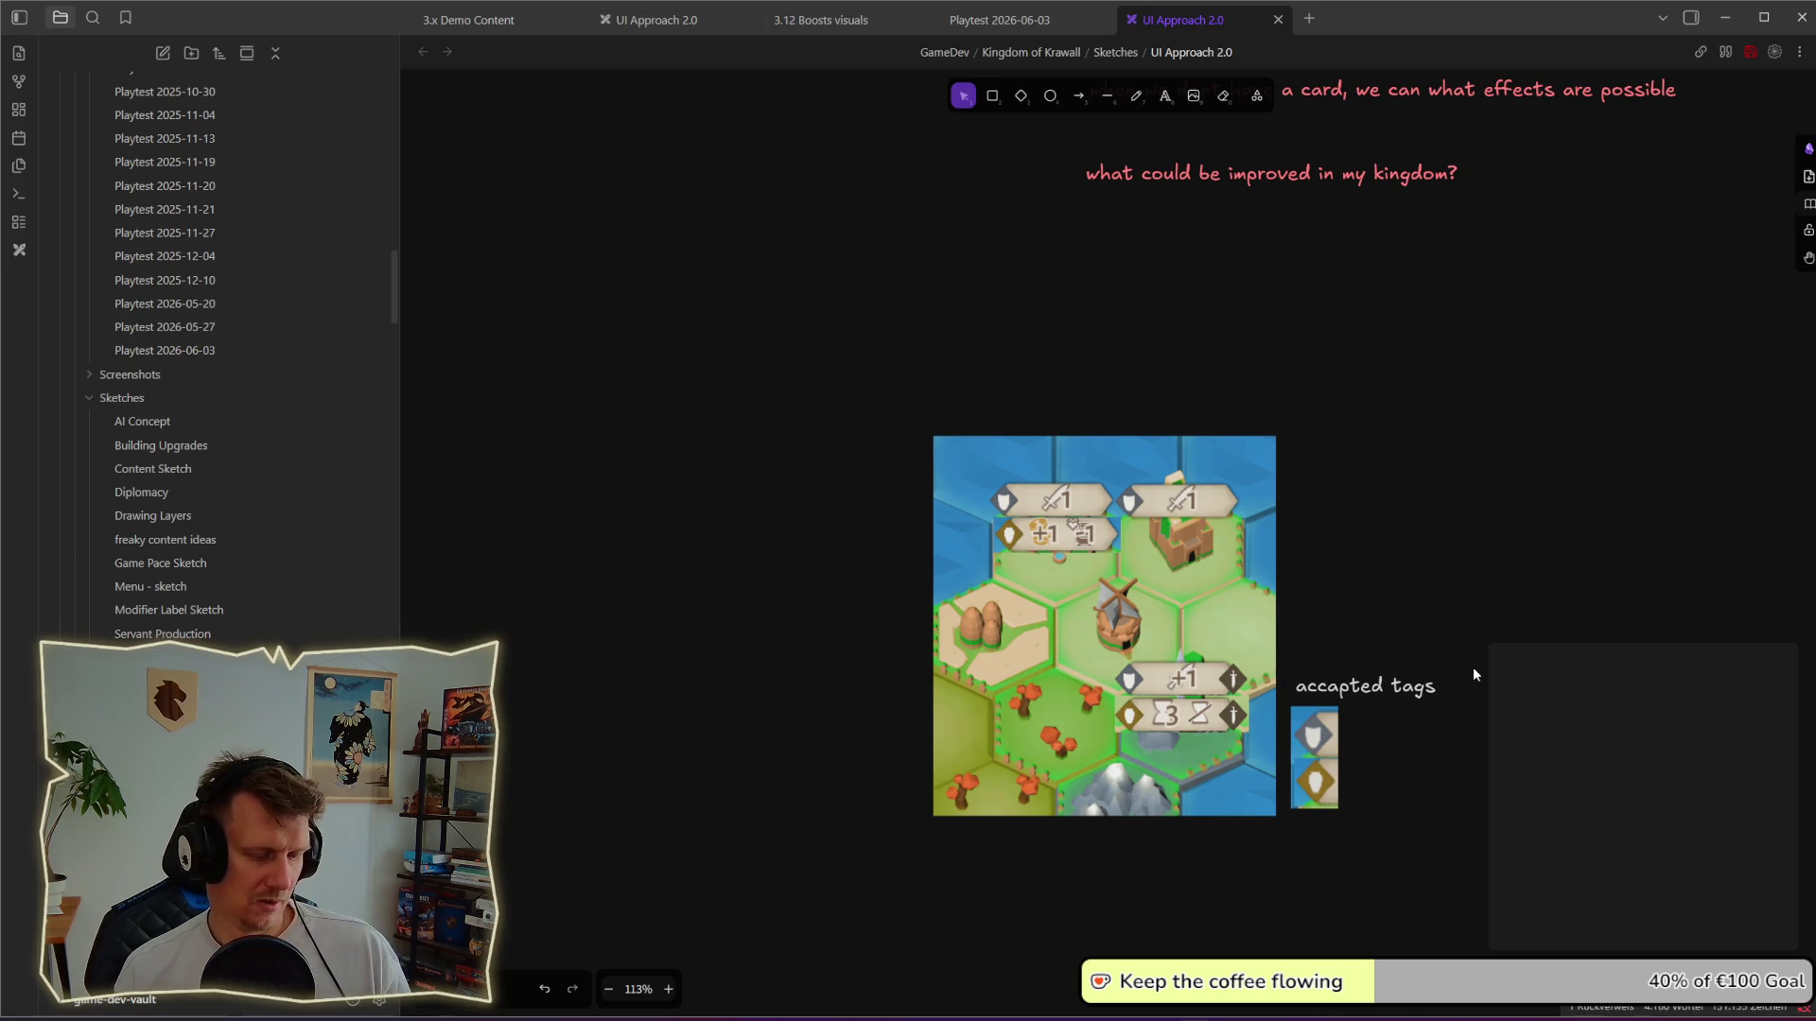
key(alt+Tab)
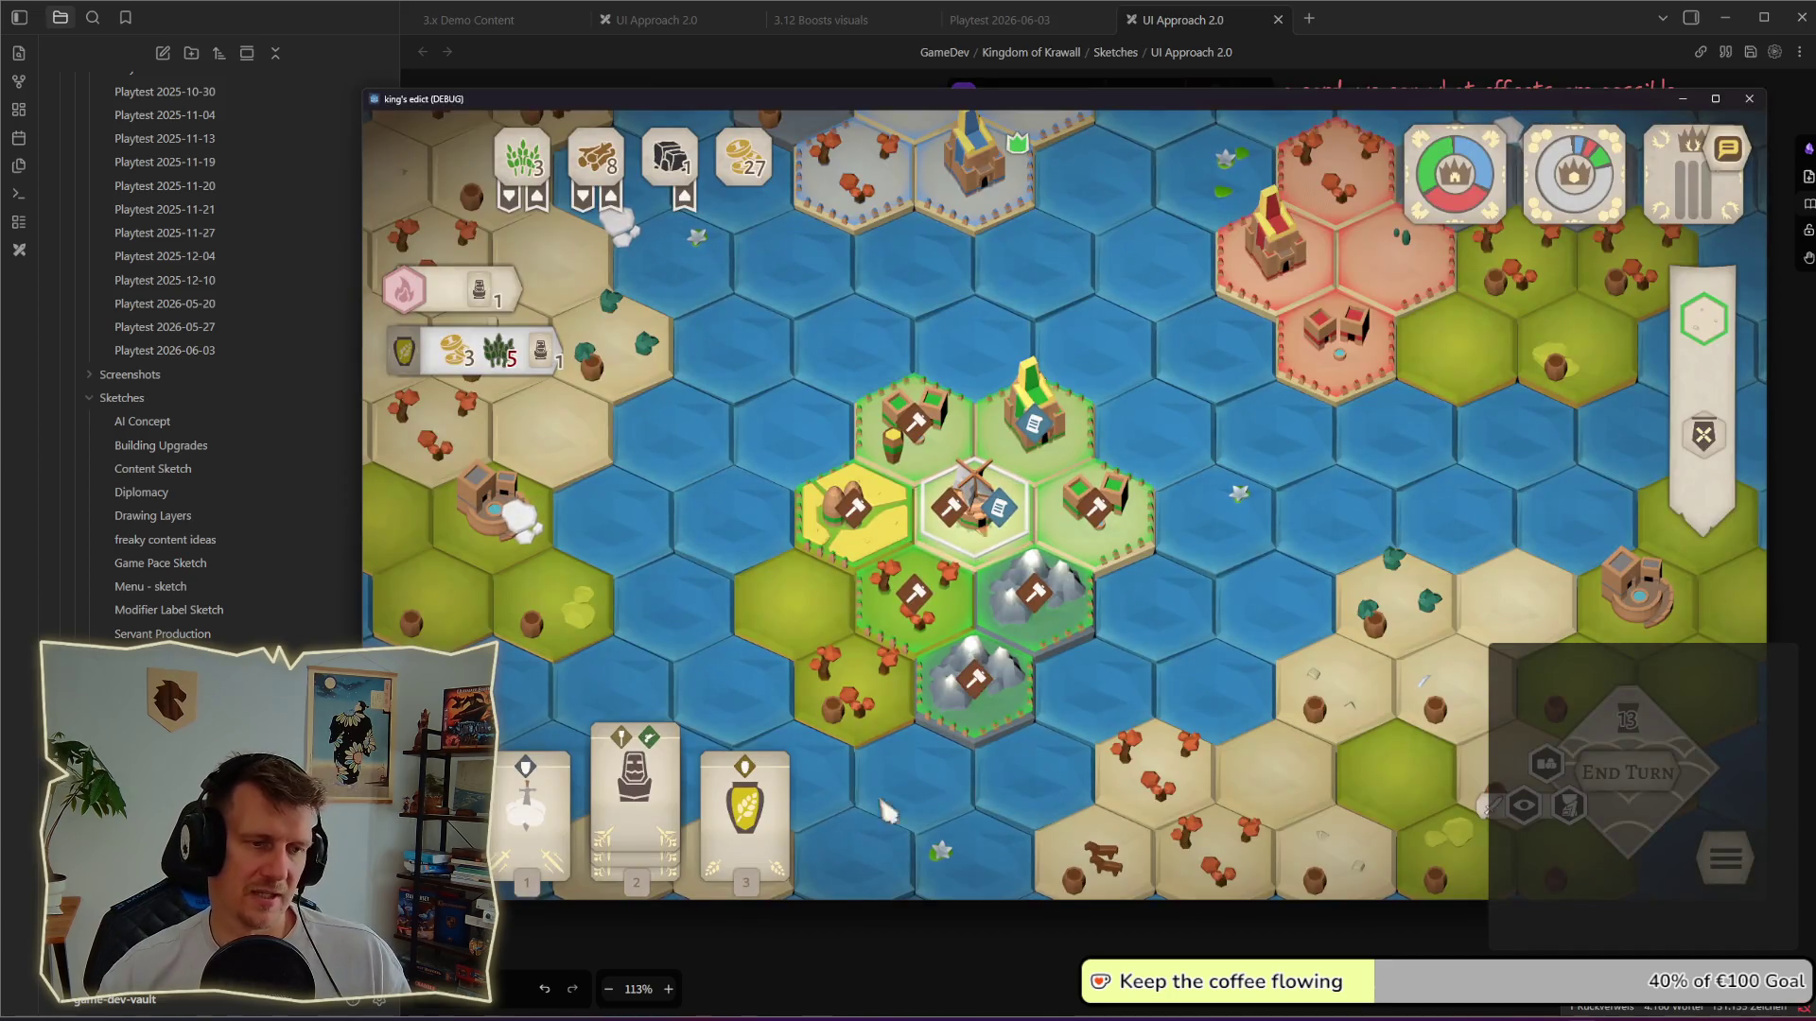
mouse_move(745, 810)
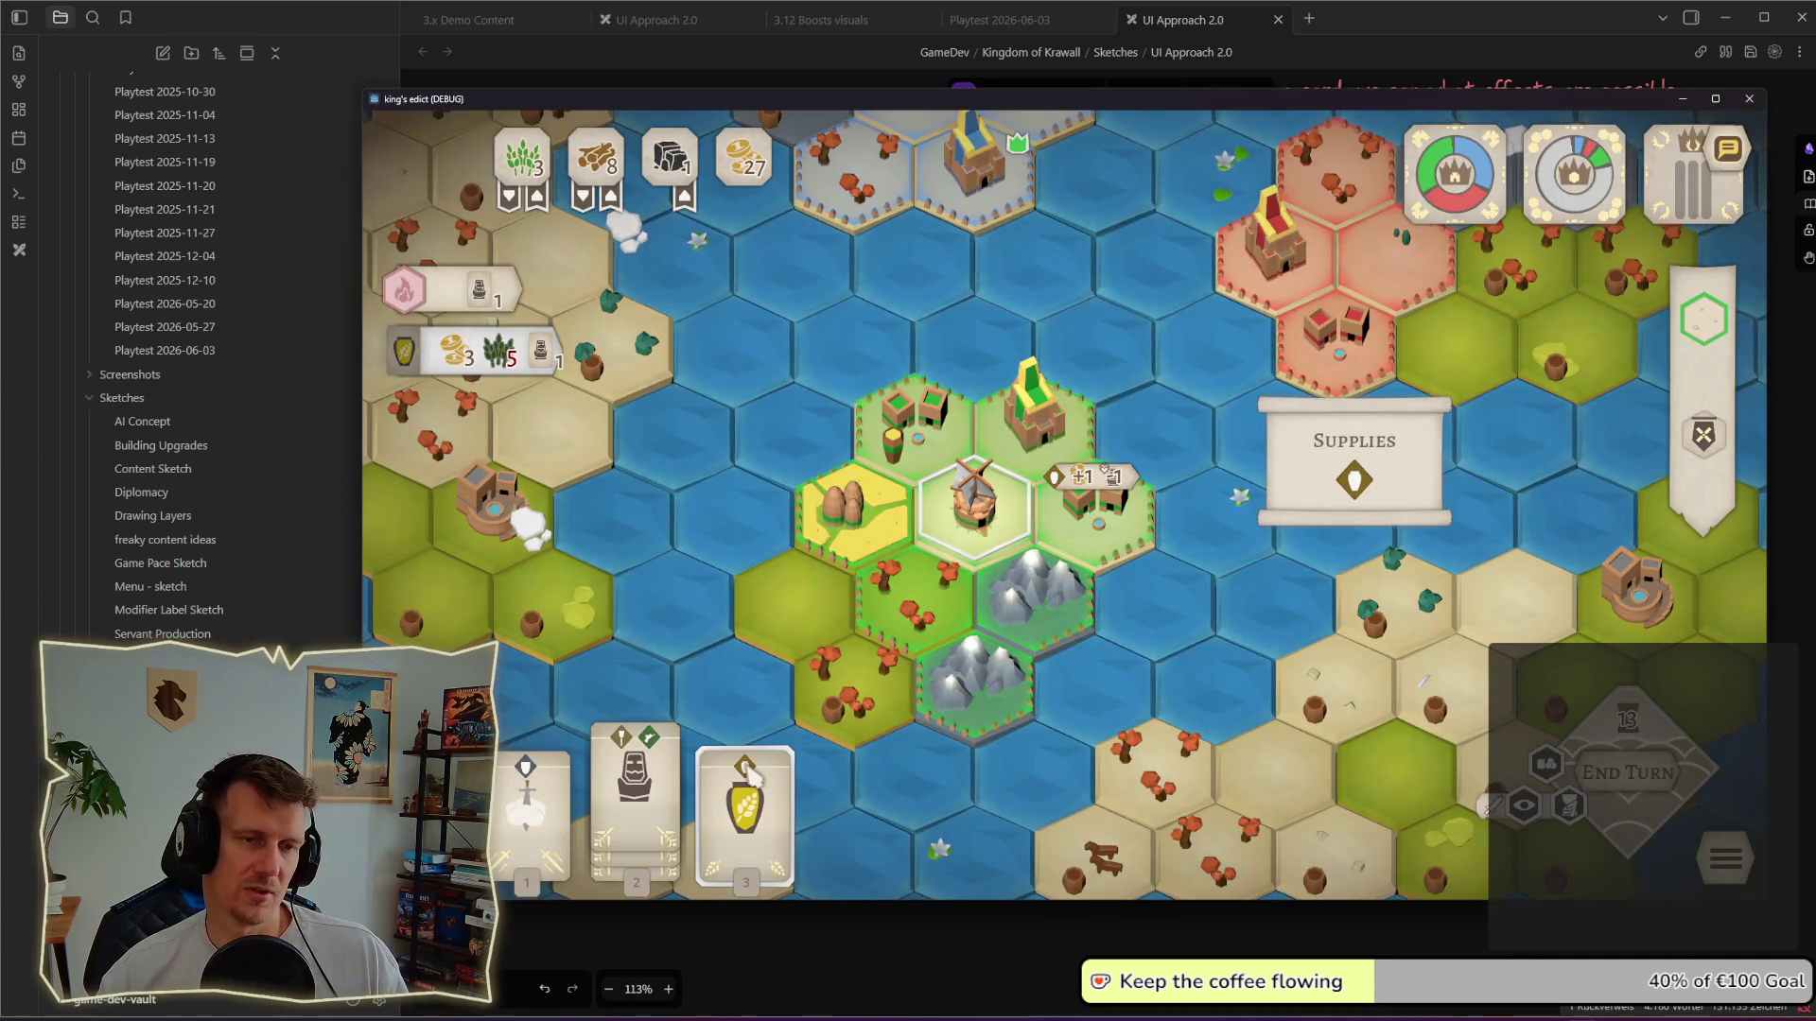
click(747, 773)
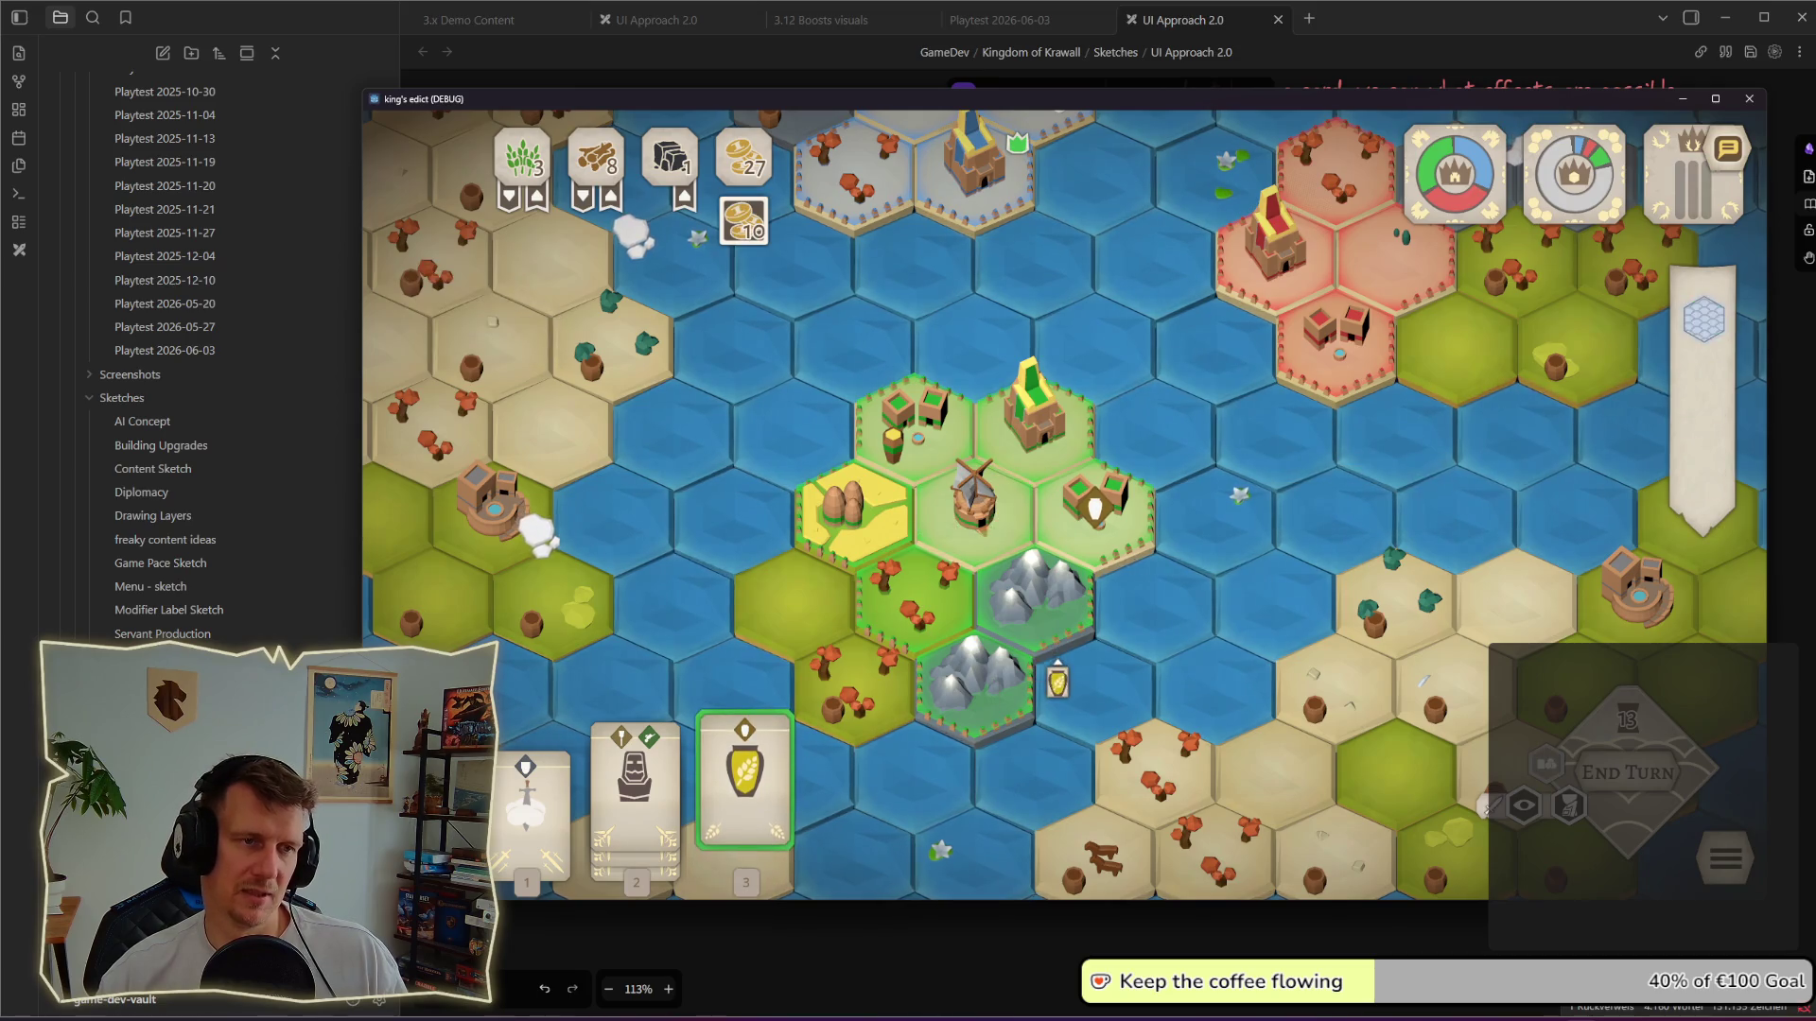
click(780, 792)
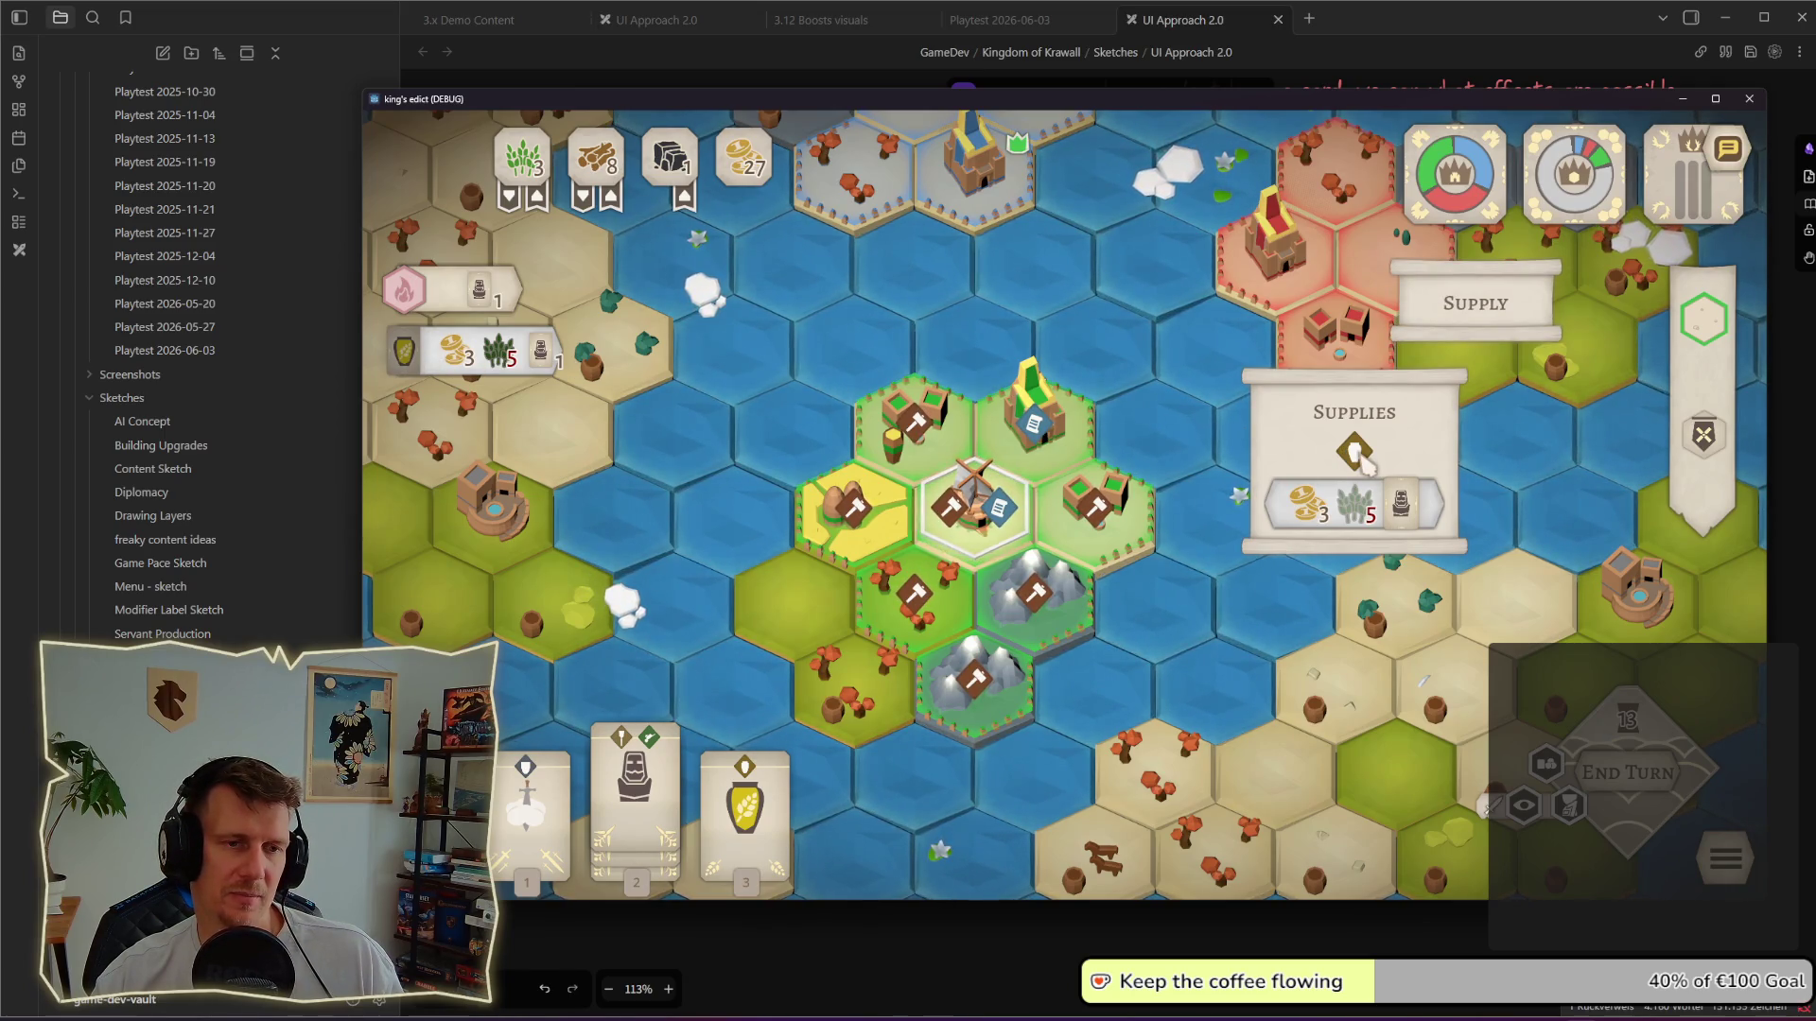
mouse_move(408, 352)
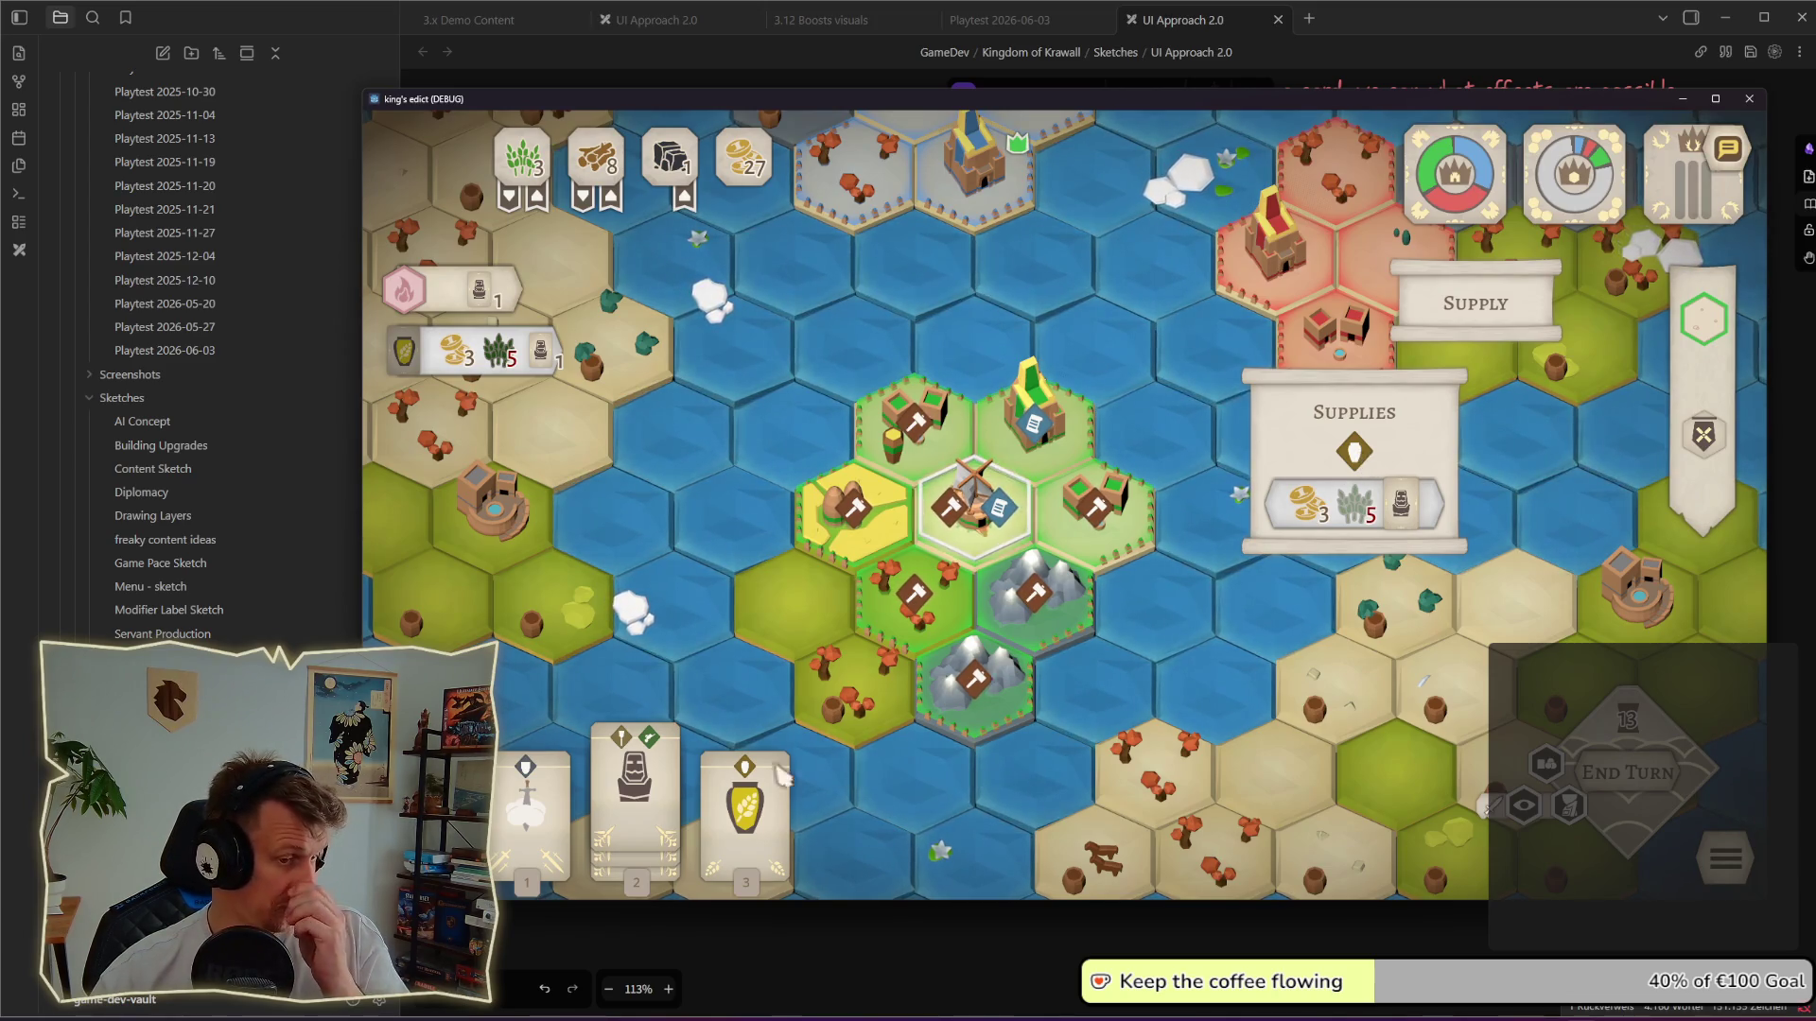
click(1356, 455)
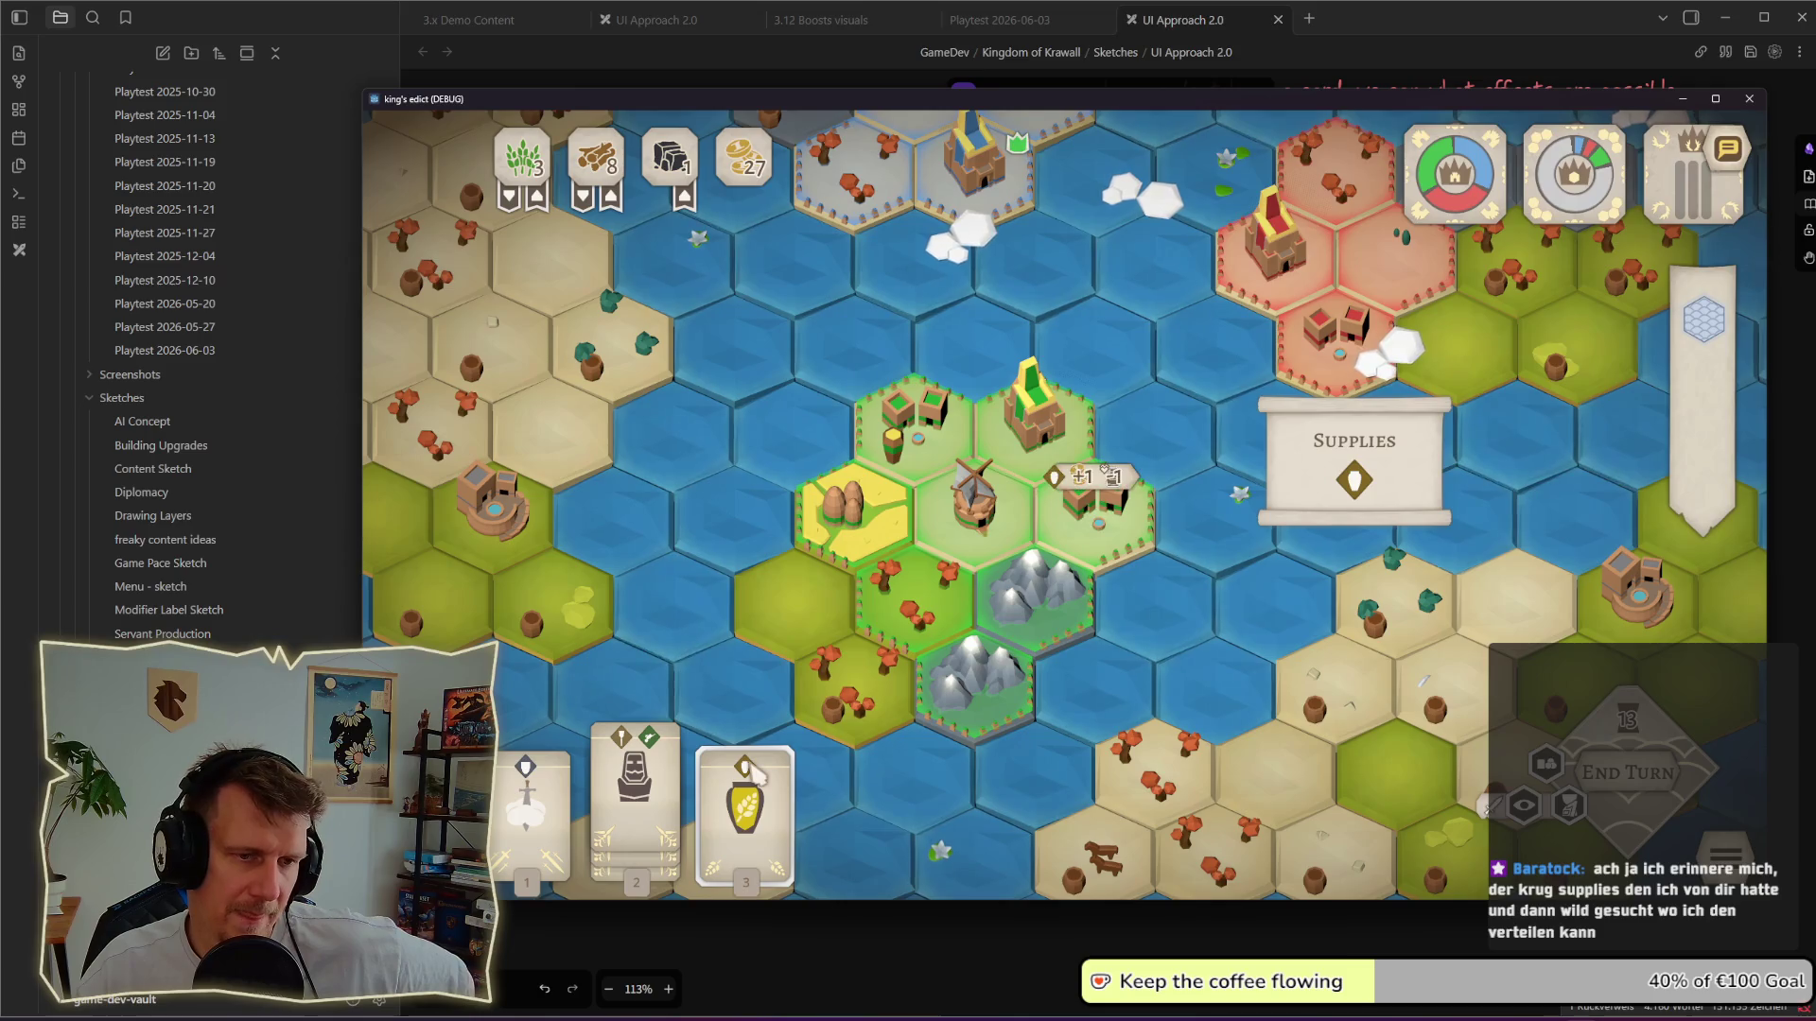
click(762, 827)
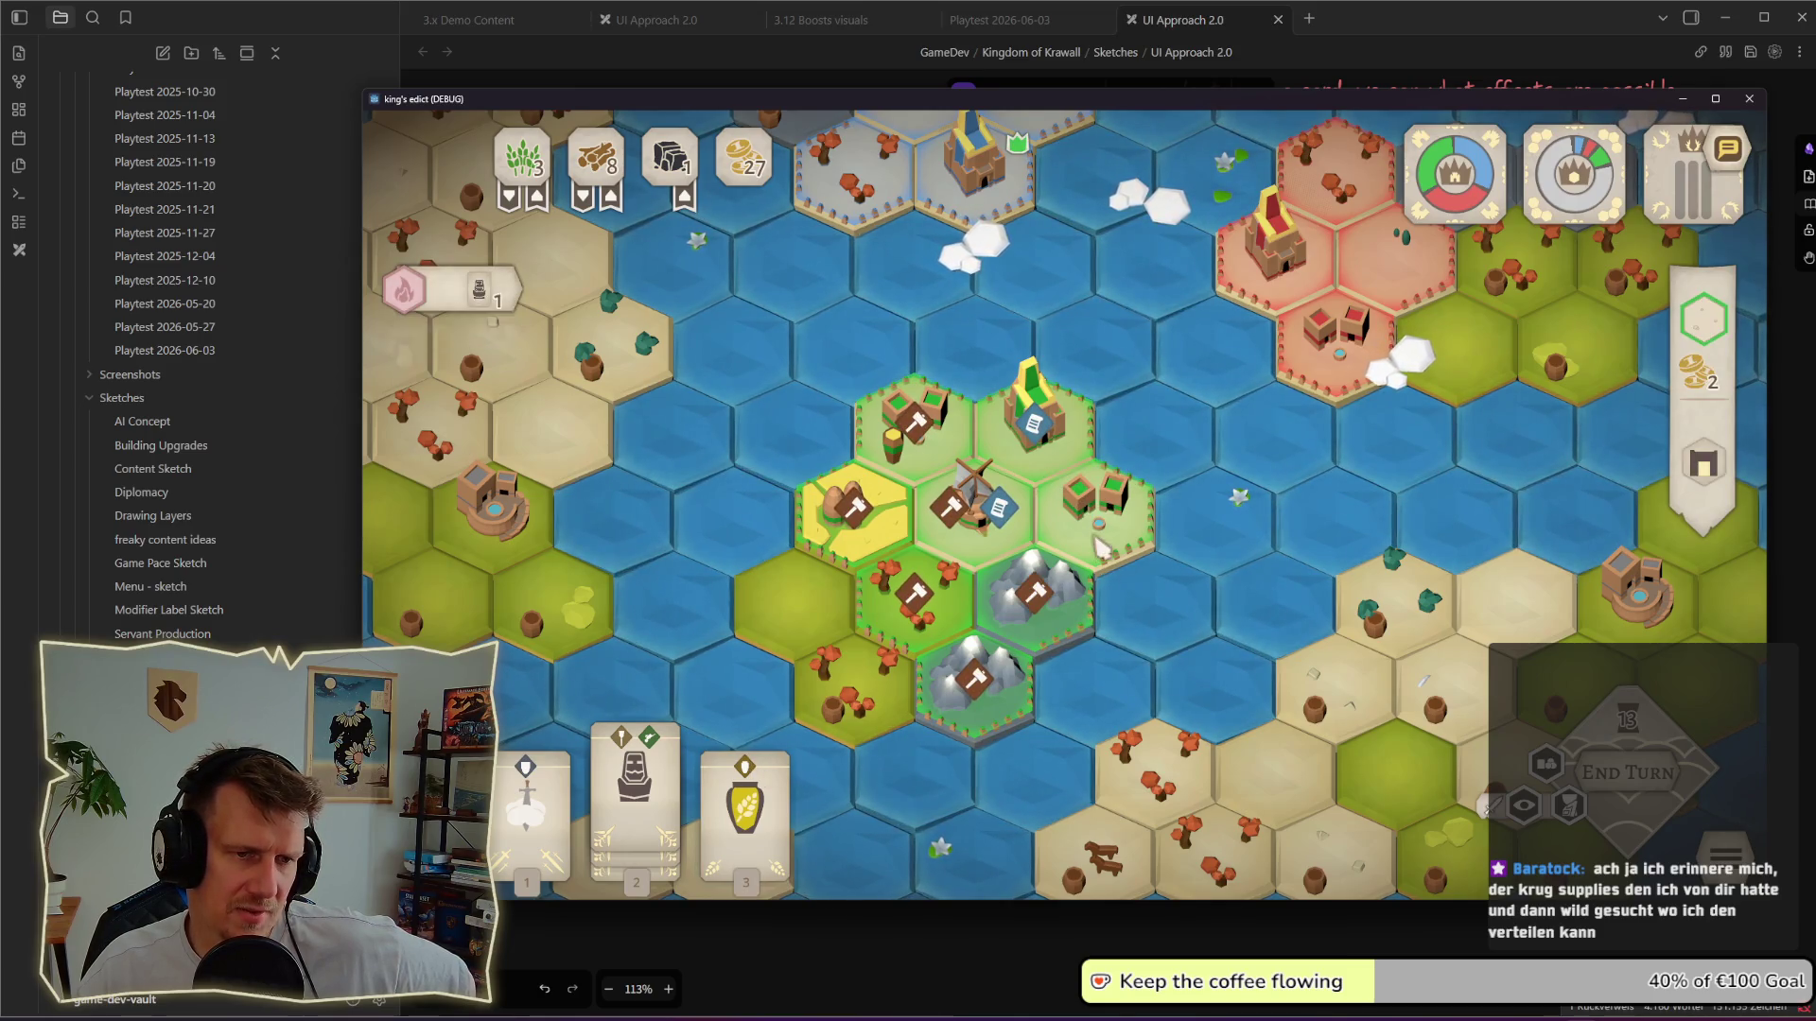
click(757, 816)
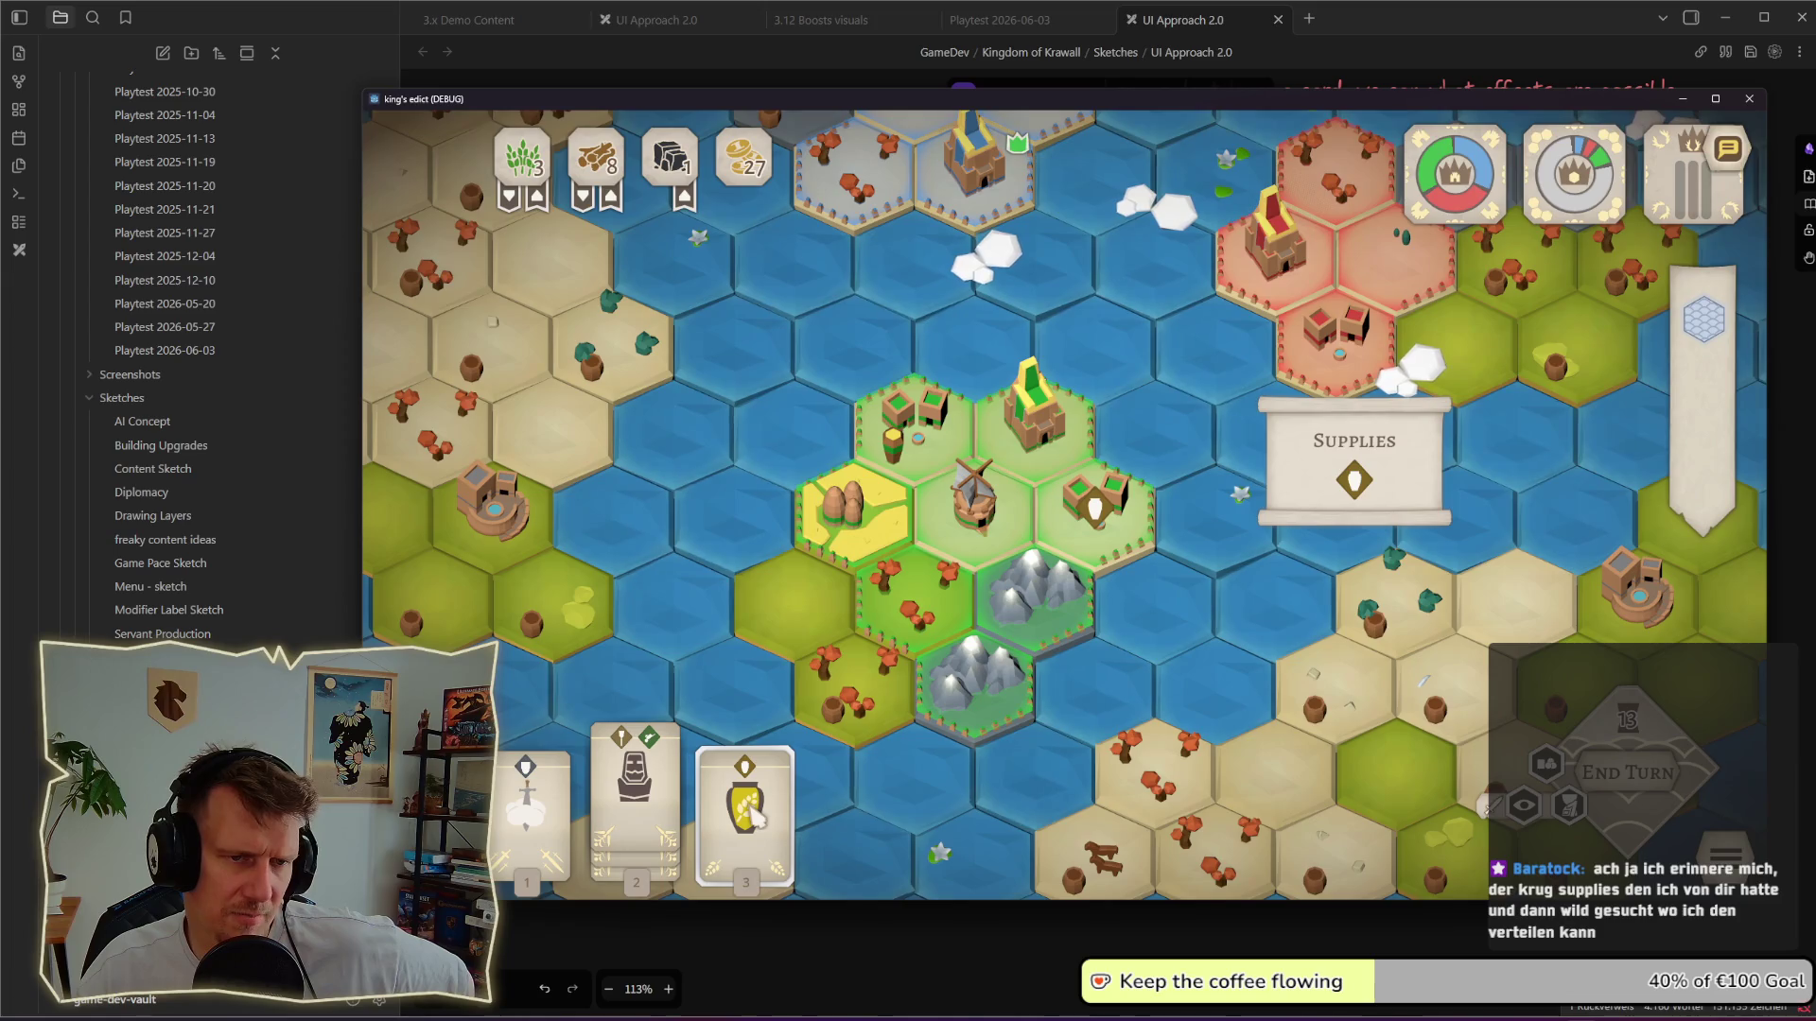
scroll(1105, 499, down, 2)
click(766, 816)
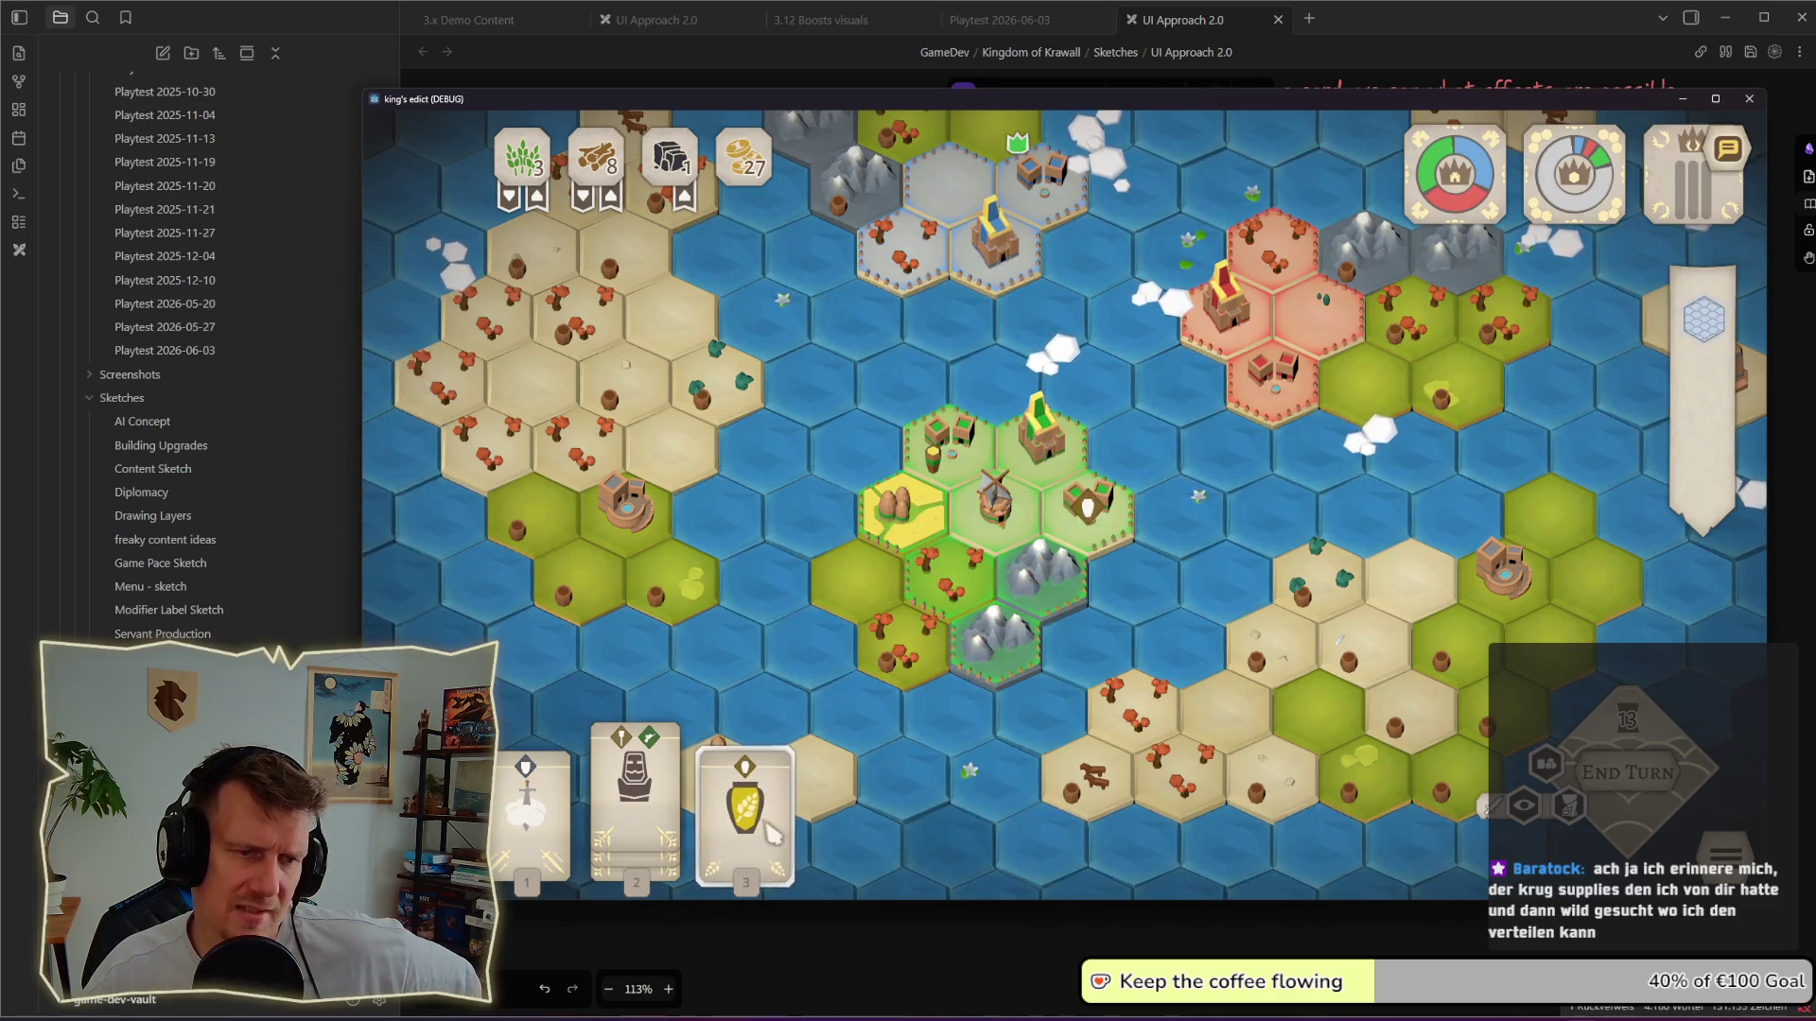
click(993, 487)
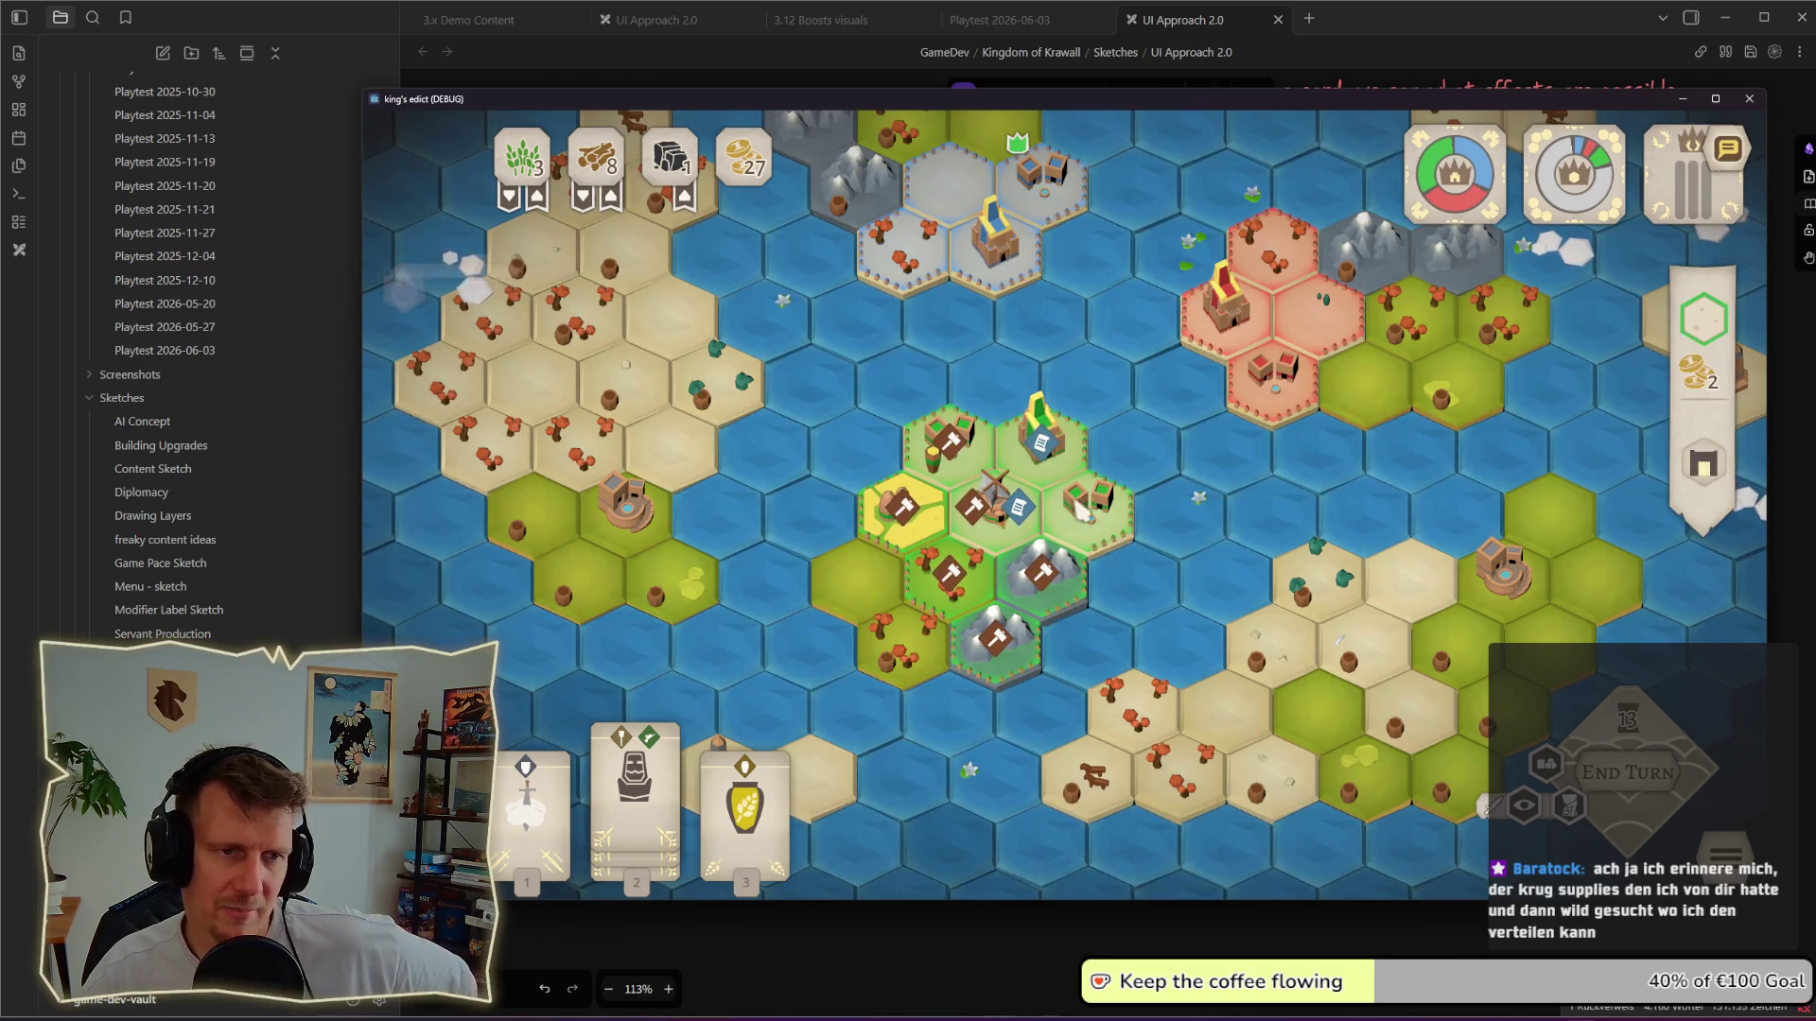
click(1004, 203)
key(Escape)
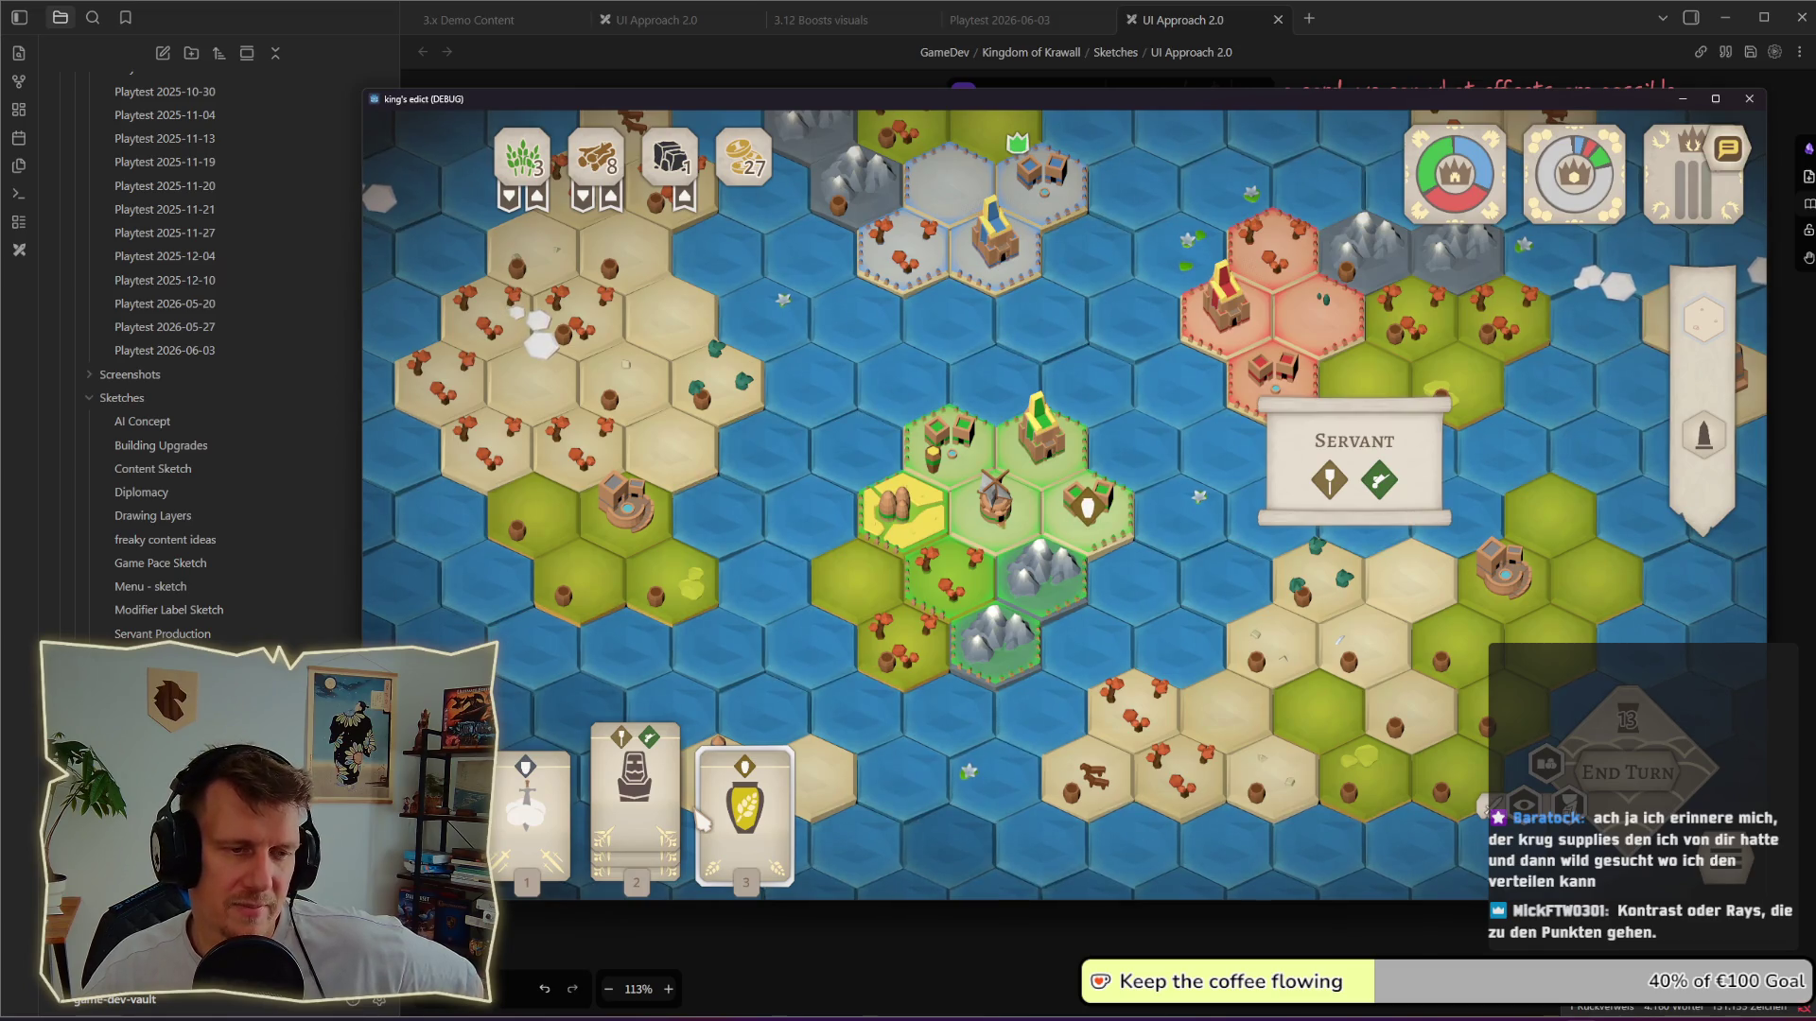
Step: Drop and re-pick the Supplies card, cancel the action, then select the central village tile for the Spearmen panel
click(773, 792)
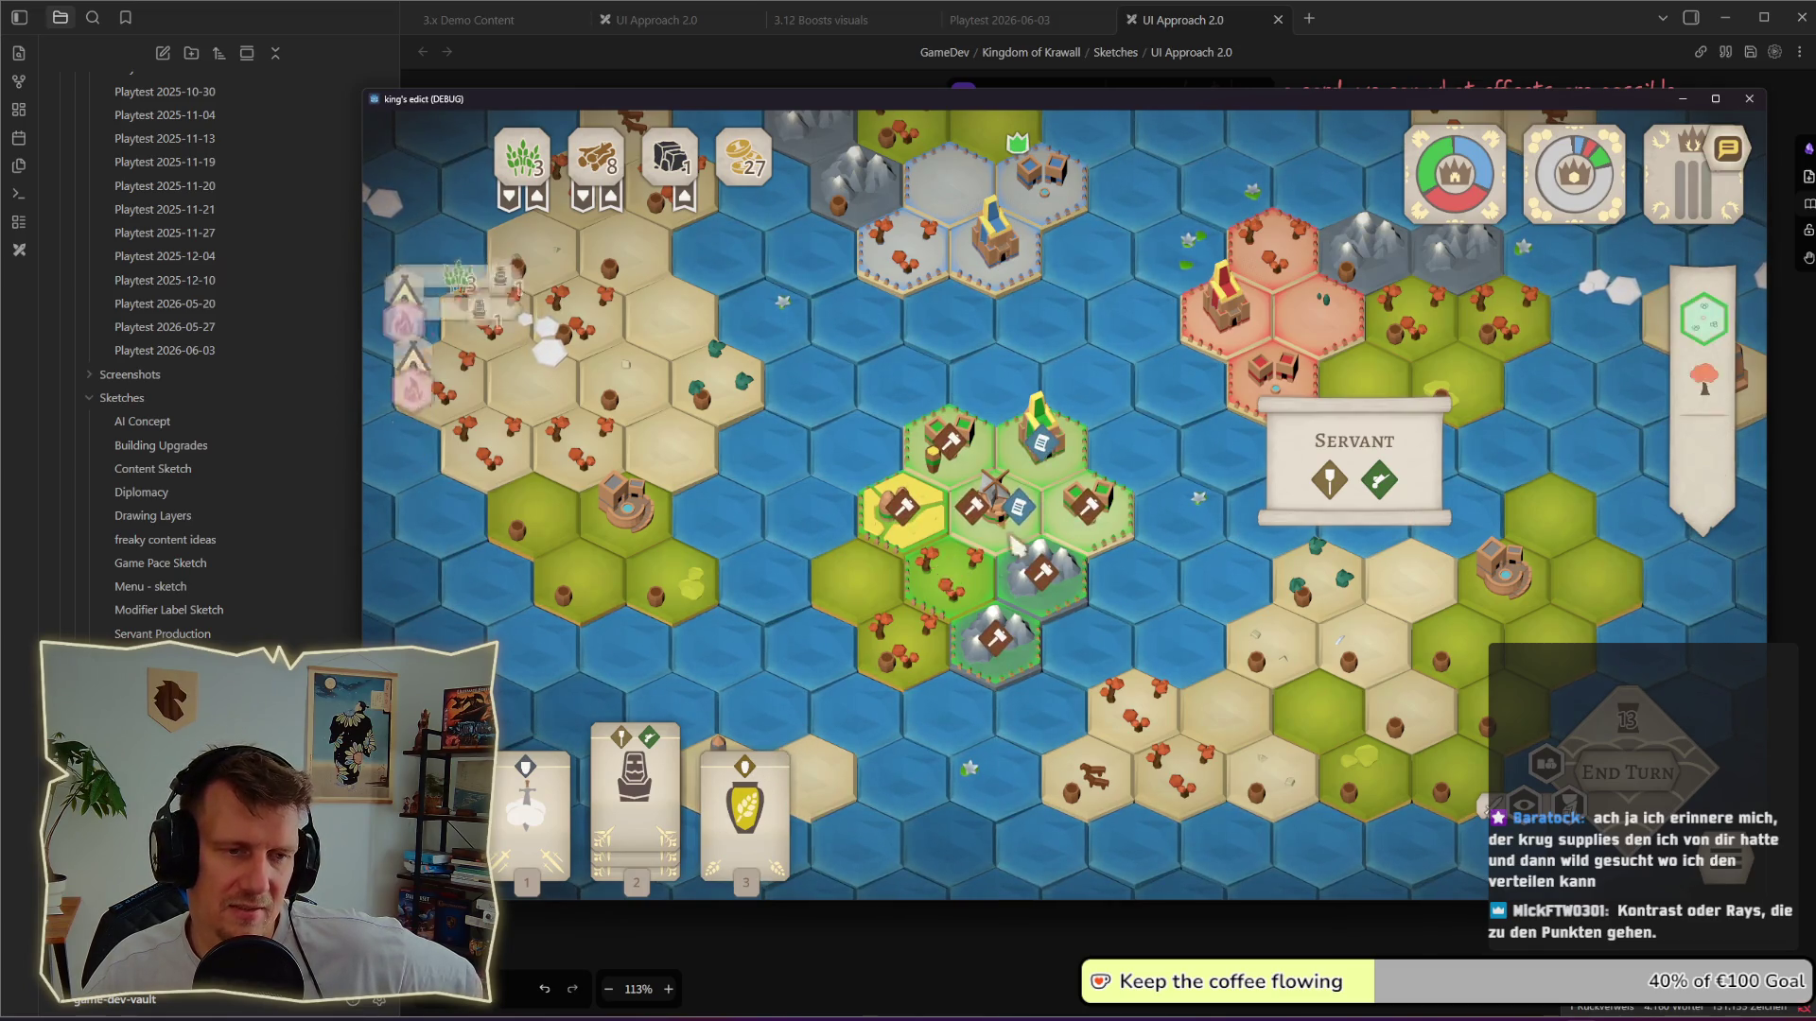
click(709, 486)
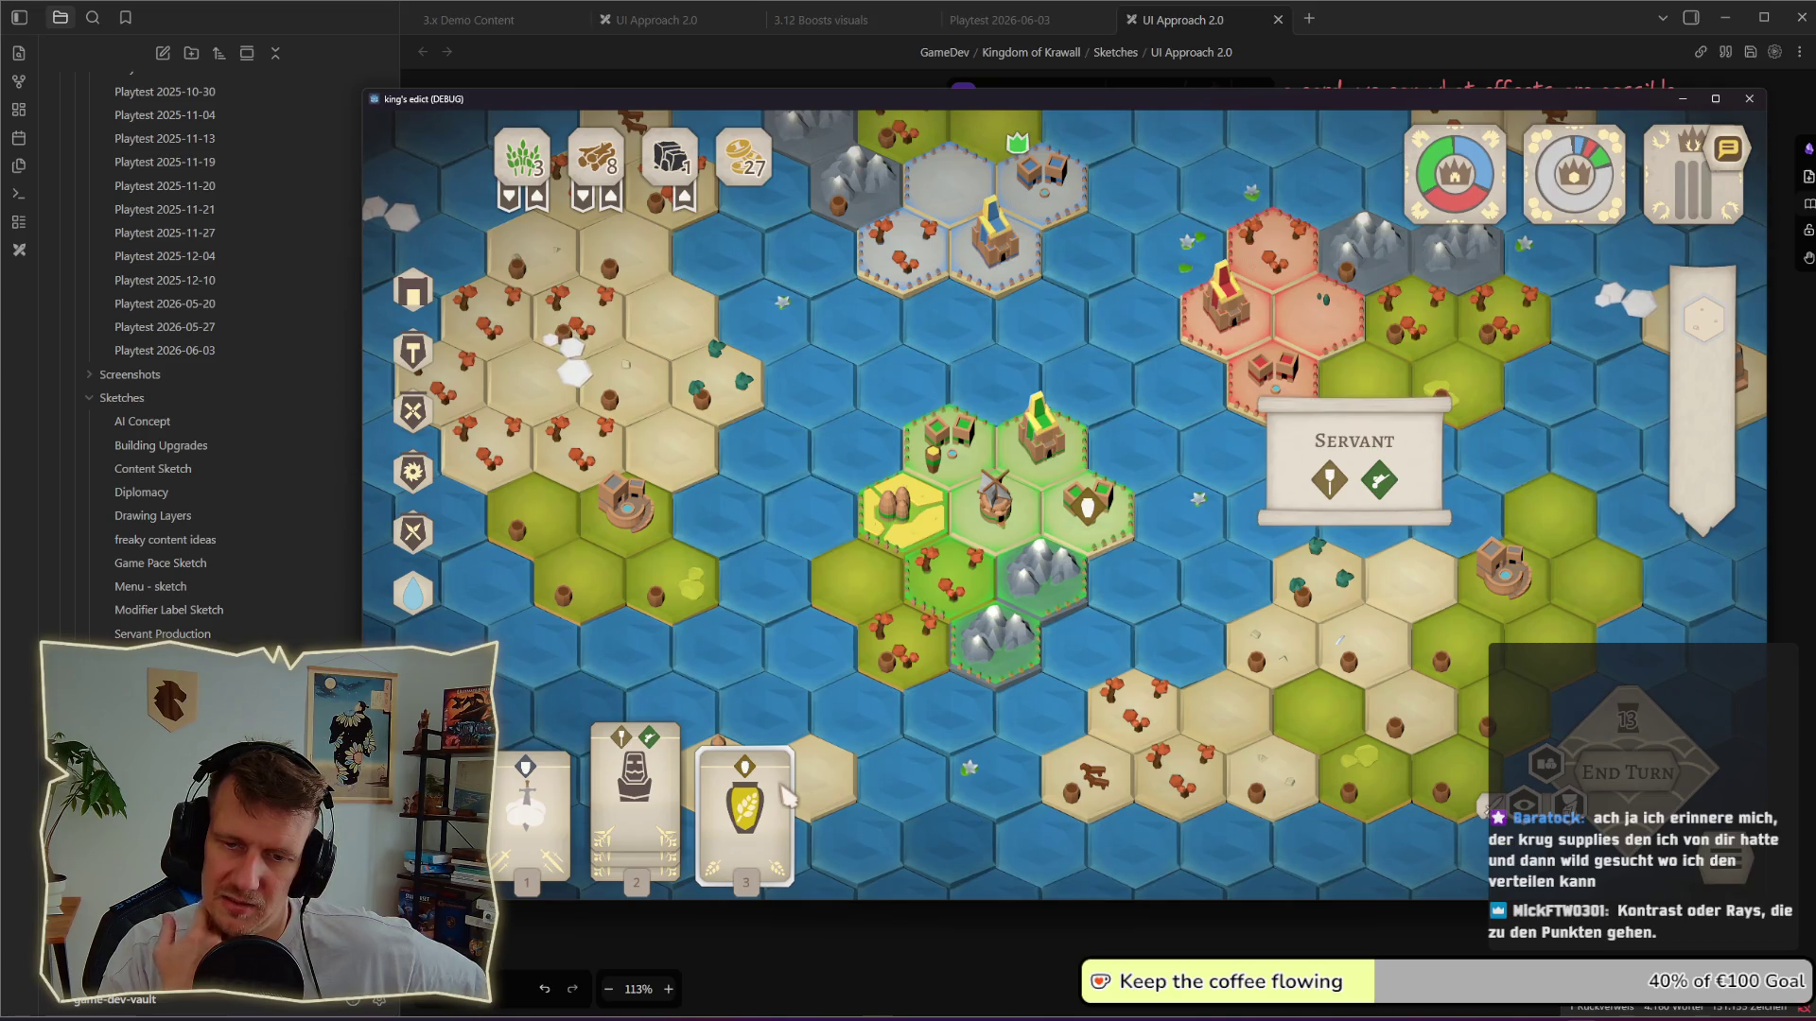
click(773, 802)
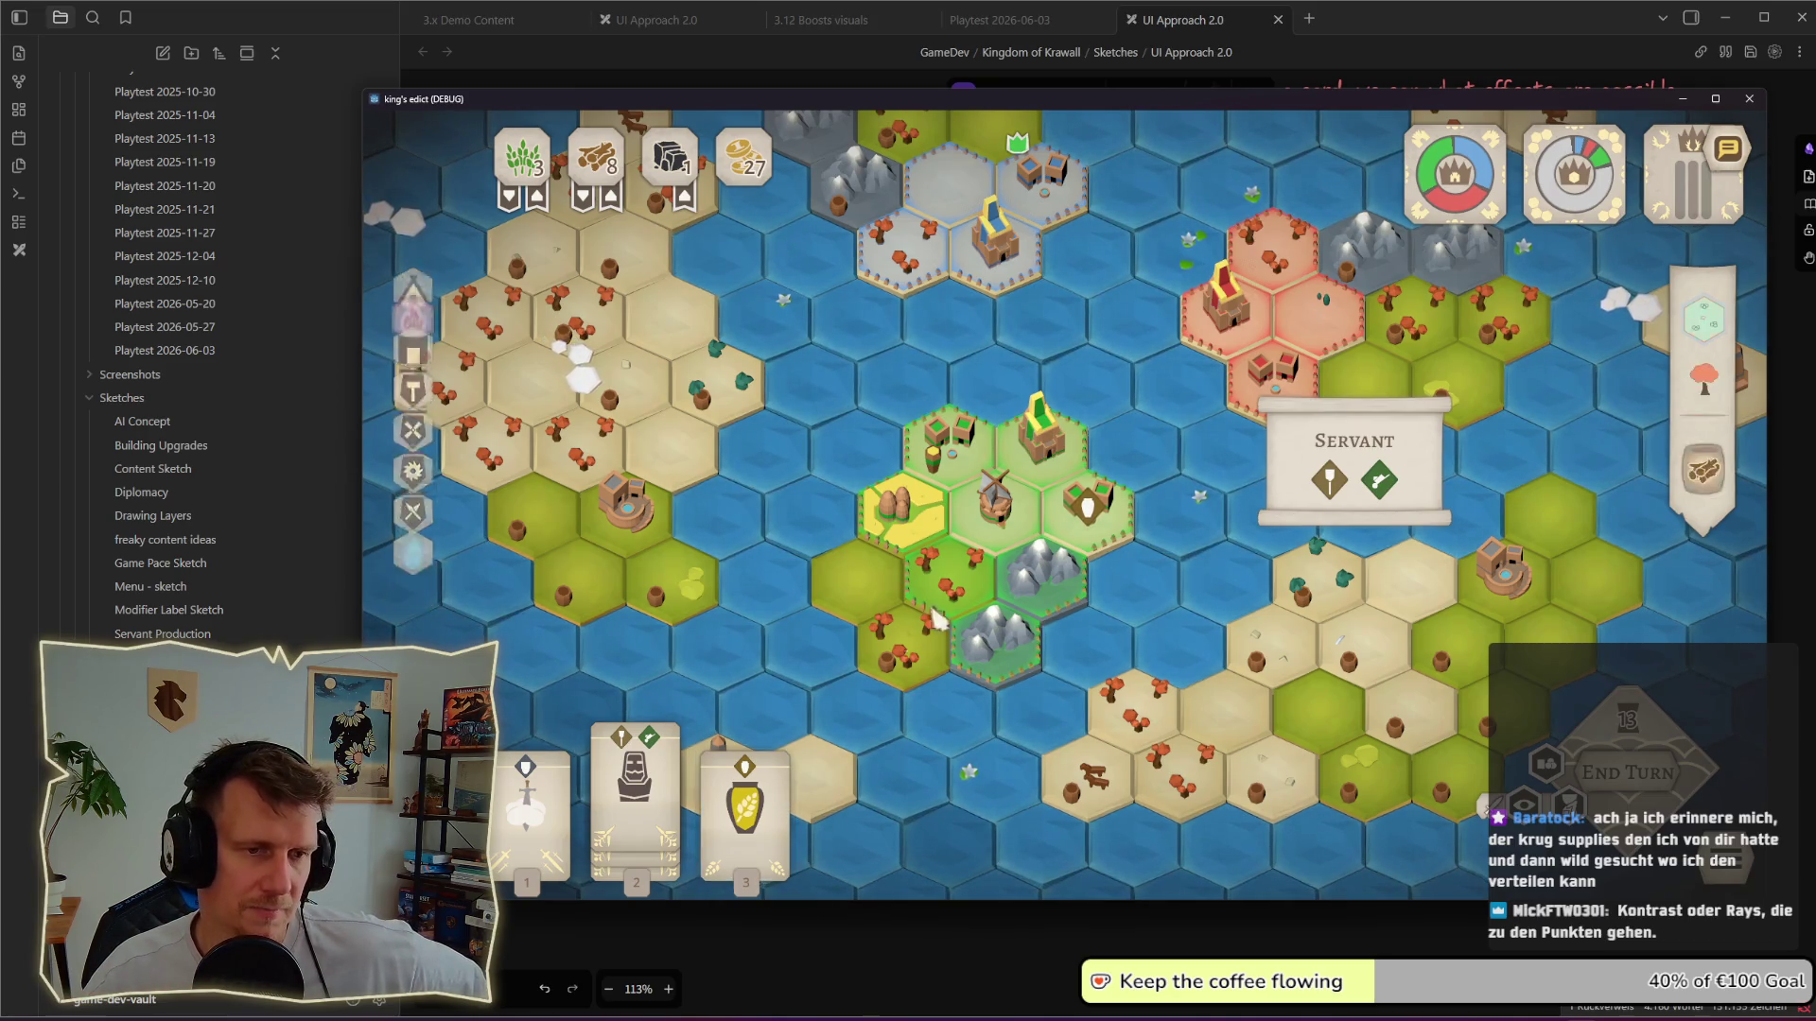
right_click(1083, 539)
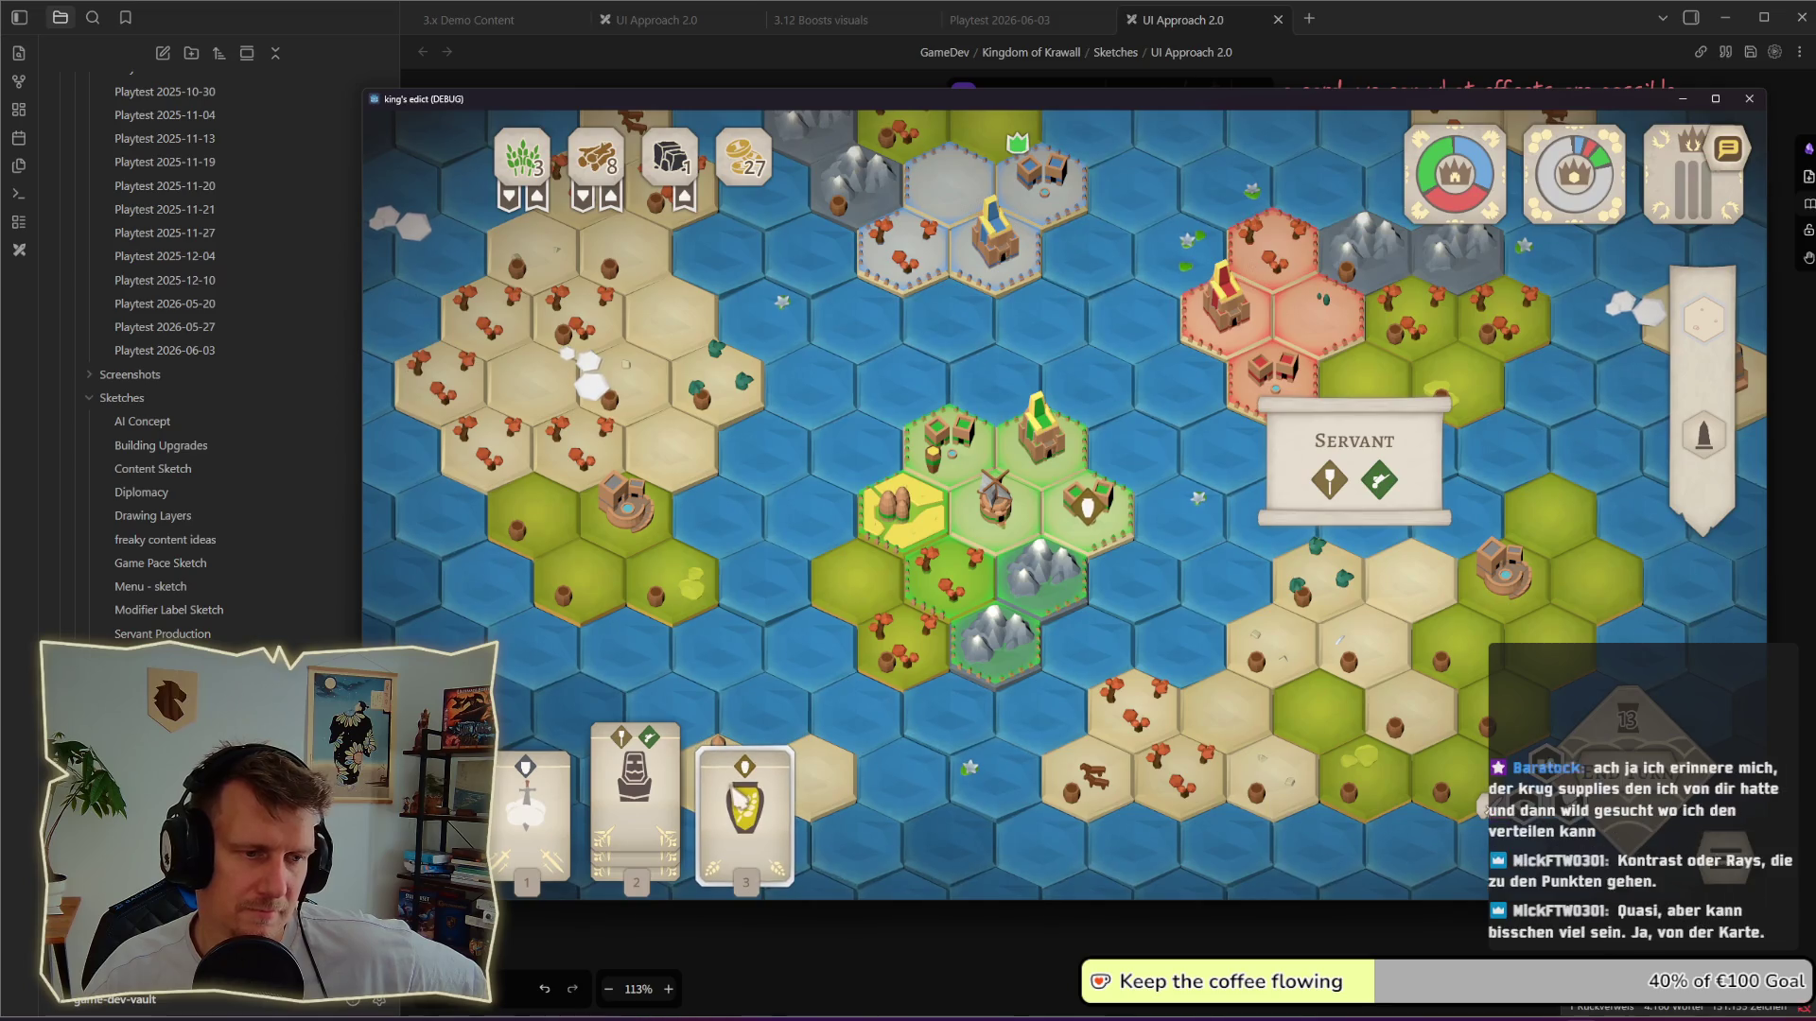
click(998, 504)
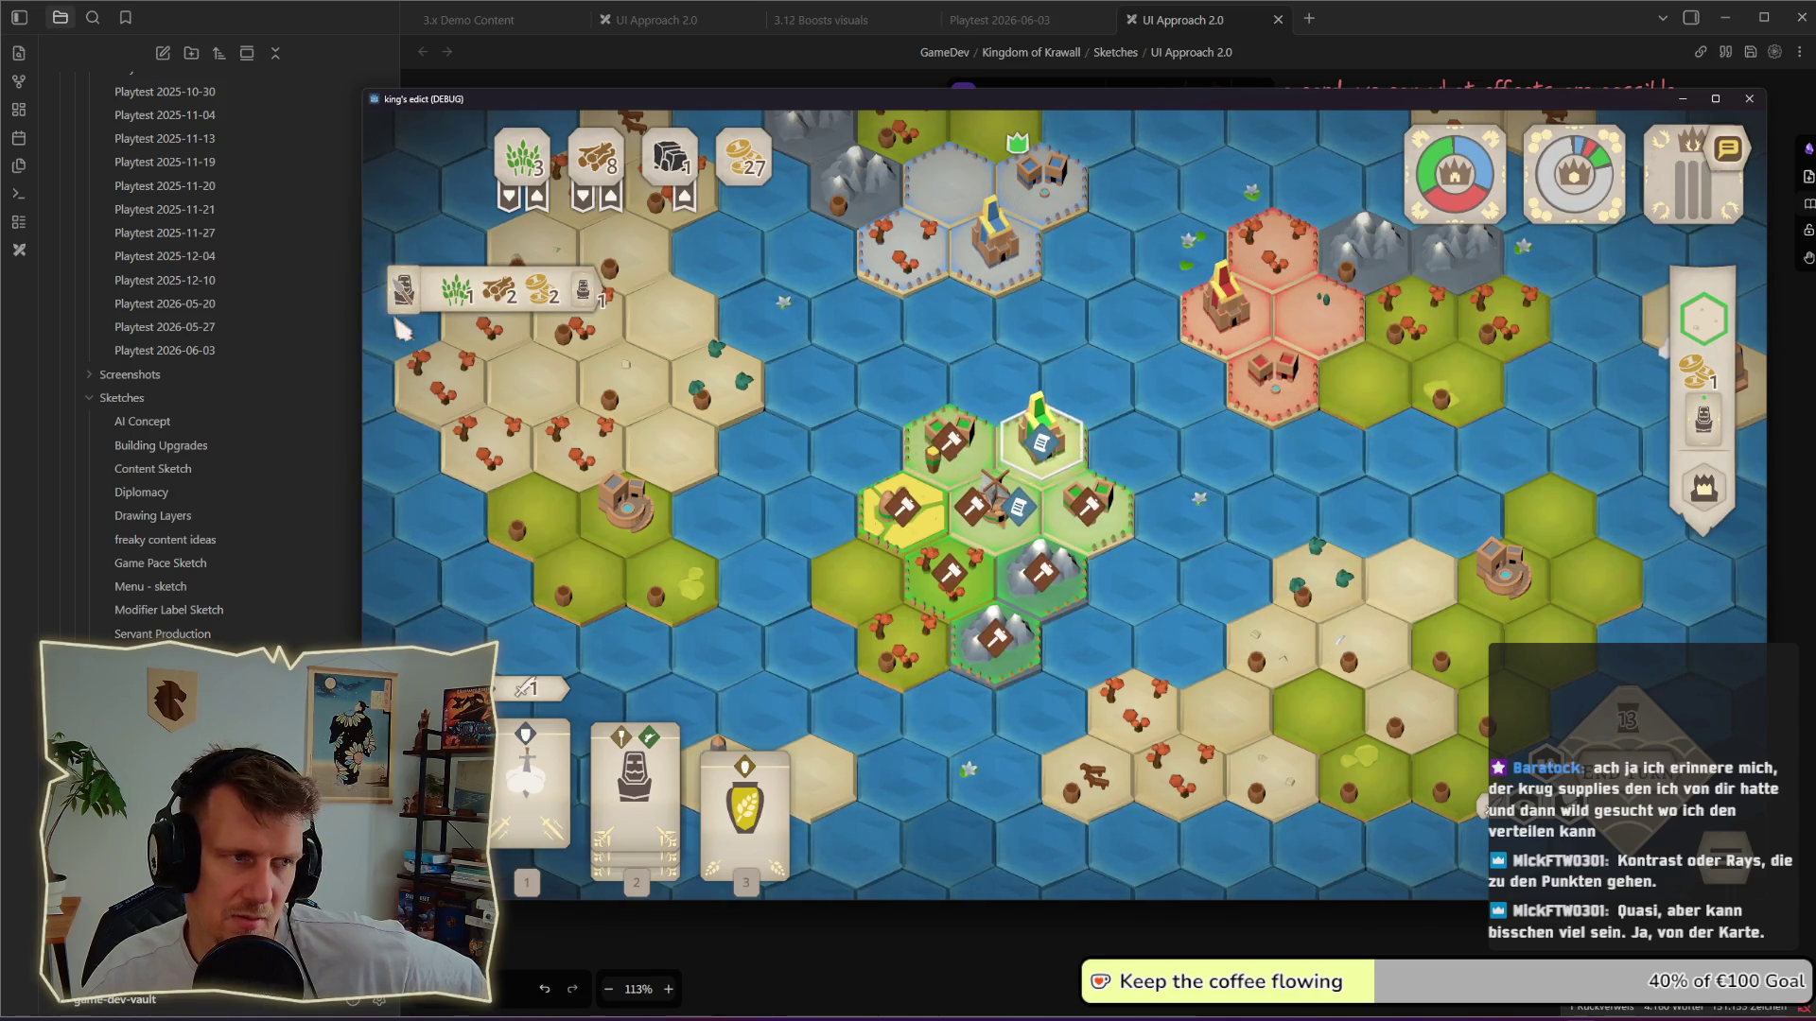
mouse_move(408, 290)
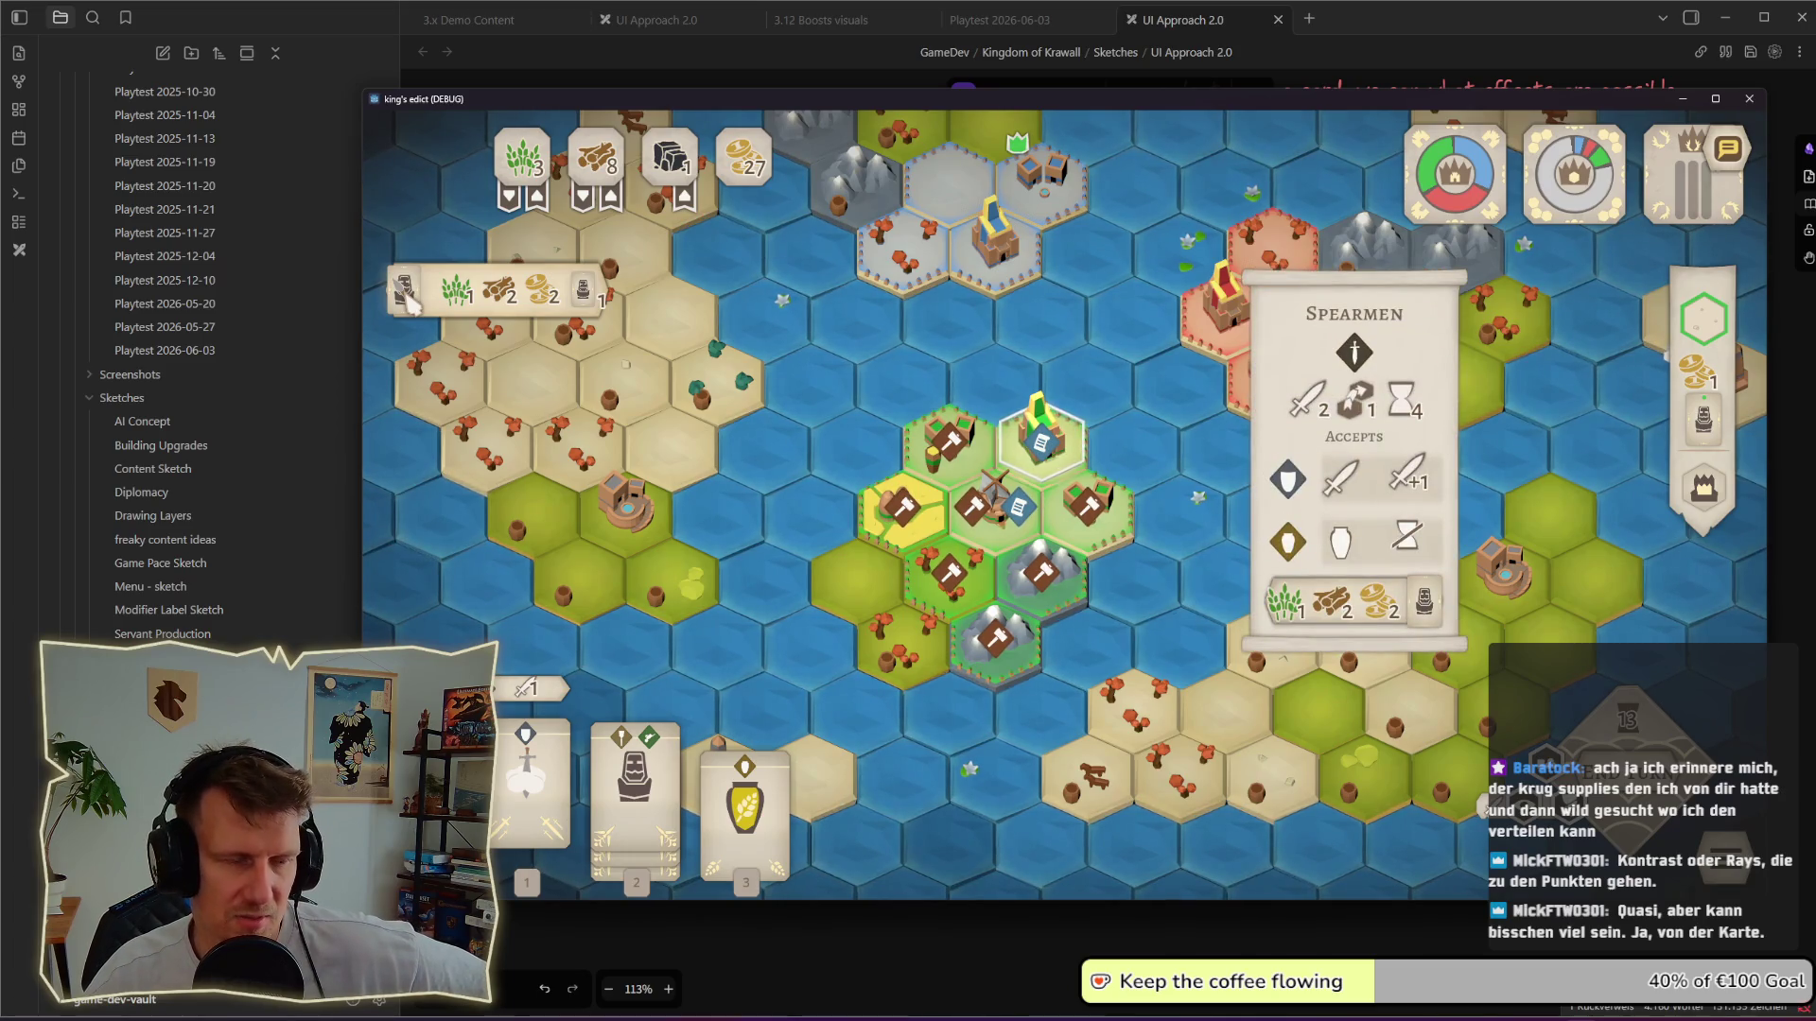
Step: Close the Spearmen and Supplies details, select the centre hex and reopen the Supplies details
click(405, 294)
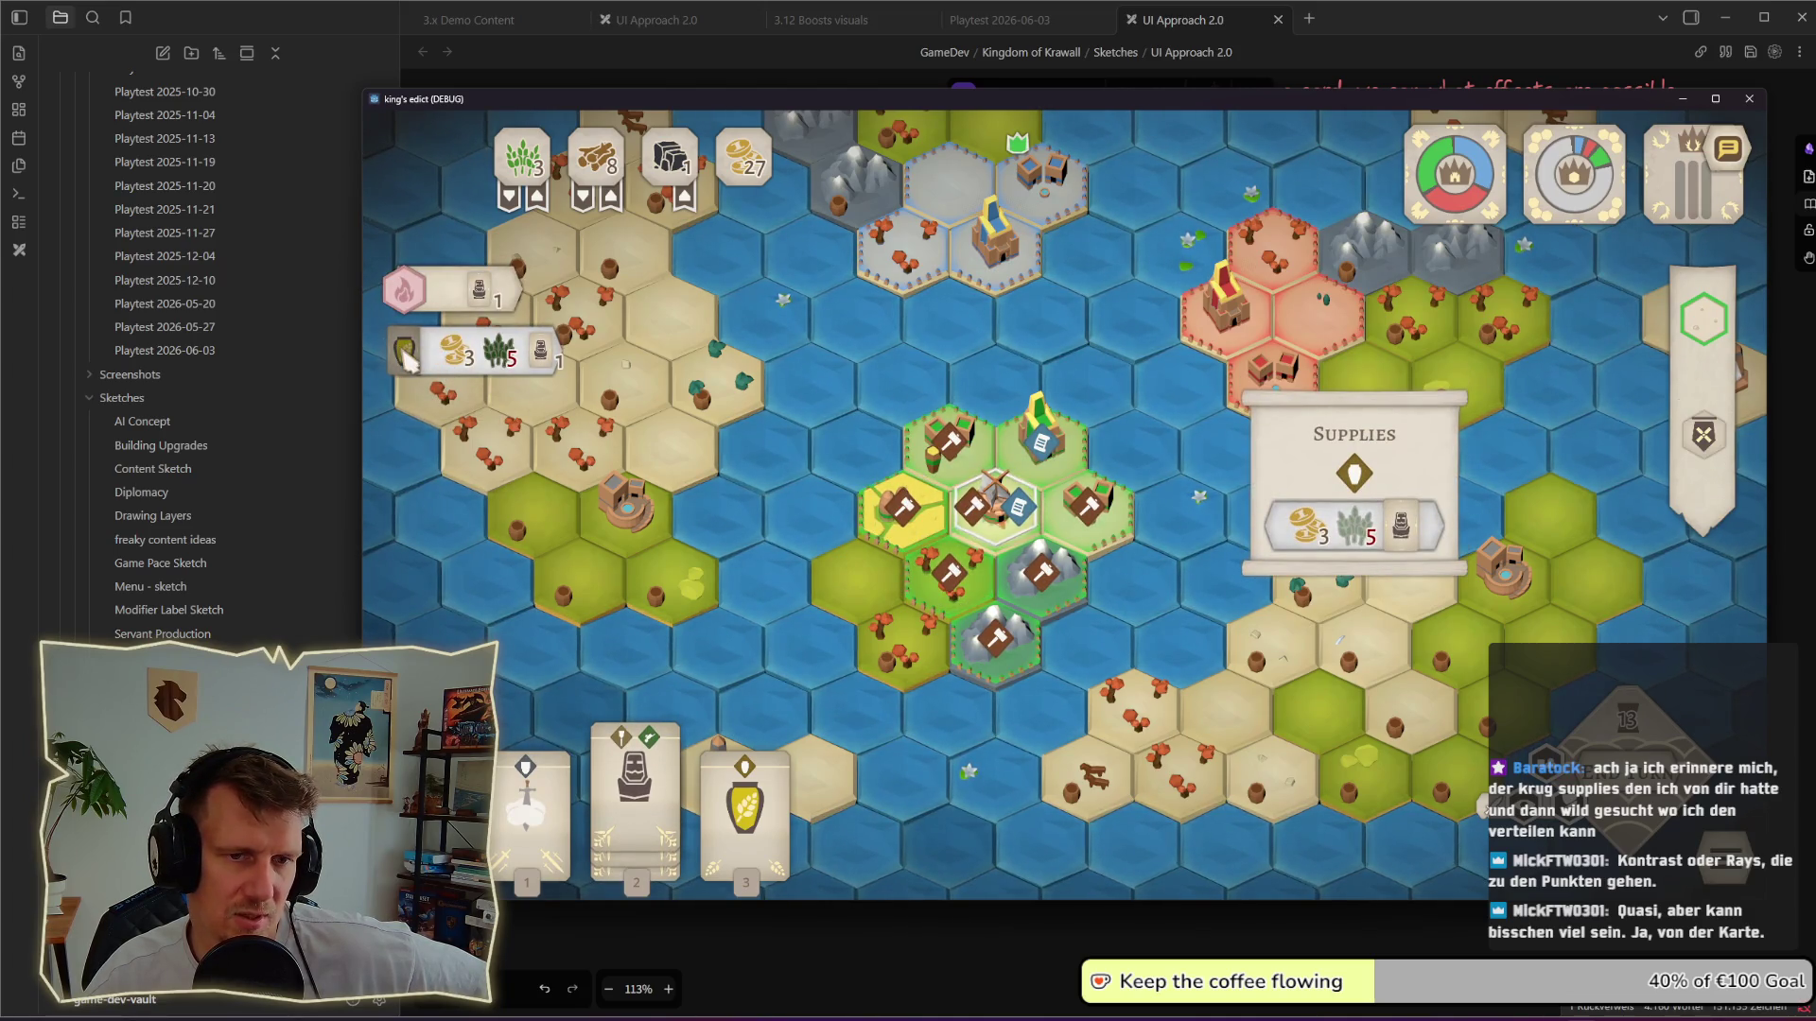
click(404, 355)
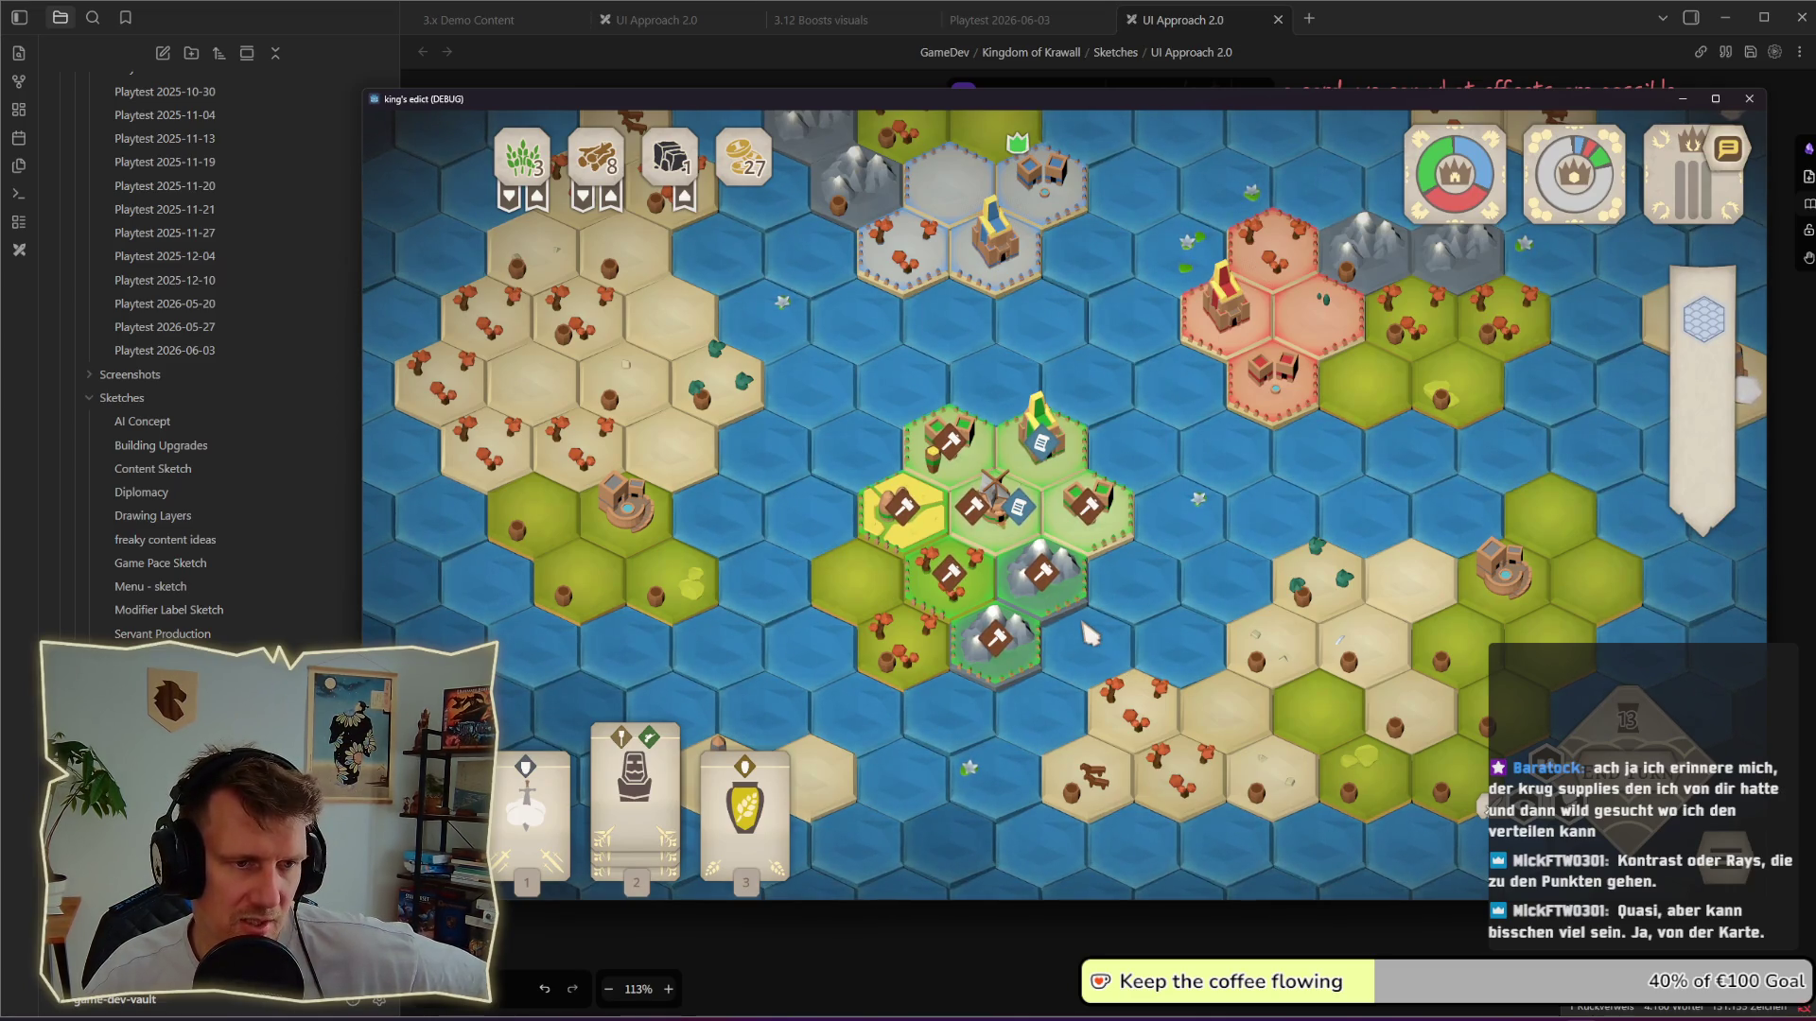
click(993, 537)
click(408, 372)
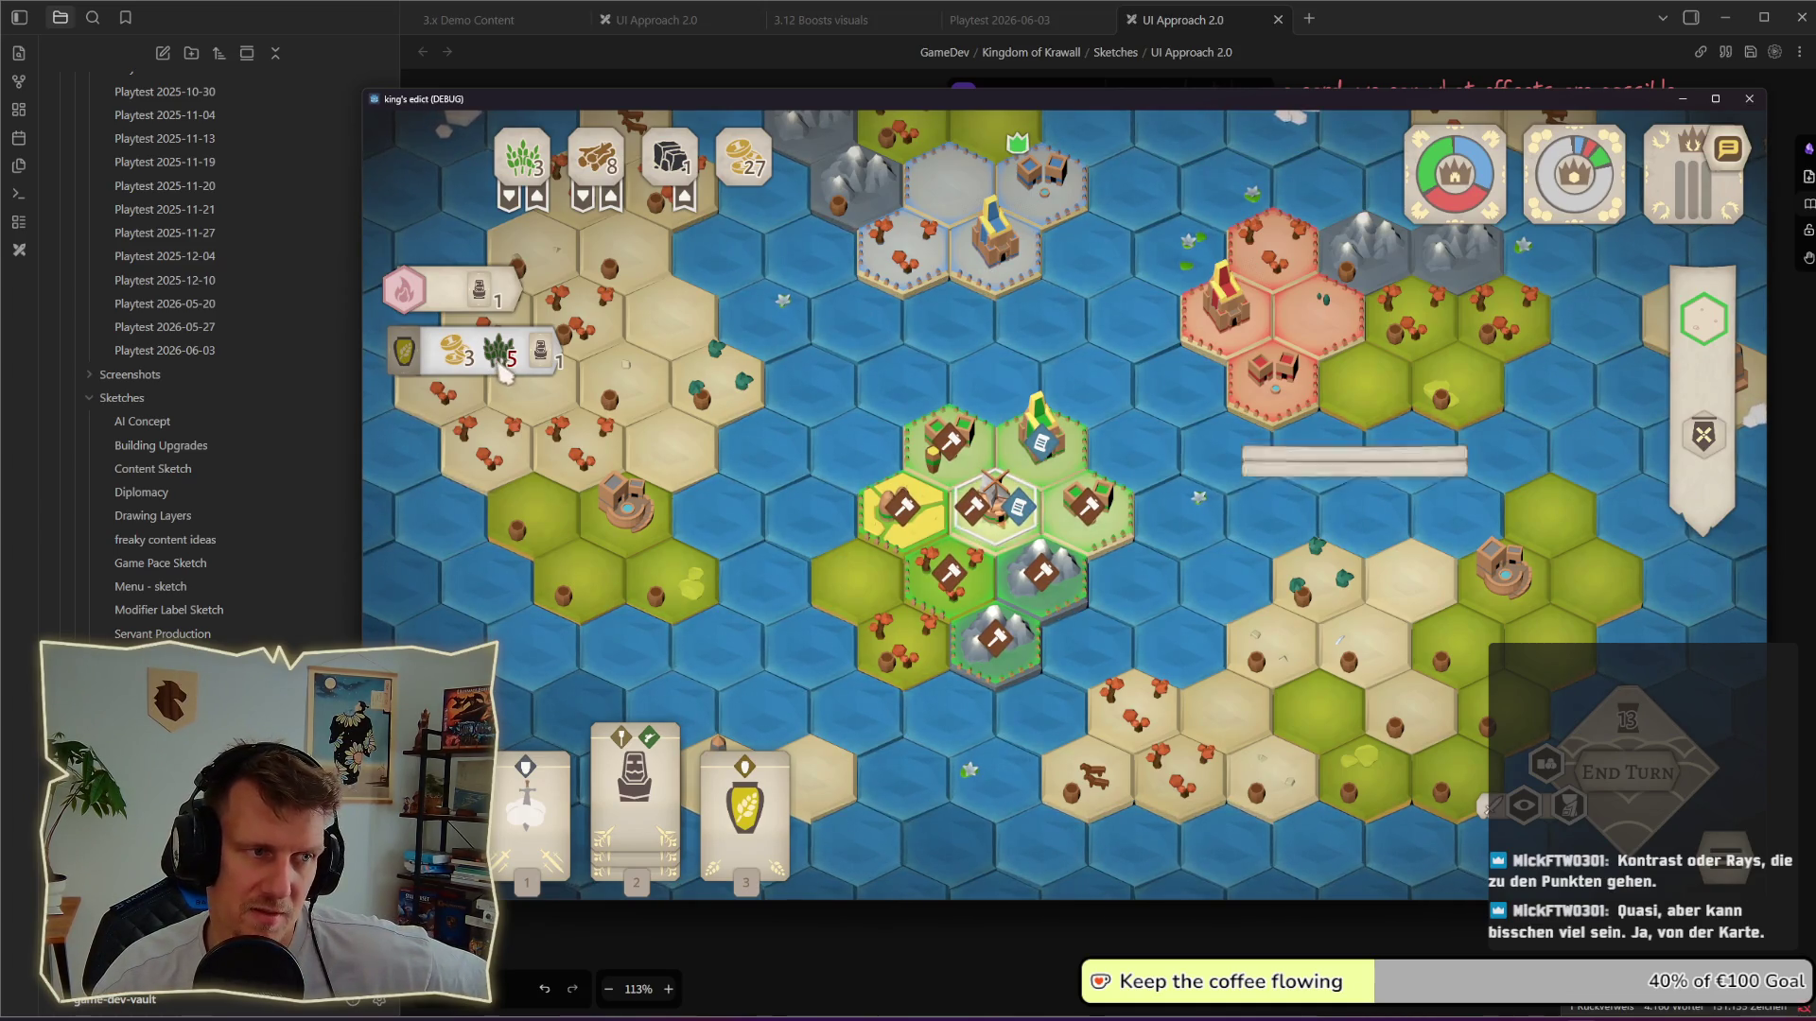
Step: Compare placement previews for the second and third cards, then clear the selection and side panels
click(634, 781)
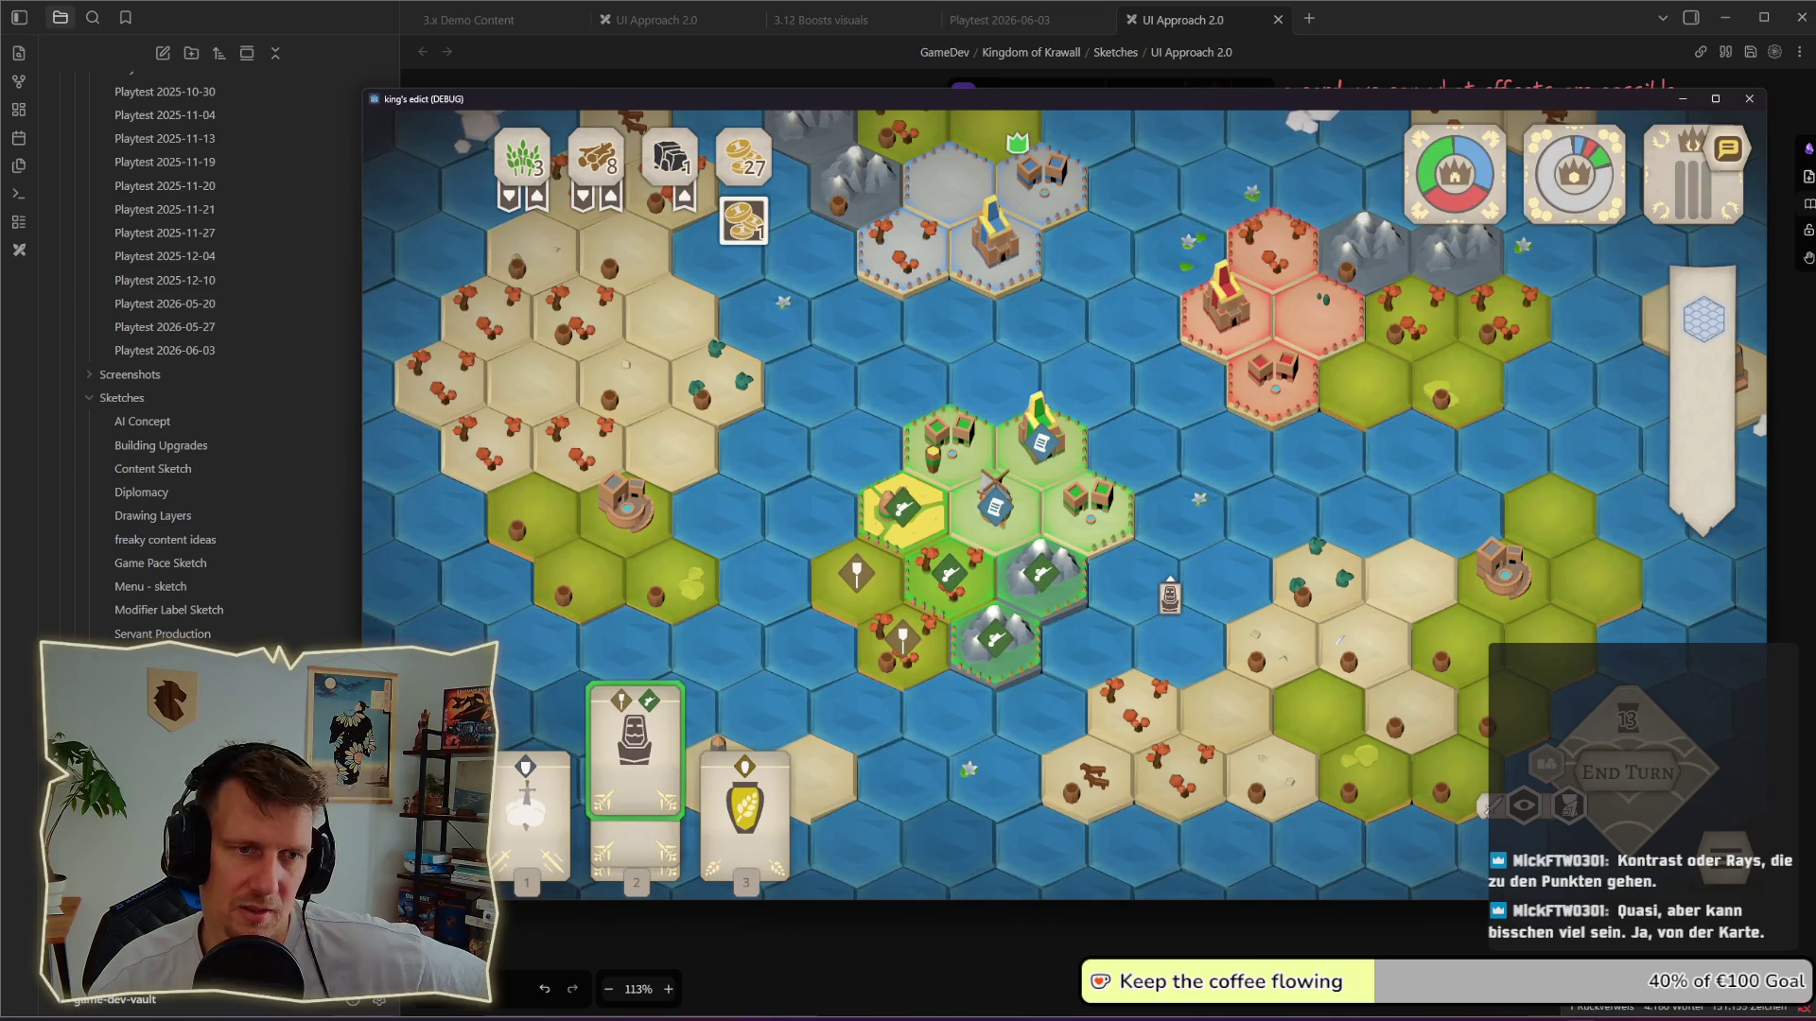
key(3)
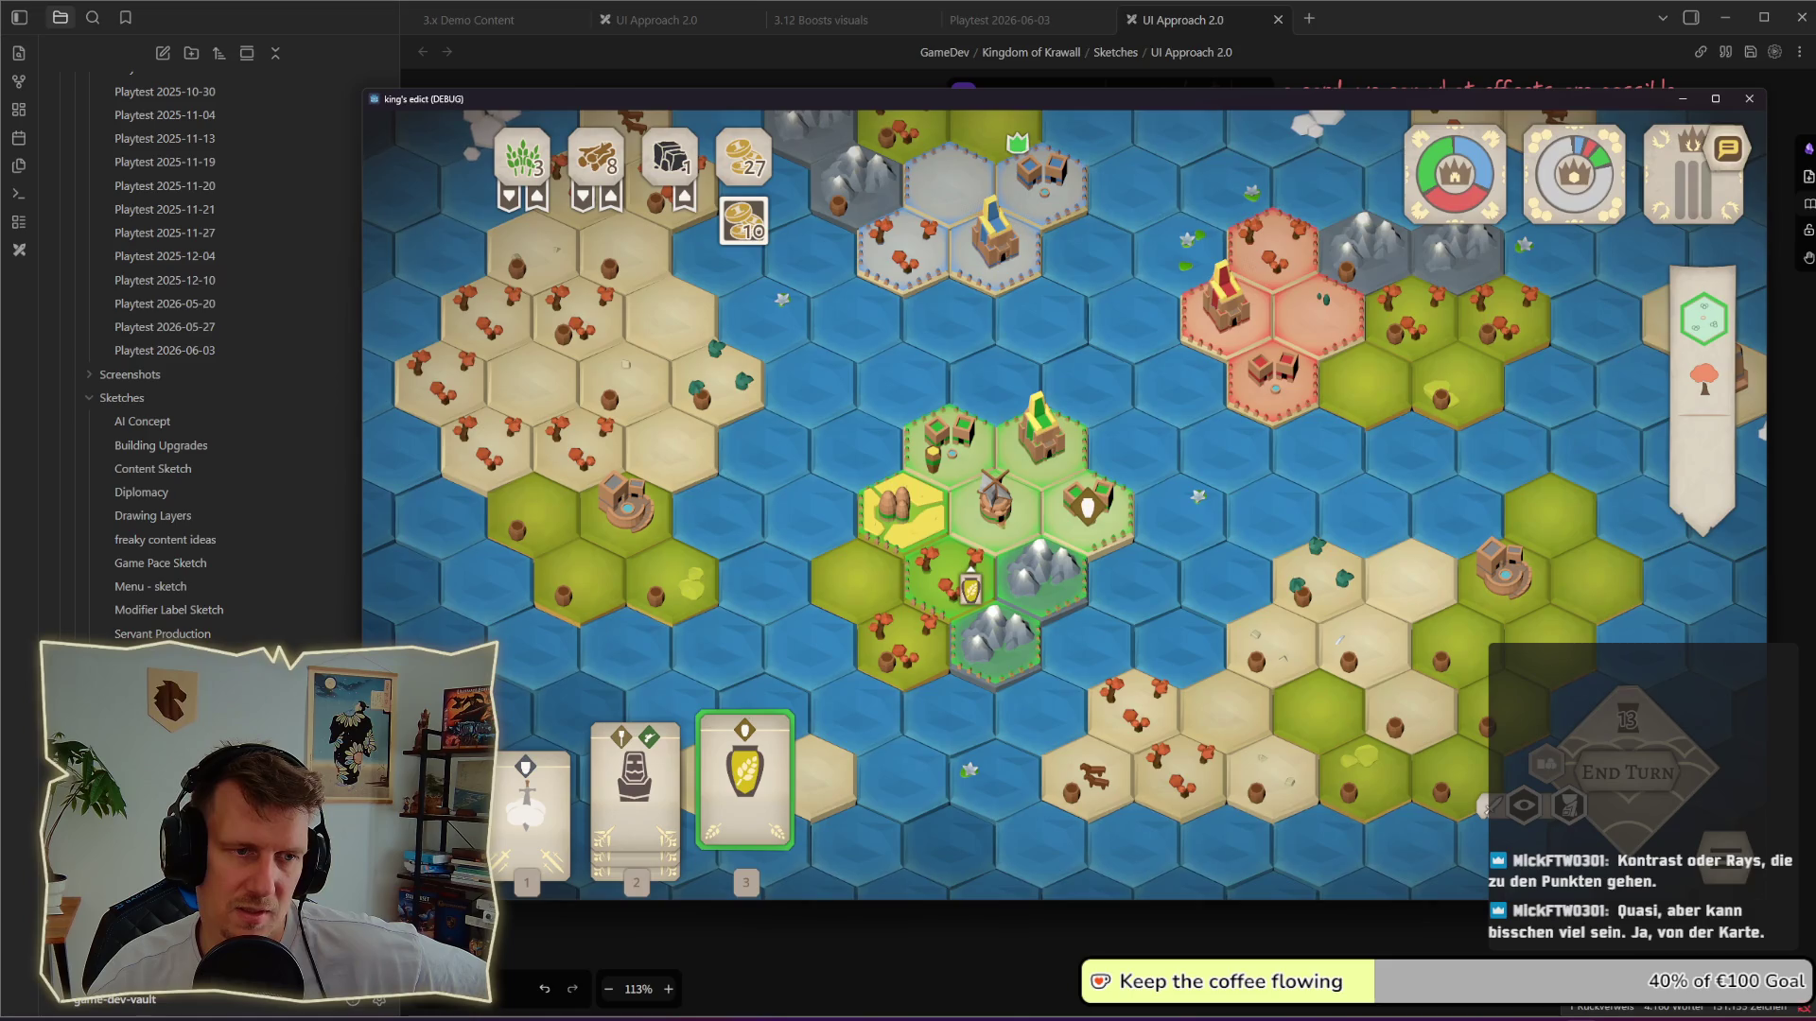
key(Escape)
scroll(994, 524, down, 3)
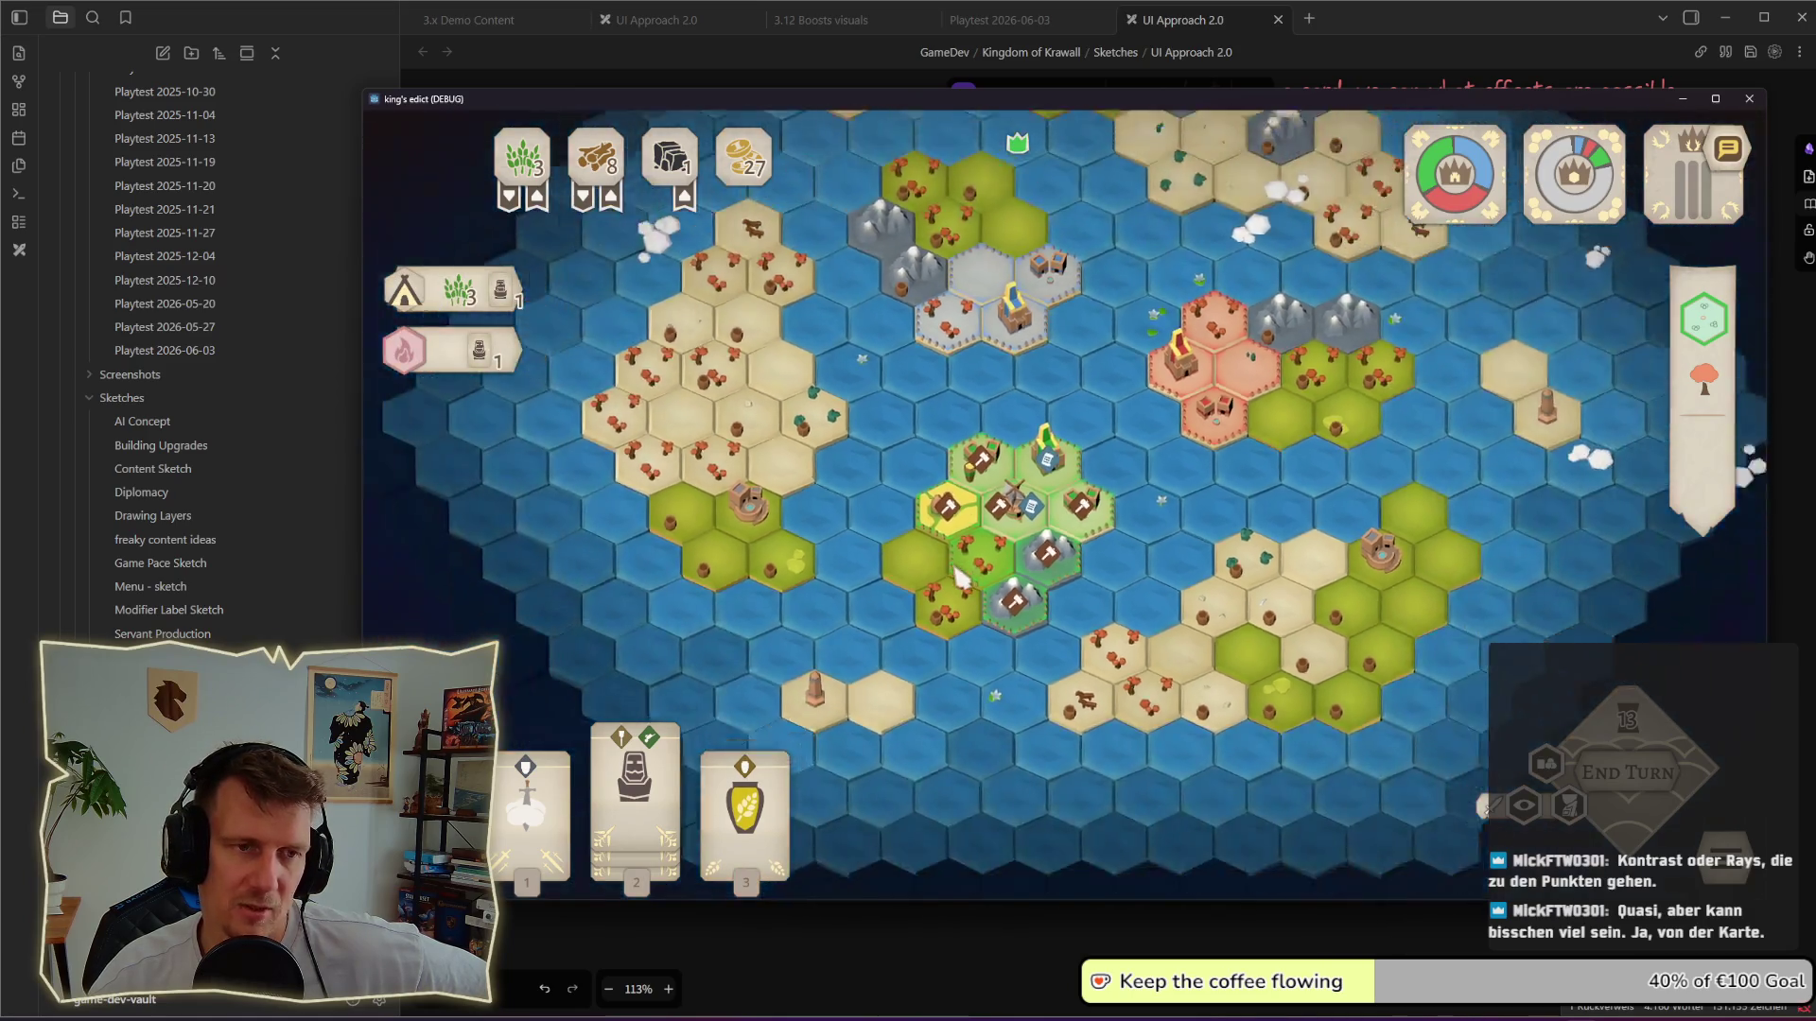
key(Escape)
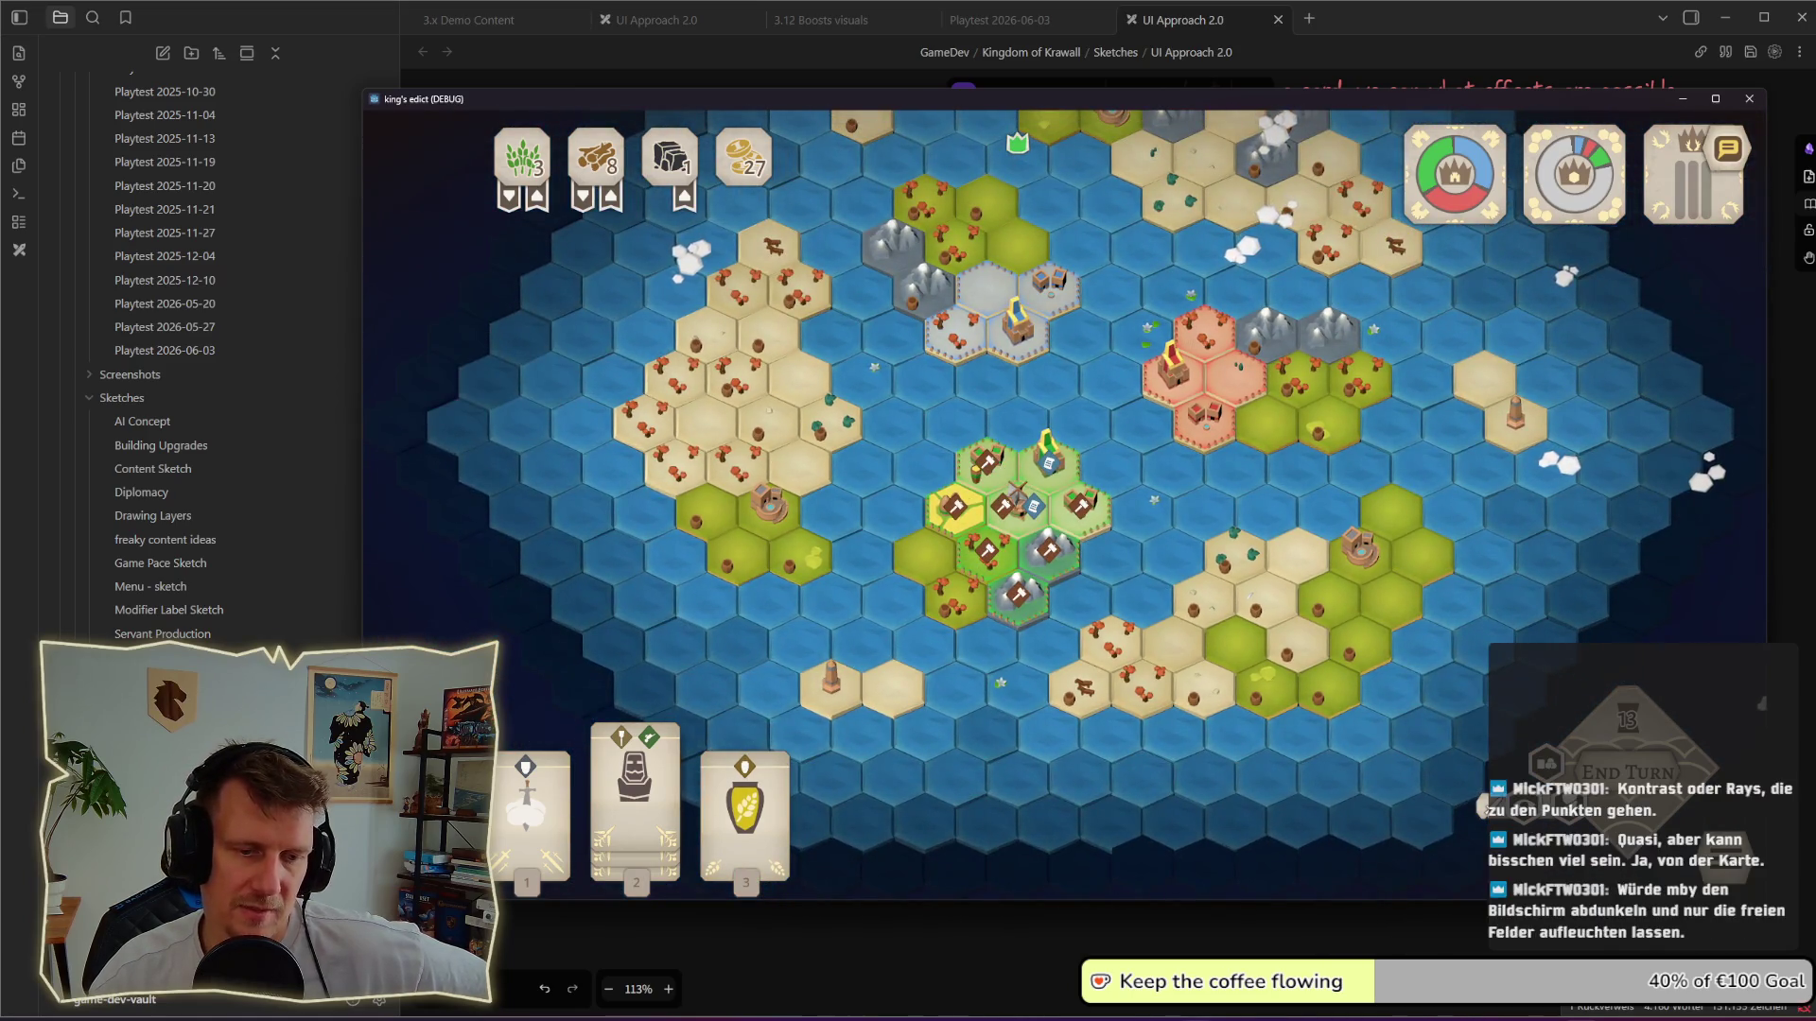
Step: Bring the footage folder forward and start playing the gameplay recording
click(1221, 809)
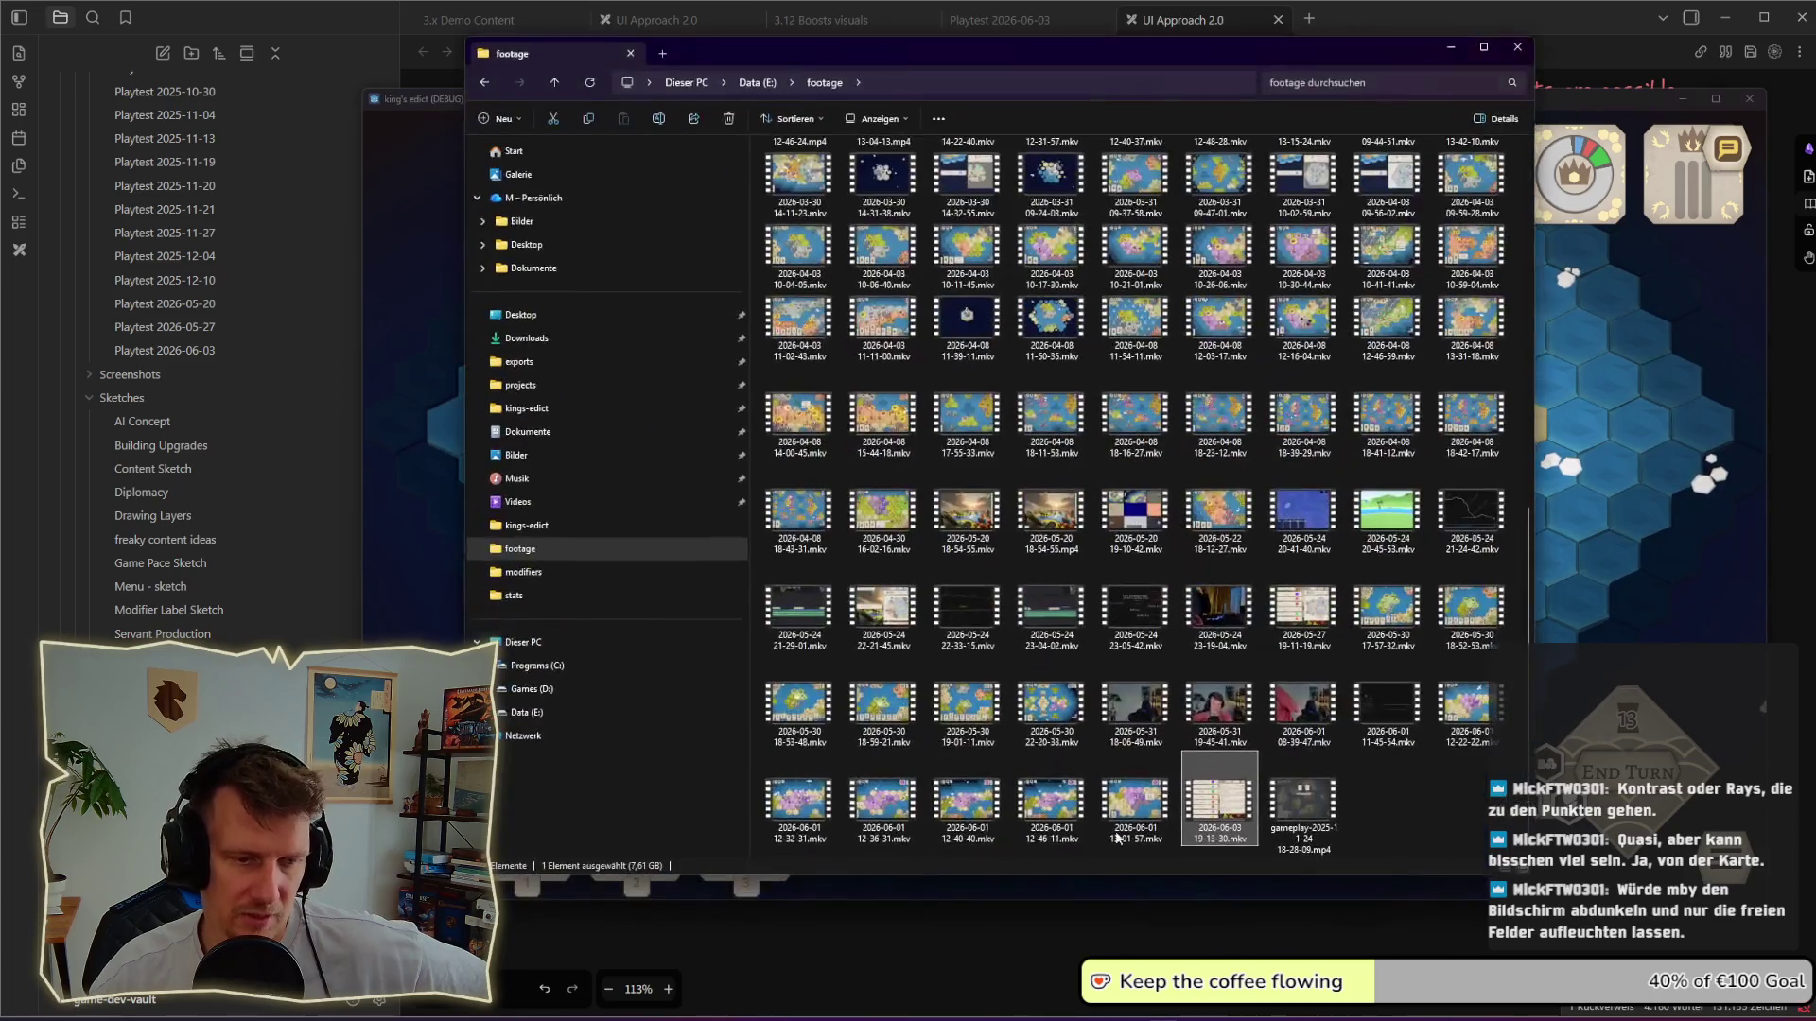
double_click(1222, 814)
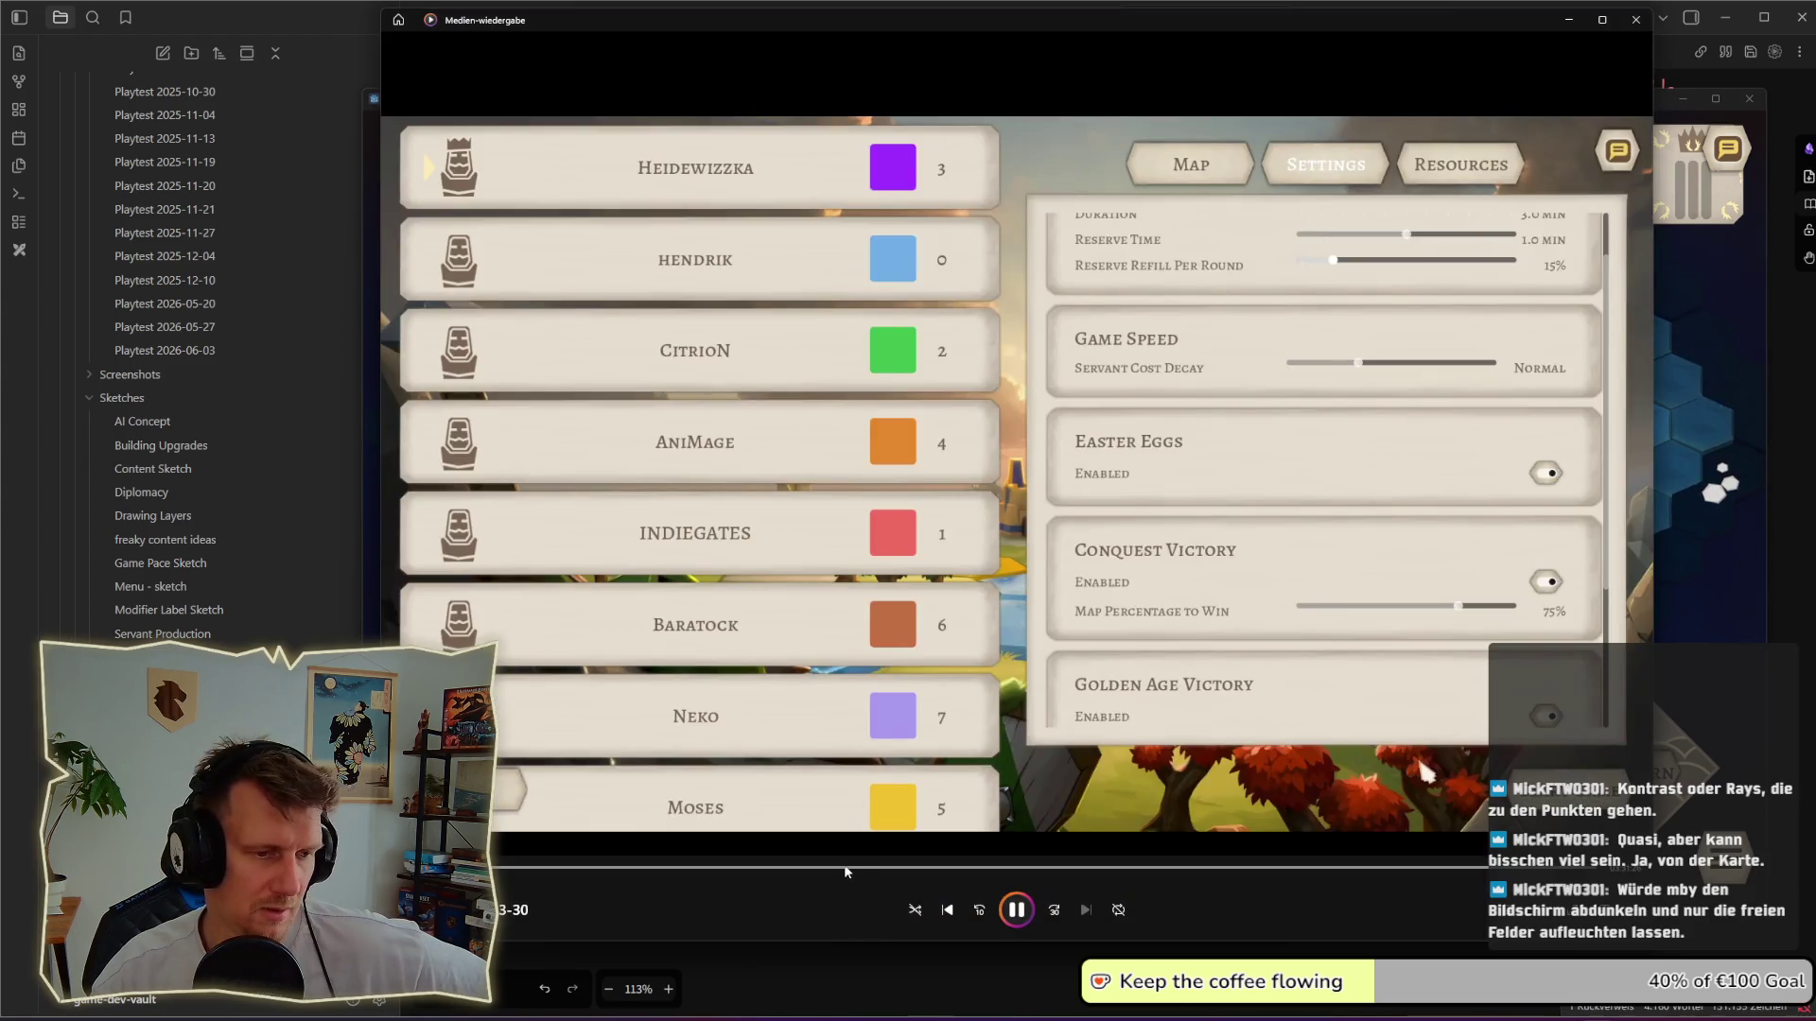
Step: Skip through early map scenes of the recording up to the golden age victory and beyond
click(844, 866)
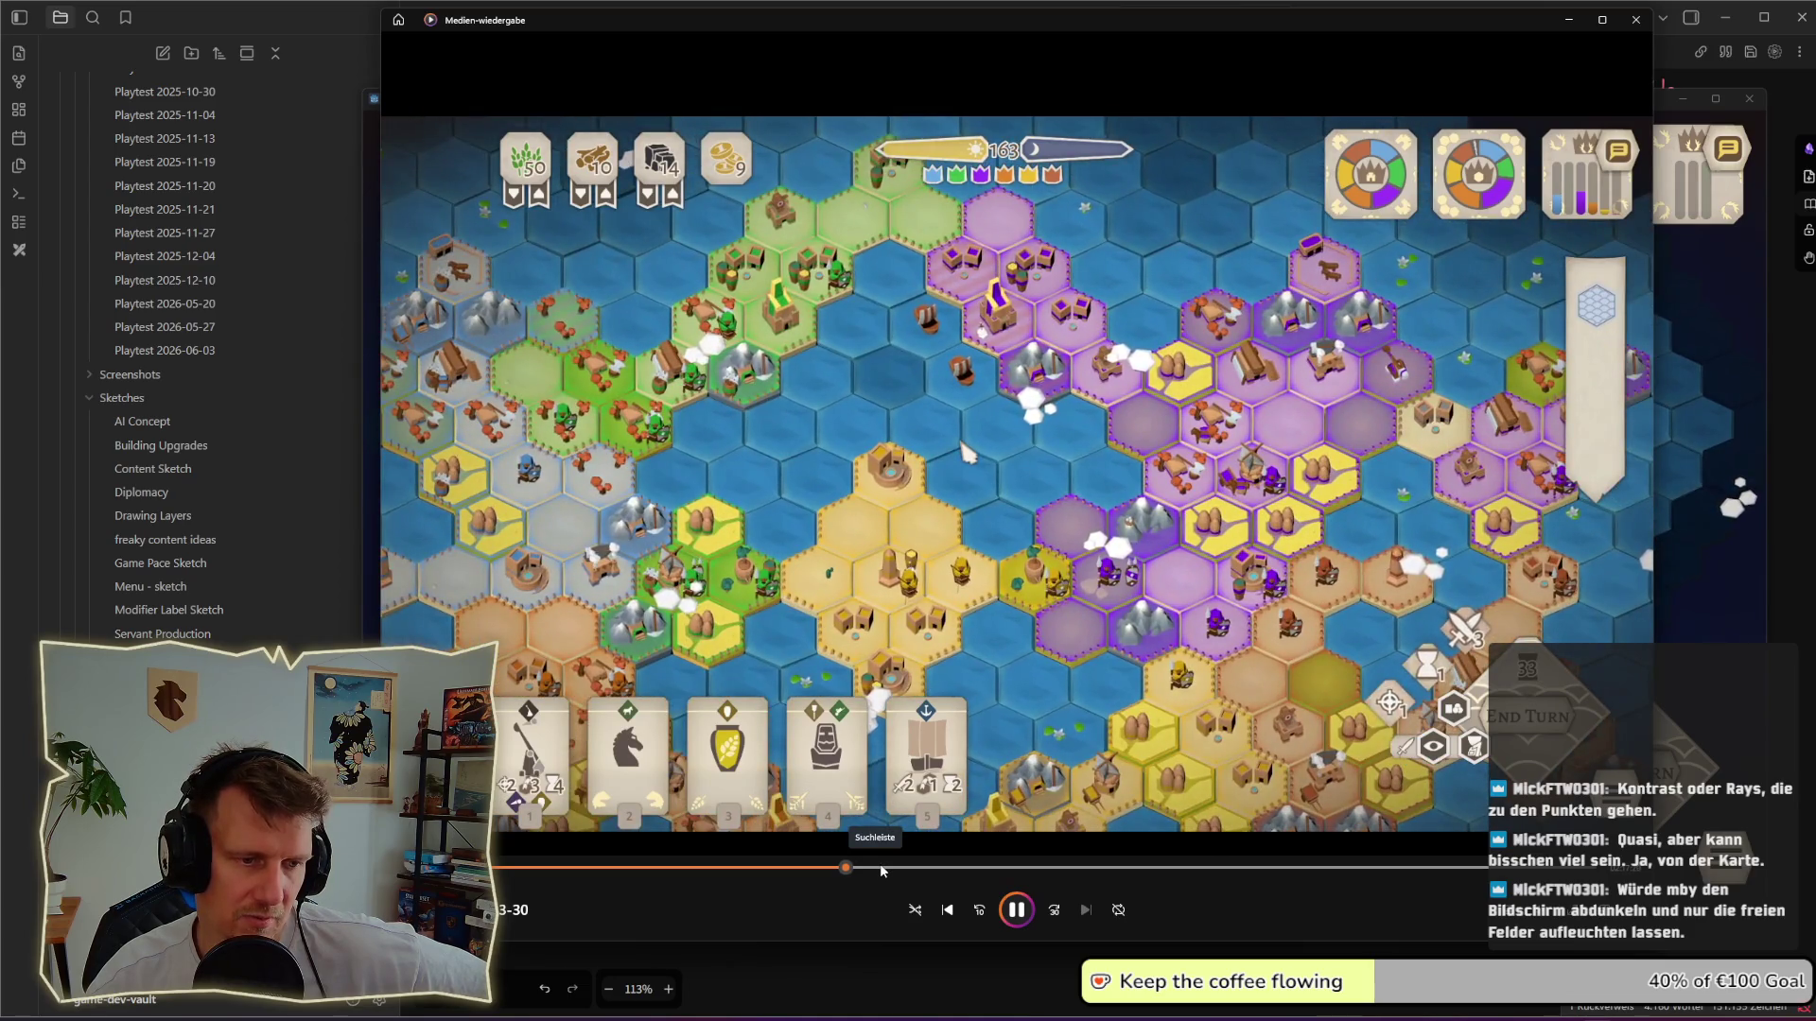
mouse_move(880, 869)
mouse_down()
mouse_move(937, 868)
mouse_move(896, 872)
mouse_up()
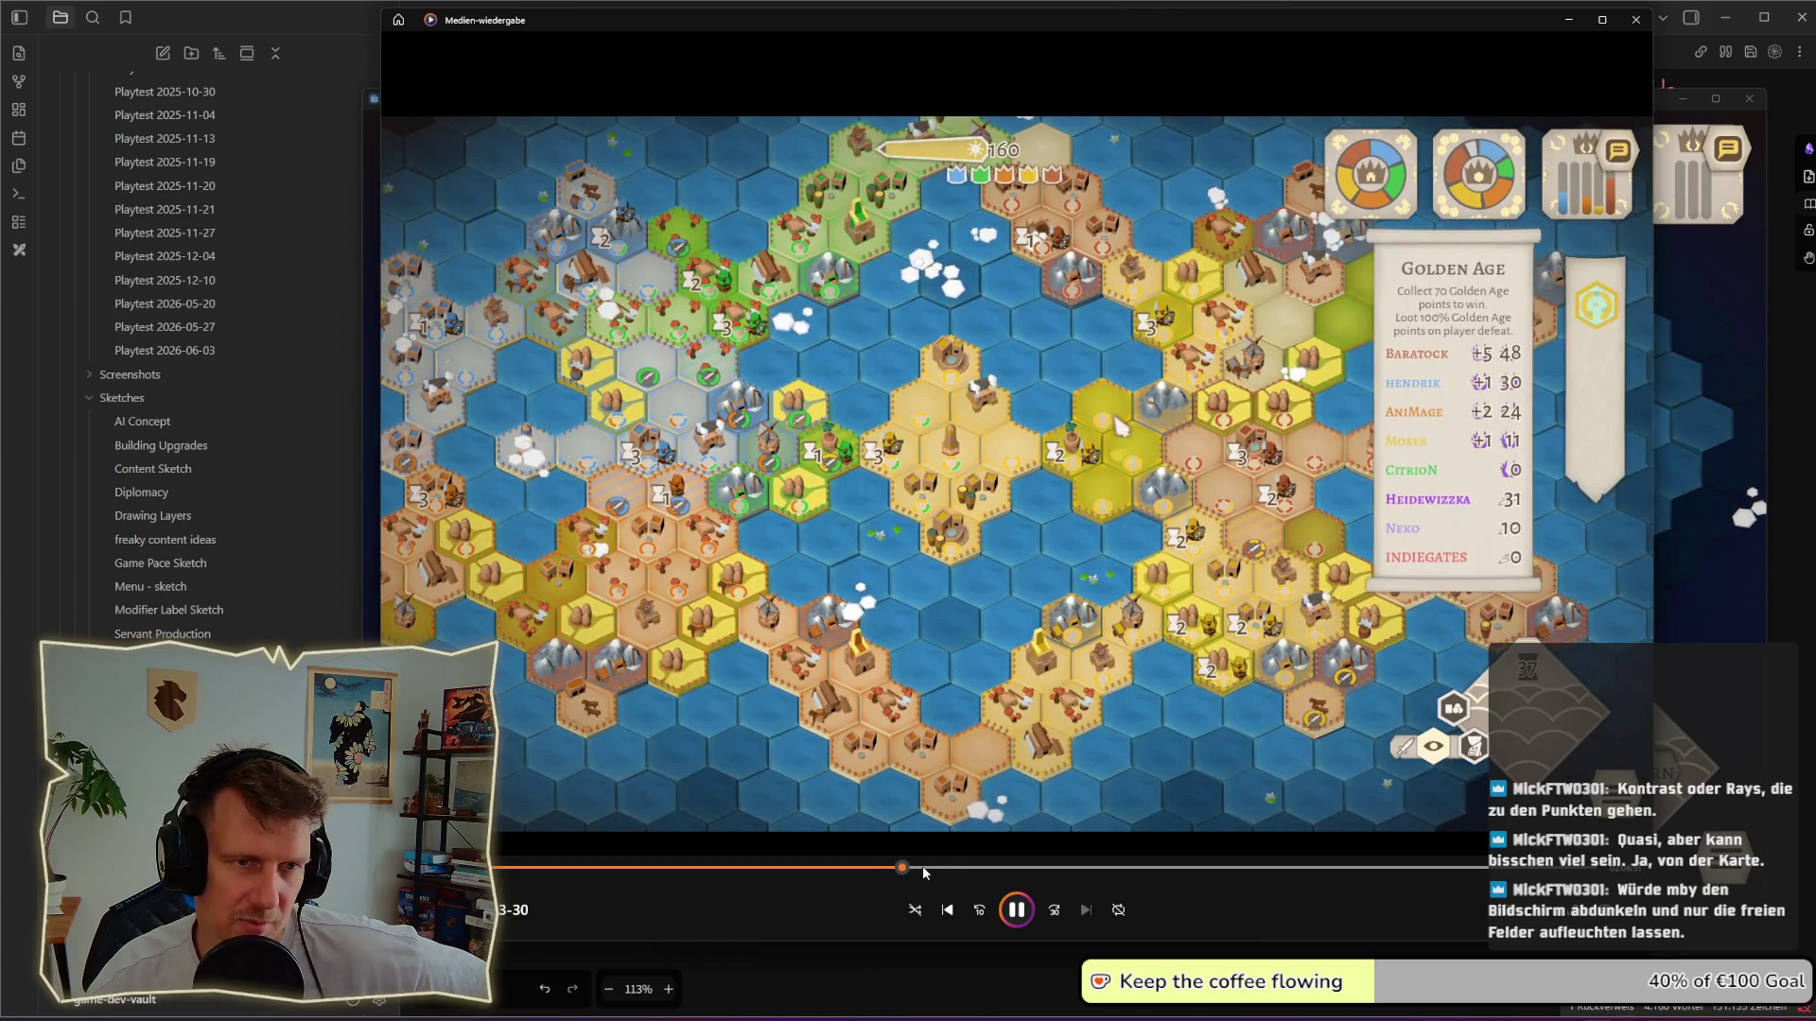
click(938, 868)
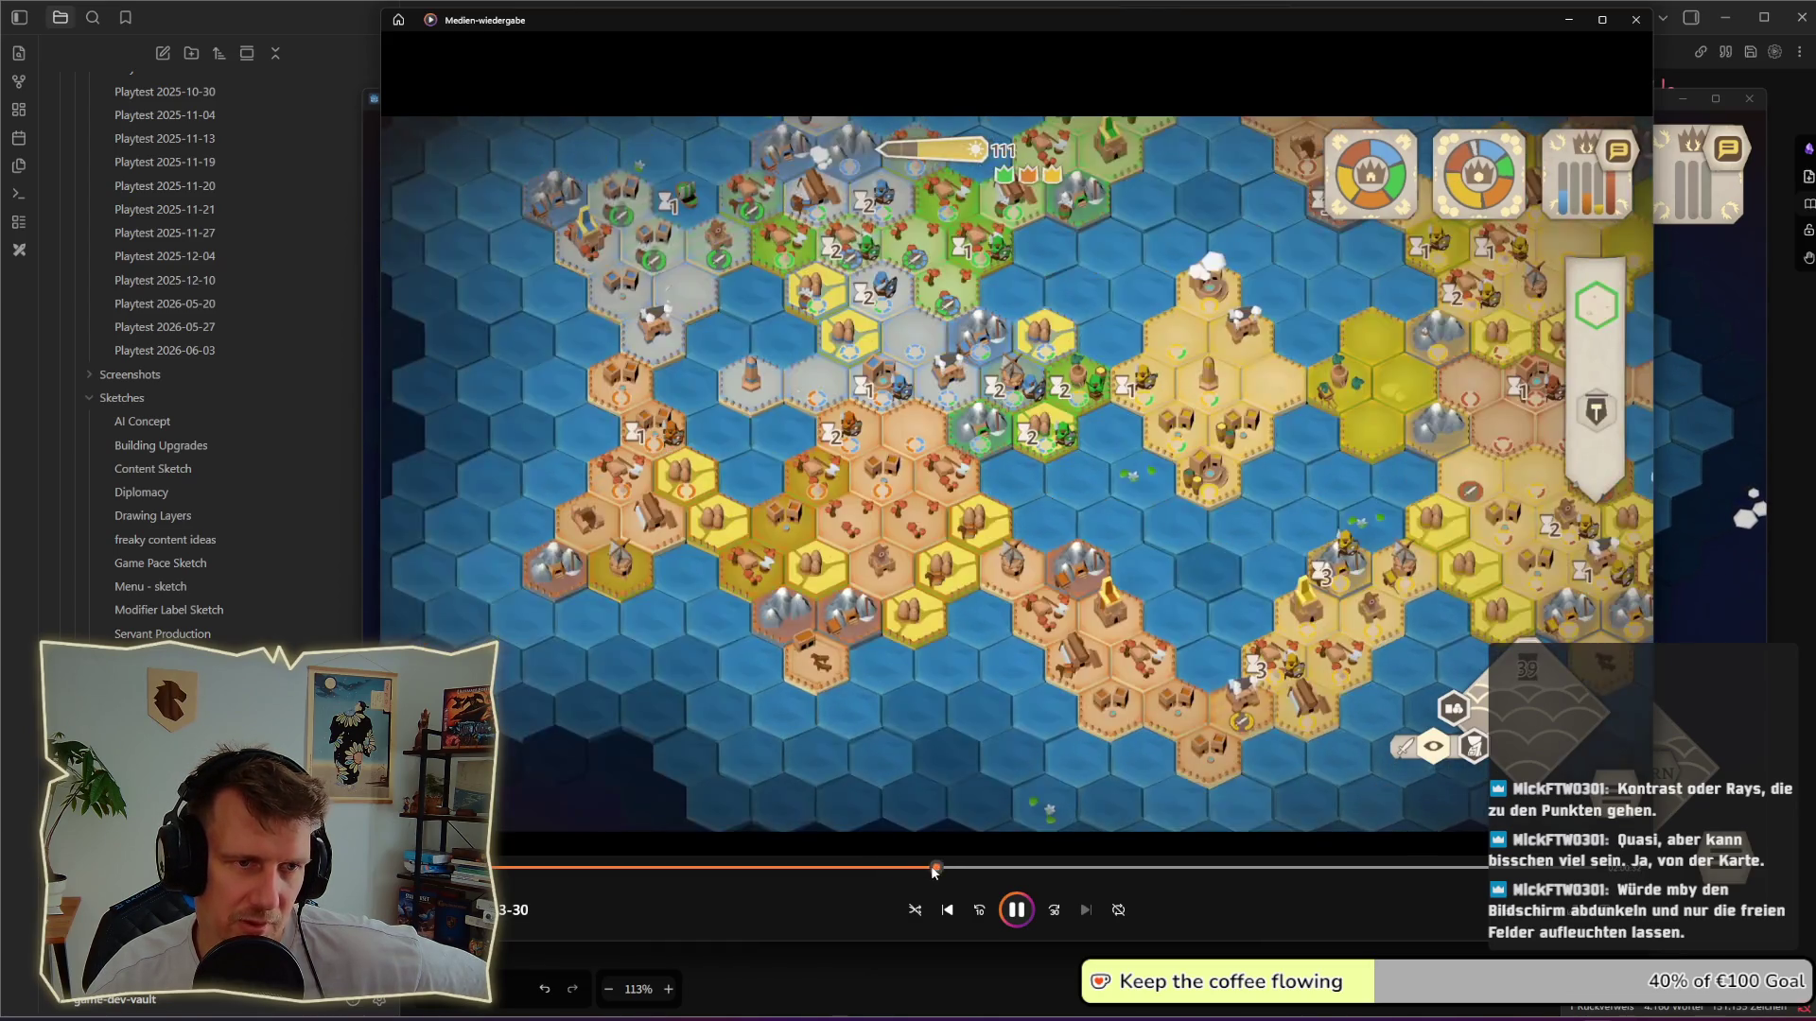
click(957, 867)
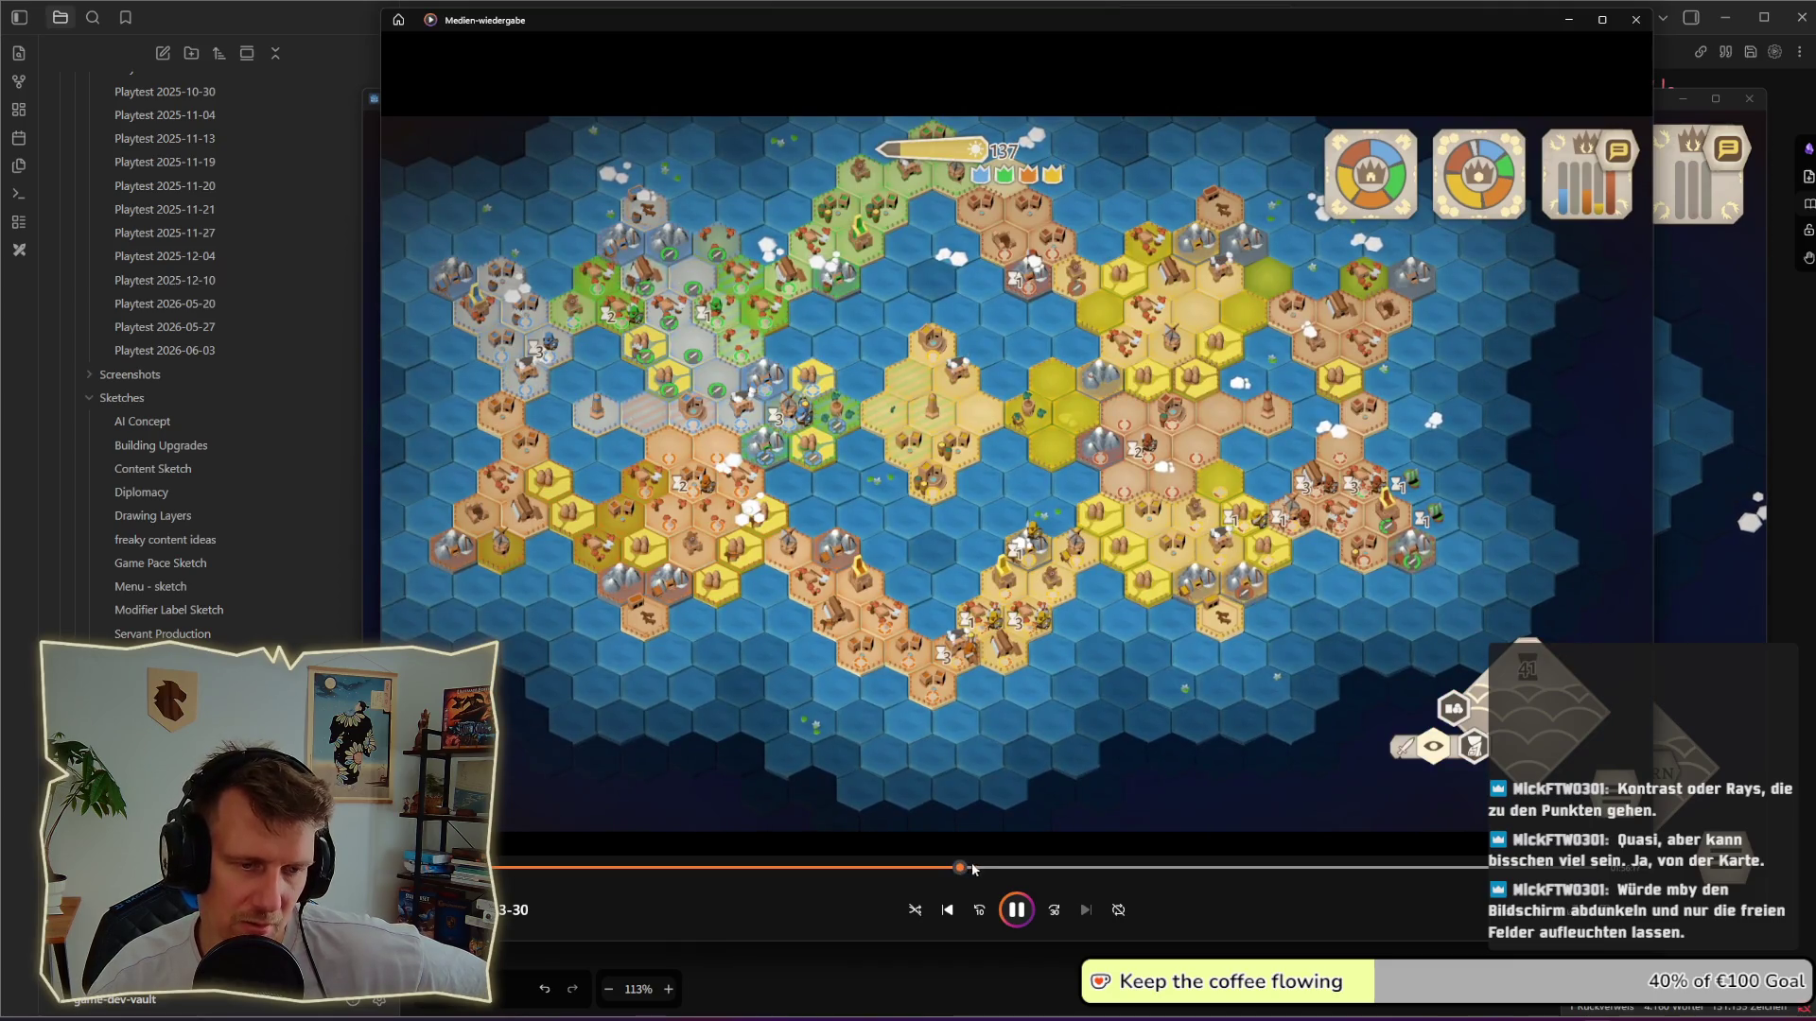
click(974, 867)
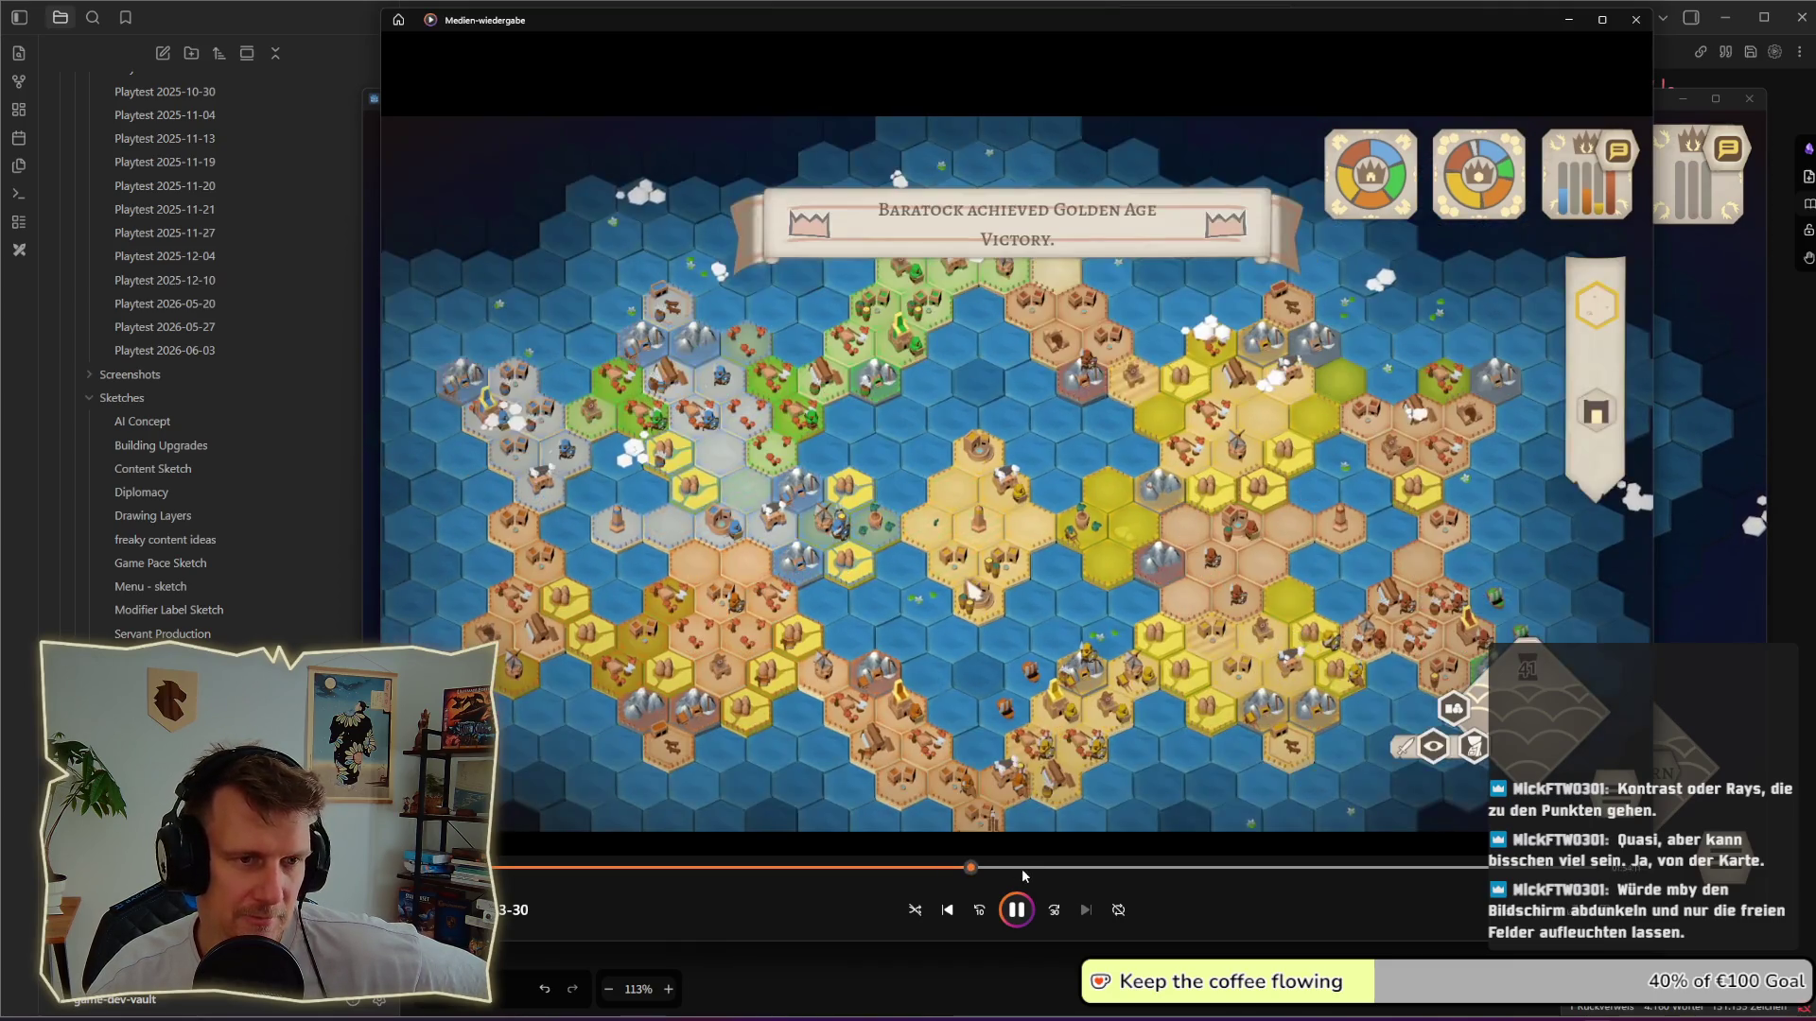
click(1021, 869)
Step: Scrub through the later game scenes, then bring the King's Edict test game back to the front
click(1130, 869)
click(1224, 868)
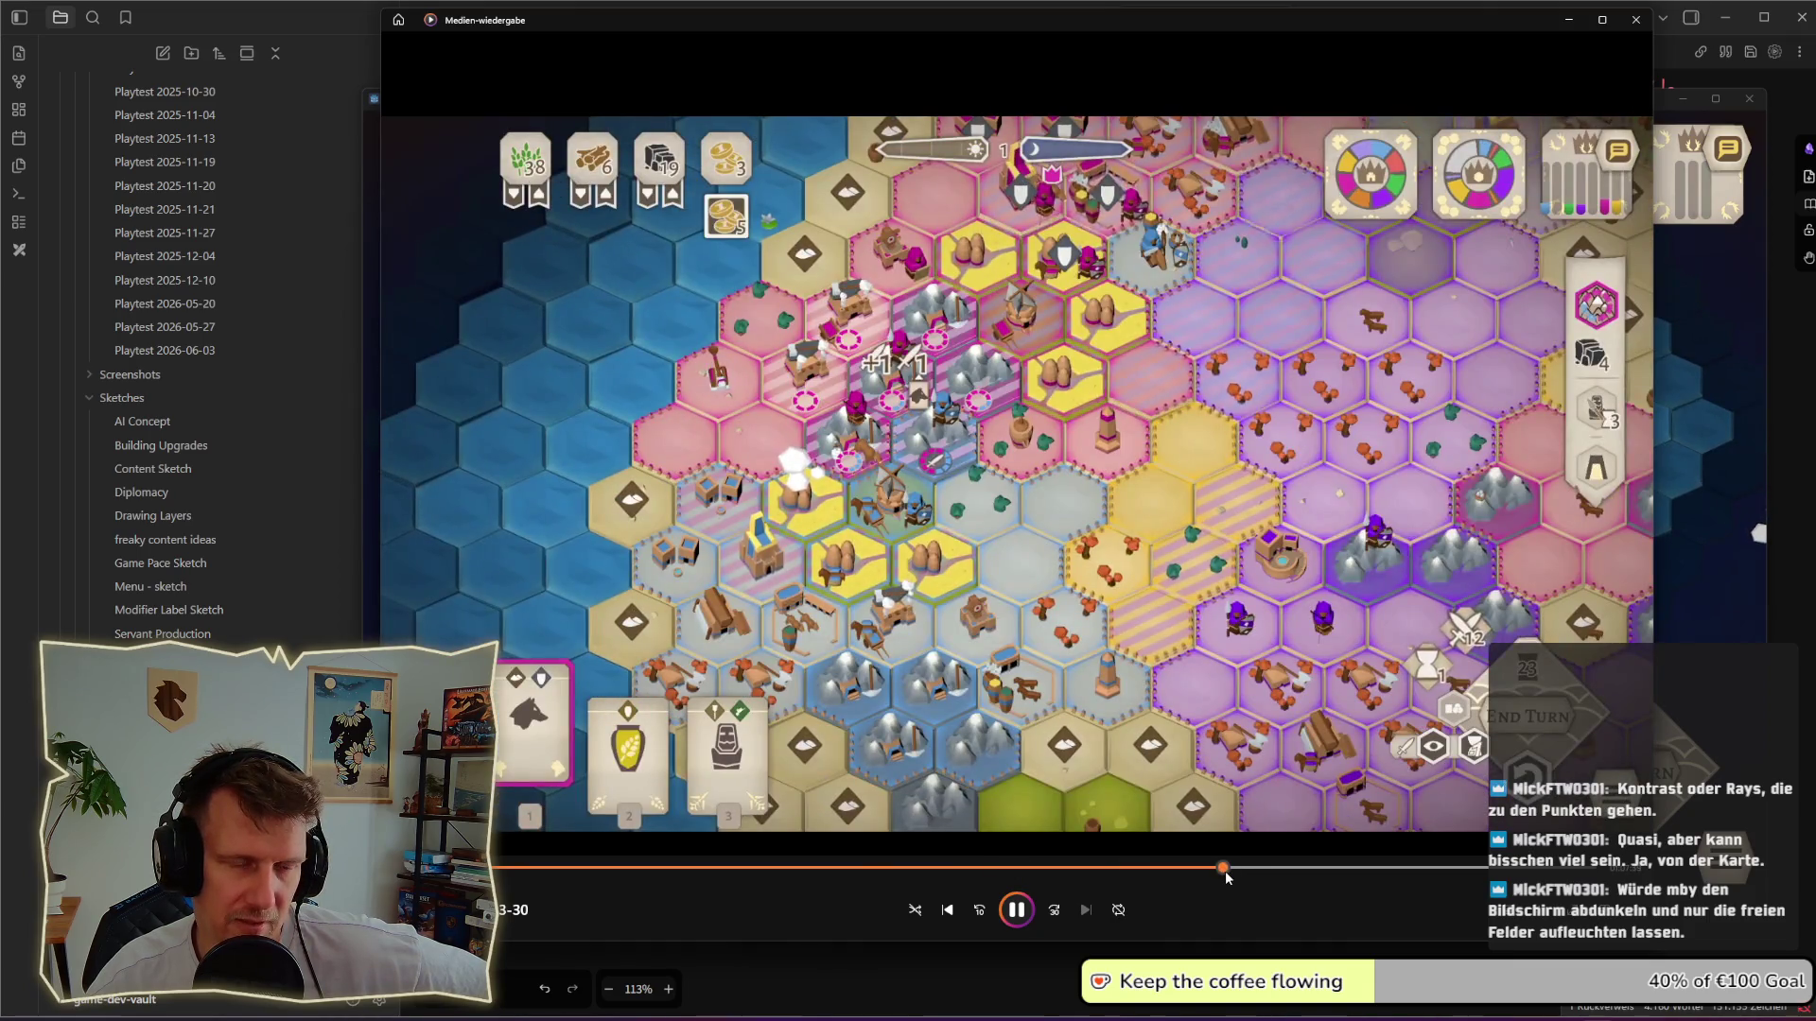
click(1164, 869)
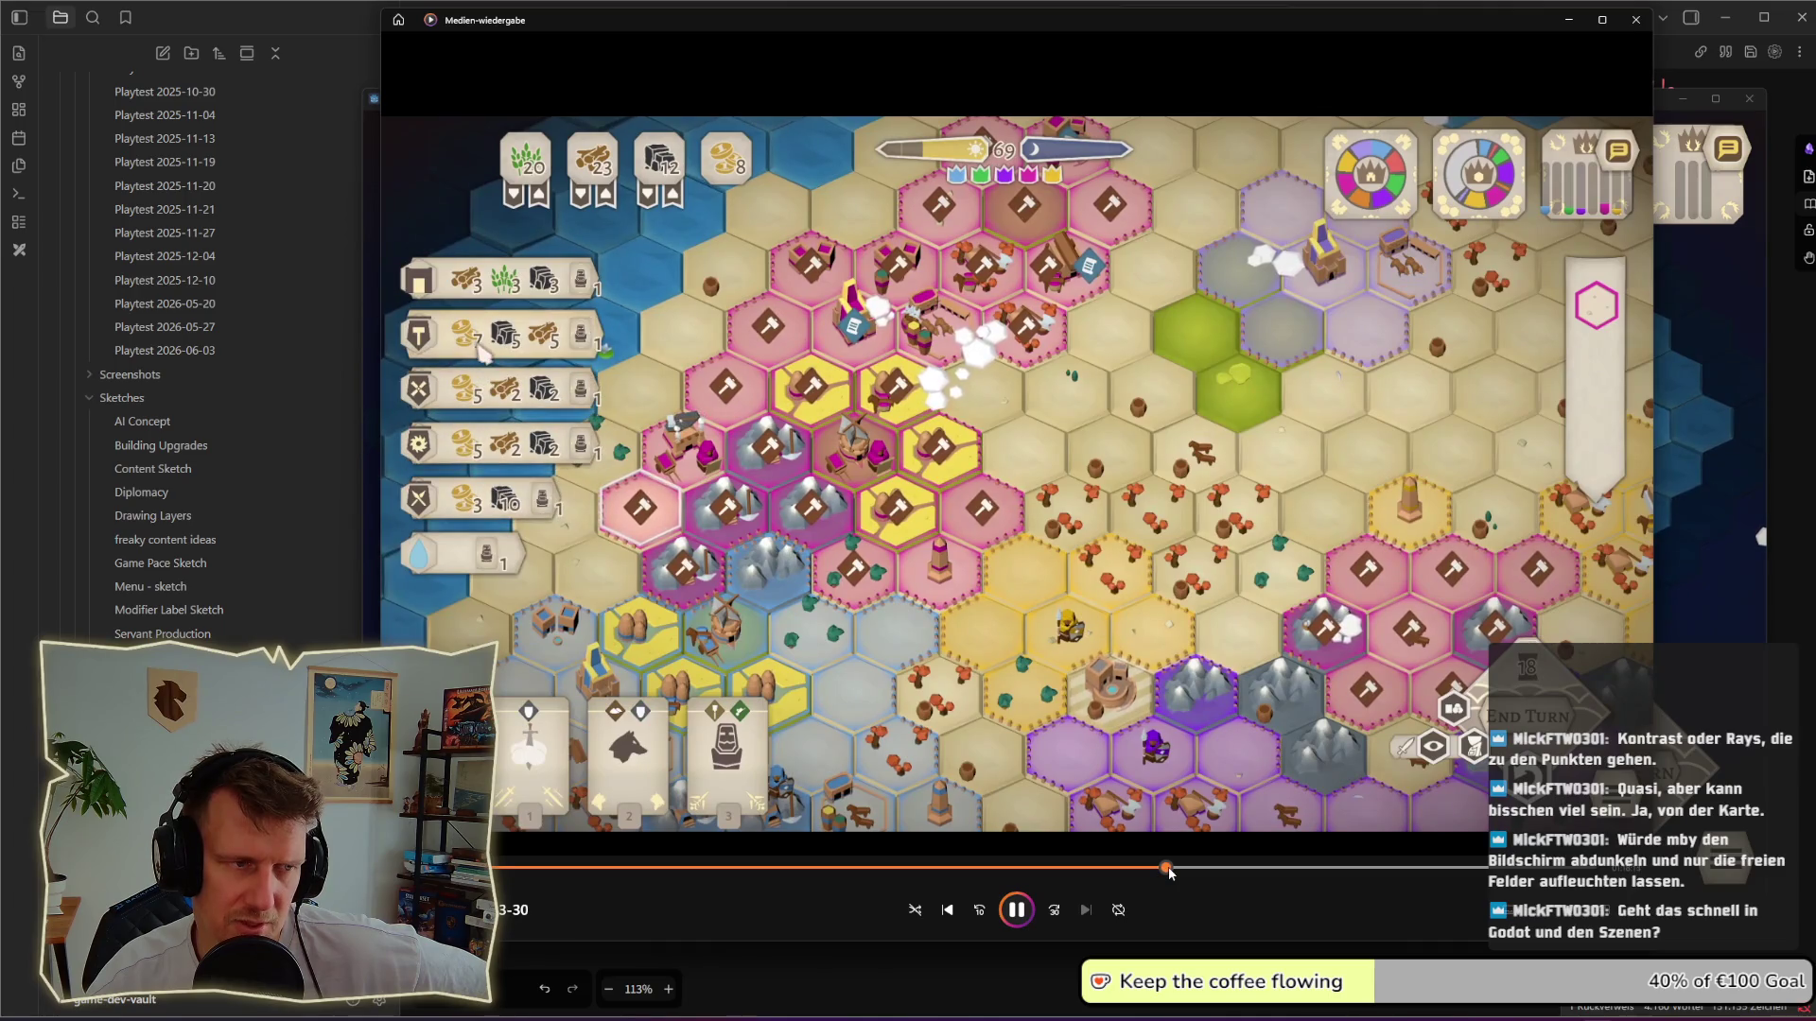
click(1221, 868)
click(1248, 869)
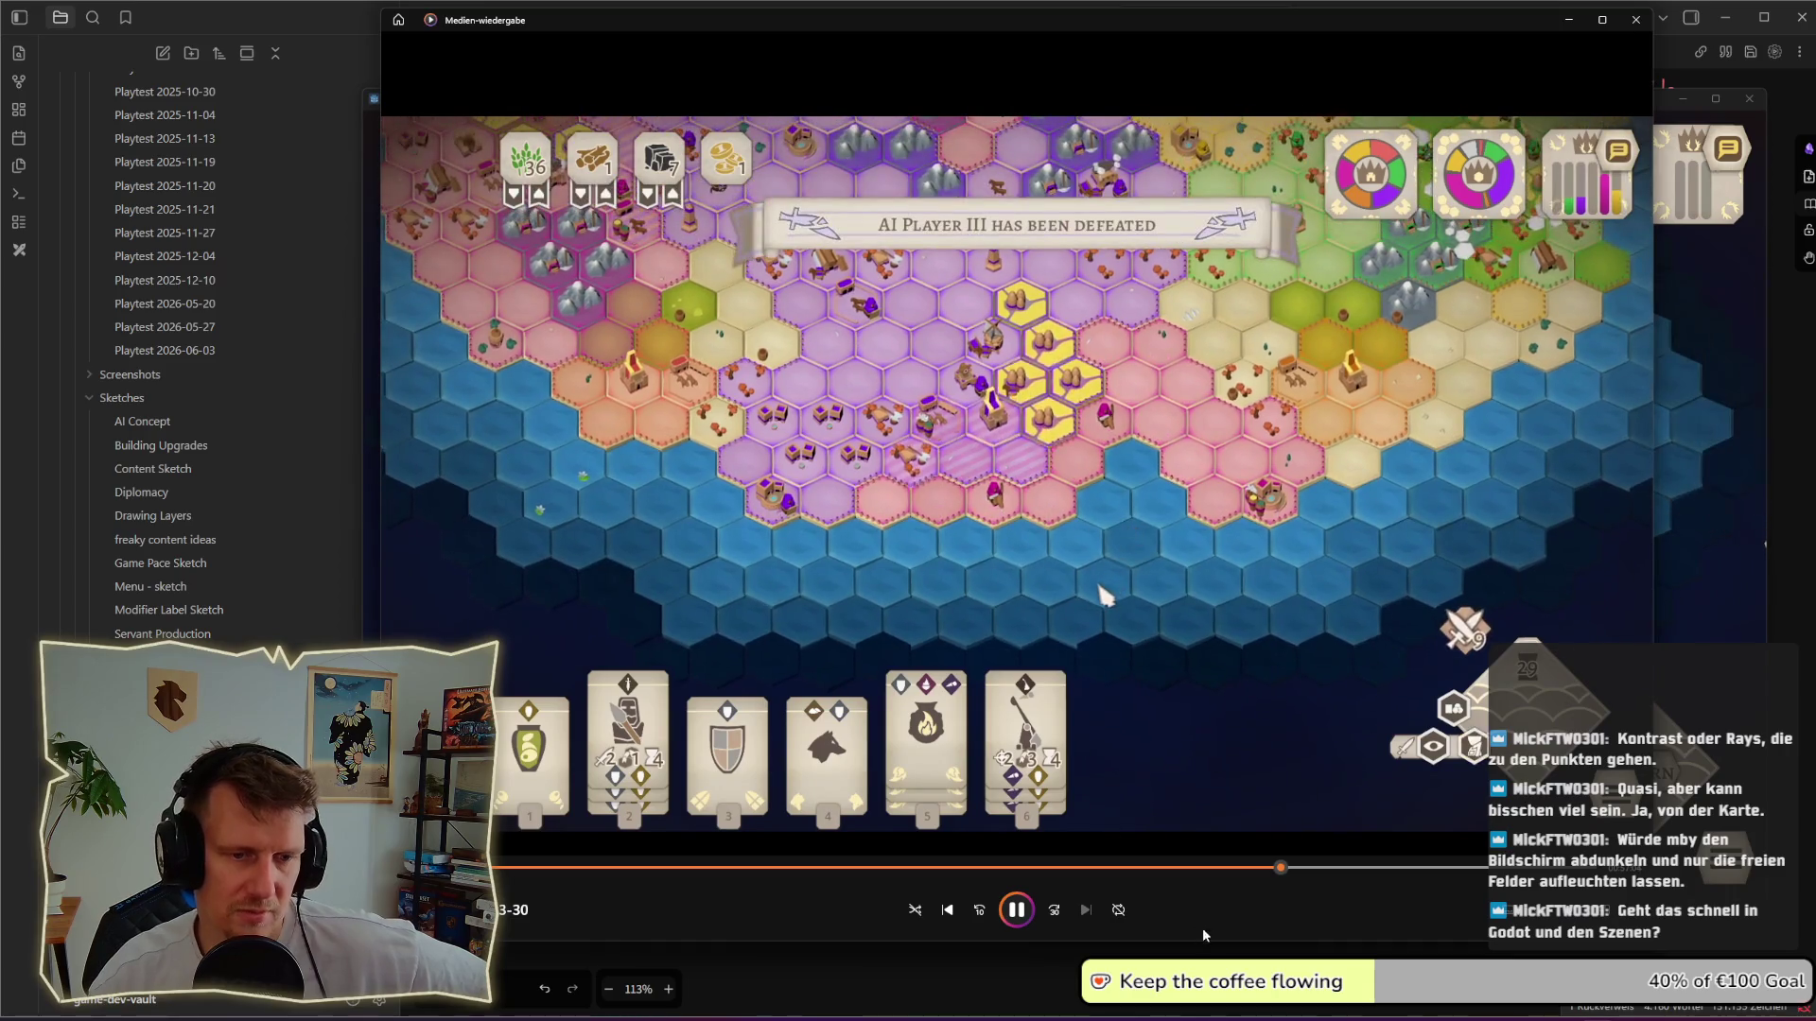
click(1259, 868)
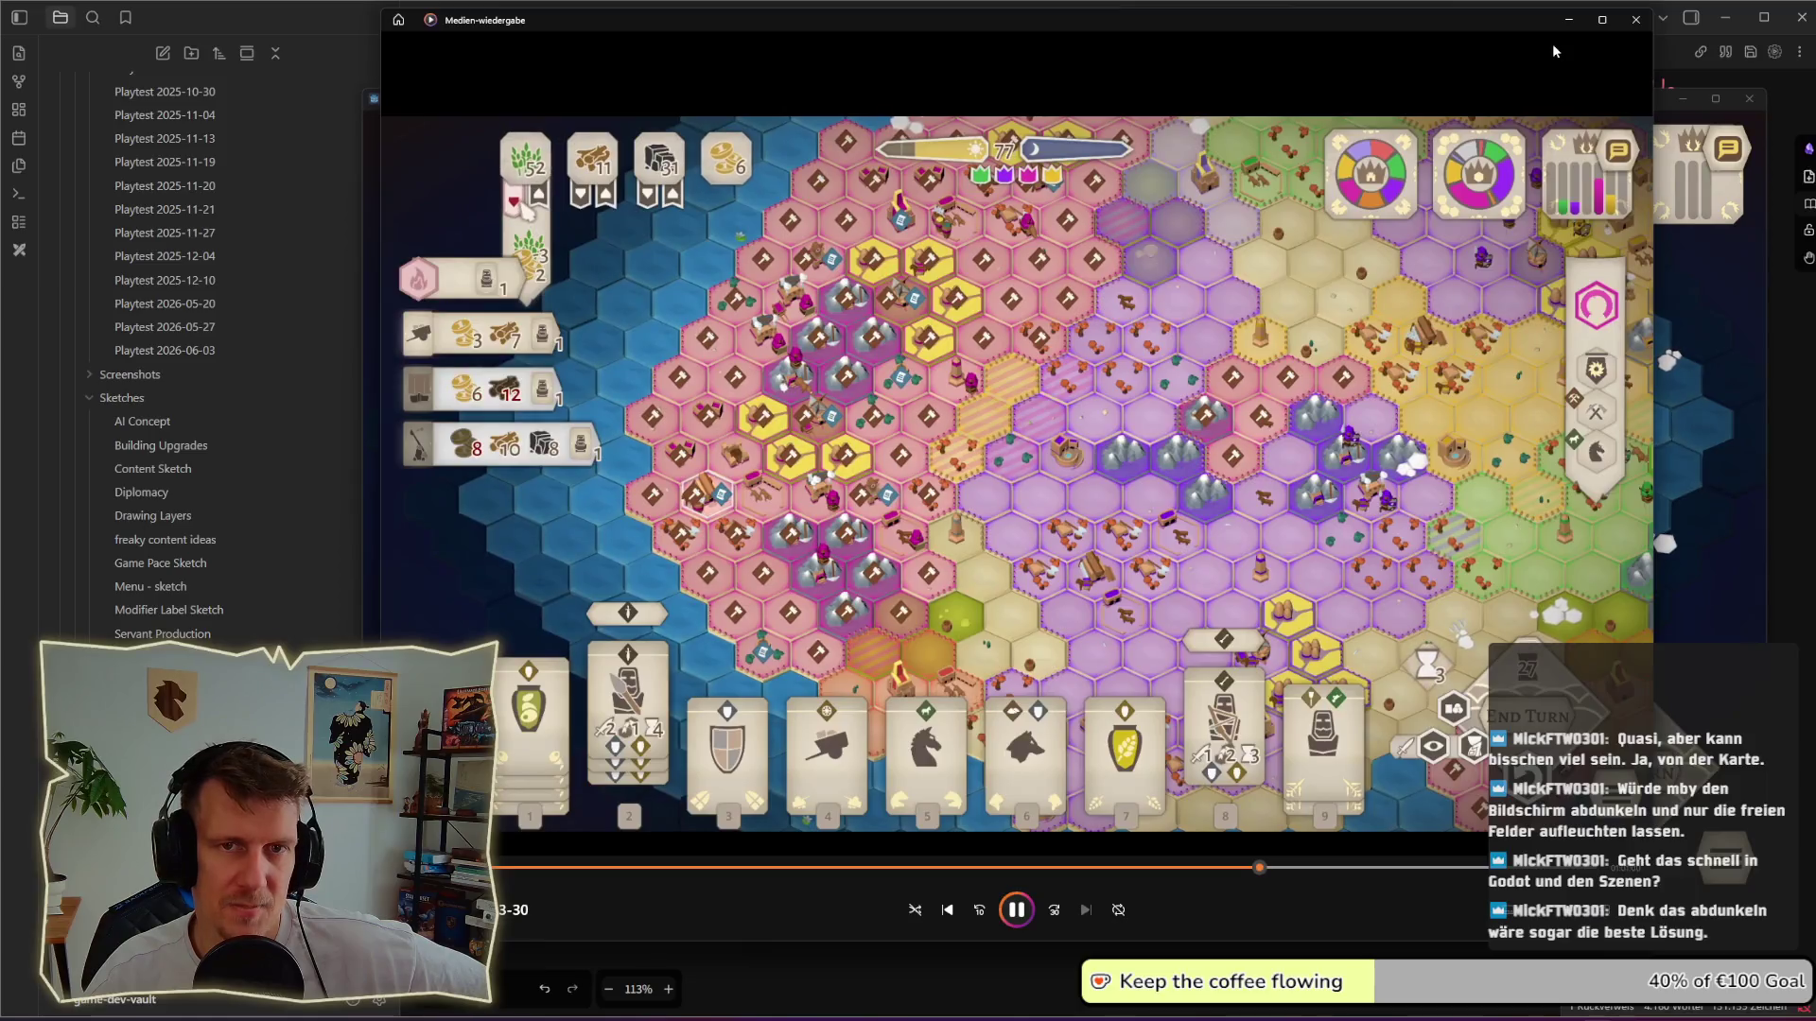
click(1707, 363)
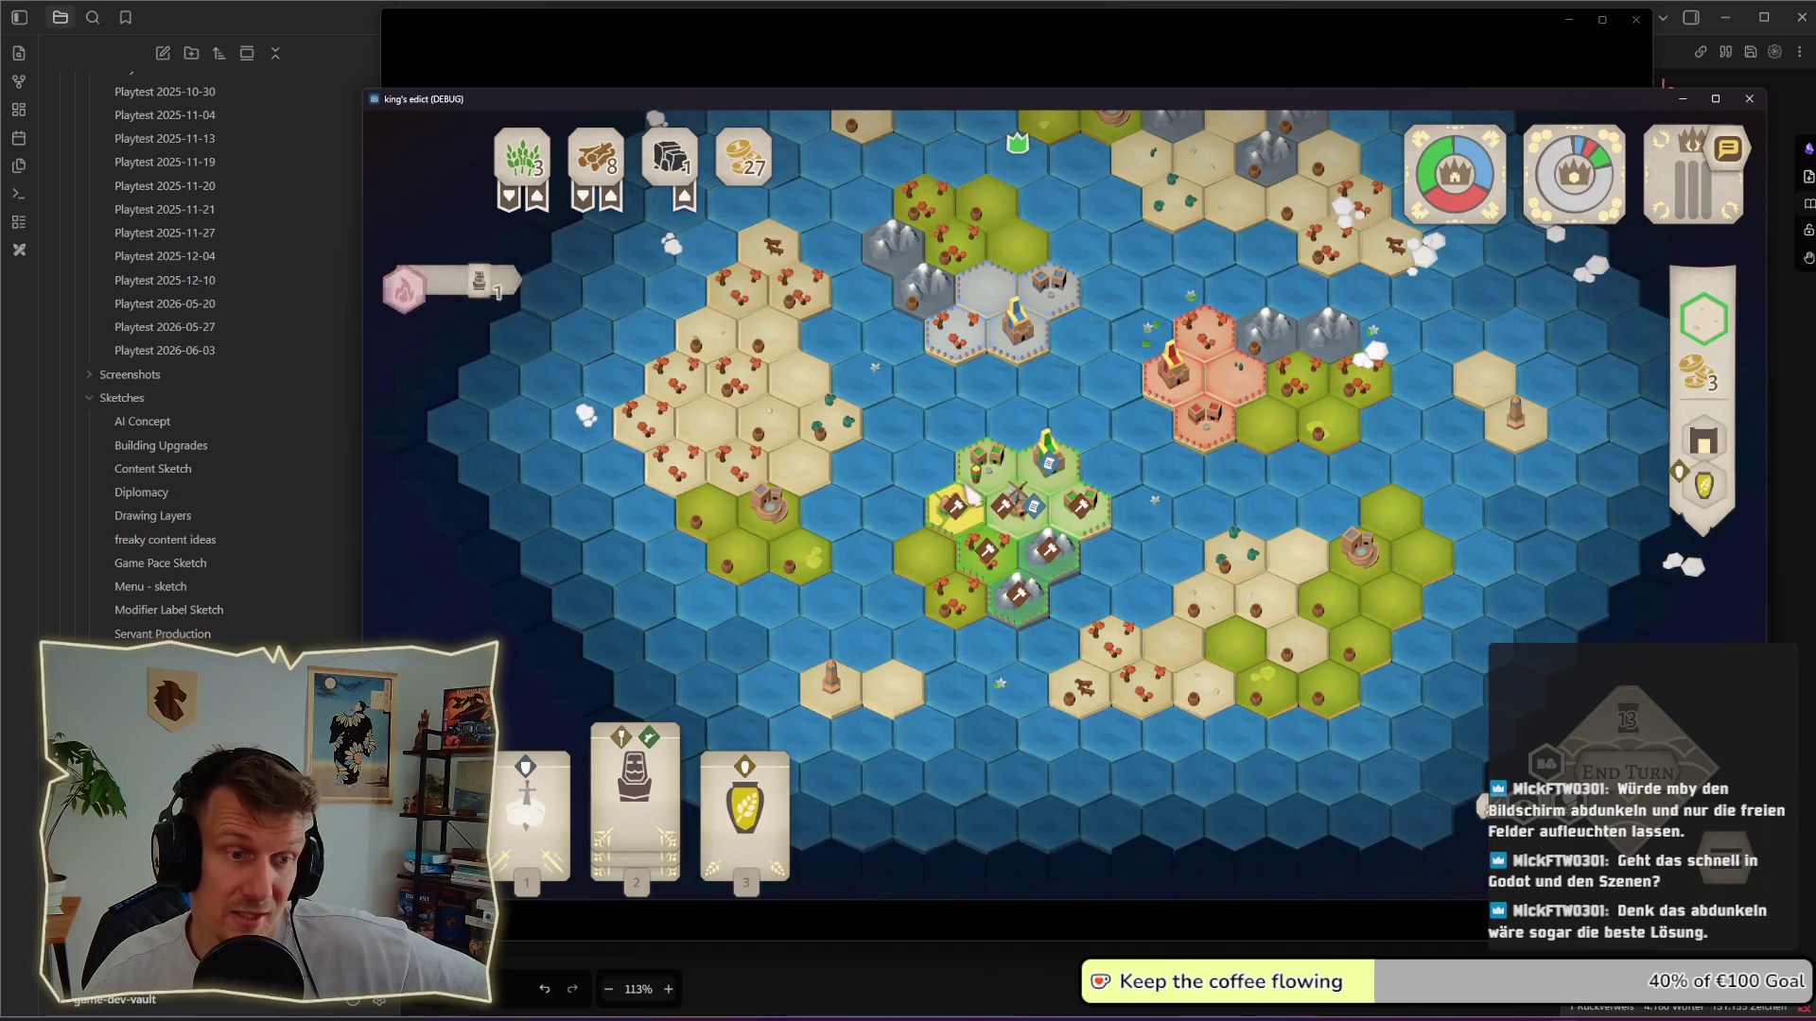
mouse_move(1016, 500)
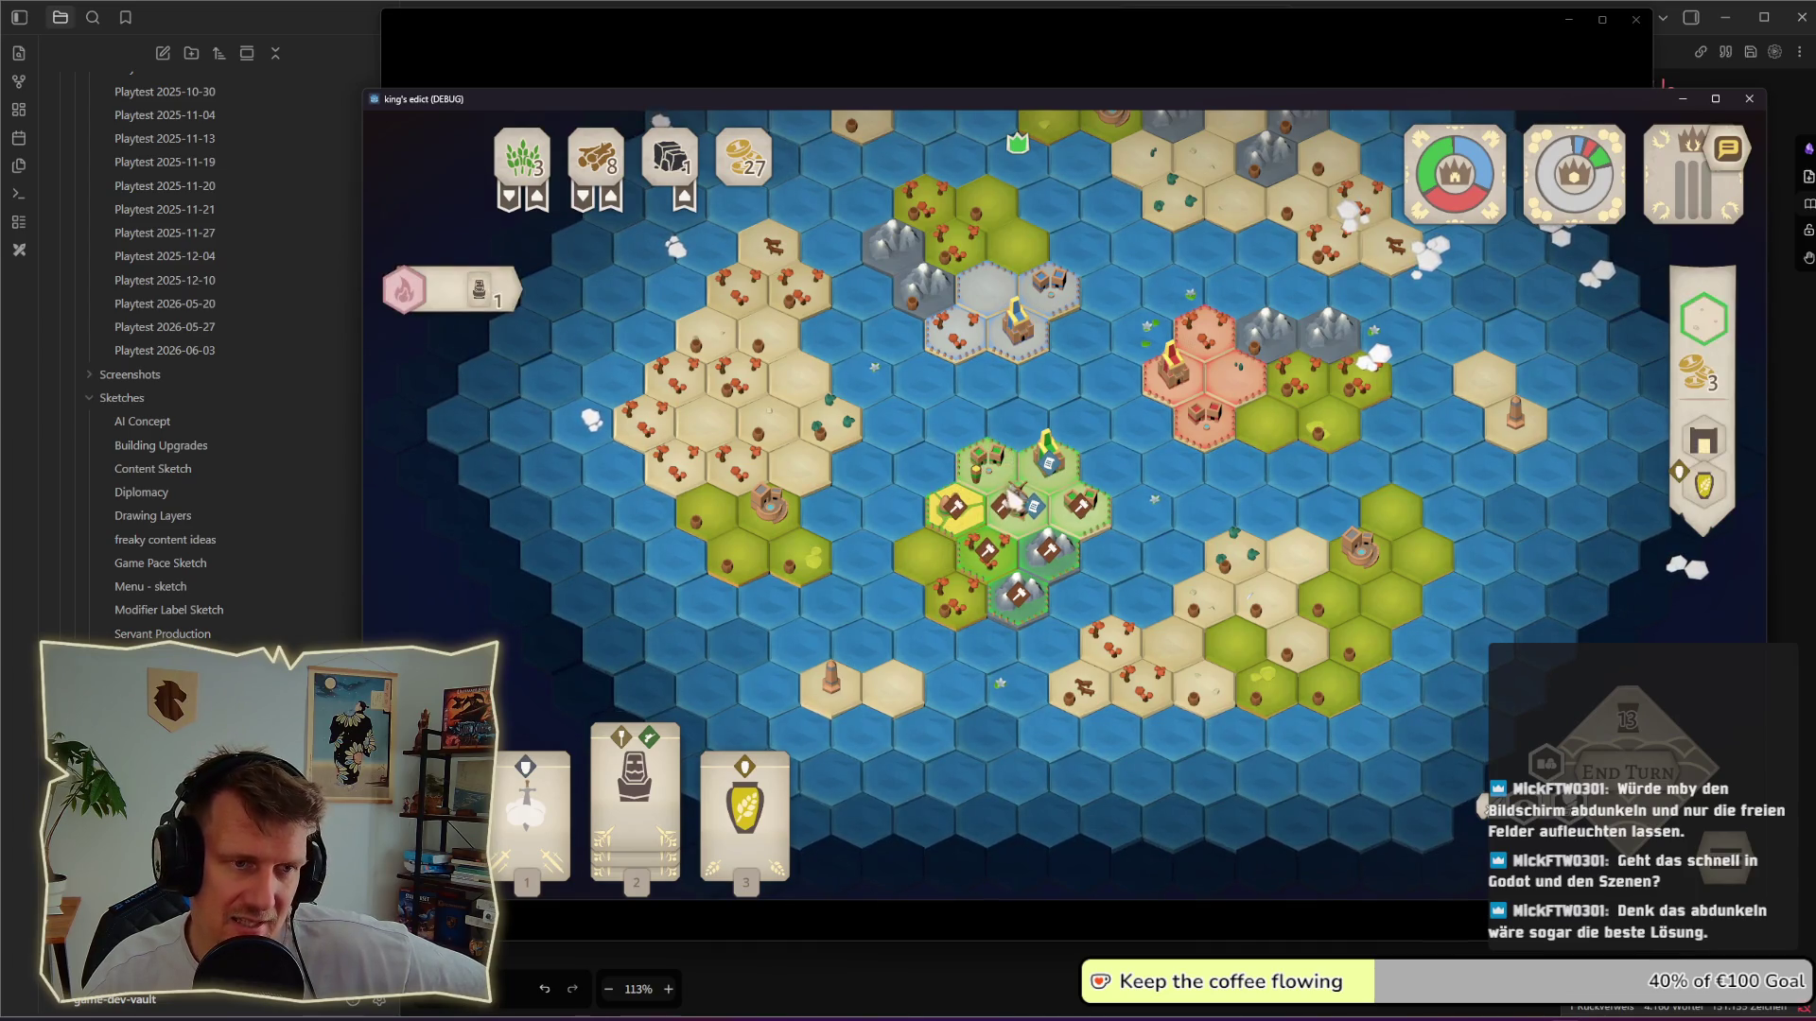
scroll(998, 512, up, 1)
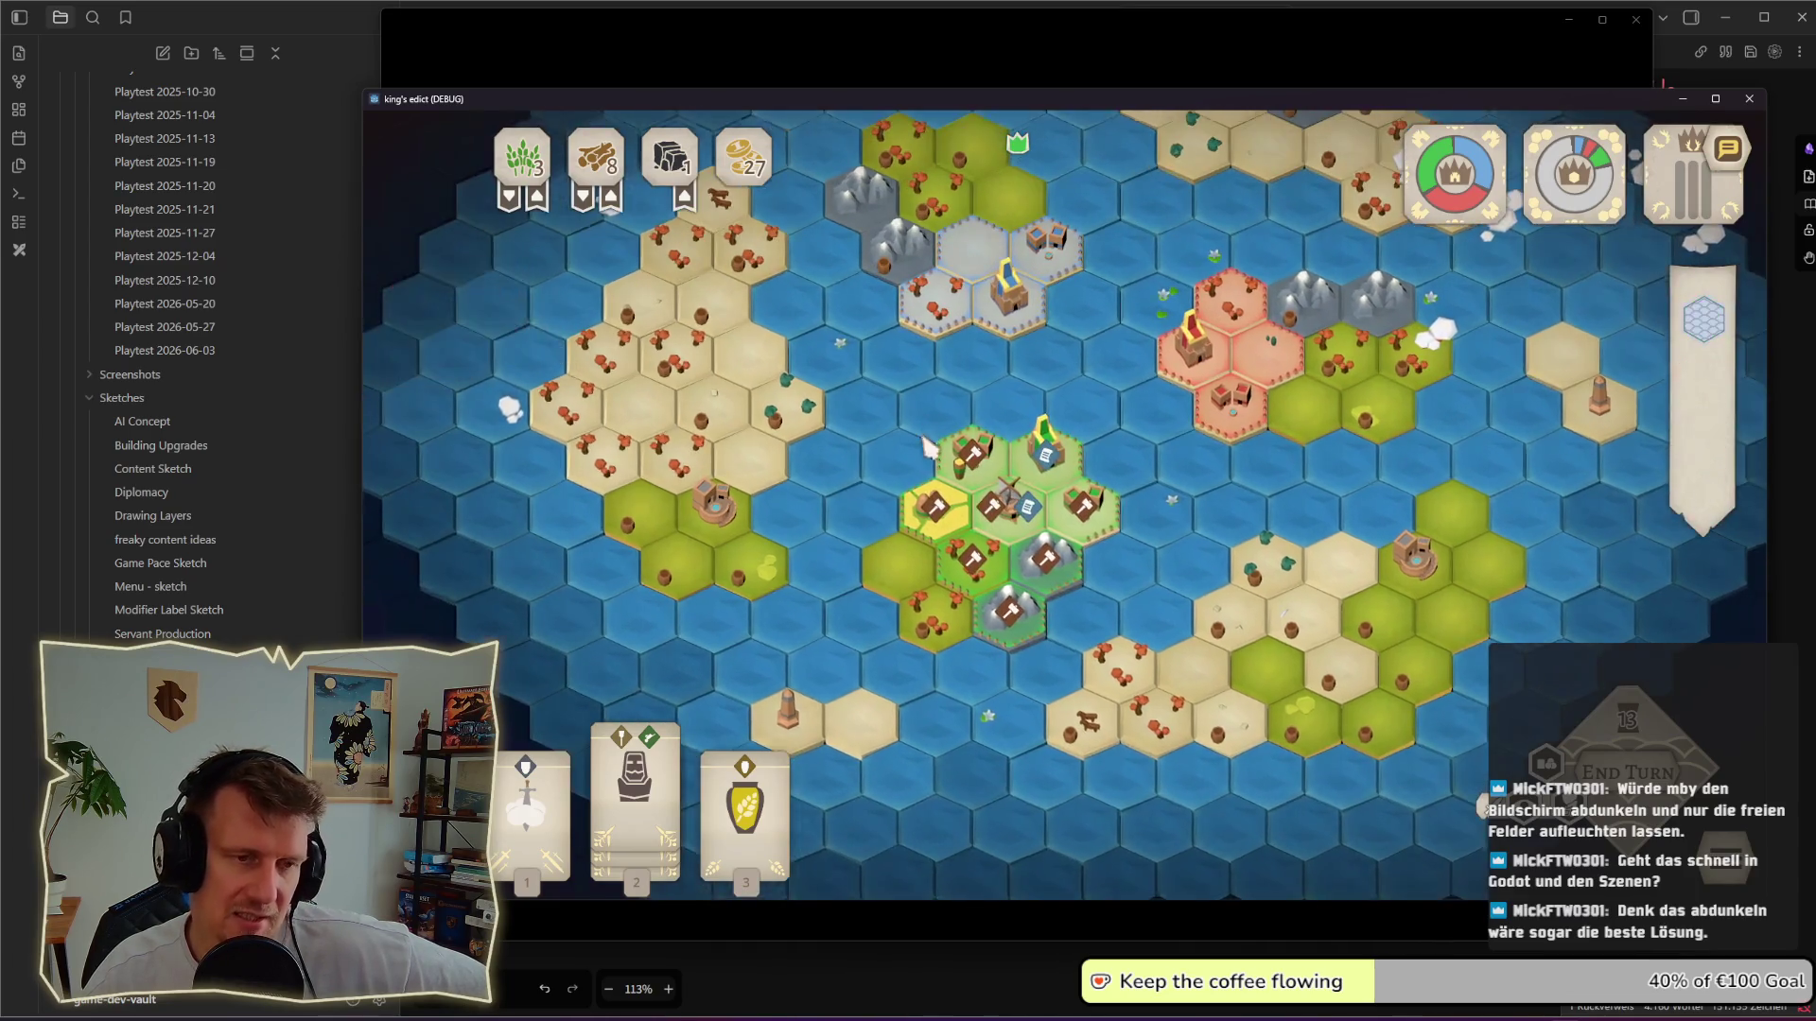
scroll(965, 525, up, 1)
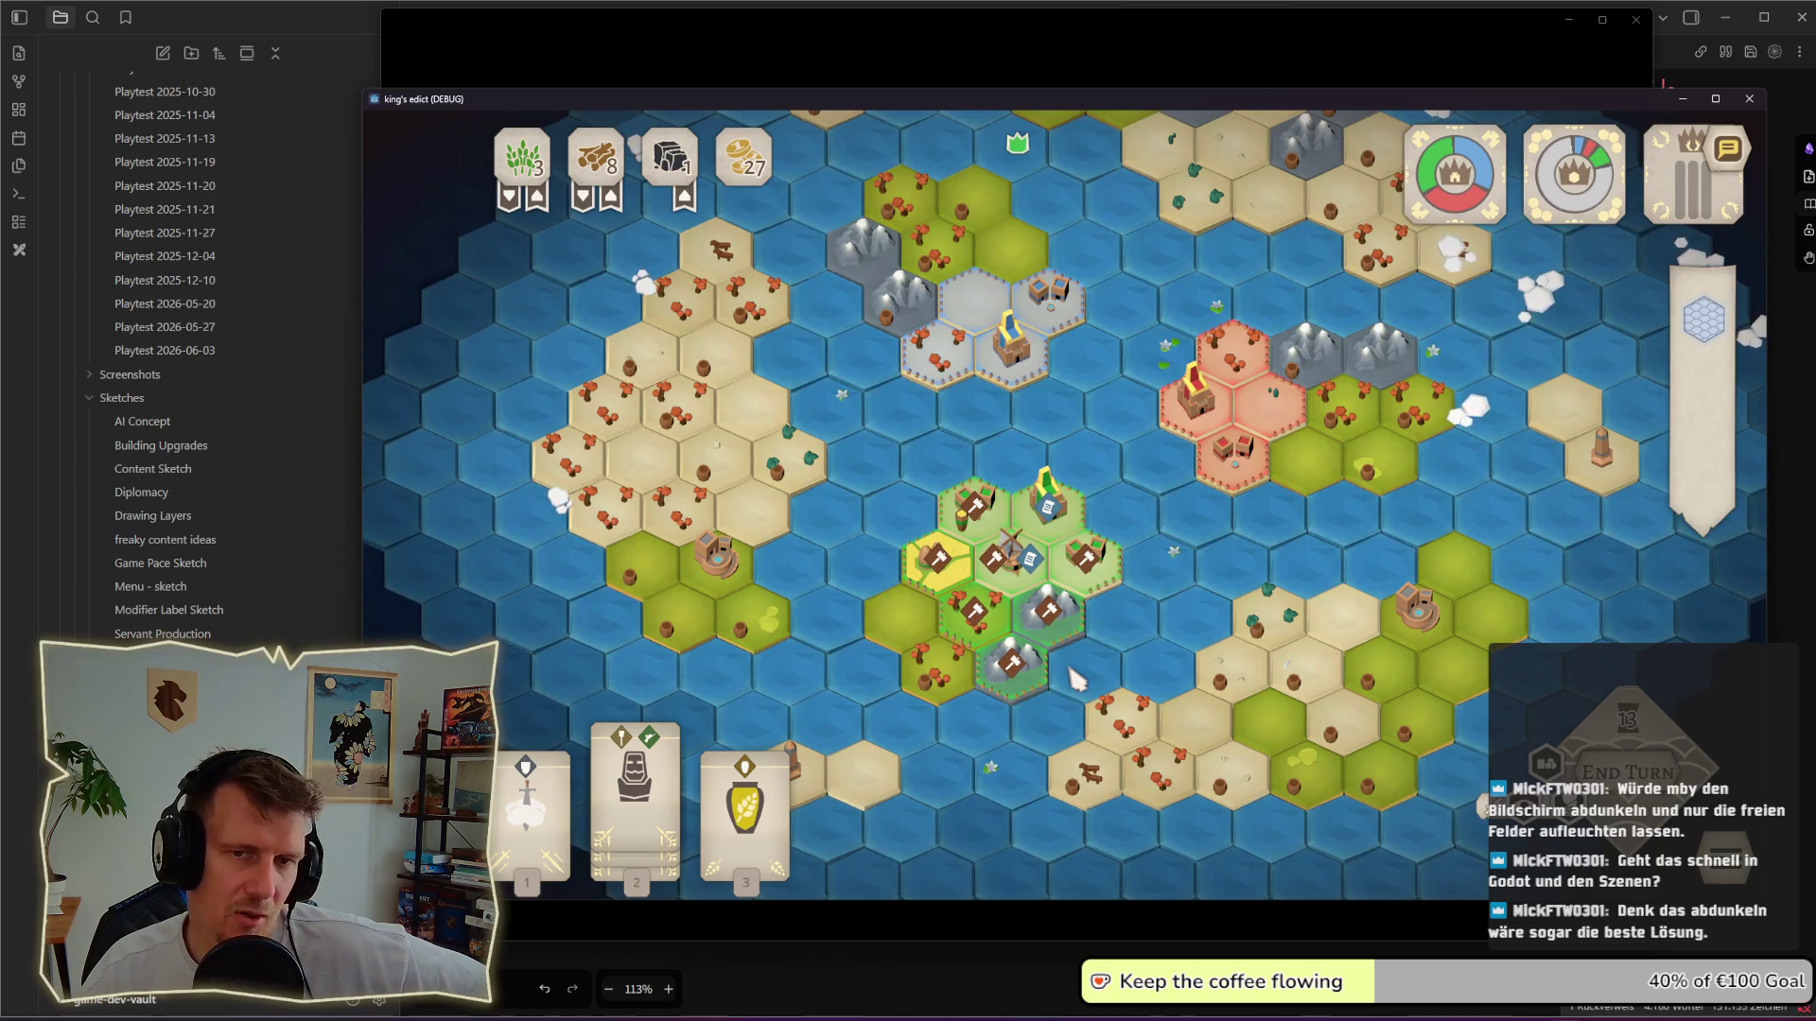
Step: Pan the map slightly down and left toward the player's green city
key(w)
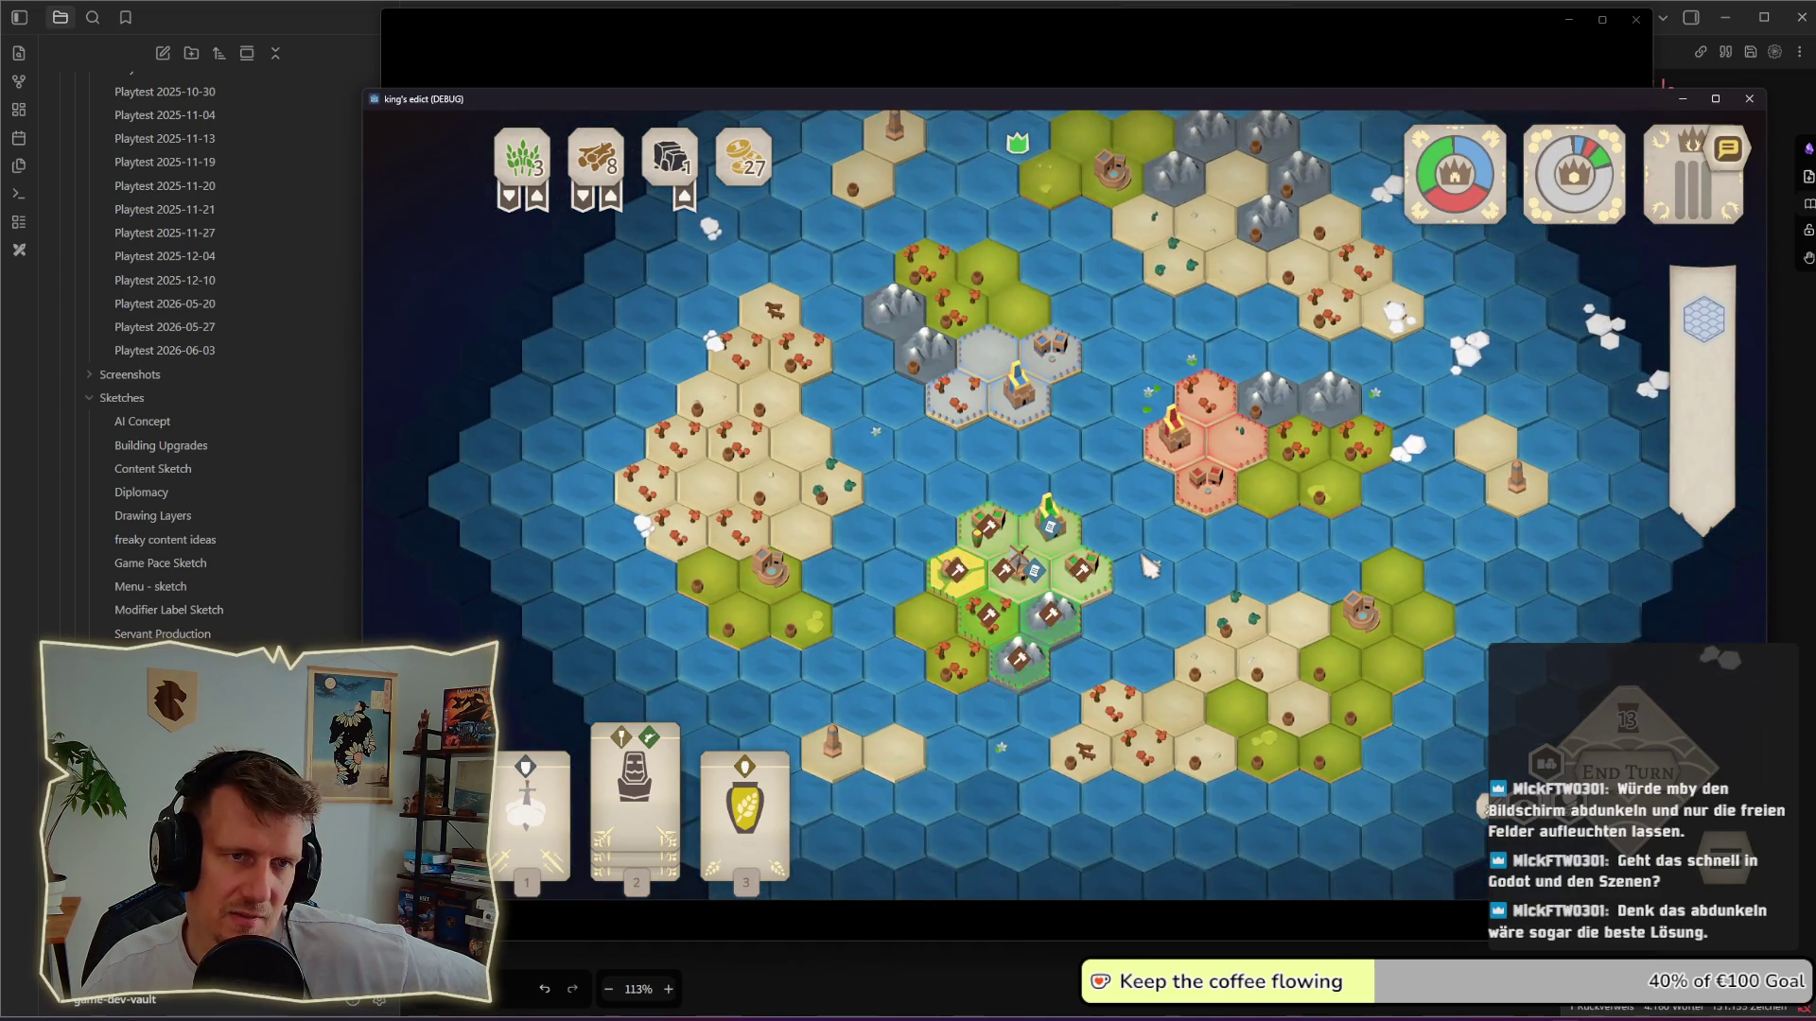
drag(1142, 561, 1135, 596)
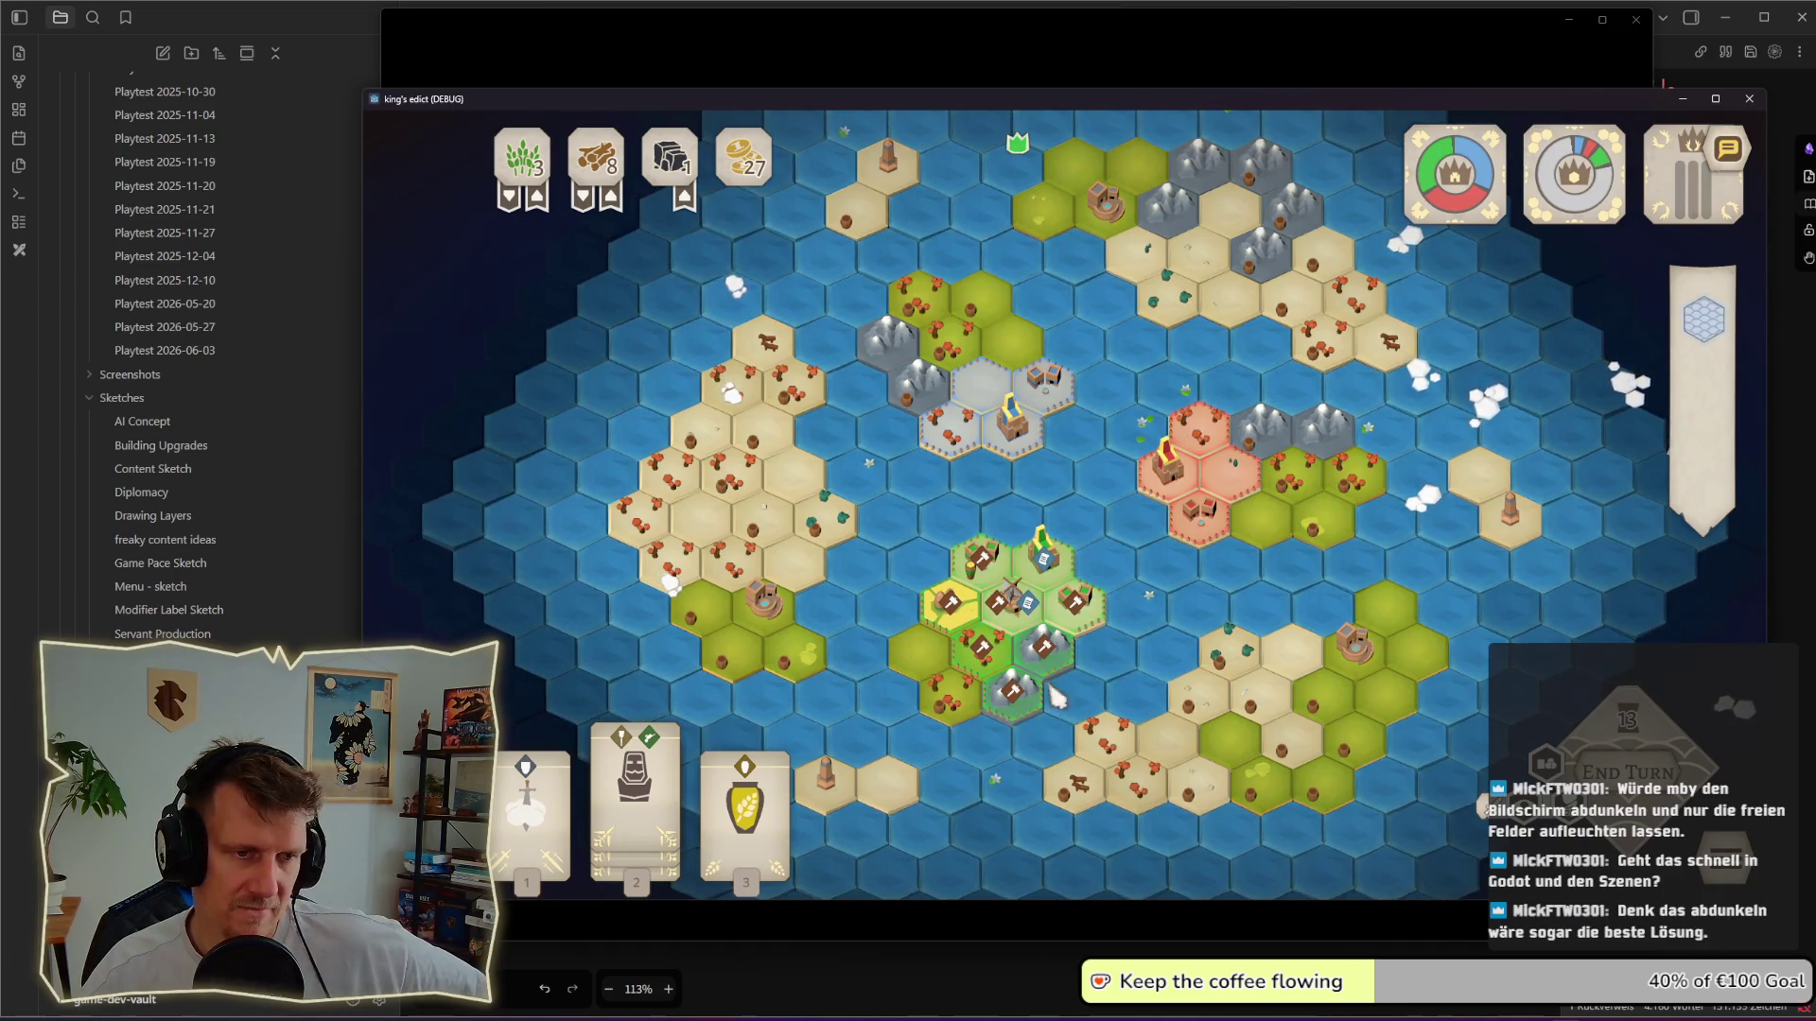
scroll(1051, 698, up, 3)
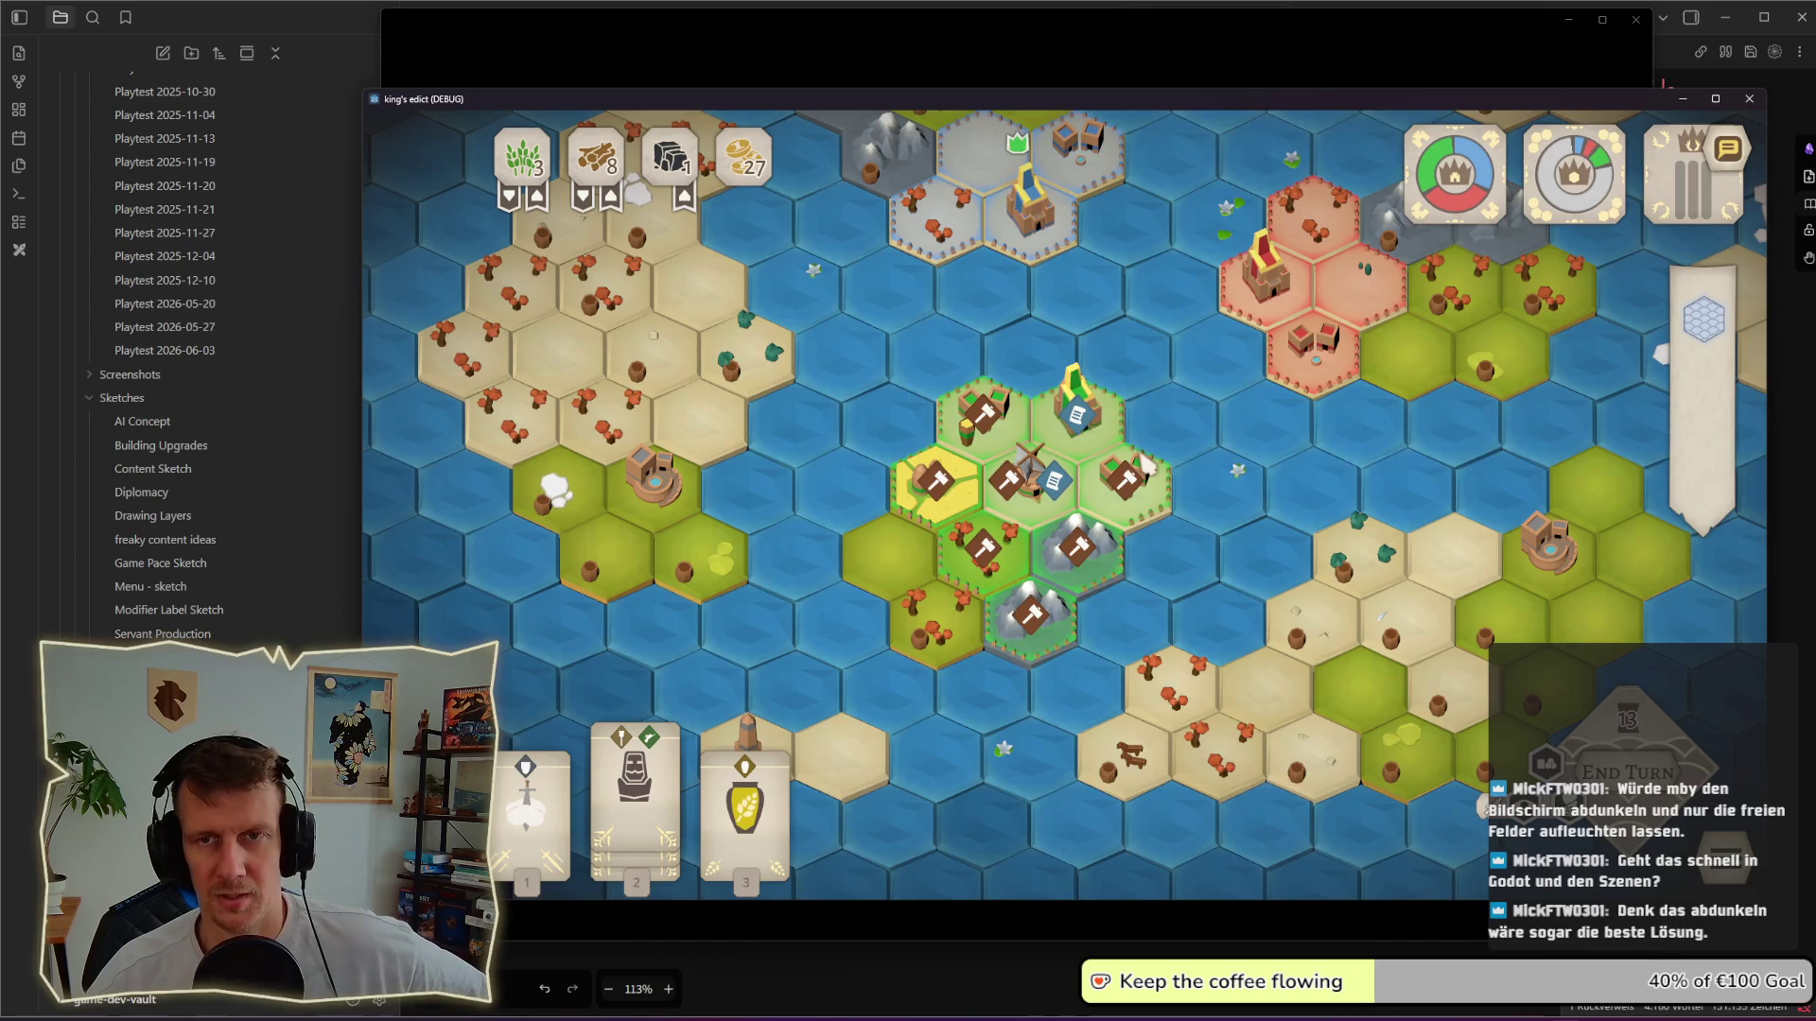
scroll(1106, 403, down, 2)
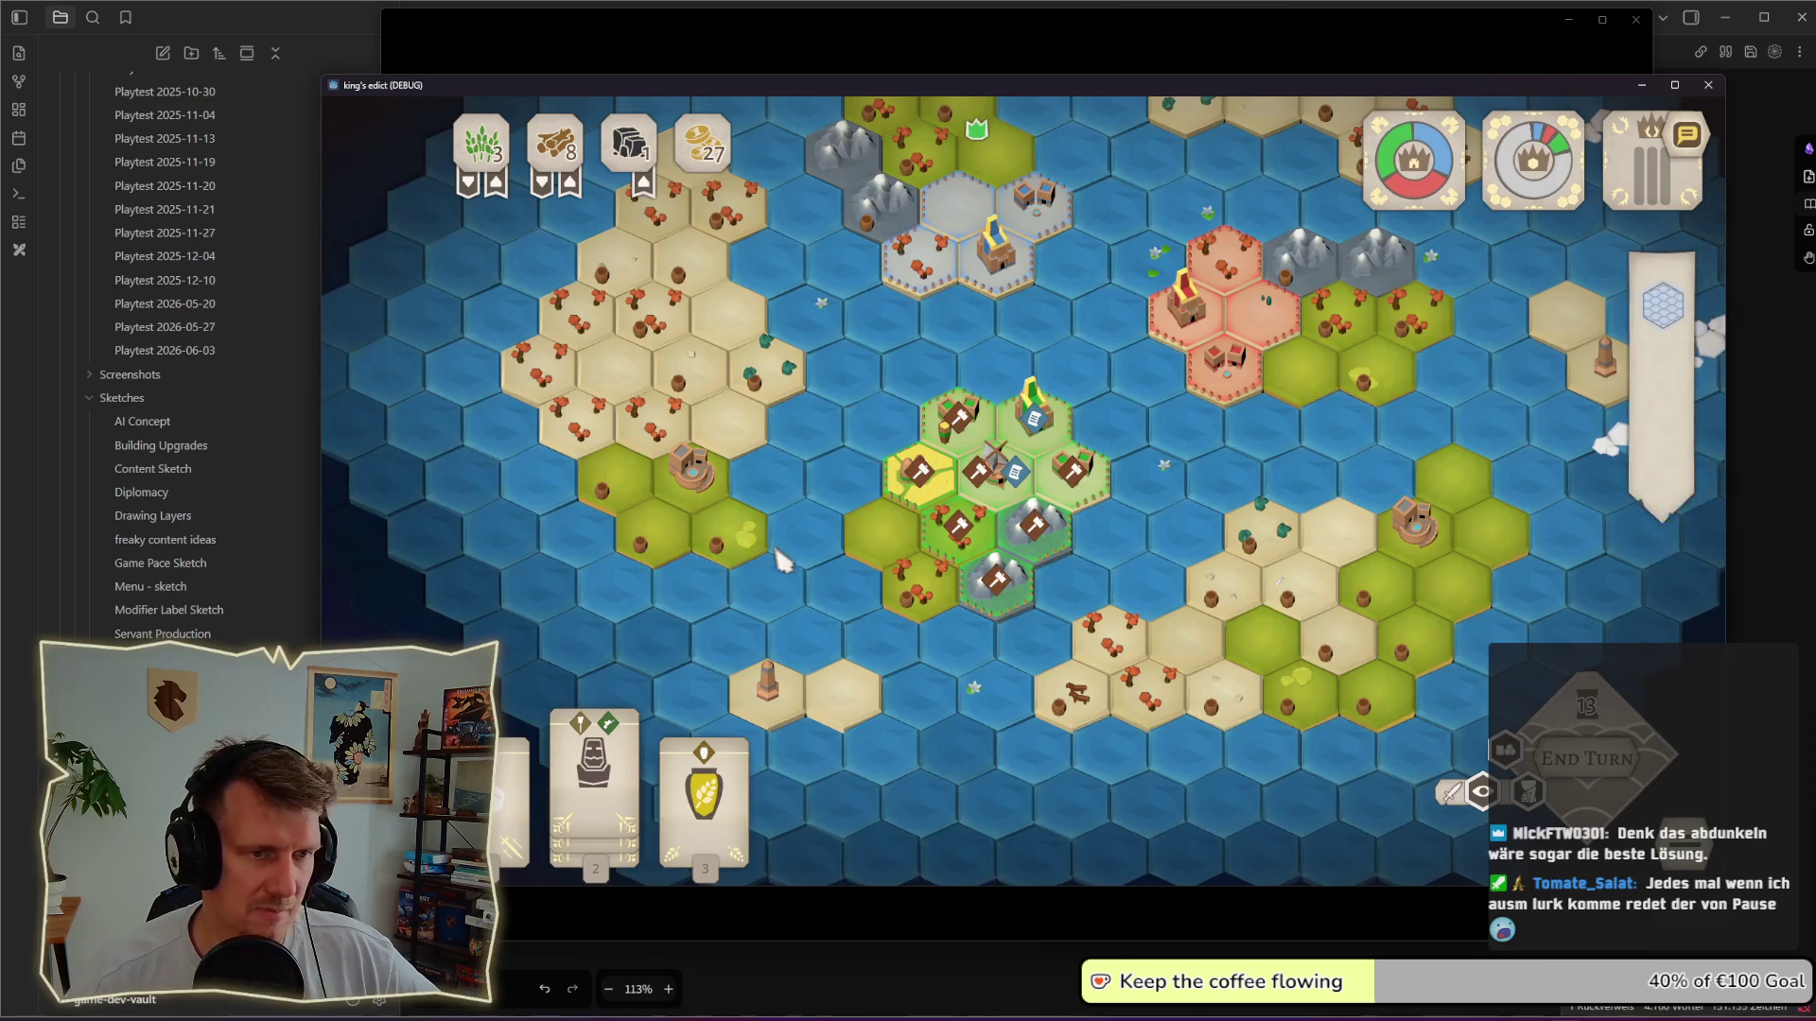
Step: Pan the zoomed-out map left and further down to show the surrounding islands
key(w)
key(d)
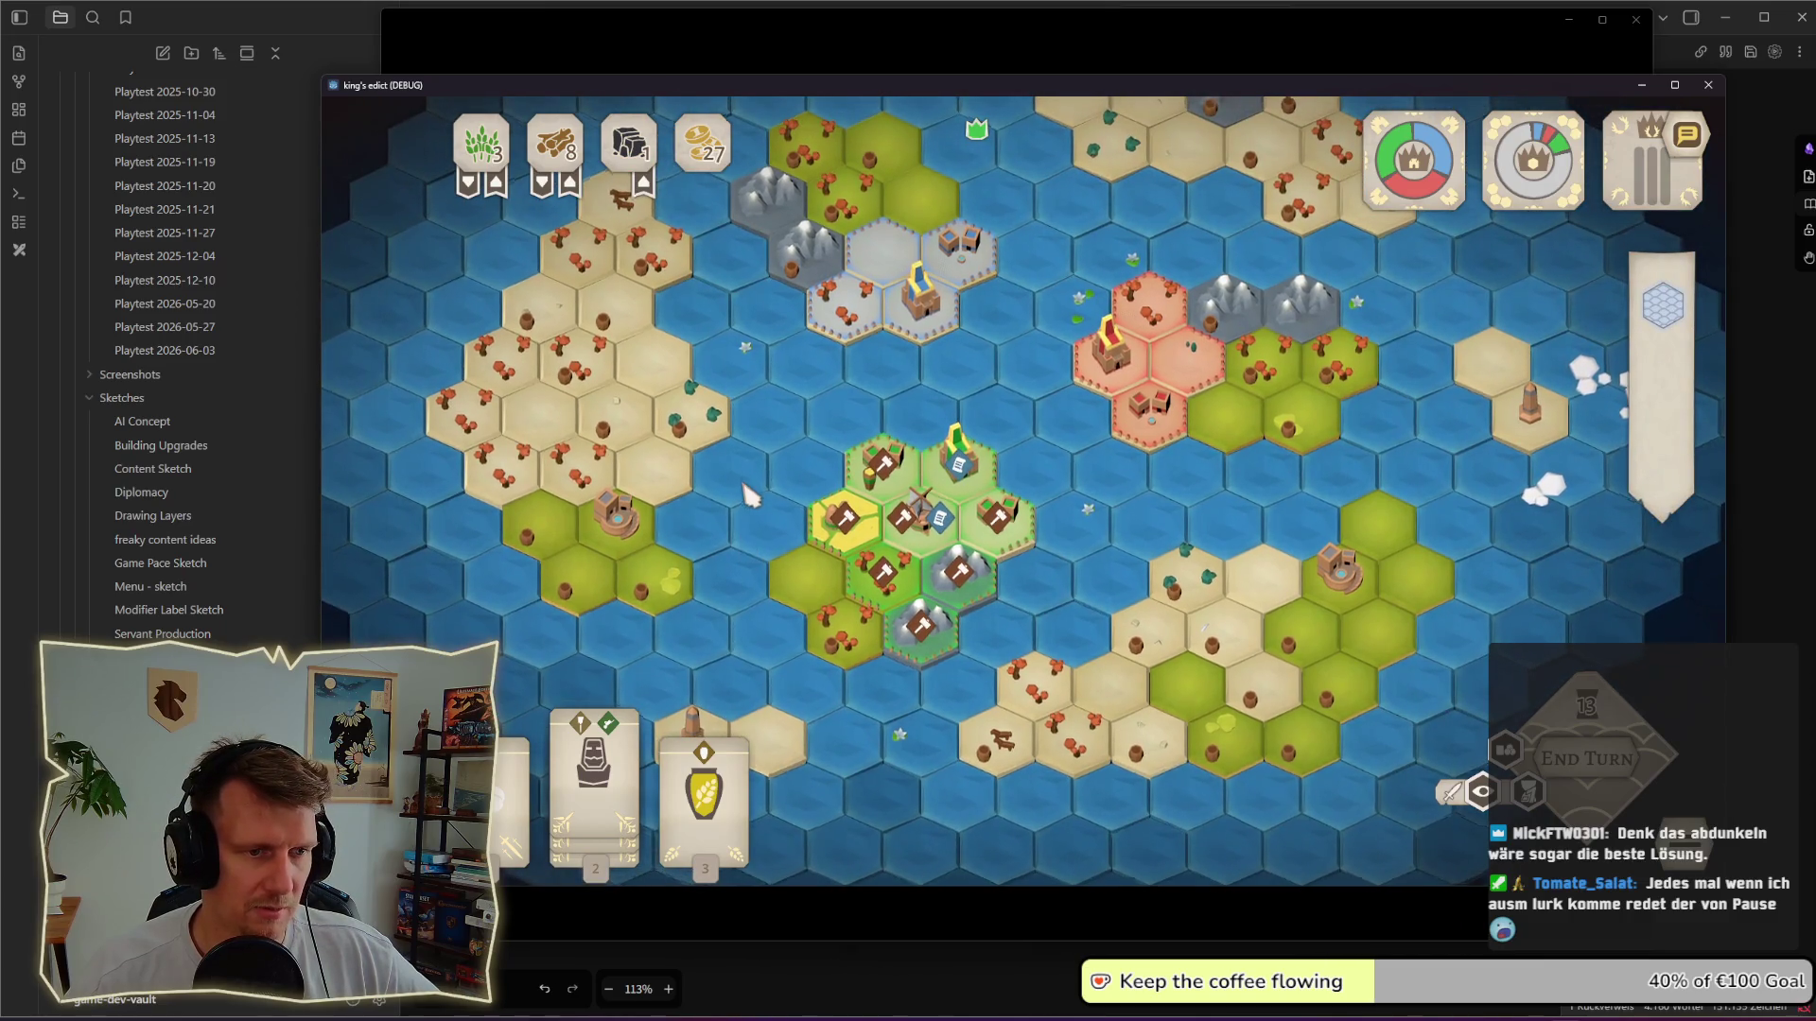
drag(748, 491, 748, 533)
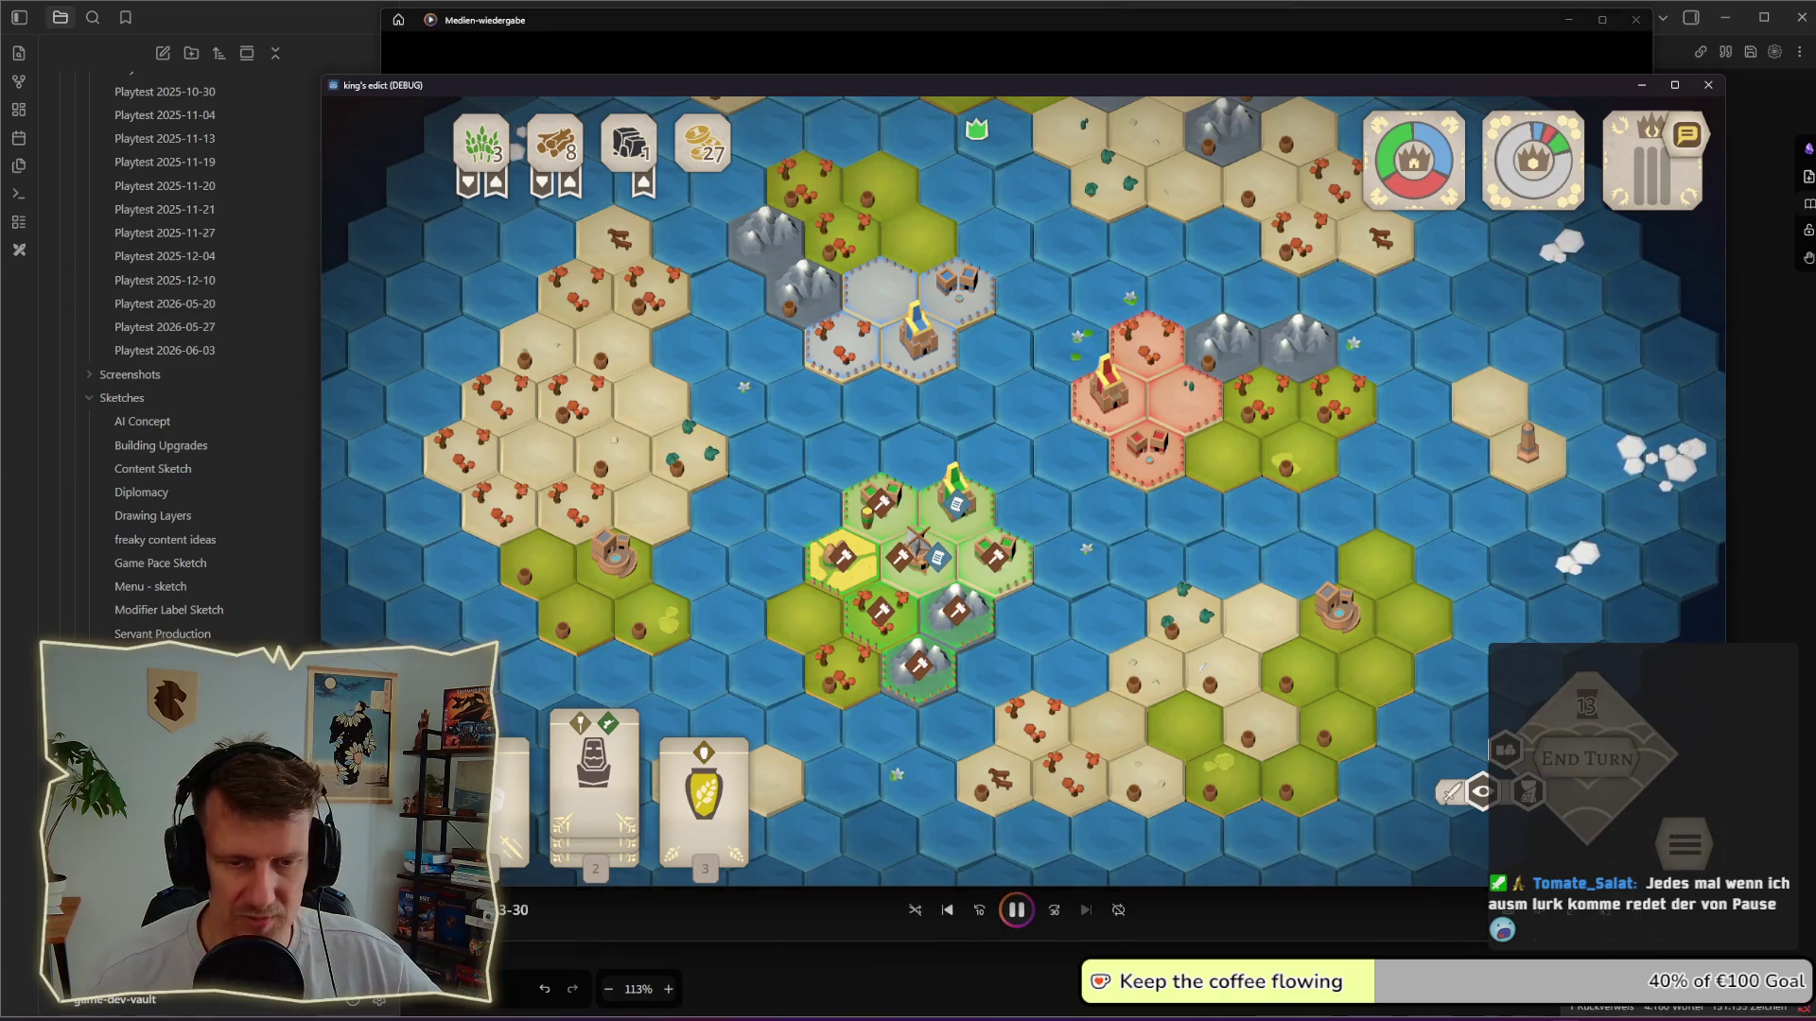
Step: Jump far ahead to the late-game pink and purple map, then step slightly back
click(1272, 867)
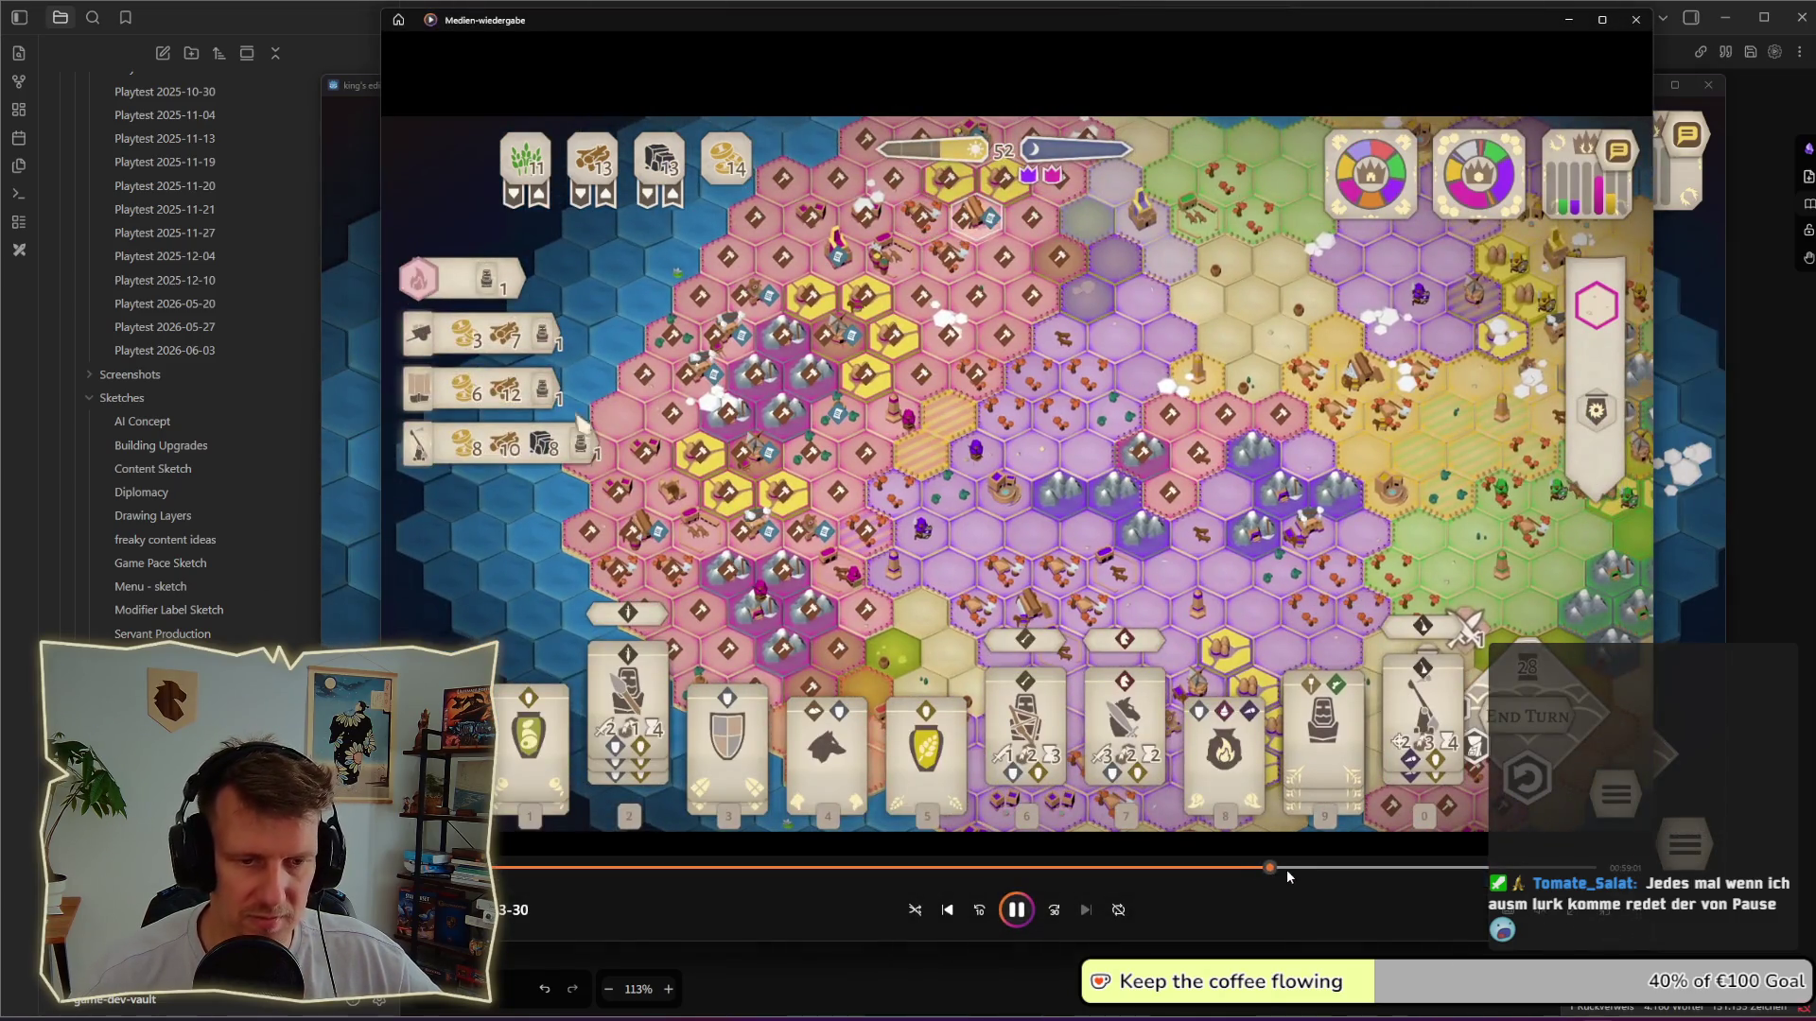
drag(1275, 869, 1210, 871)
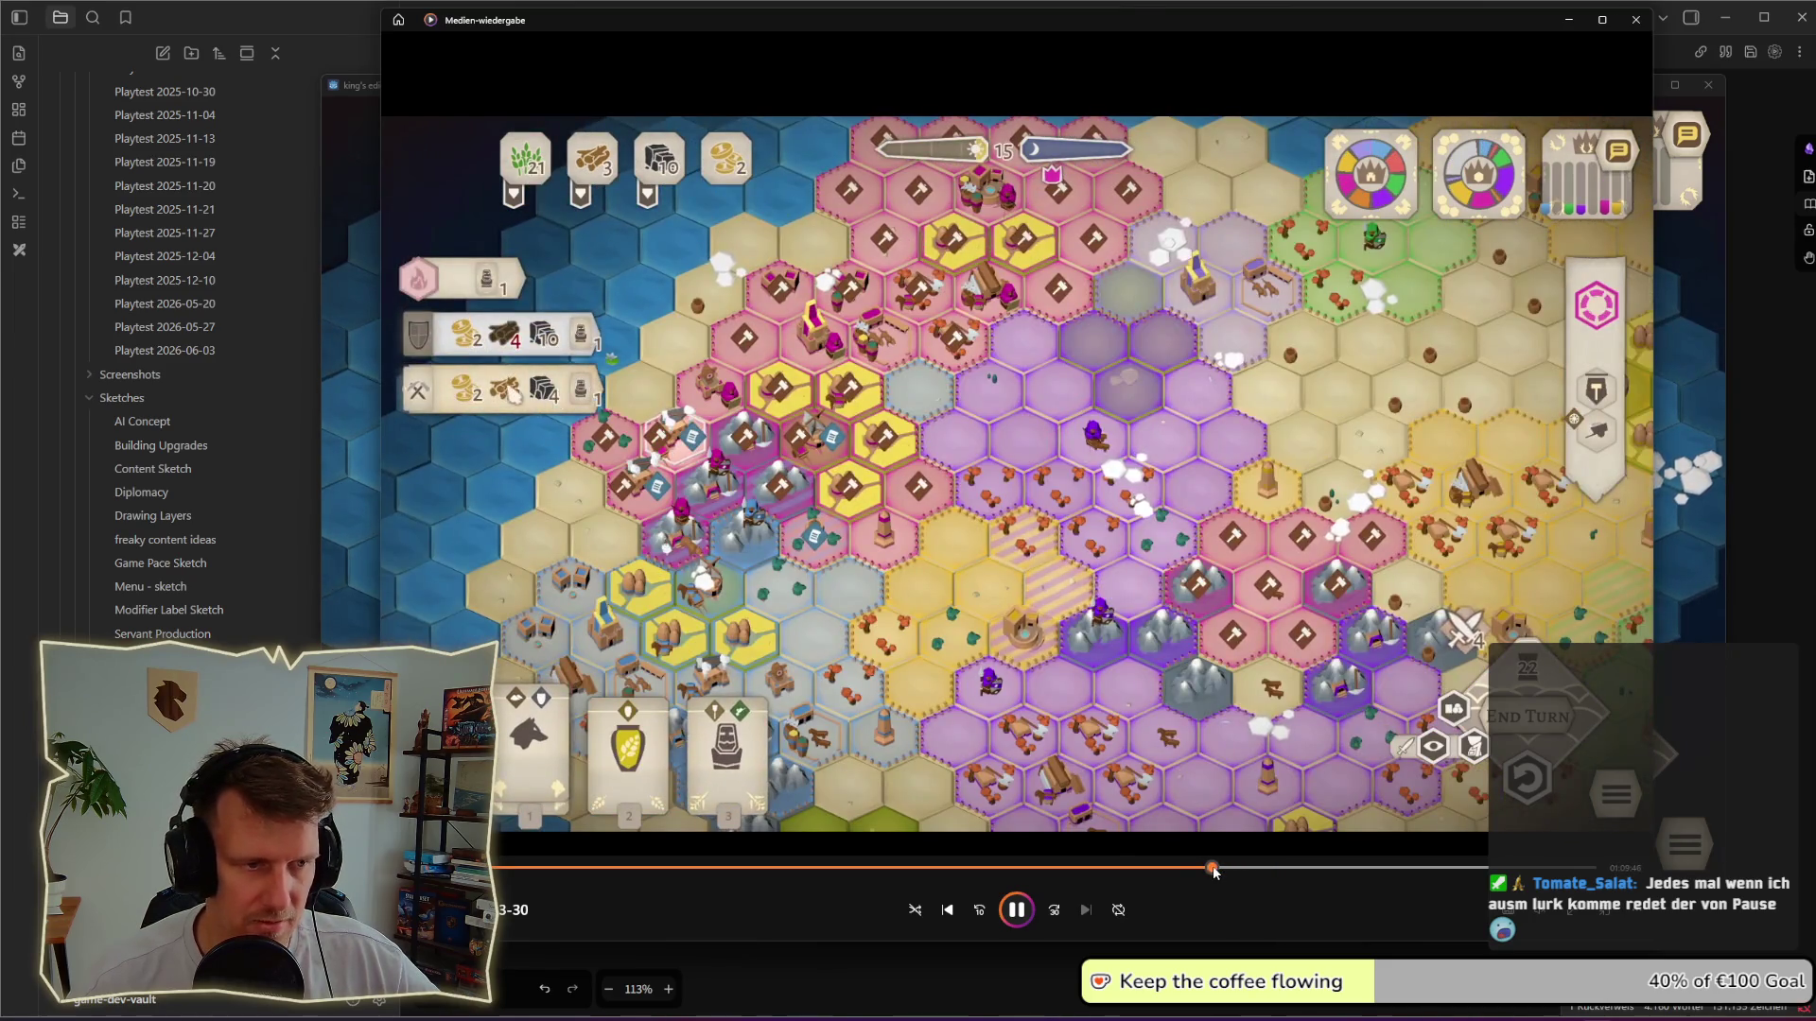
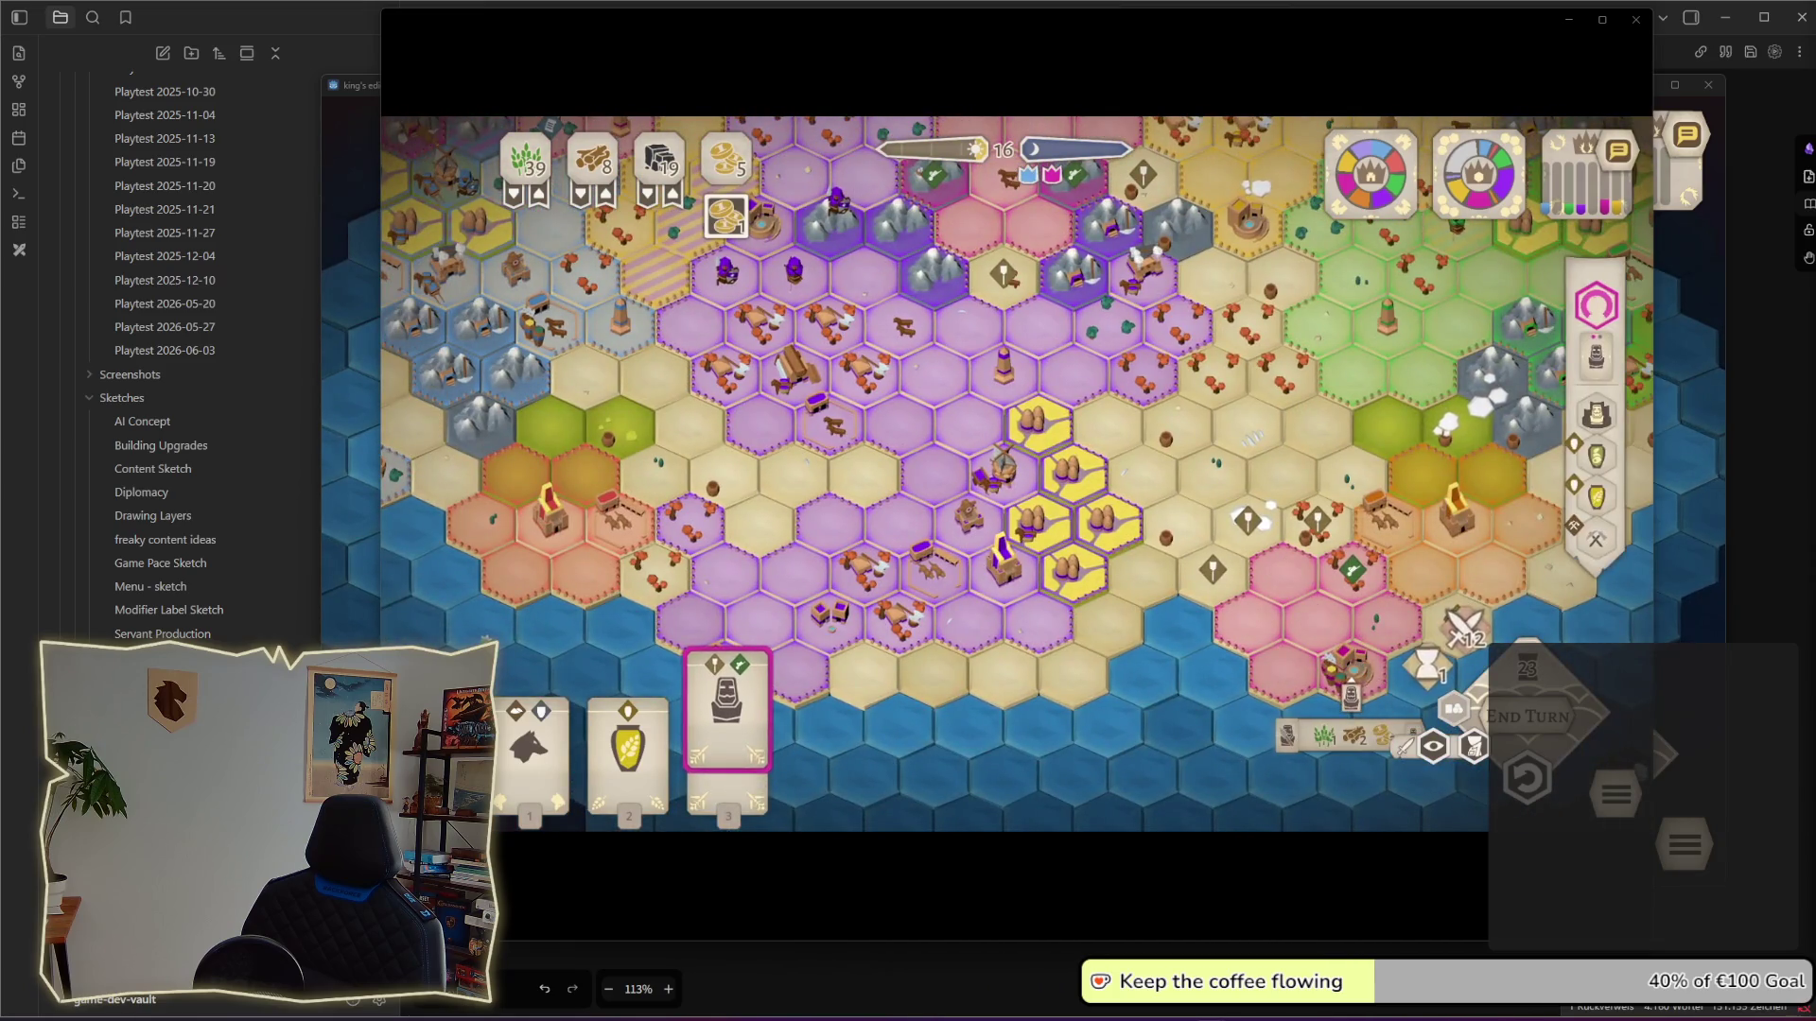
Step: Scrub through and watch the King's Edict playtest recording in Media Player
click(724, 666)
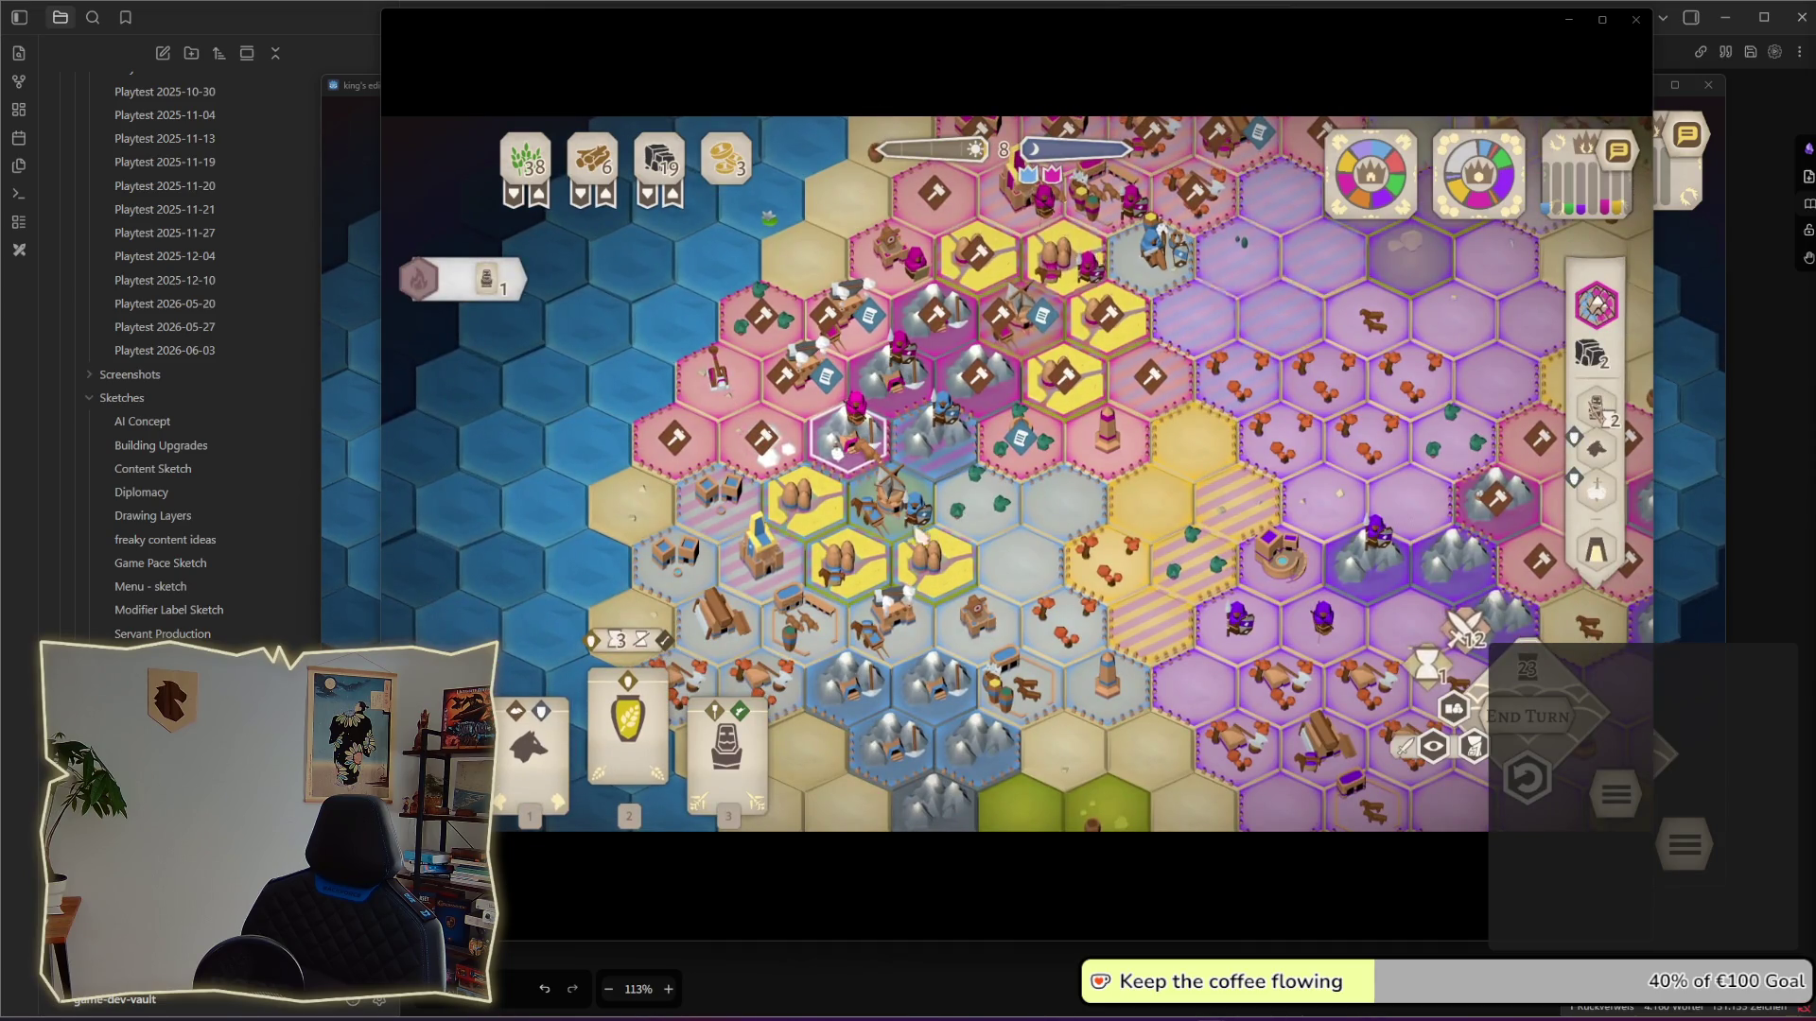
click(1437, 752)
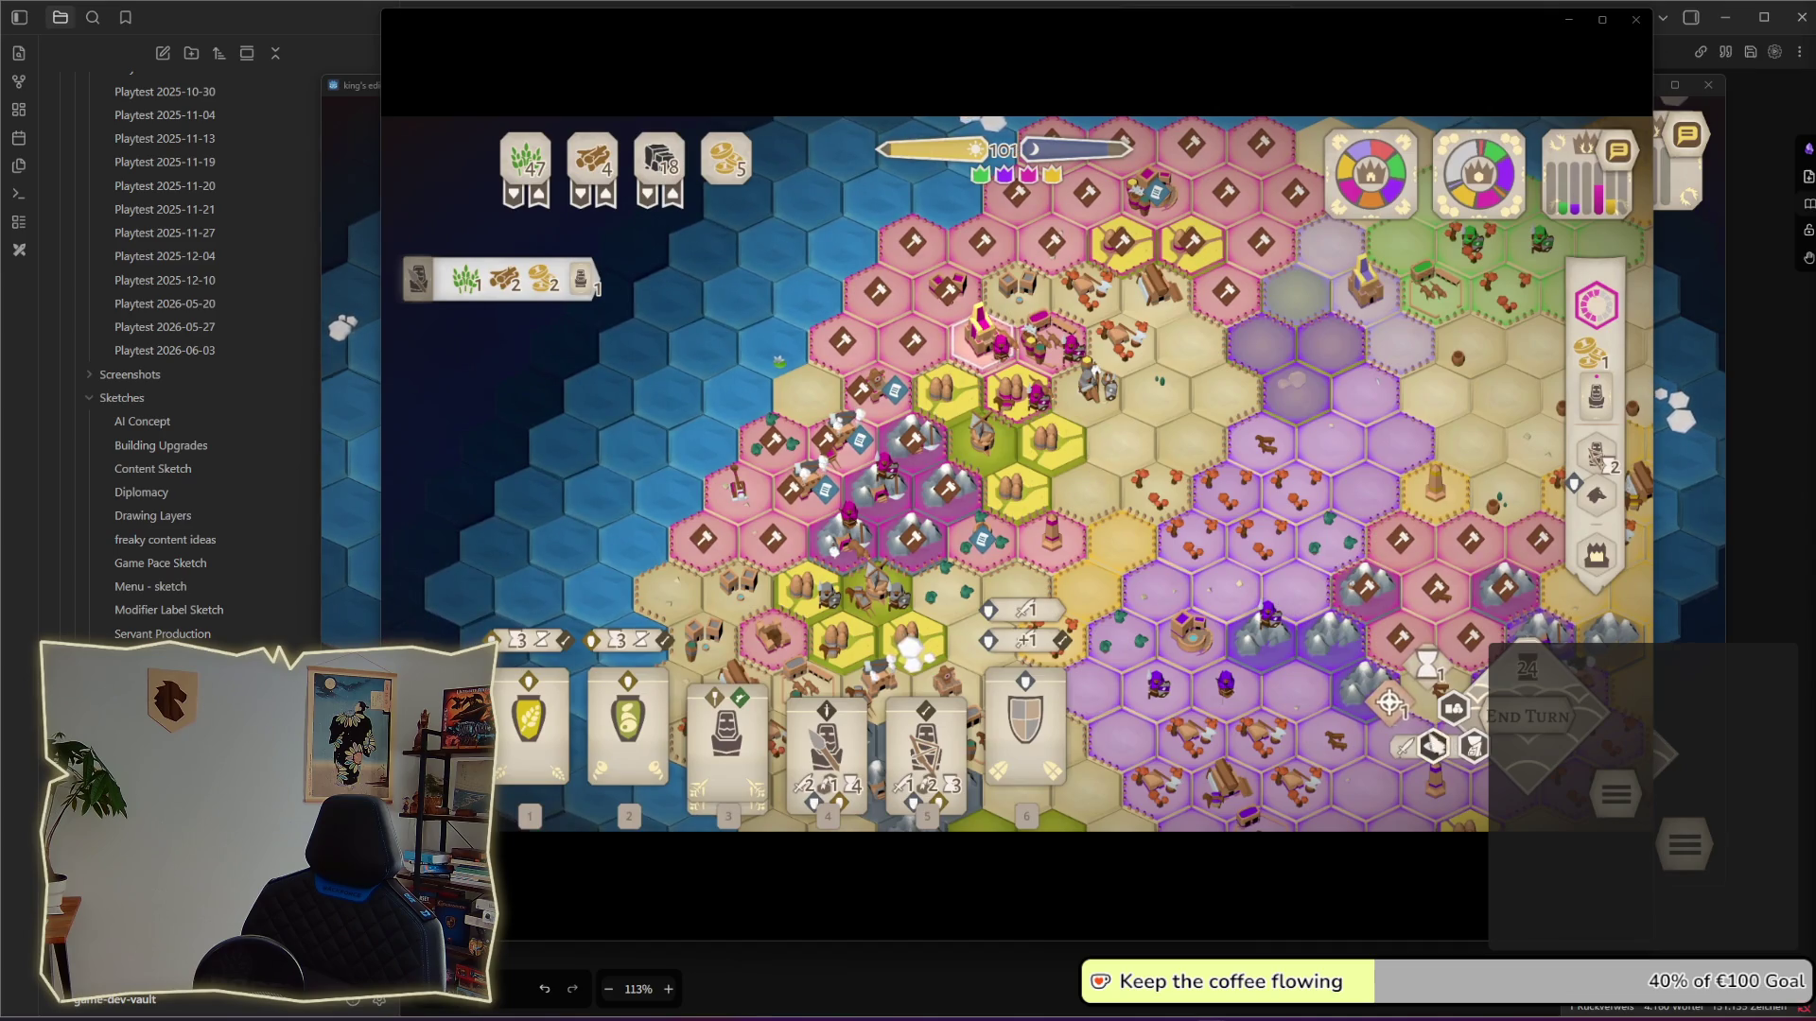
click(1475, 750)
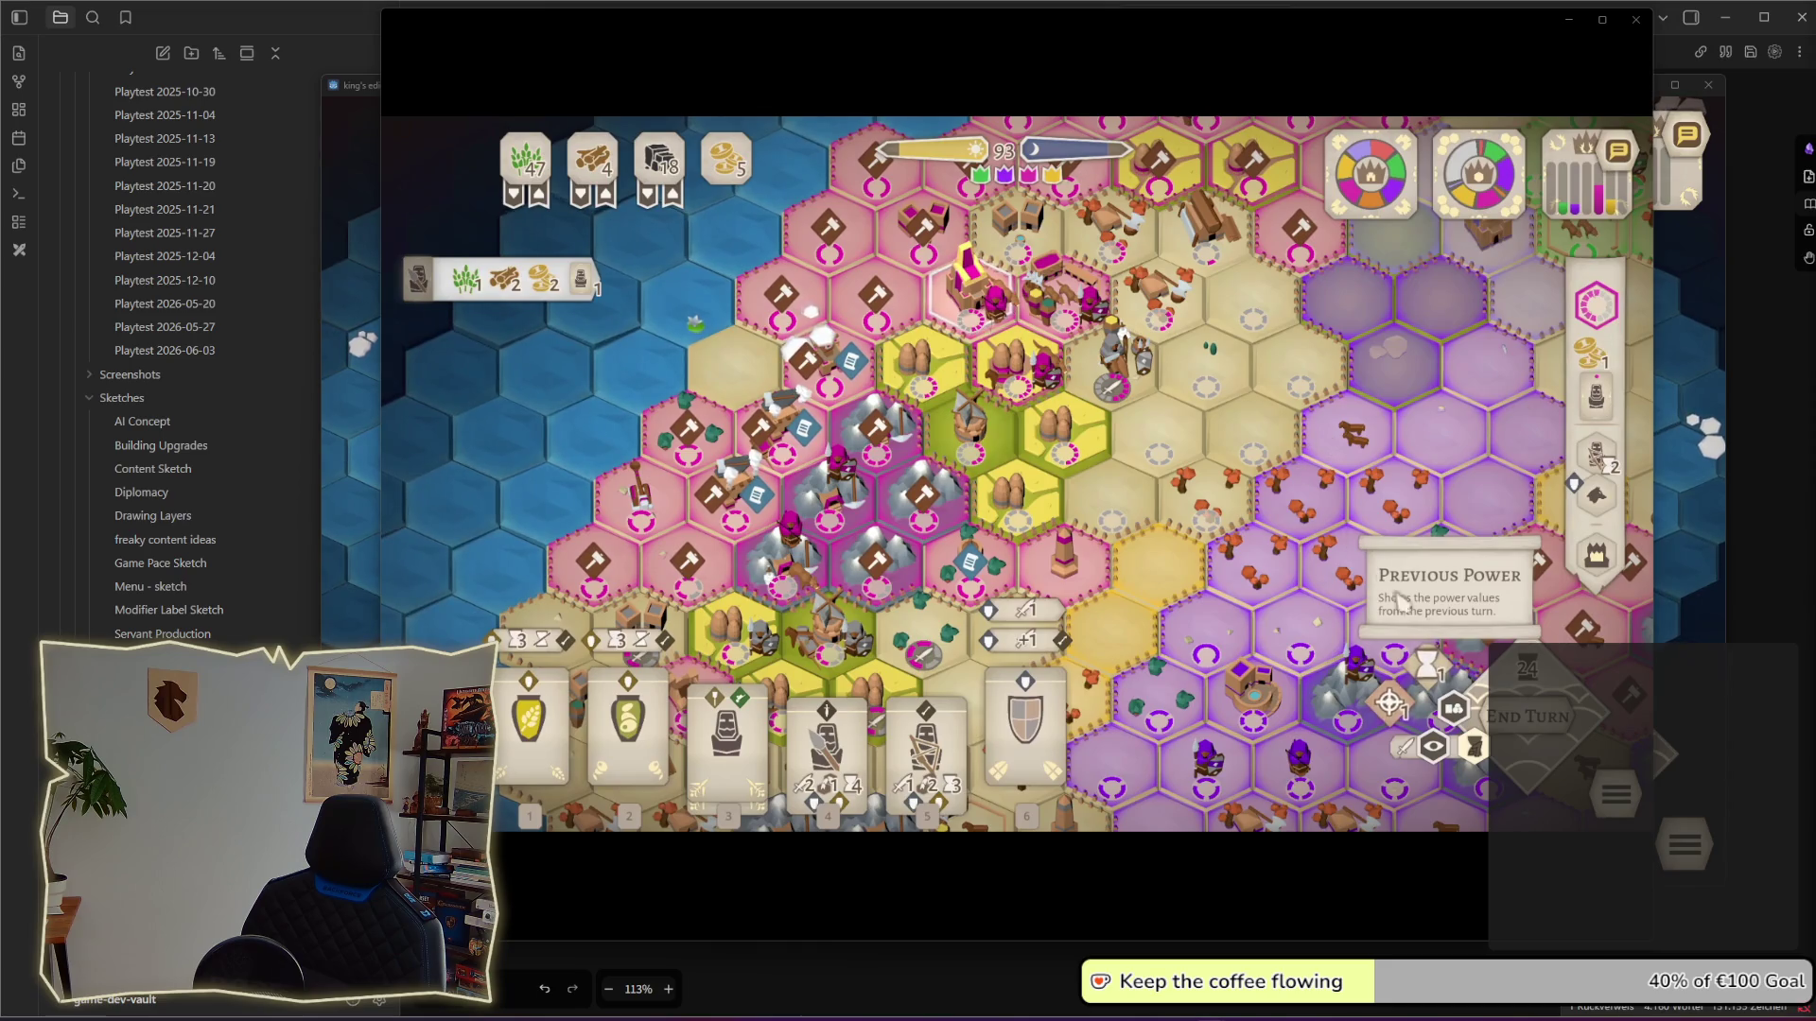
click(1596, 316)
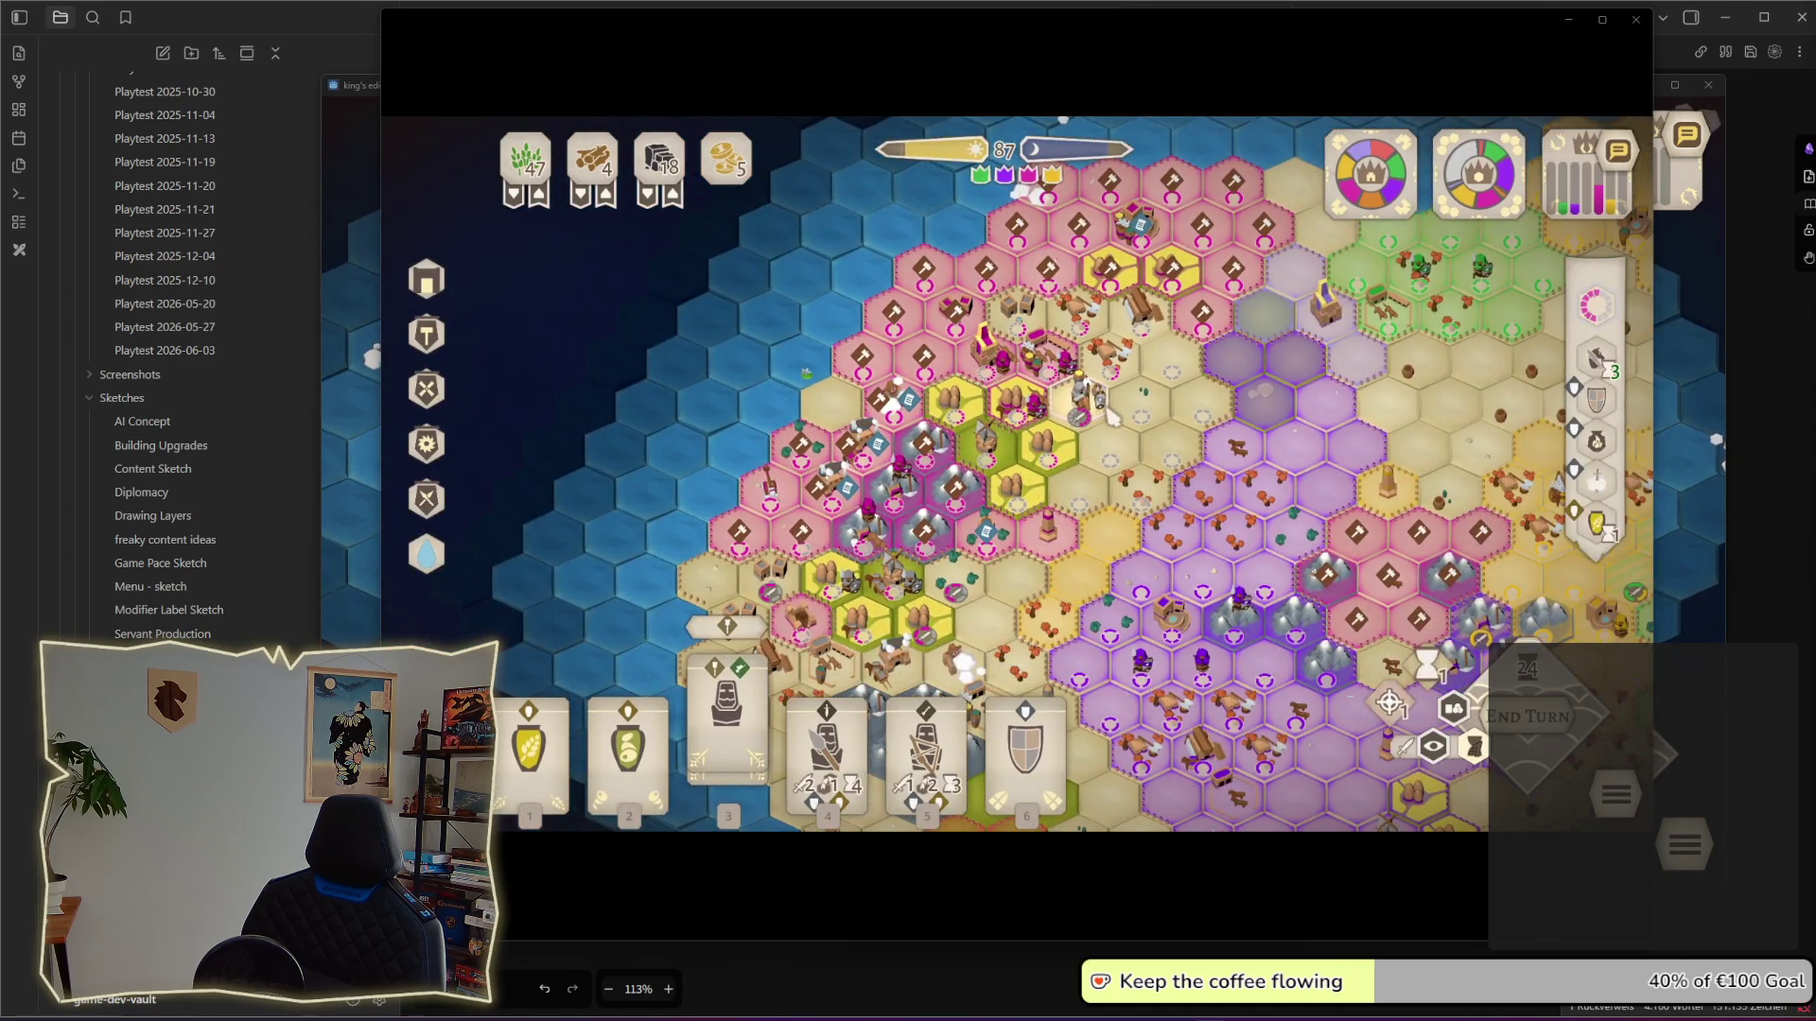
key(s)
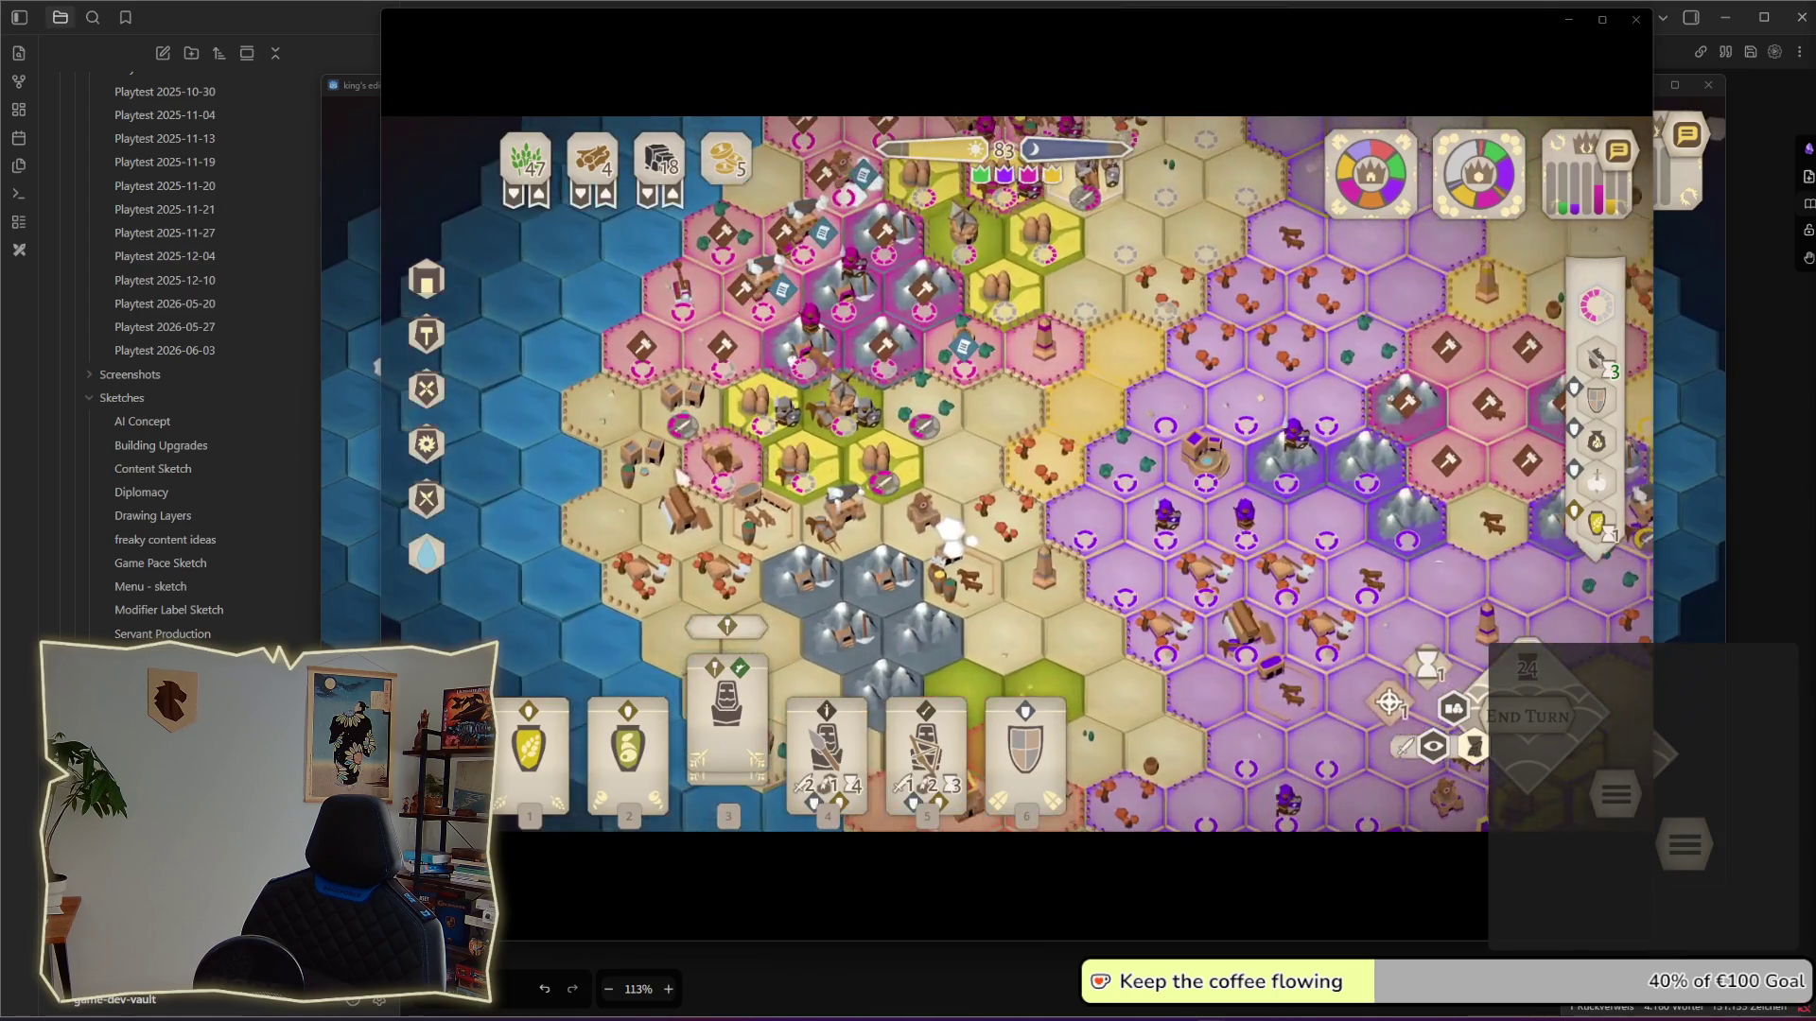
key(Escape)
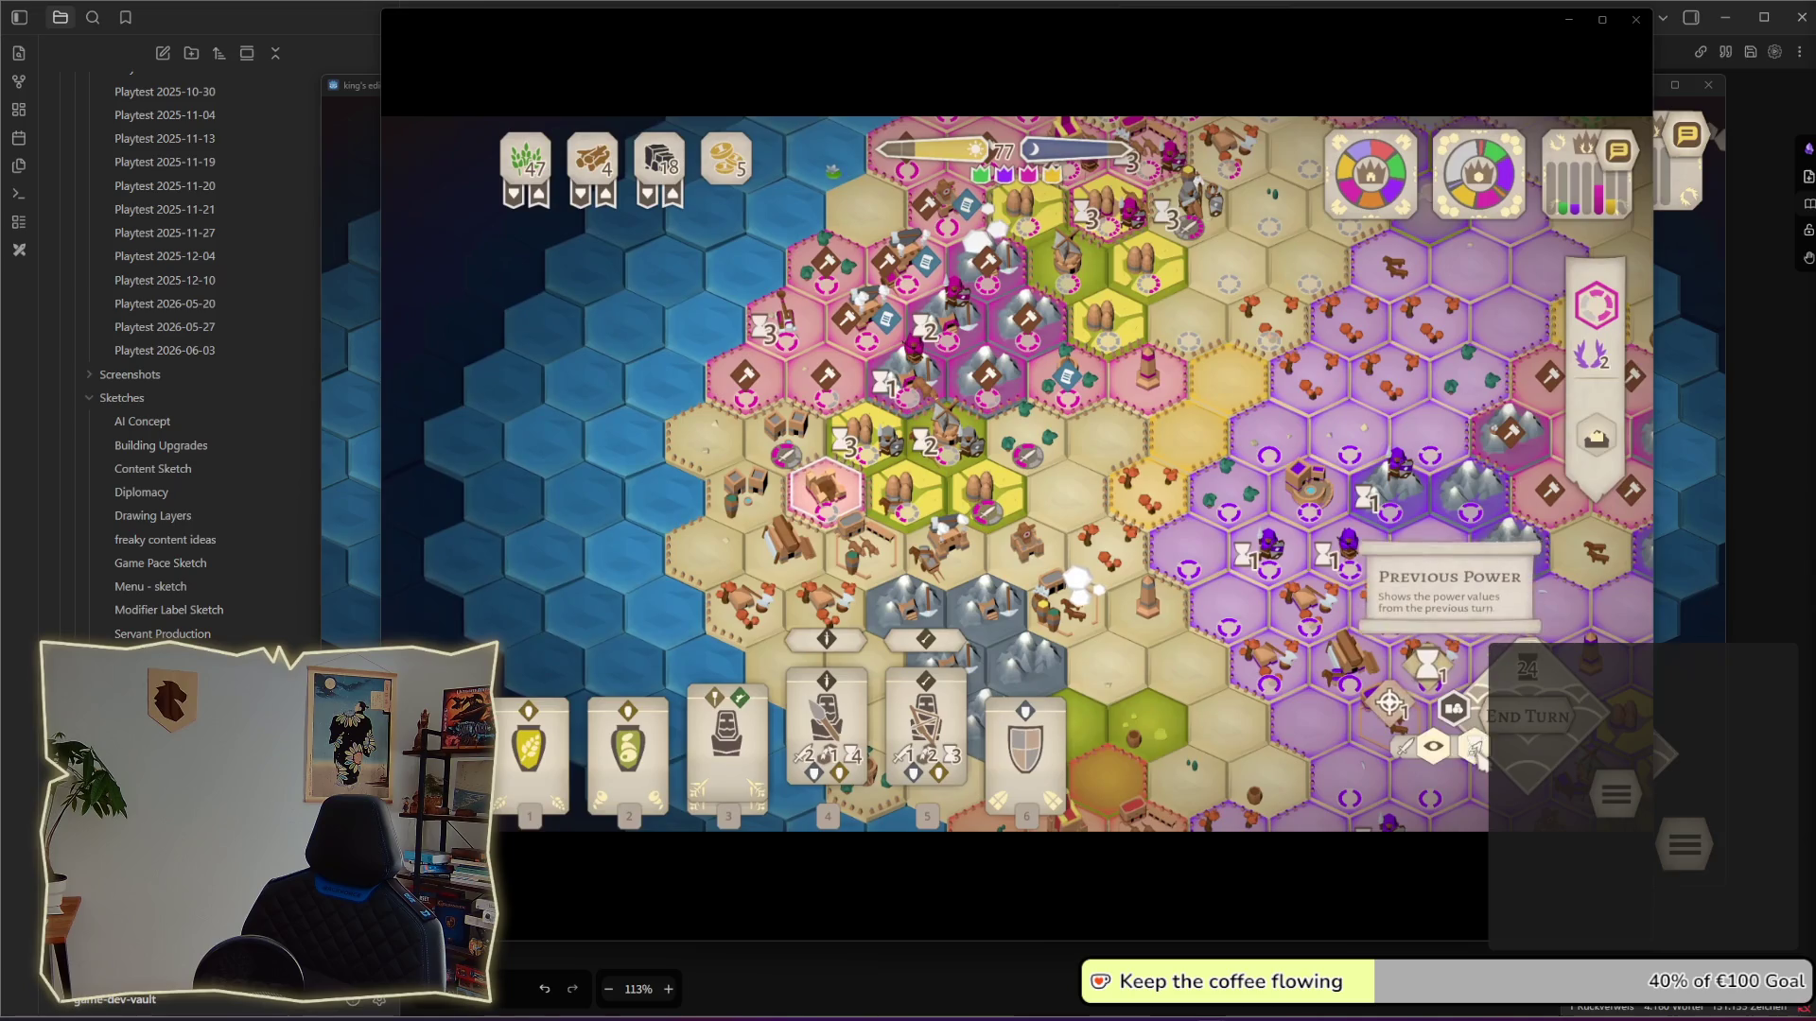
scroll(1436, 753, up, 1)
drag(822, 507, 1064, 503)
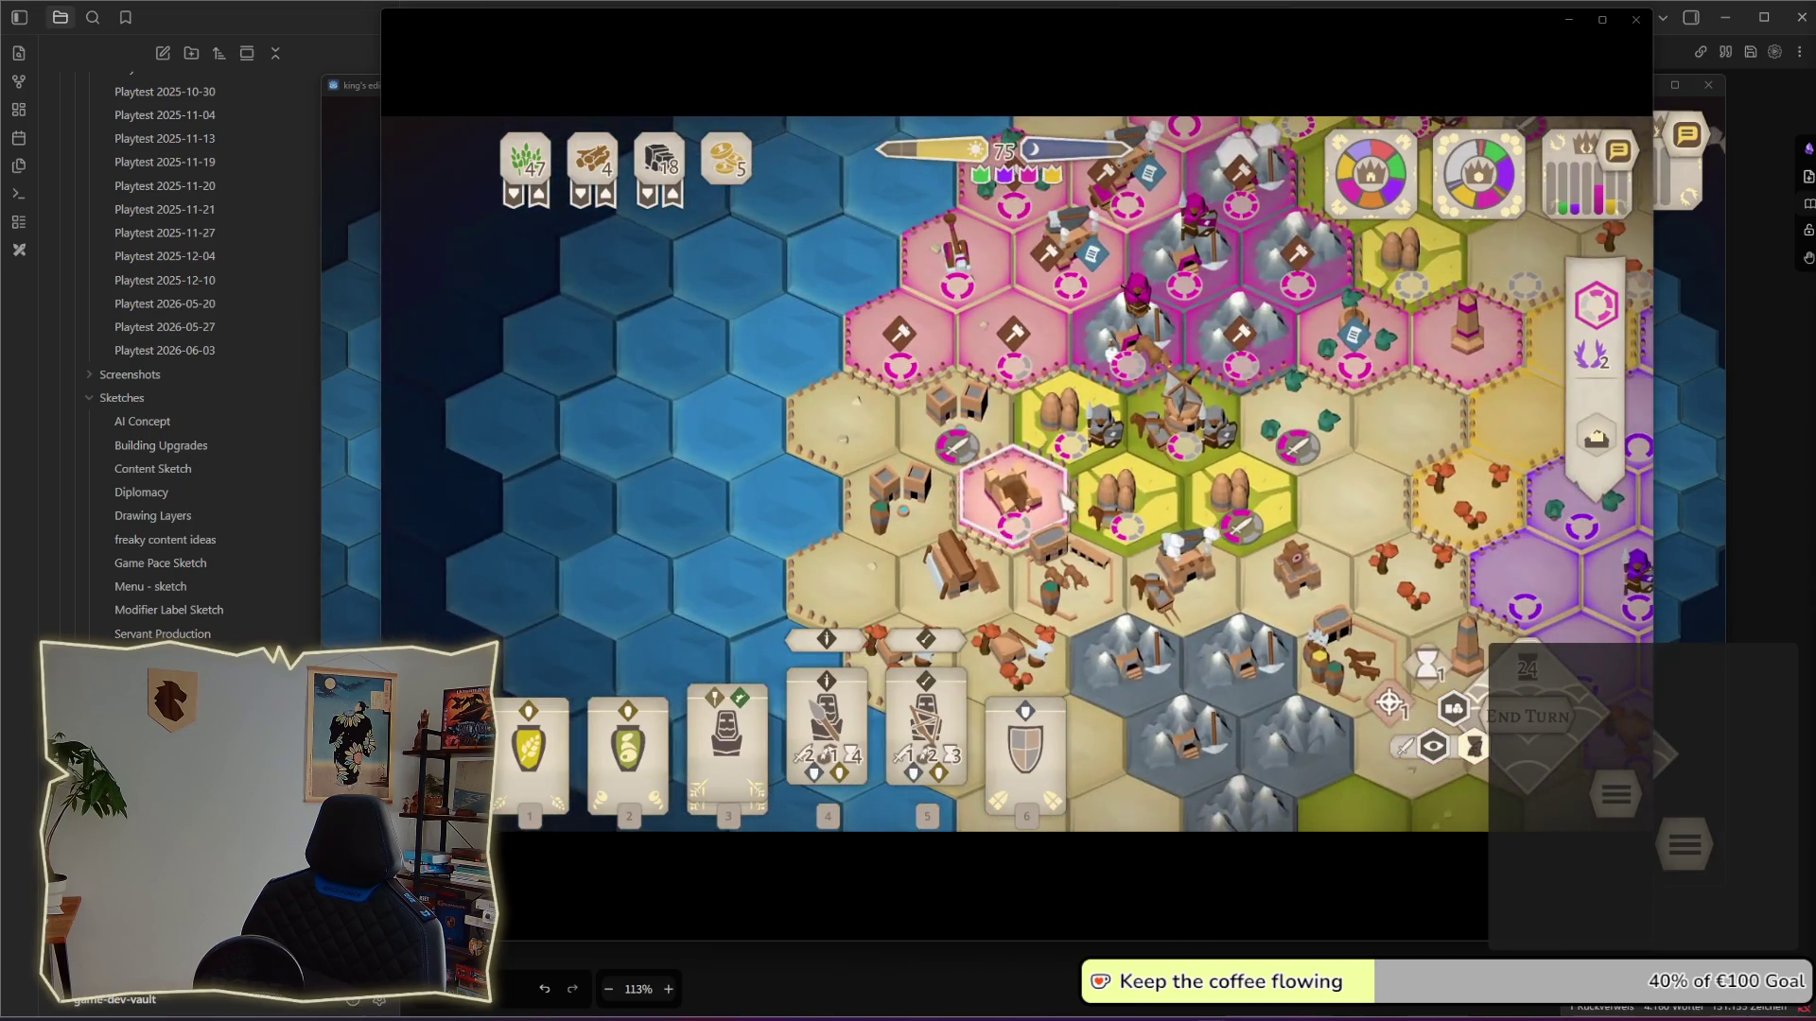
click(1061, 499)
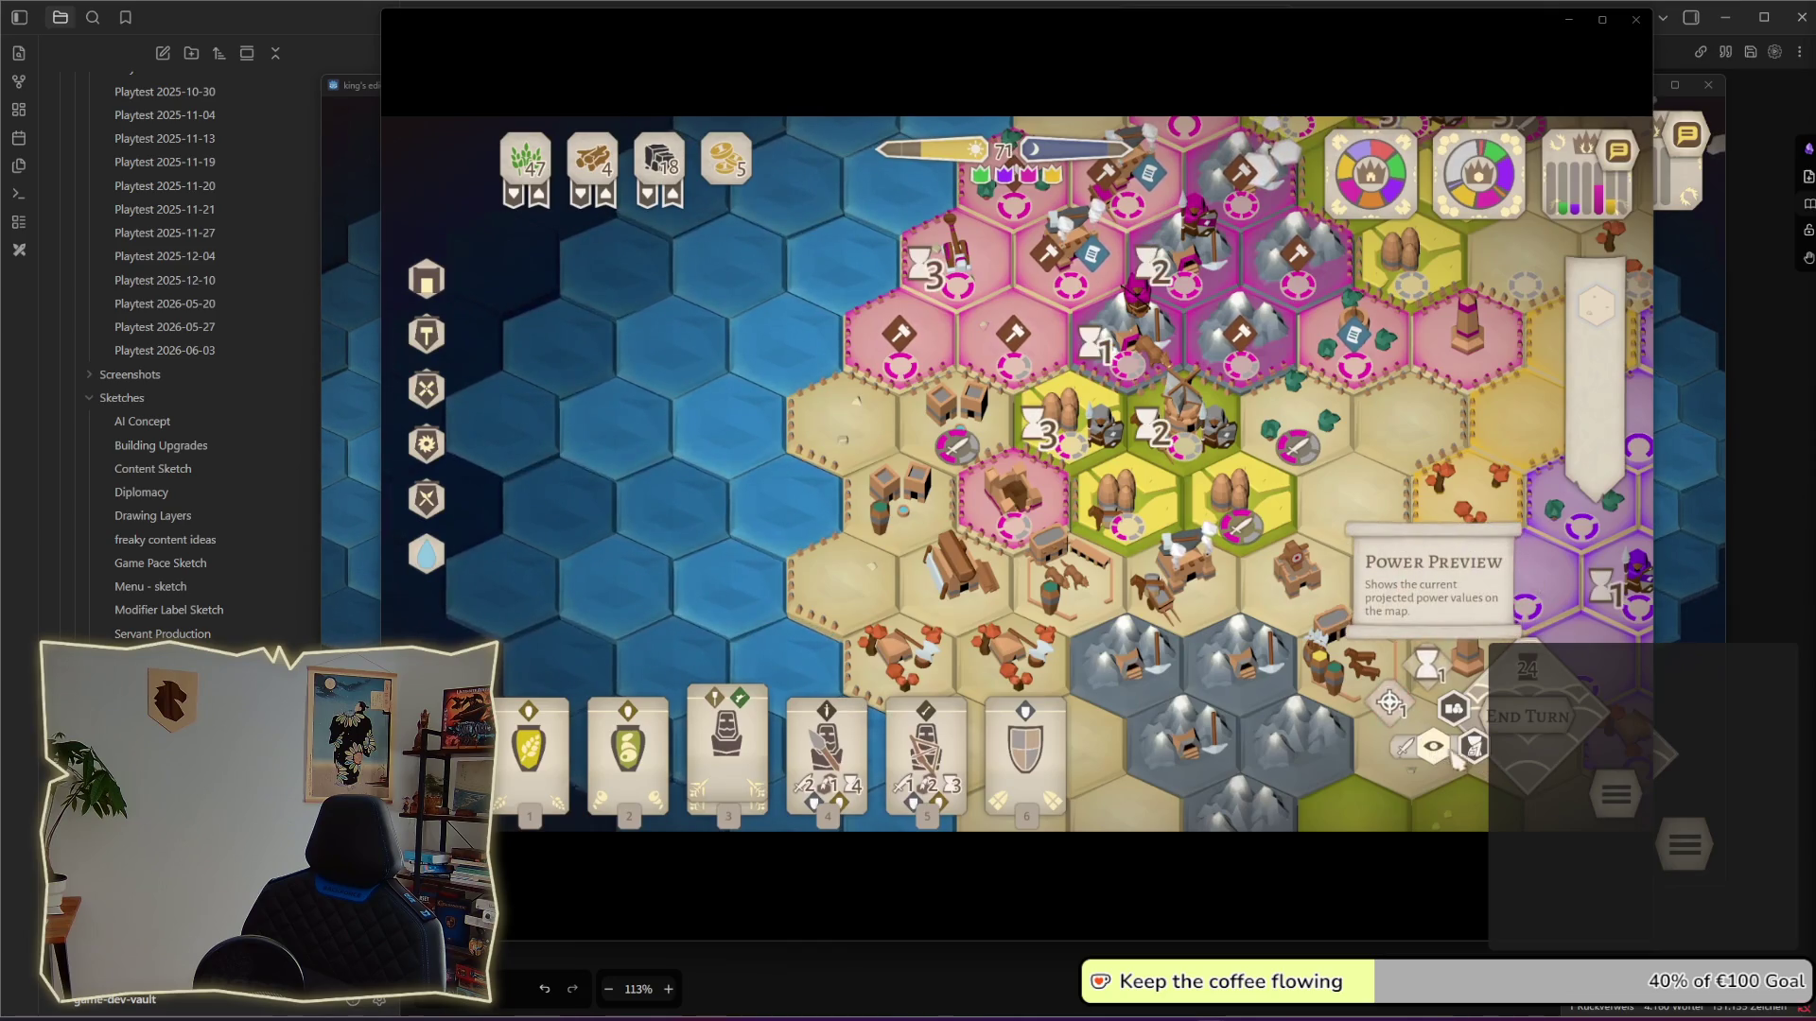
click(1447, 757)
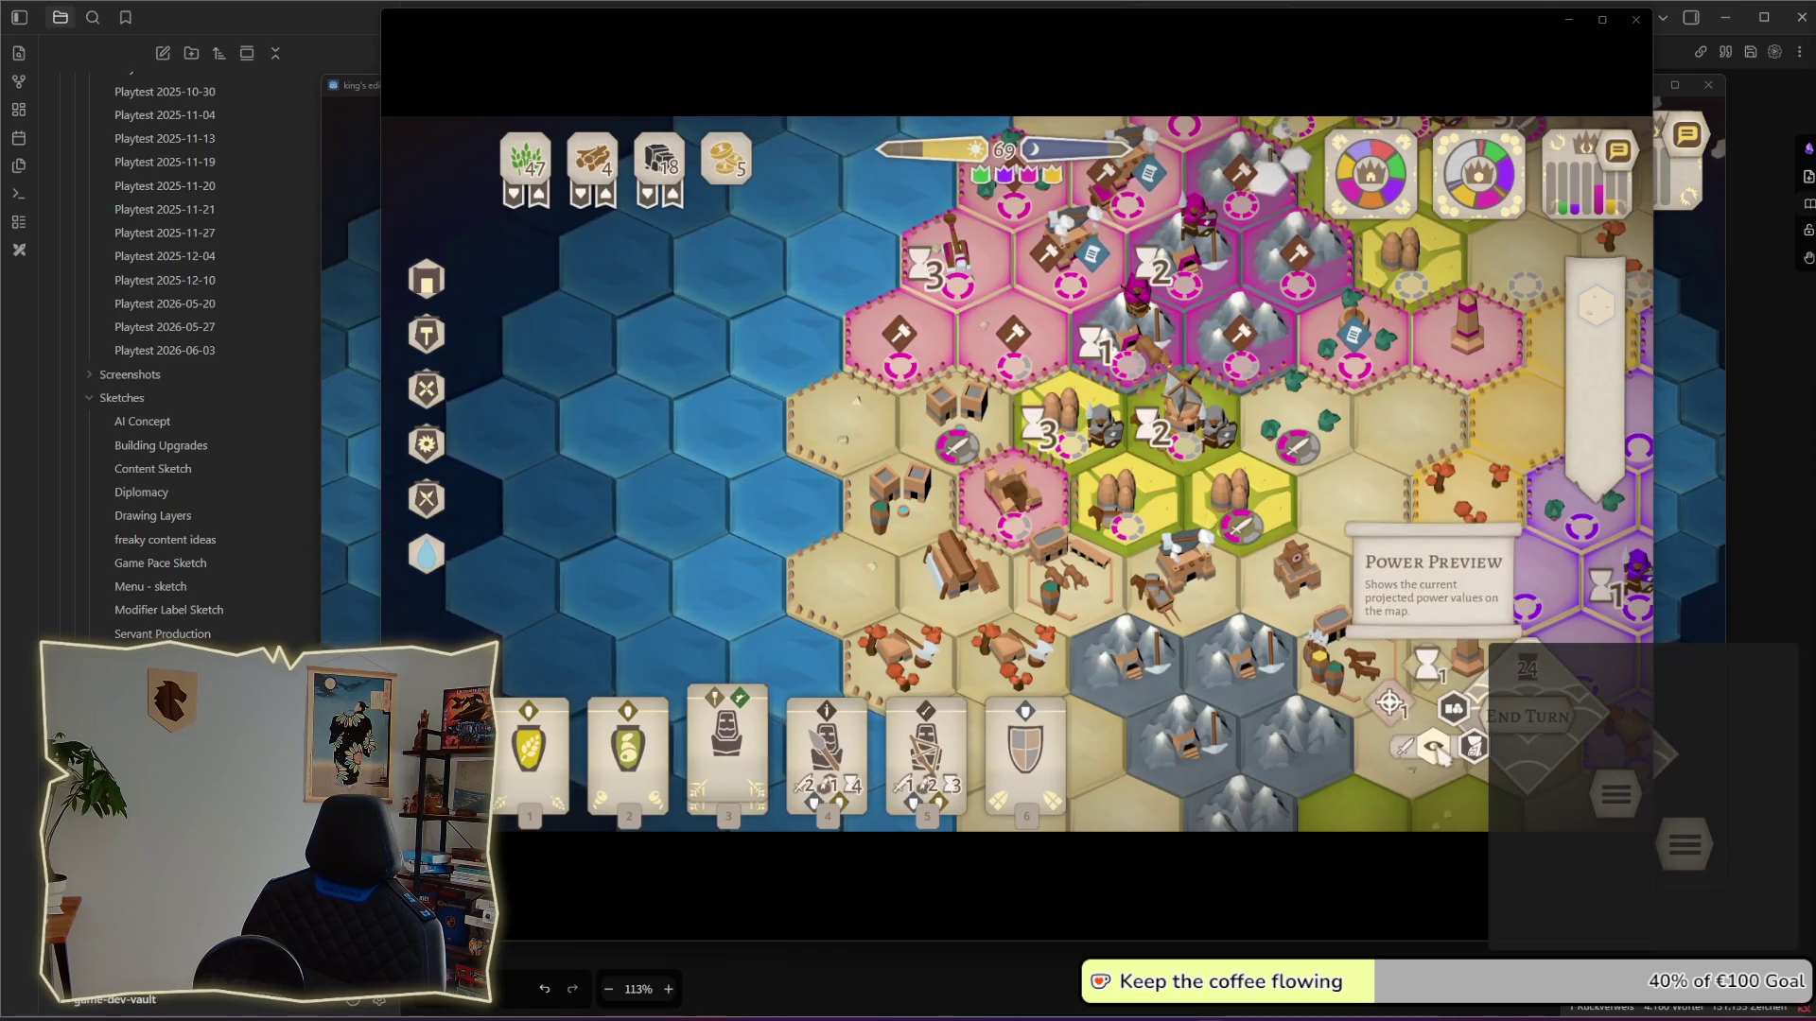
click(1447, 755)
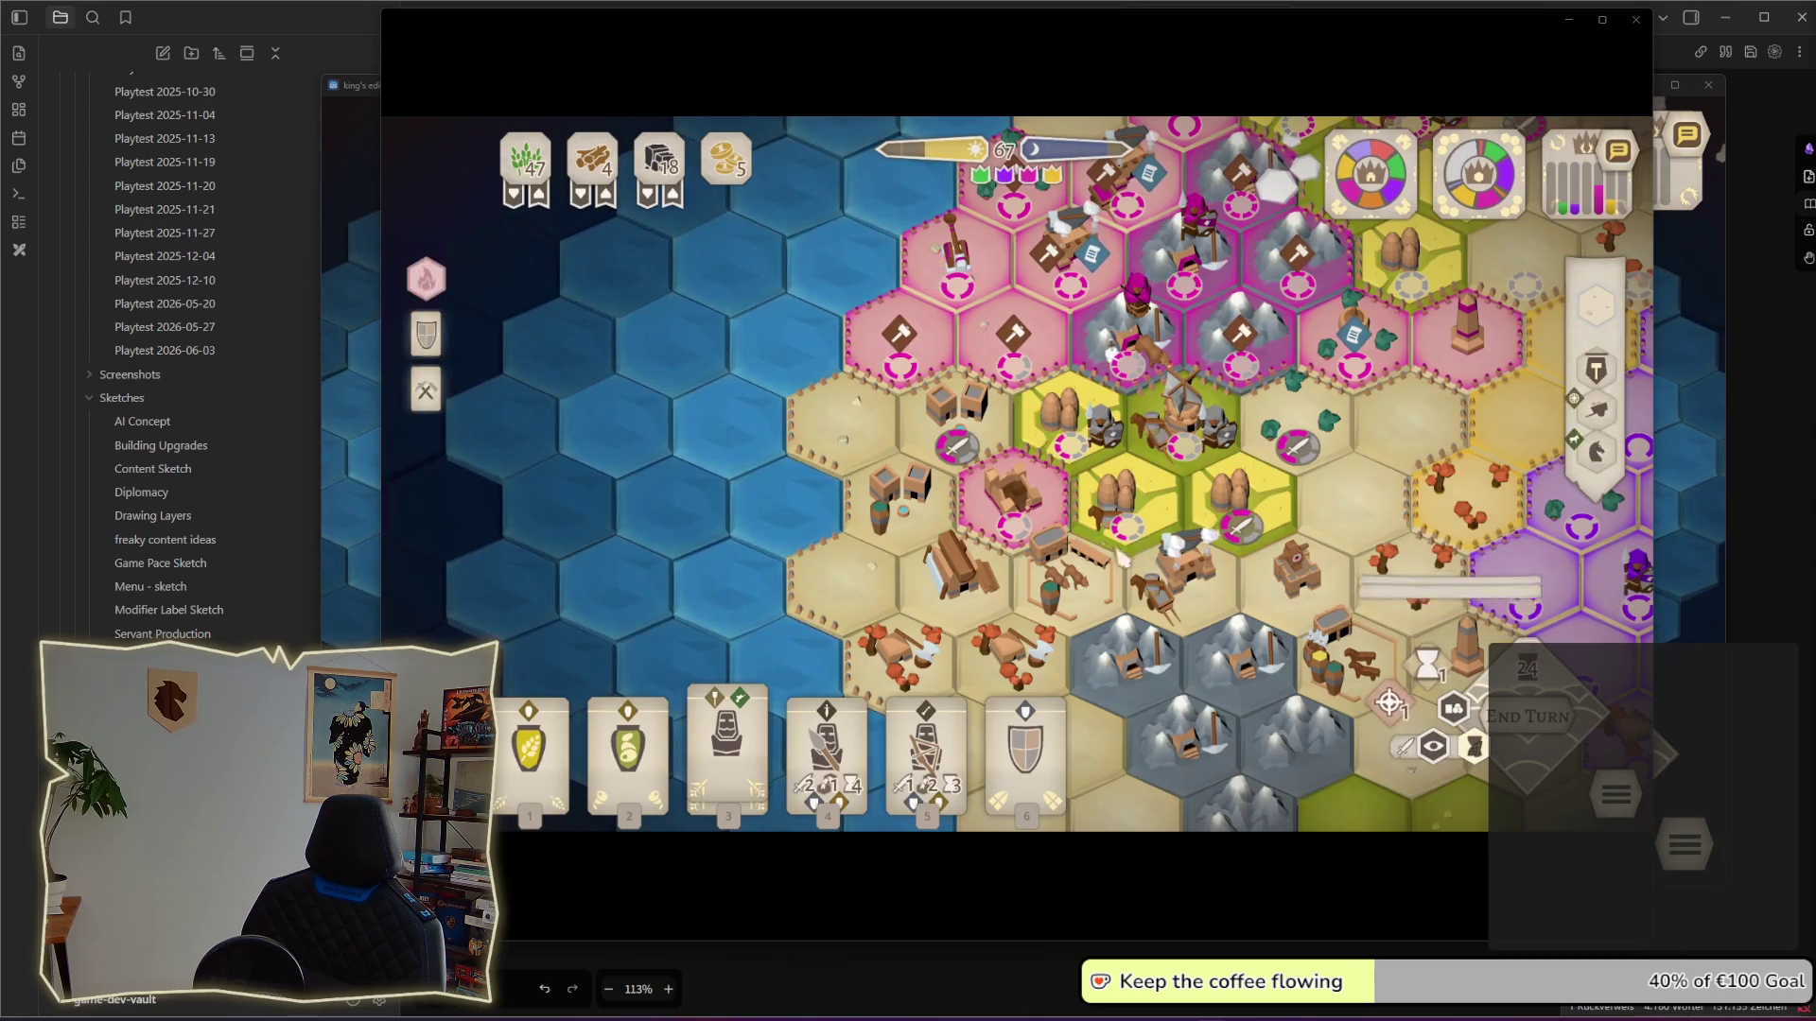
click(955, 248)
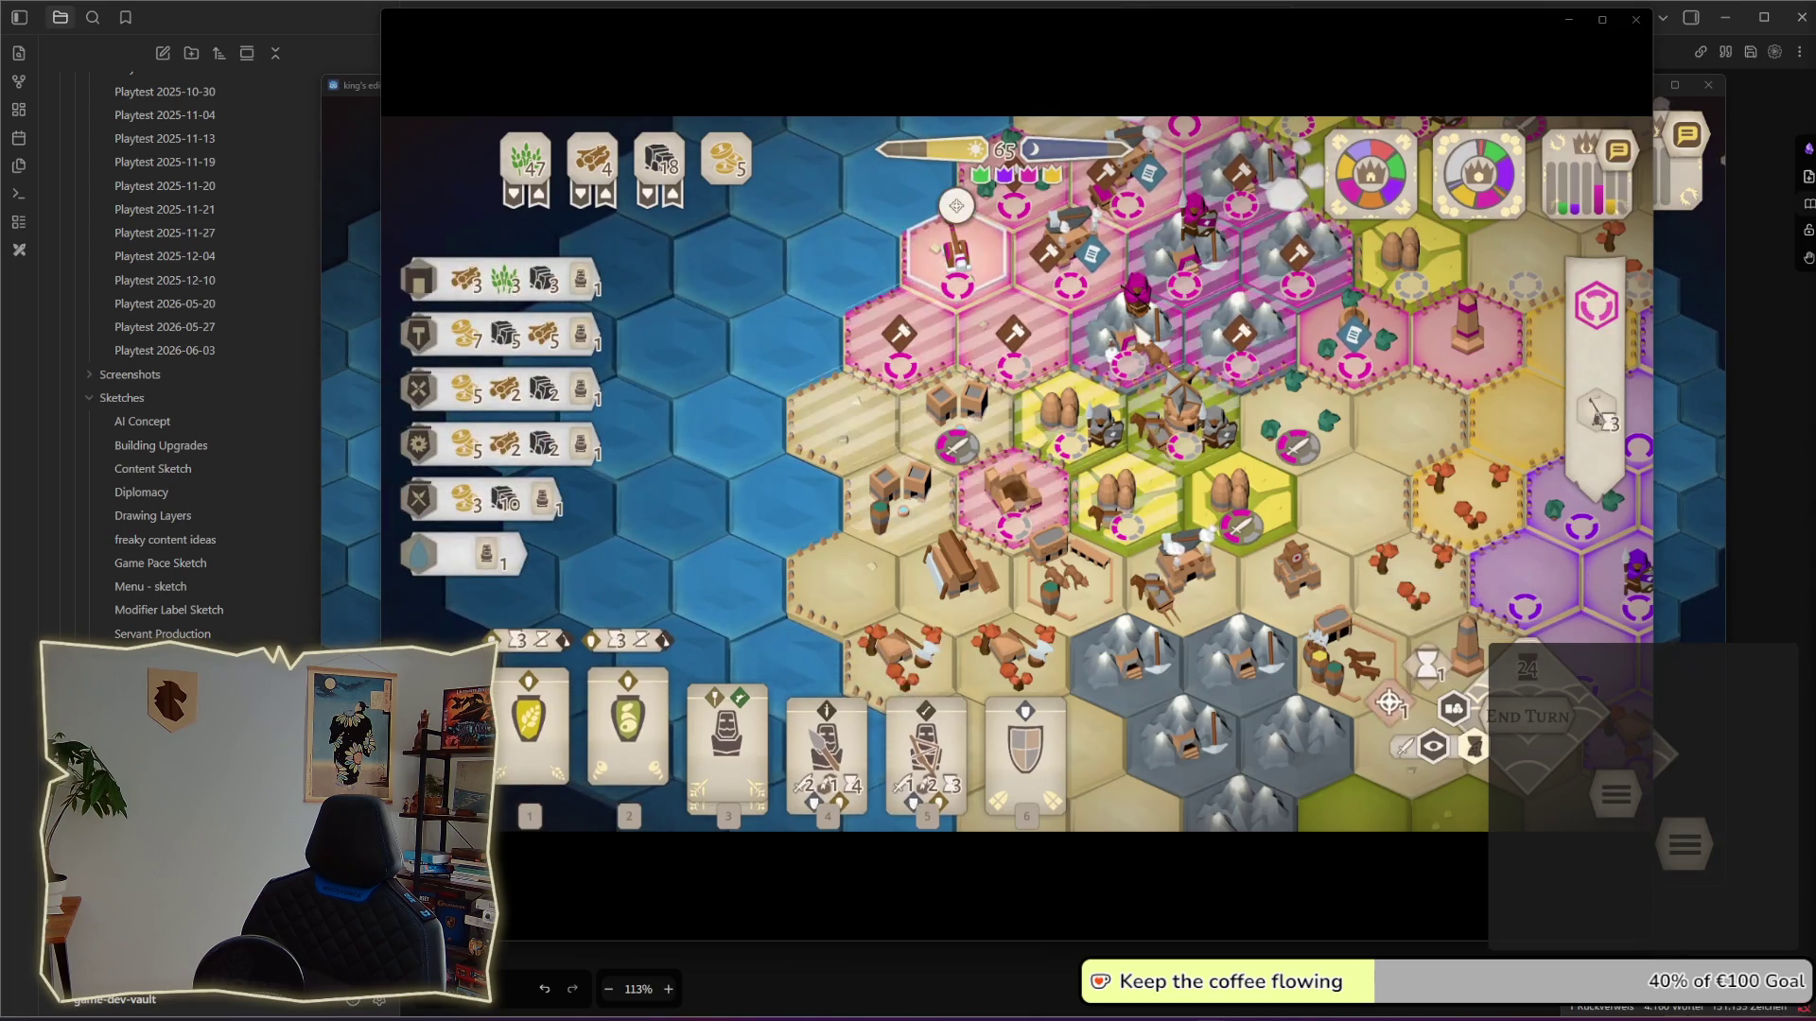
click(1135, 342)
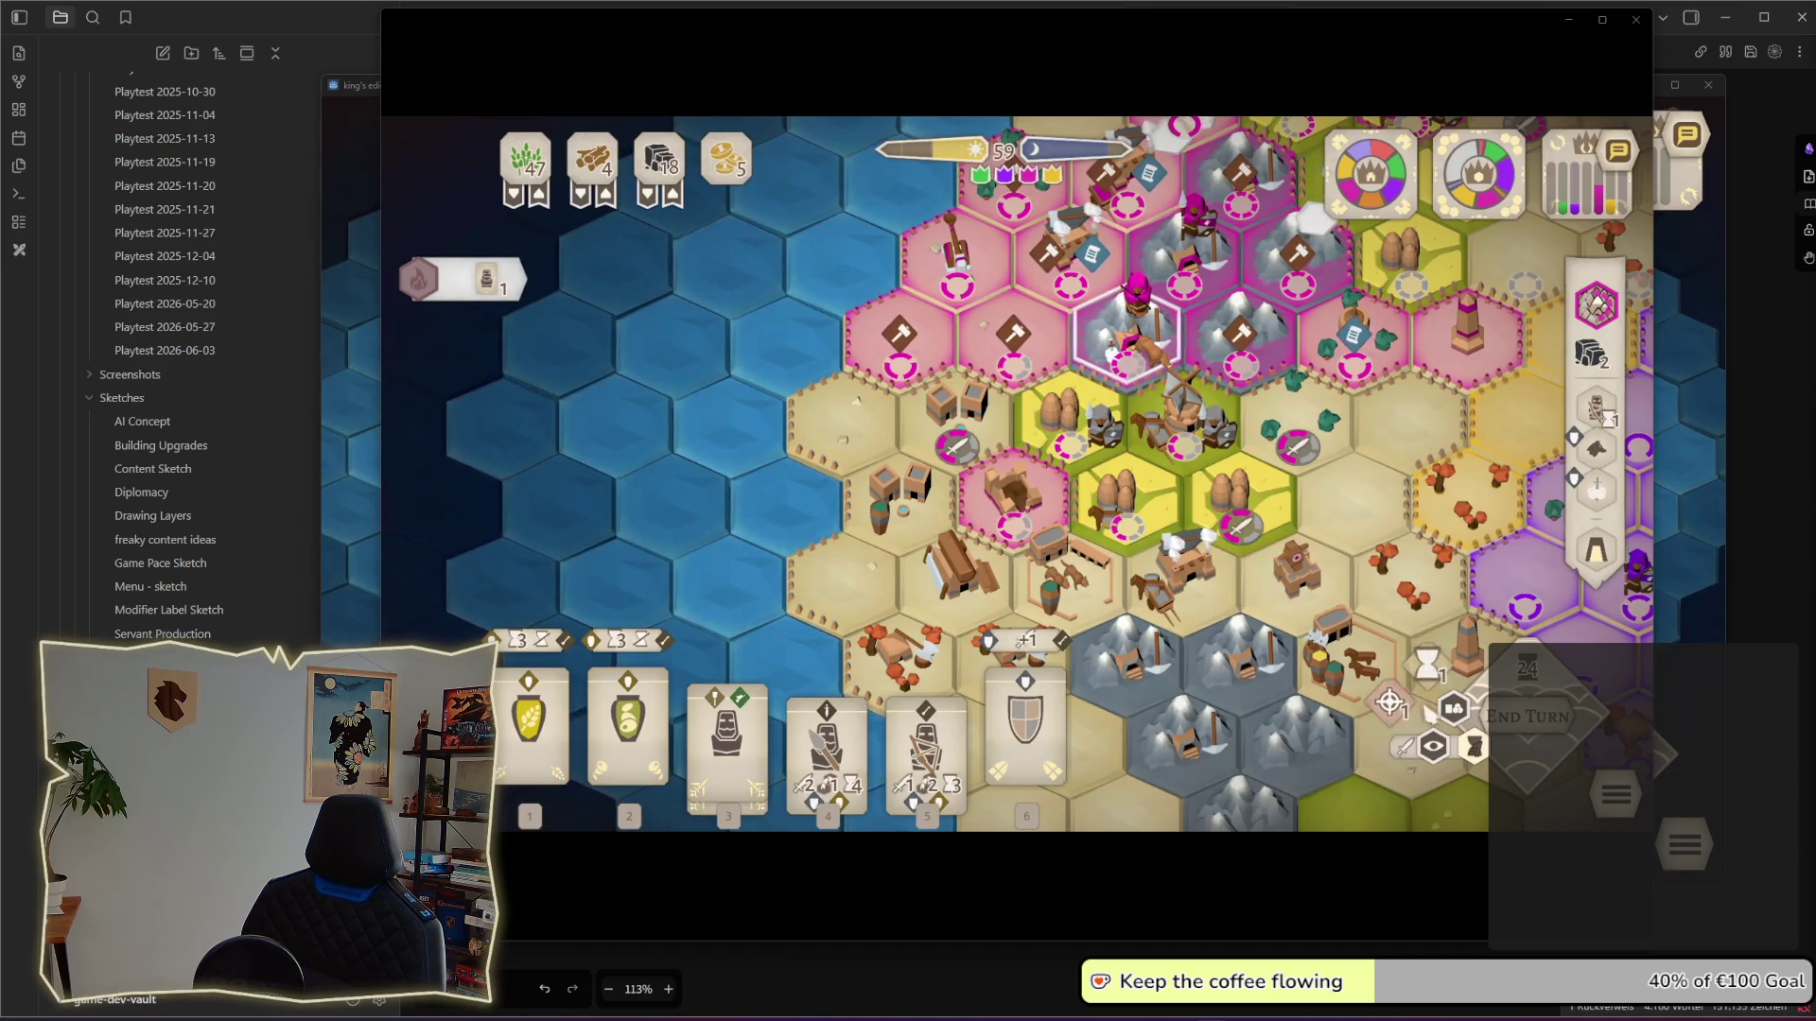
click(1135, 341)
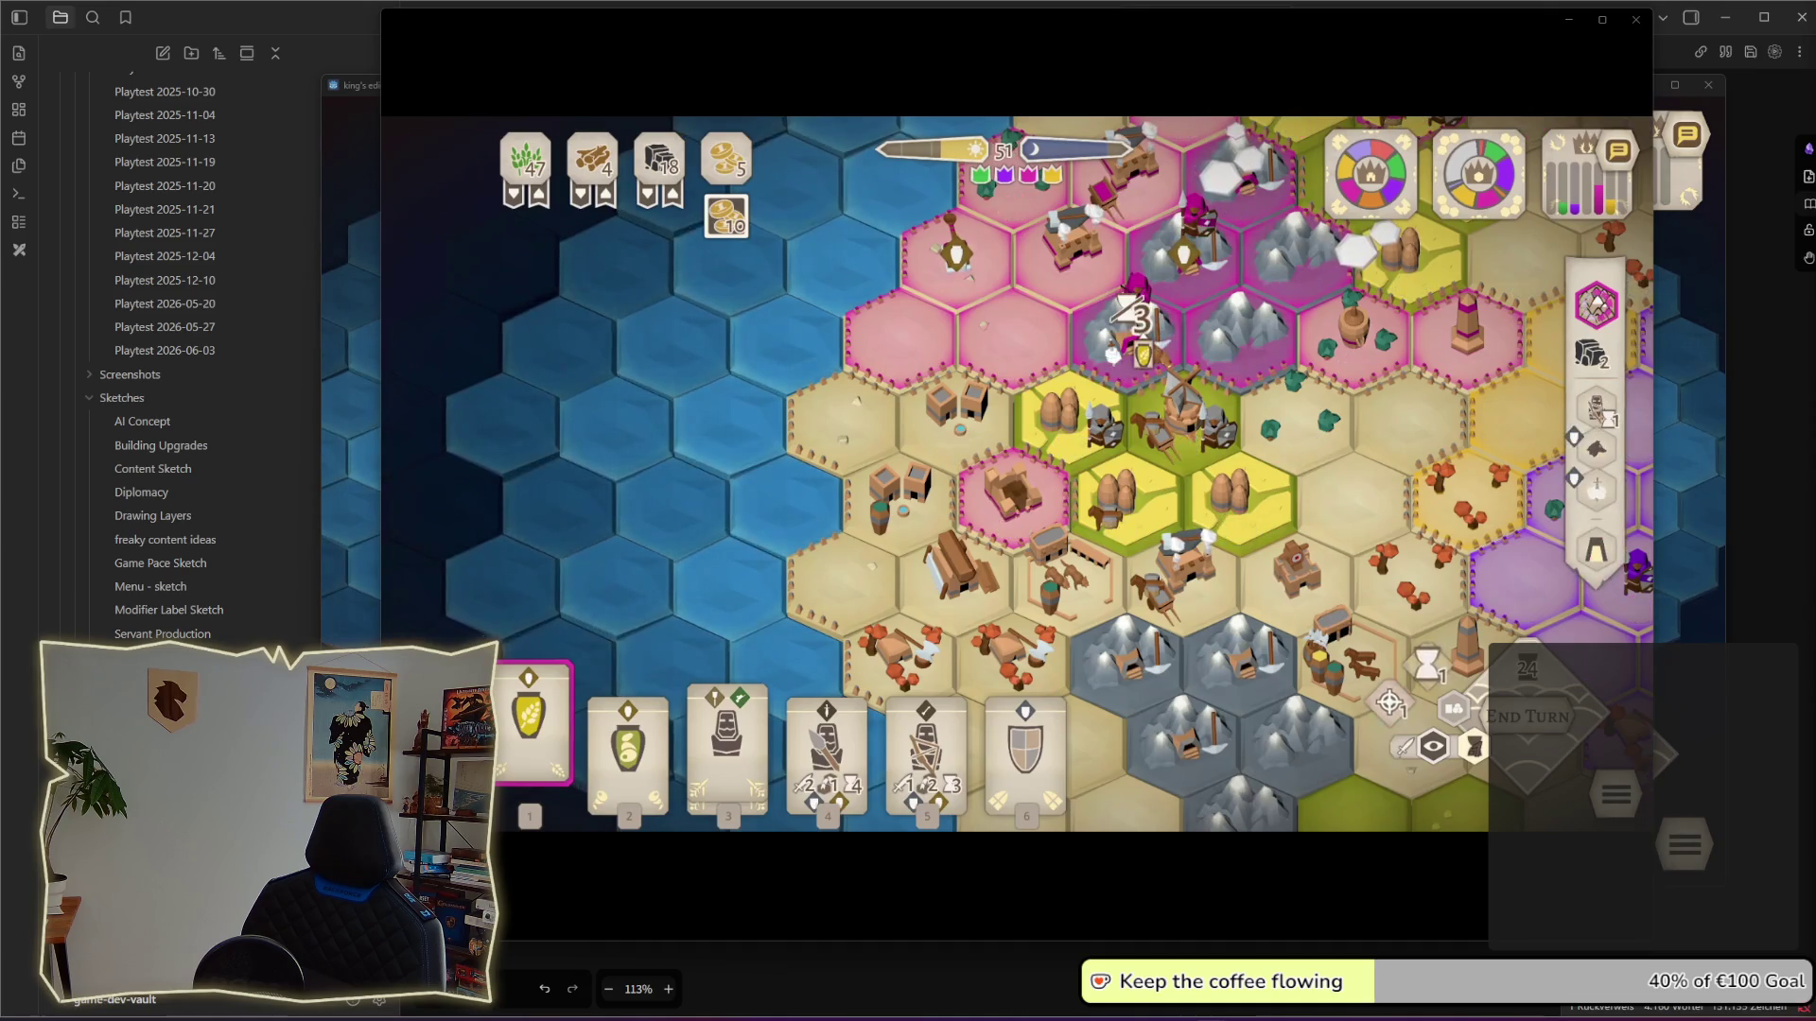
click(1135, 319)
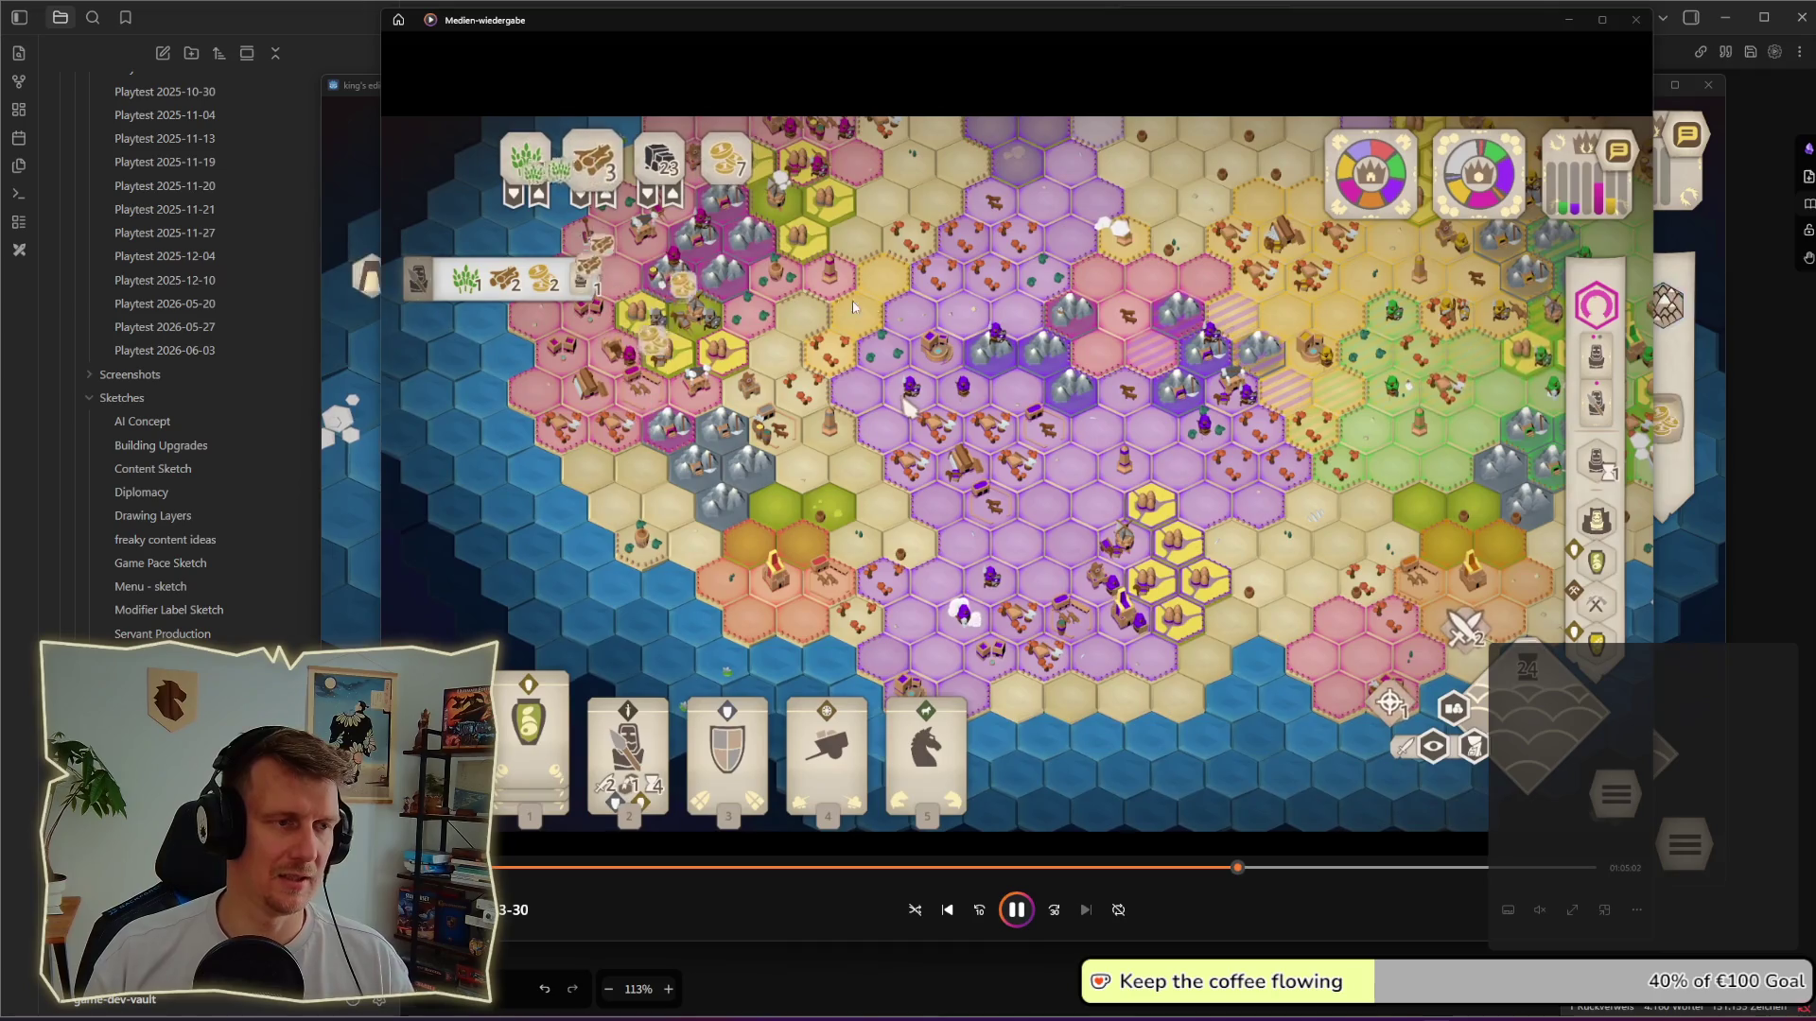
Step: Close the recording and open environment.tscn in Godot via the 'envi' filter, then clear it
click(1639, 24)
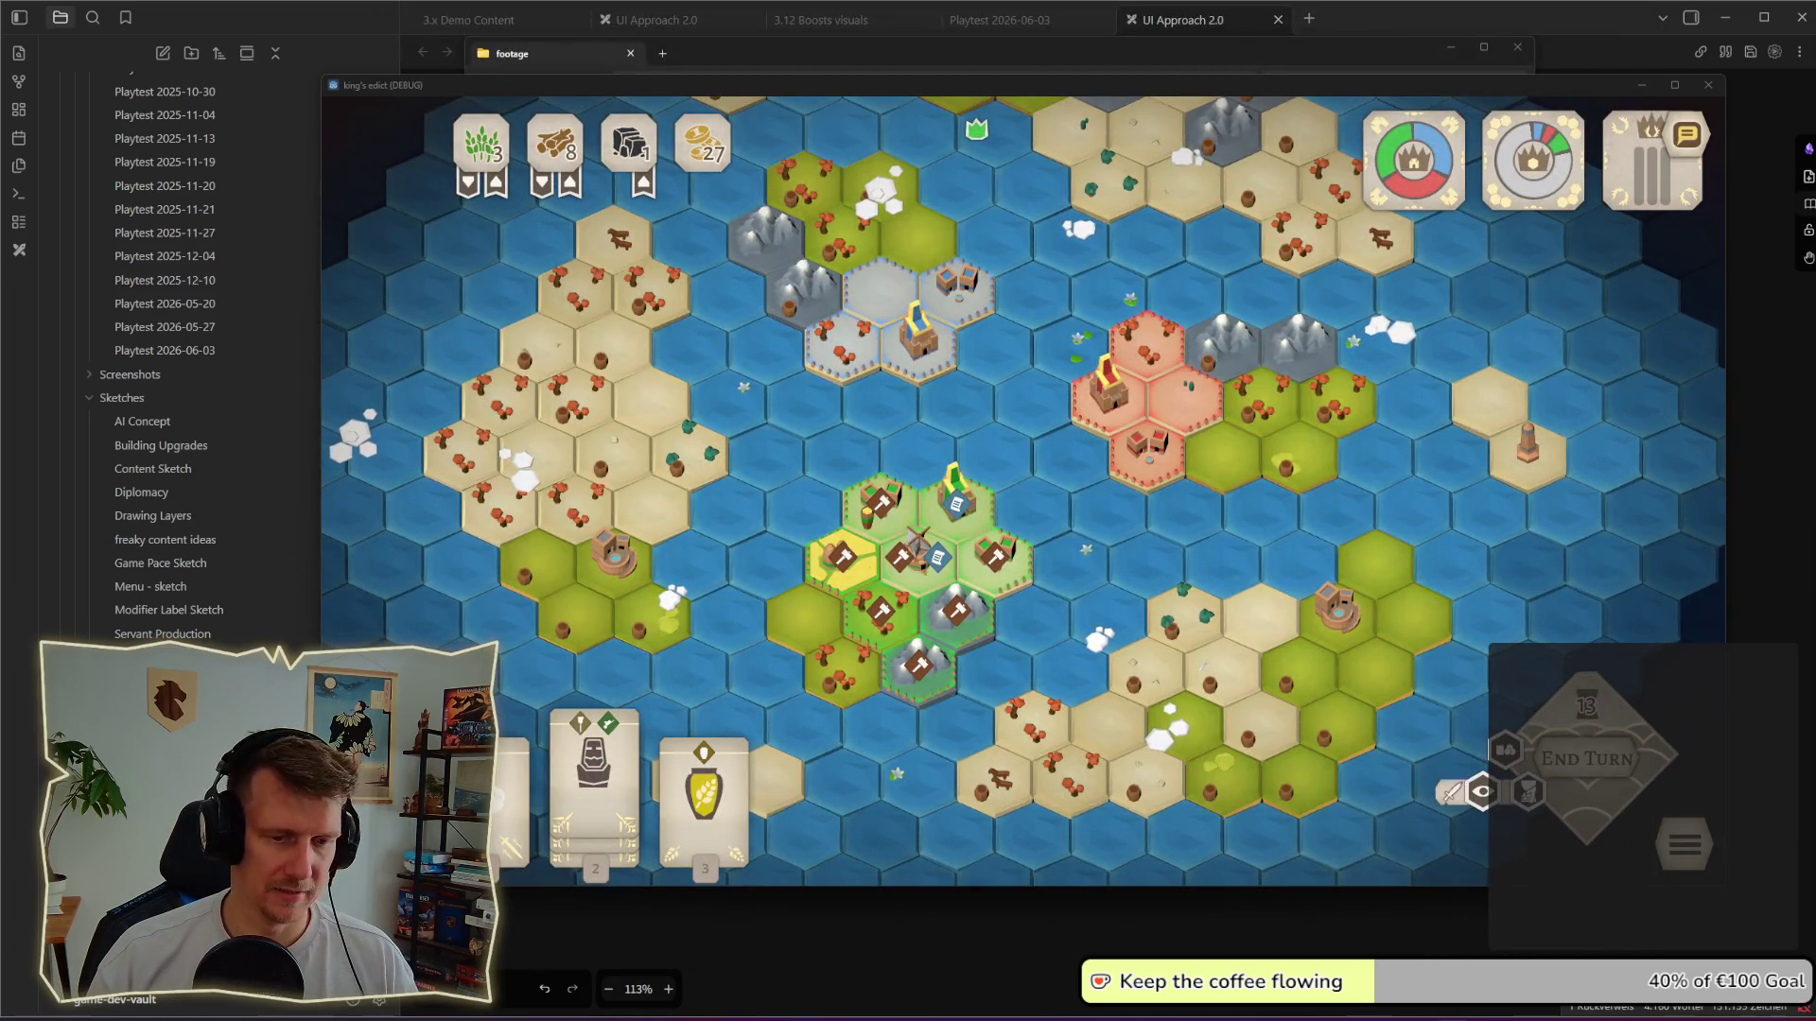
key(alt+Tab)
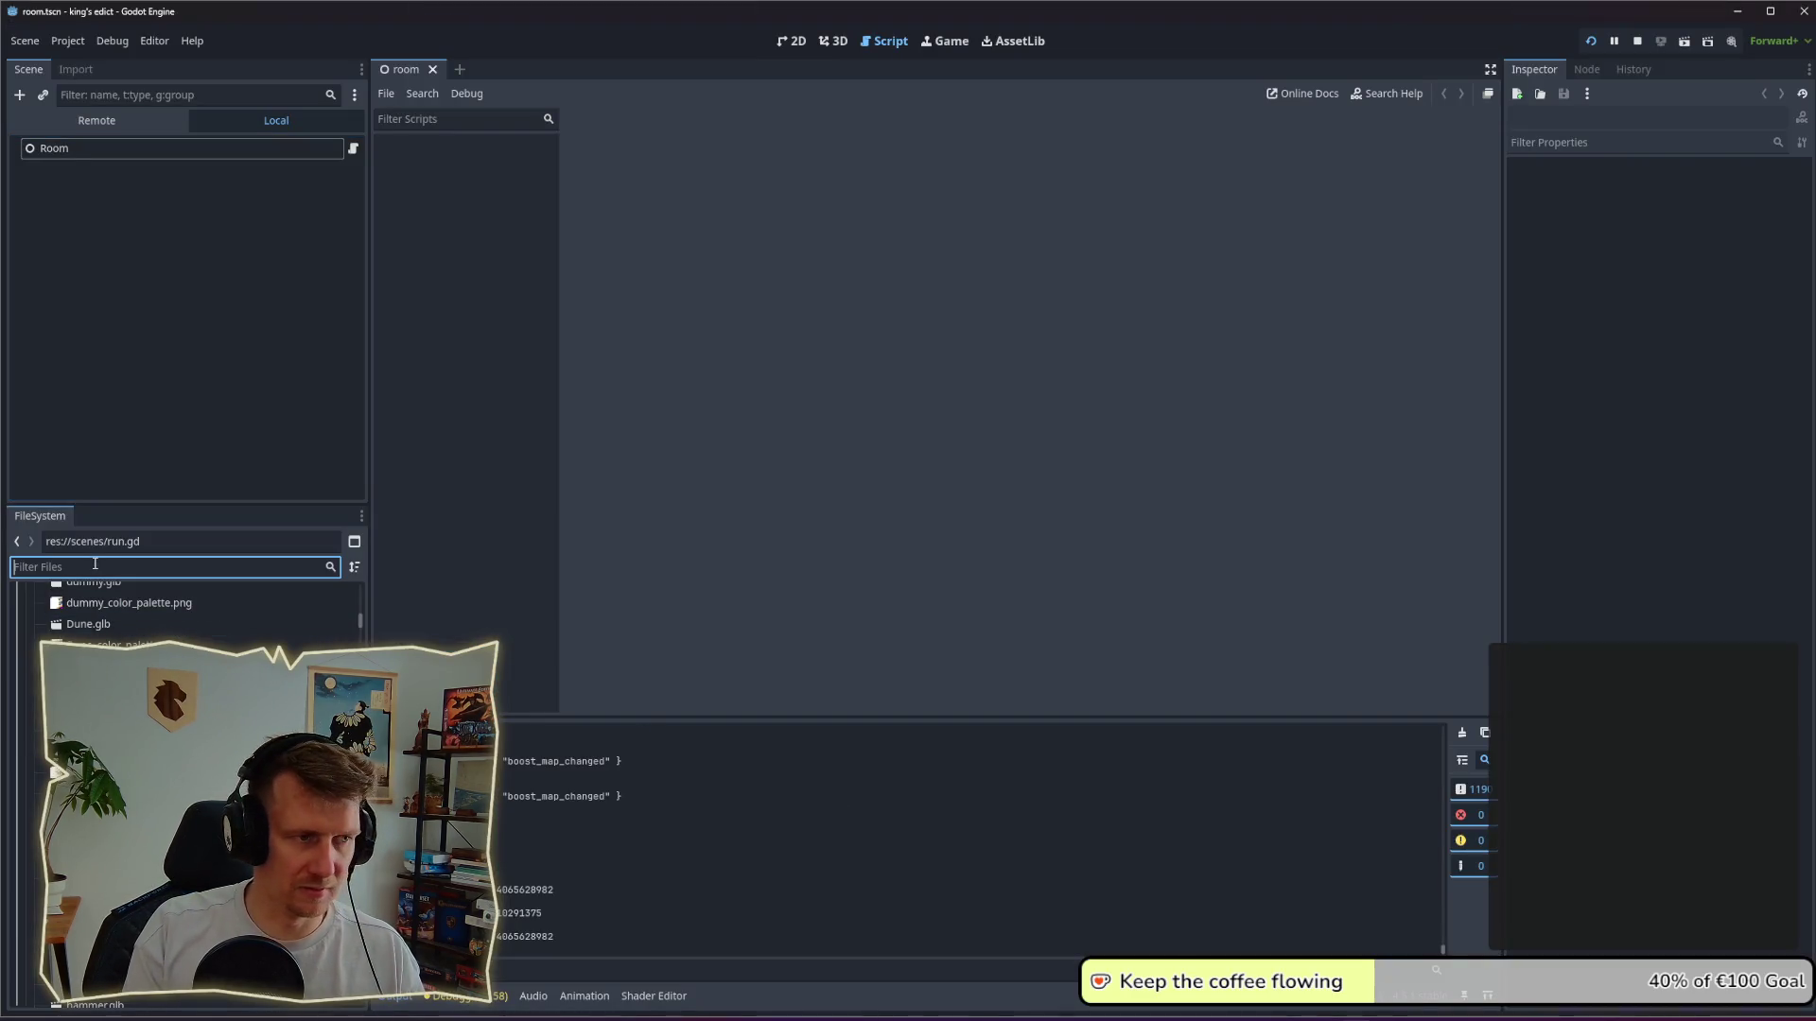
text(envi)
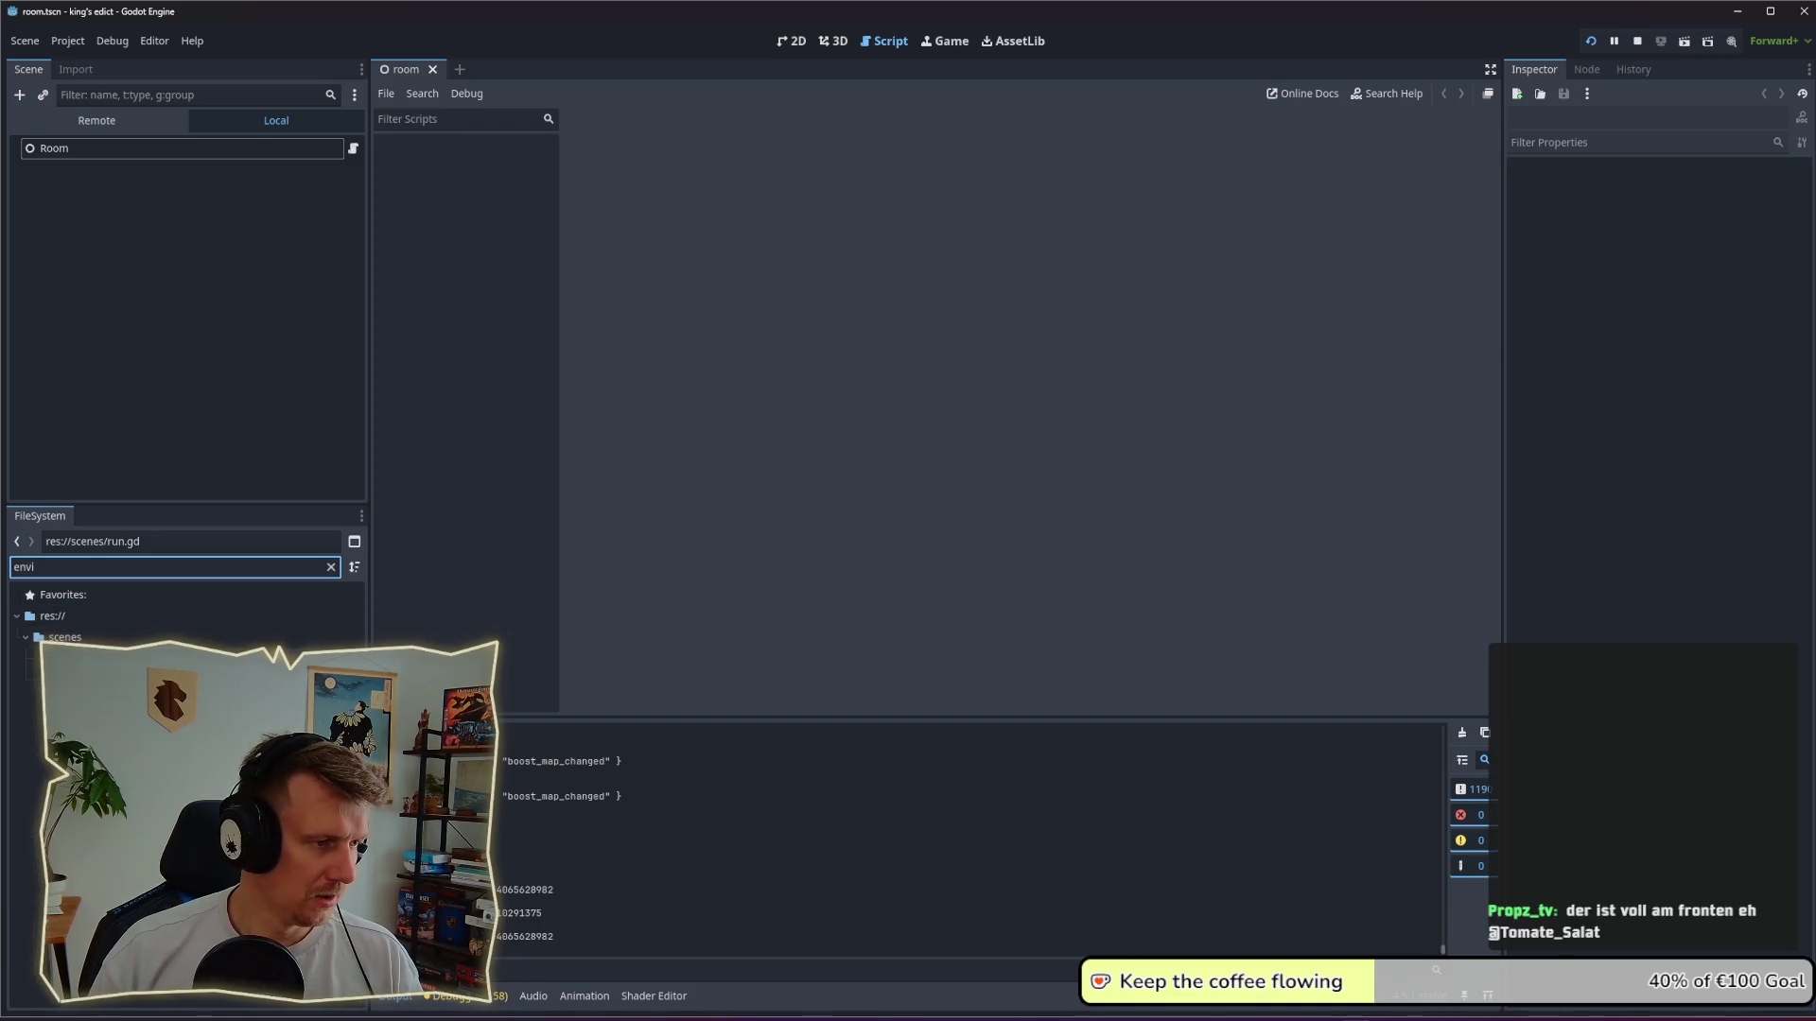
key(Return)
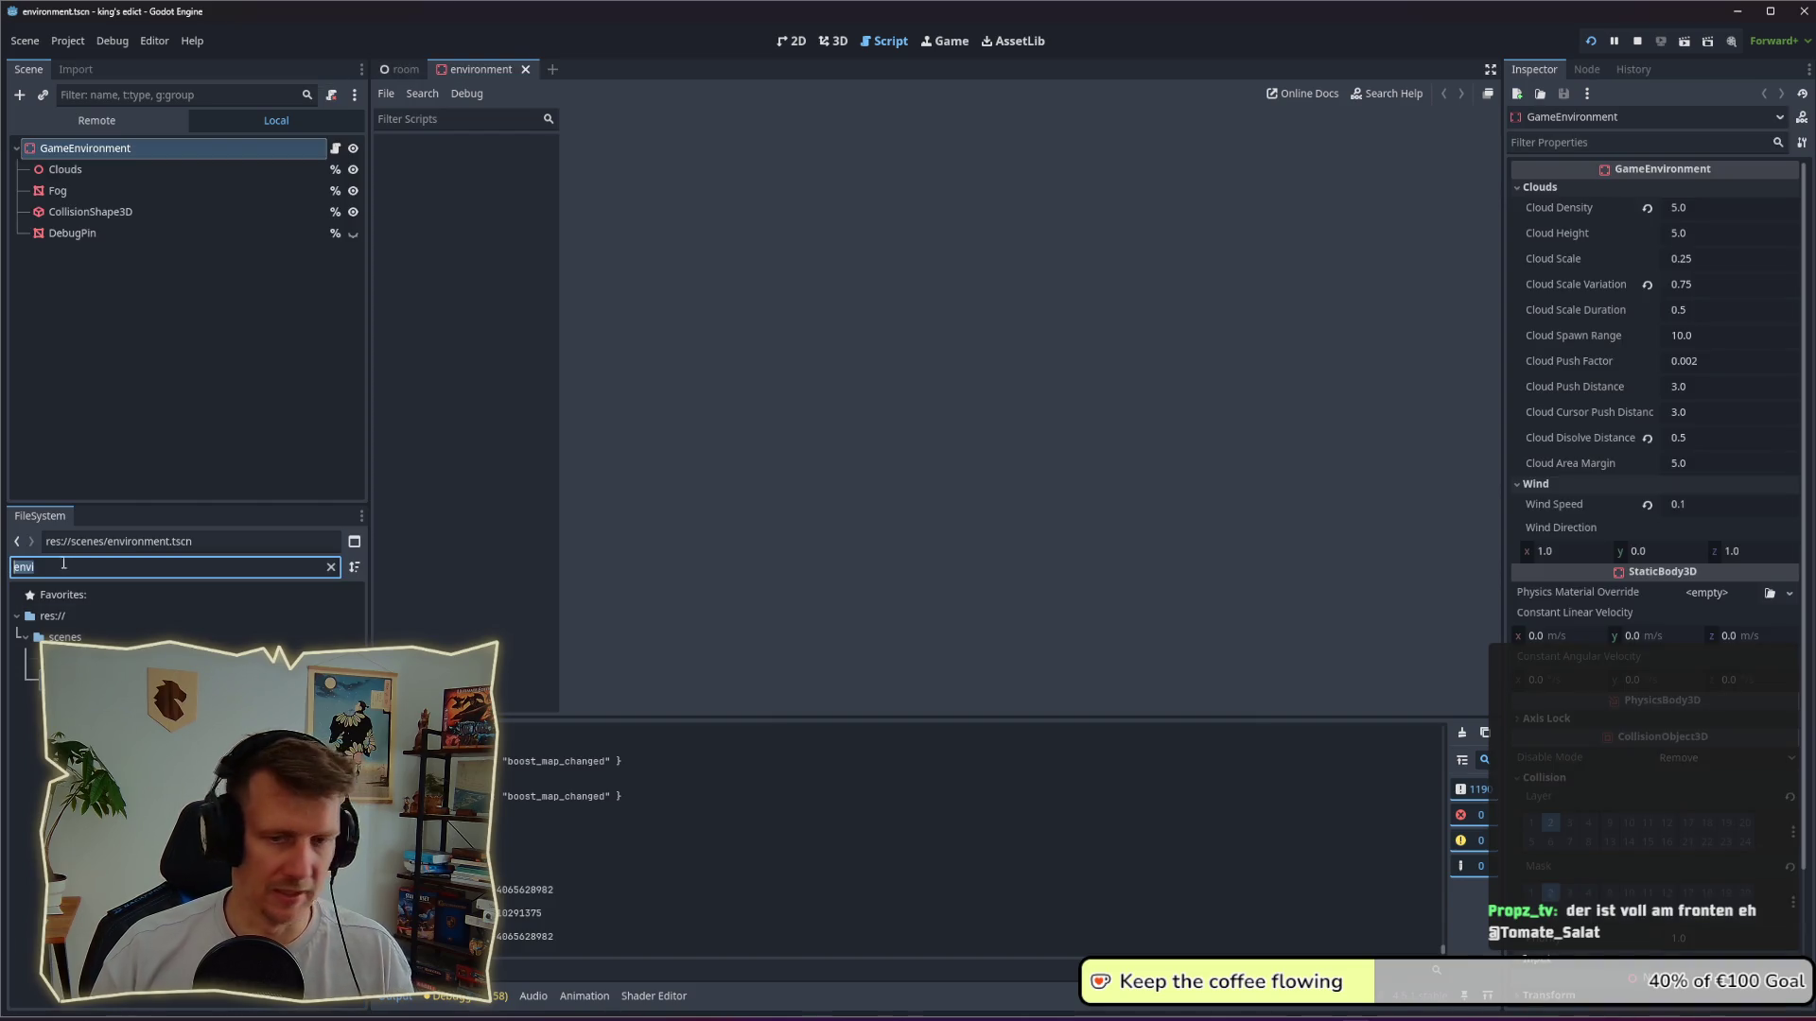
key(BackSpace)
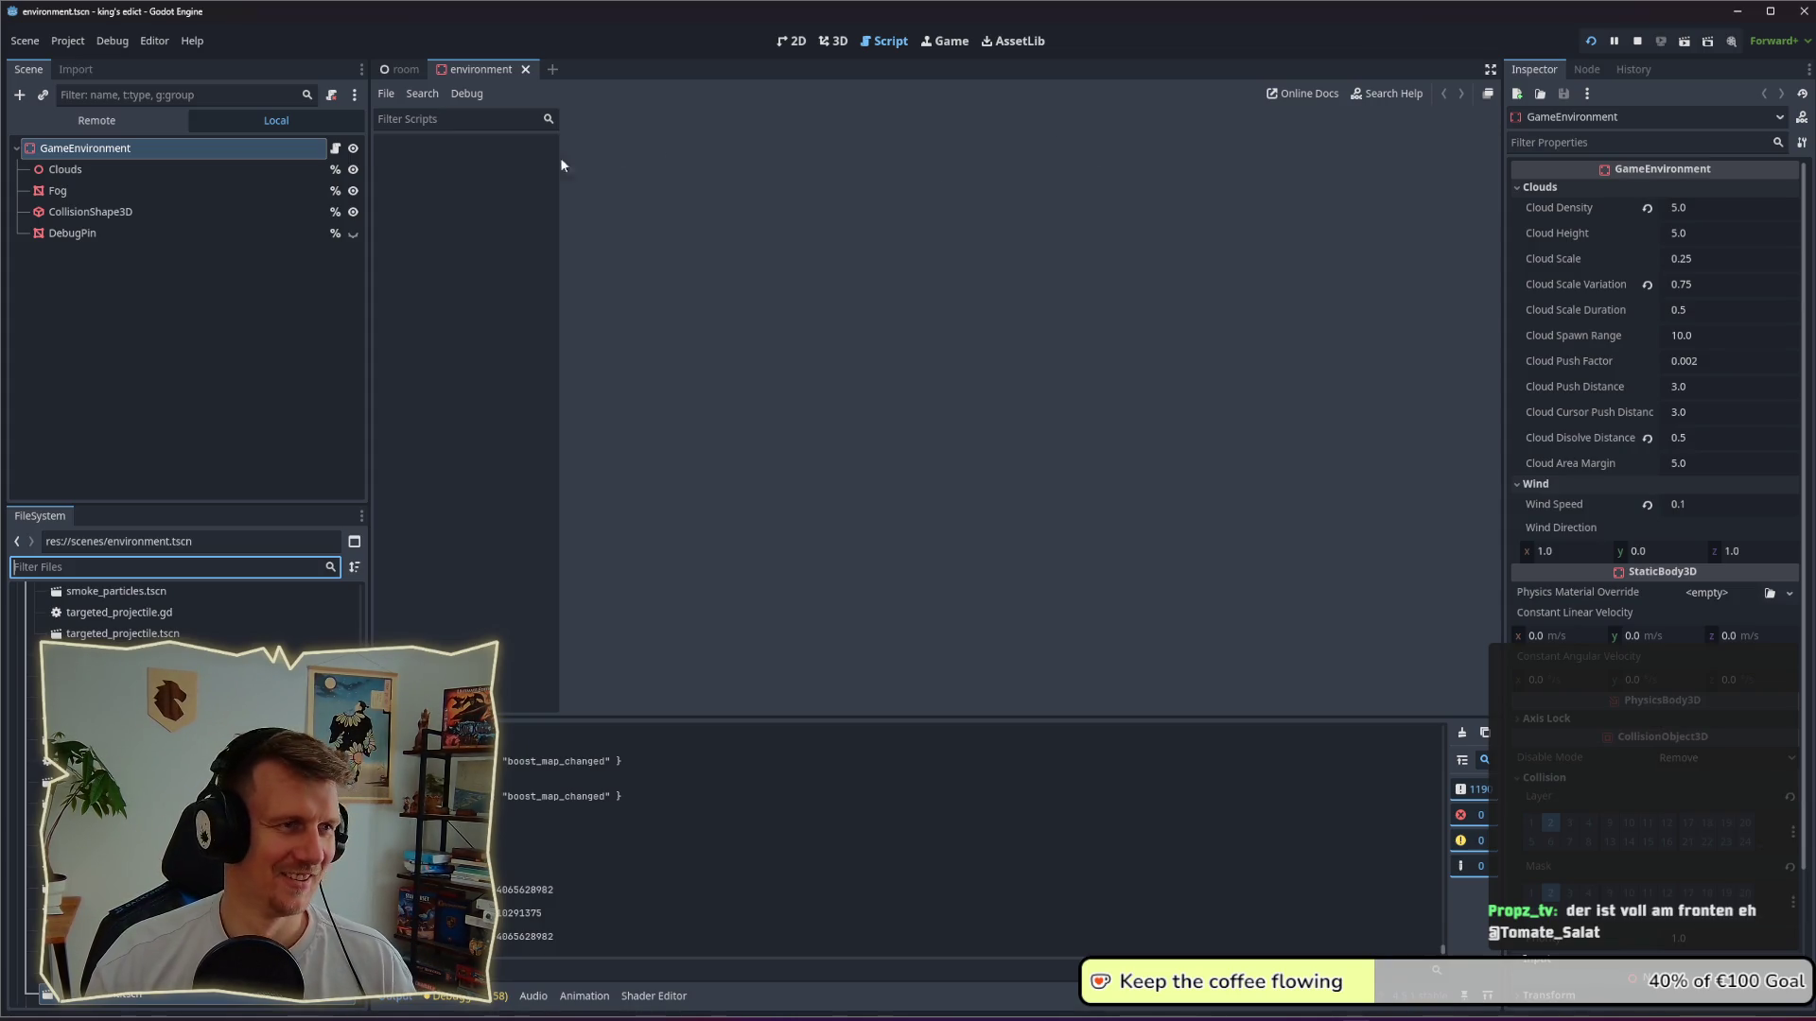
Step: Bring the running King's Edict debug game forward and pan its map slightly left
key(alt+Tab)
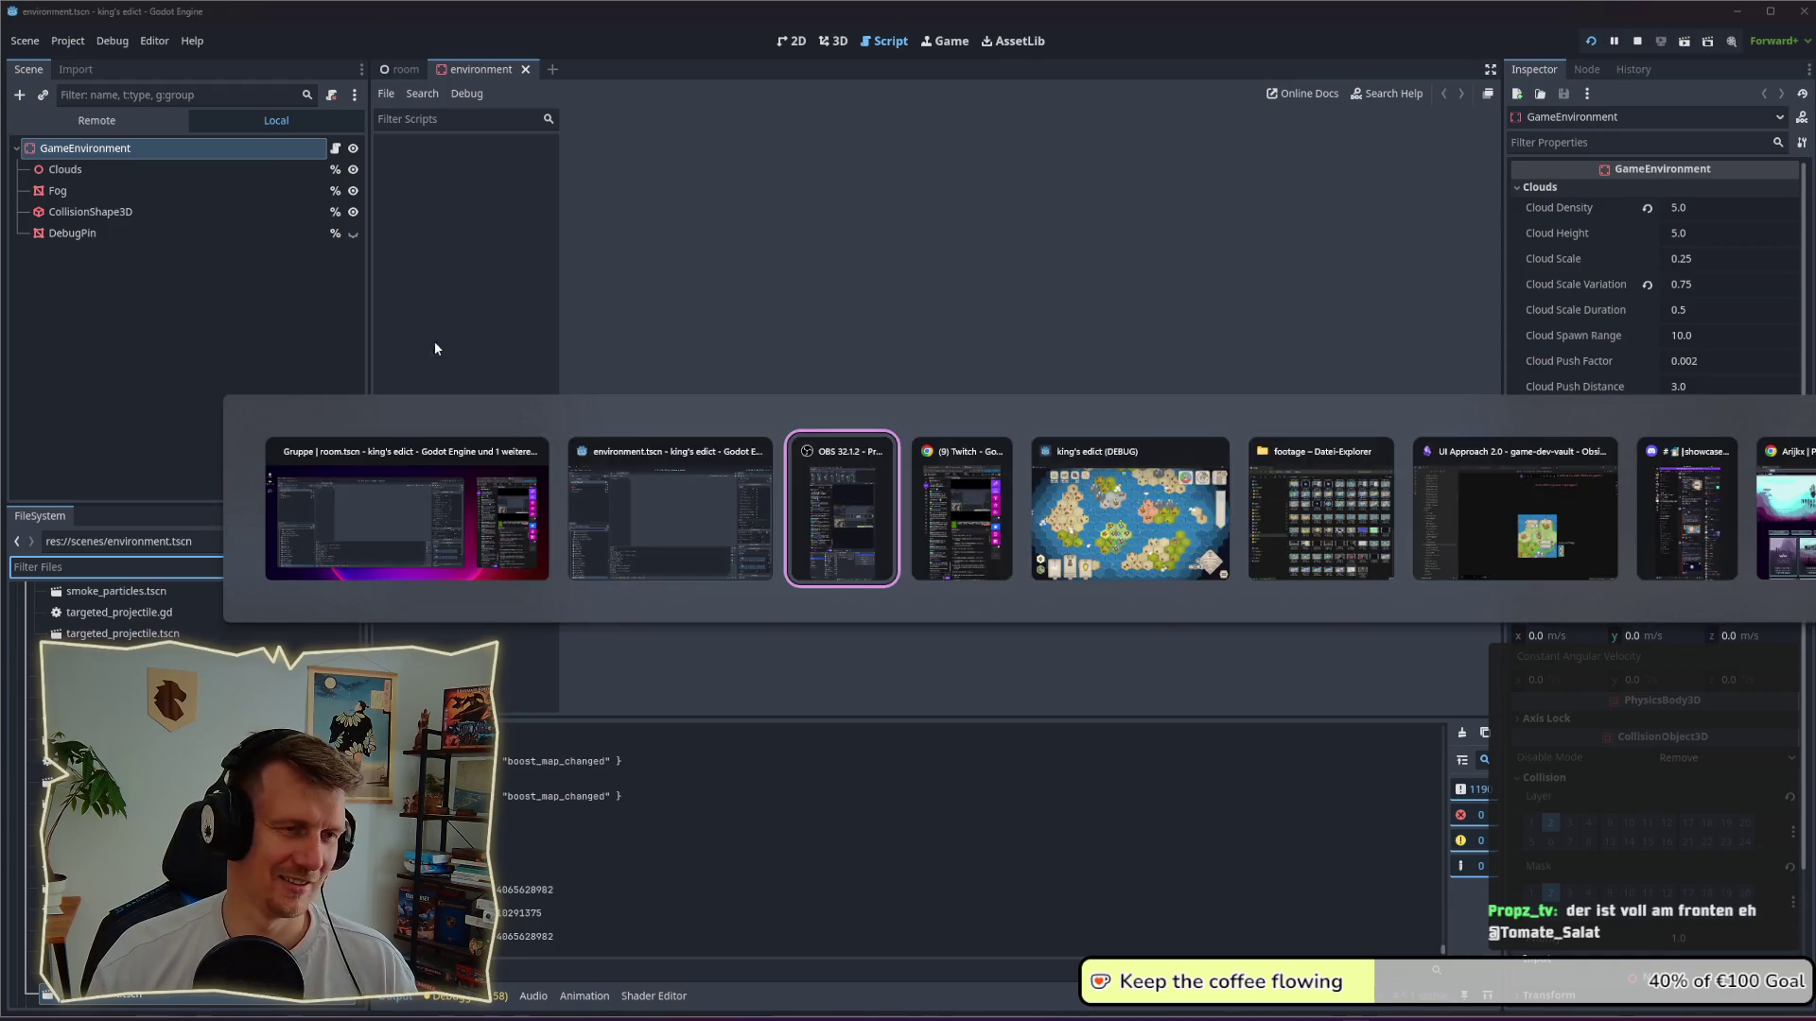
key(alt+Tab)
key(Tab)
key(Tab)
key(Tab)
key(Tab)
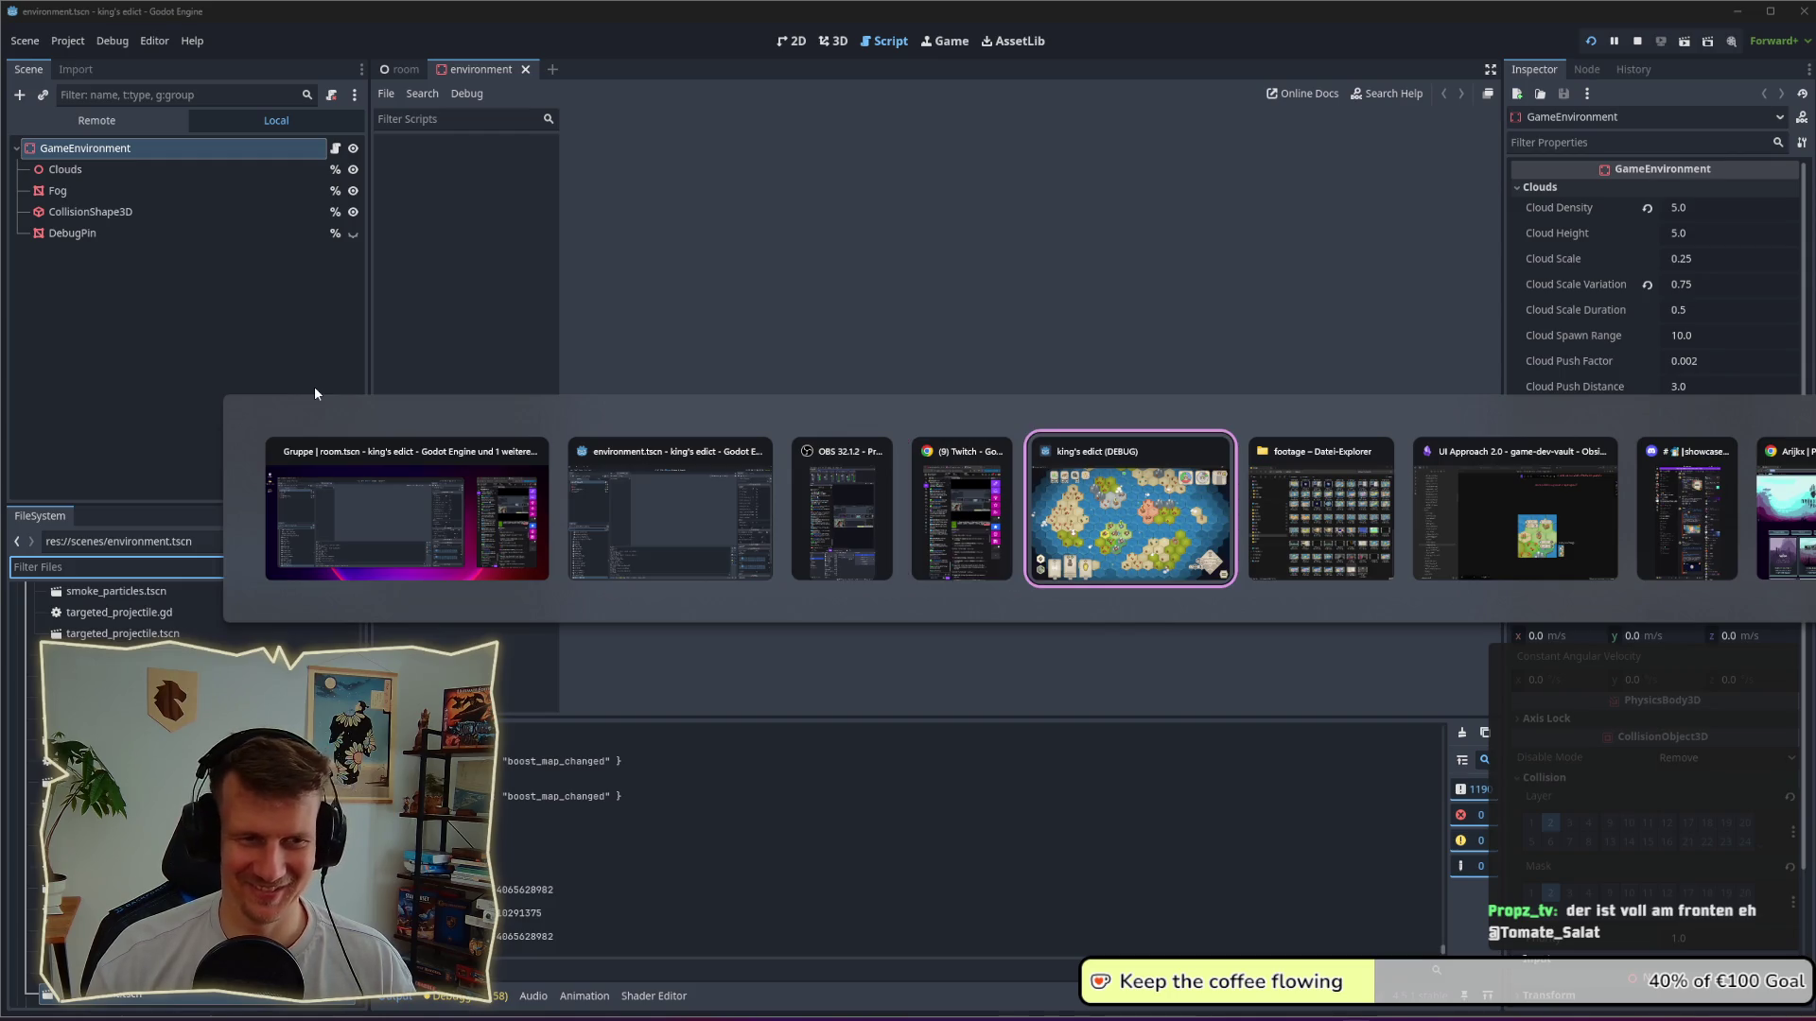
key(alt)
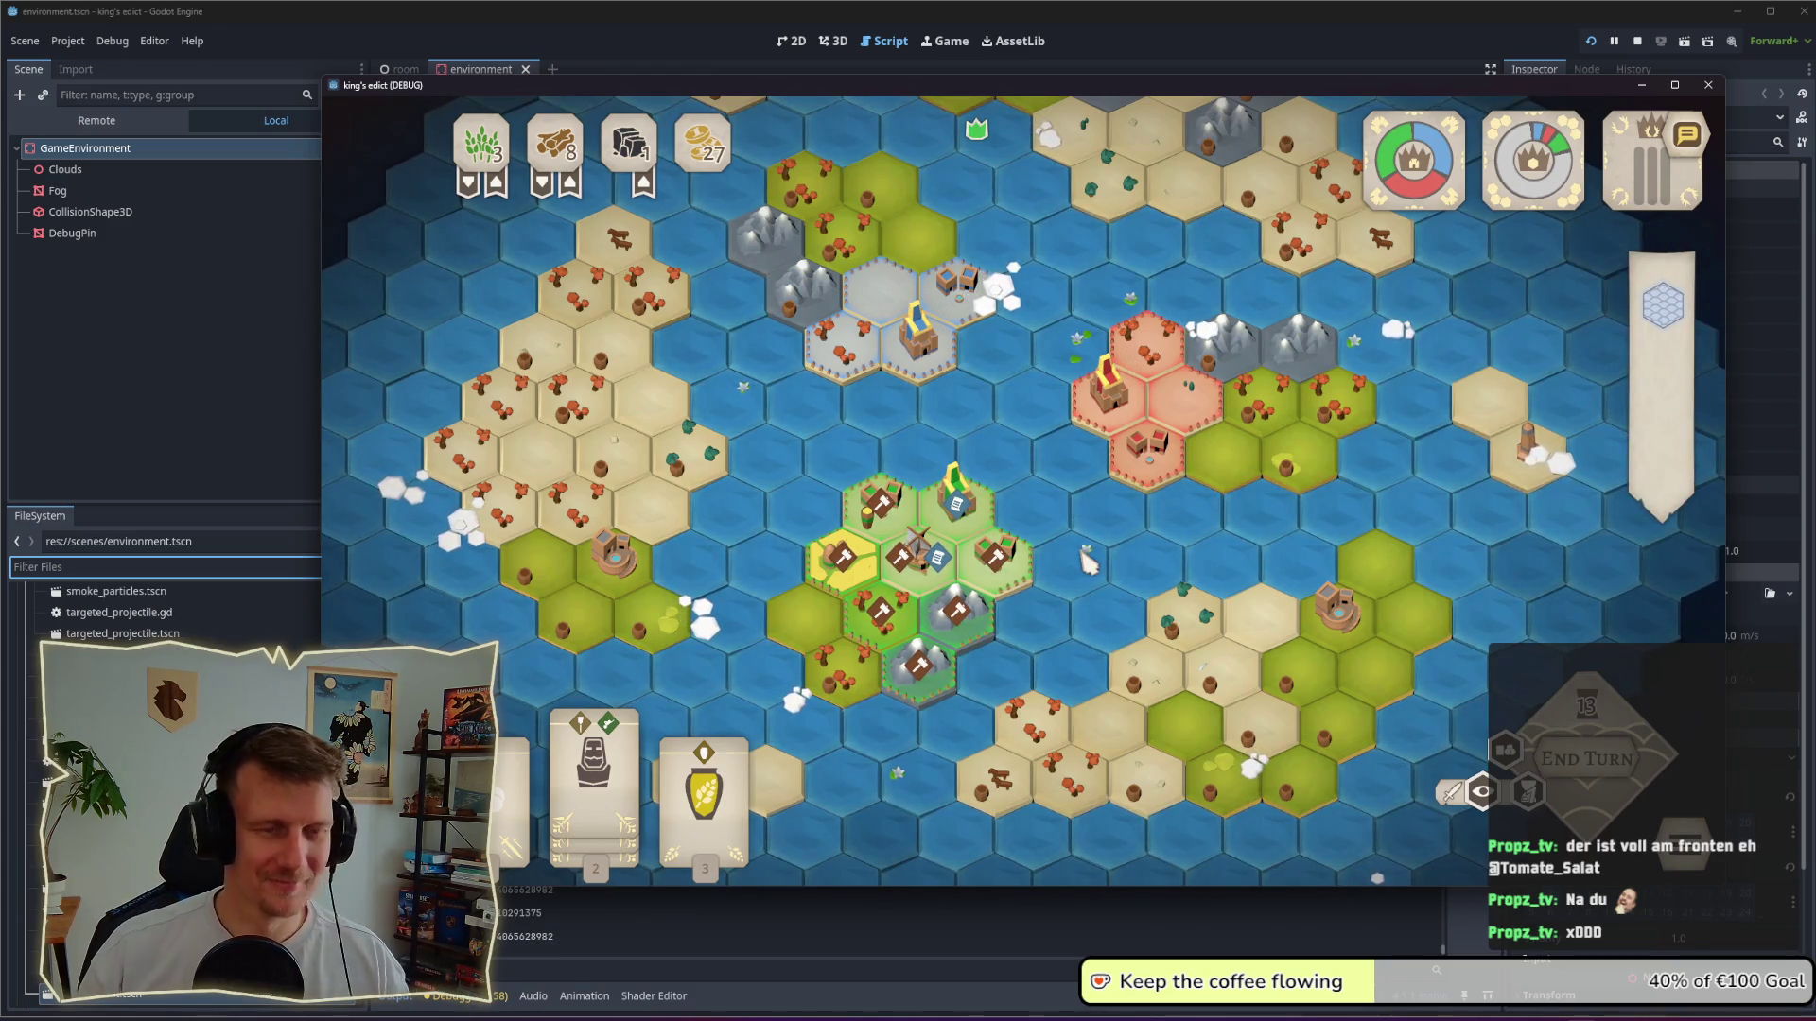
drag(1088, 563, 1064, 573)
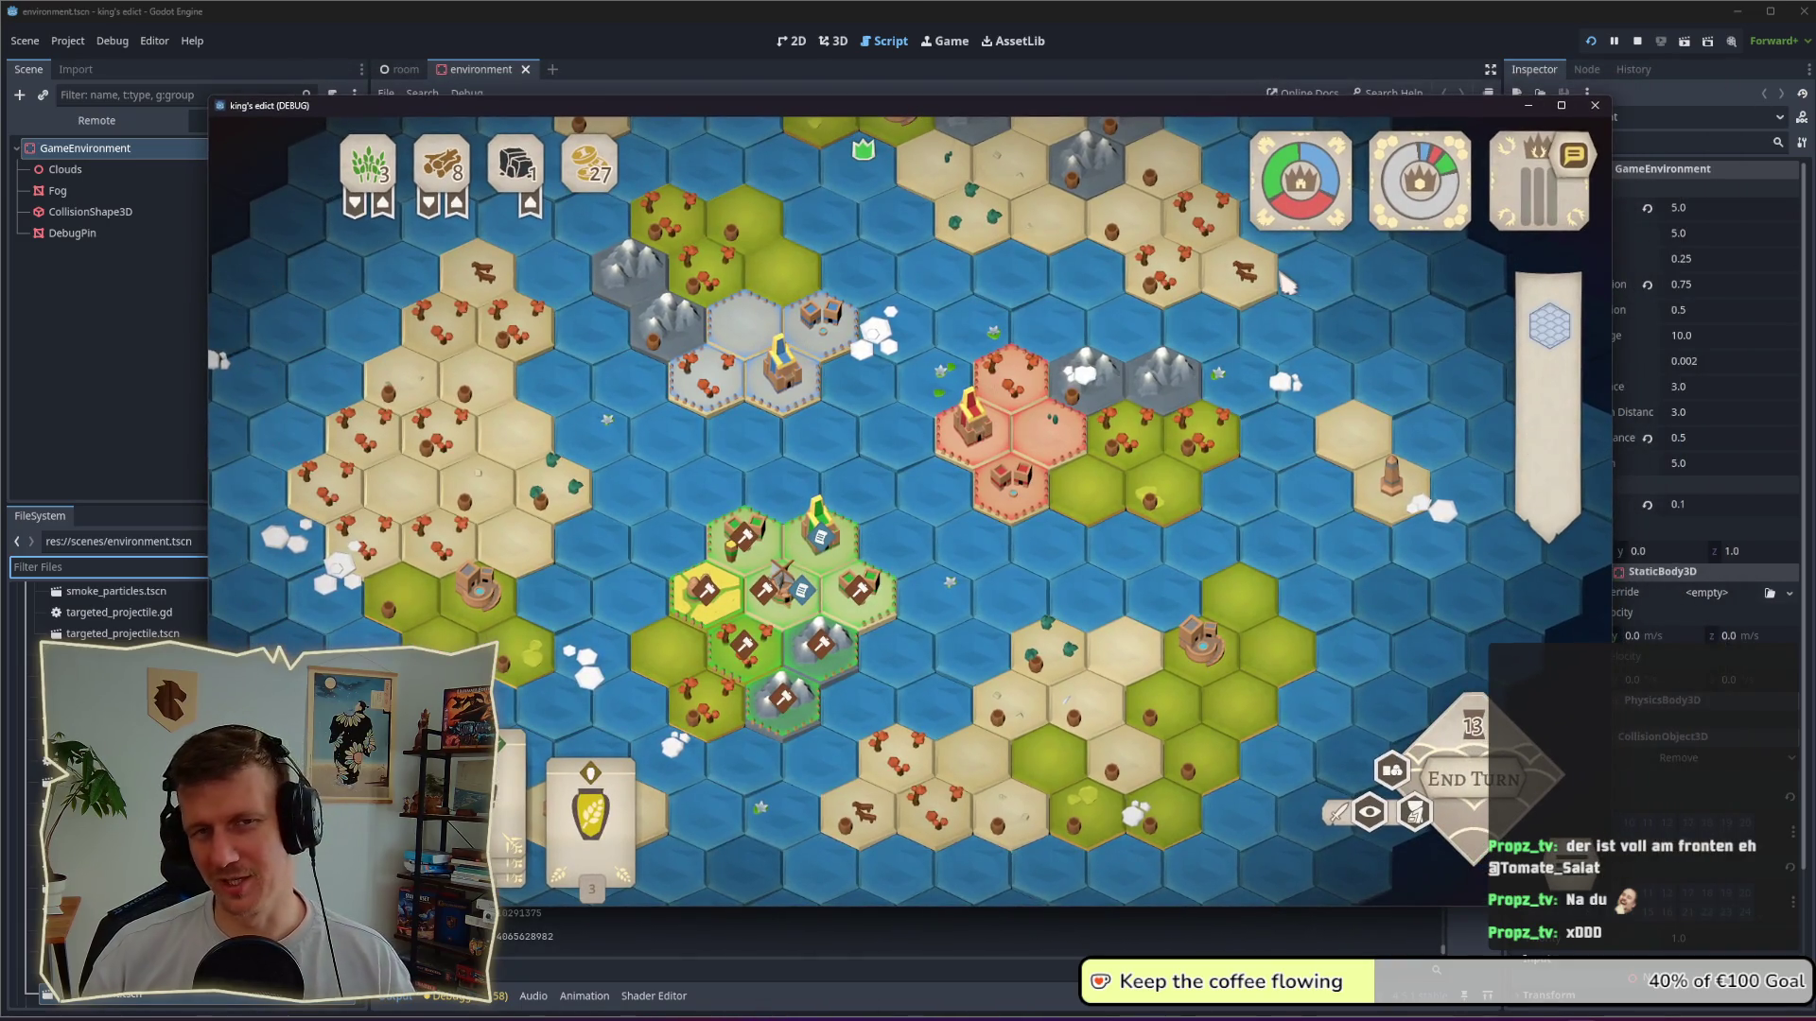
Step: Switch from the King's Edict game back to the UI Approach 2.0 sketch in Obsidian
key(alt+Tab)
key(alt+Tab)
key(alt+Tab)
key(alt+Tab)
key(alt+Tab)
key(alt+Tab)
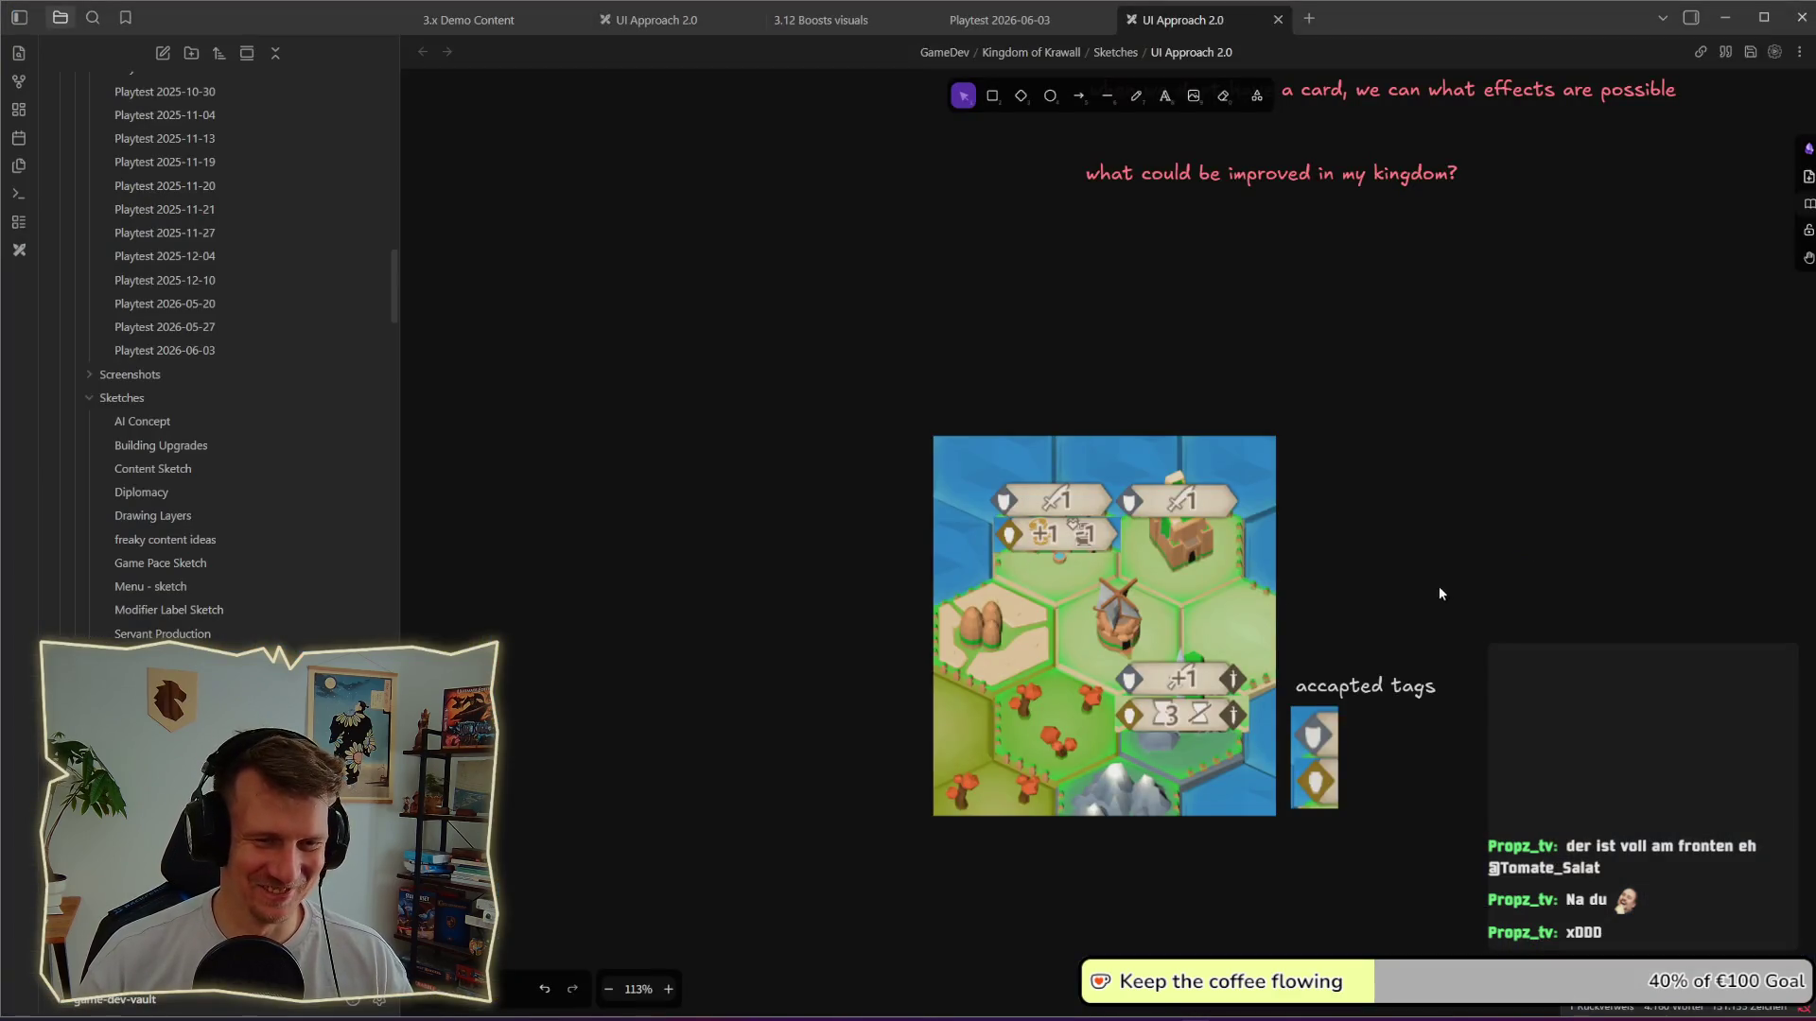
Step: Move the accepted-tags label and its image higher on the sketch canvas
drag(1441, 595, 1164, 563)
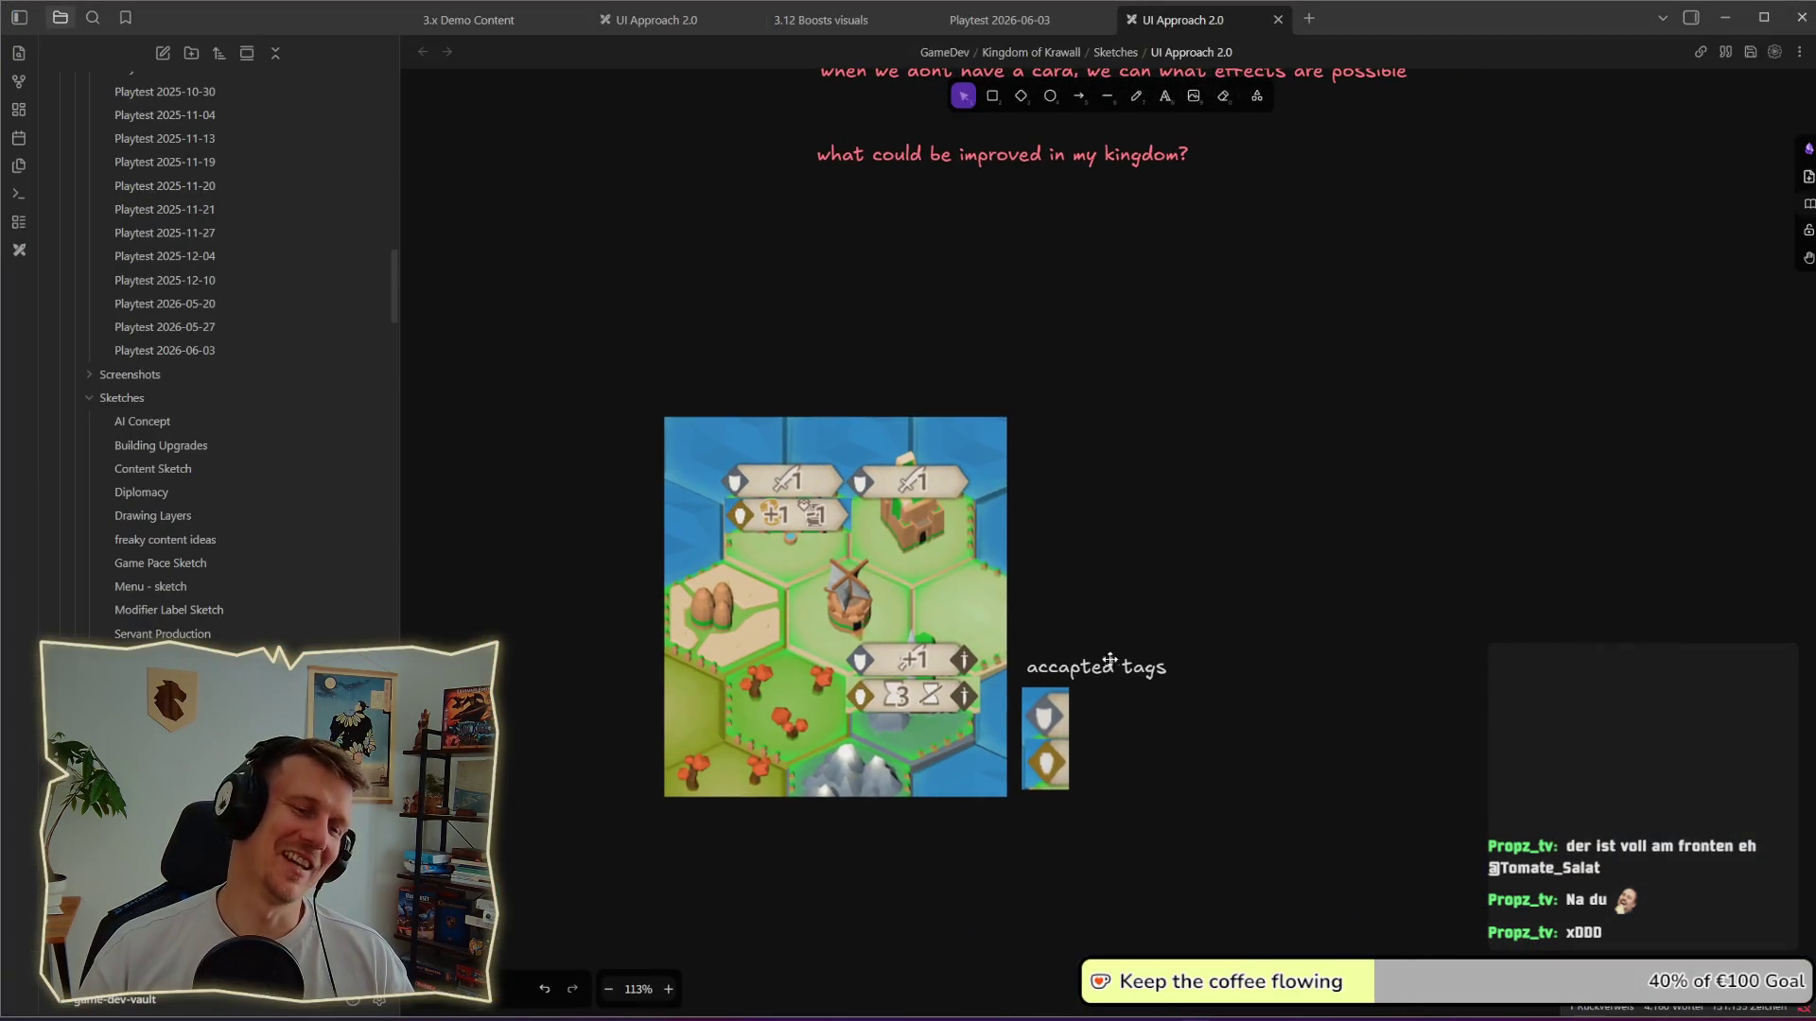
drag(1186, 852, 1027, 638)
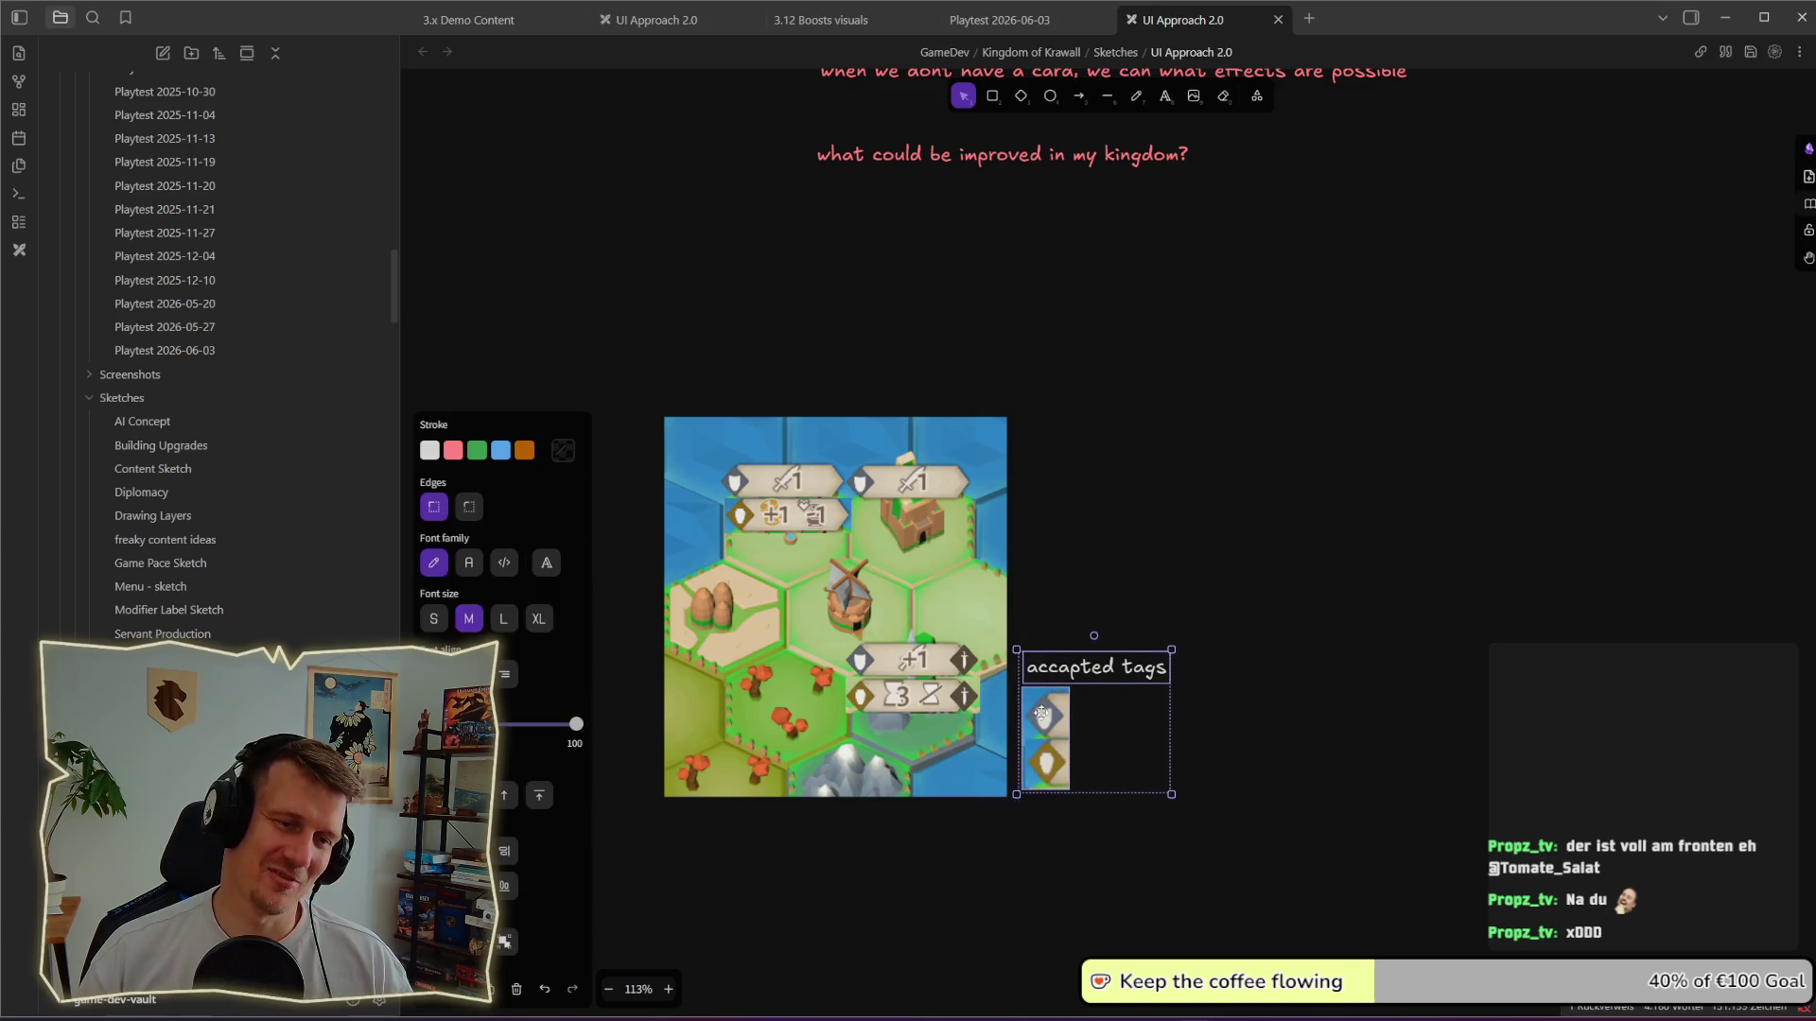
drag(1042, 717, 1042, 624)
click(1282, 668)
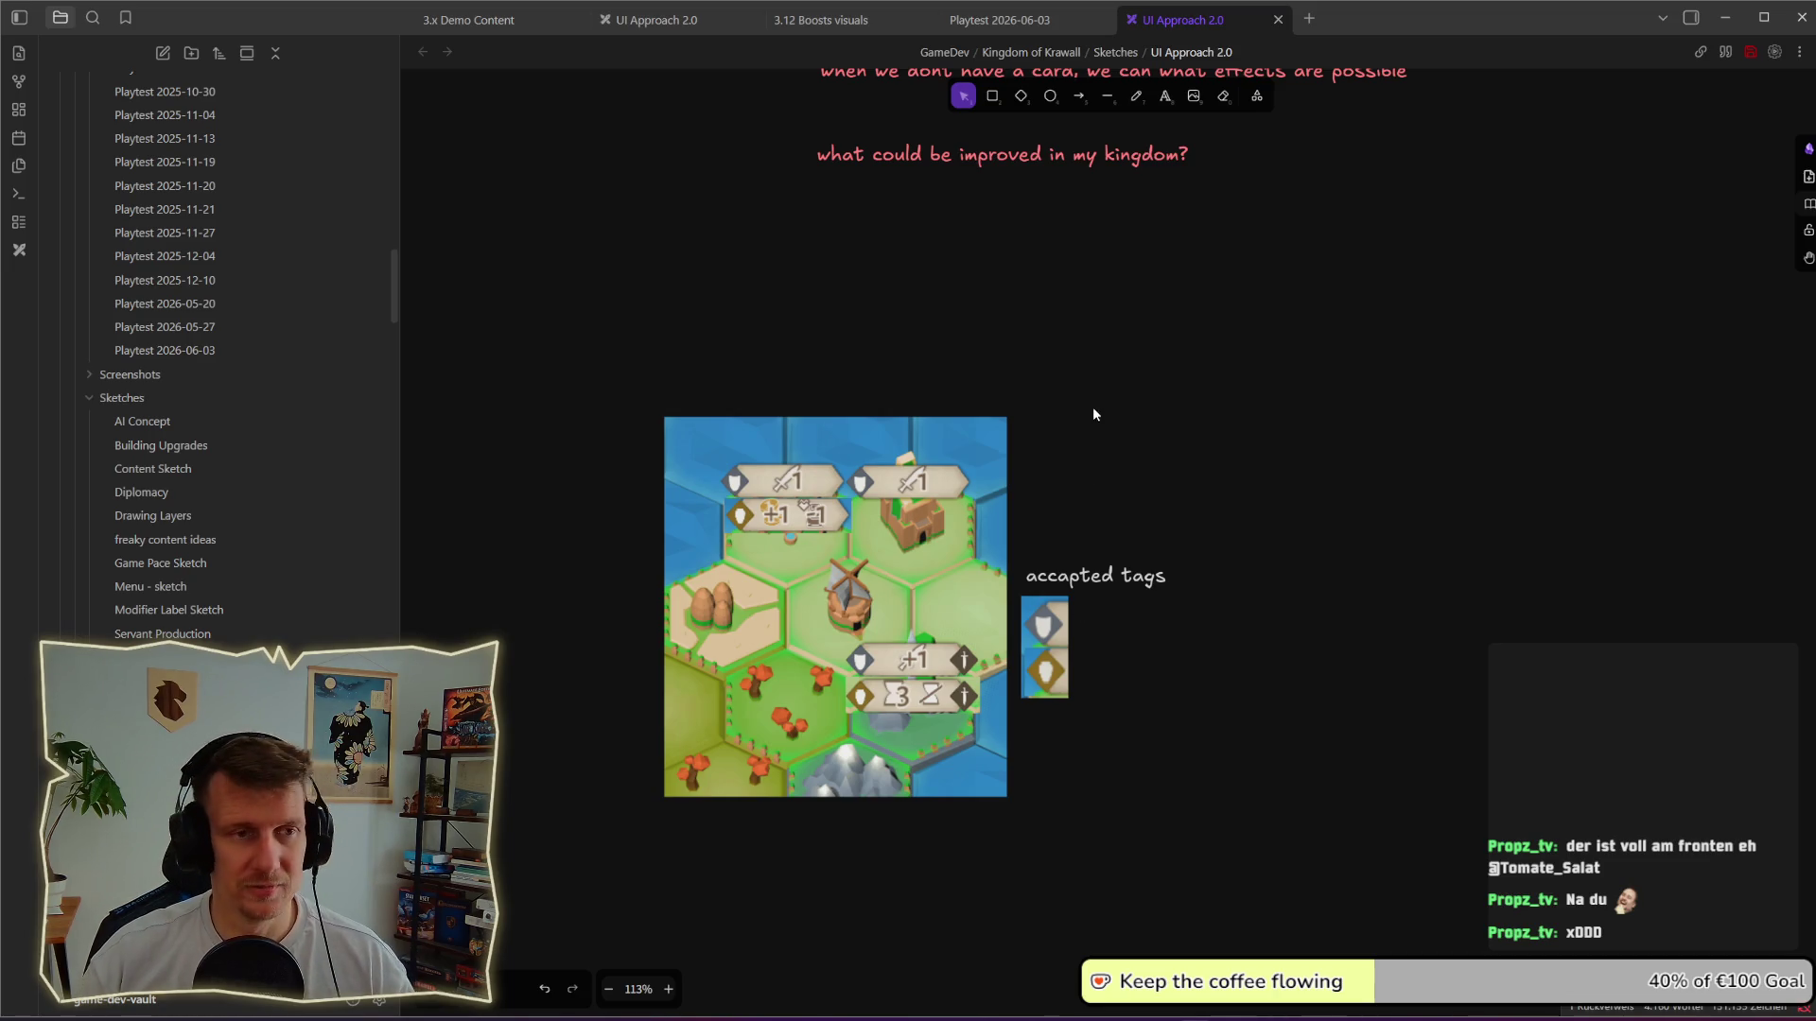
Step: Duplicate the kingdom question text into a 'tag overlay' label placed lower left
alt+drag(1040, 154, 1018, 365)
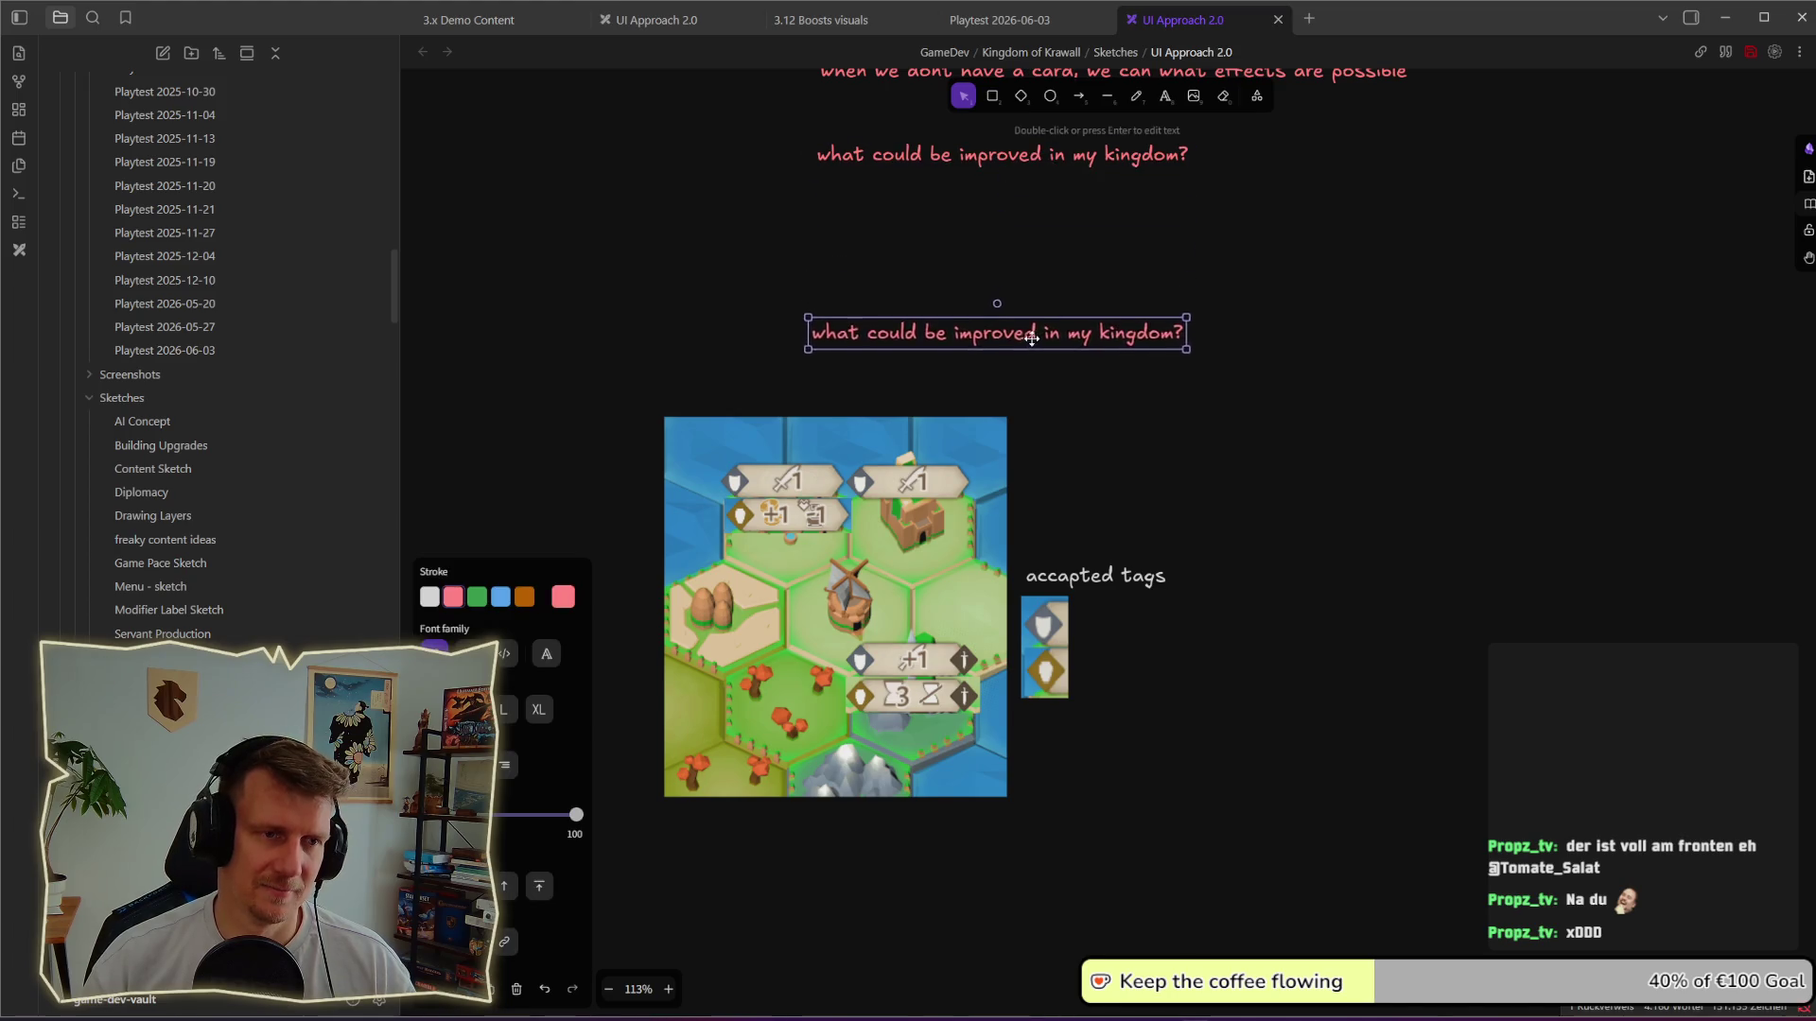
double_click(1017, 364)
text(tag)
key(BackSpace)
key(BackSpace)
key(BackSpace)
text(tag )
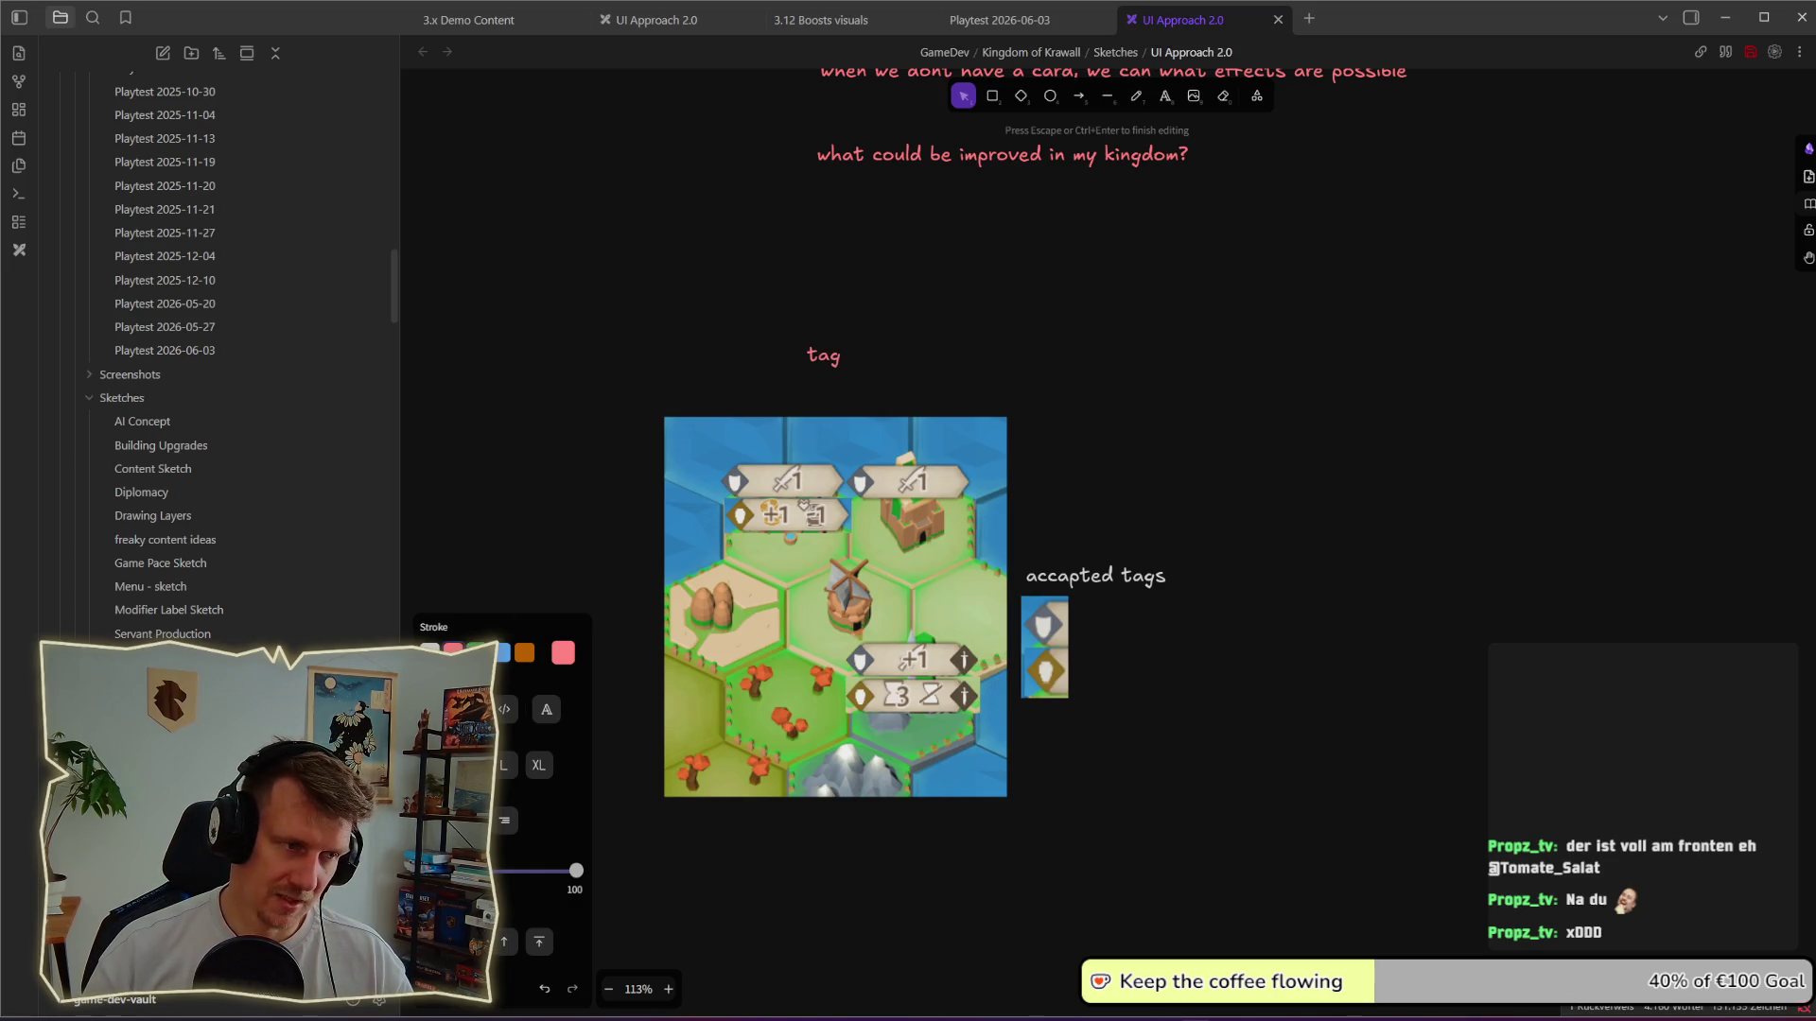
text(overlay)
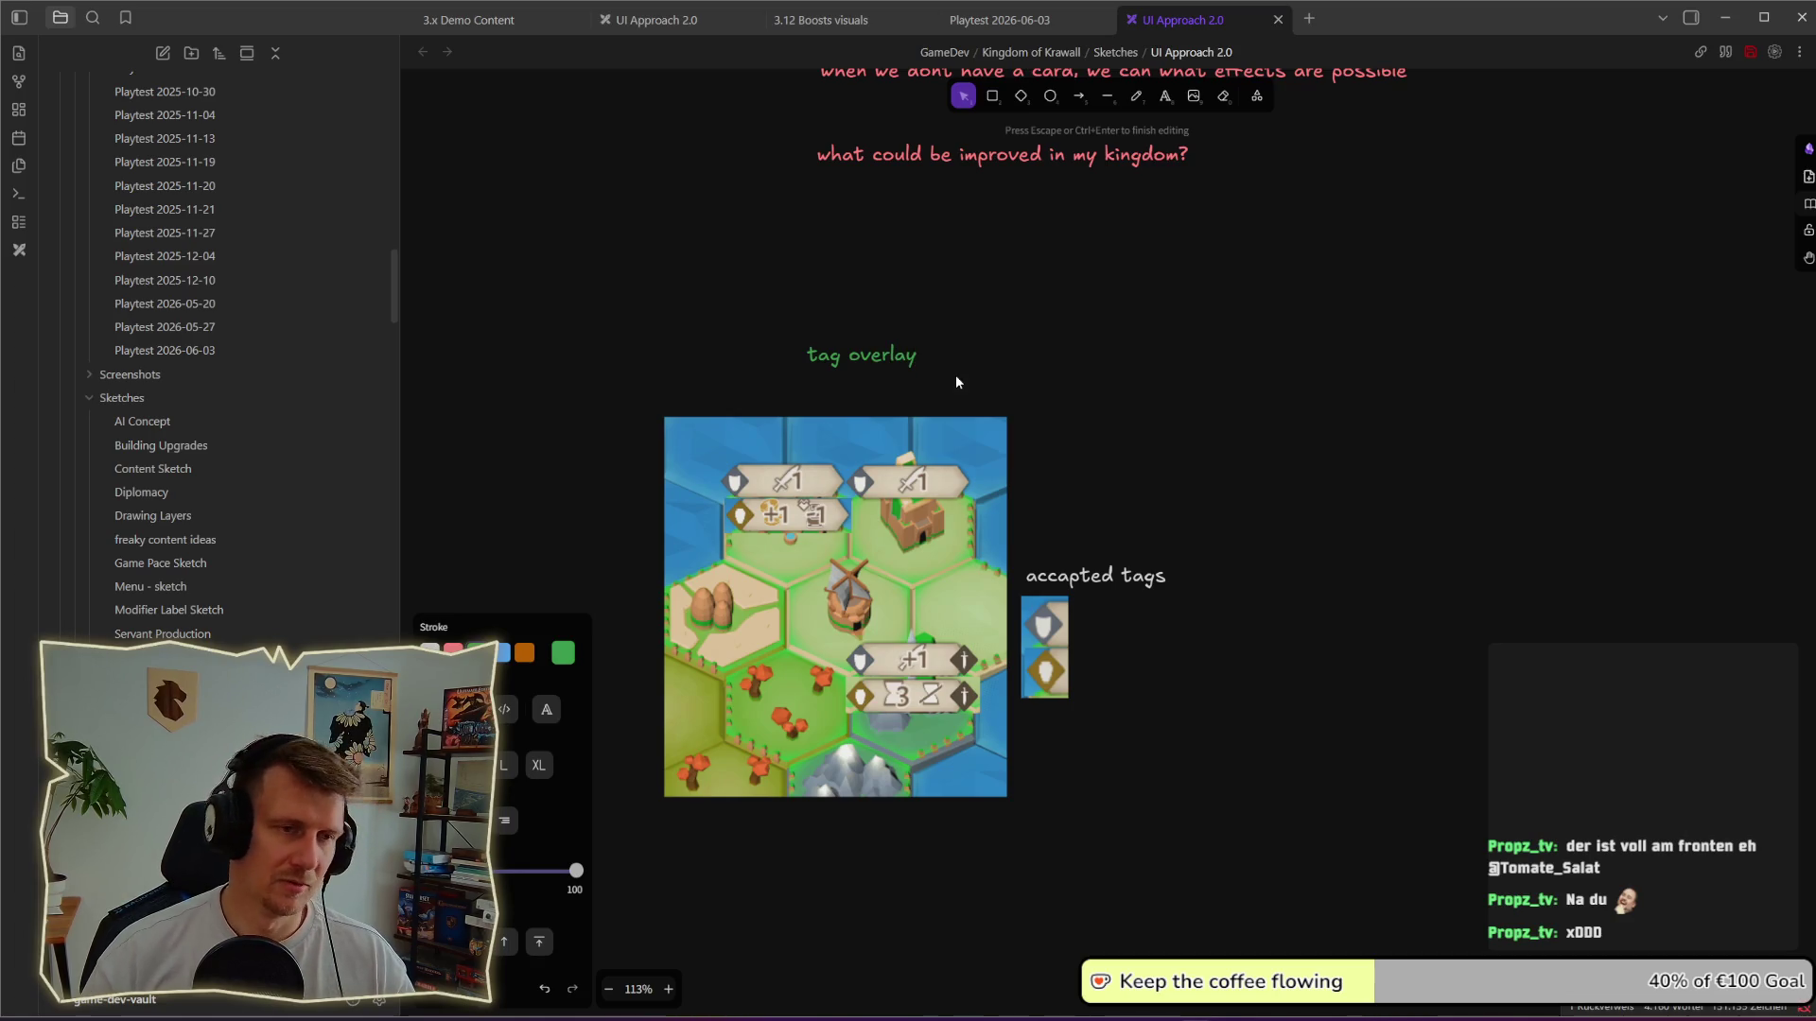
click(955, 374)
drag(847, 377, 841, 394)
click(1098, 422)
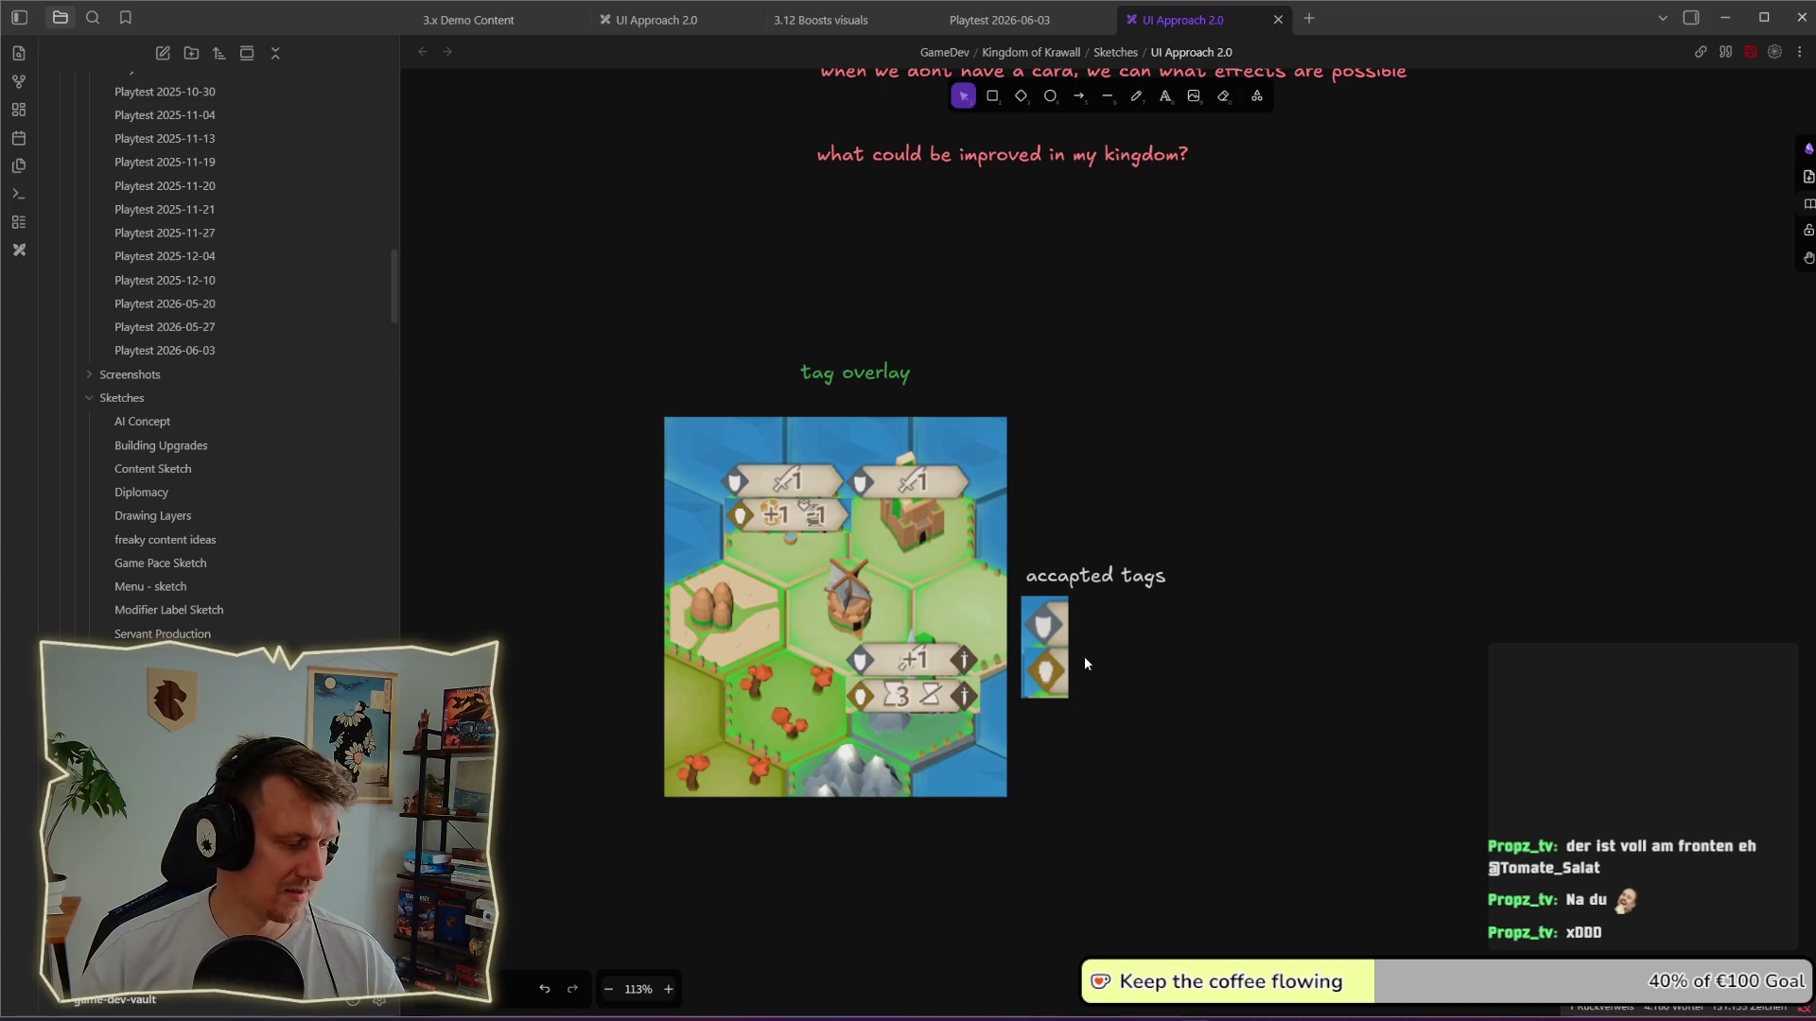
Step: Rename the green label to 'tag effect overlay'
double_click(835, 374)
text(effect)
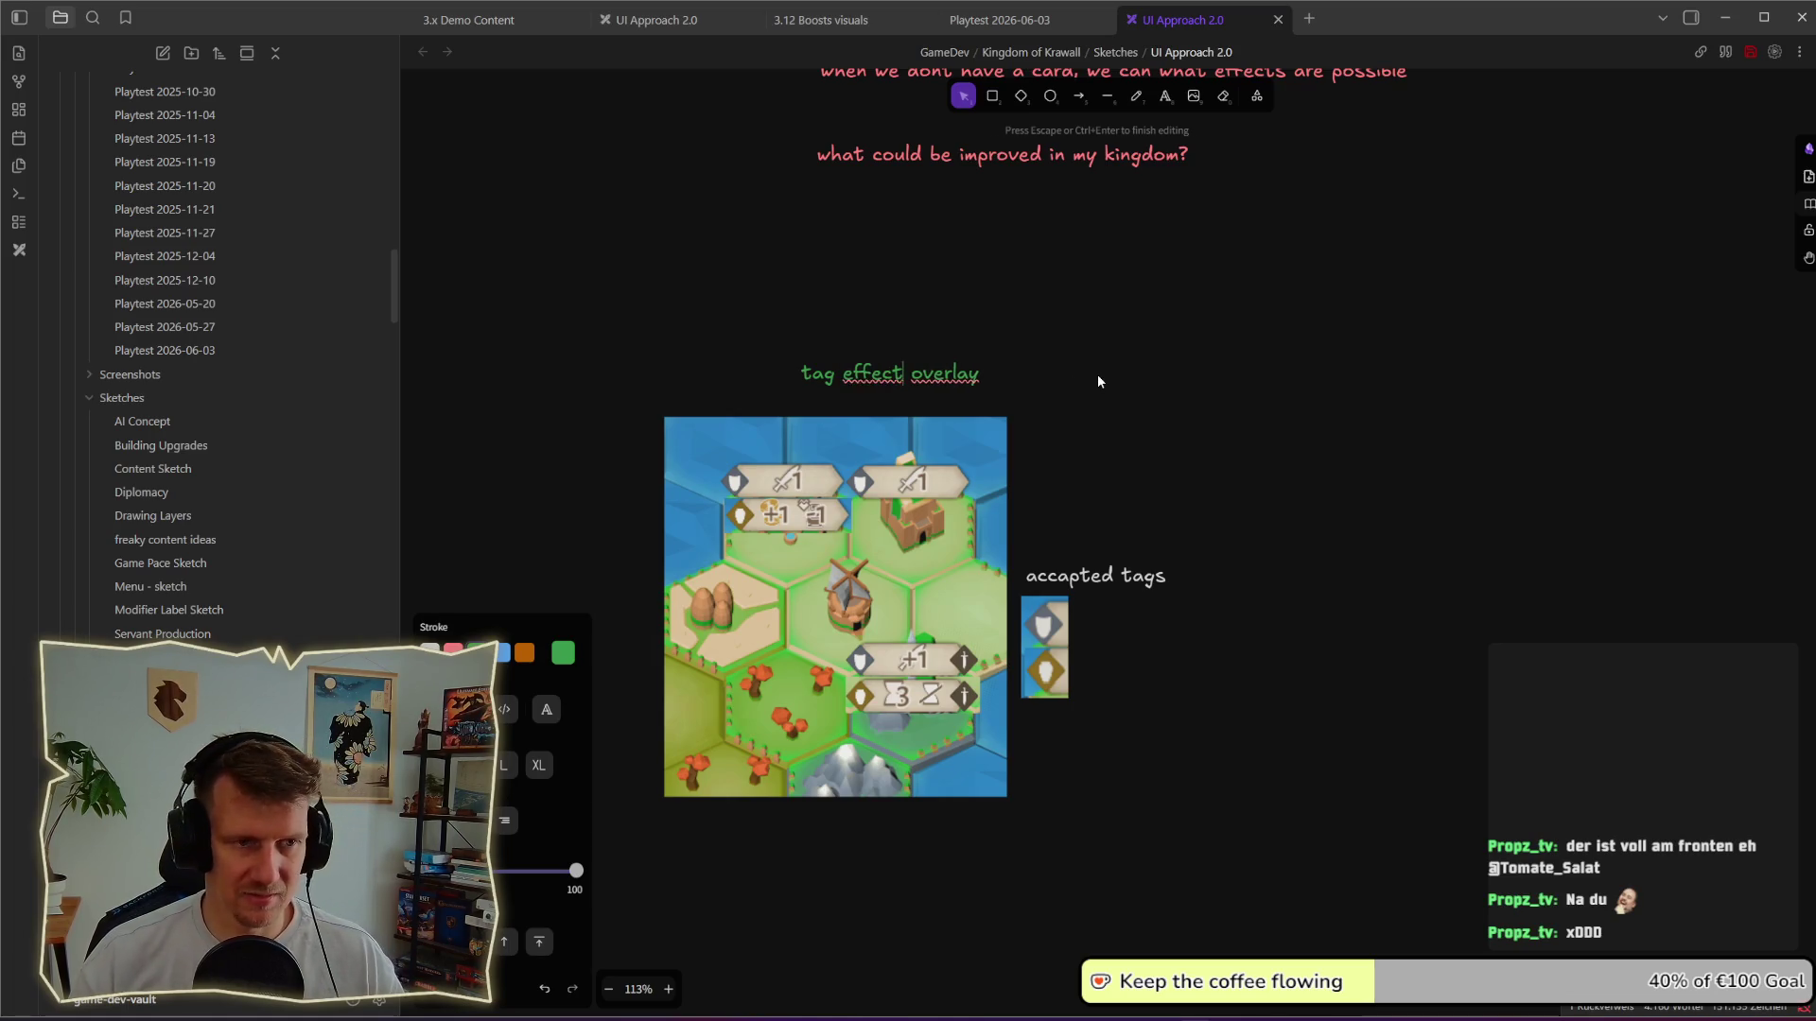
key(Escape)
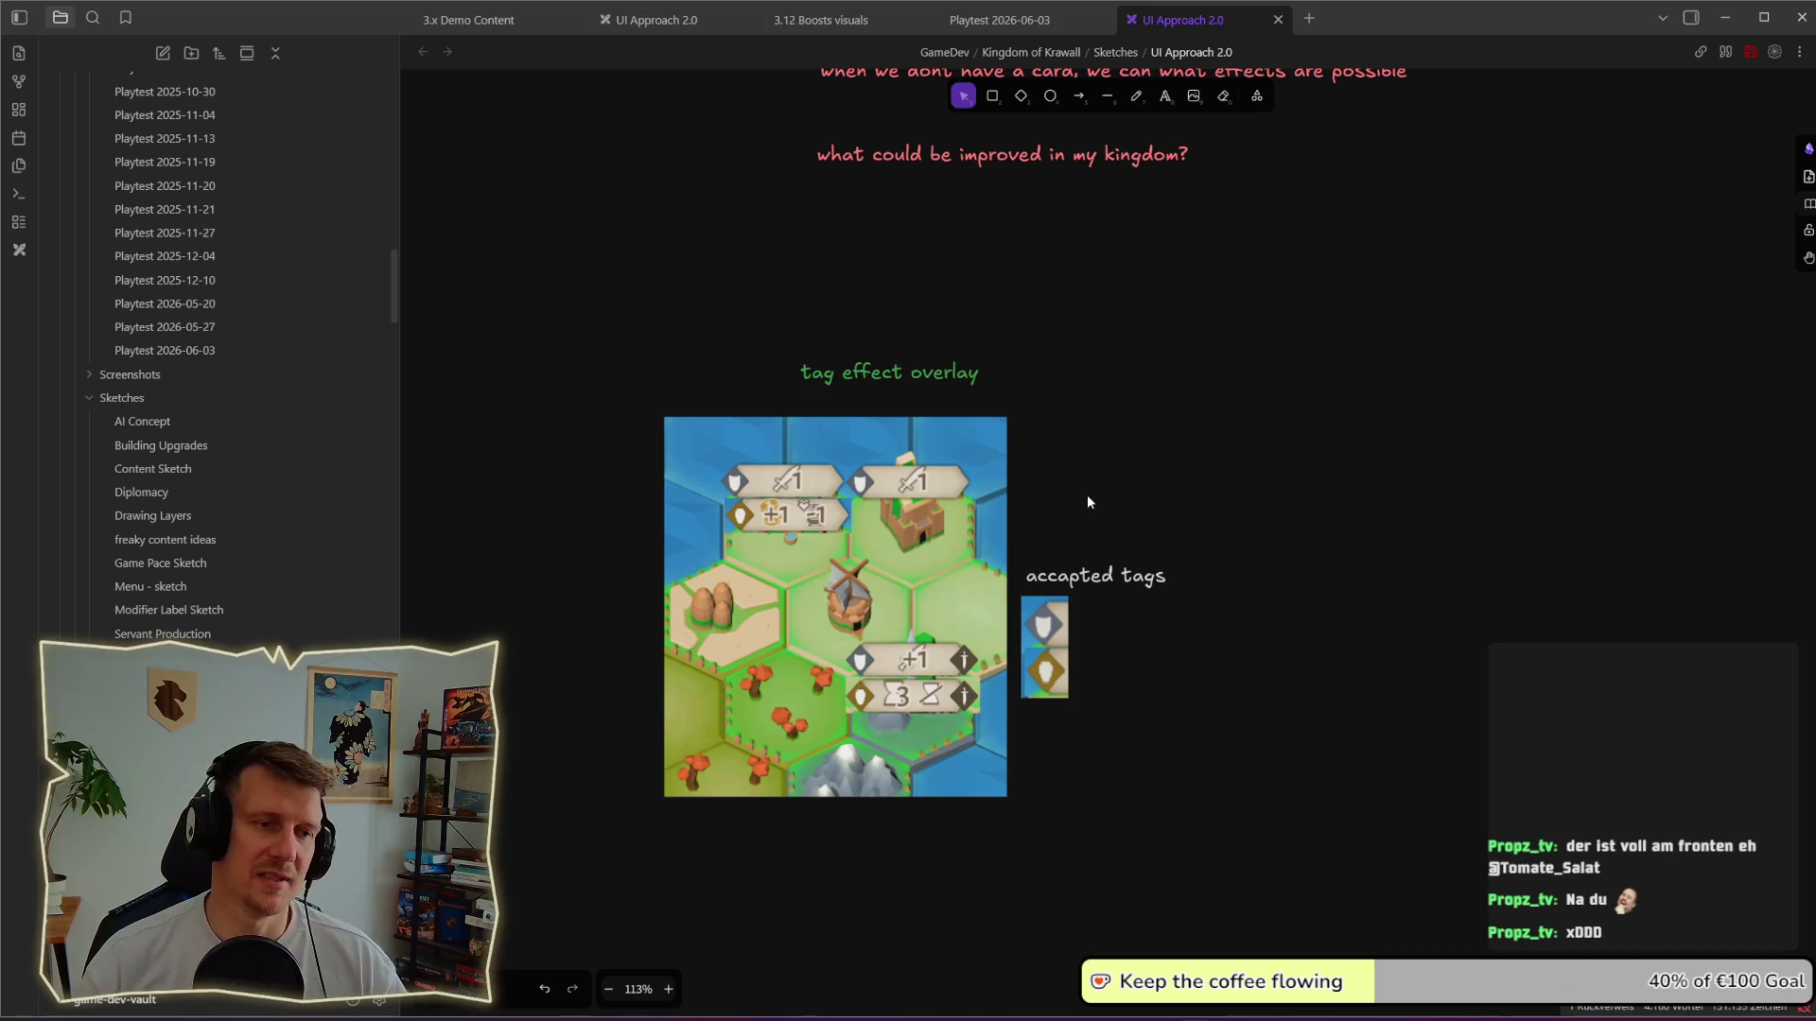
ctrl+scroll(1087, 496, down, 1)
Step: Nudge the tags label and icons up slightly, then switch to the King's Edict game
drag(1278, 759, 1024, 529)
drag(1051, 601, 1052, 580)
click(1251, 554)
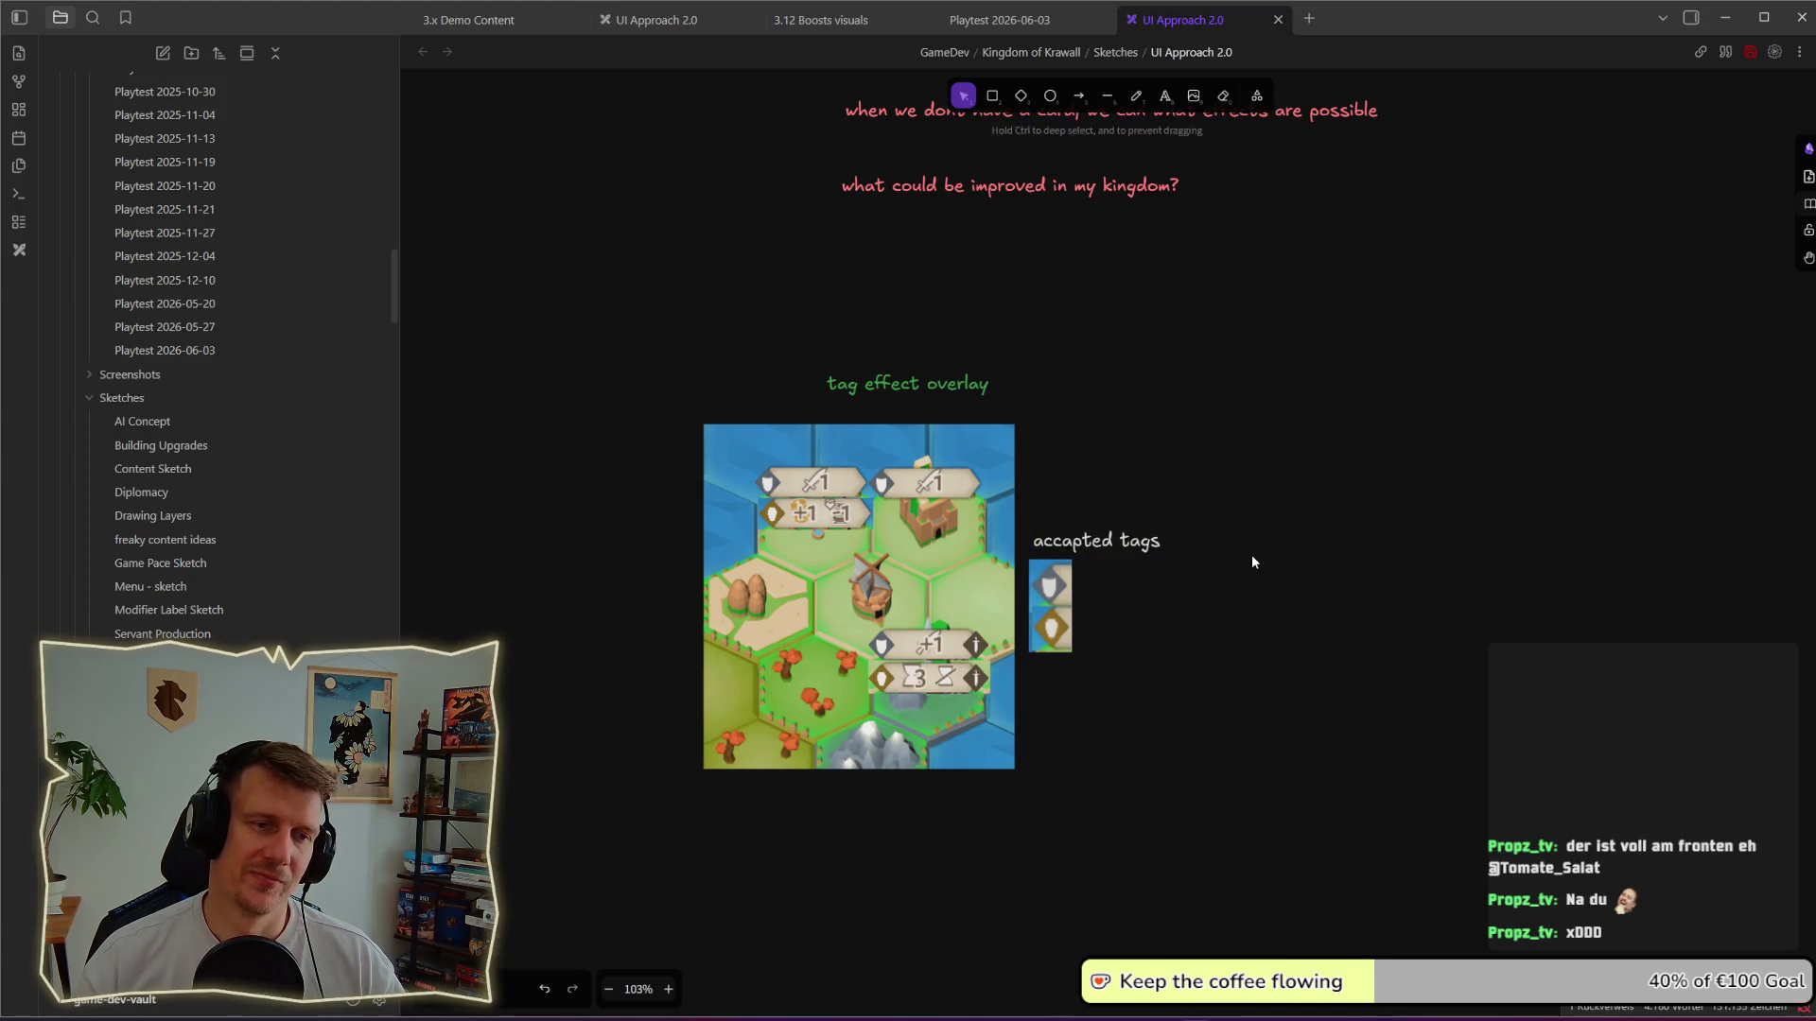
ctrl+scroll(1252, 554, down, 1)
ctrl+scroll(1252, 562, down, 1)
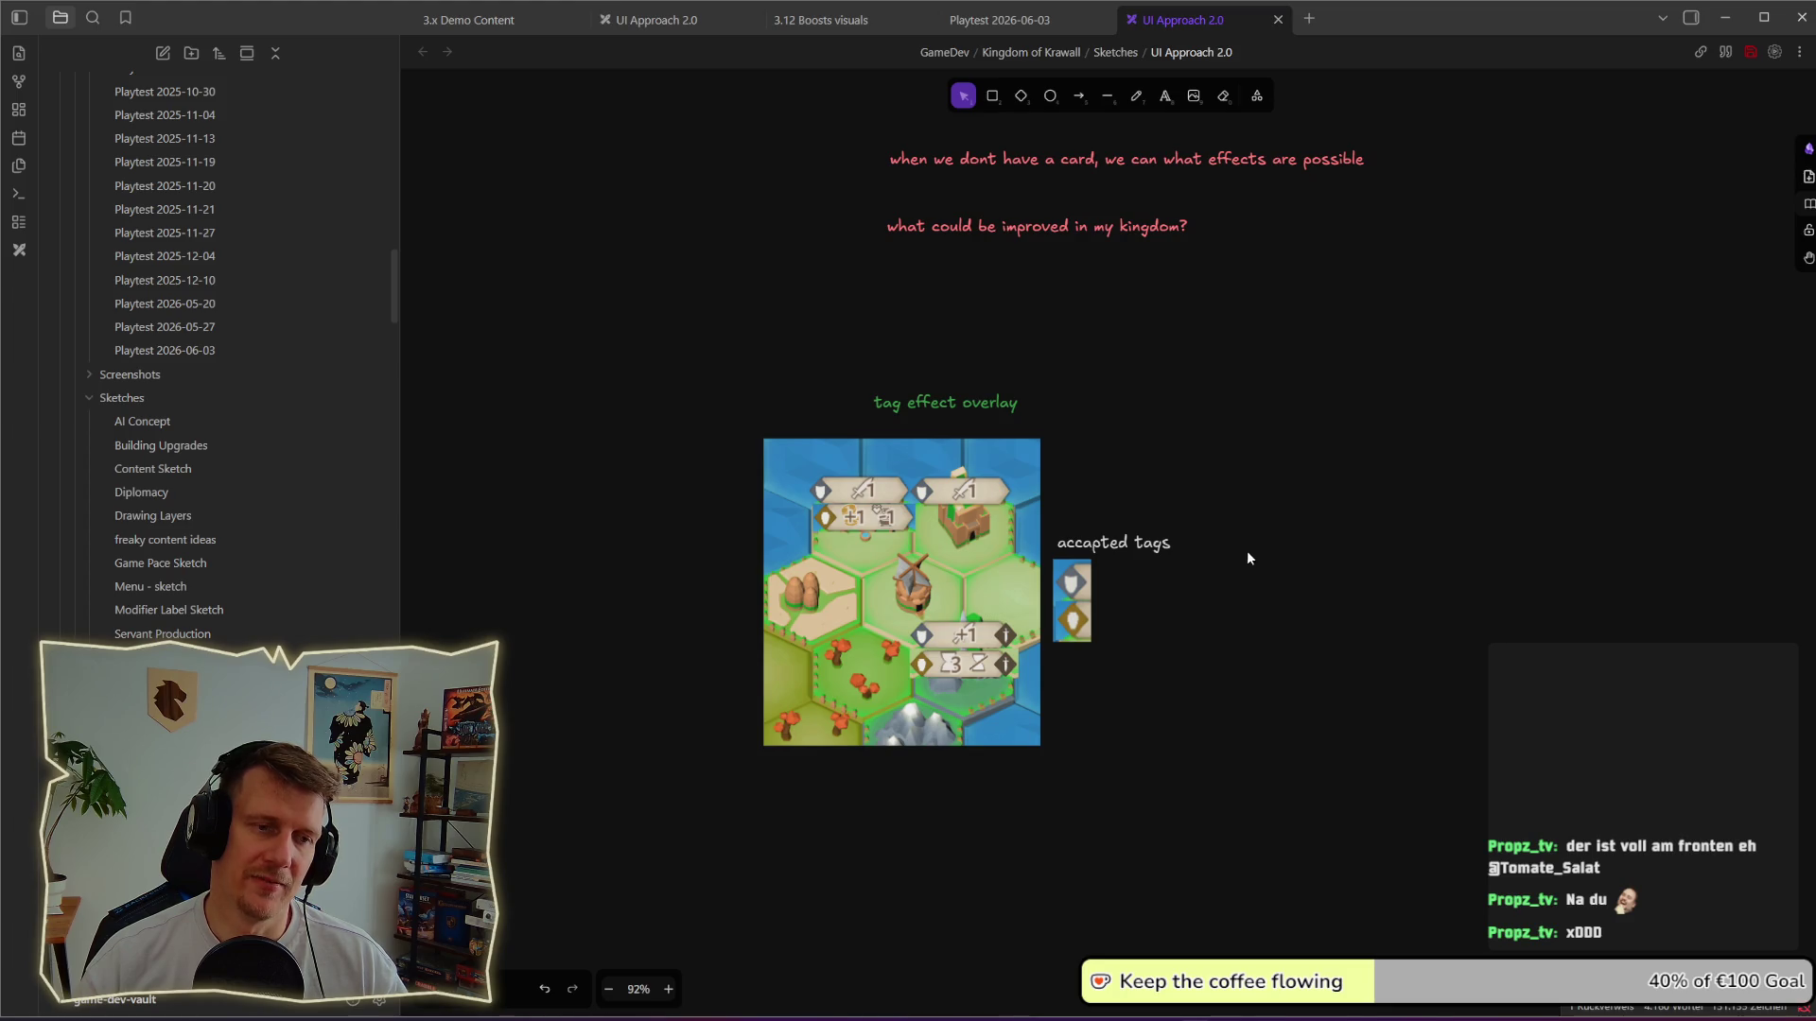
key(alt+Tab)
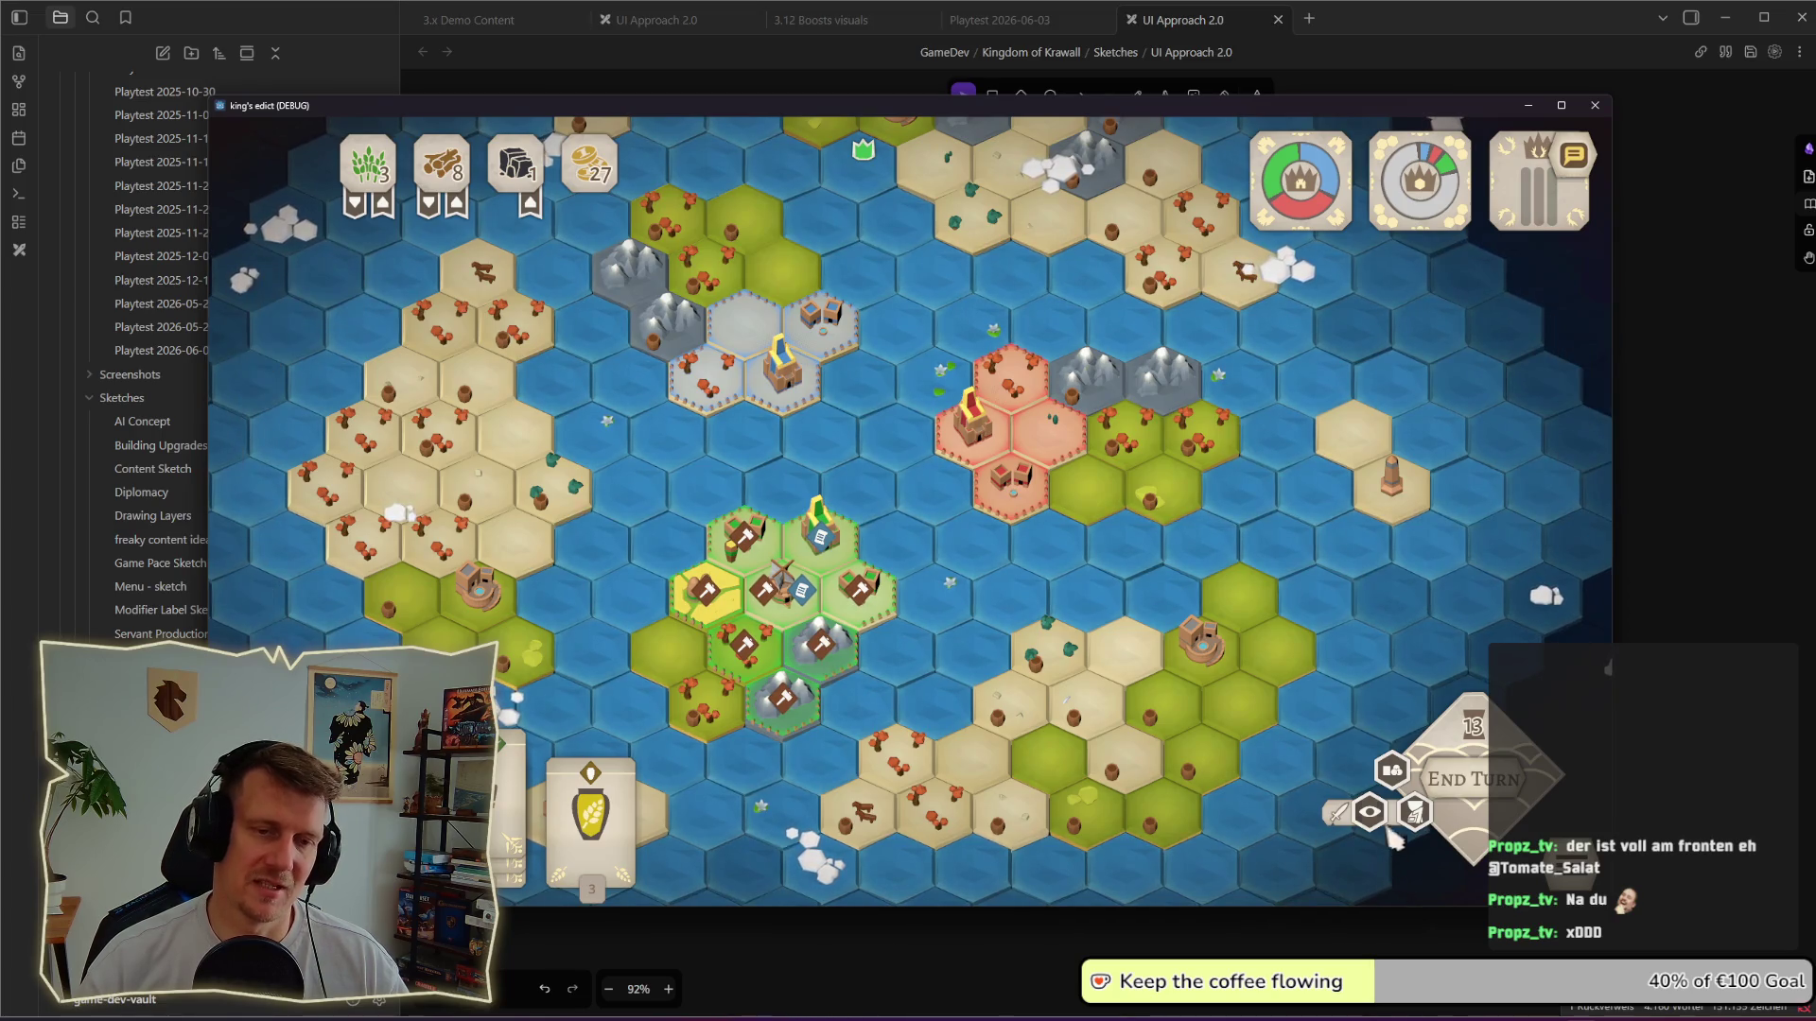
Step: Turn on the resource overlay and play a hand card onto a green city hex to see building choices
click(1389, 773)
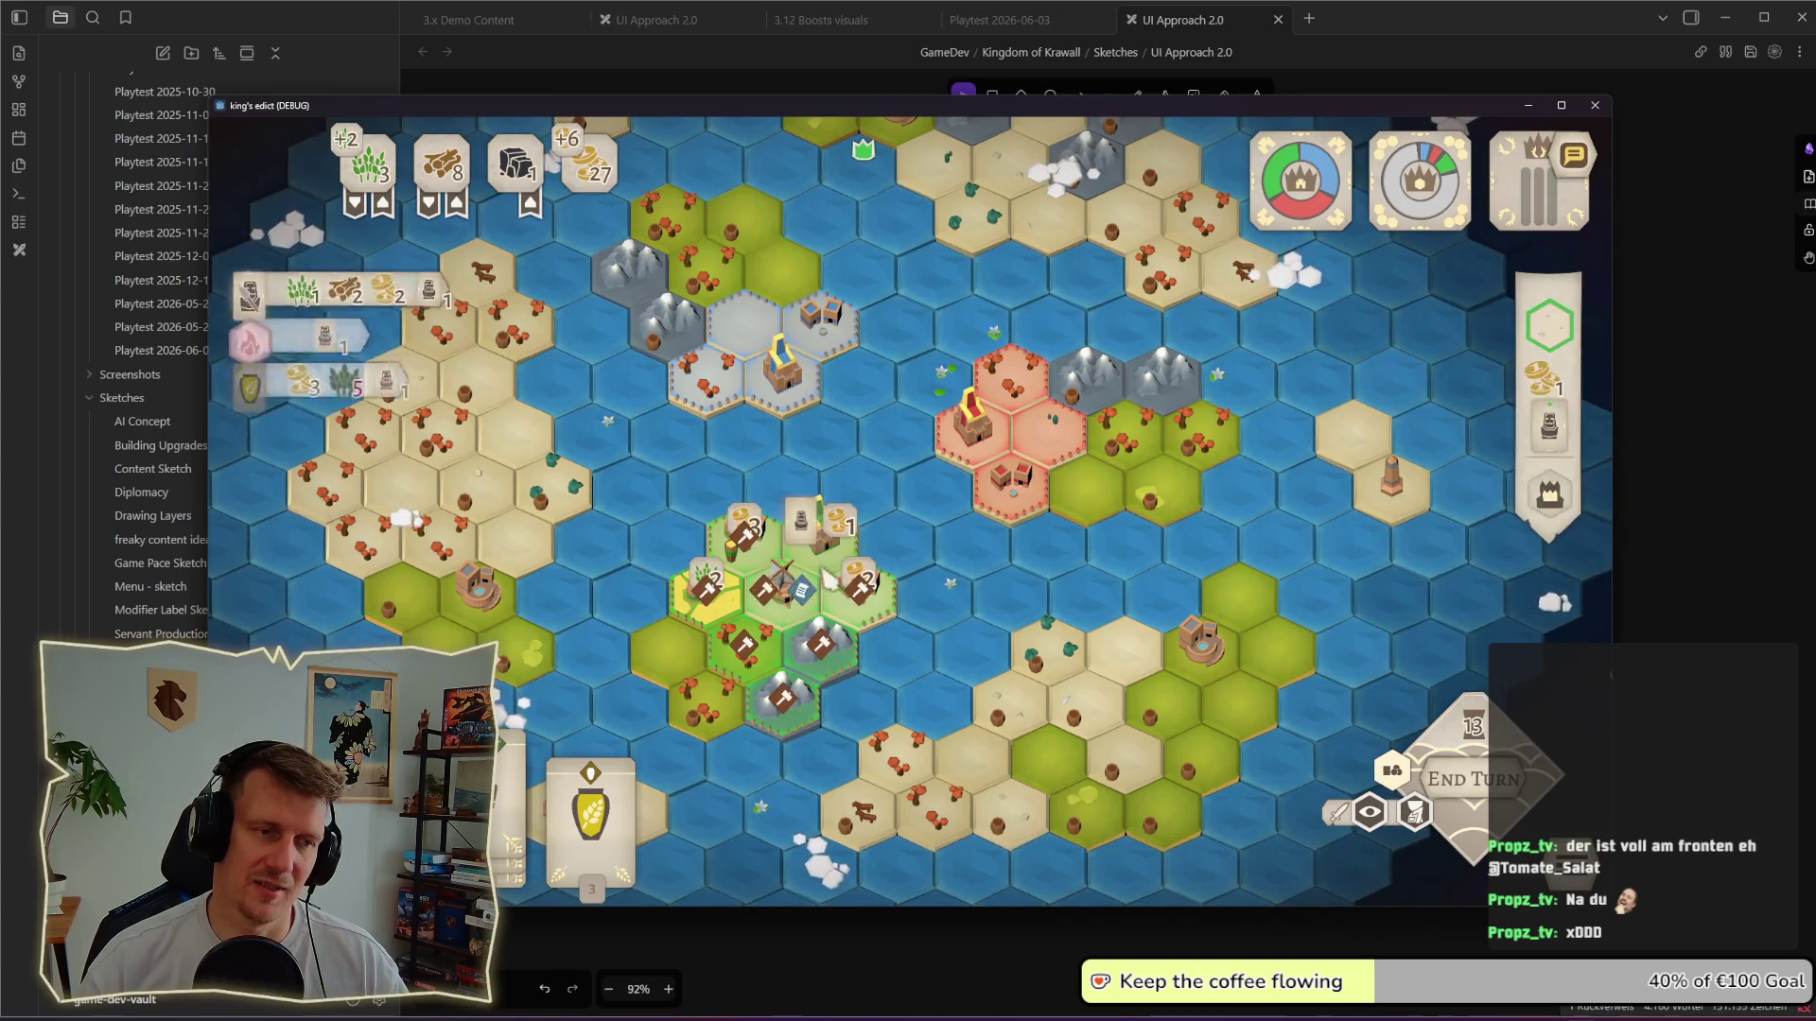
drag(503, 792, 716, 639)
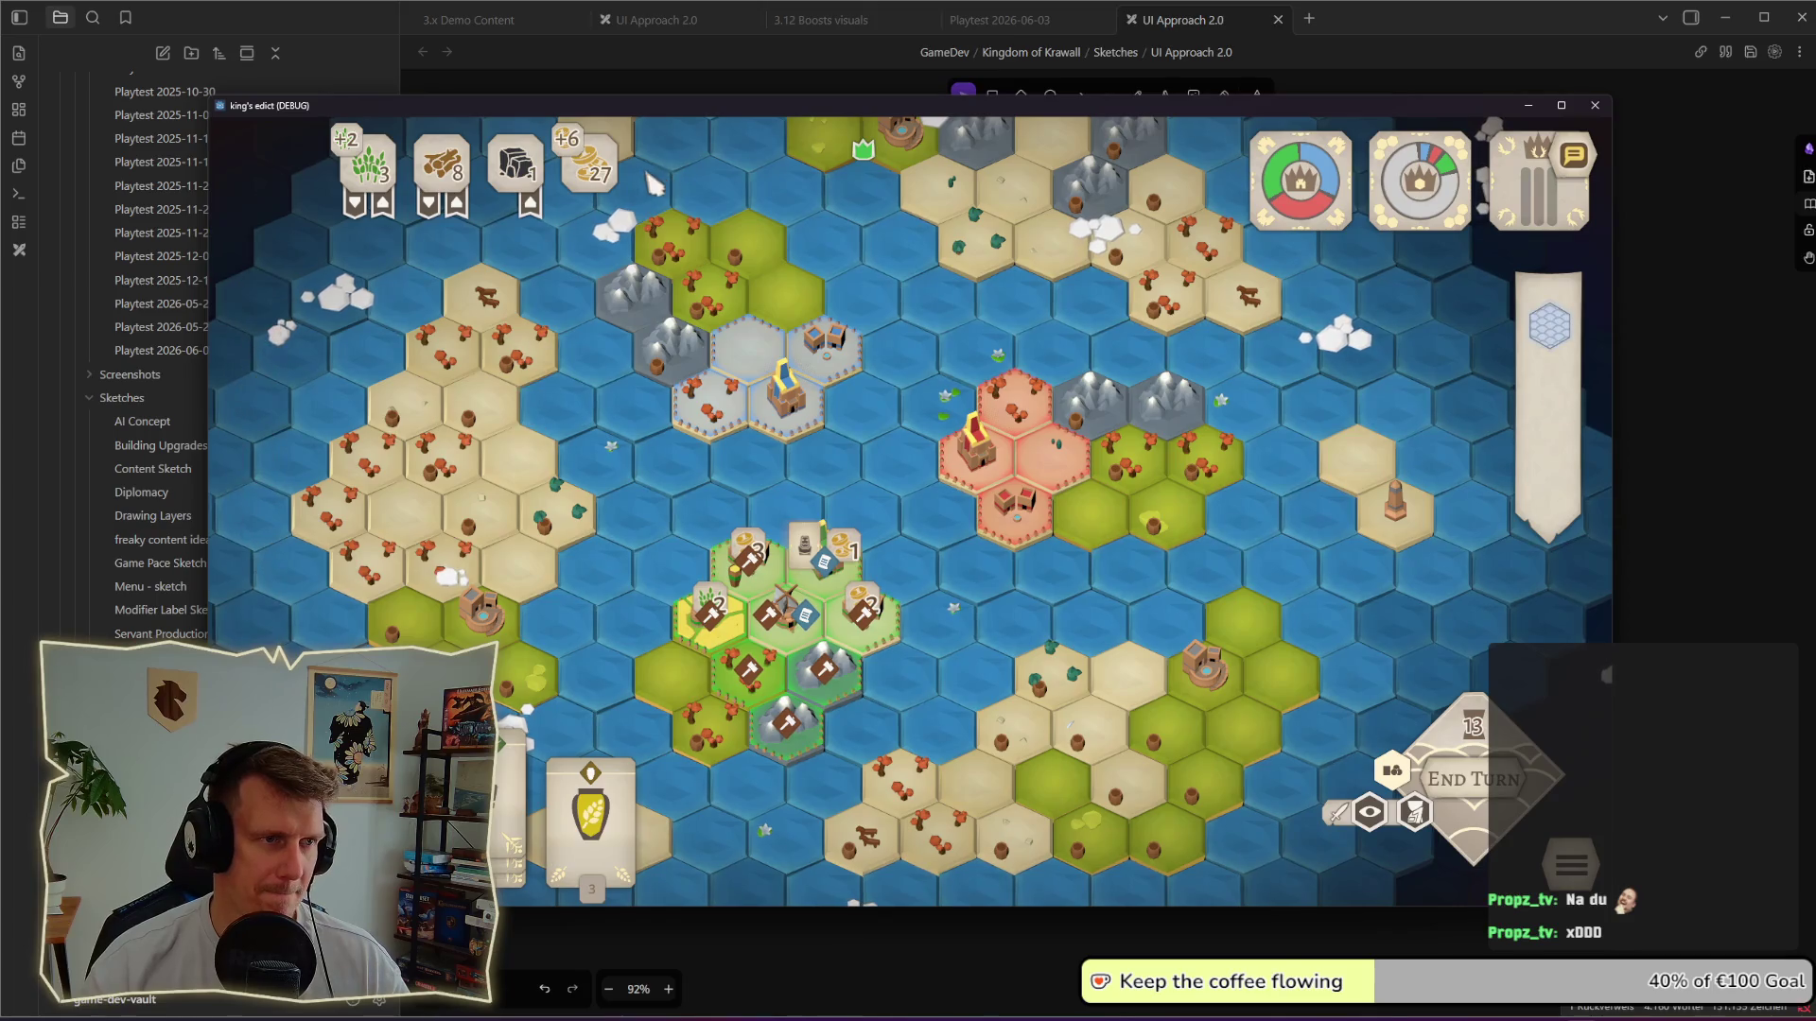
click(690, 245)
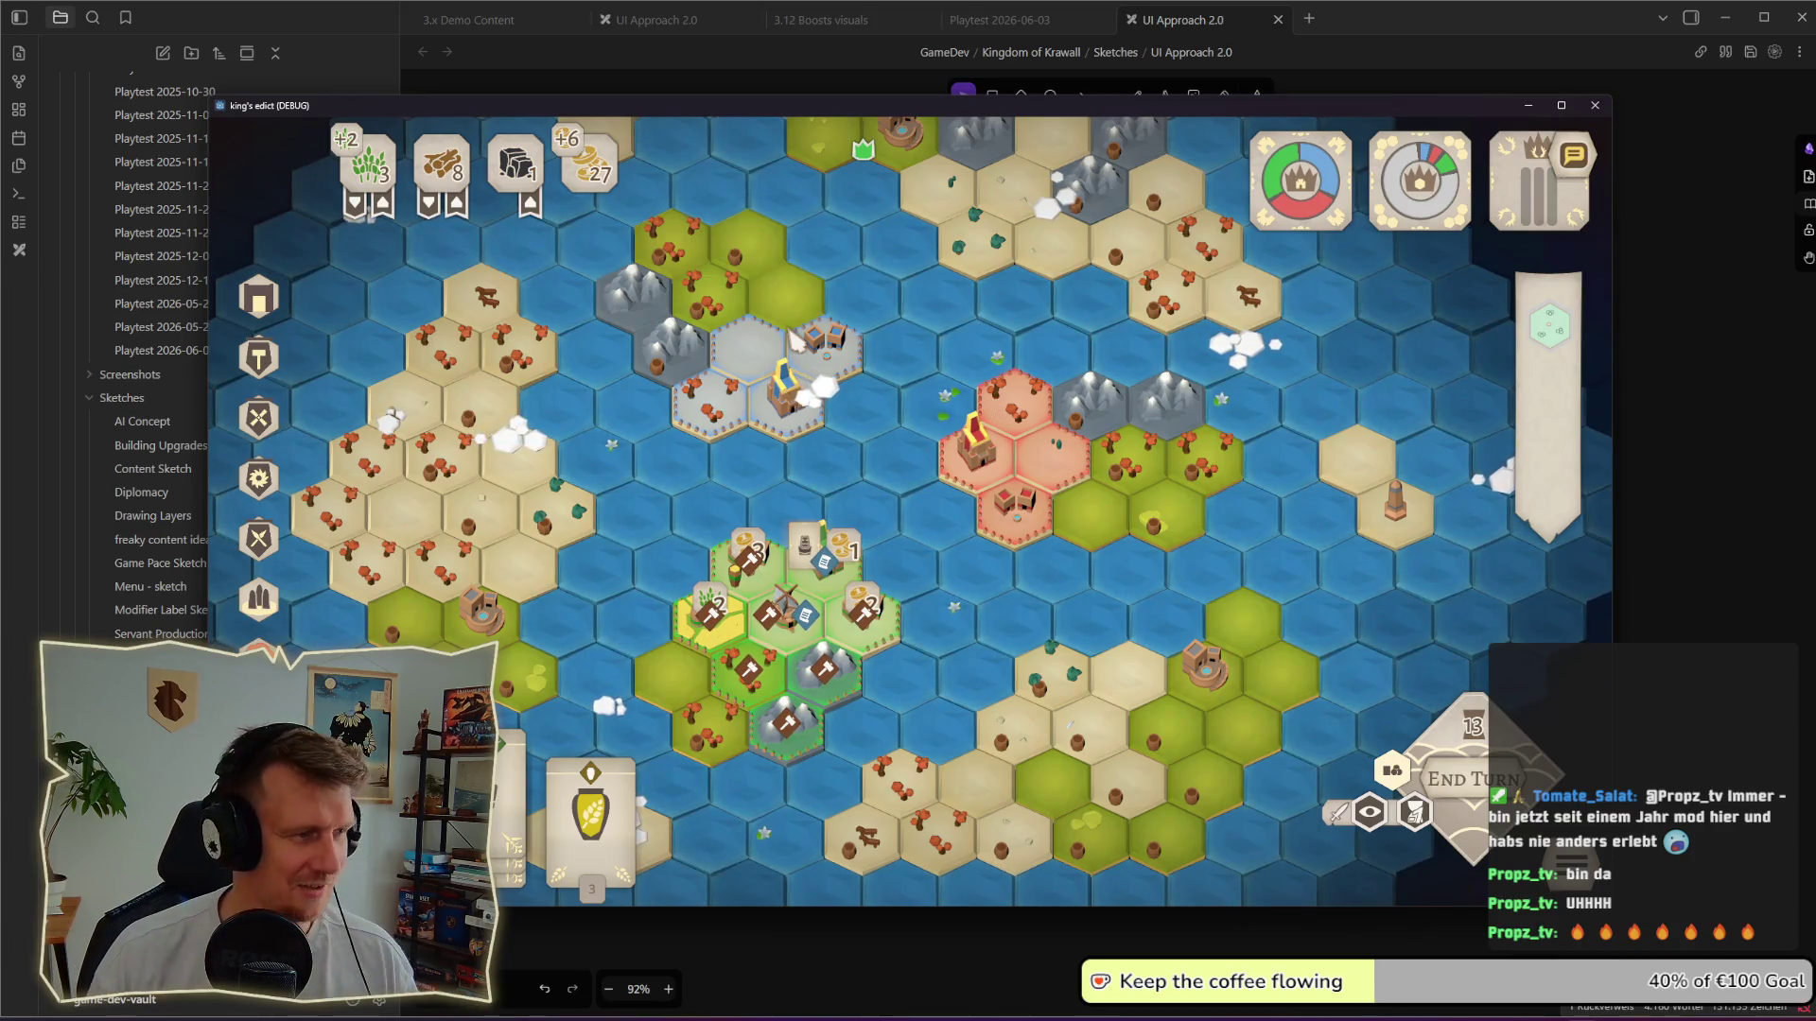
Step: Nudge the game window up, pan the map up-right, and return to the Obsidian sketch
mouse_move(923, 105)
mouse_down()
mouse_move(936, 123)
mouse_move(940, 105)
mouse_up()
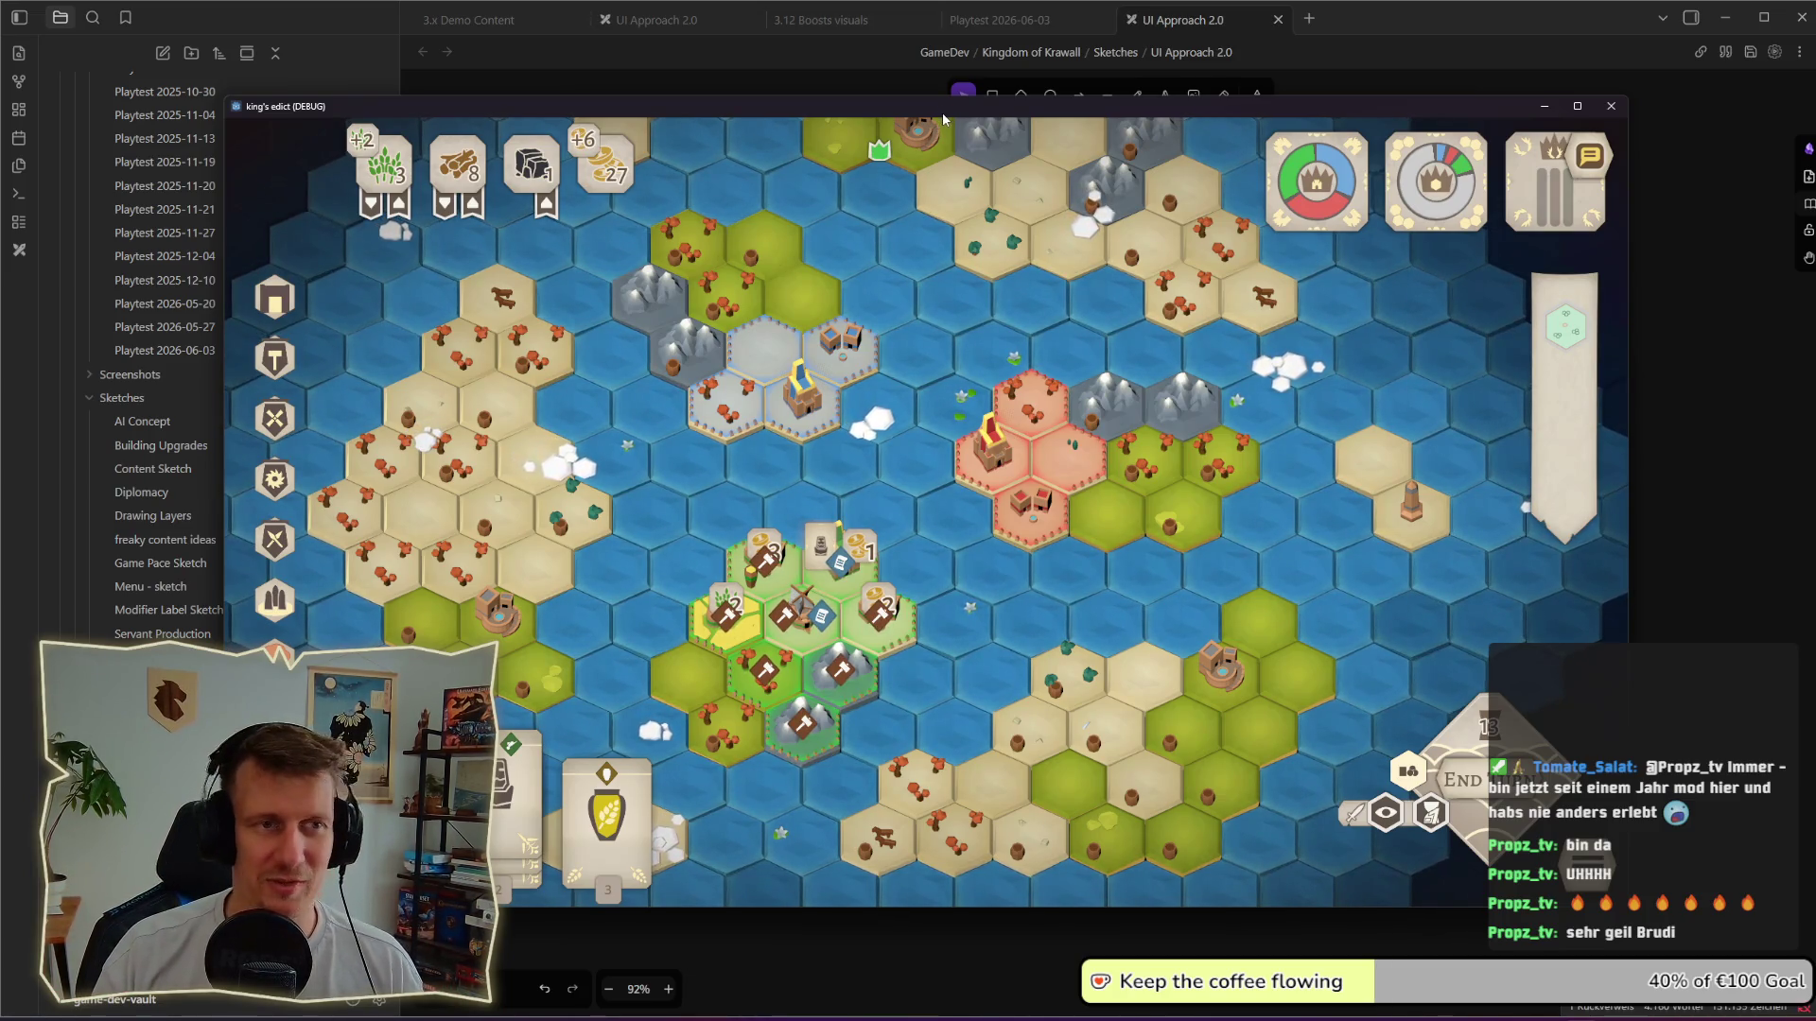
drag(939, 107, 948, 104)
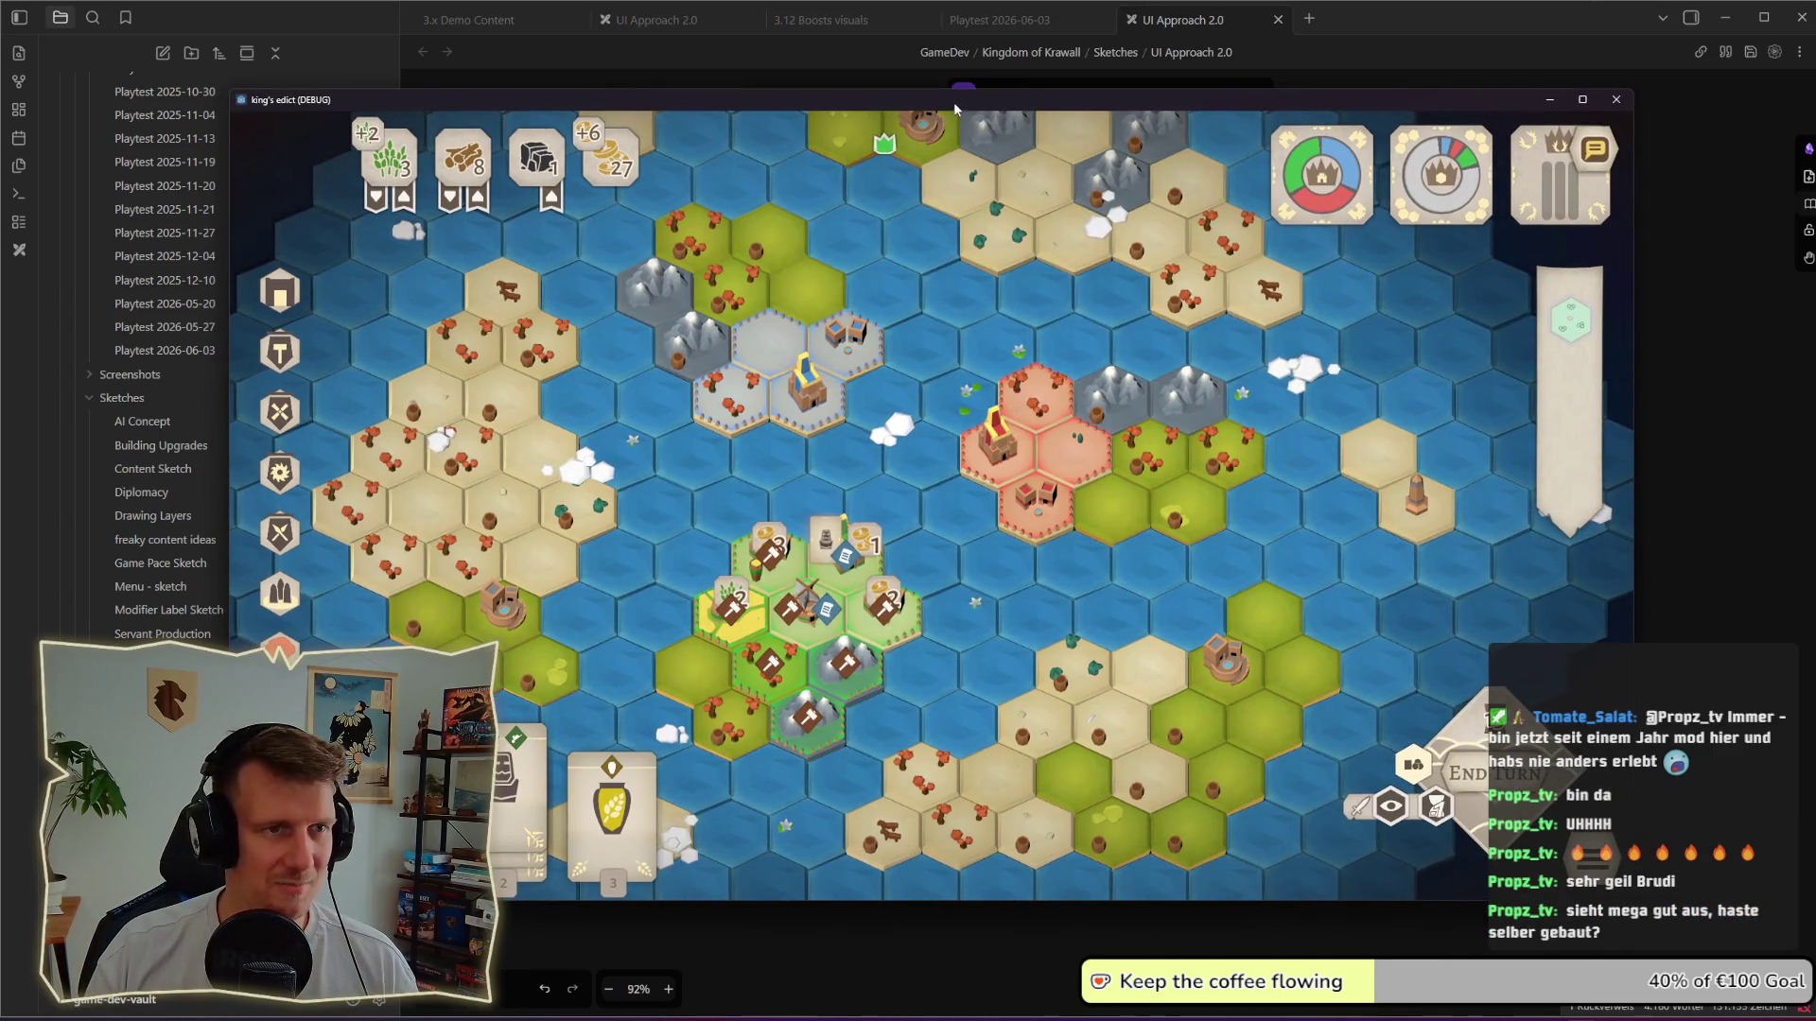
drag(950, 108, 956, 99)
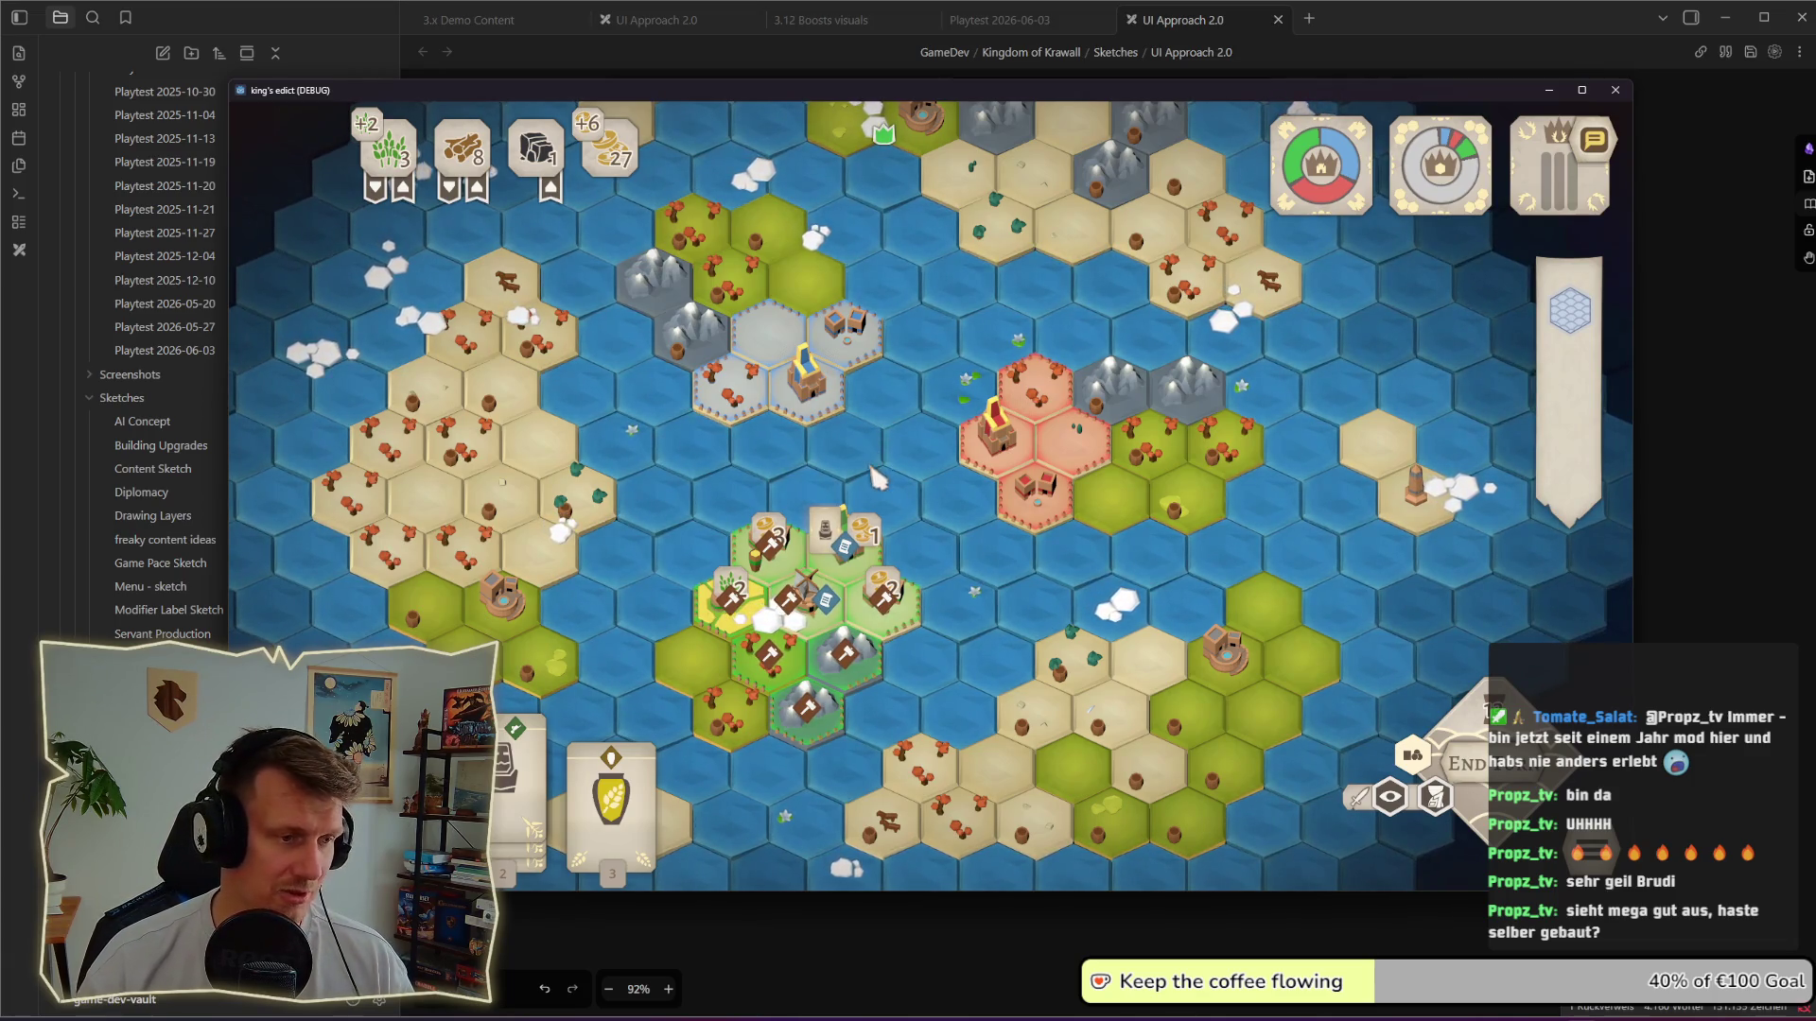
drag(888, 458, 903, 422)
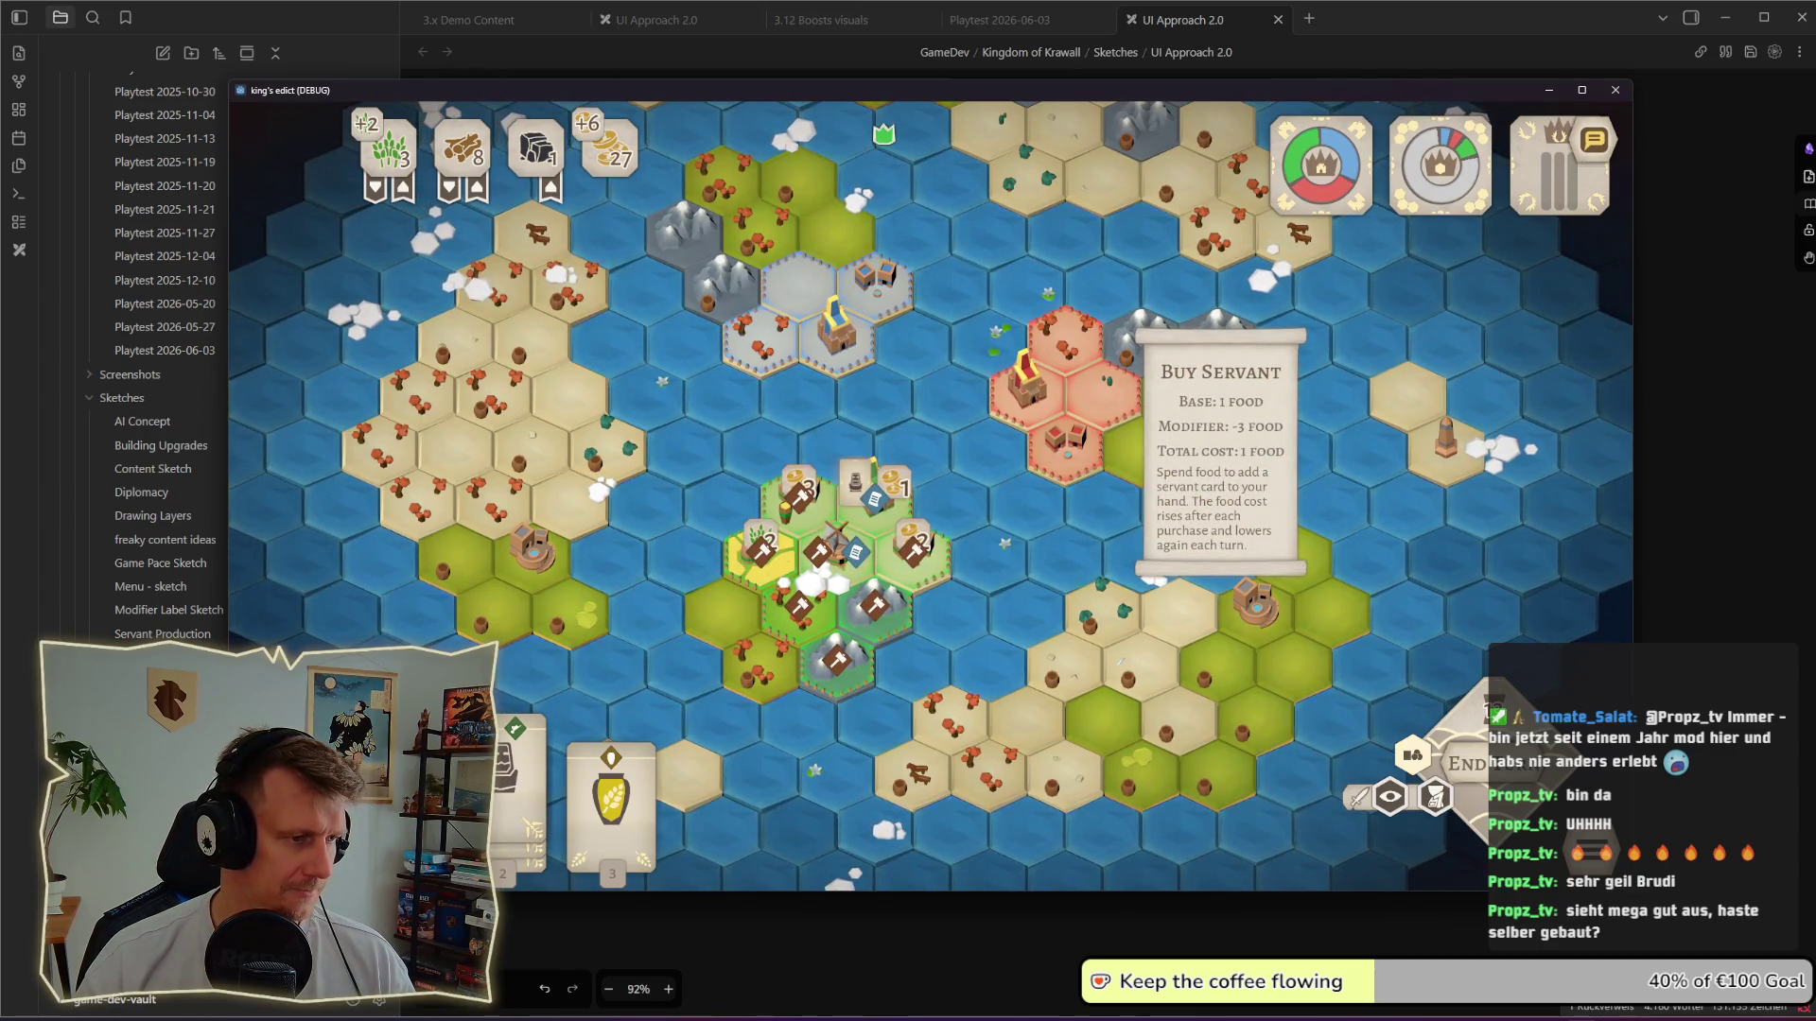
key(alt+Tab)
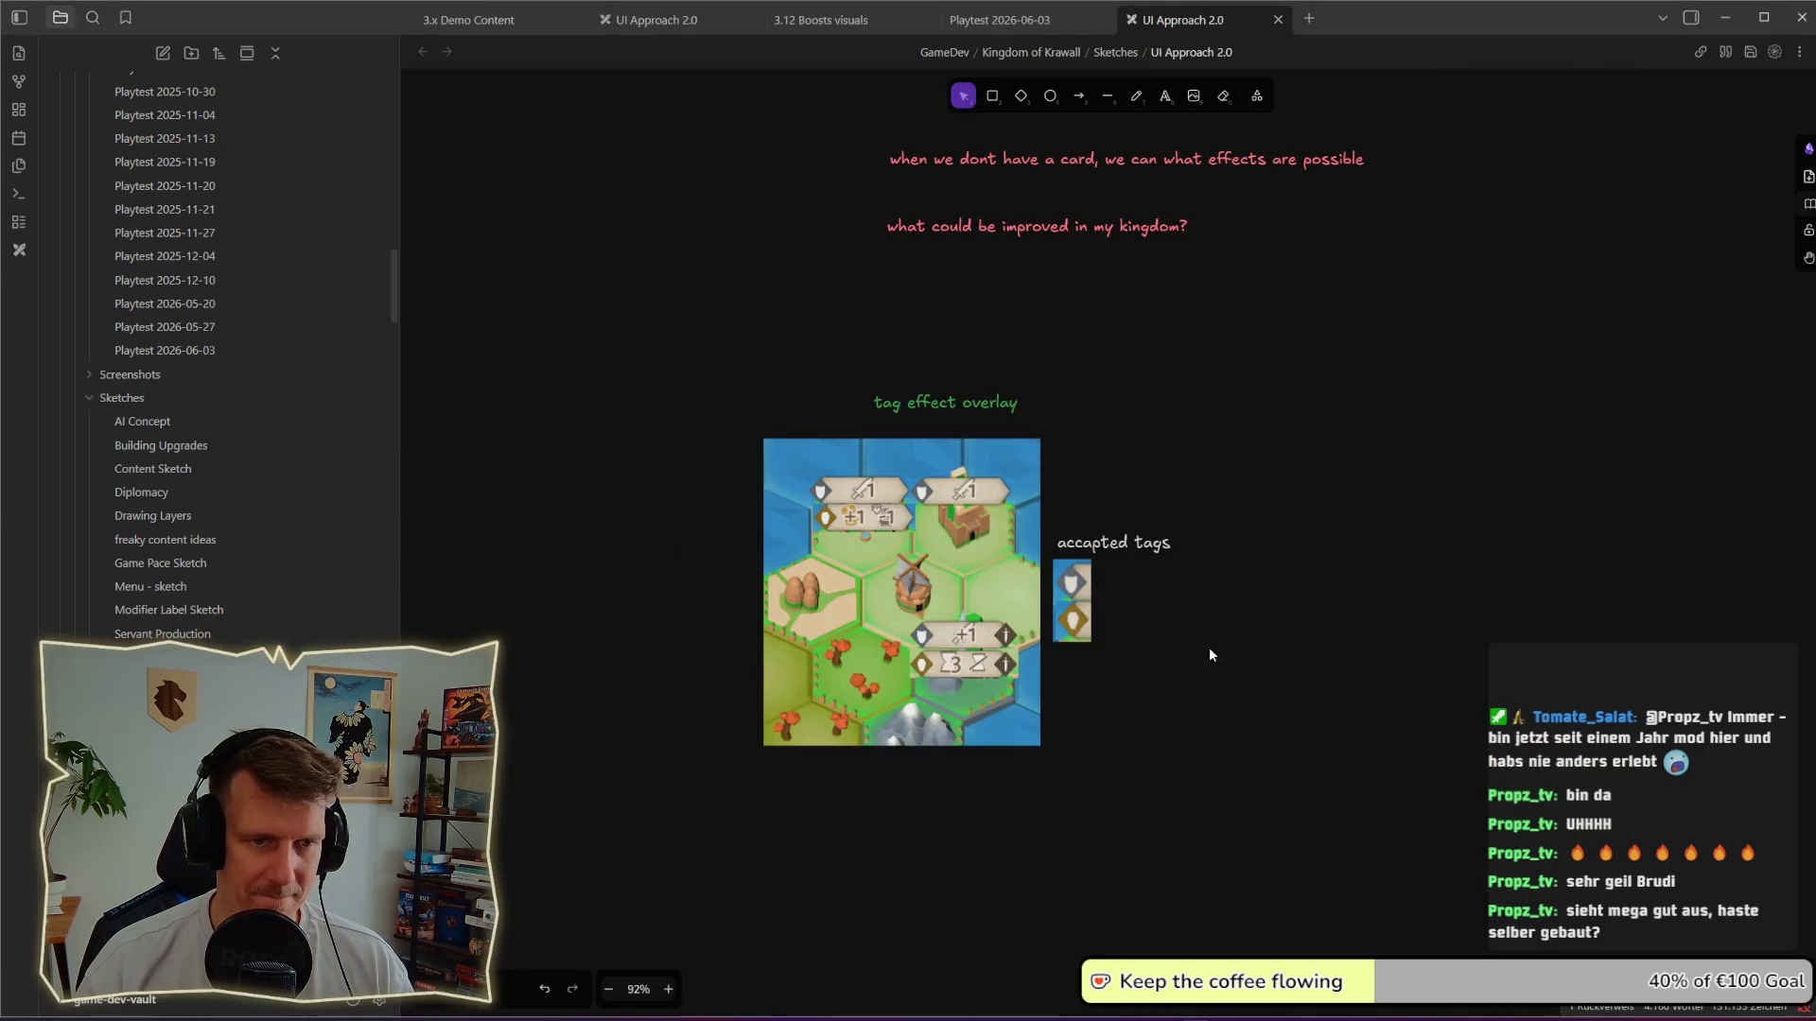
Step: Correct the 'accapted tags' label to 'accepted tags'
drag(1226, 519, 1016, 693)
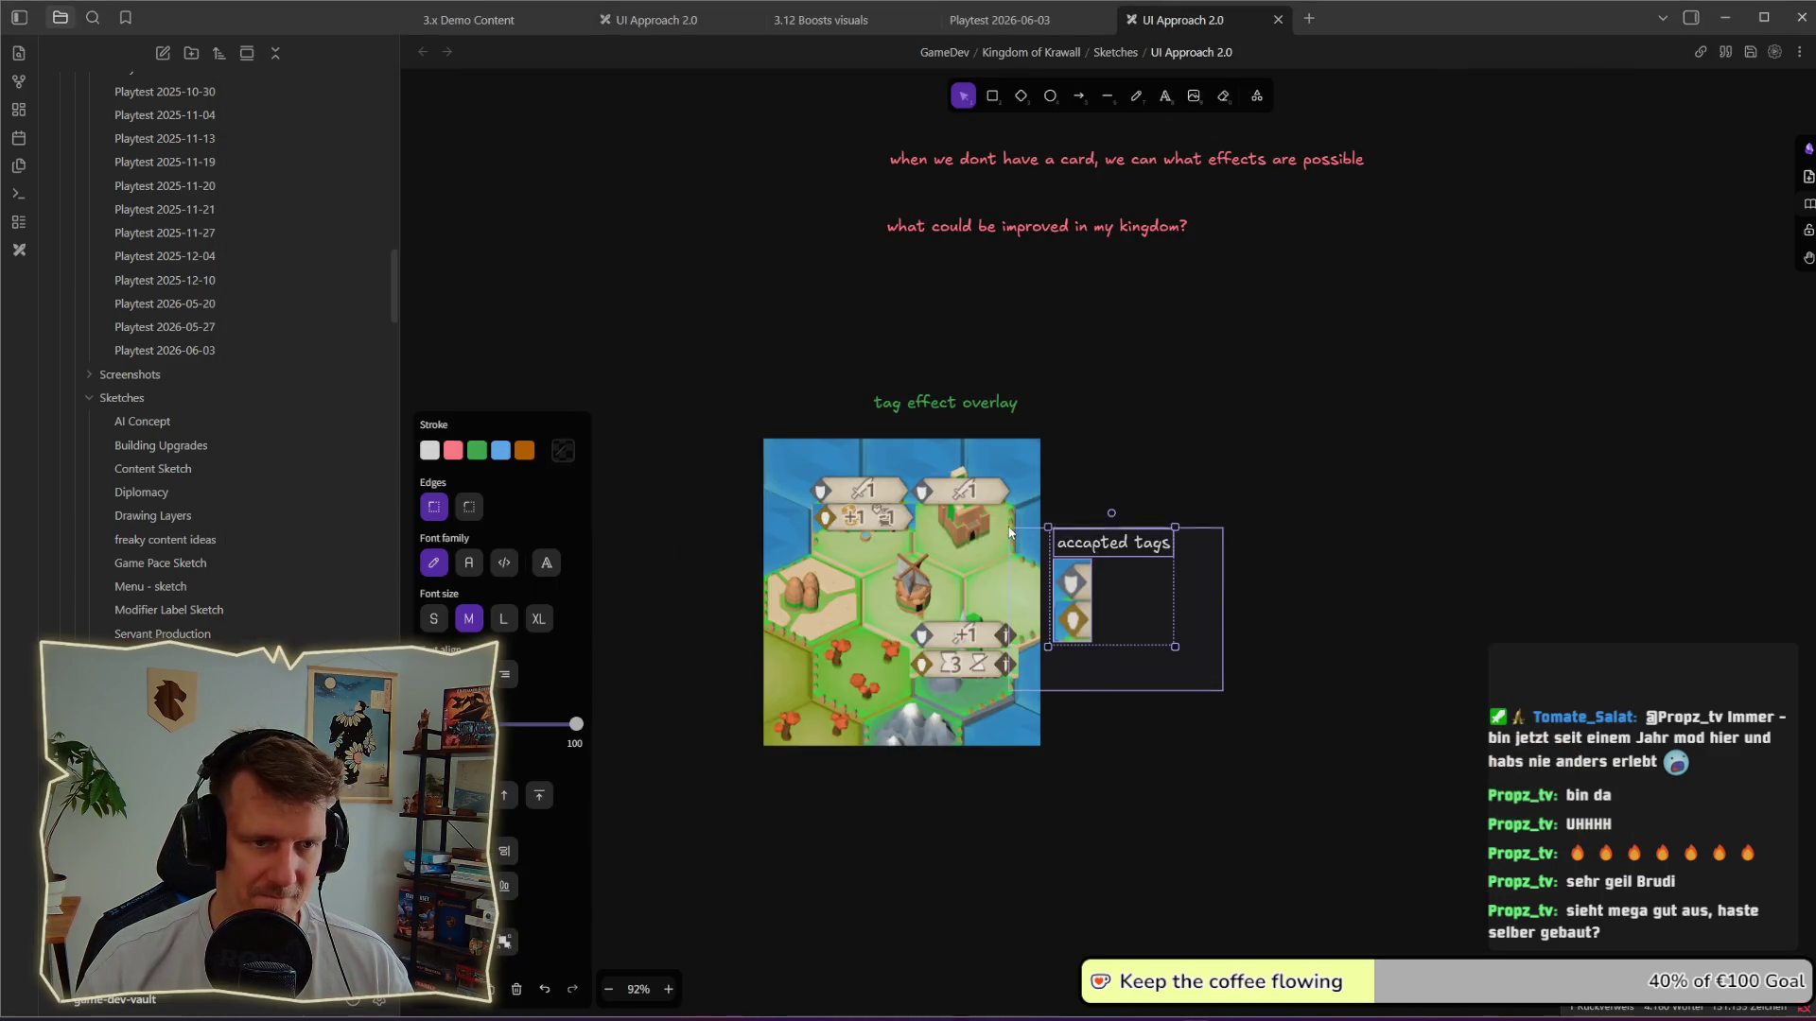
click(1226, 500)
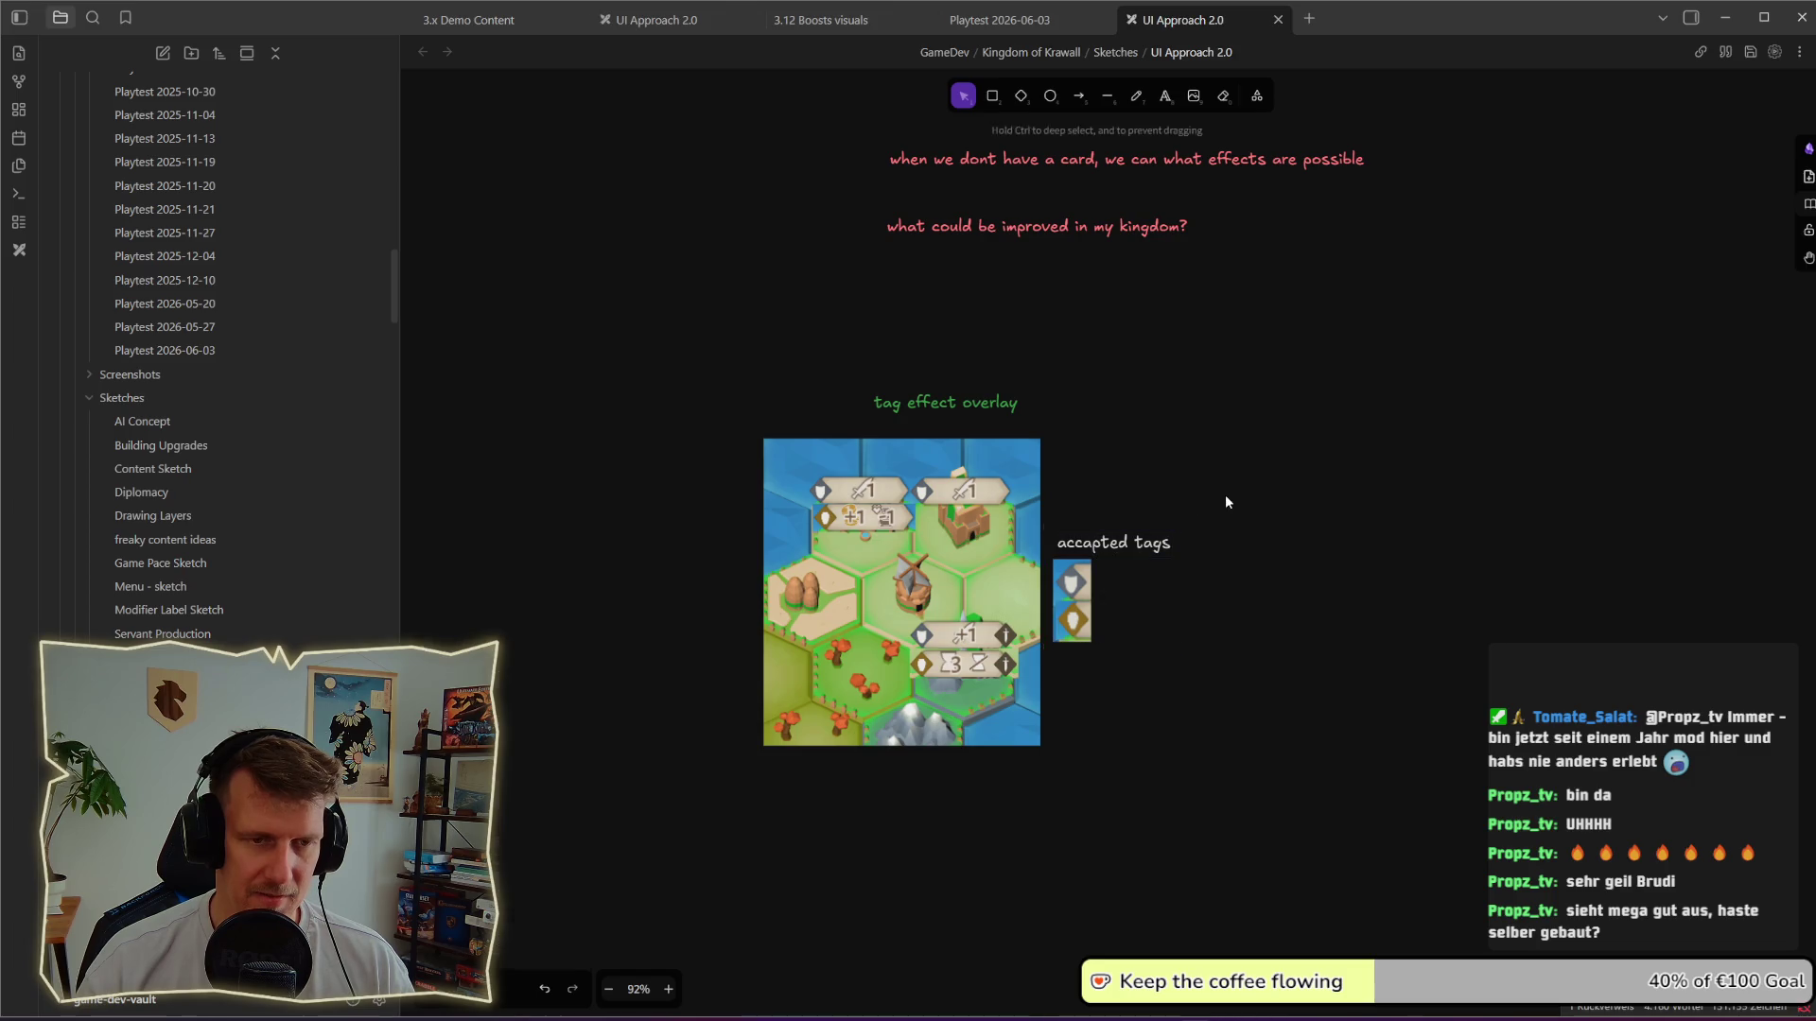
double_click(1092, 544)
key(BackSpace)
text(e)
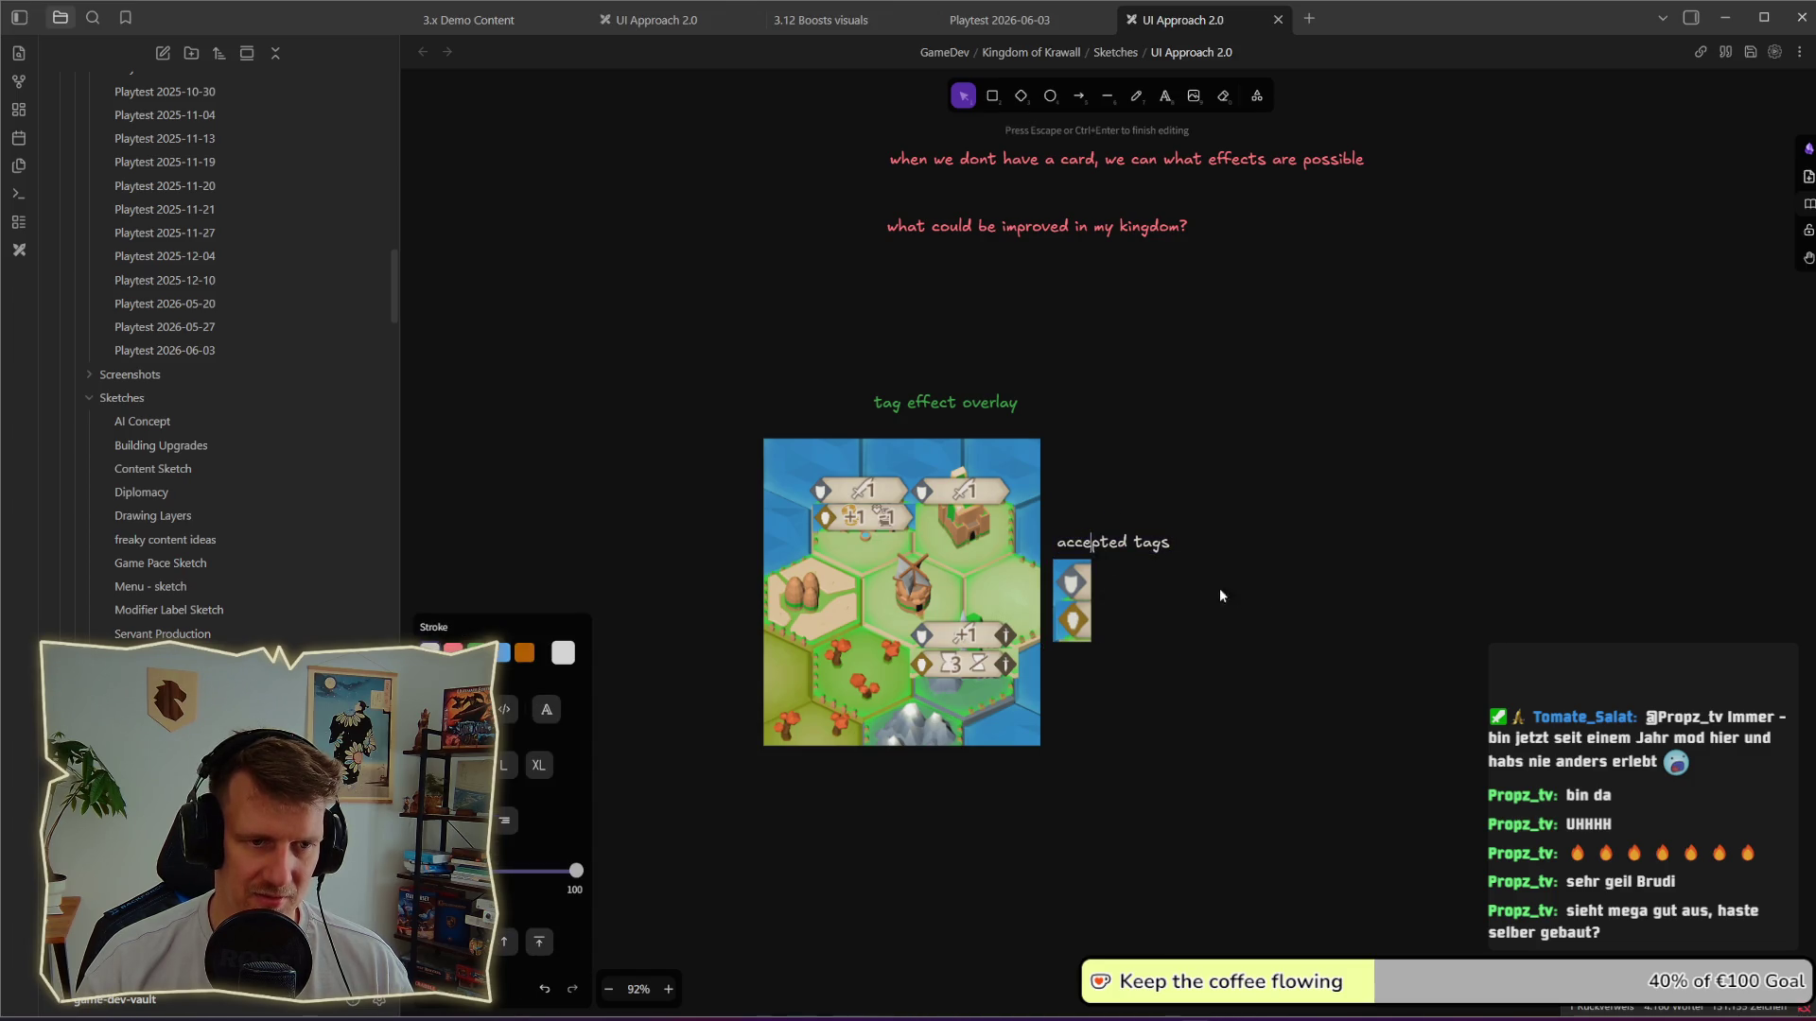
click(1198, 584)
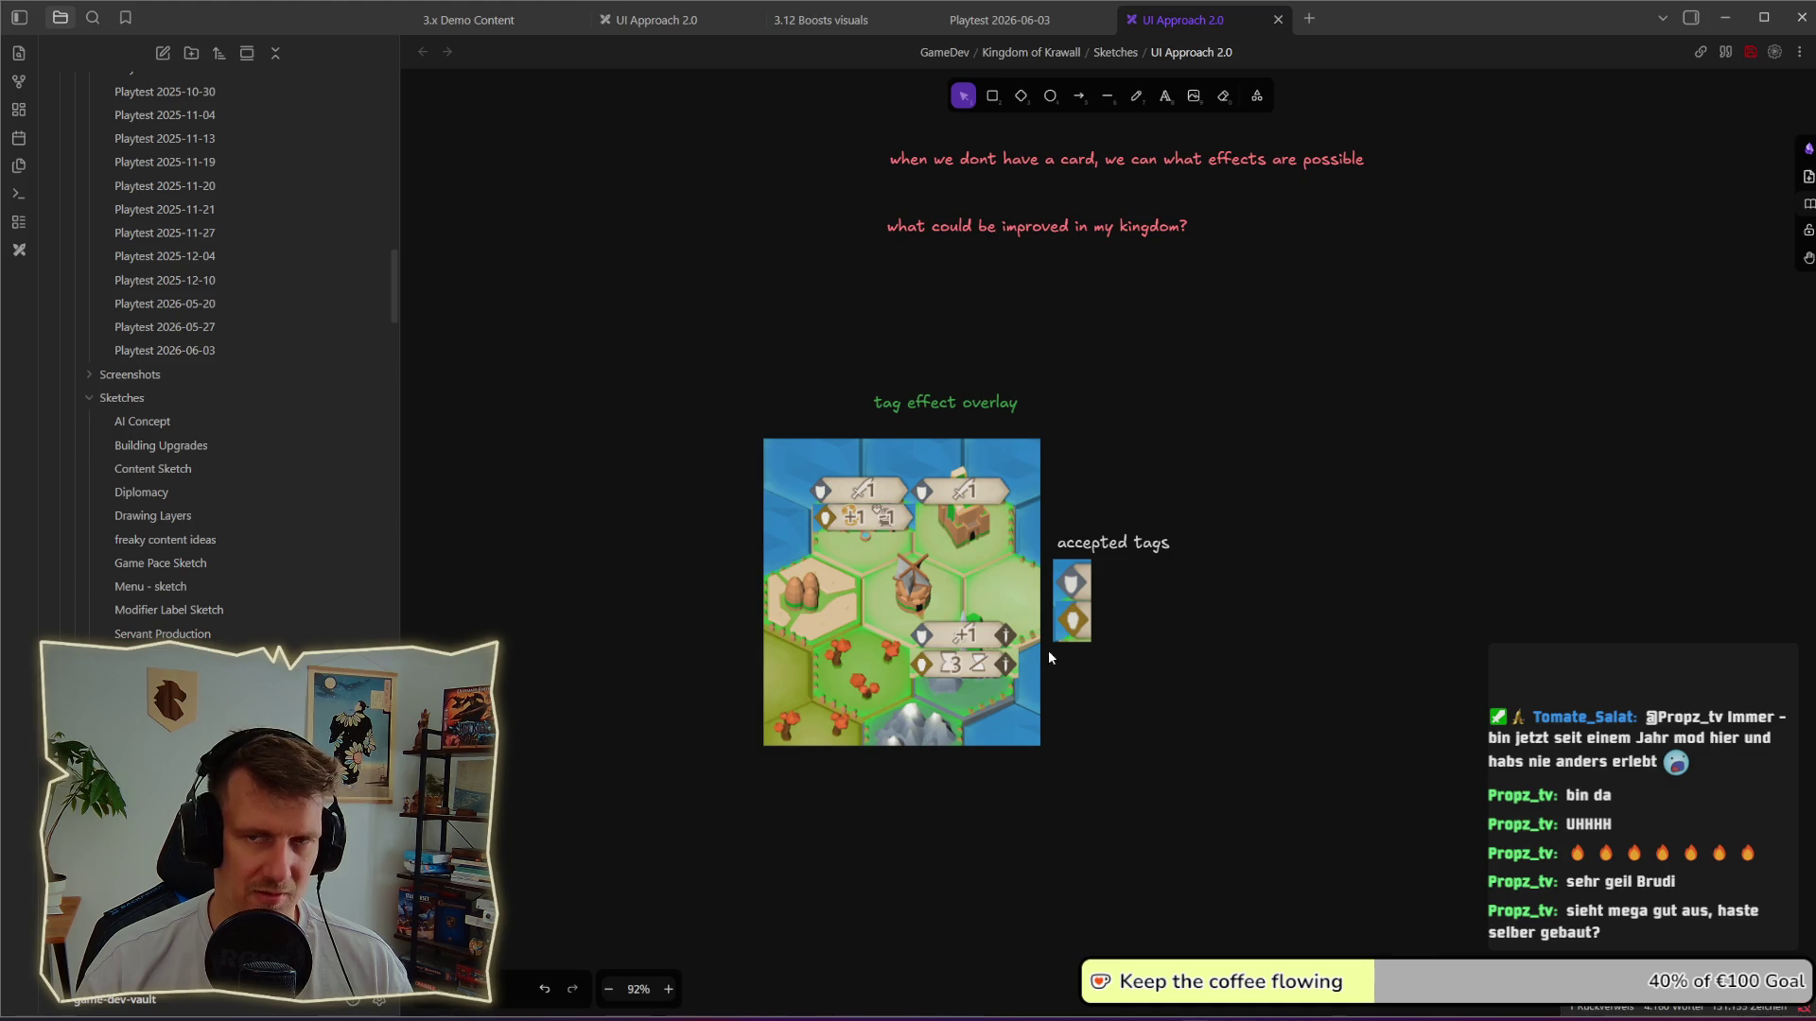
scroll(1111, 589, down, 2)
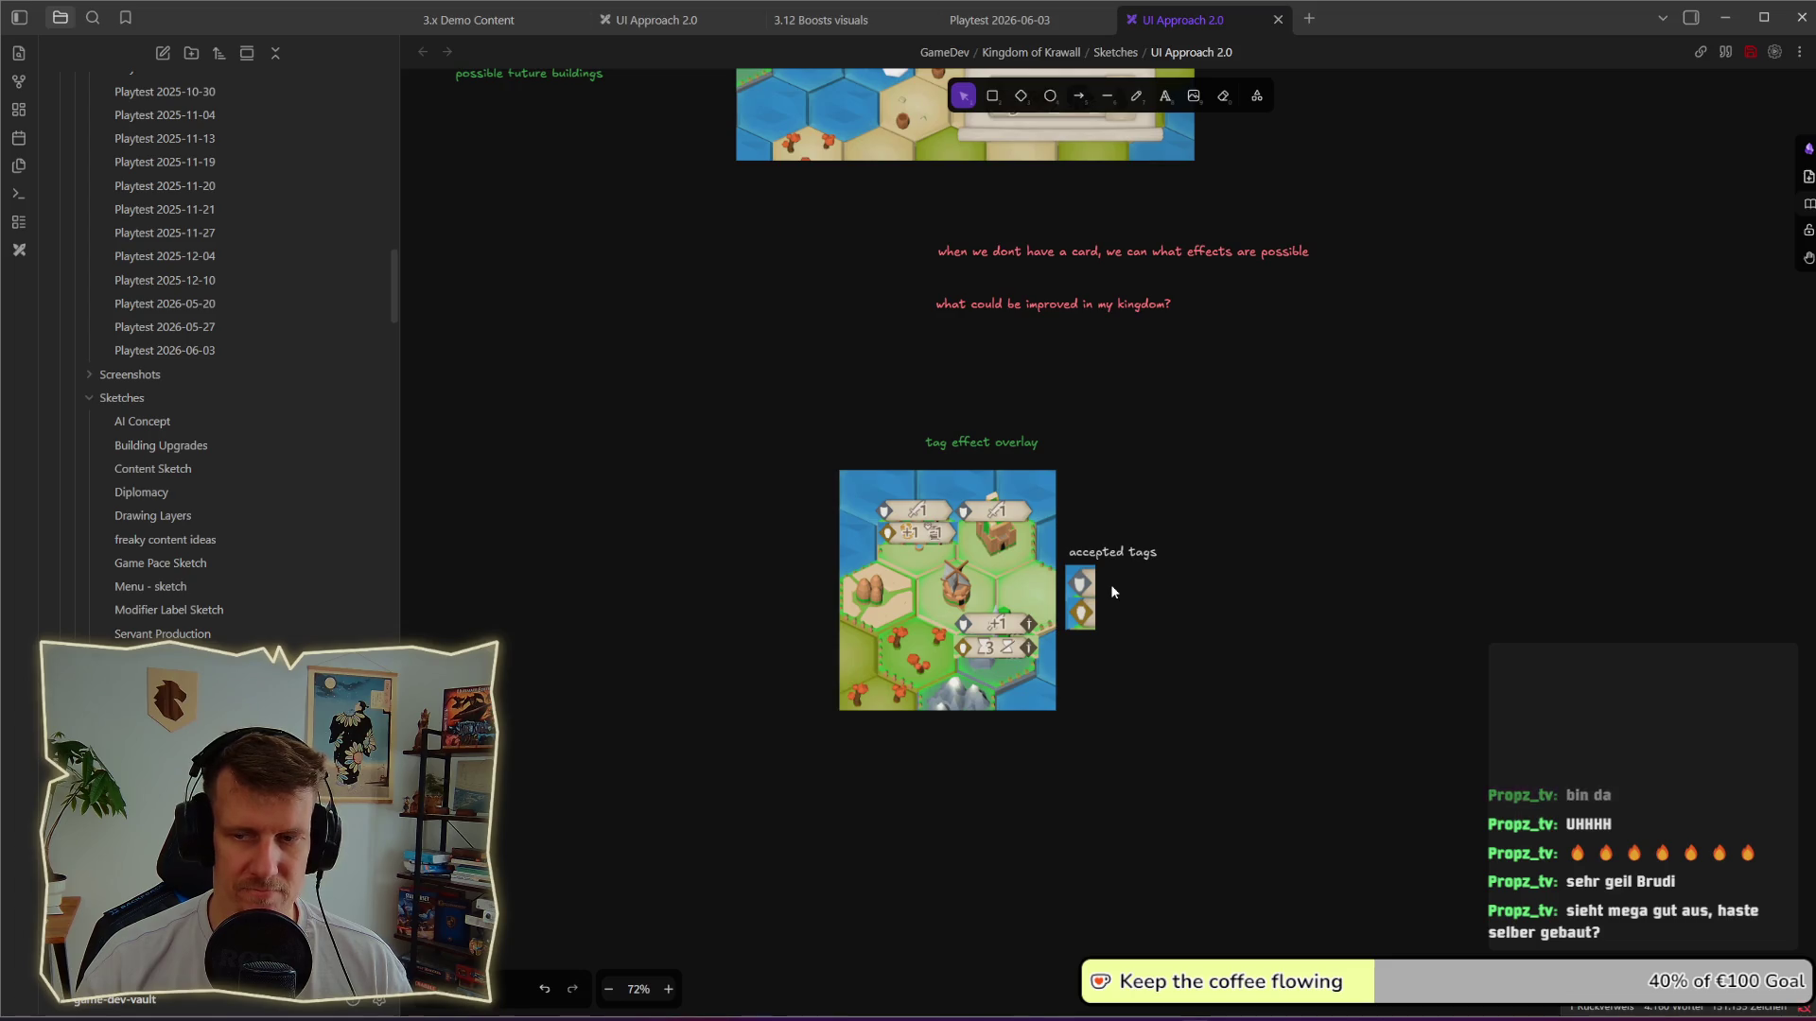
scroll(1111, 591, down, 2)
Step: Move the 'what could be improved' kingdom question down below the red note
drag(1109, 499, 1106, 575)
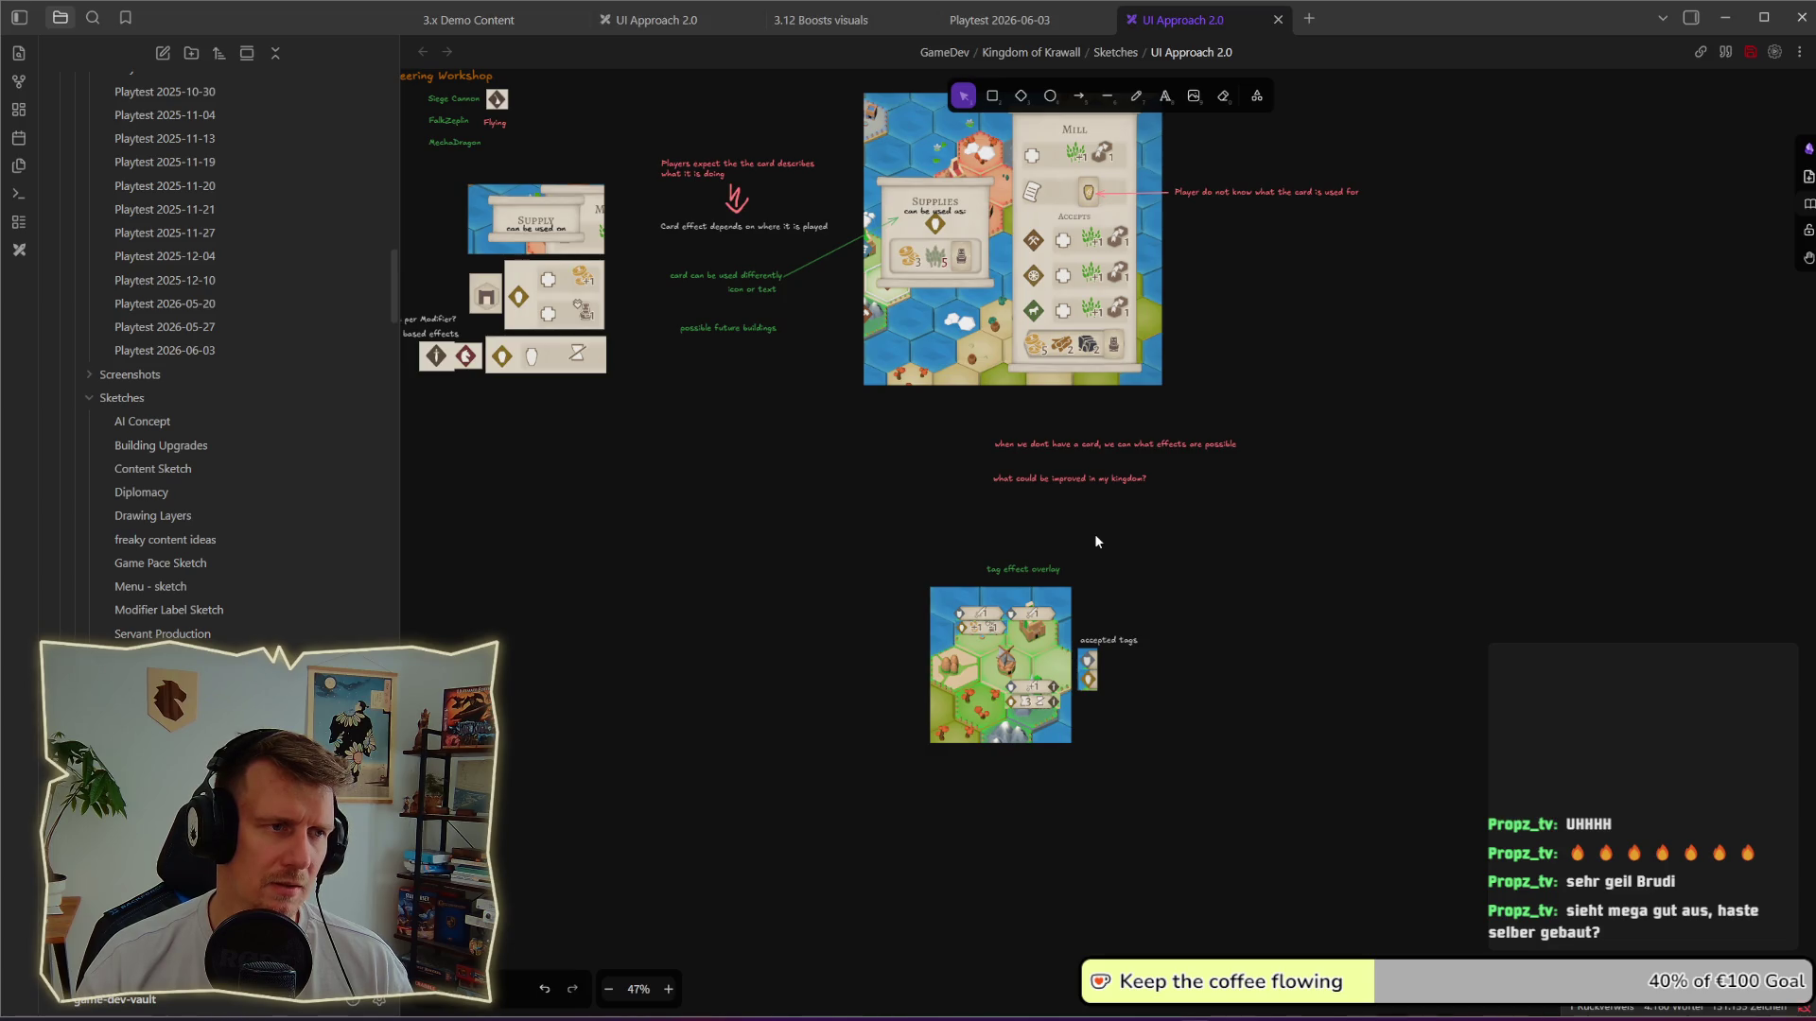
scroll(792, 413, up, 1)
drag(761, 523, 1281, 626)
click(1110, 480)
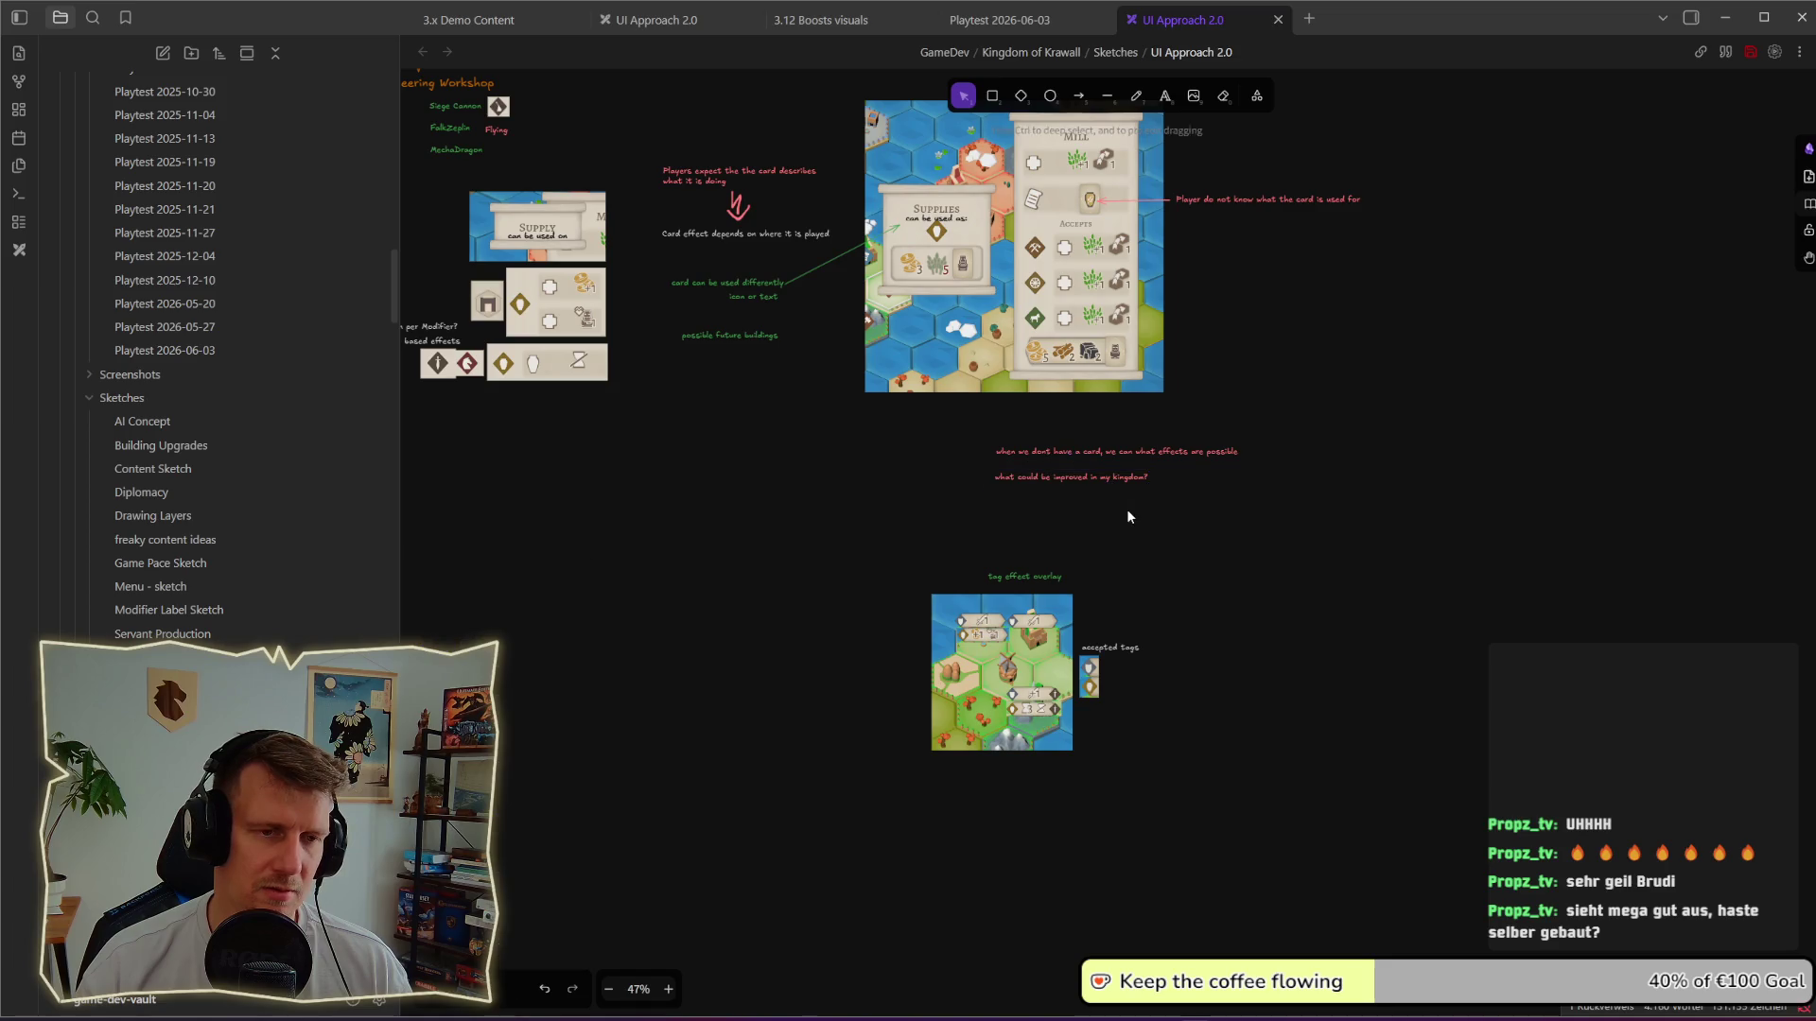
drag(1112, 485, 1082, 542)
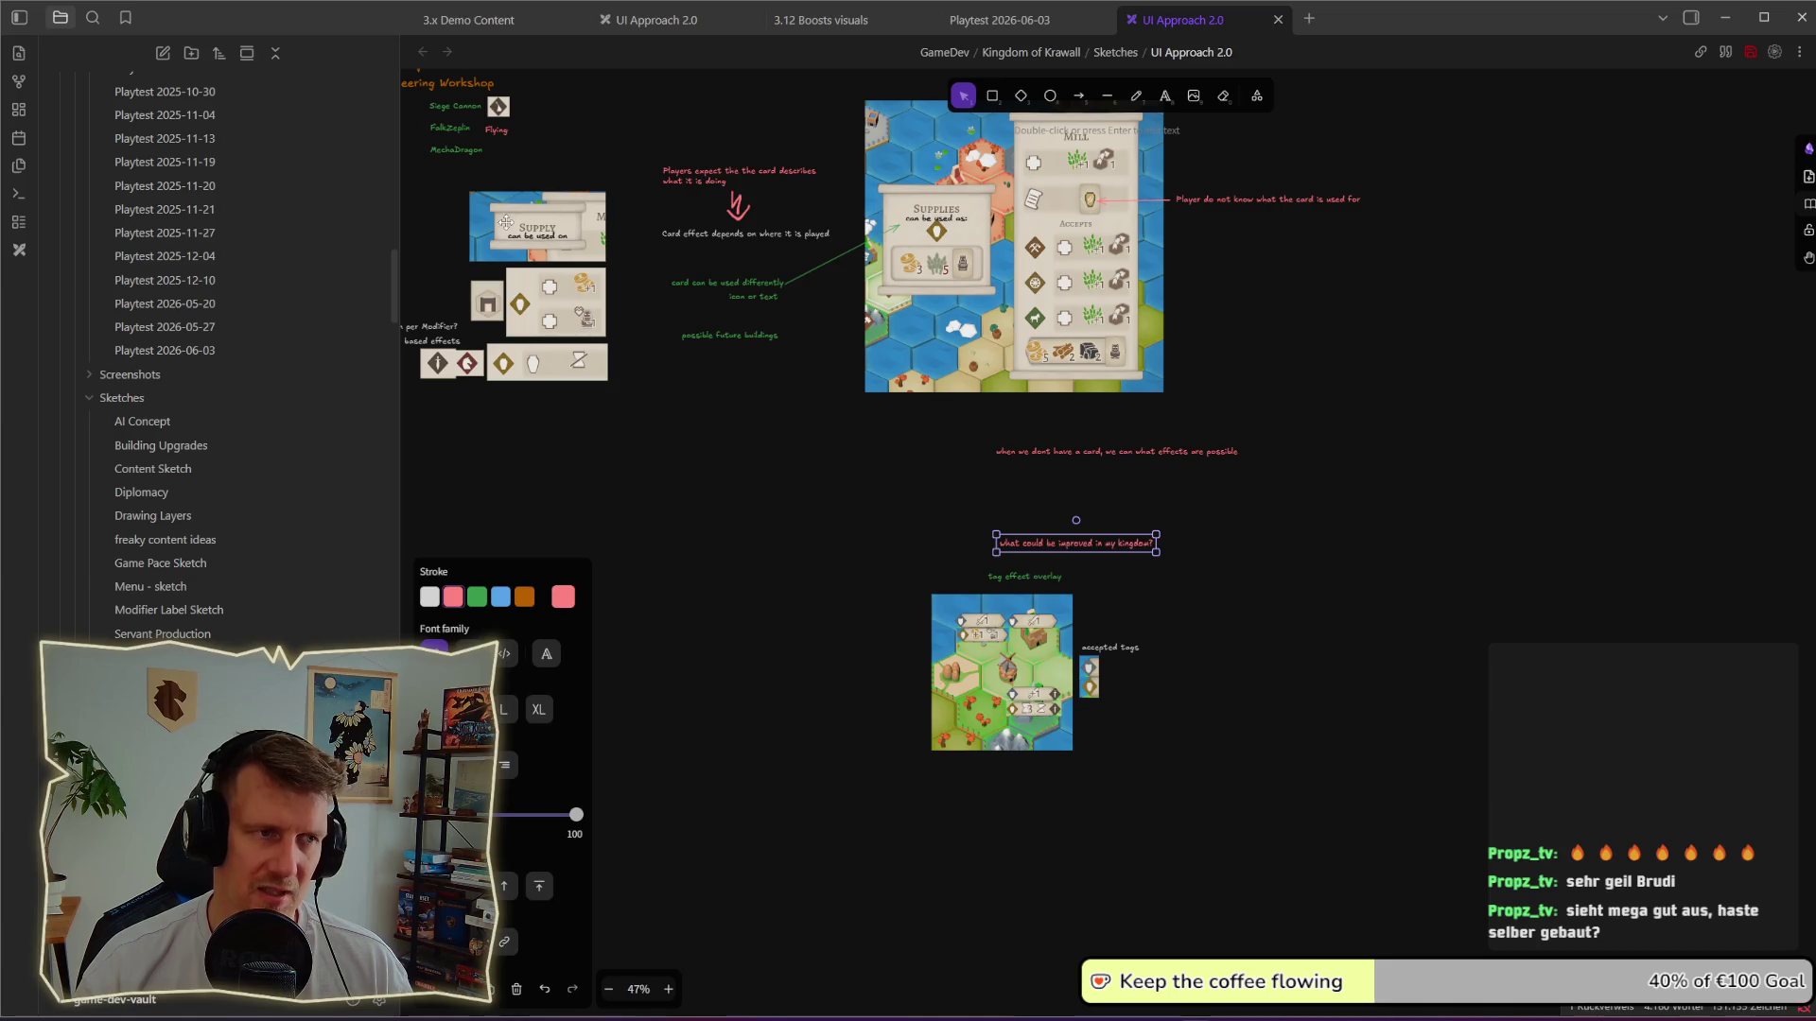
click(1237, 322)
scroll(1245, 339, up, 1)
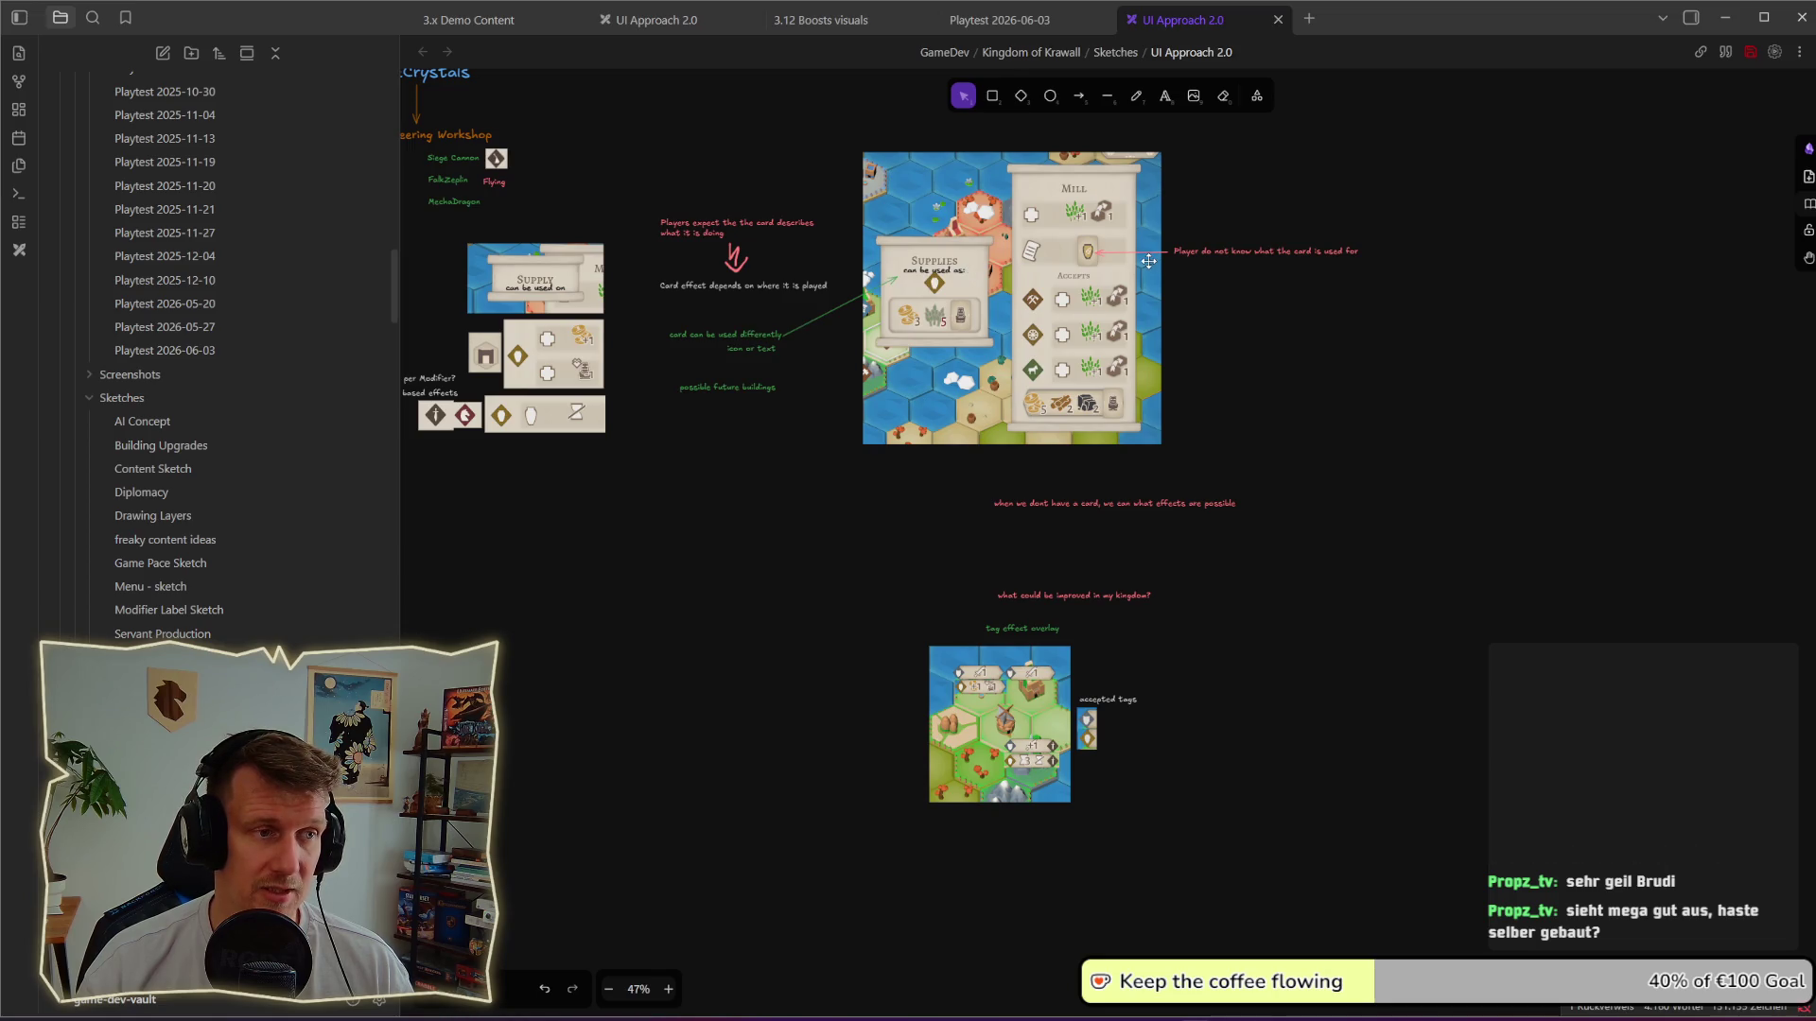
Step: Check a yellow city hex's tile details in the game, then return to Obsidian
key(alt+Tab)
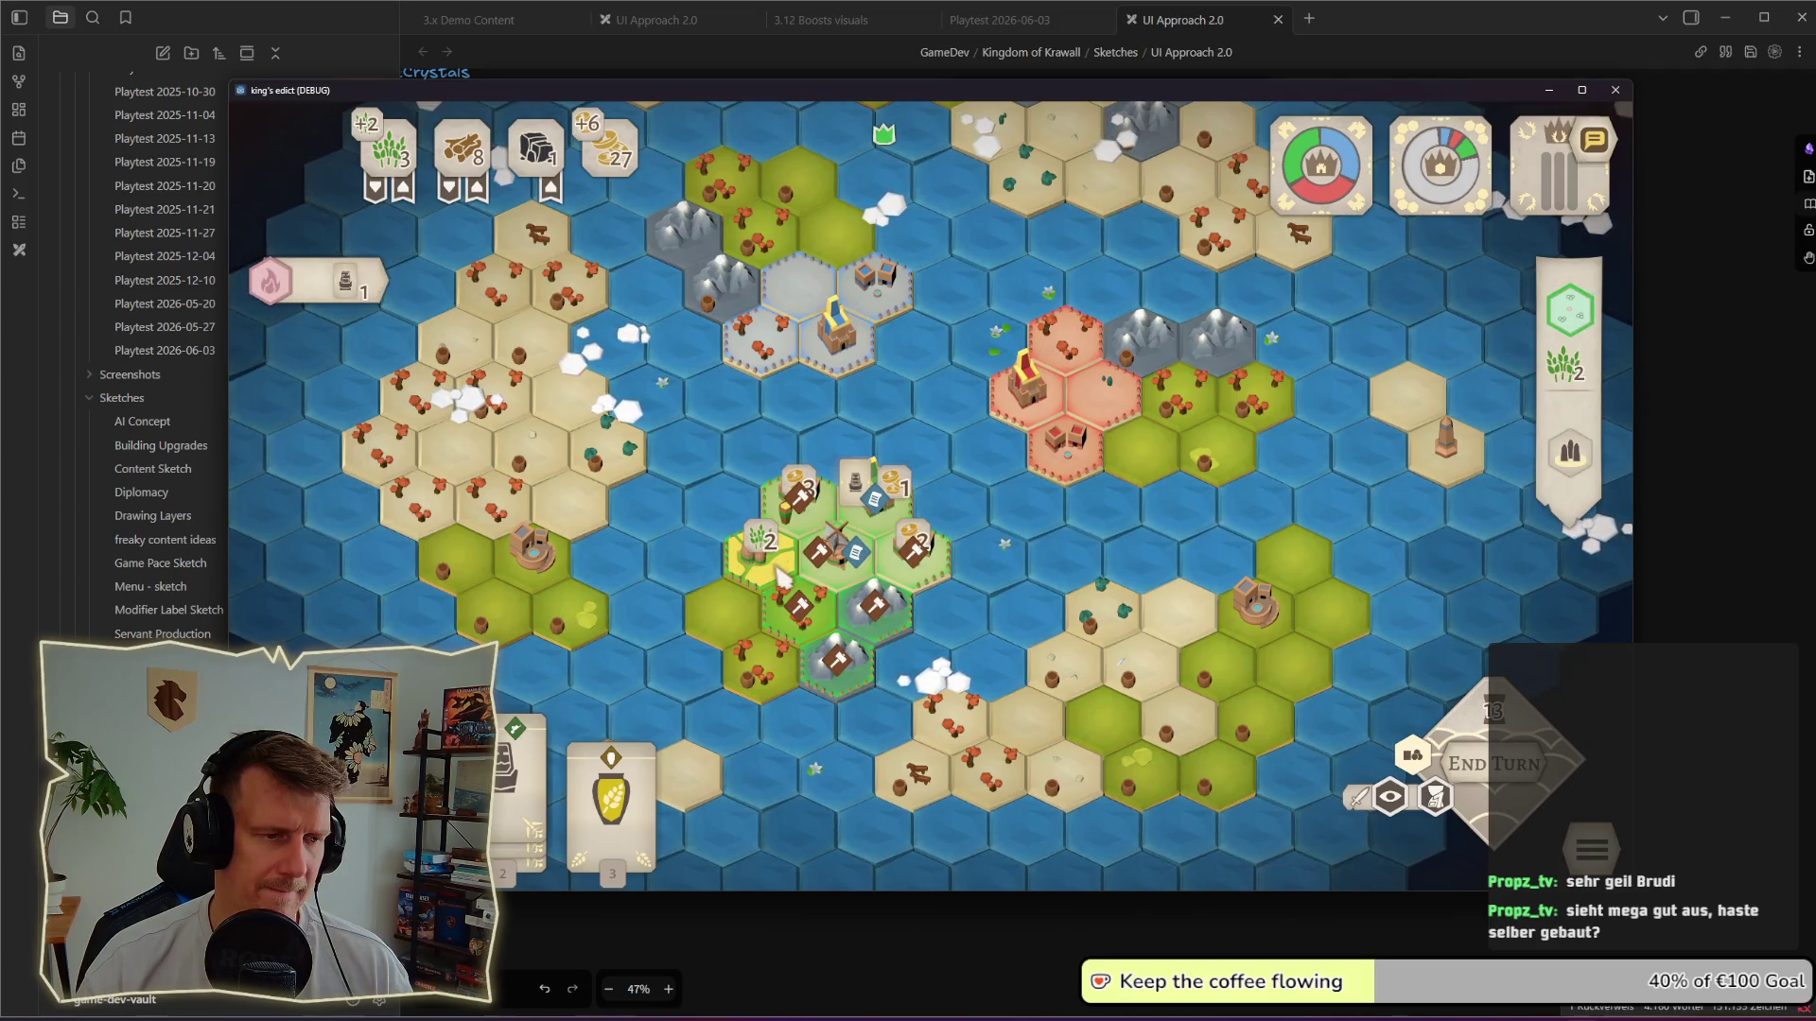
click(779, 567)
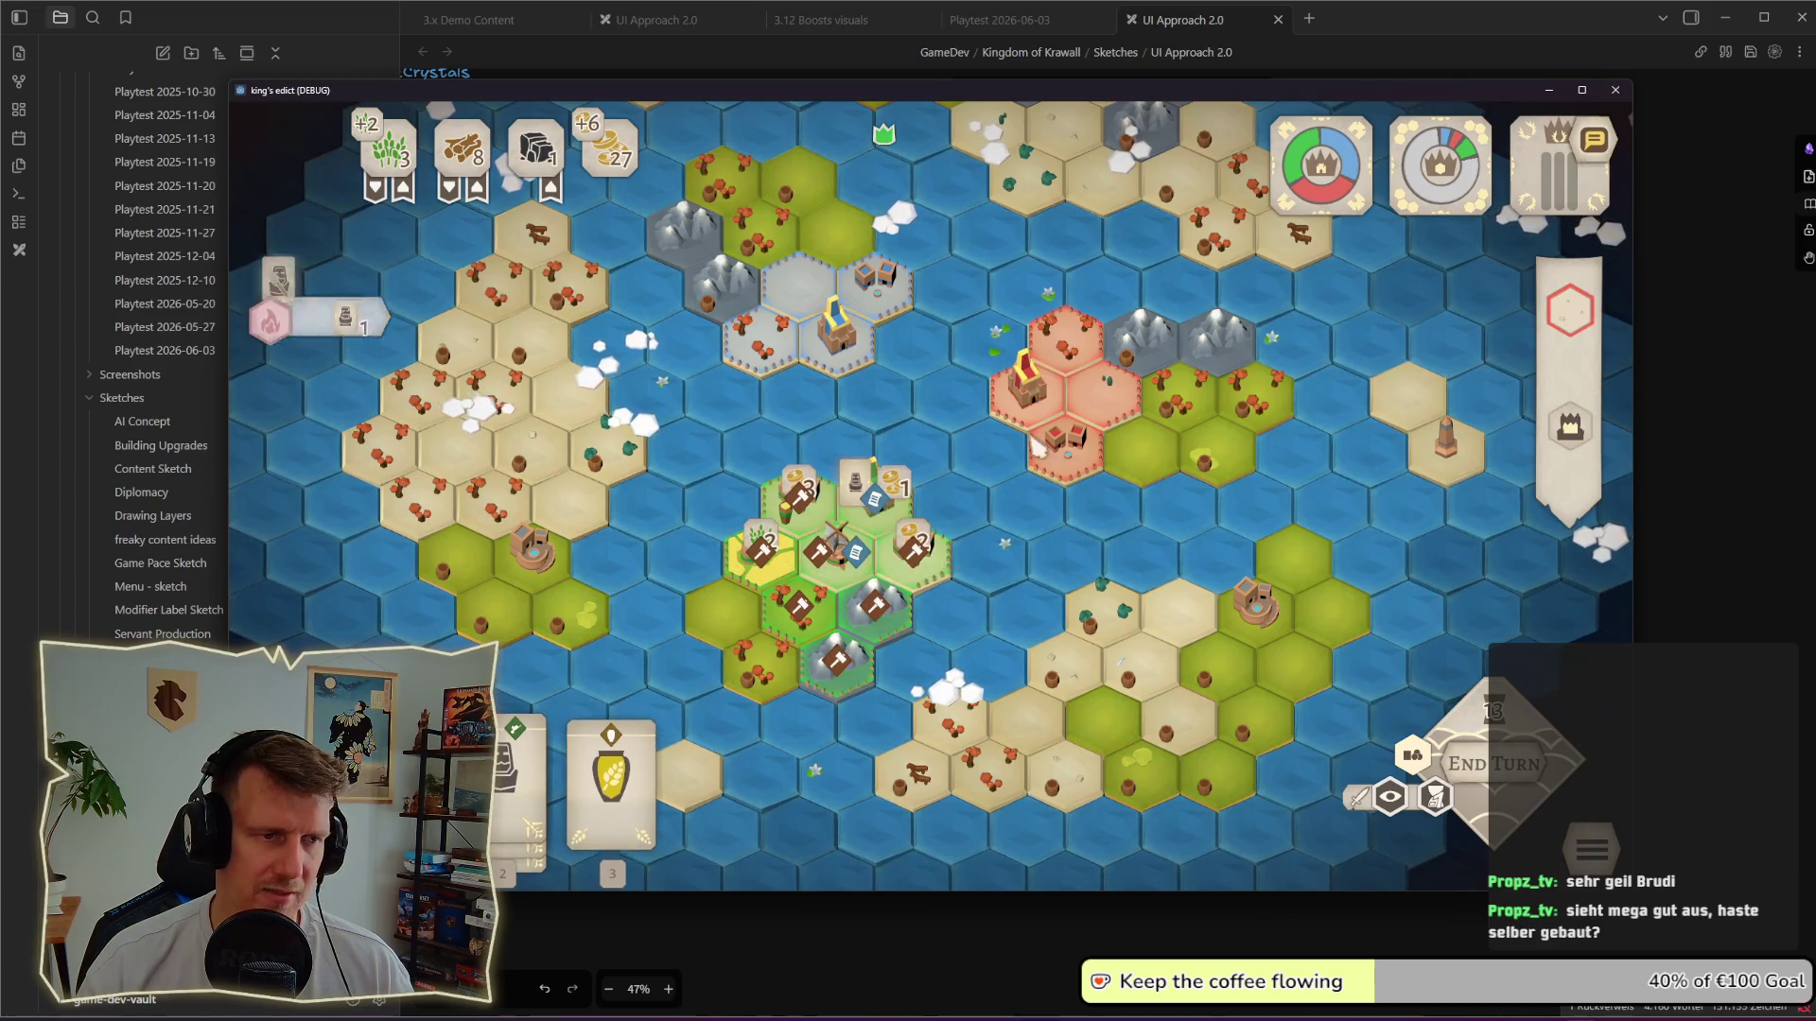
key(alt+Tab)
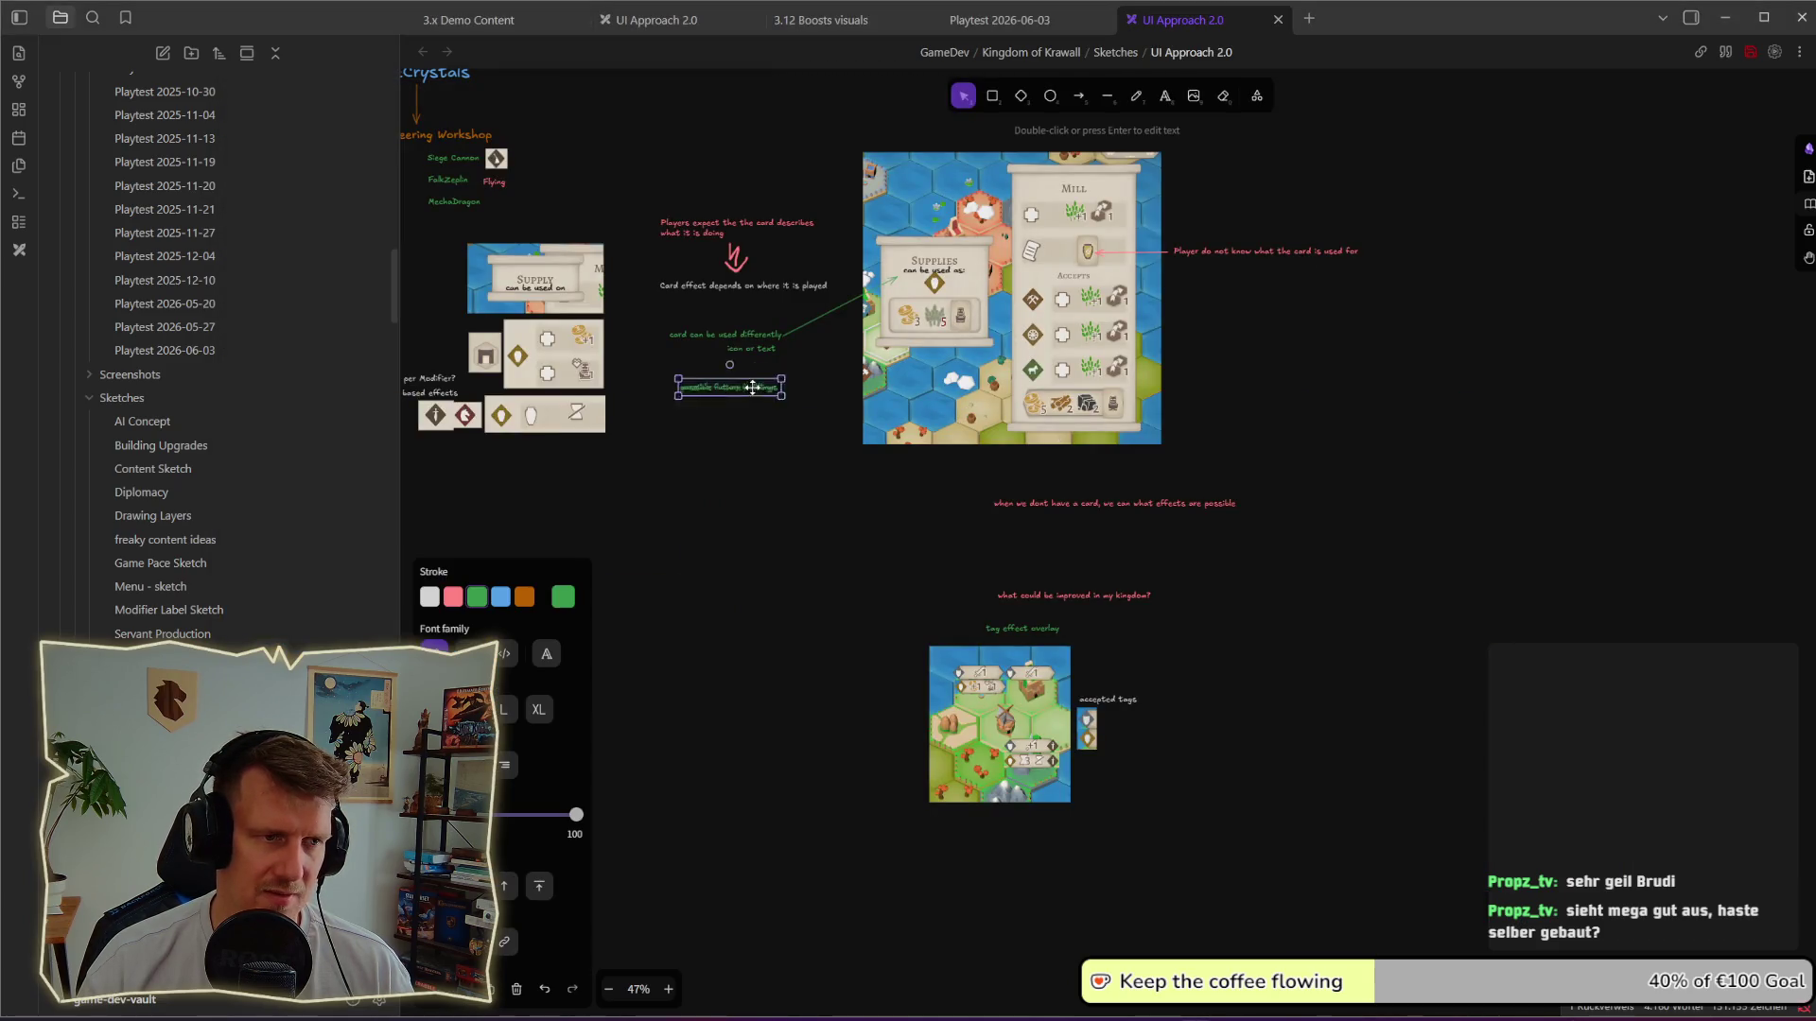
Step: Place a note copy beside the Mill card mock-up reading 'hover training option should be similar in overlay to hover card'
drag(745, 386, 1016, 552)
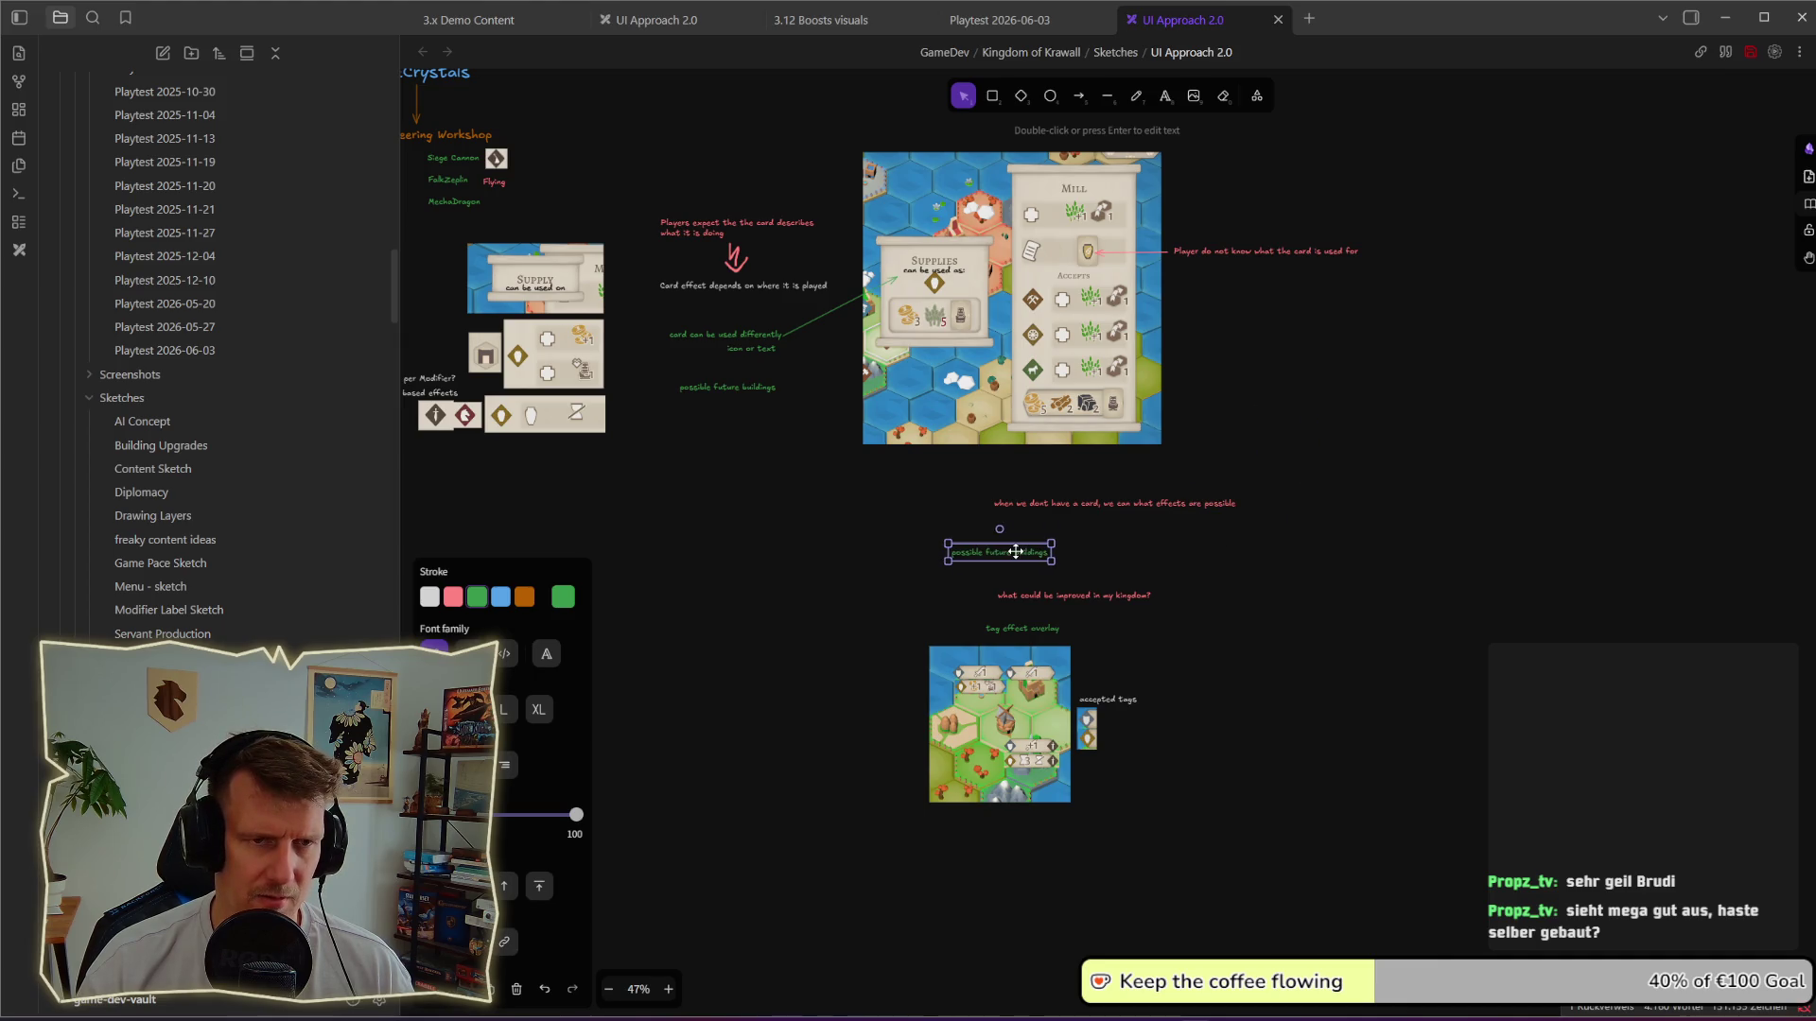
drag(1016, 553, 1302, 327)
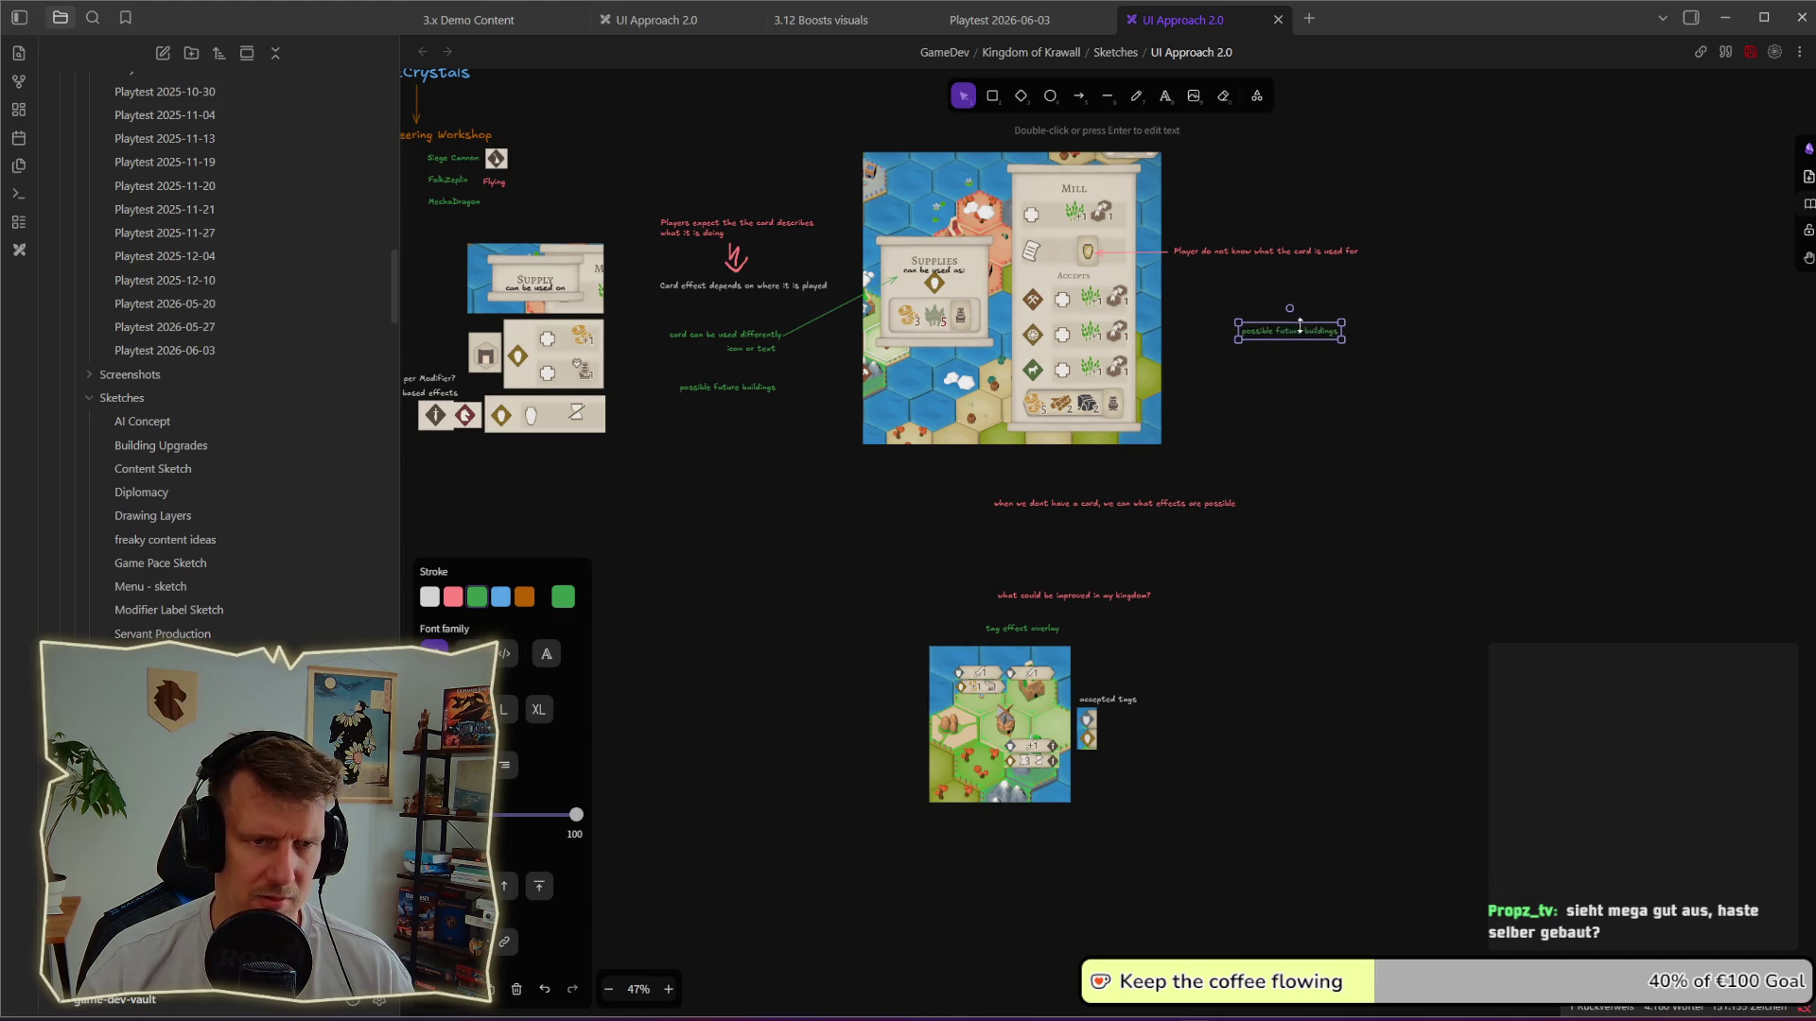
key(Return)
text(buiver ca)
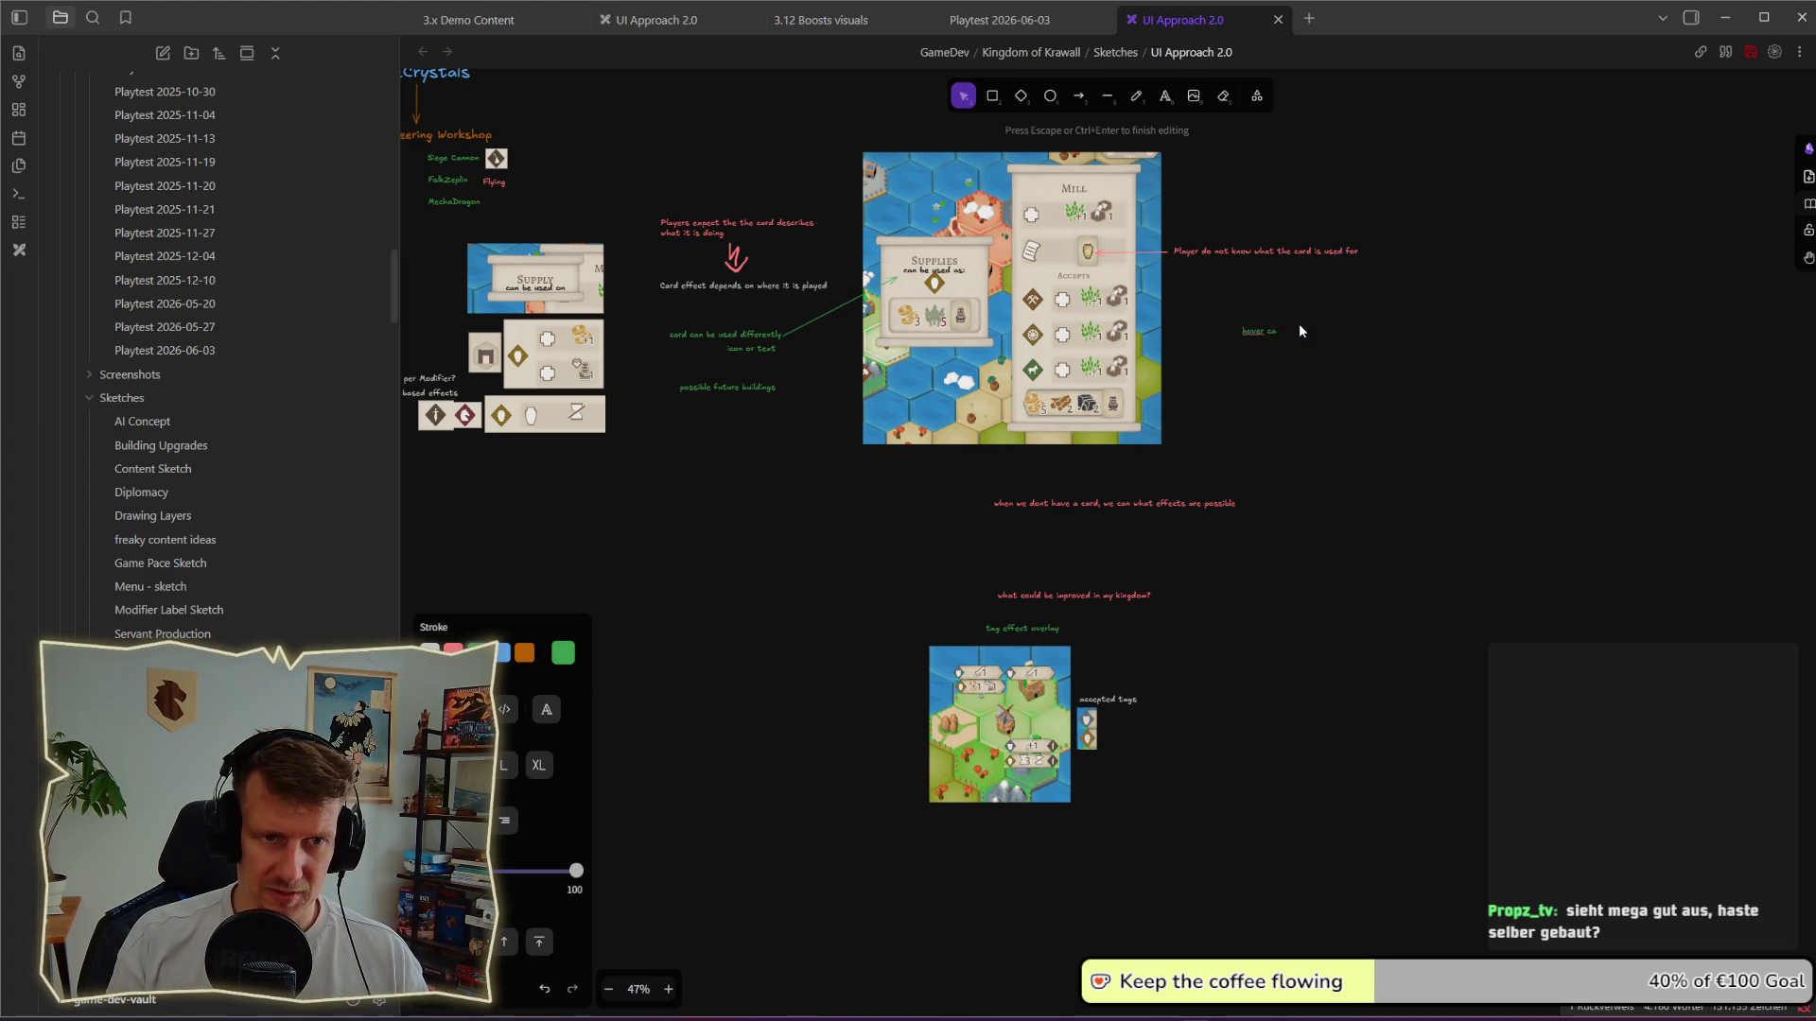
text(hover)
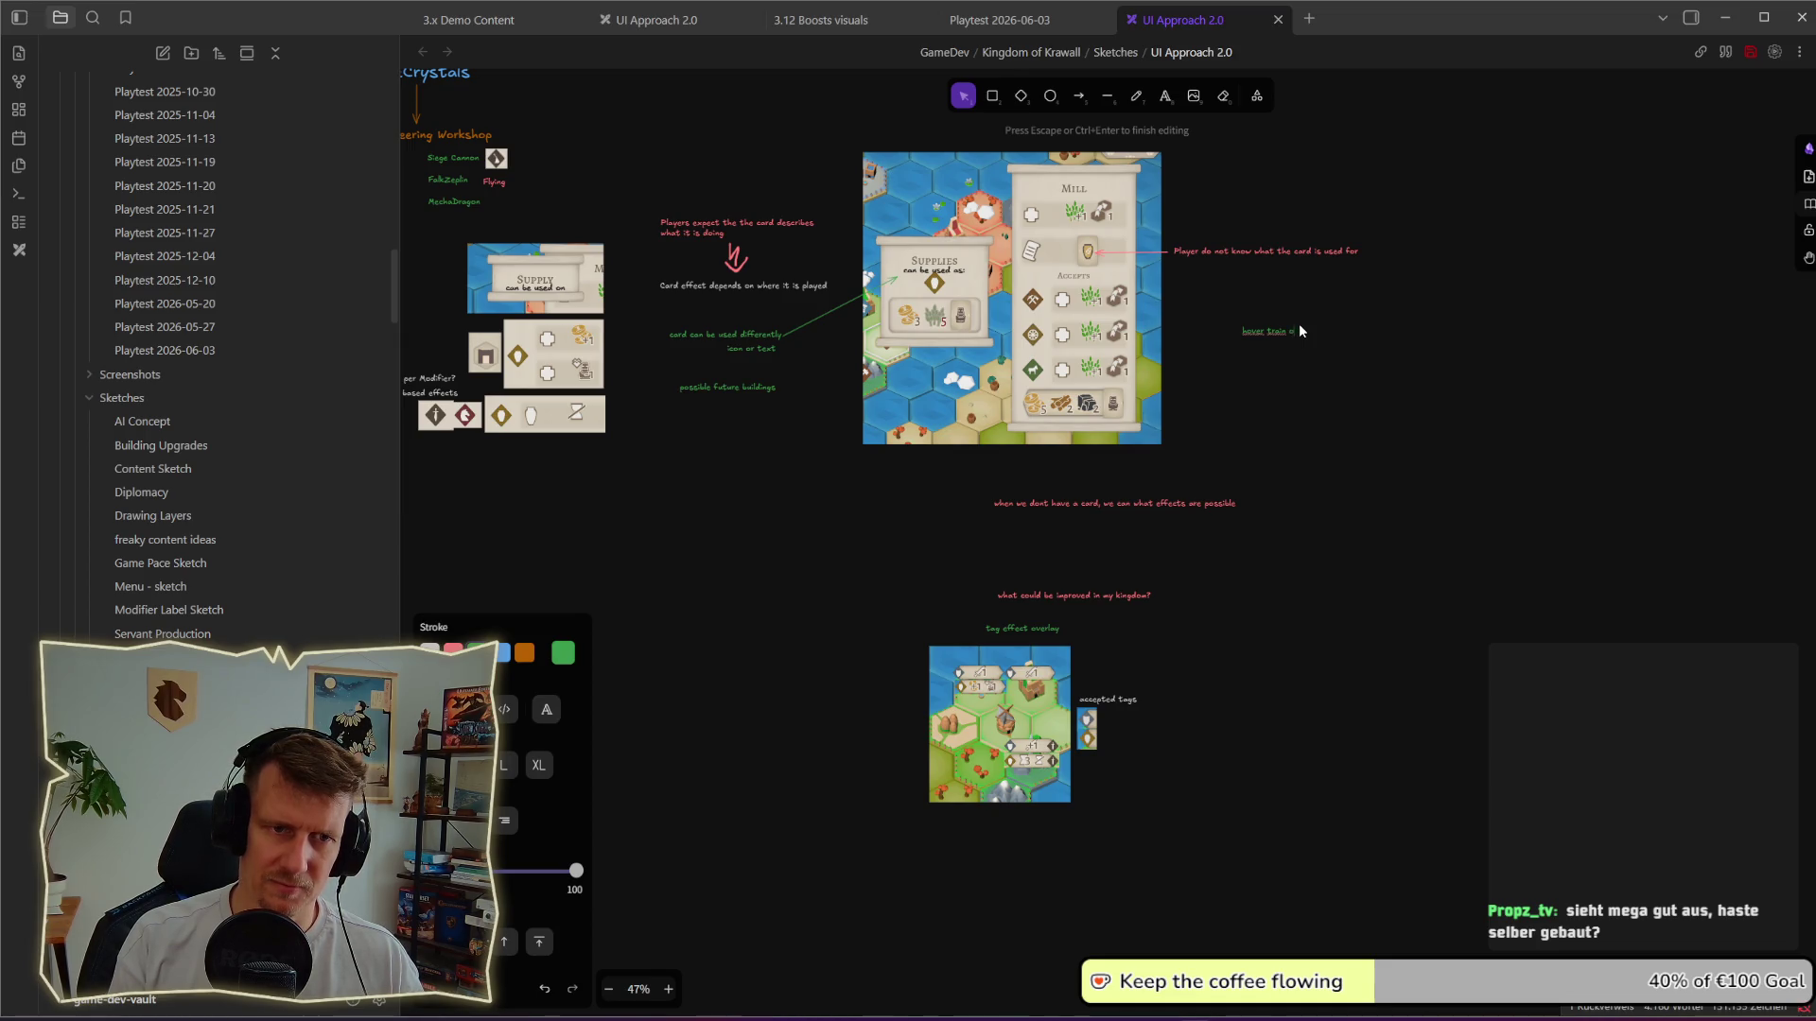
key(BackSpace)
key(BackSpace)
key(BackSpace)
text(ning)
text(n should be )
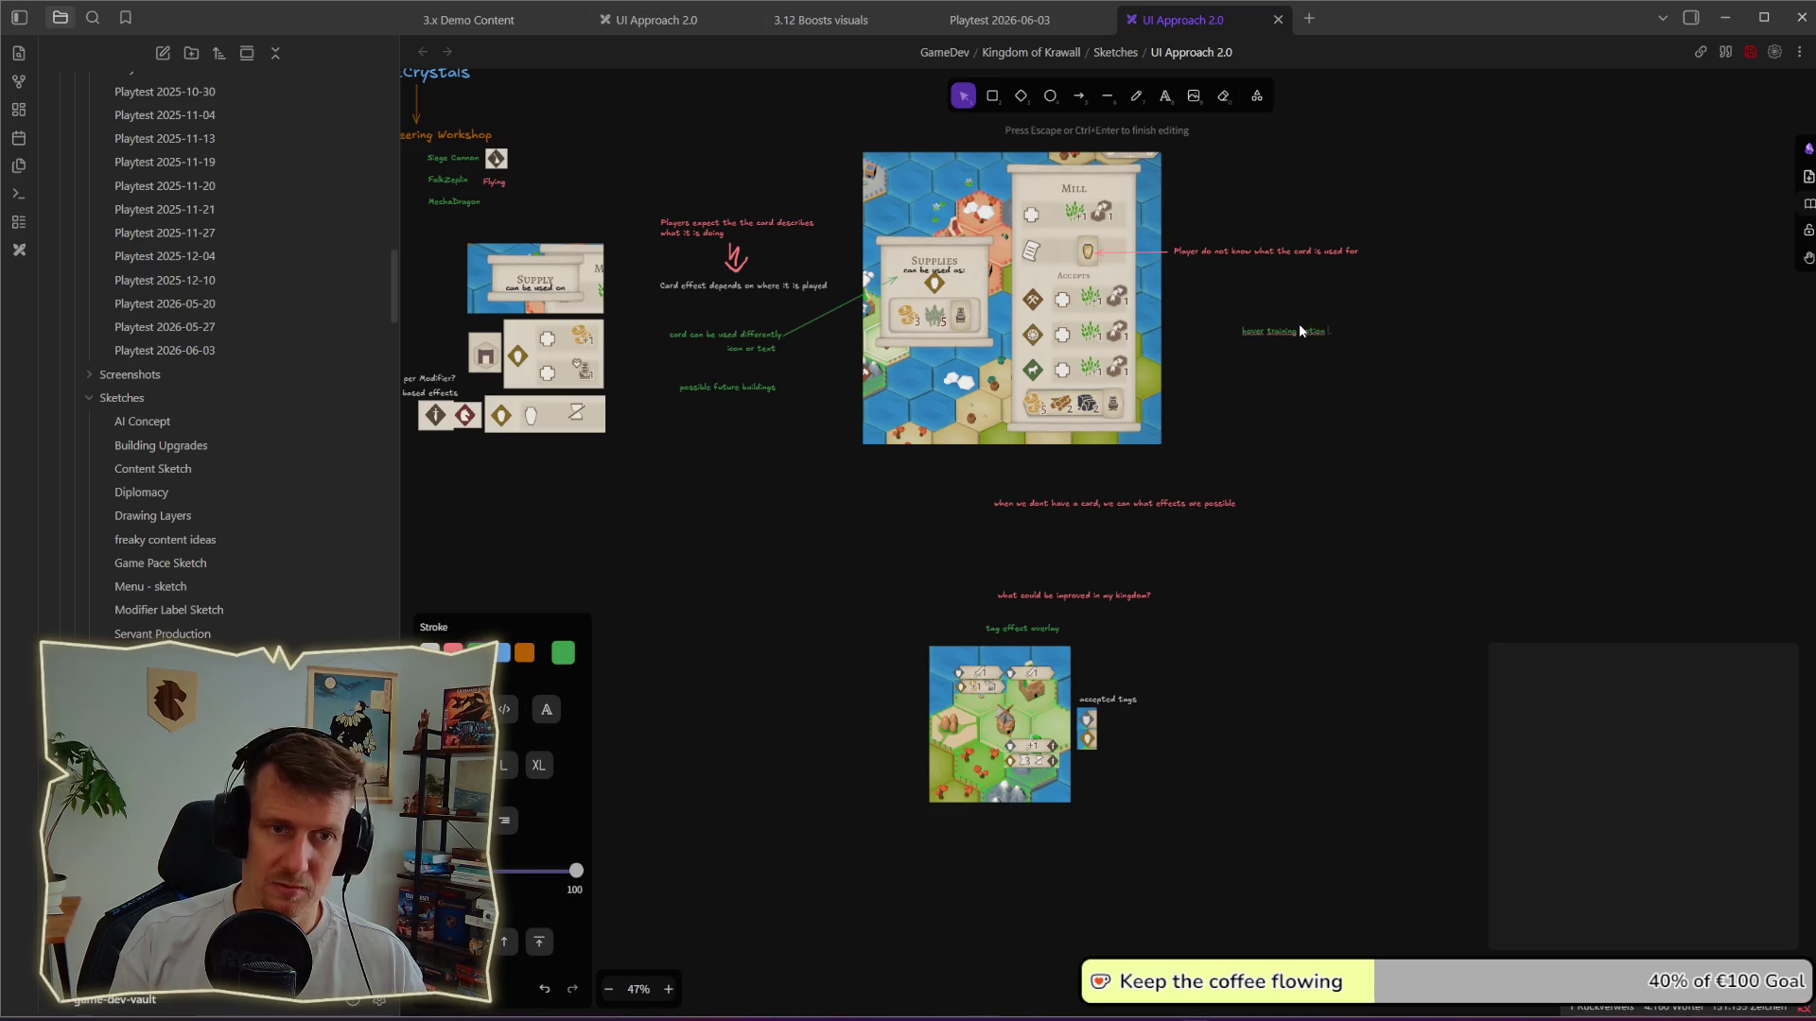
text(s)
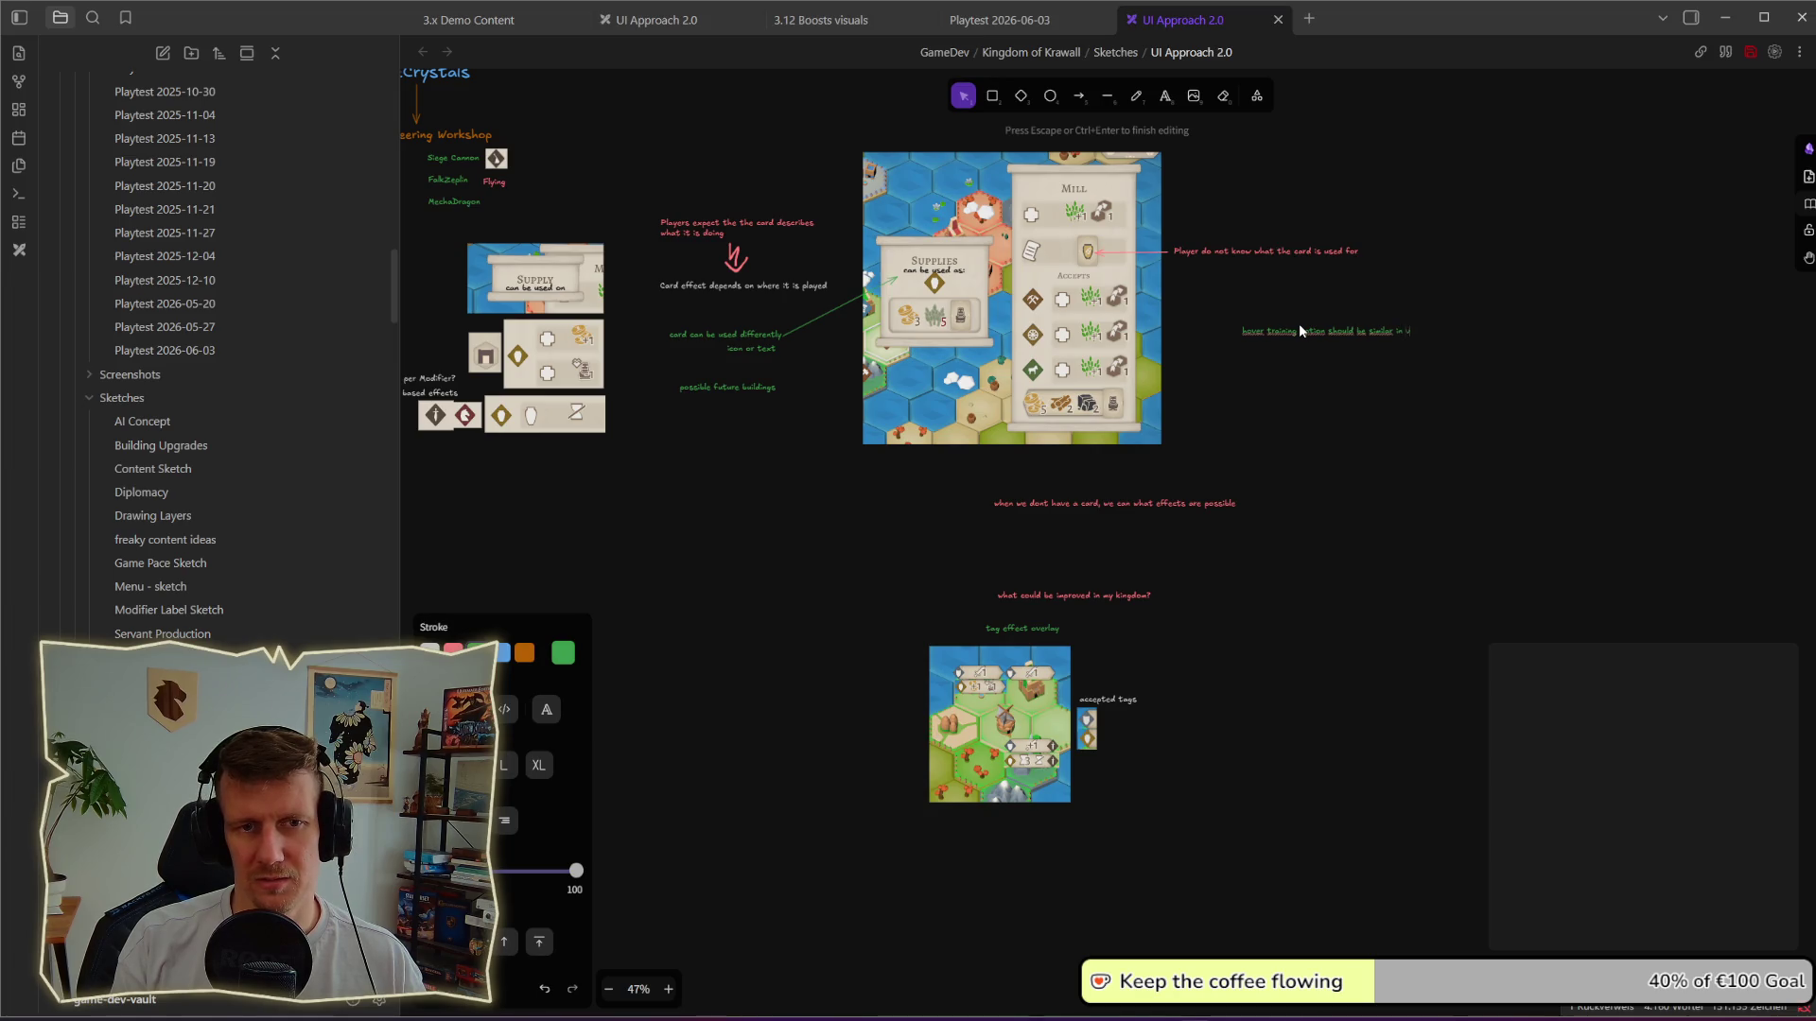
text( erlay to)
text(over card)
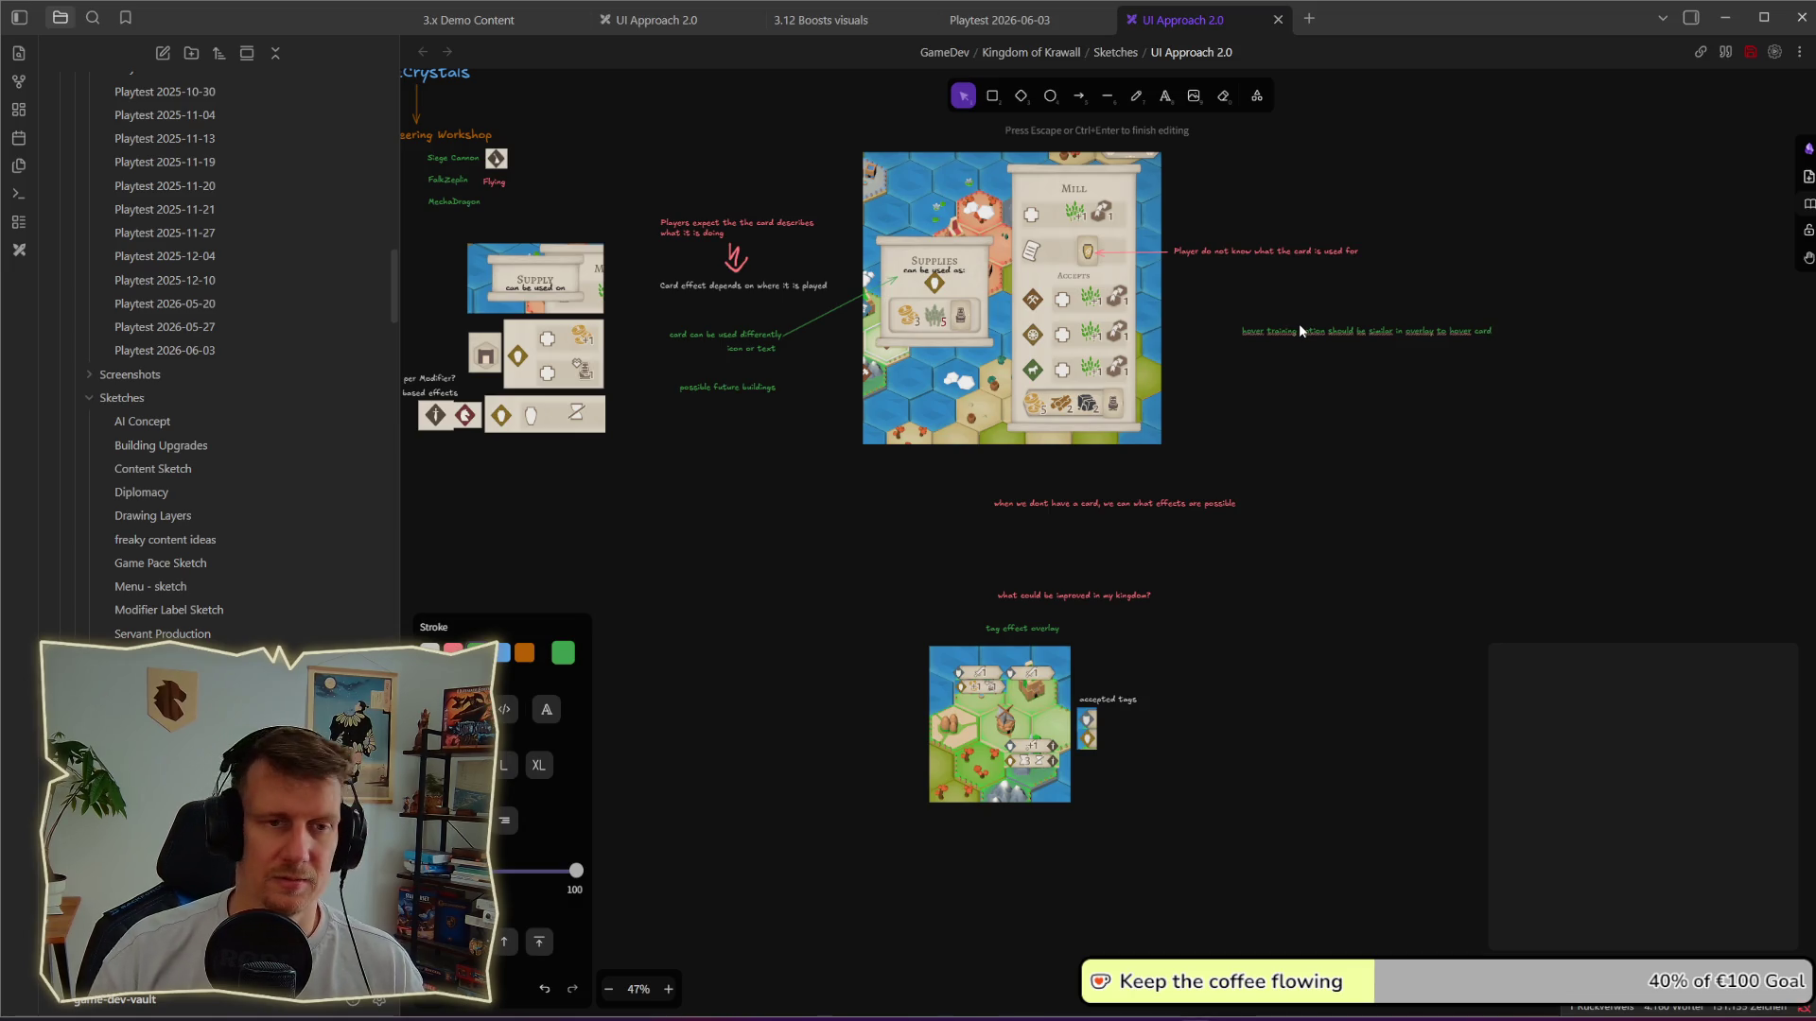
key(Escape)
Step: Shift the hover training note slightly left, then switch to the King's Edict game
drag(1304, 343, 1262, 330)
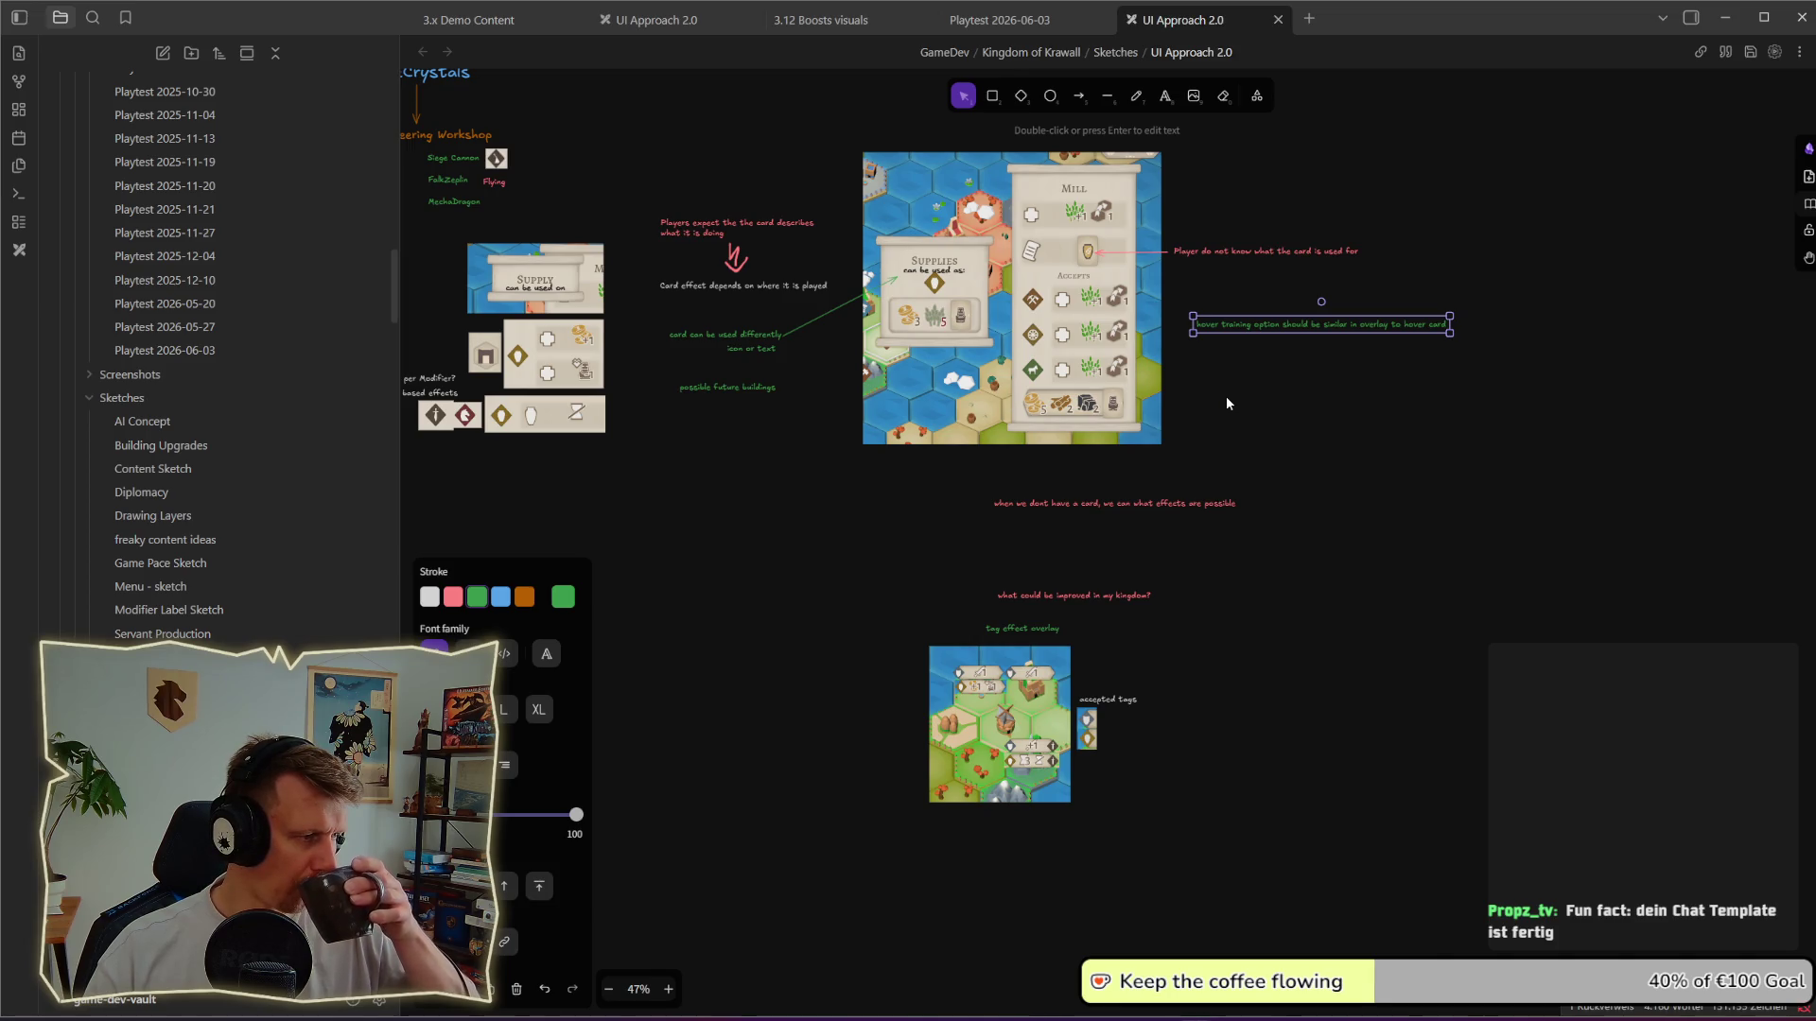
click(1288, 482)
key(alt+Tab)
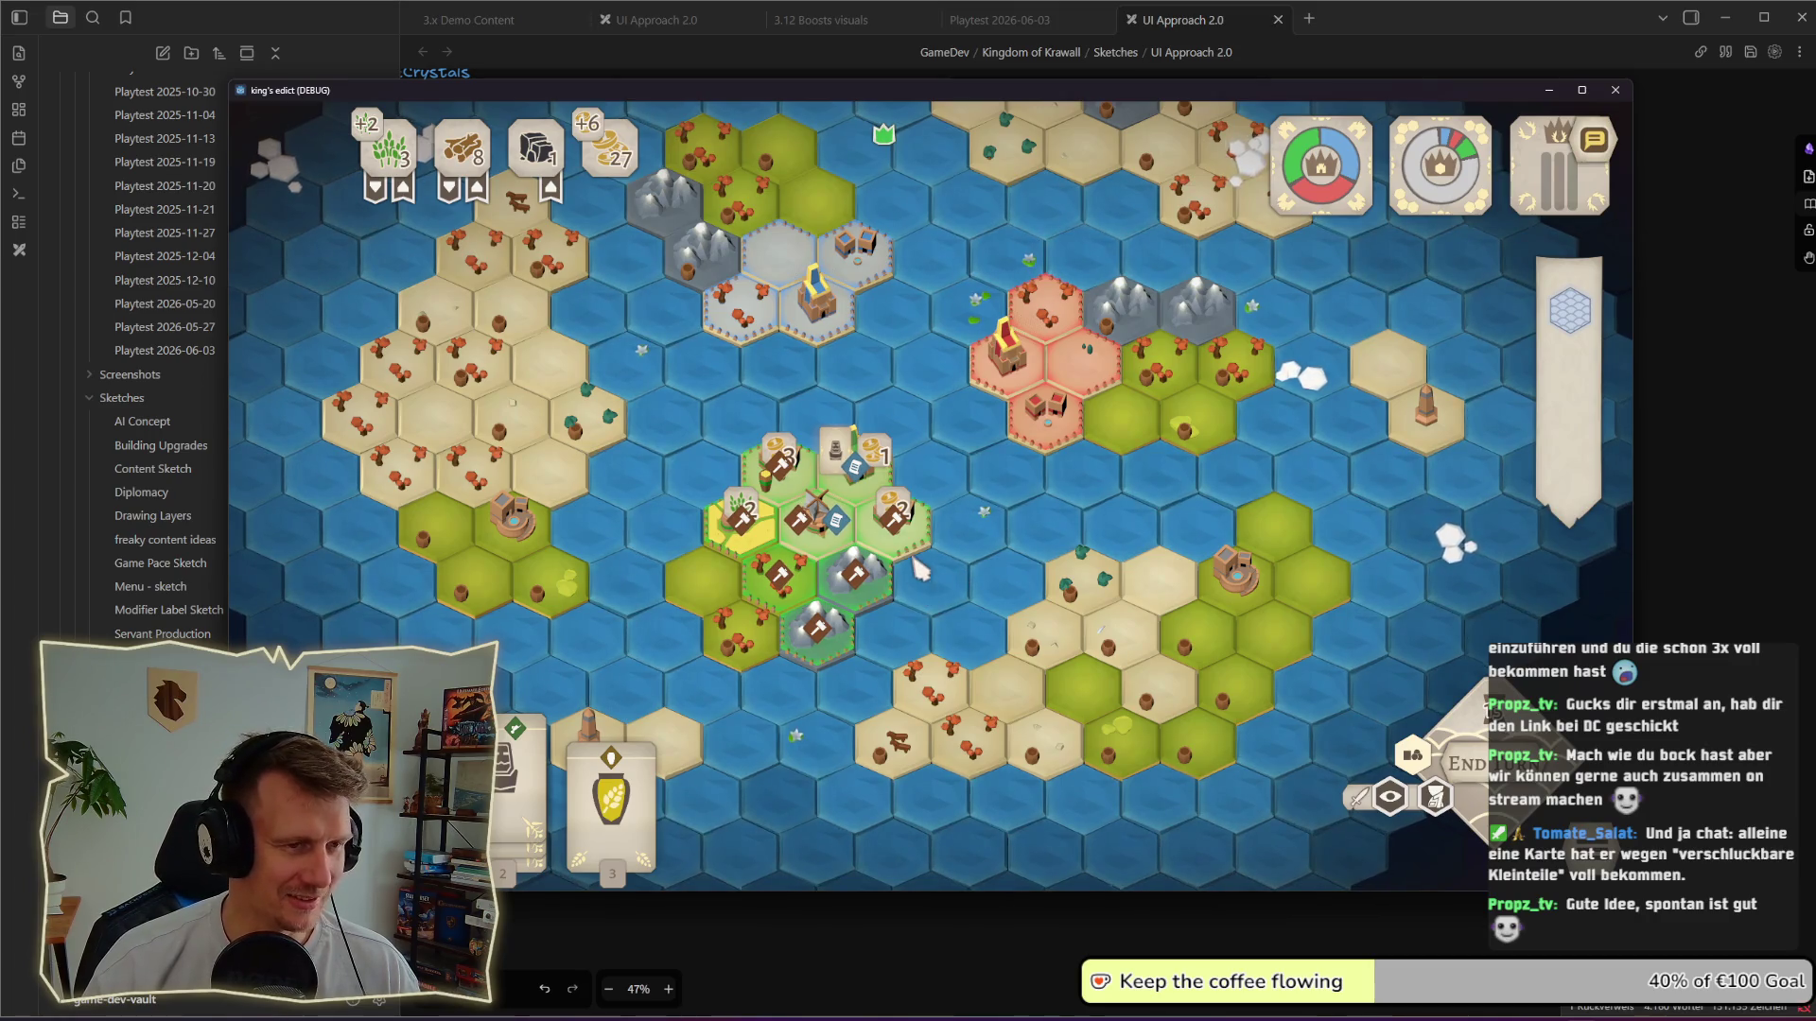
scroll(942, 539, up, 3)
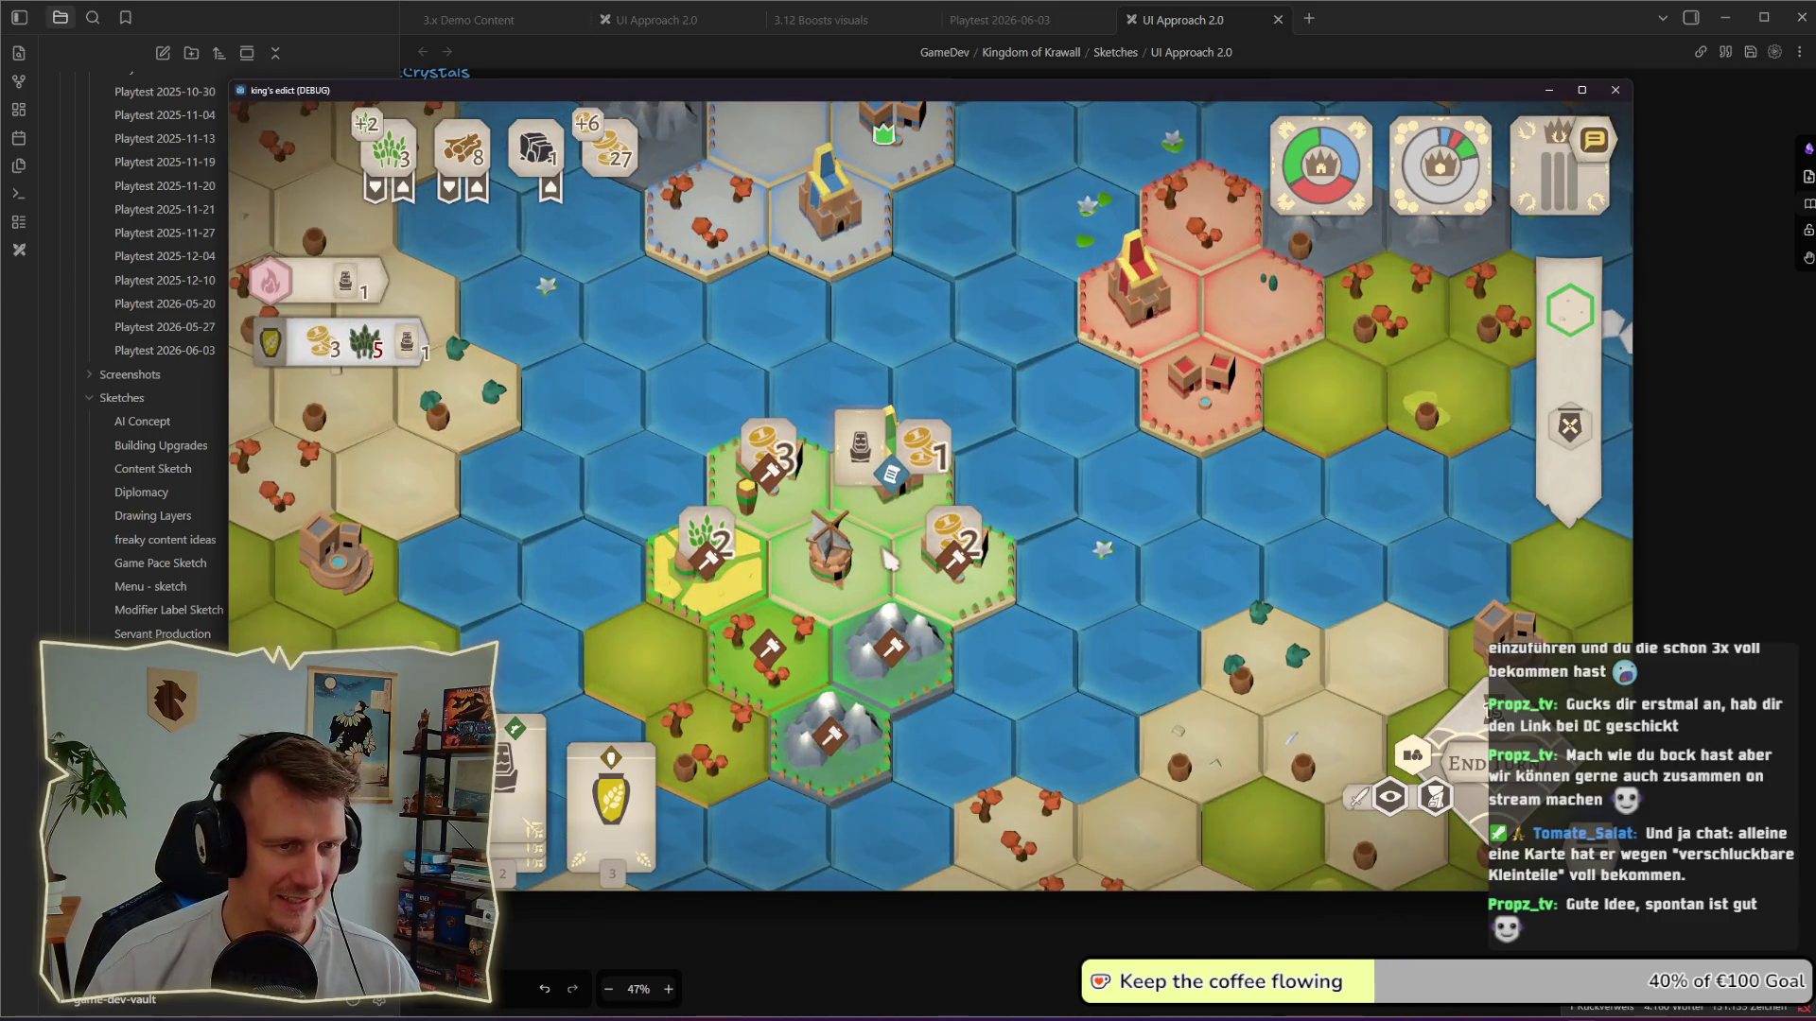
scroll(887, 557, down, 3)
scroll(882, 558, down, 2)
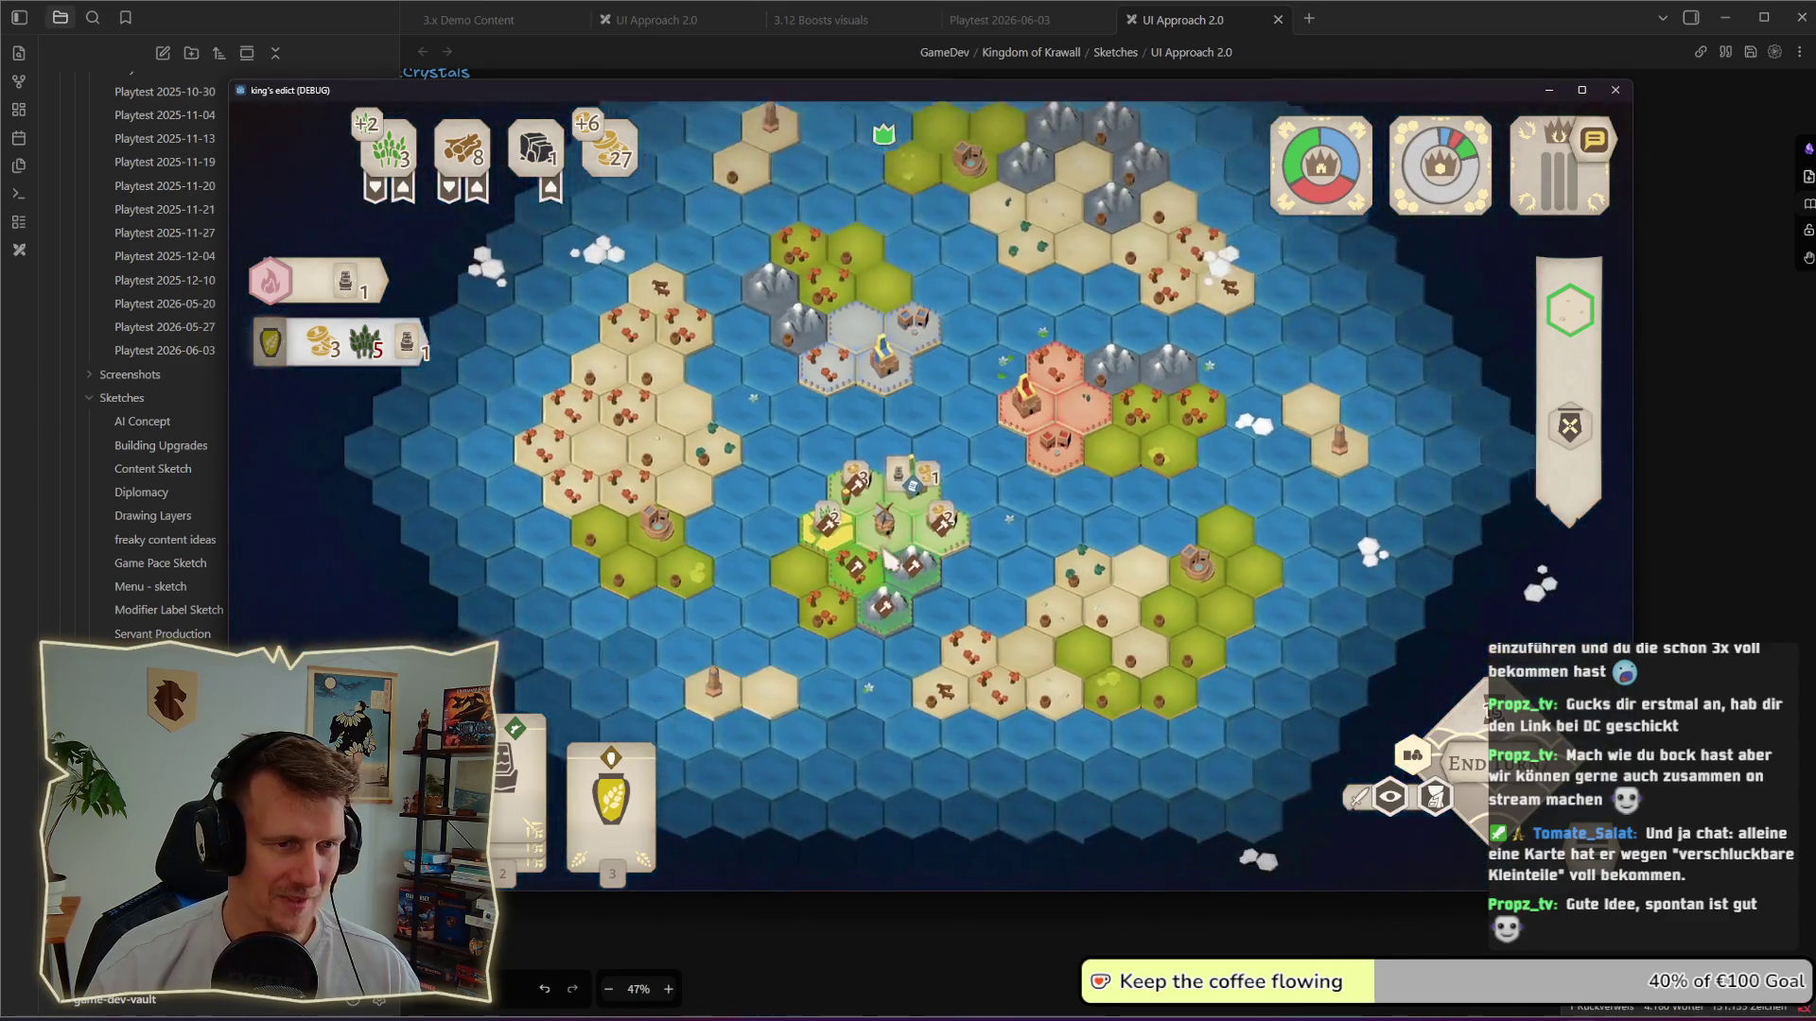
scroll(882, 558, up, 4)
scroll(882, 558, up, 1)
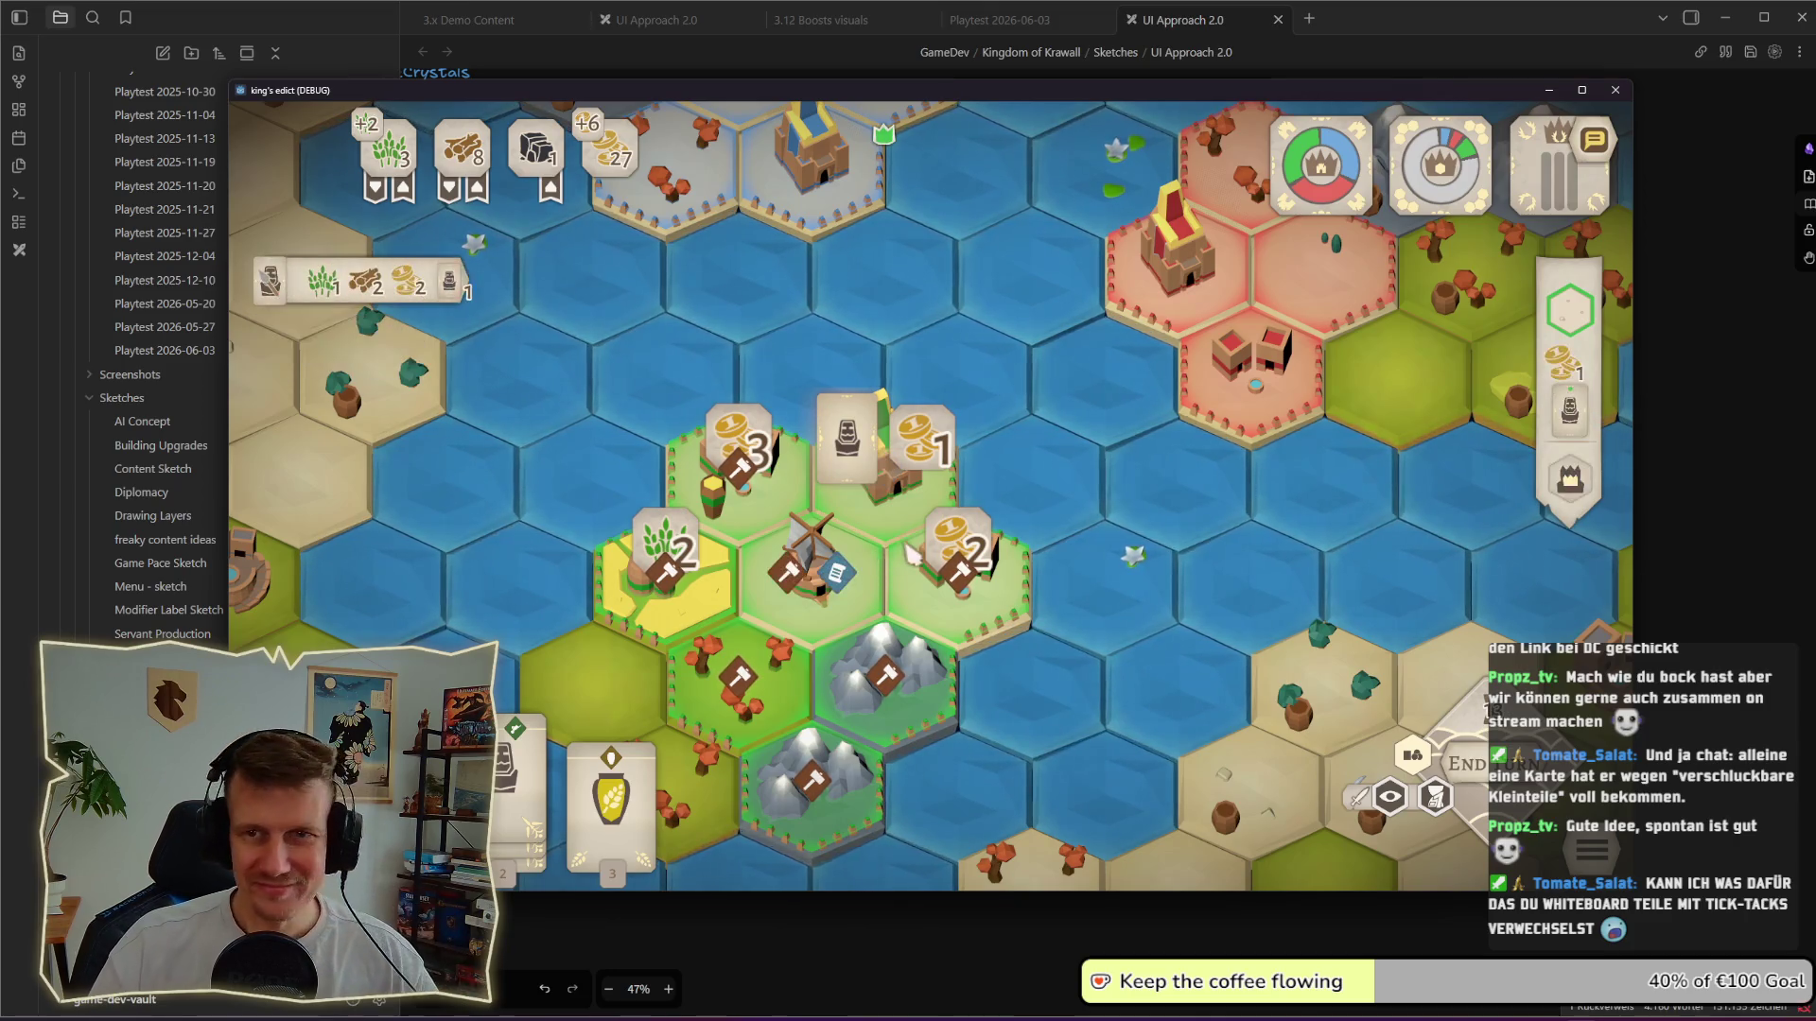
scroll(978, 507, down, 2)
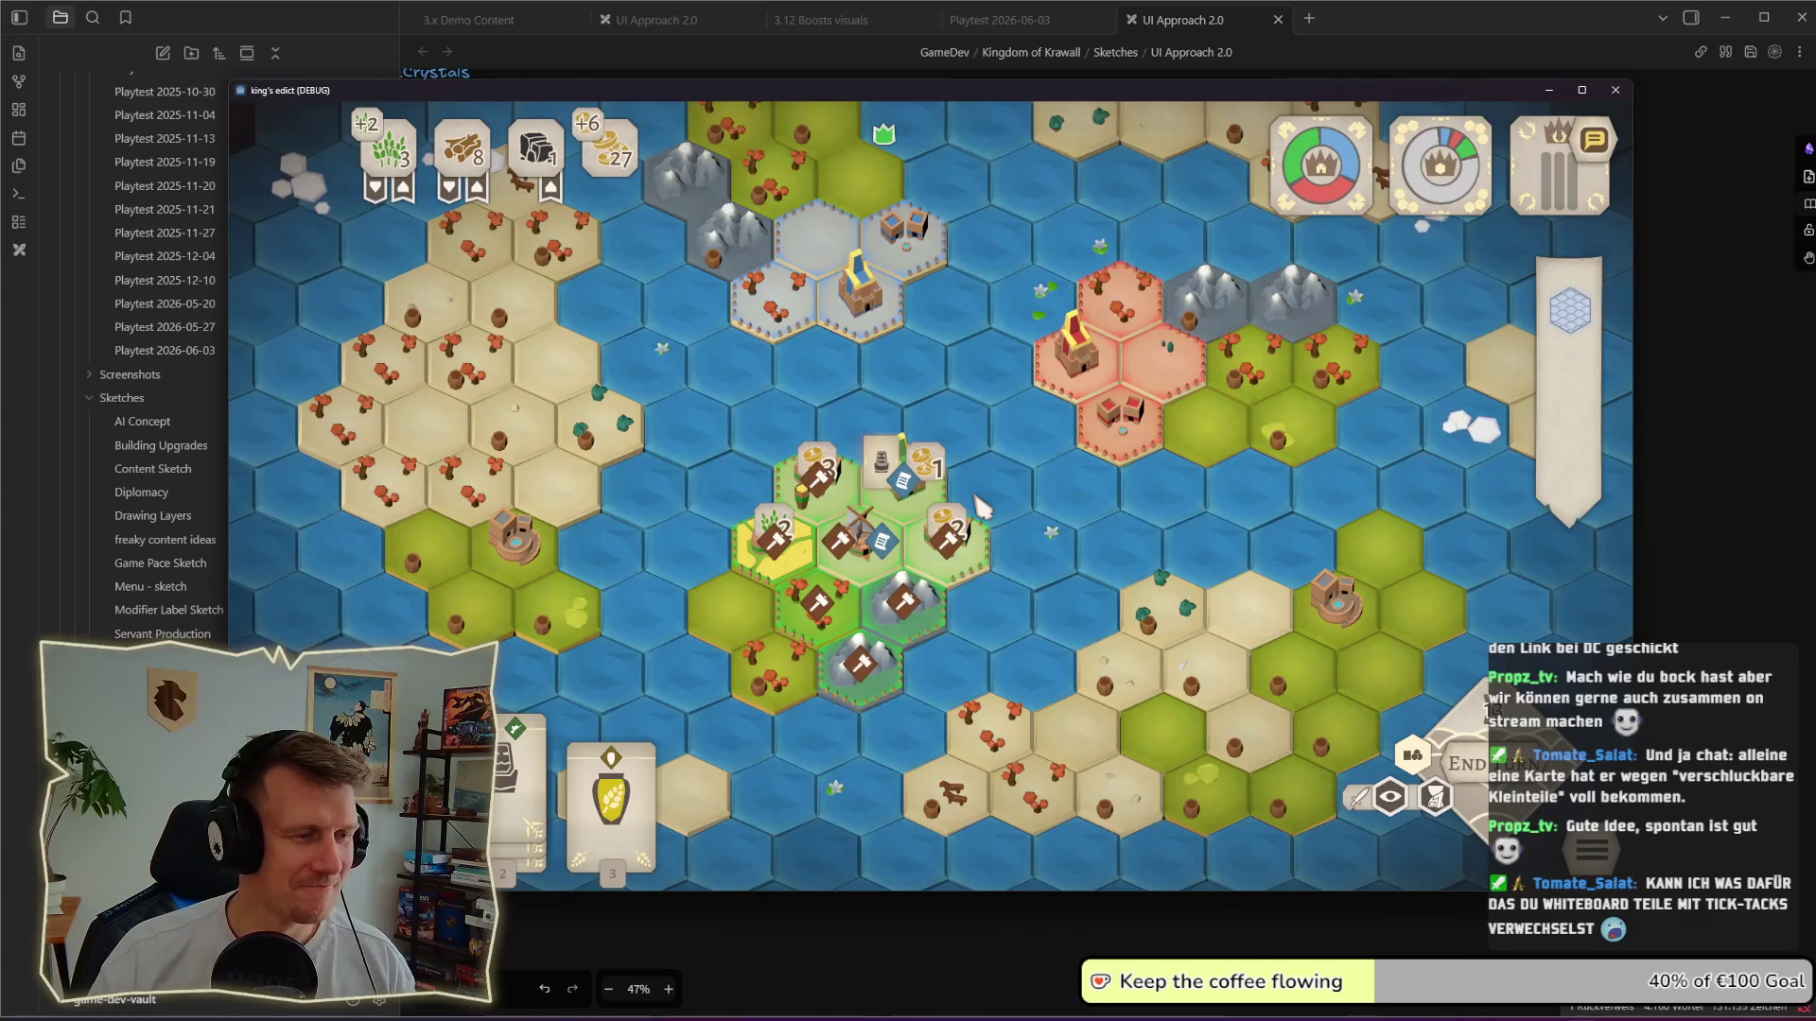
Step: Inspect the mill's centre hex and a water tile, then return to the Obsidian sketch
click(869, 555)
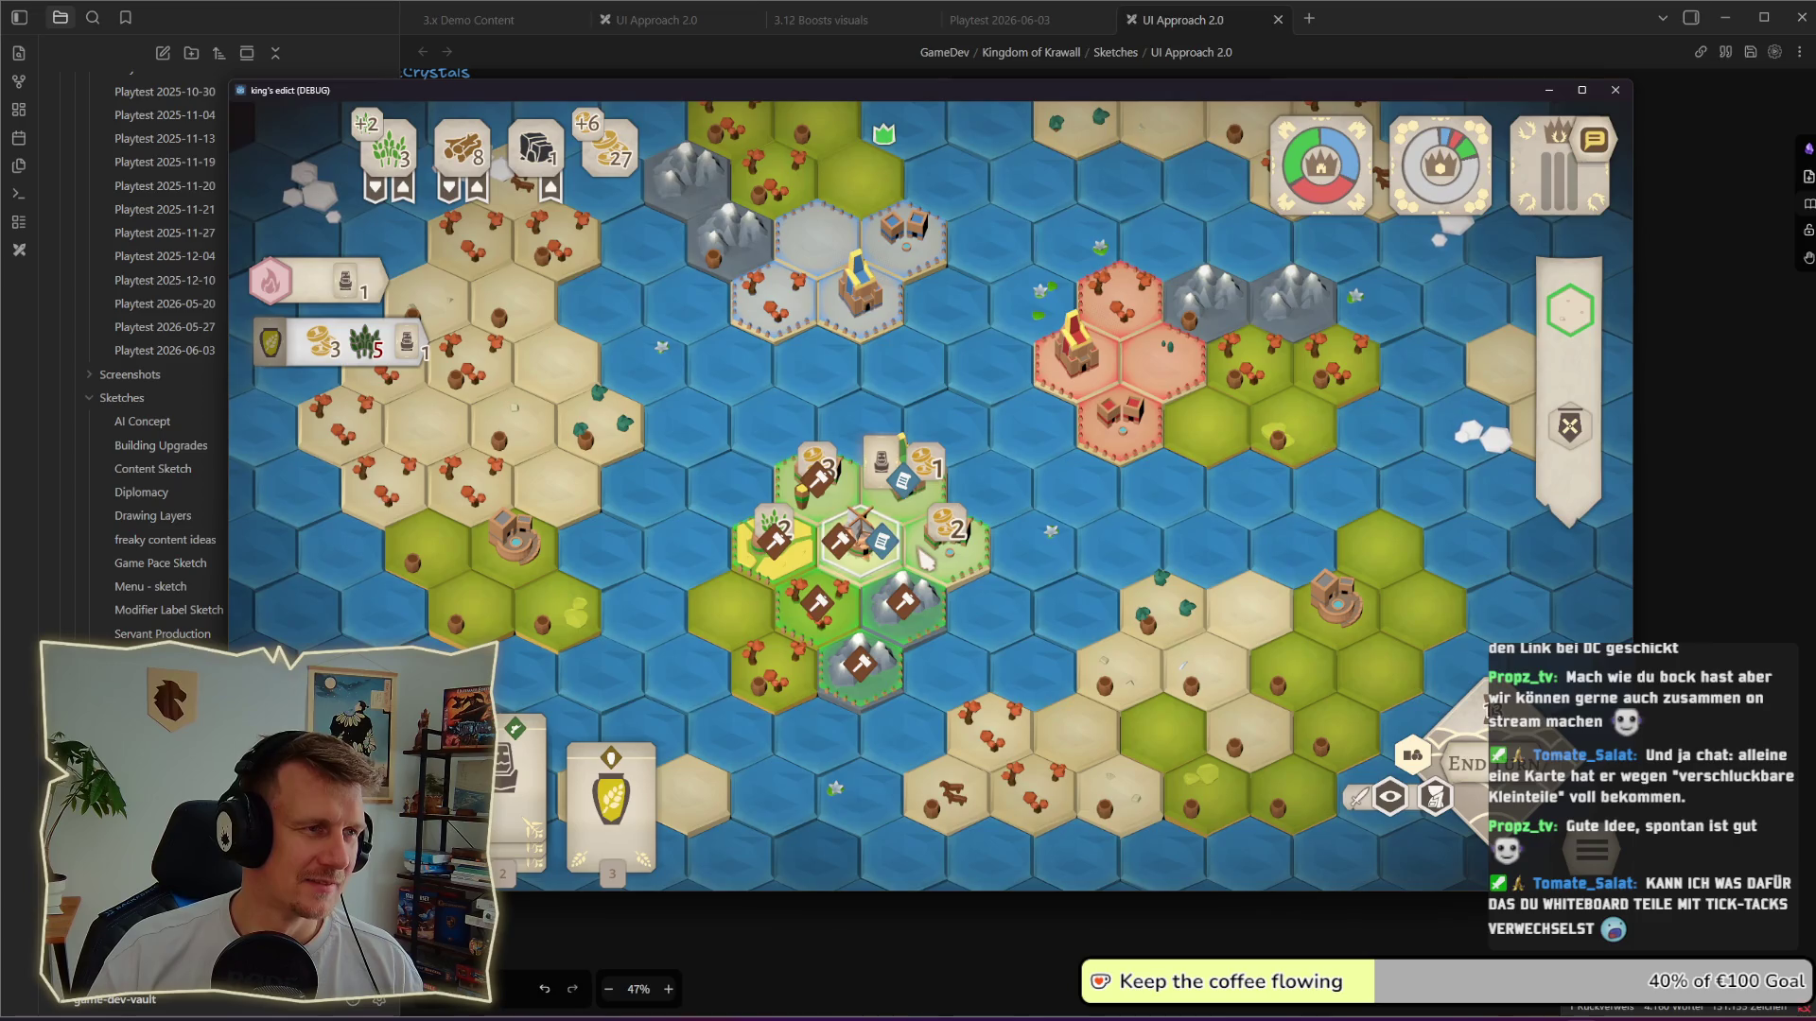
click(954, 632)
key(alt+Tab)
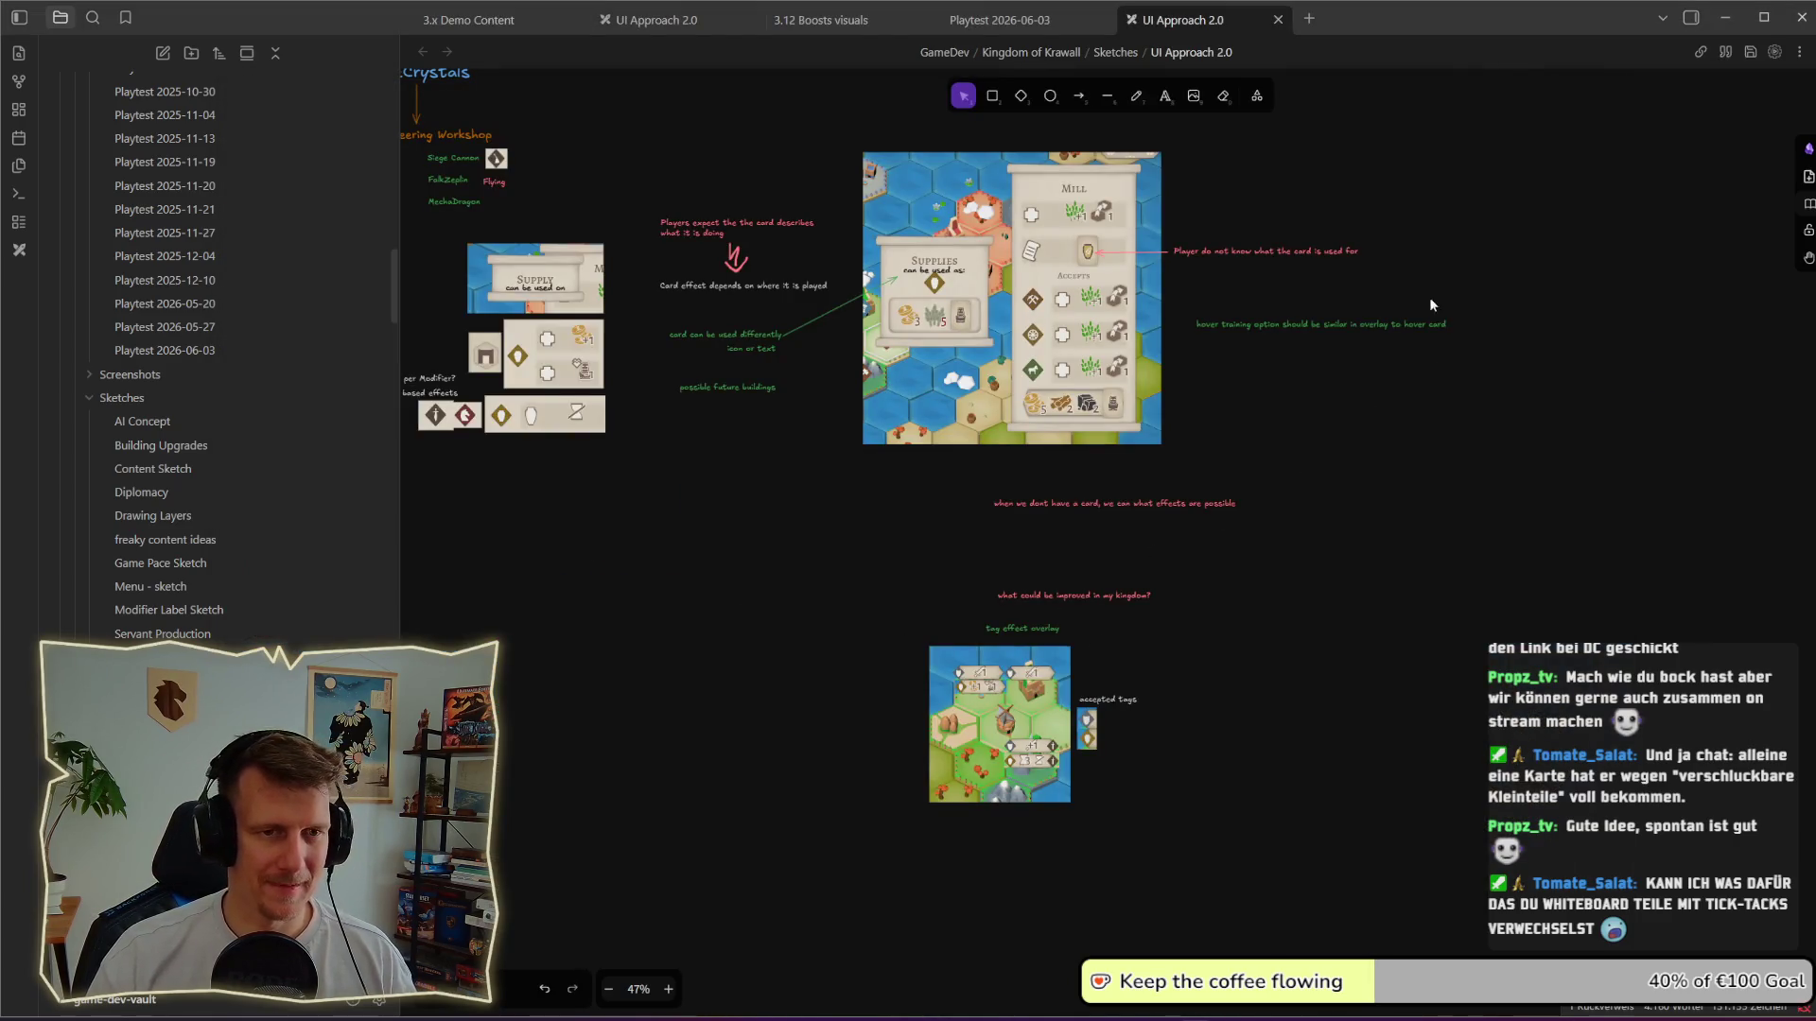
Step: Review the hover training note and the supply card cluster on the canvas
drag(1179, 291, 1507, 358)
click(1507, 367)
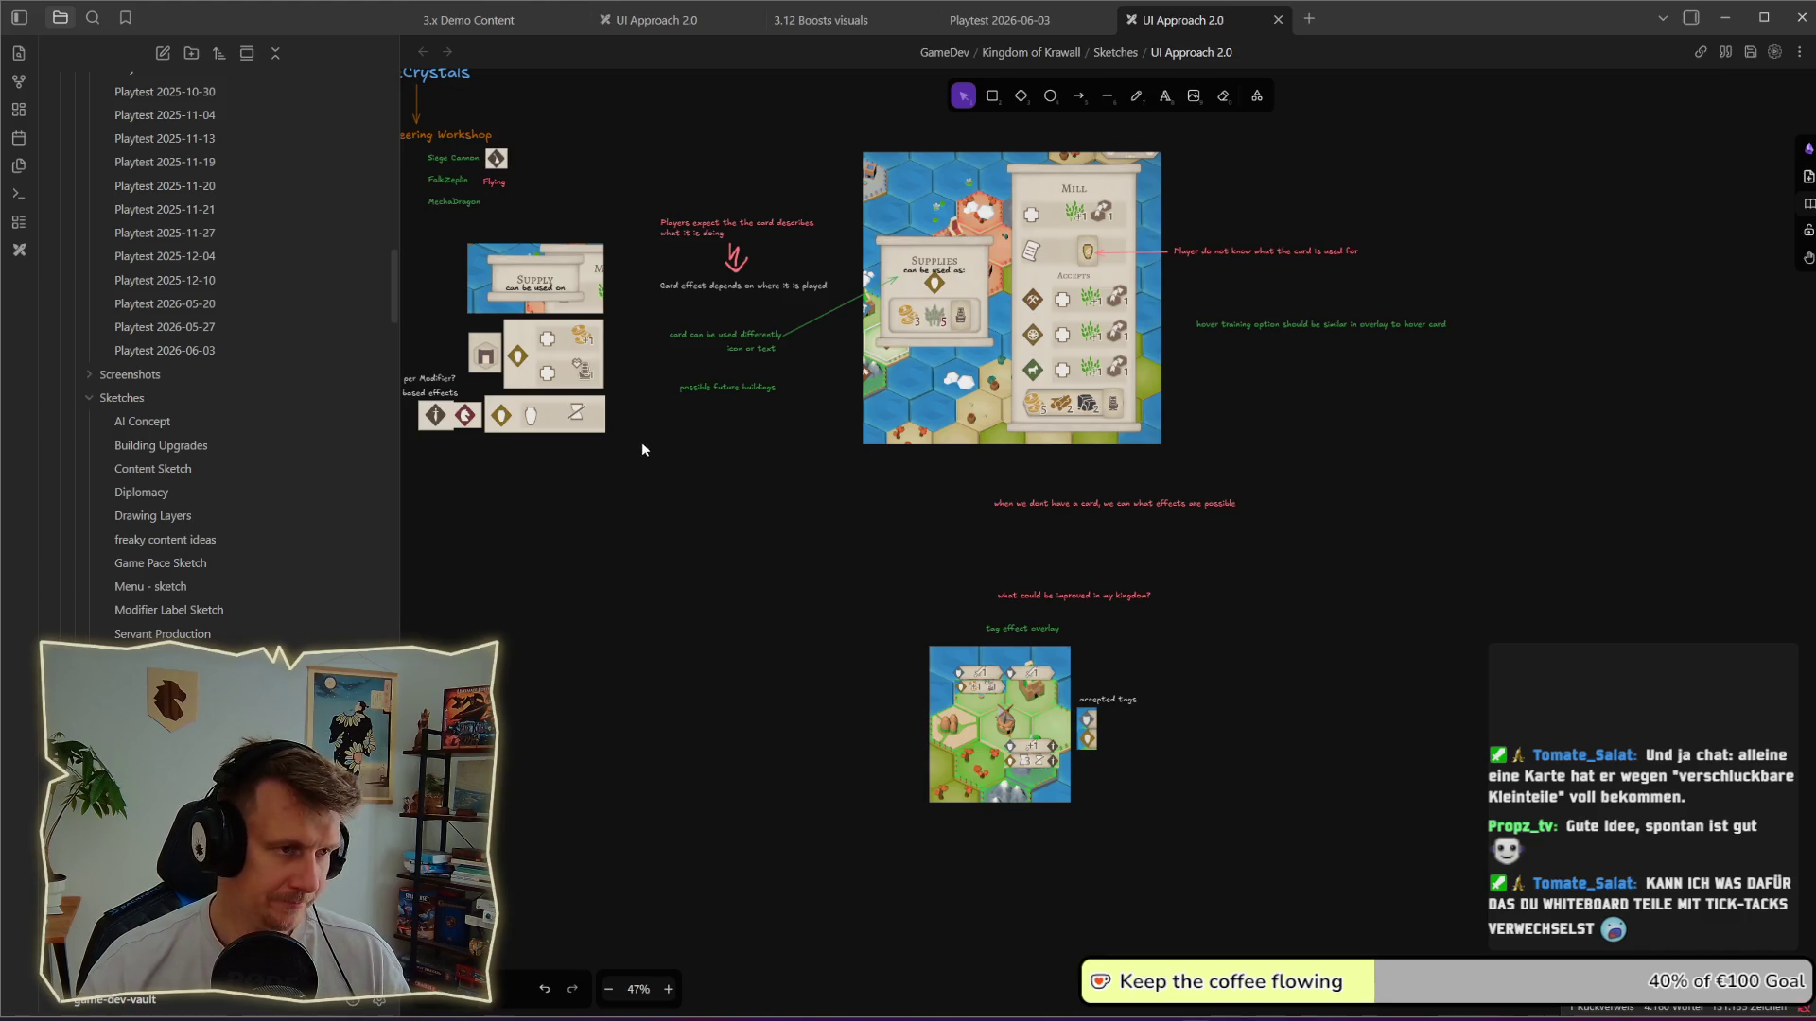
drag(641, 445, 823, 448)
click(818, 461)
drag(597, 273, 888, 488)
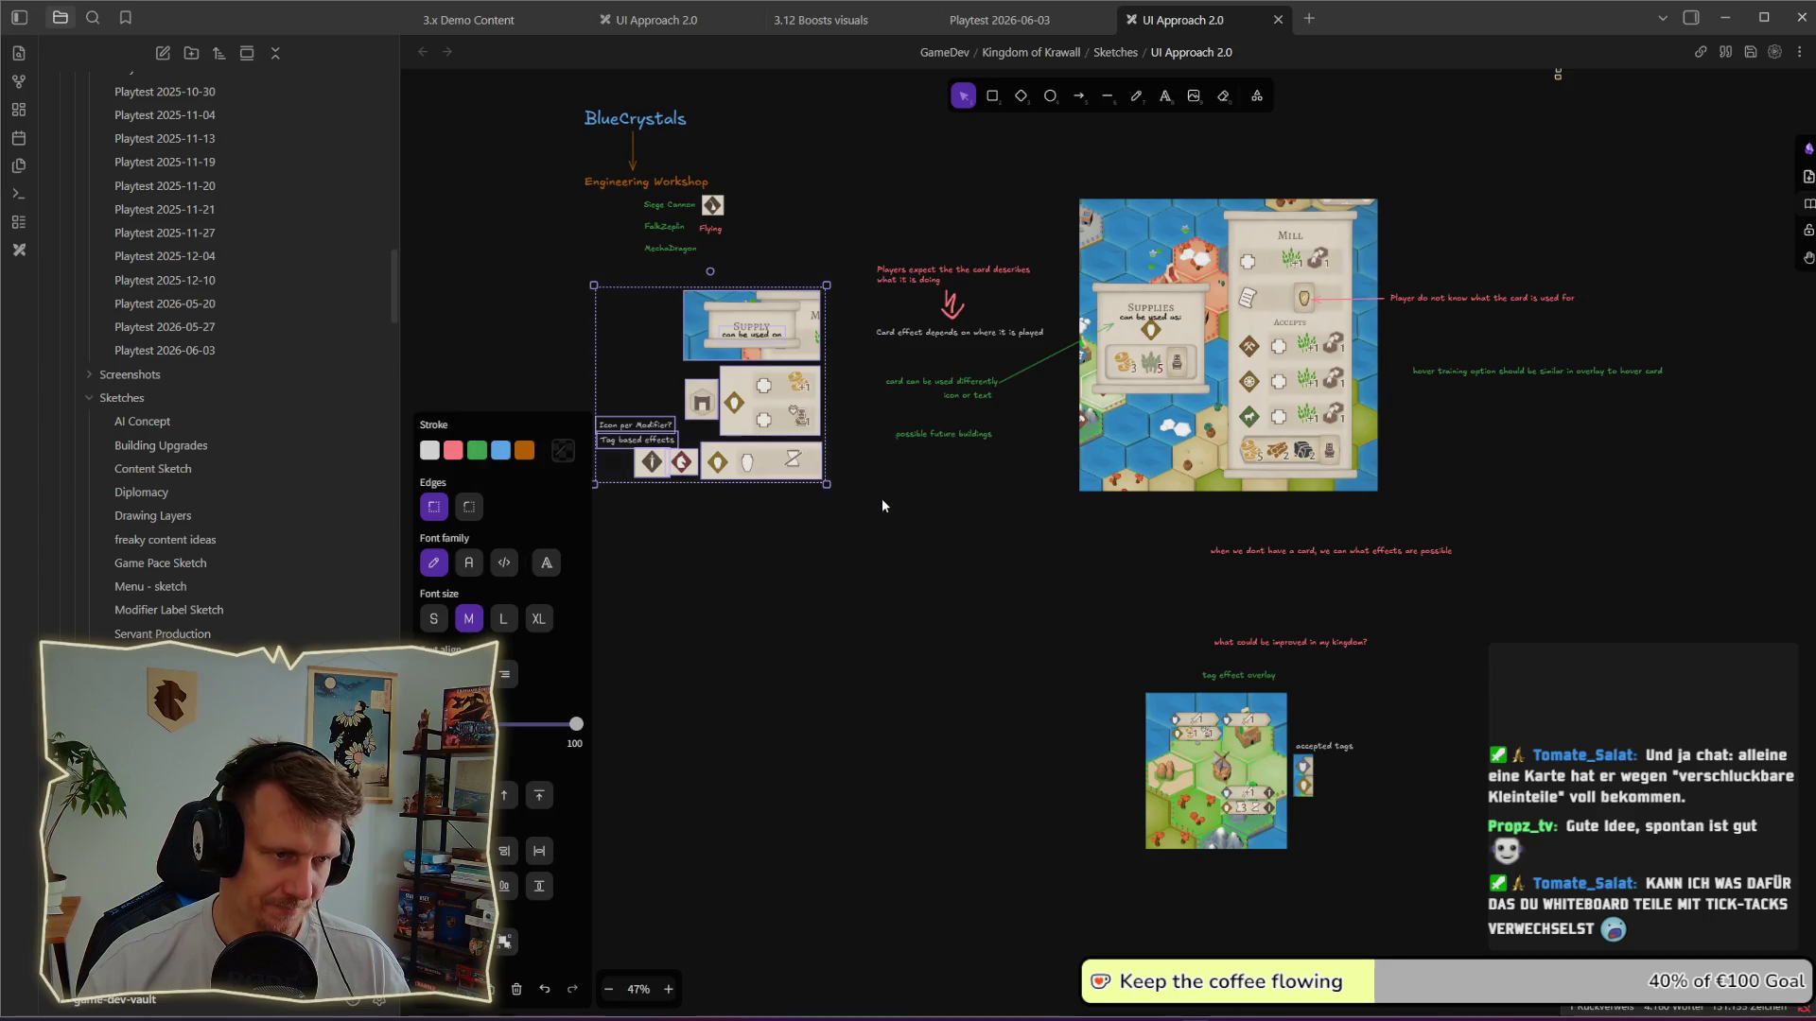
click(875, 514)
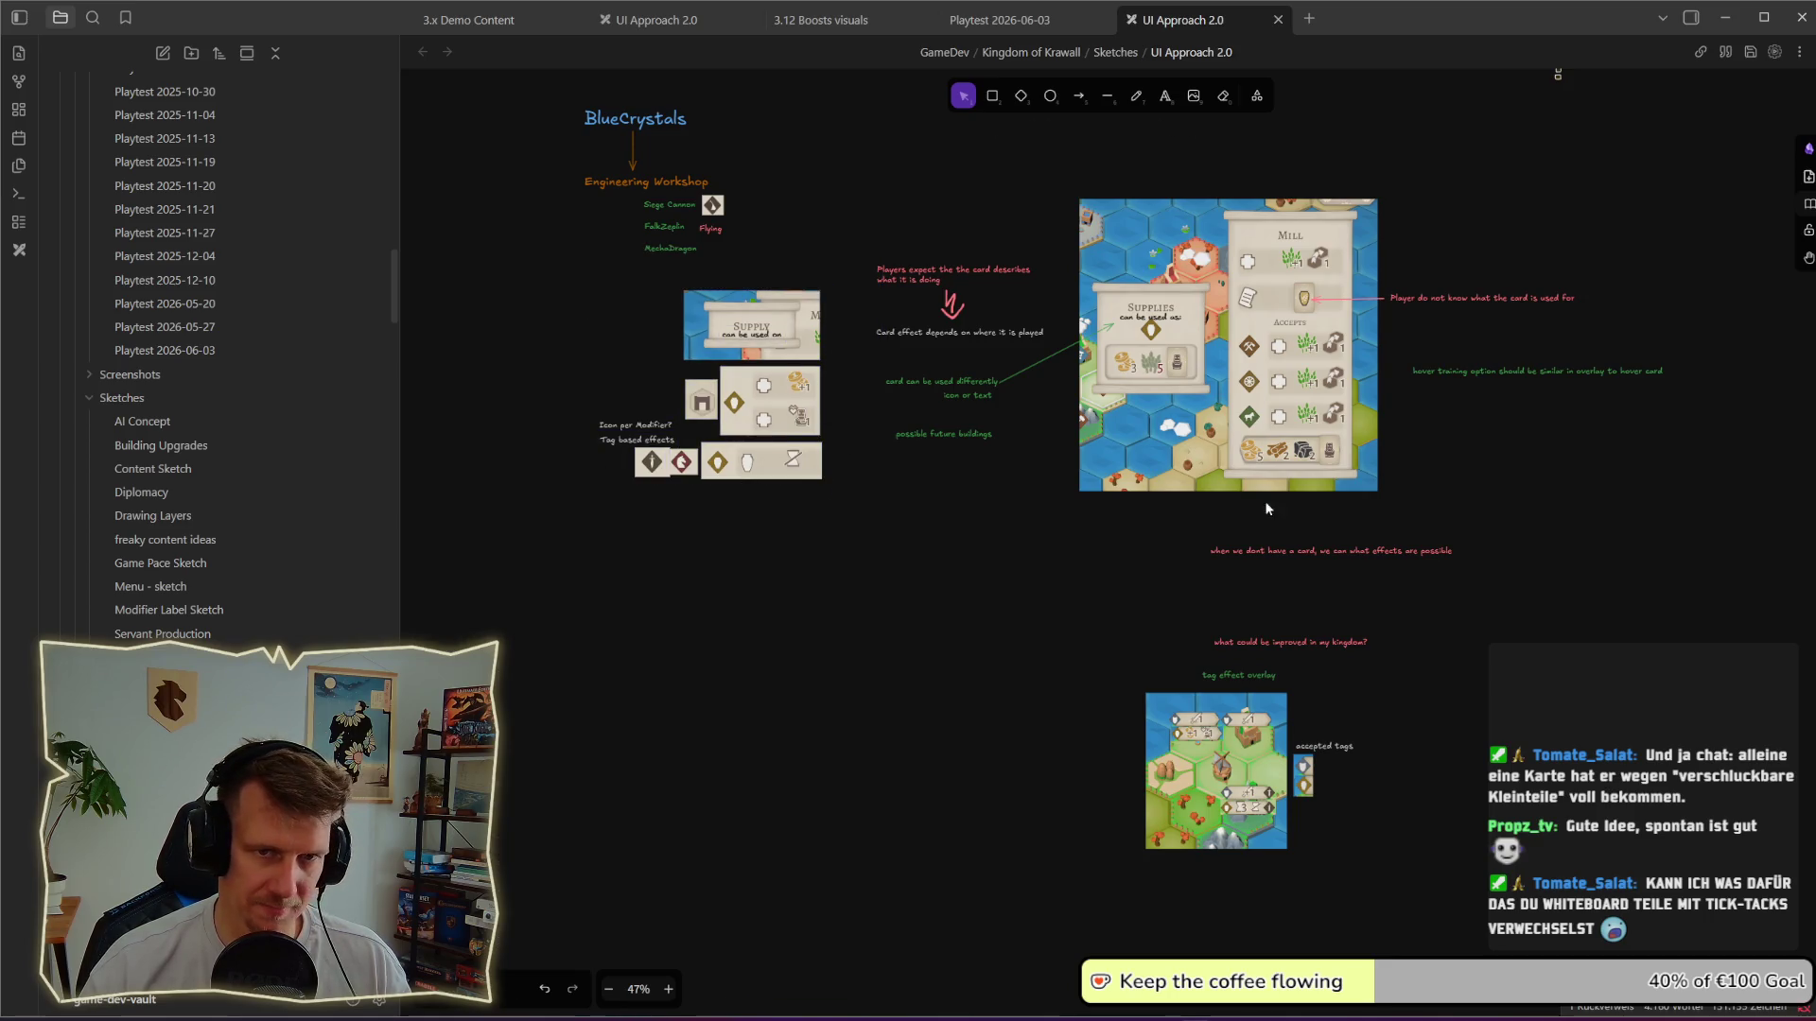
scroll(1261, 506, right, 3)
ctrl+scroll(1137, 387, up, 3)
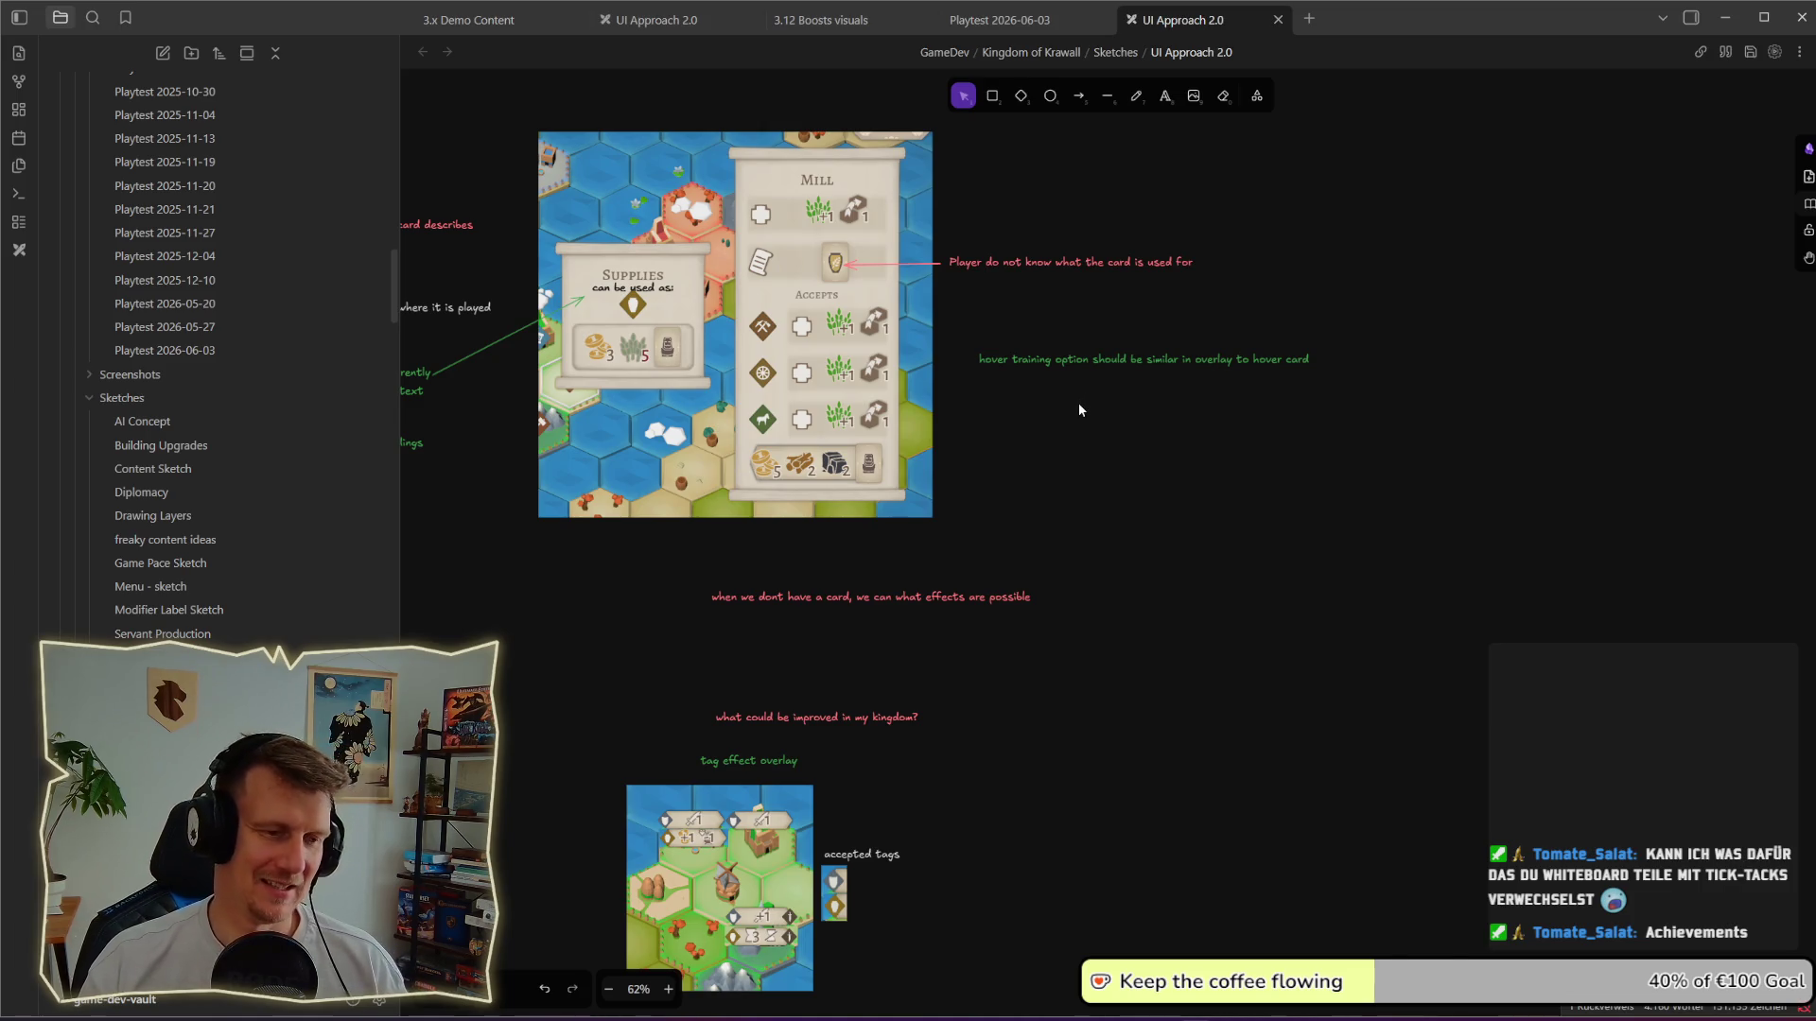
scroll(1078, 410, down, 1)
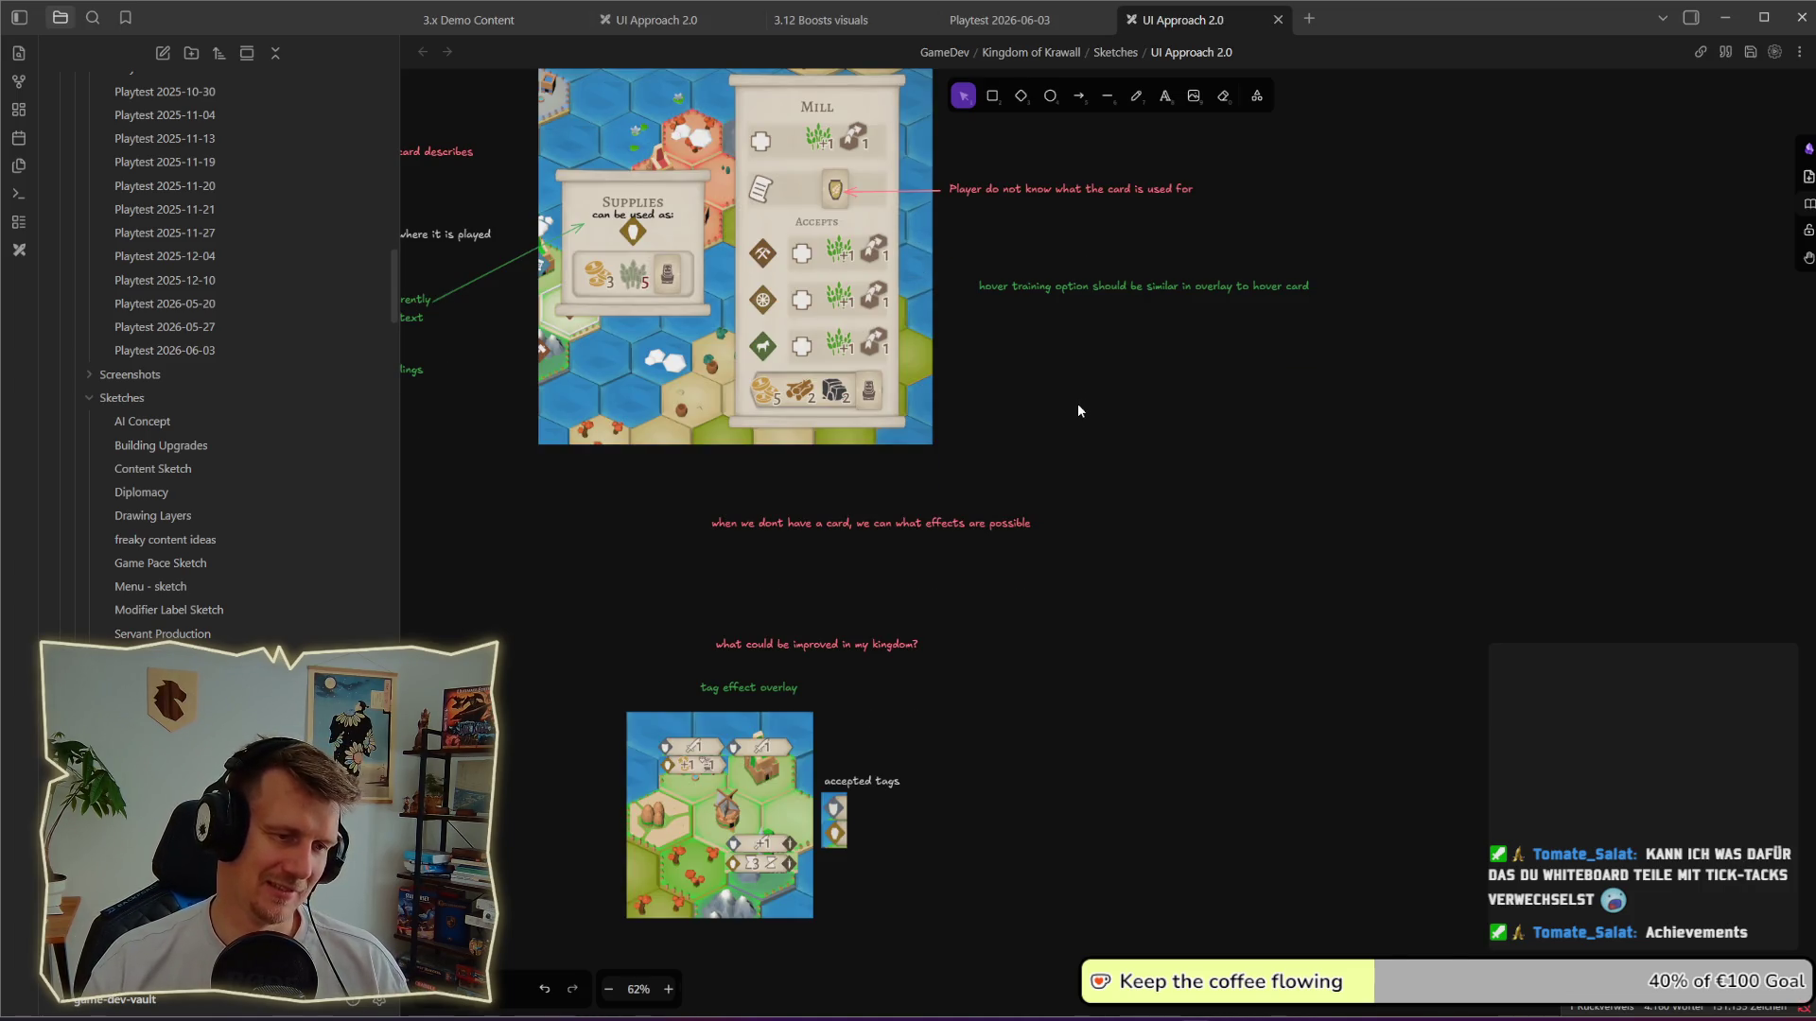
scroll(1078, 409, down, 1)
scroll(1079, 409, down, 1)
scroll(1079, 409, down, 1)
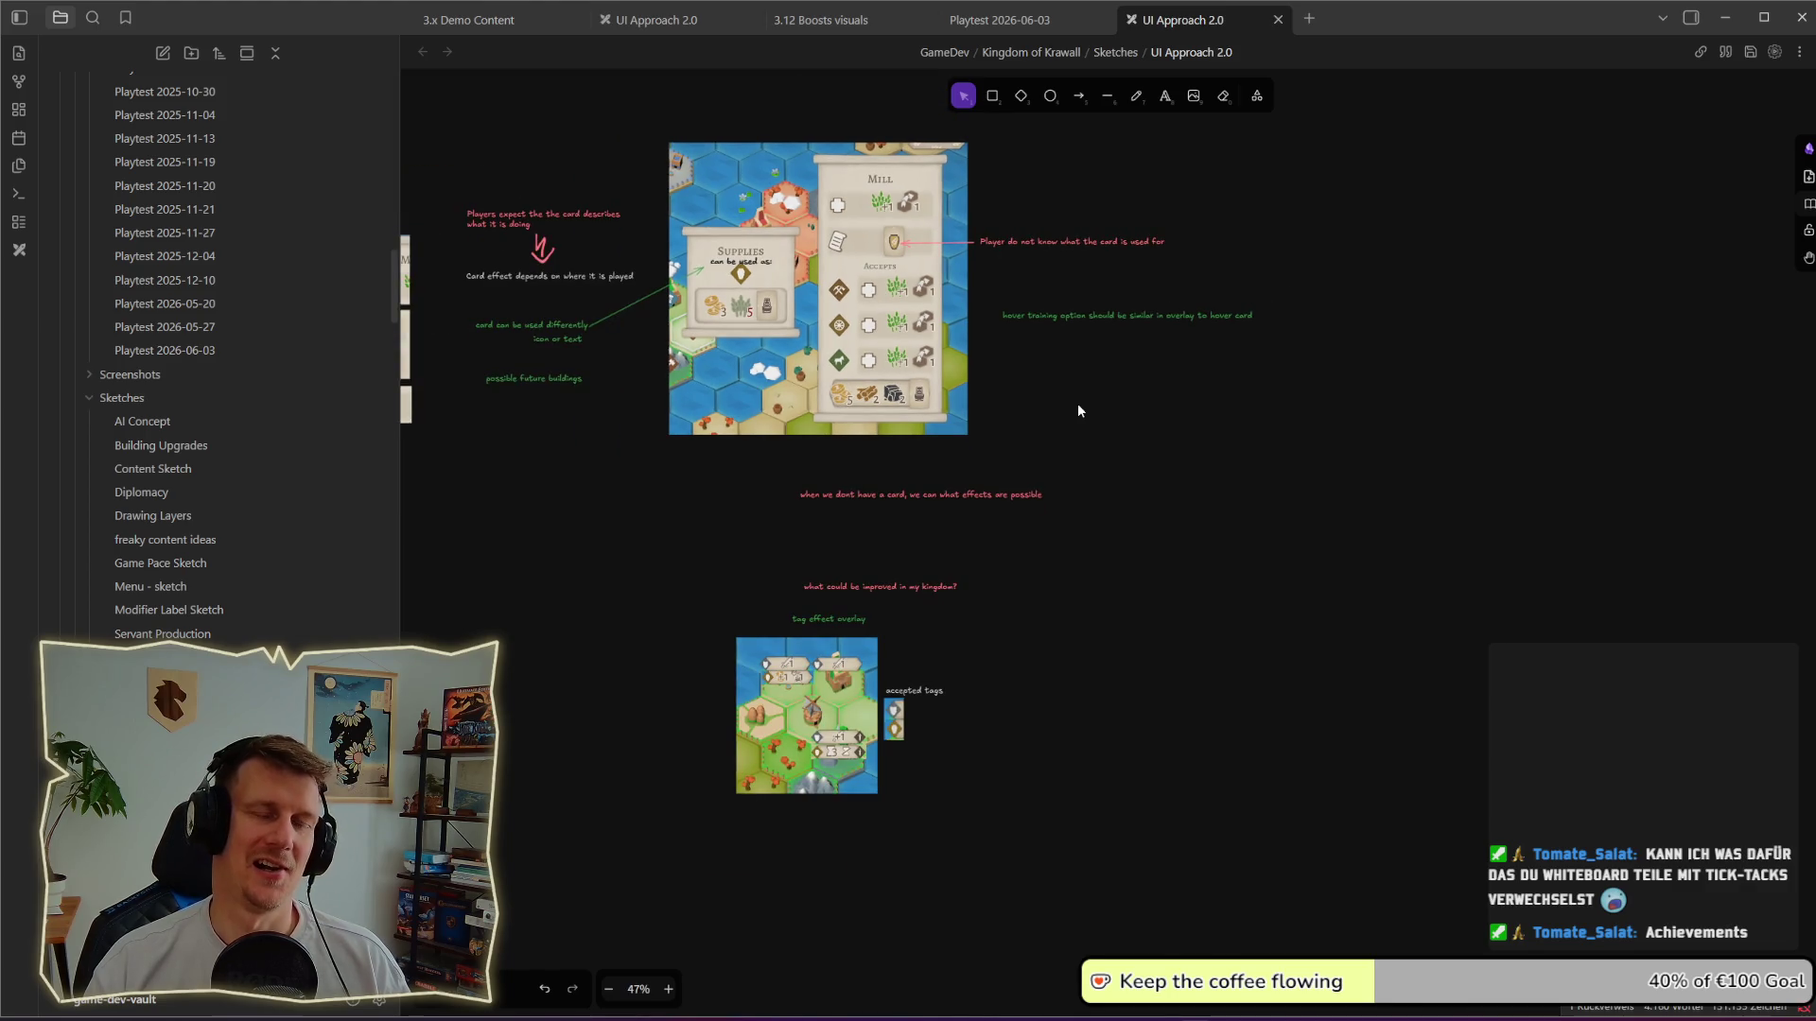
Step: Pan across the upper and BlueCrystals sketches, then switch to the Playtest 2026-06-03 note
drag(1077, 410, 1213, 450)
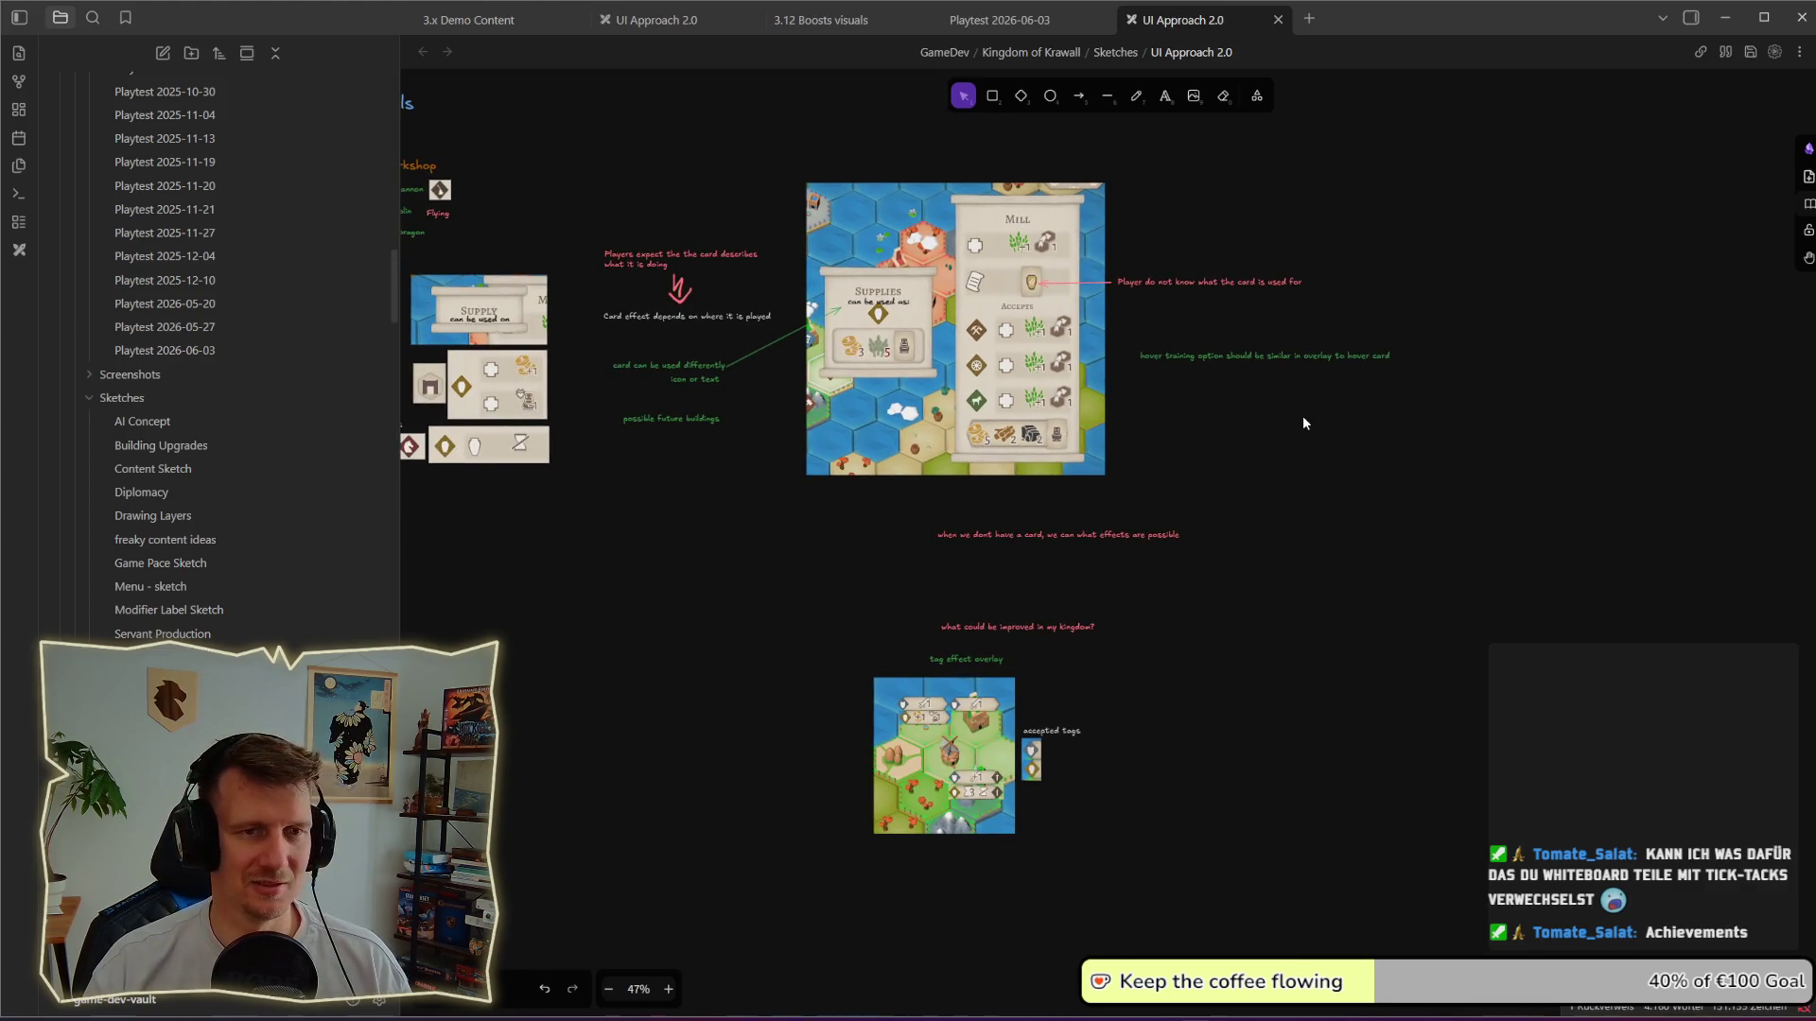
scroll(1302, 421, down, 2)
scroll(1302, 422, down, 1)
drag(1302, 422, 1197, 438)
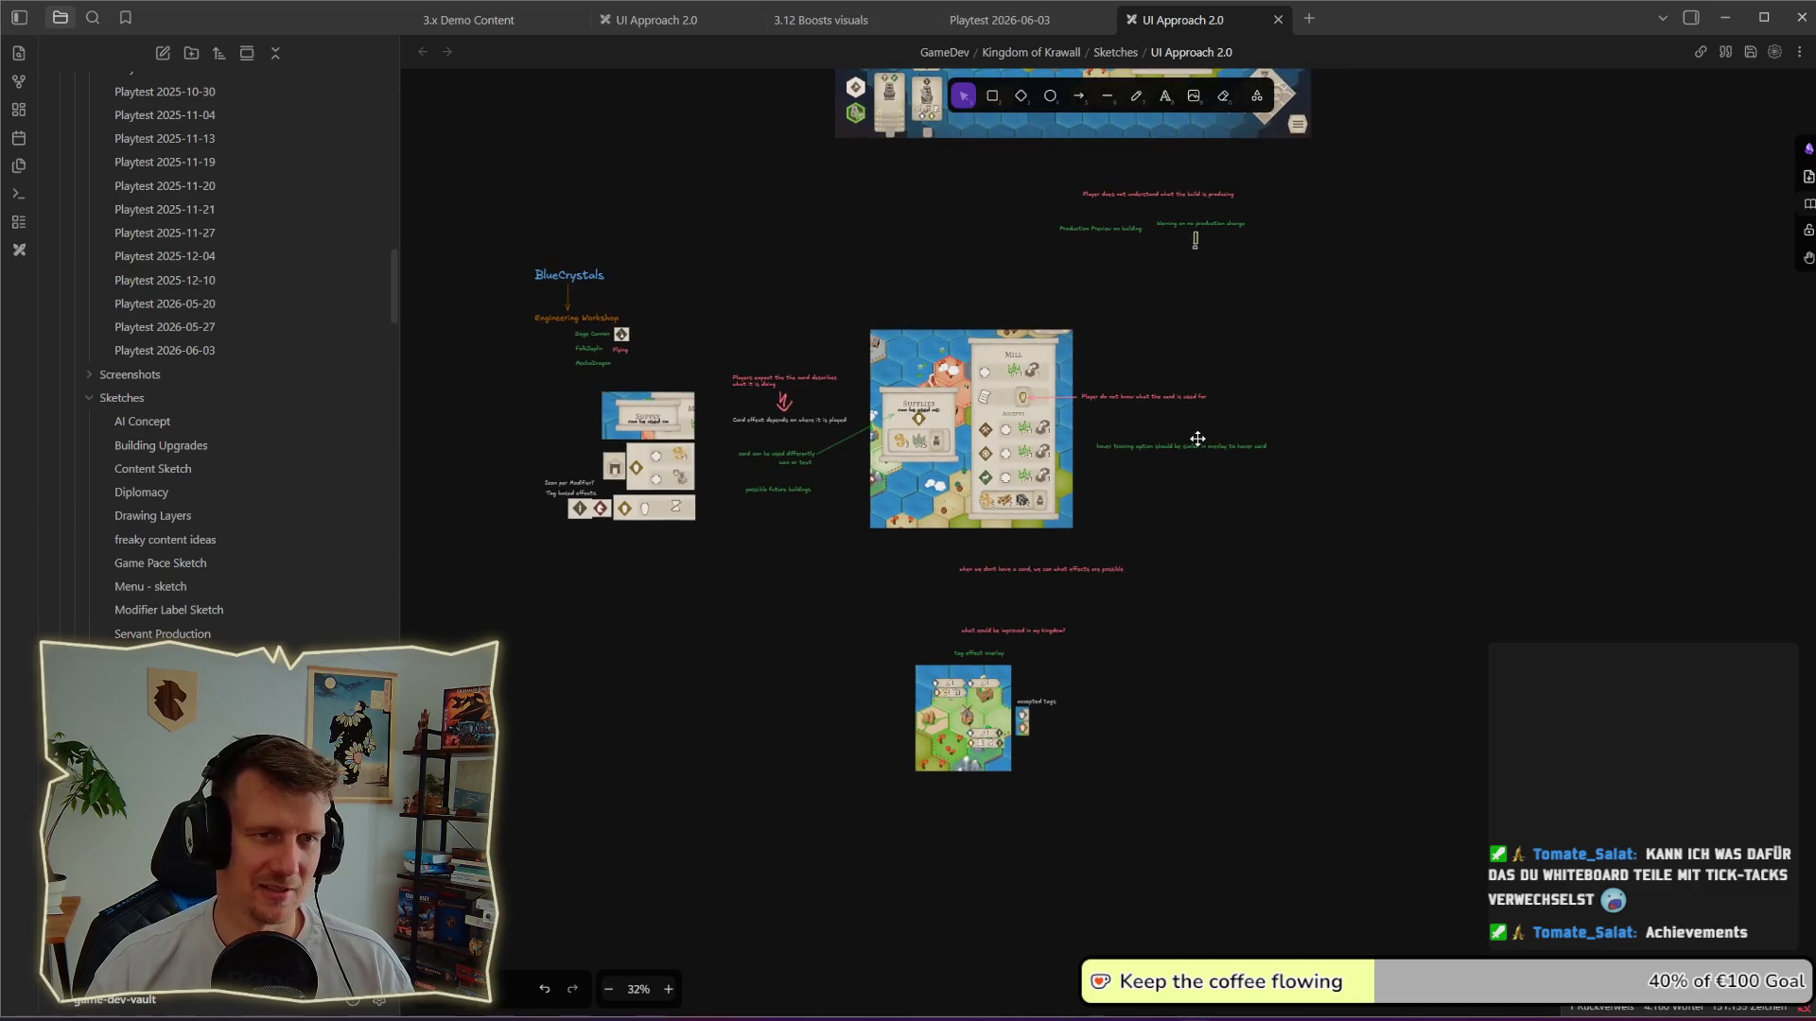
scroll(1191, 483, right, 4)
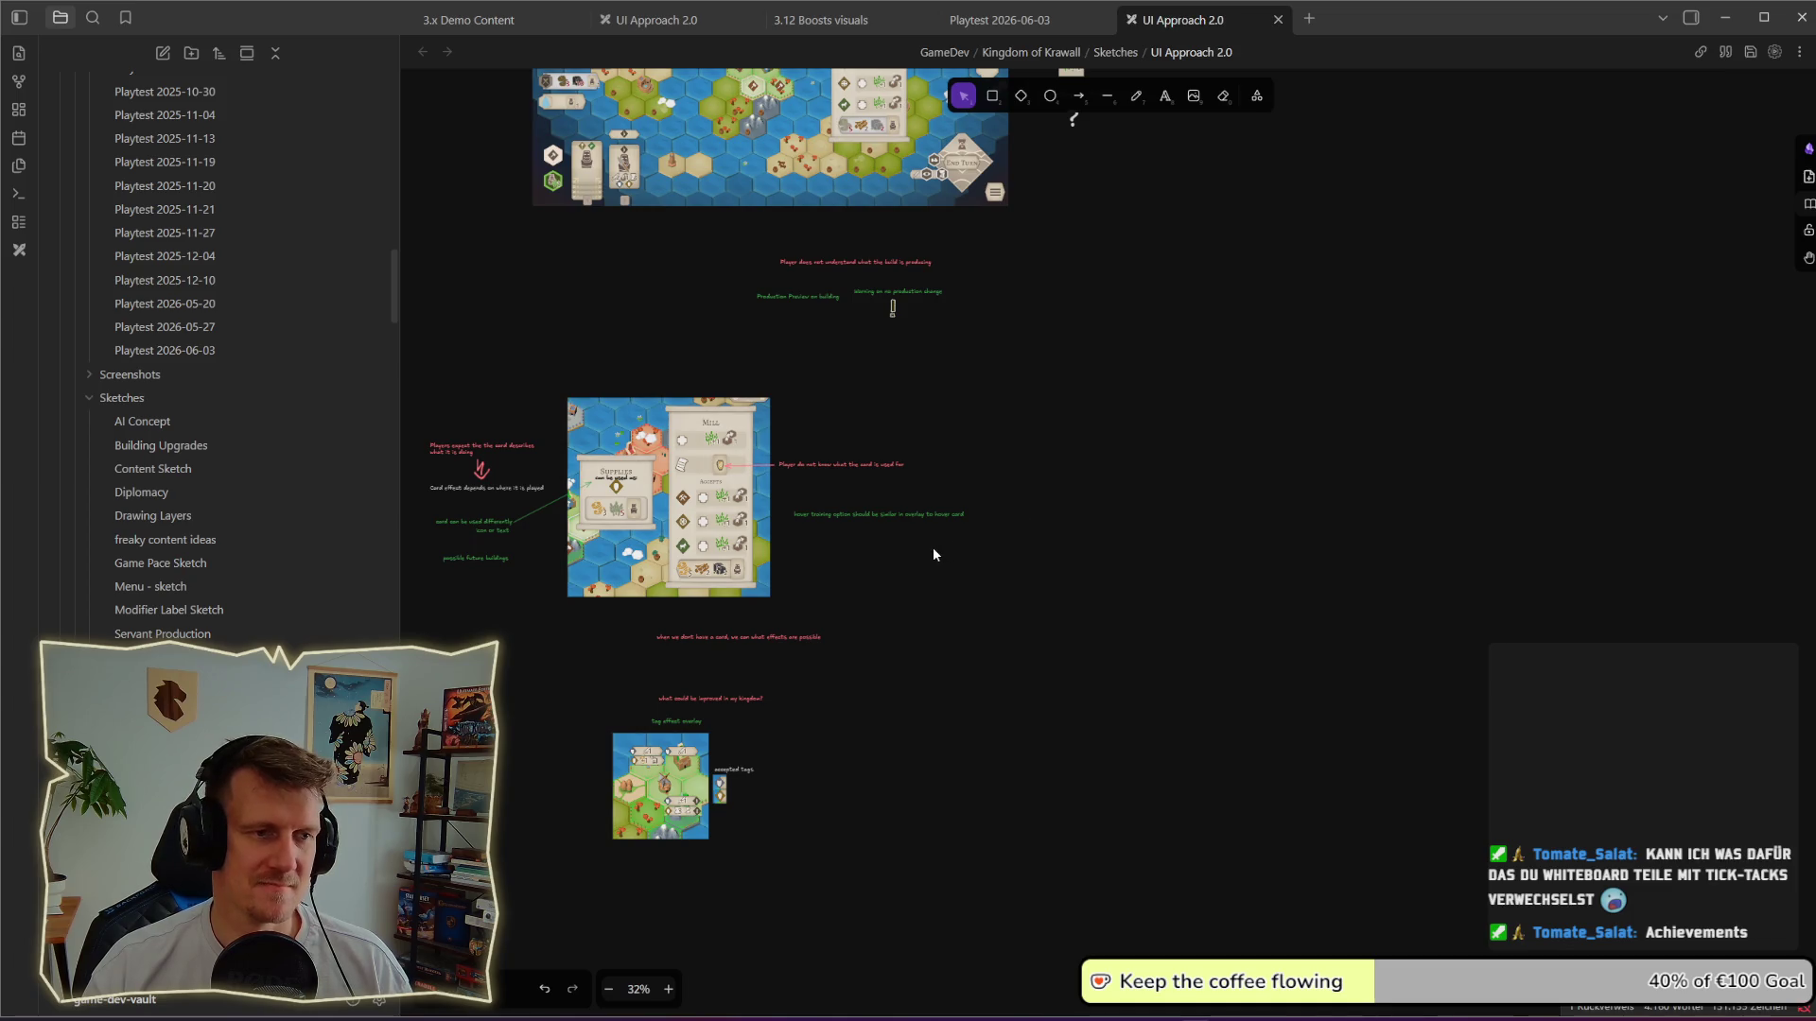
drag(932, 549, 1120, 520)
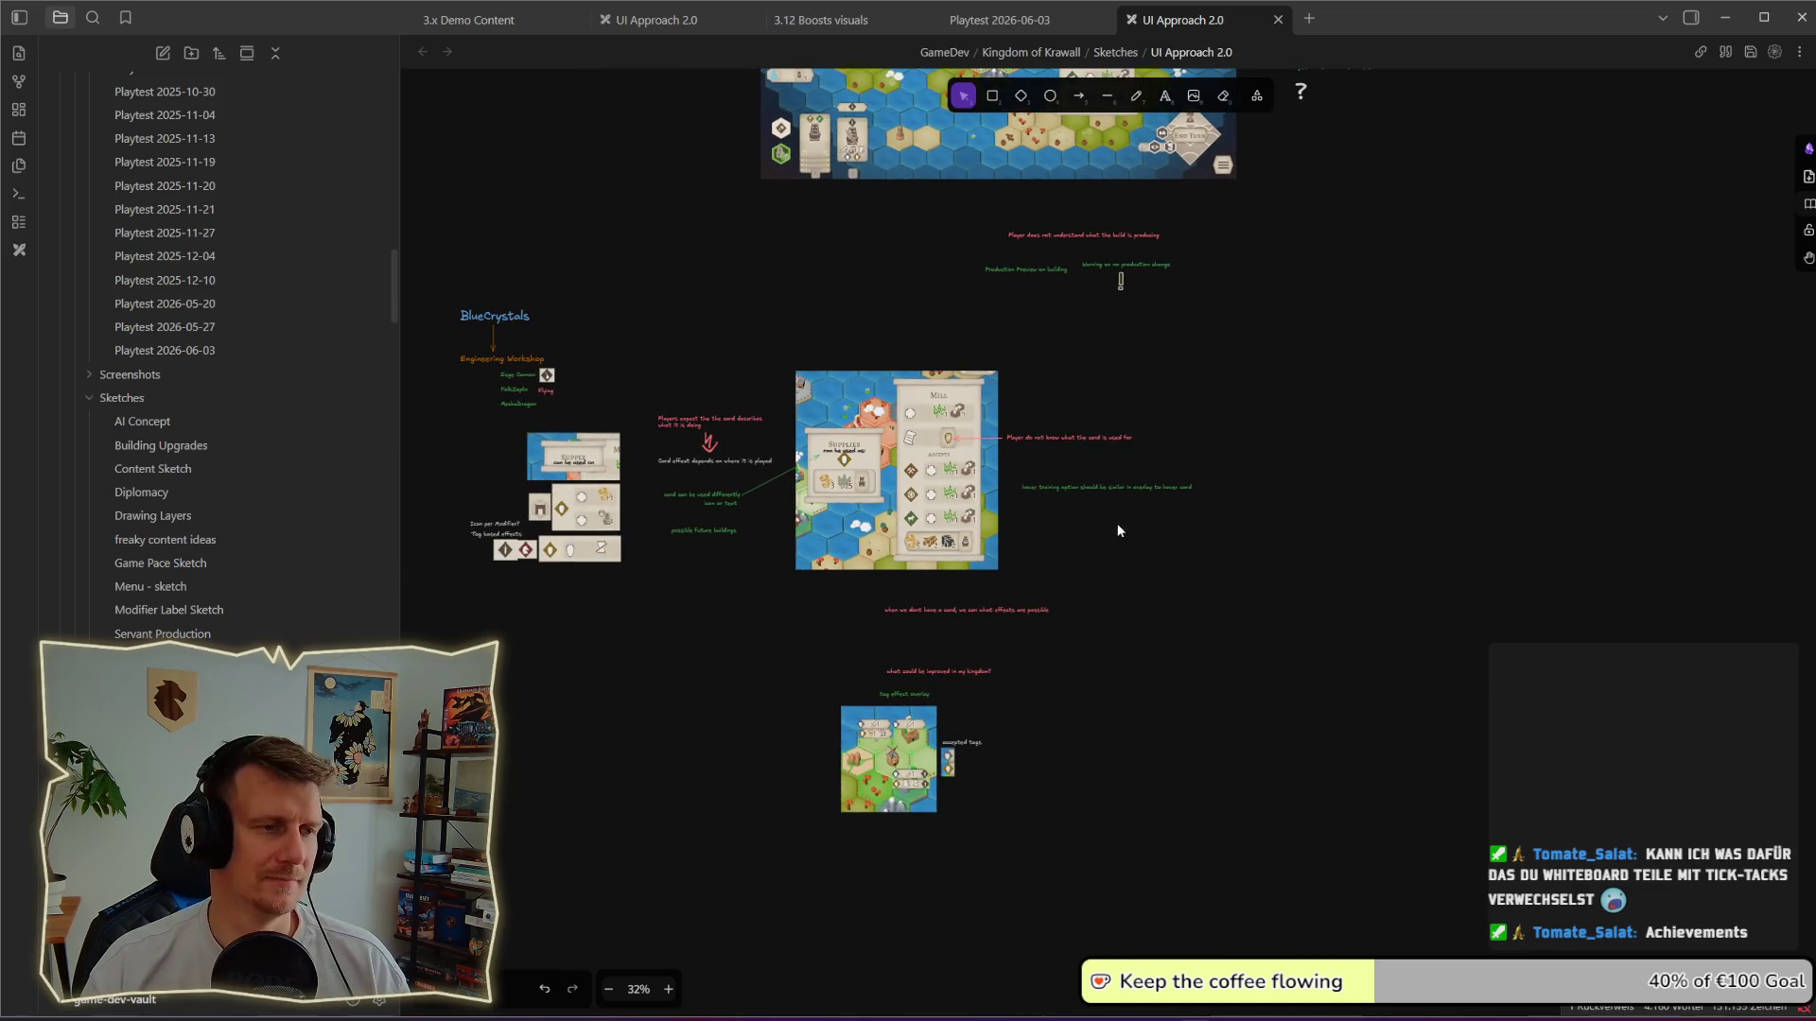
scroll(1008, 596, up, 3)
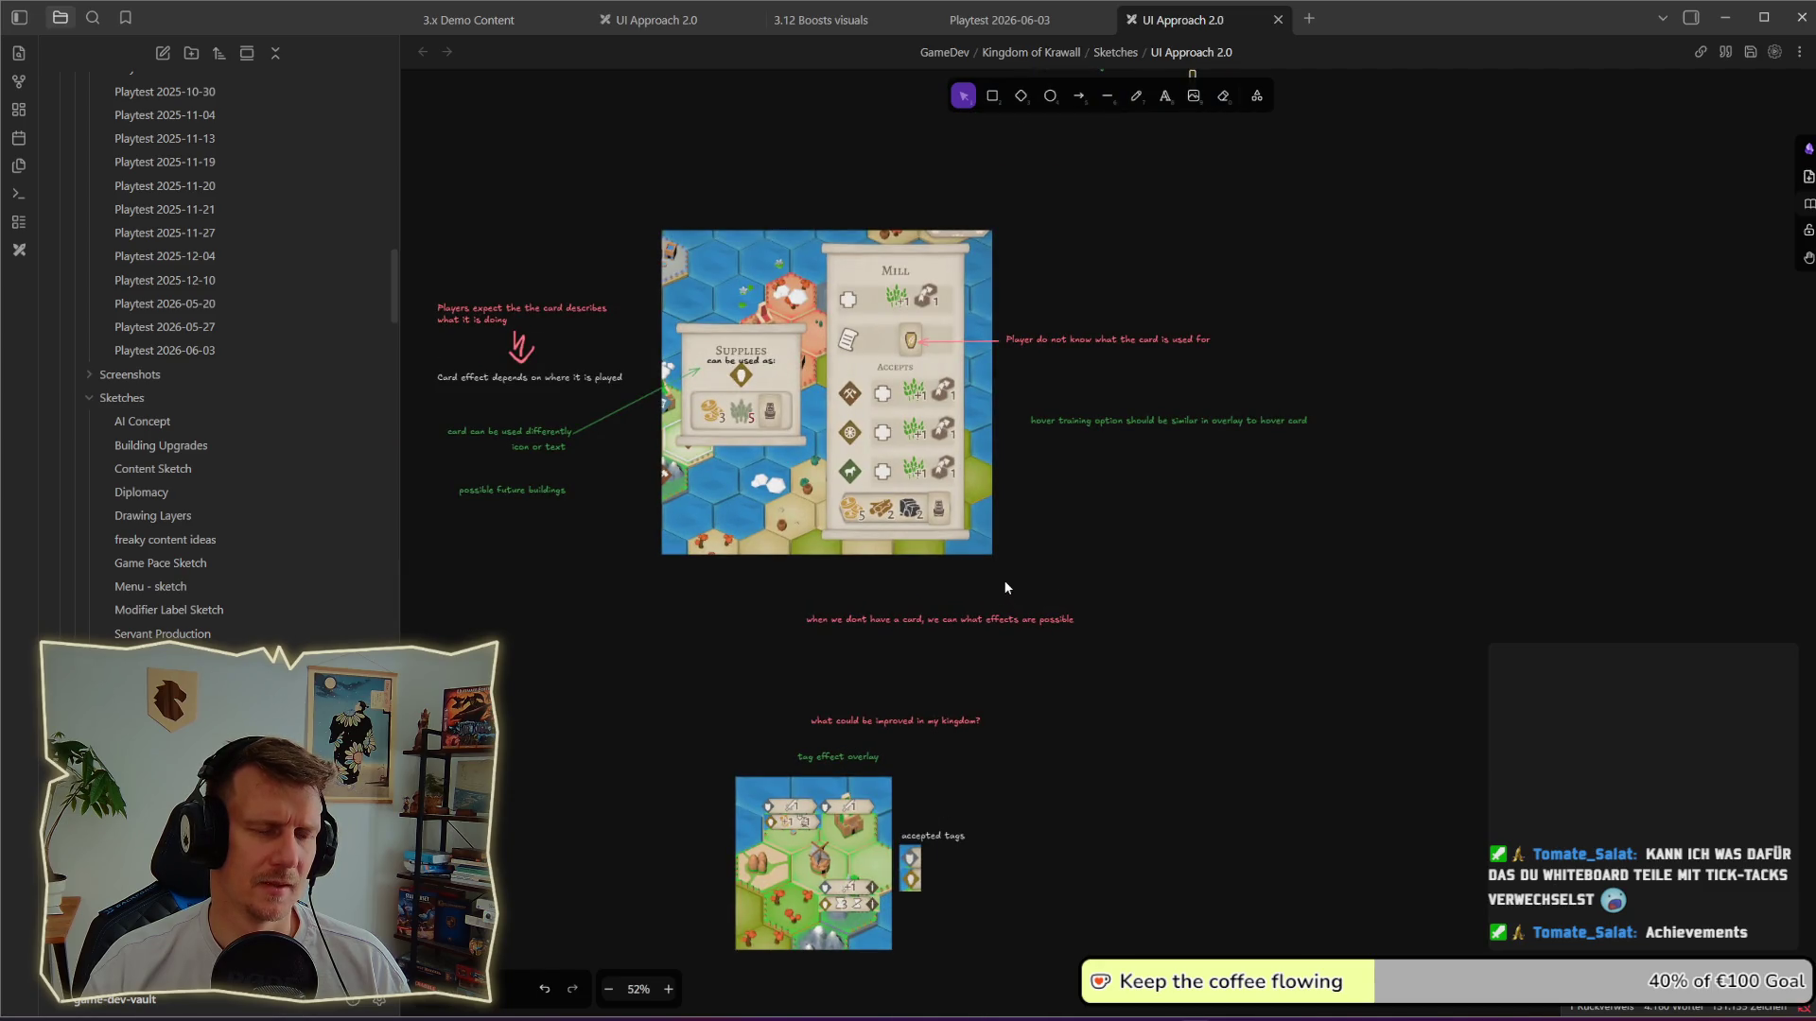
drag(1003, 581, 1216, 575)
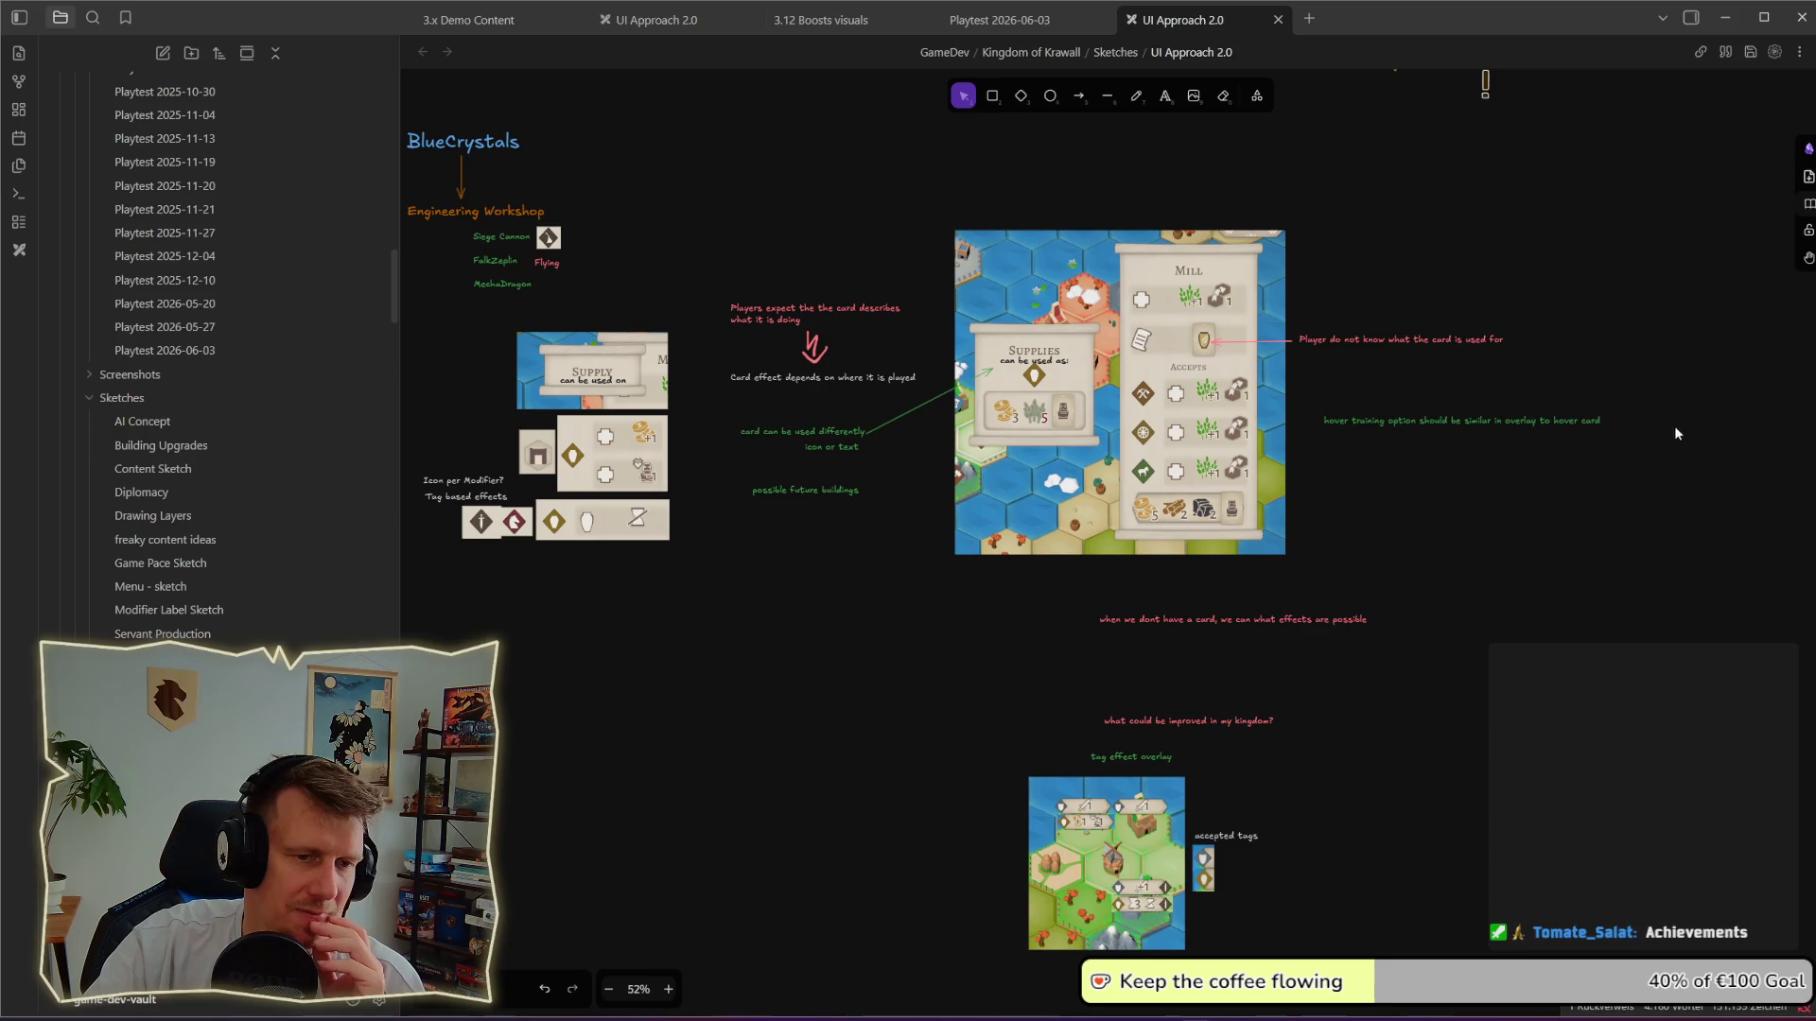
click(1452, 423)
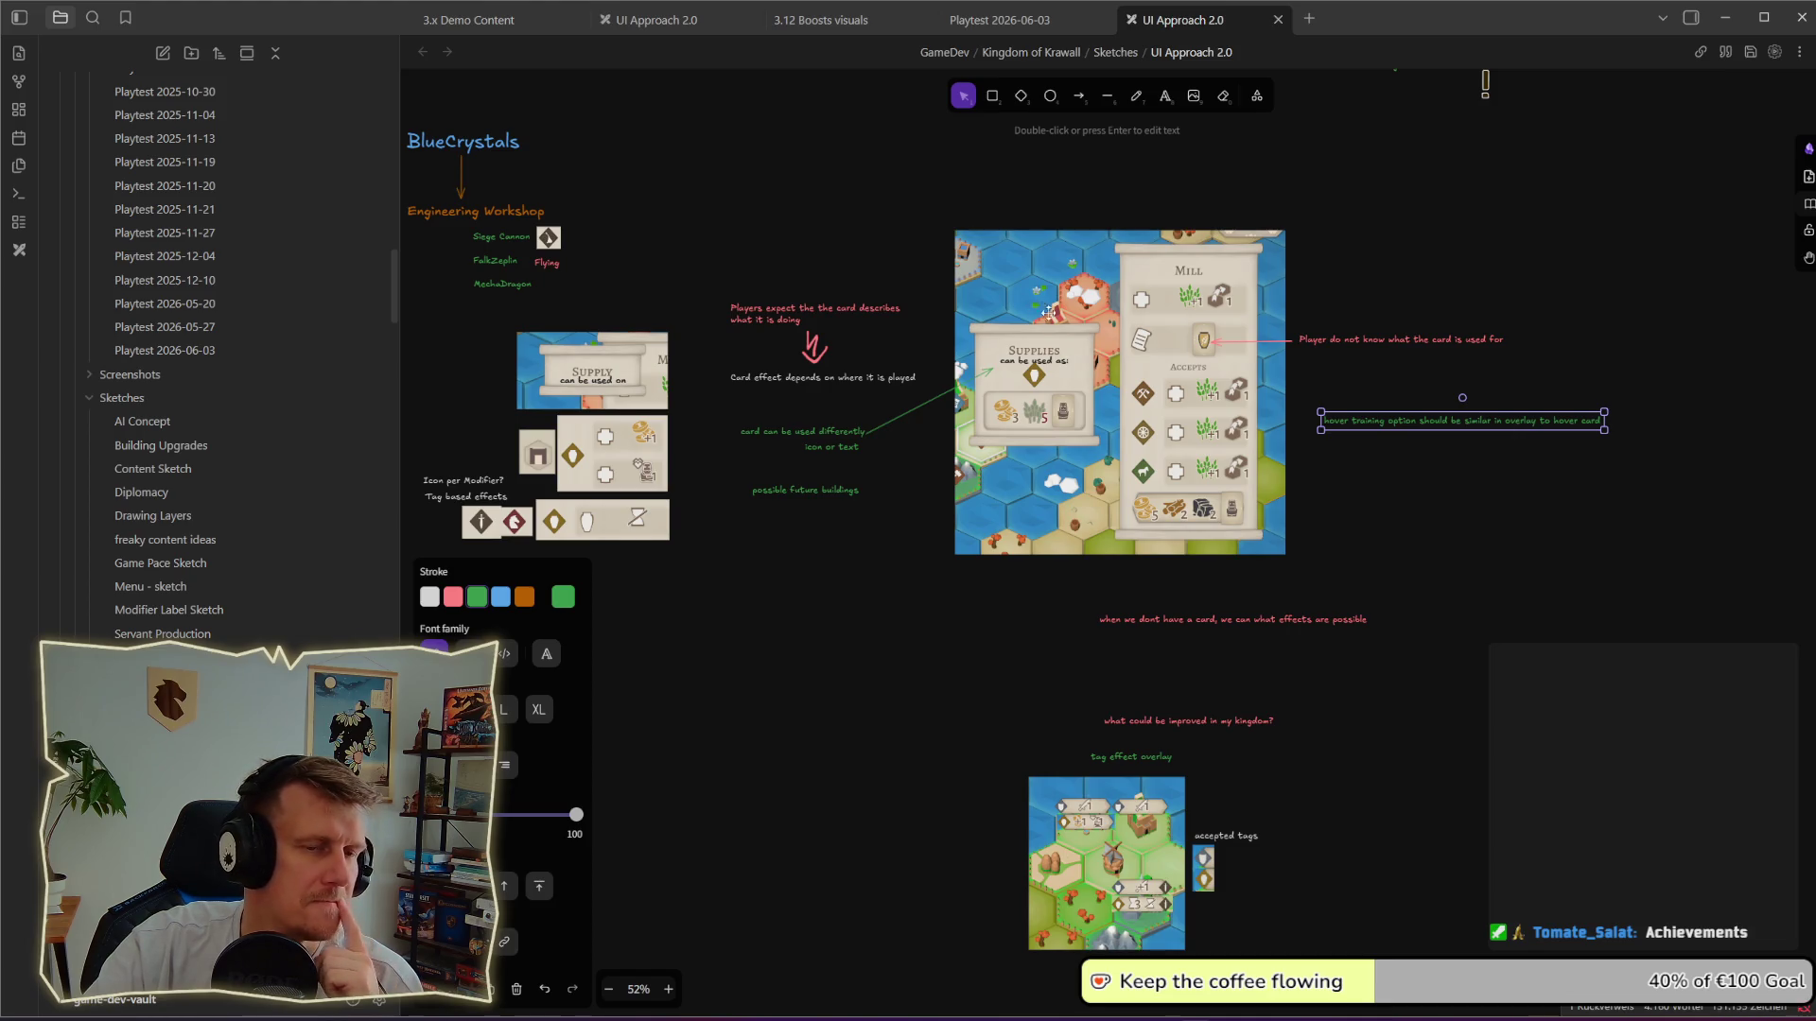
click(1528, 567)
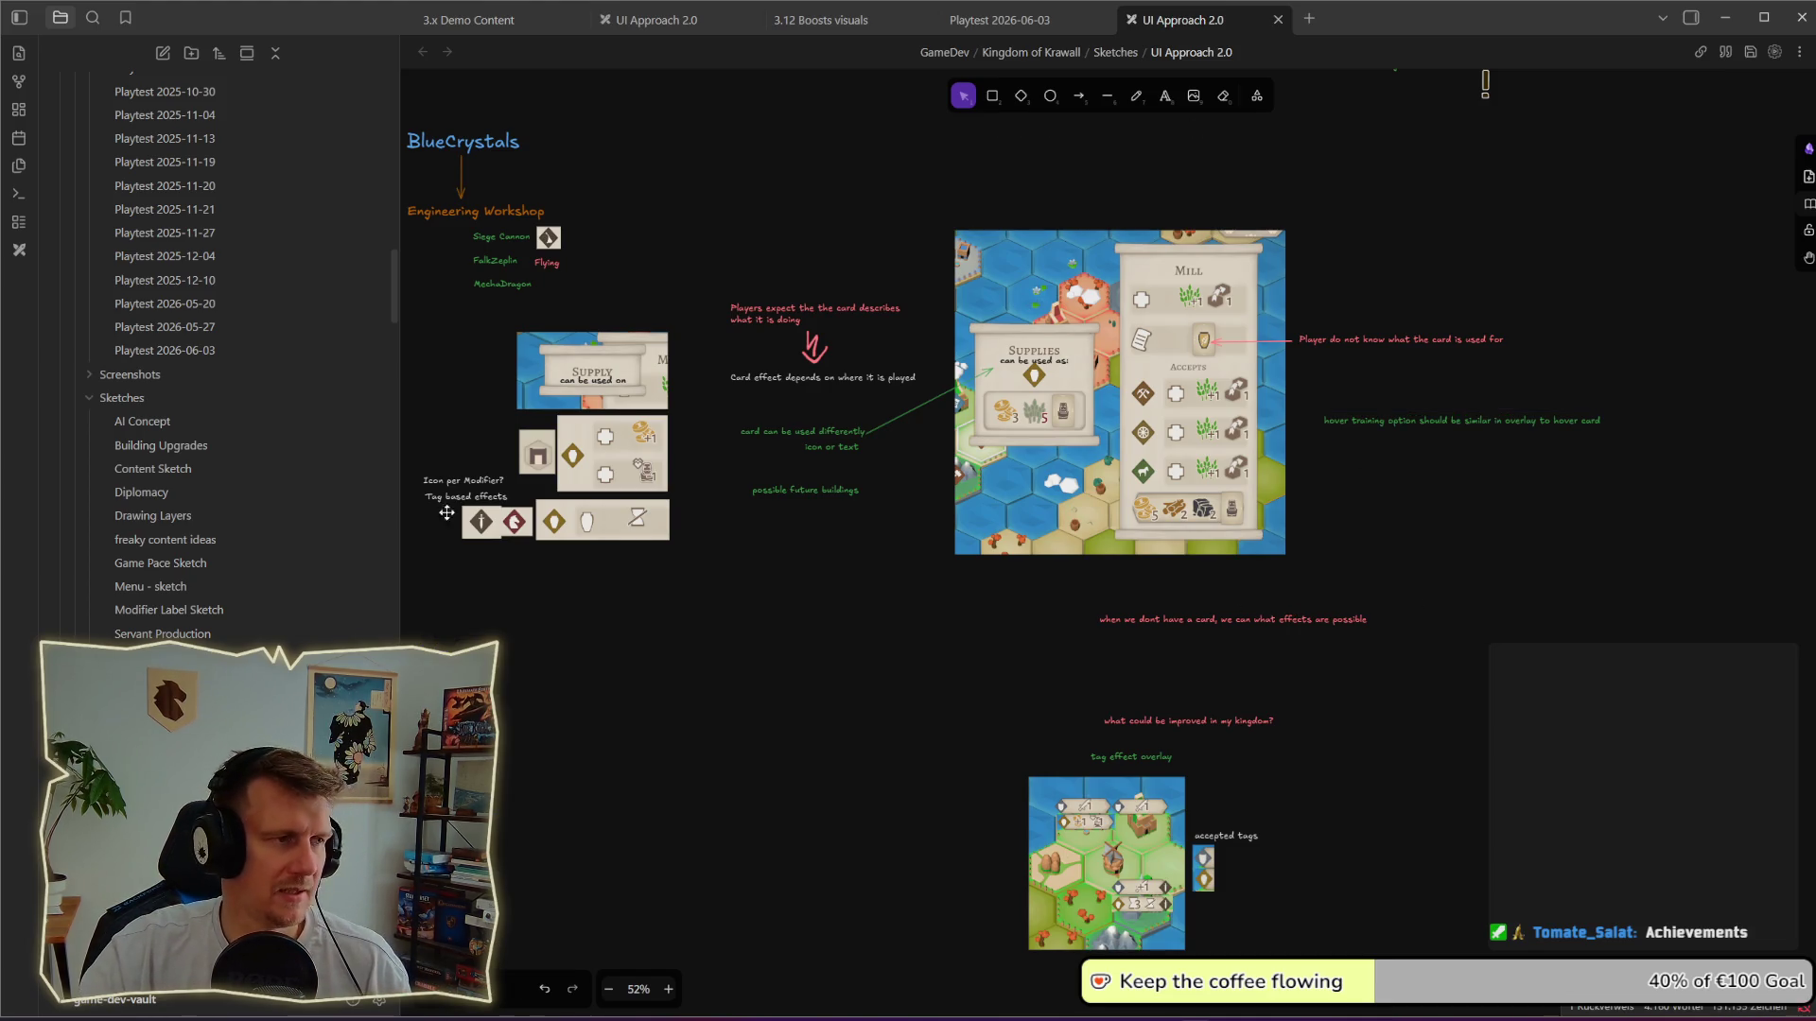
click(1022, 19)
scroll(1087, 350, down, 3)
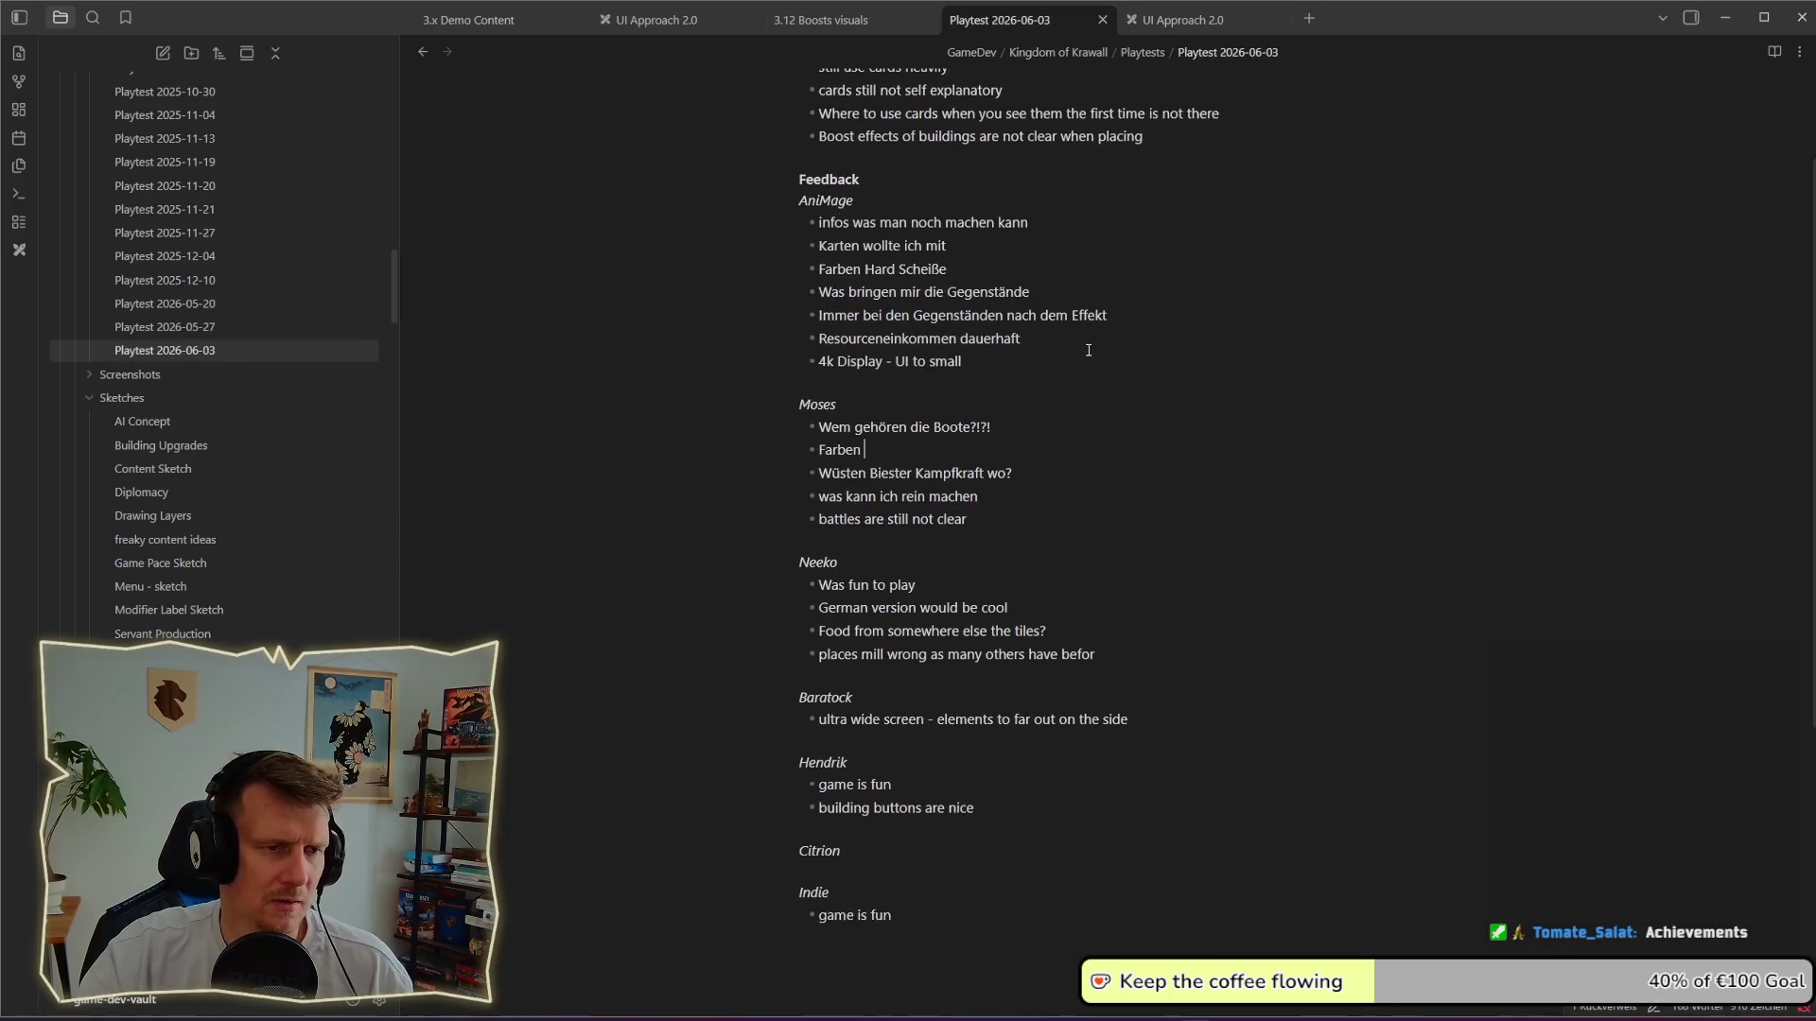
scroll(1089, 351, up, 1)
scroll(1063, 426, down, 2)
scroll(1034, 393, up, 3)
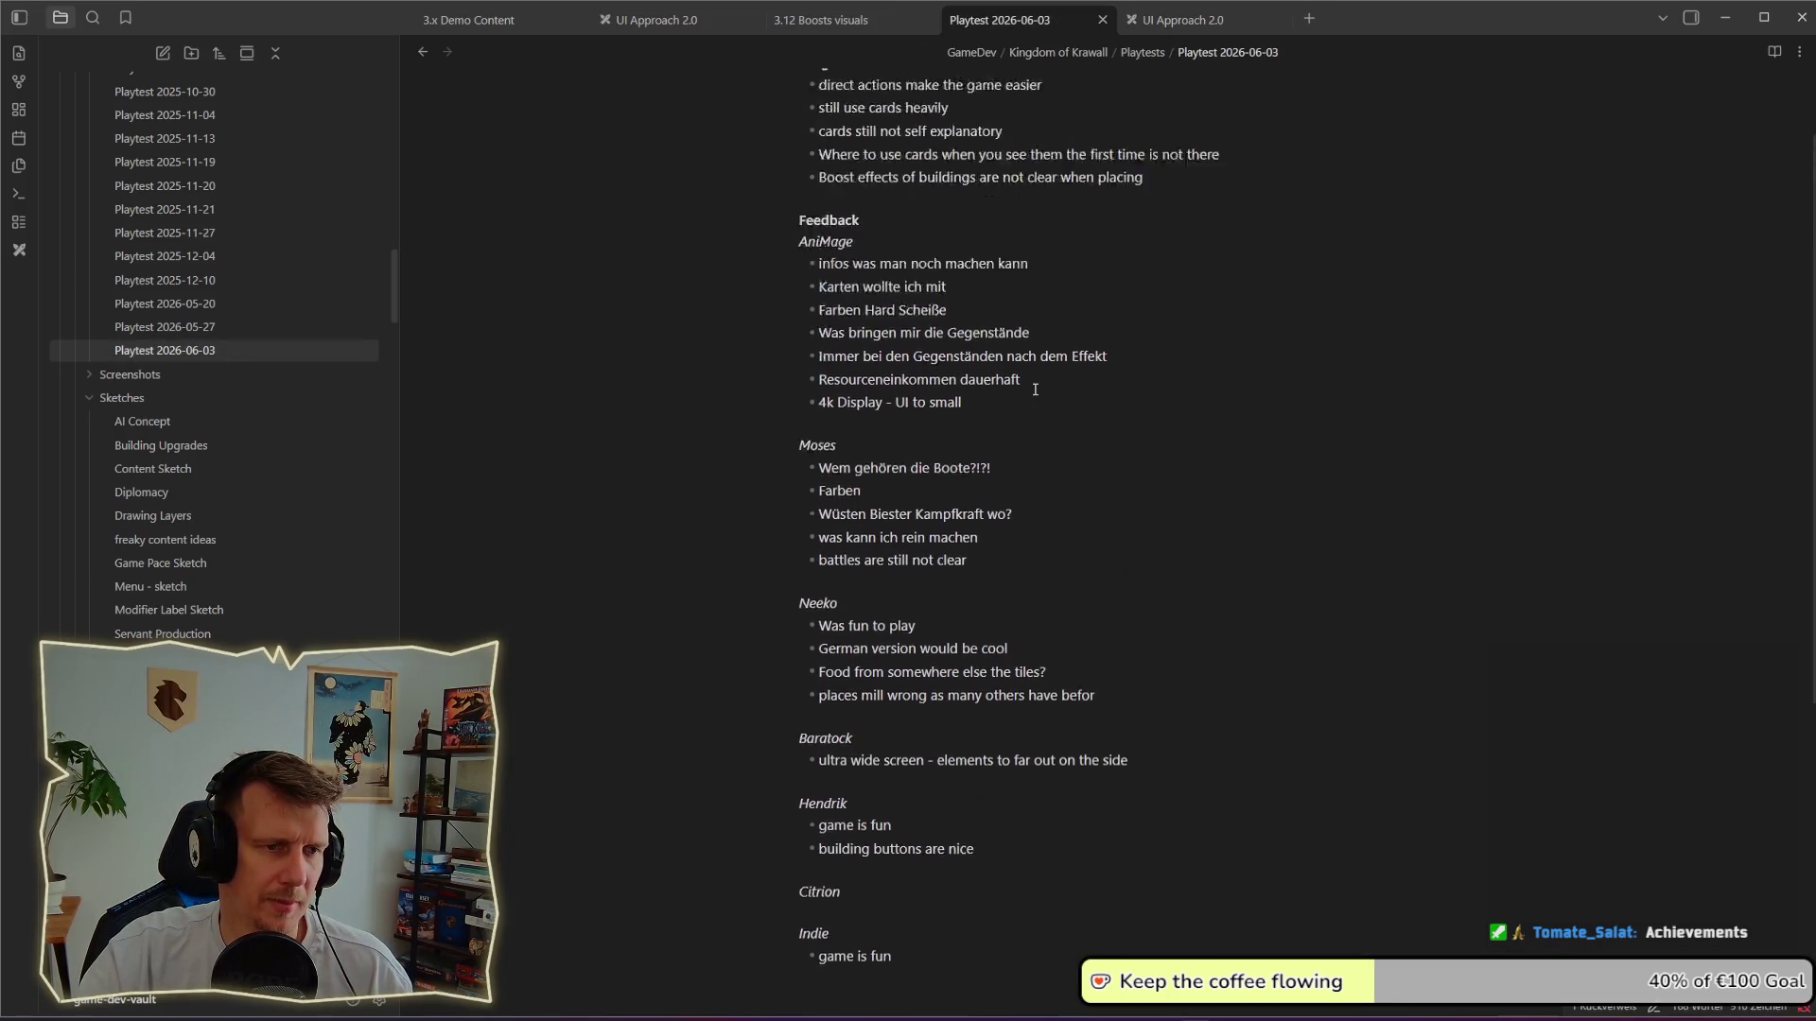
Step: Read the Insights bullets on direct actions, card usage and boost effects, then switch to the game
drag(1059, 201, 841, 195)
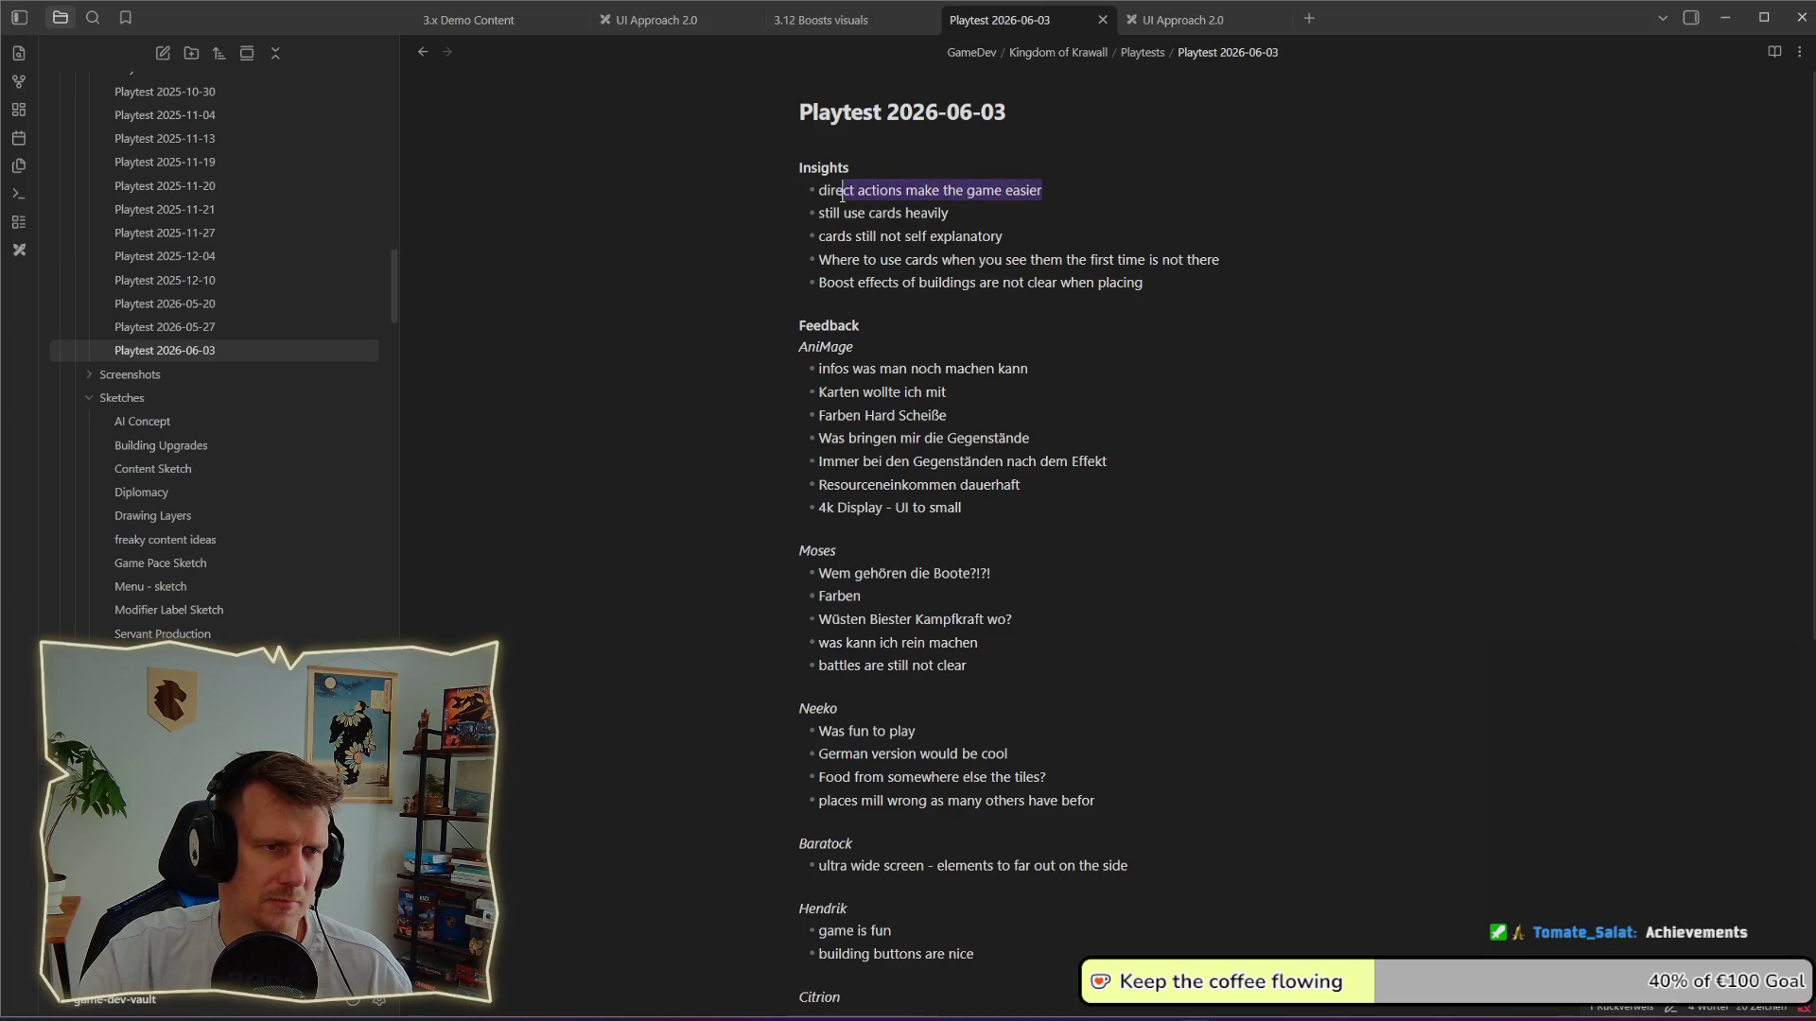
drag(1136, 214, 832, 212)
click(1177, 259)
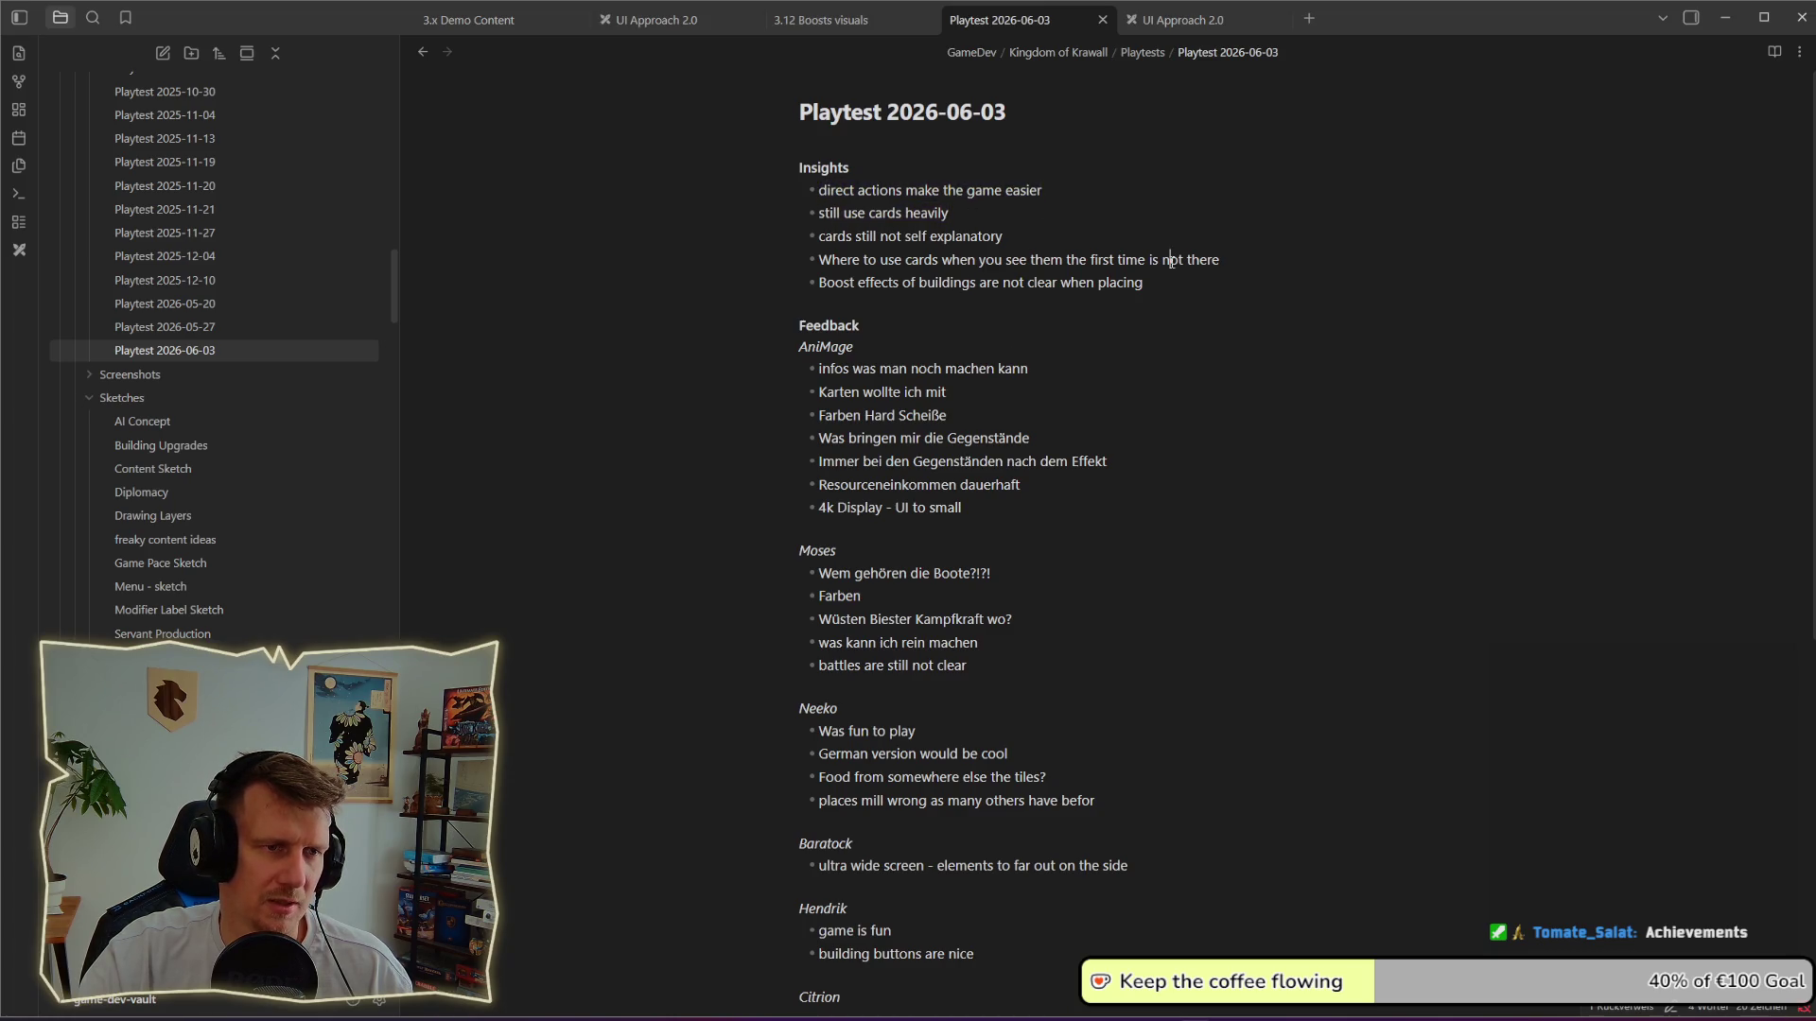
drag(1241, 263, 1064, 261)
click(836, 264)
key(shift+End)
drag(1153, 277, 839, 280)
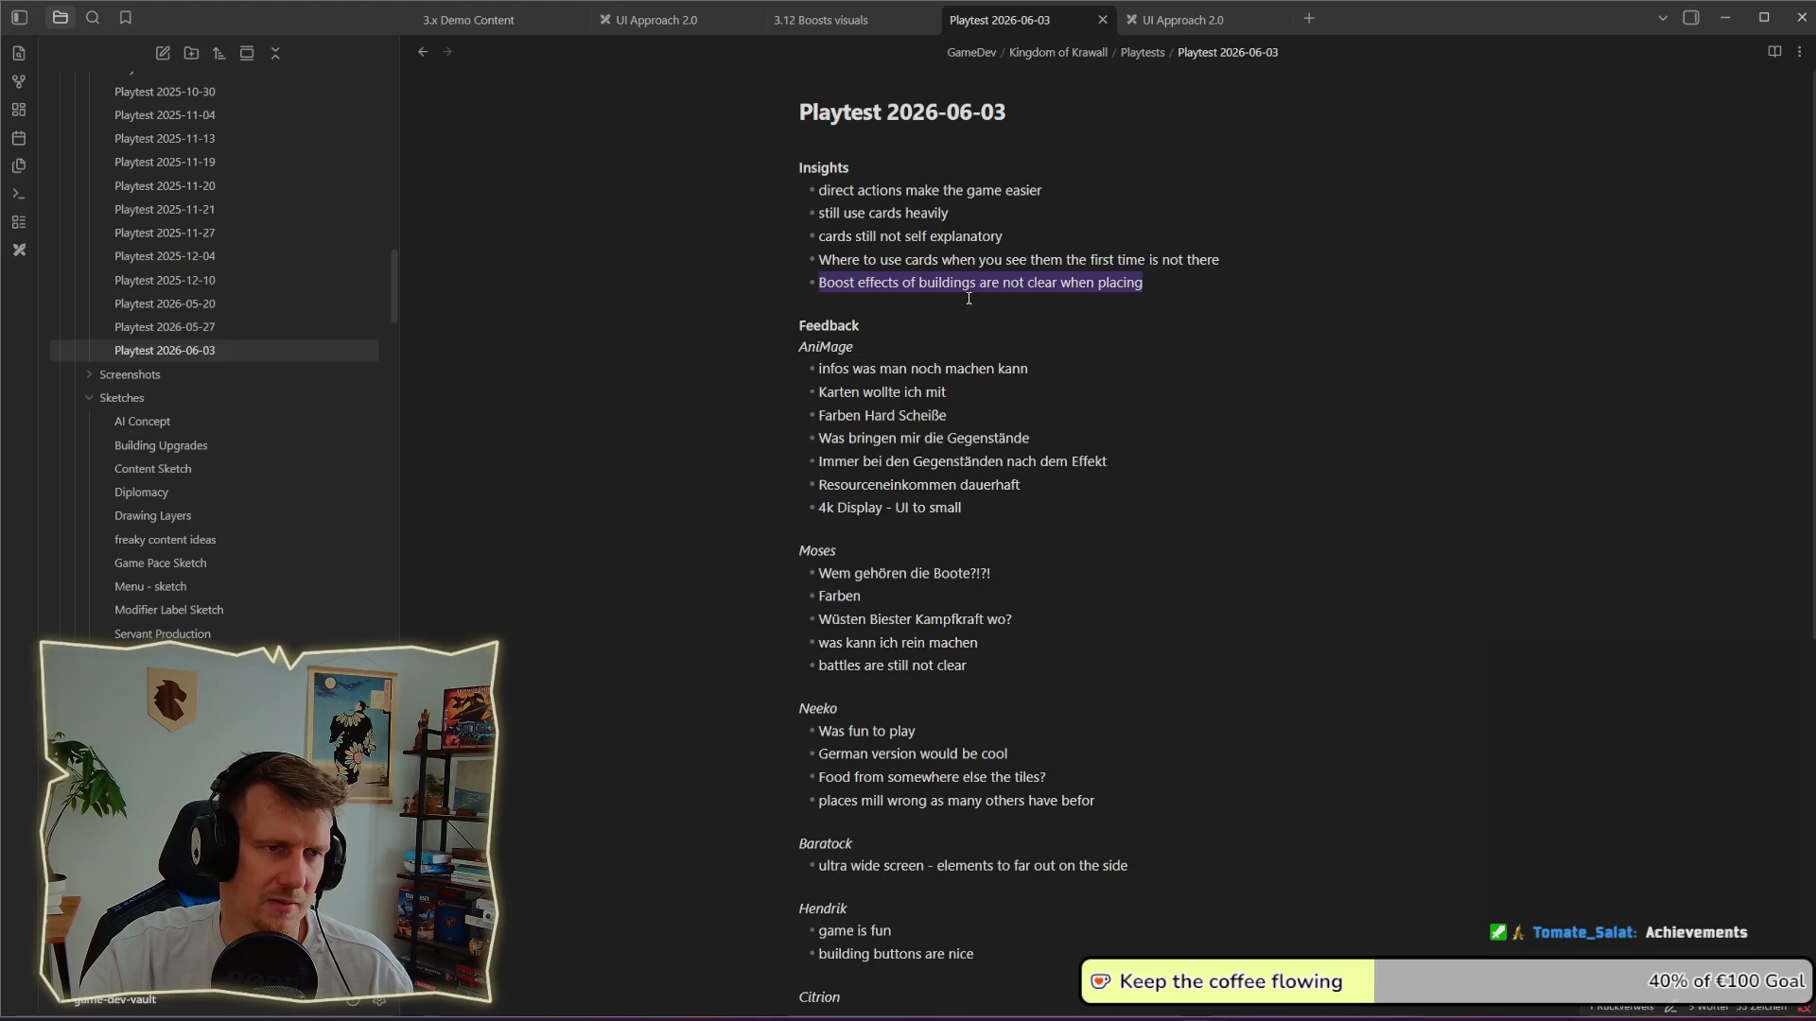
click(969, 298)
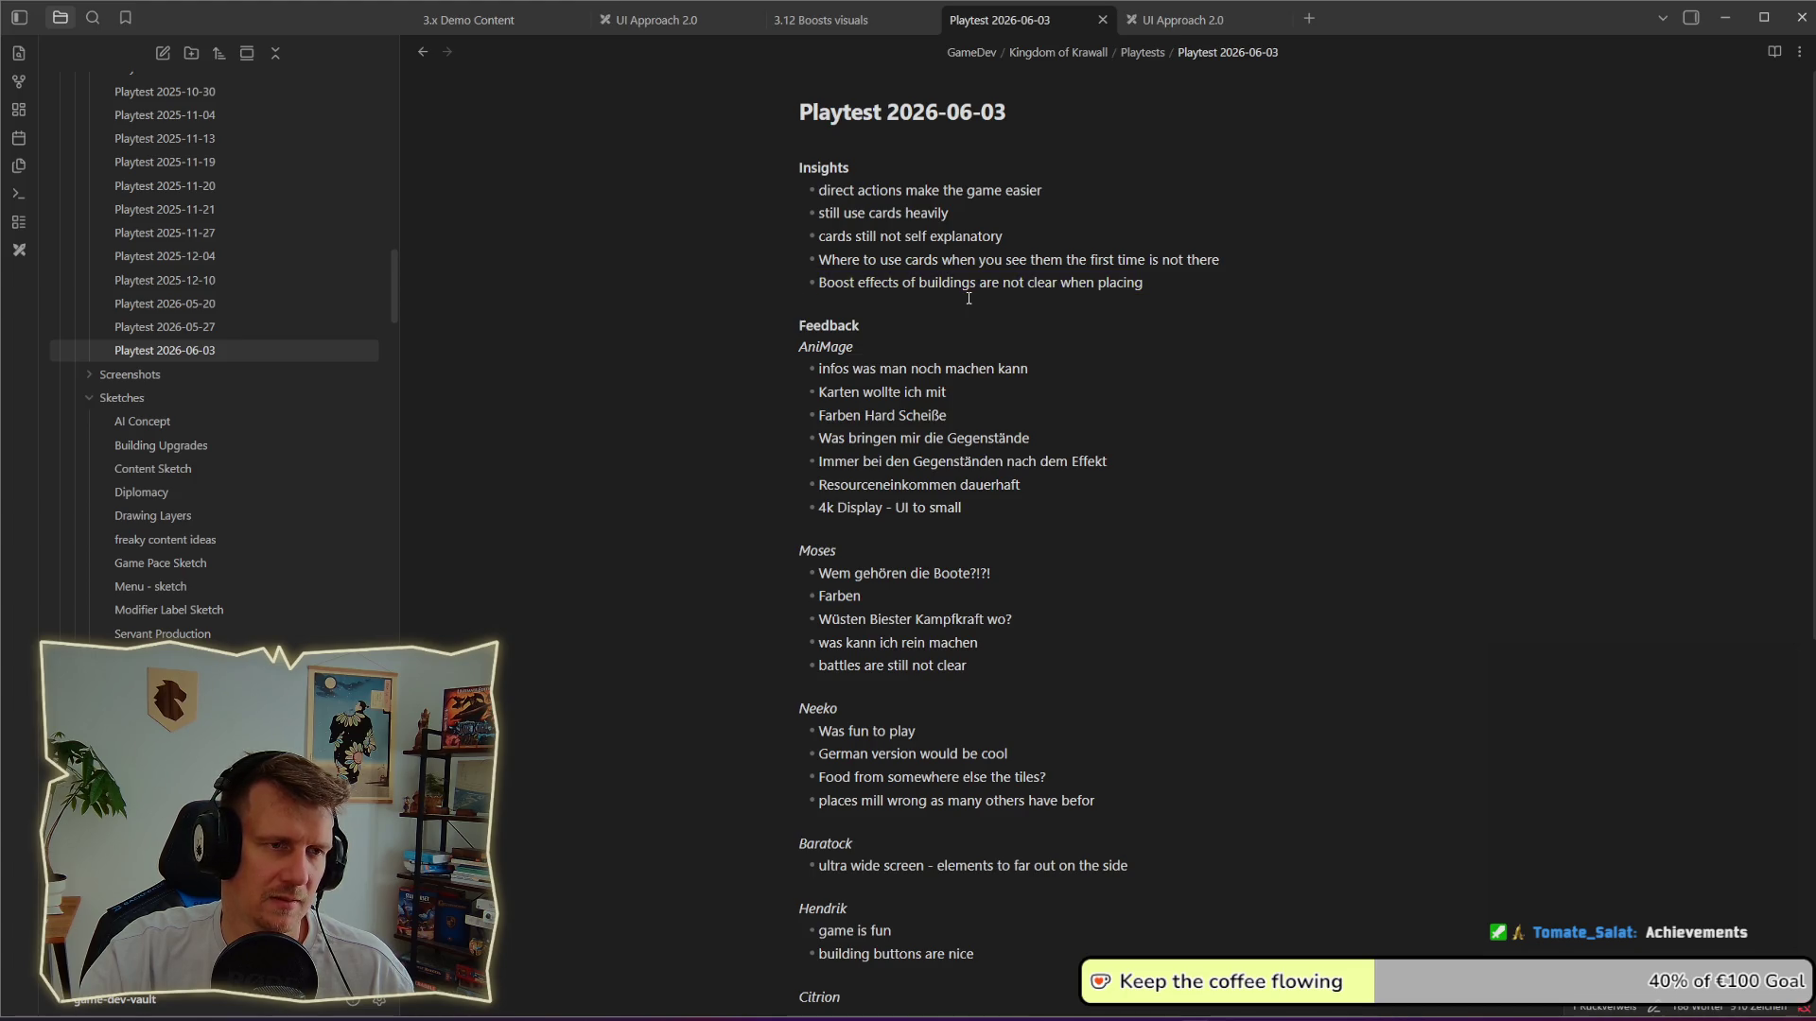
key(alt+Tab)
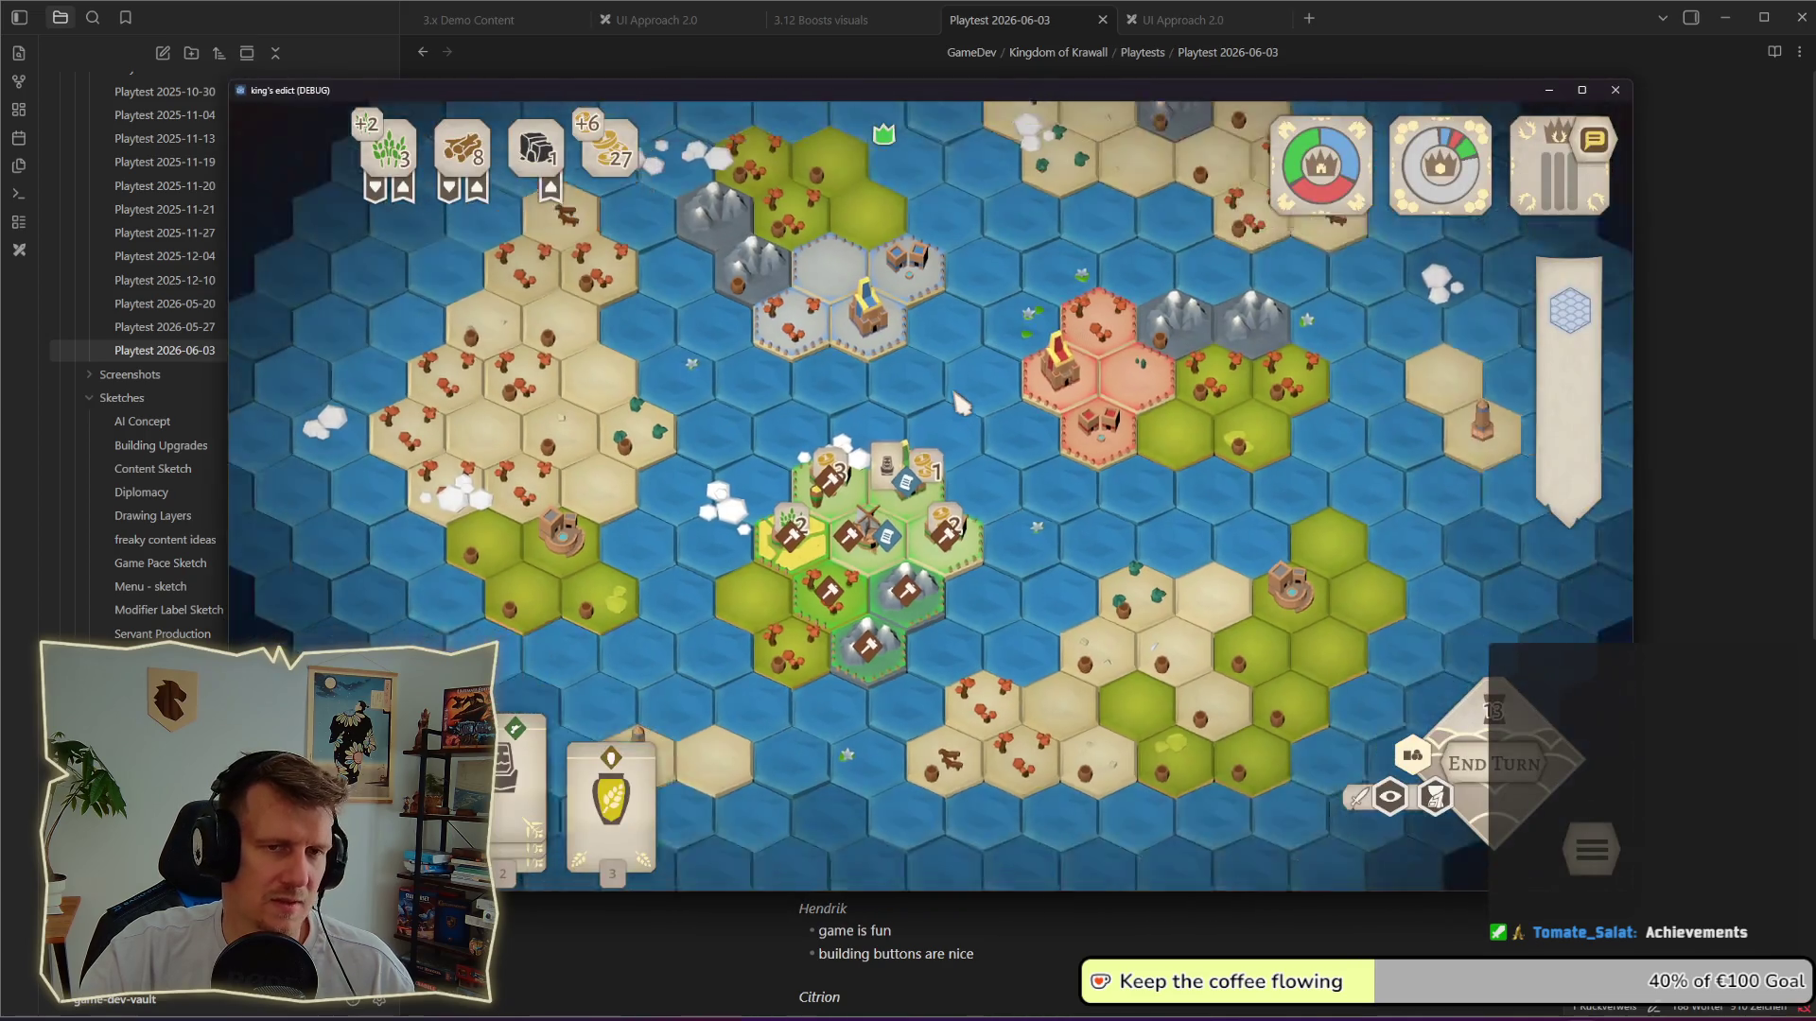
Step: Inspect the central settlement's tiles and pan the map north and back
click(869, 551)
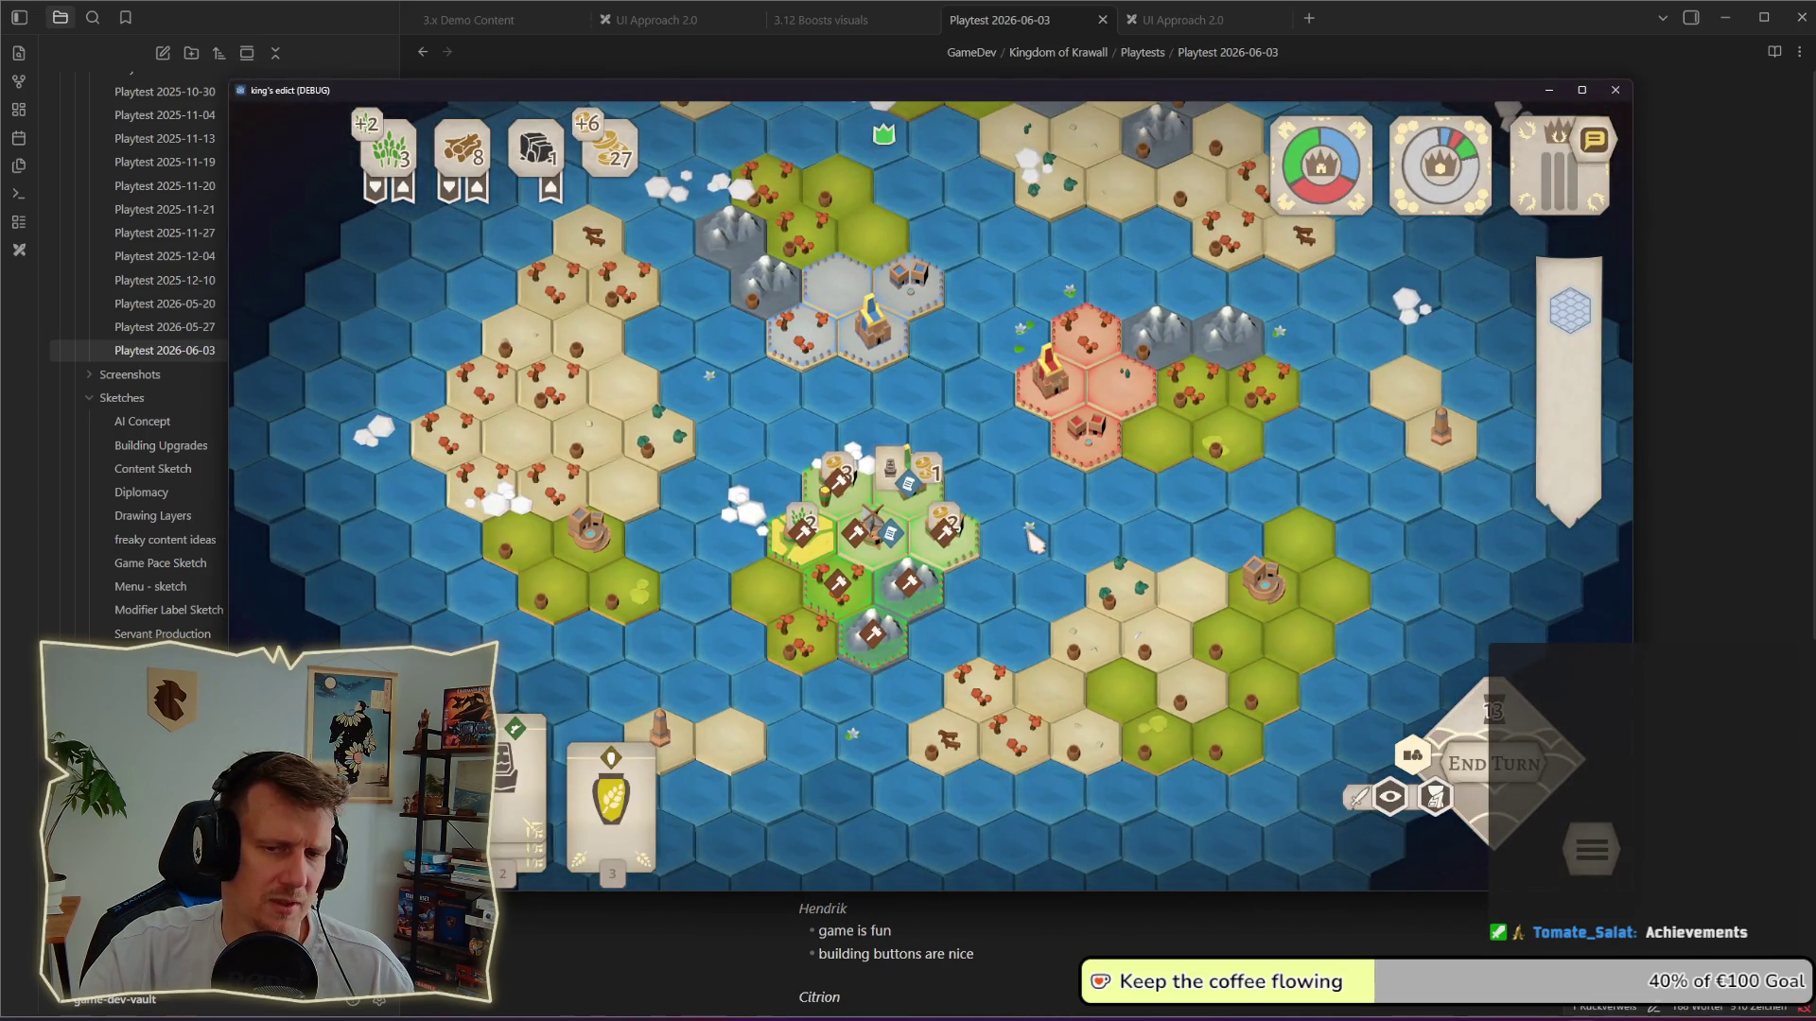
click(857, 565)
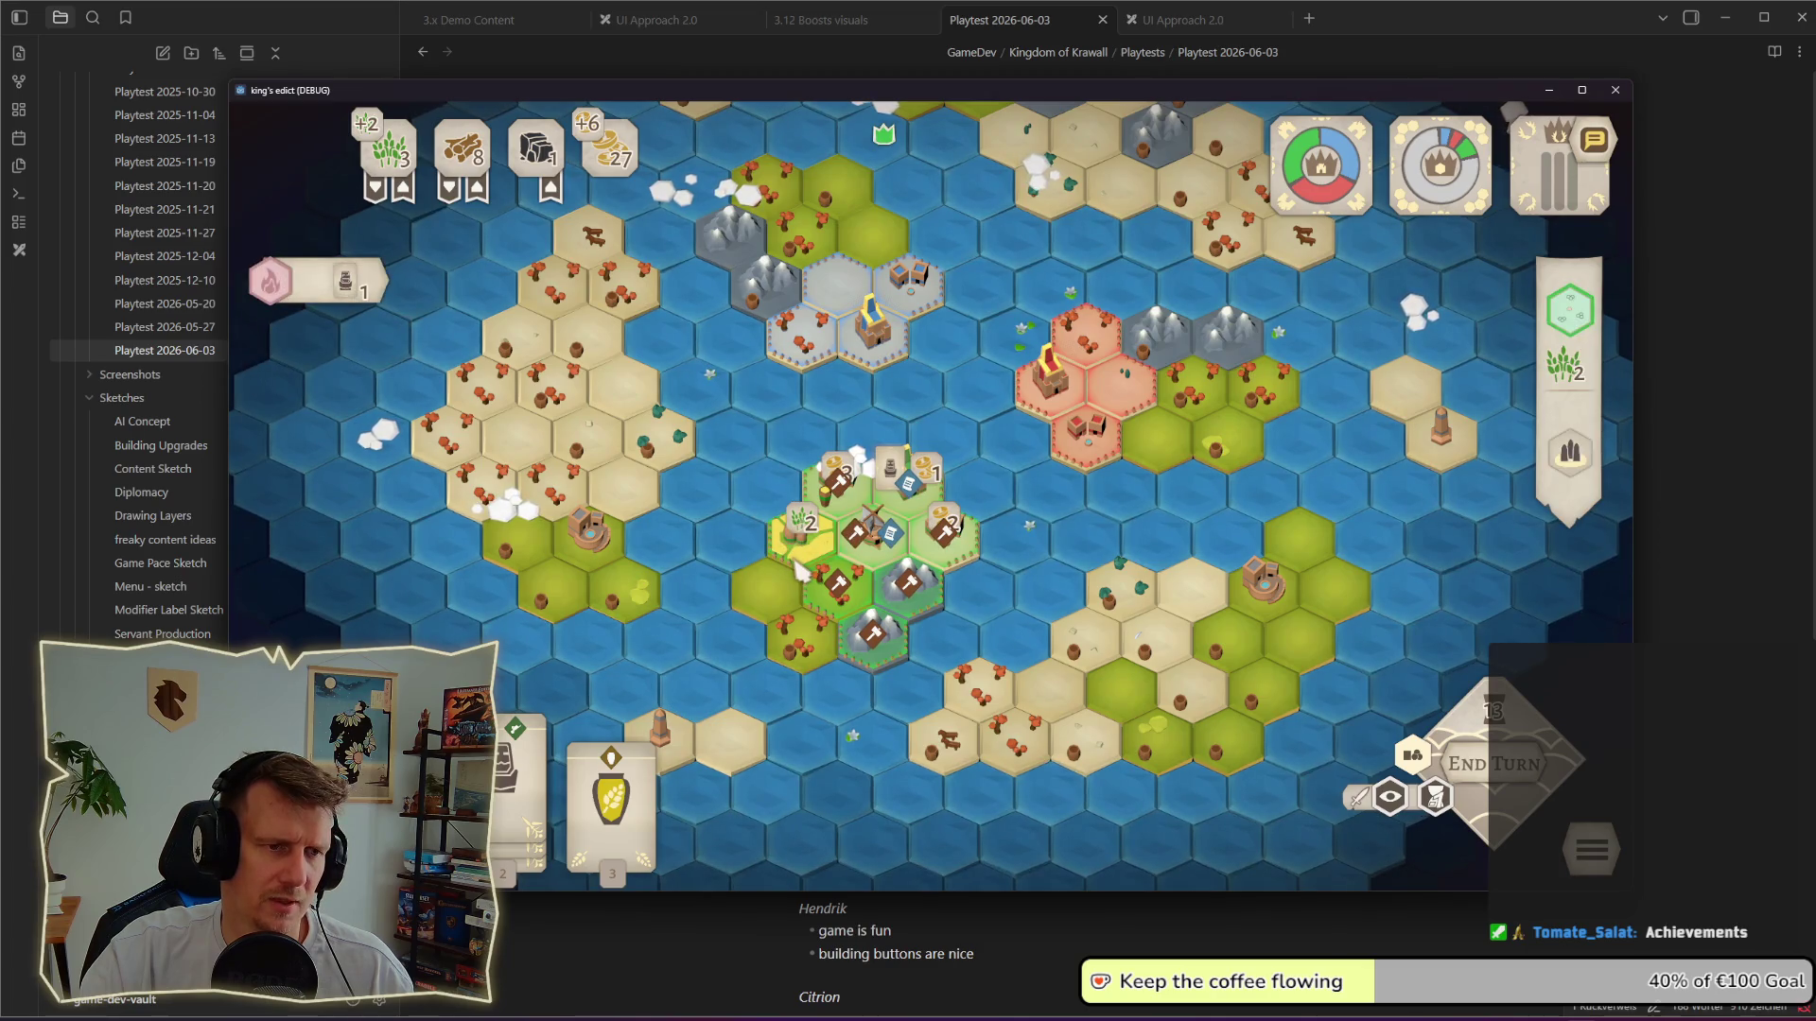
click(799, 567)
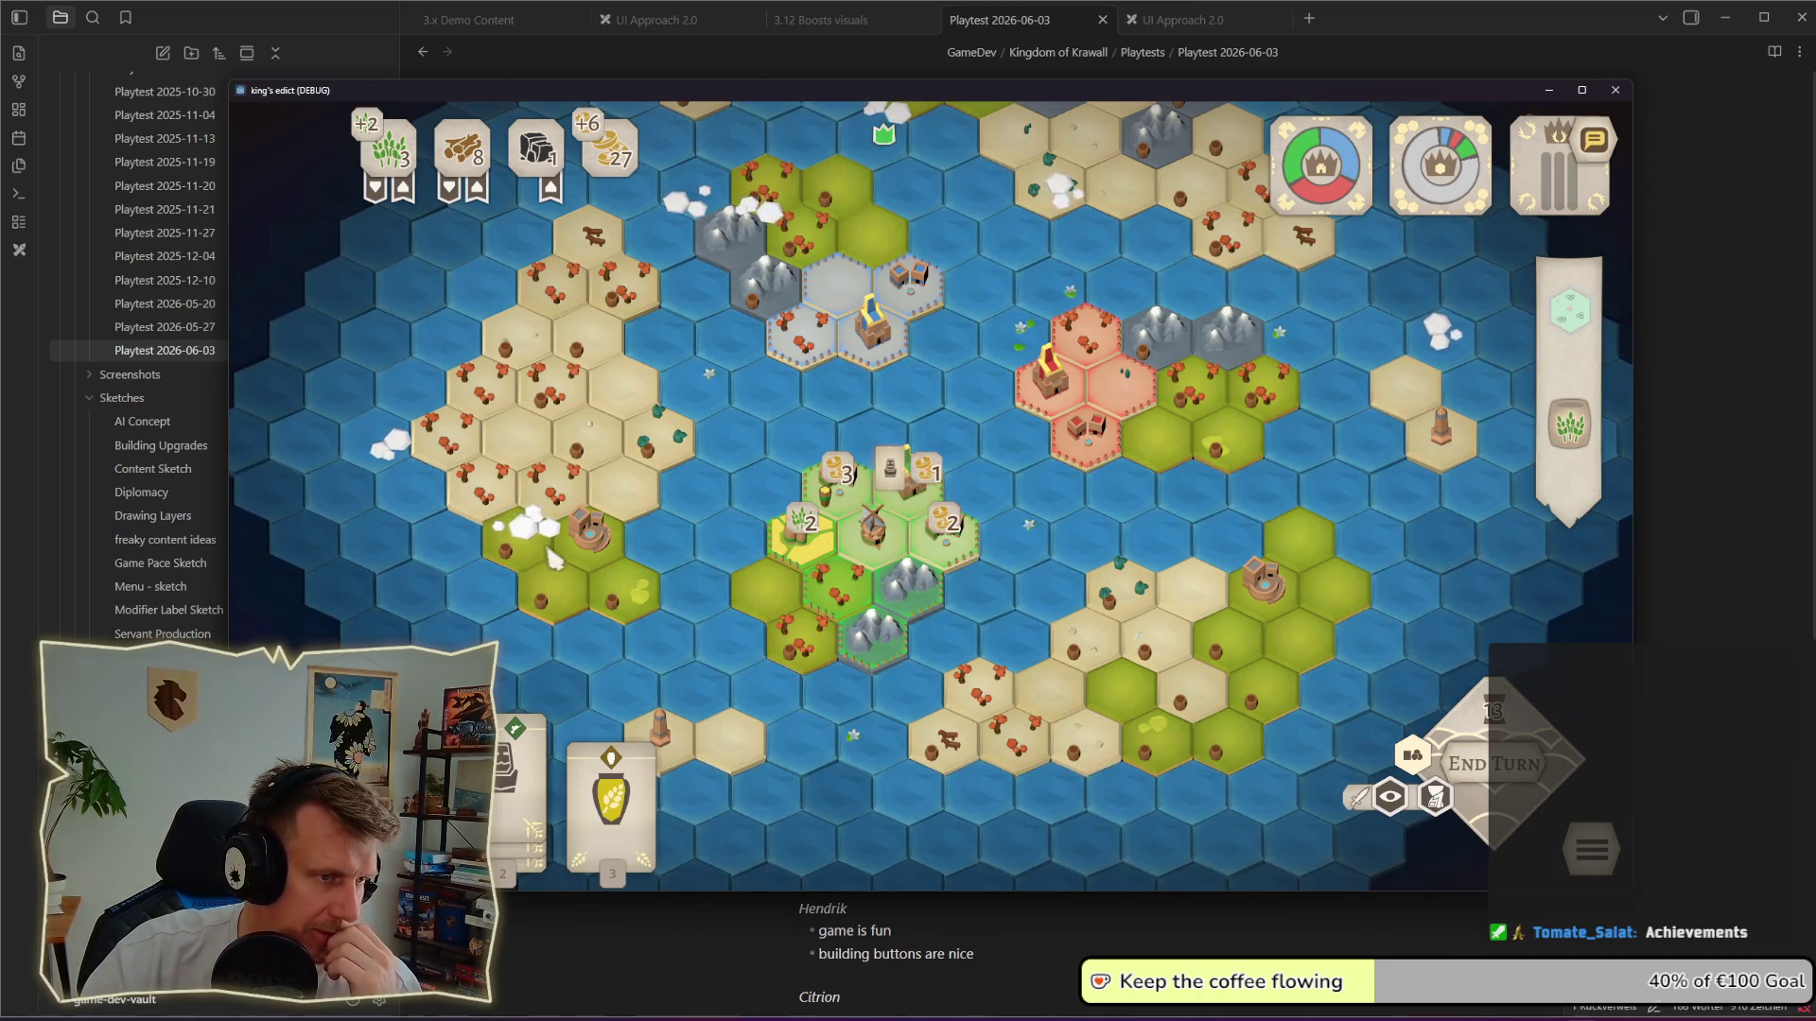
key(w)
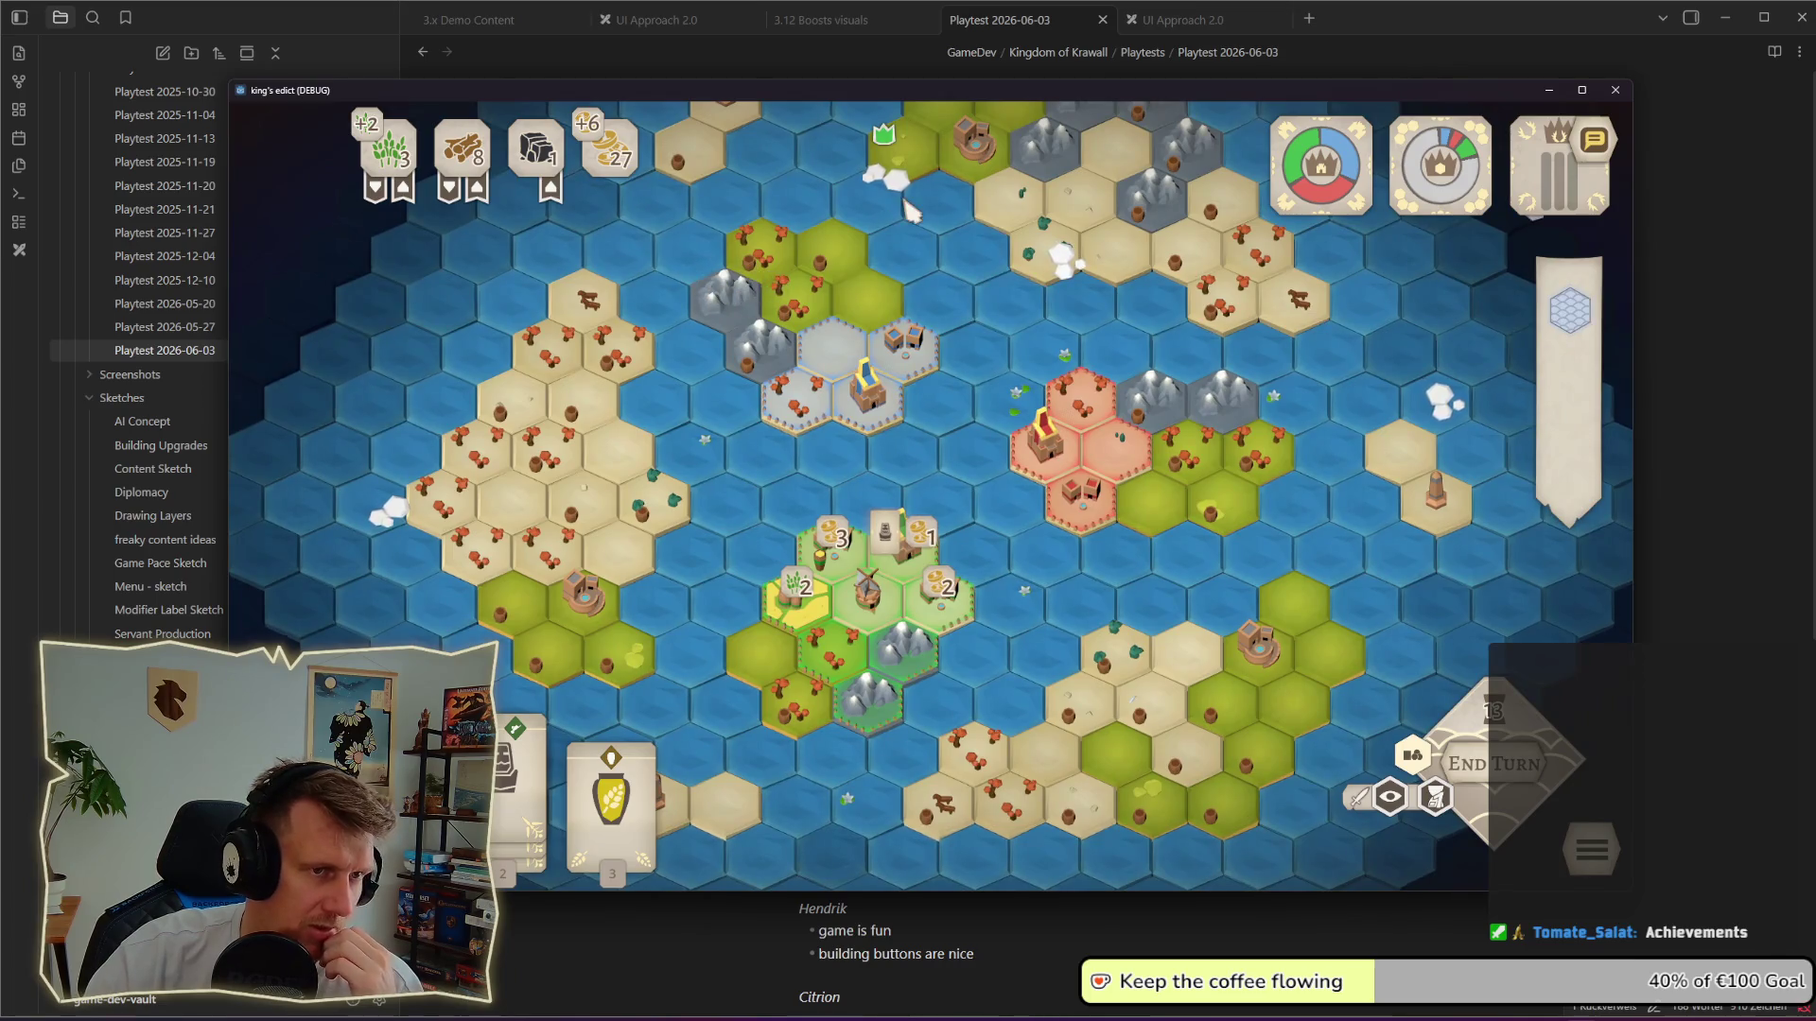
key(s)
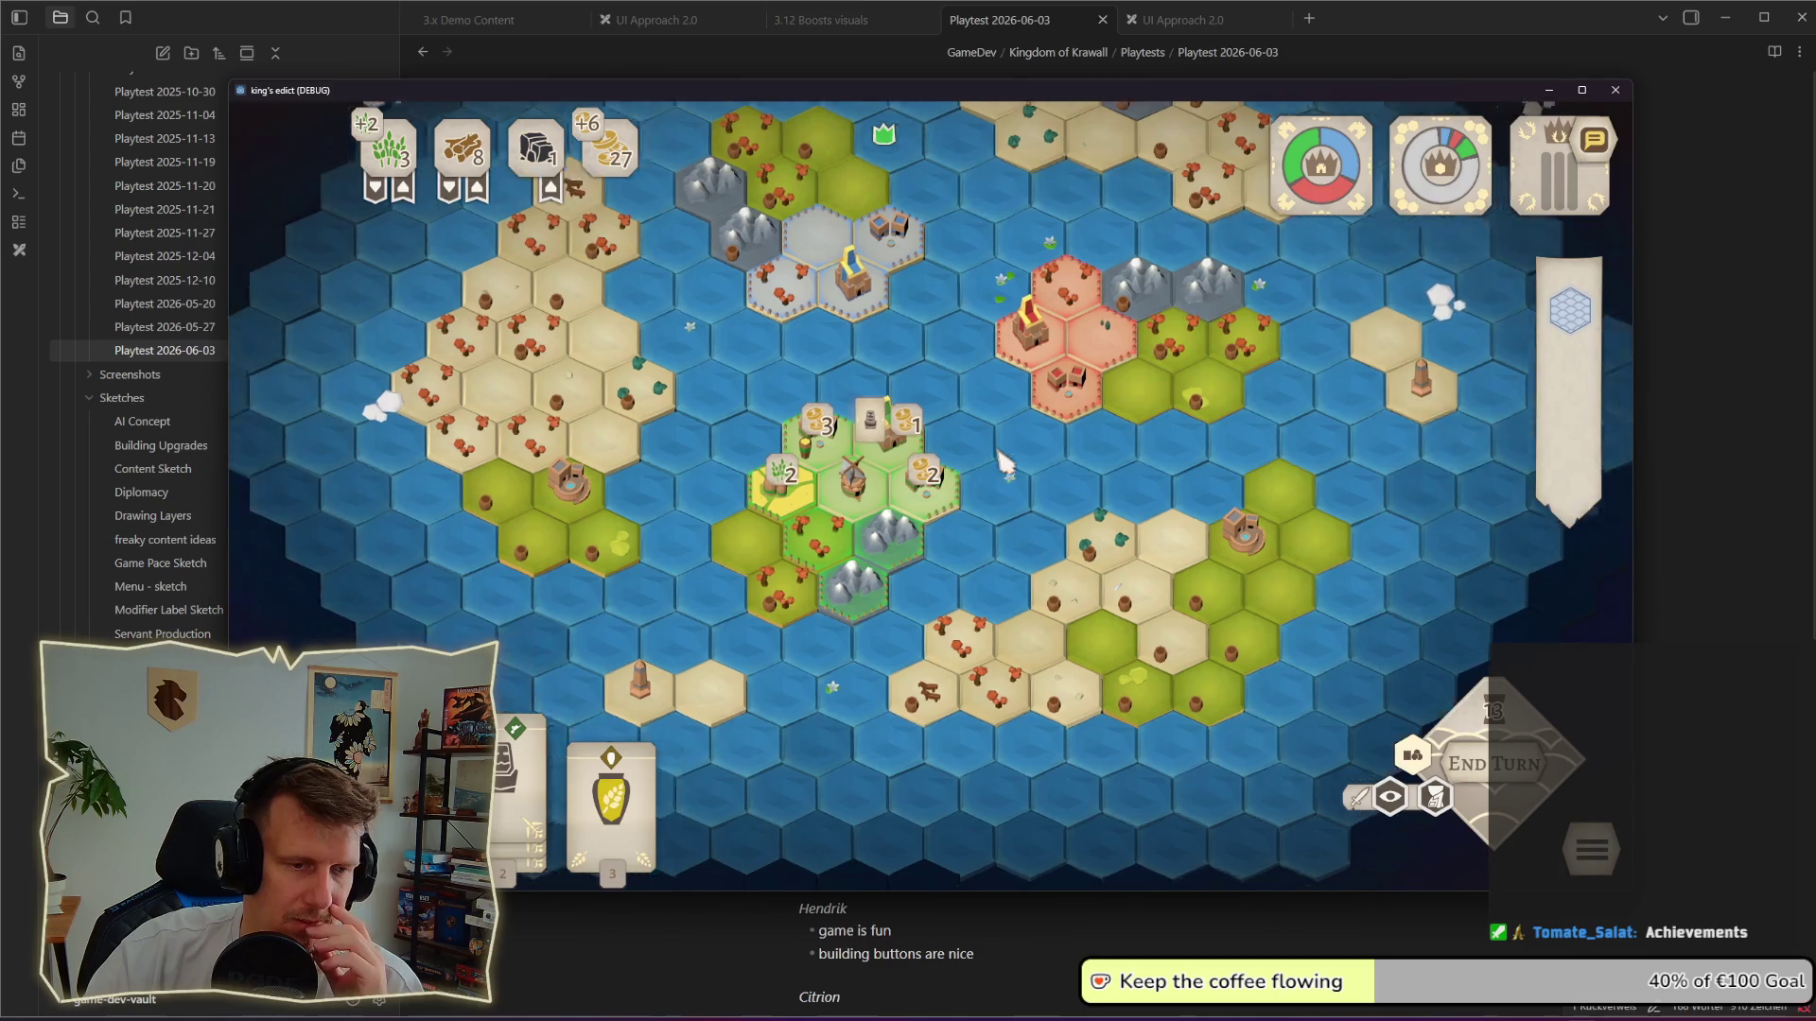
scroll(1001, 459, up, 2)
scroll(1064, 490, up, 1)
scroll(1064, 490, up, 1)
scroll(1064, 489, up, 1)
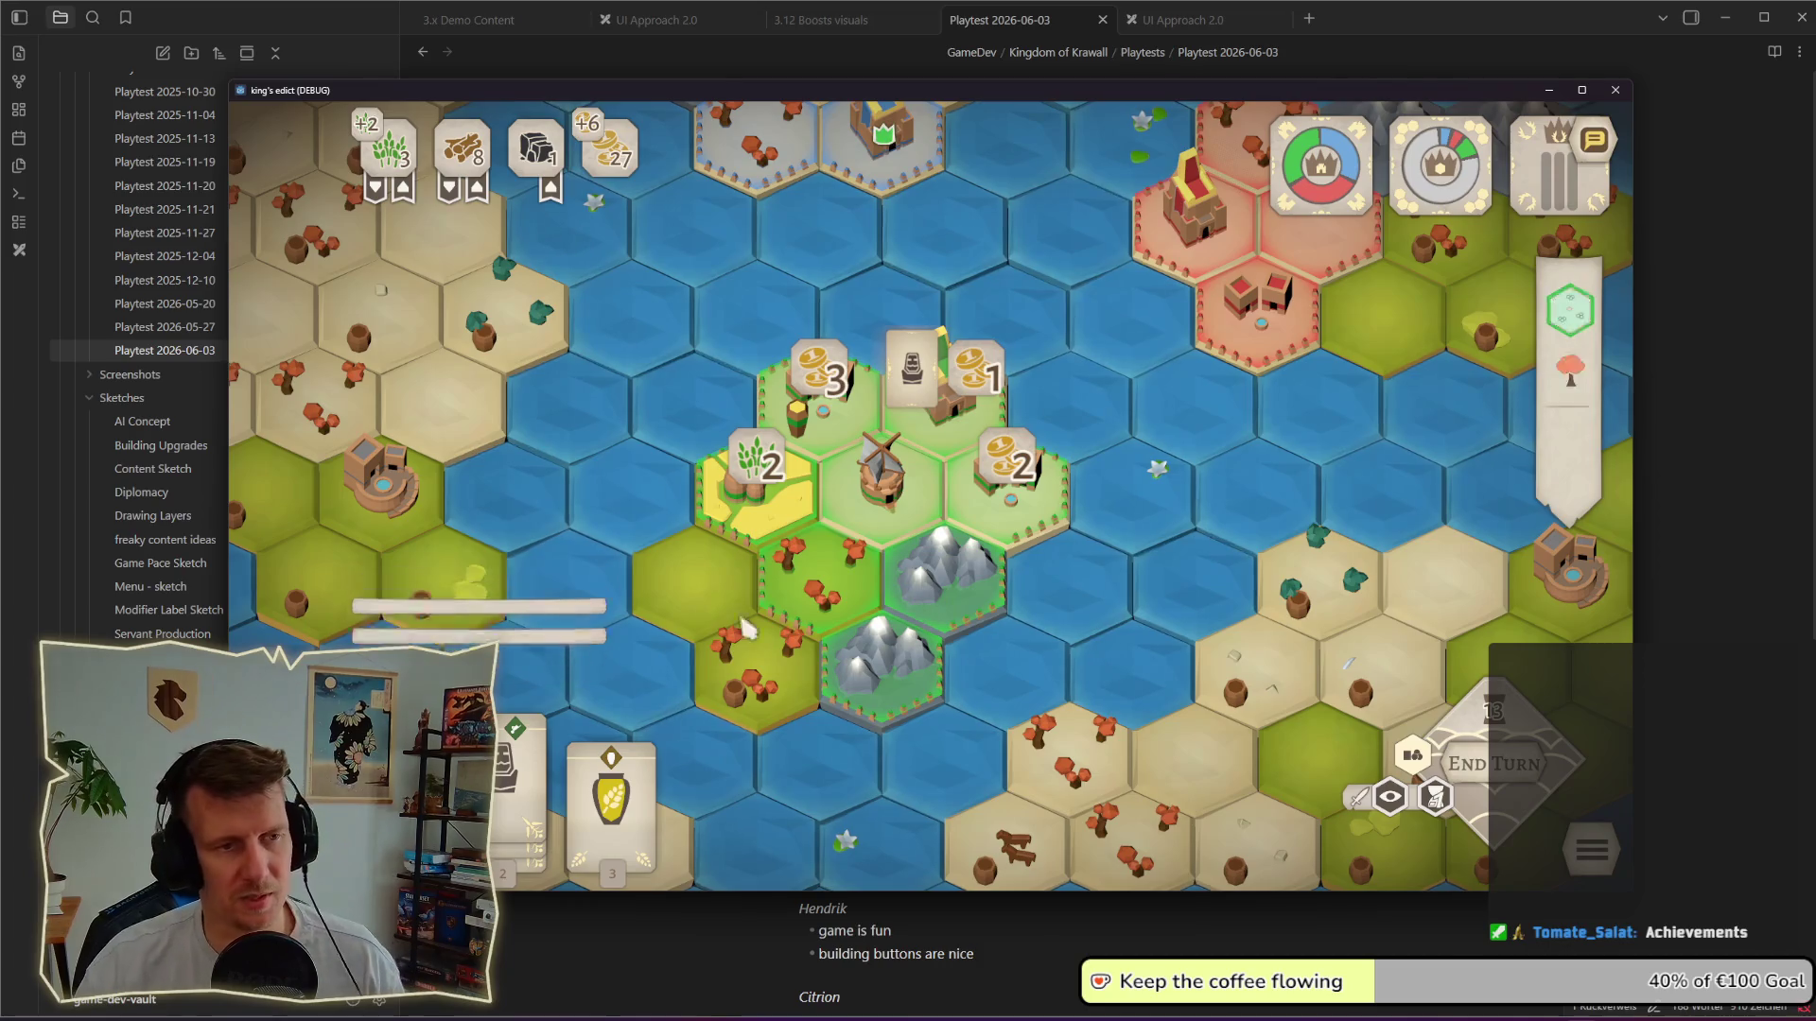
Step: Return to Obsidian and reopen the UI Approach 2.0 sketch tab
key(alt+Tab)
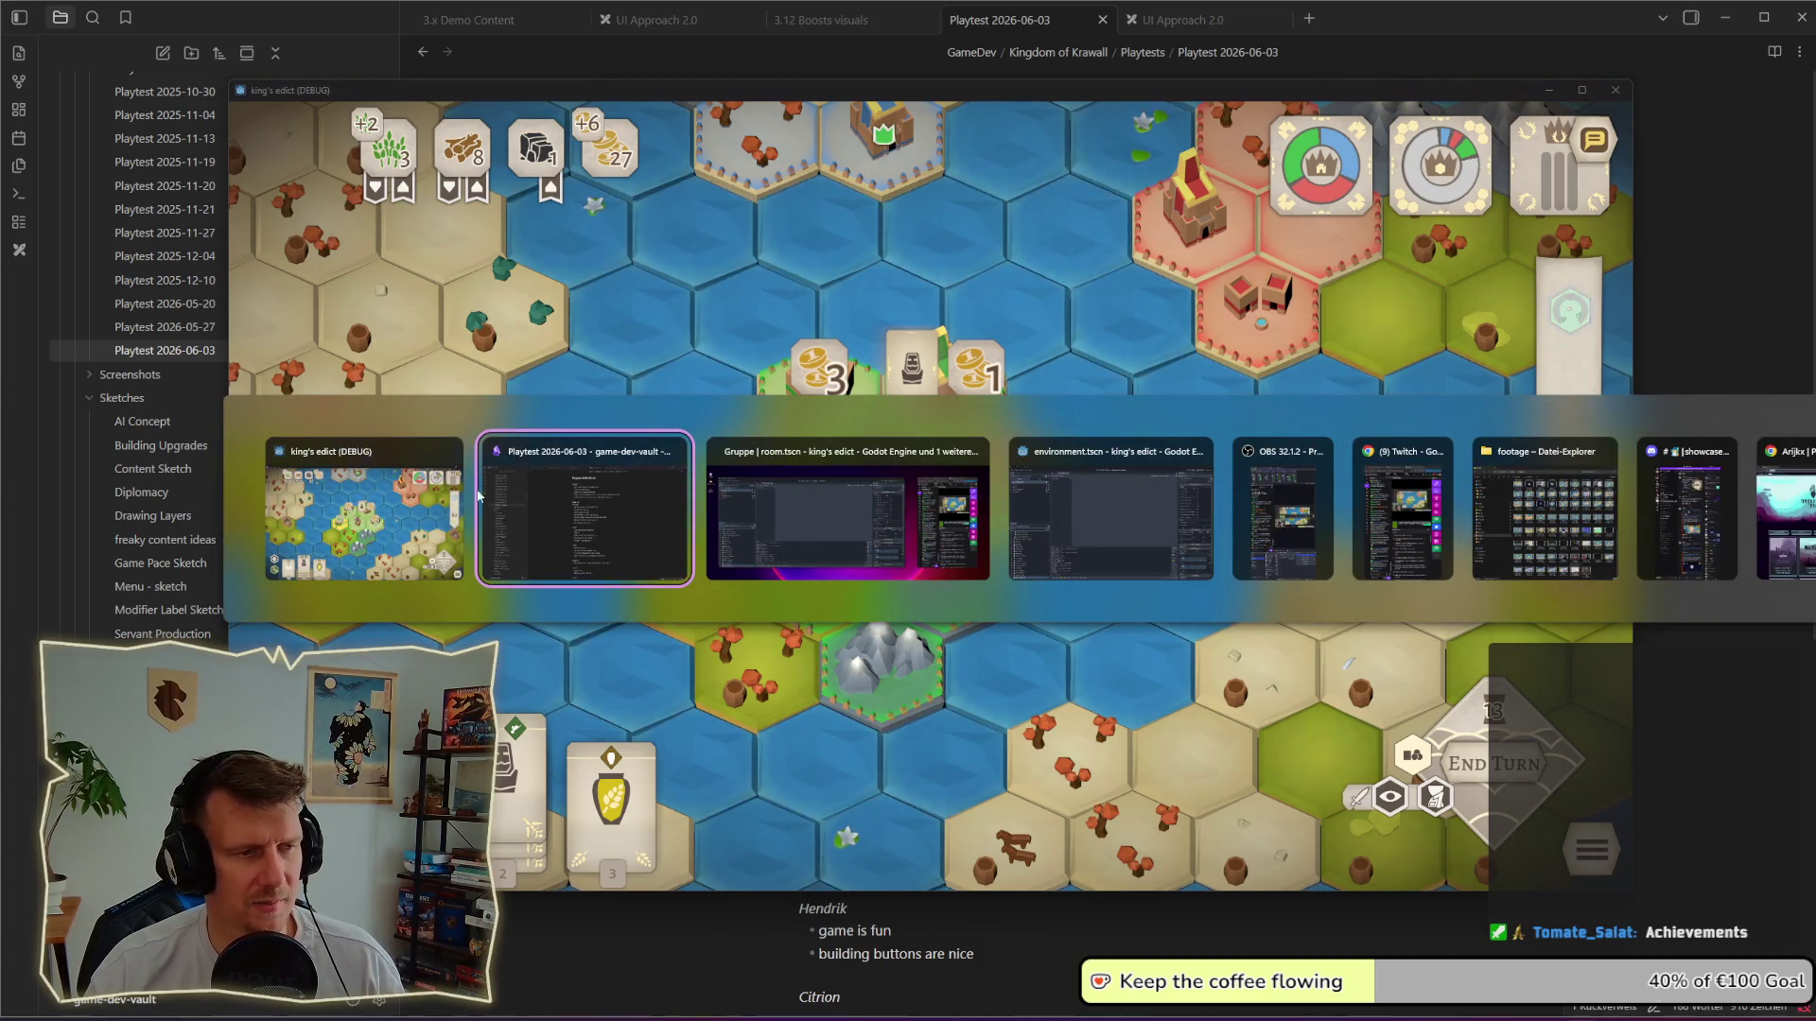
click(618, 438)
click(1185, 21)
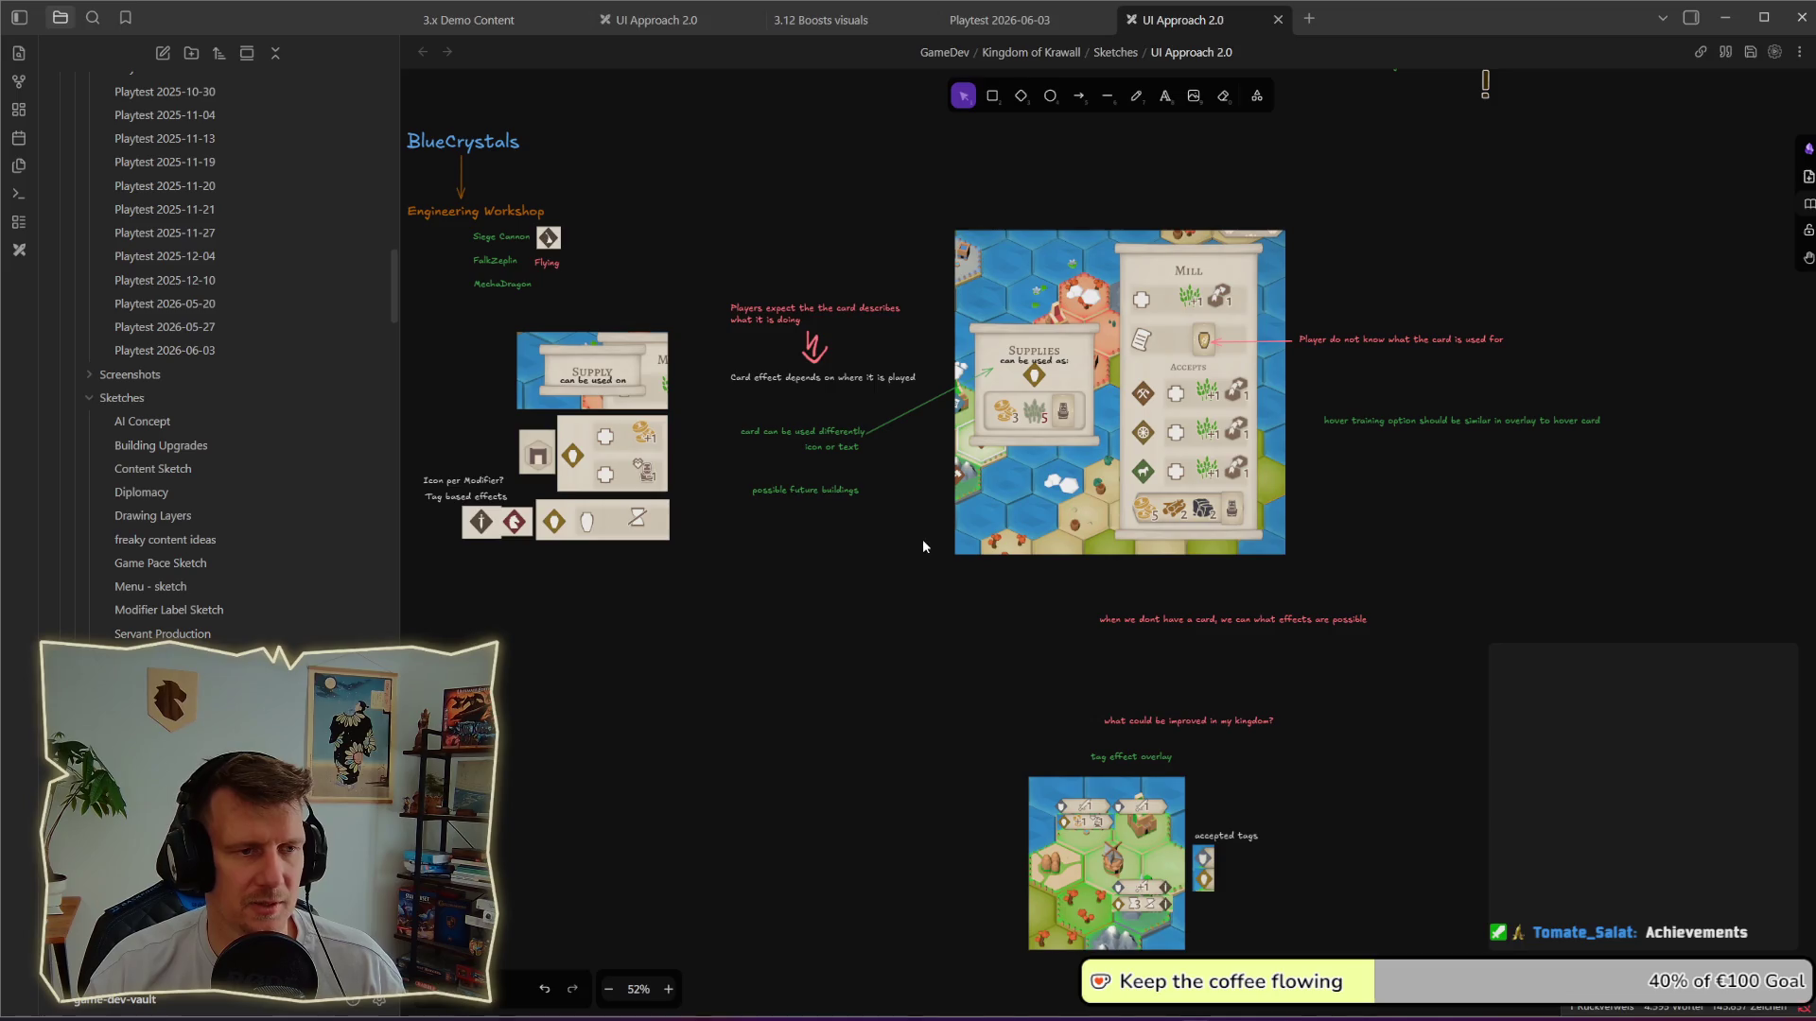
scroll(916, 538, down, 2)
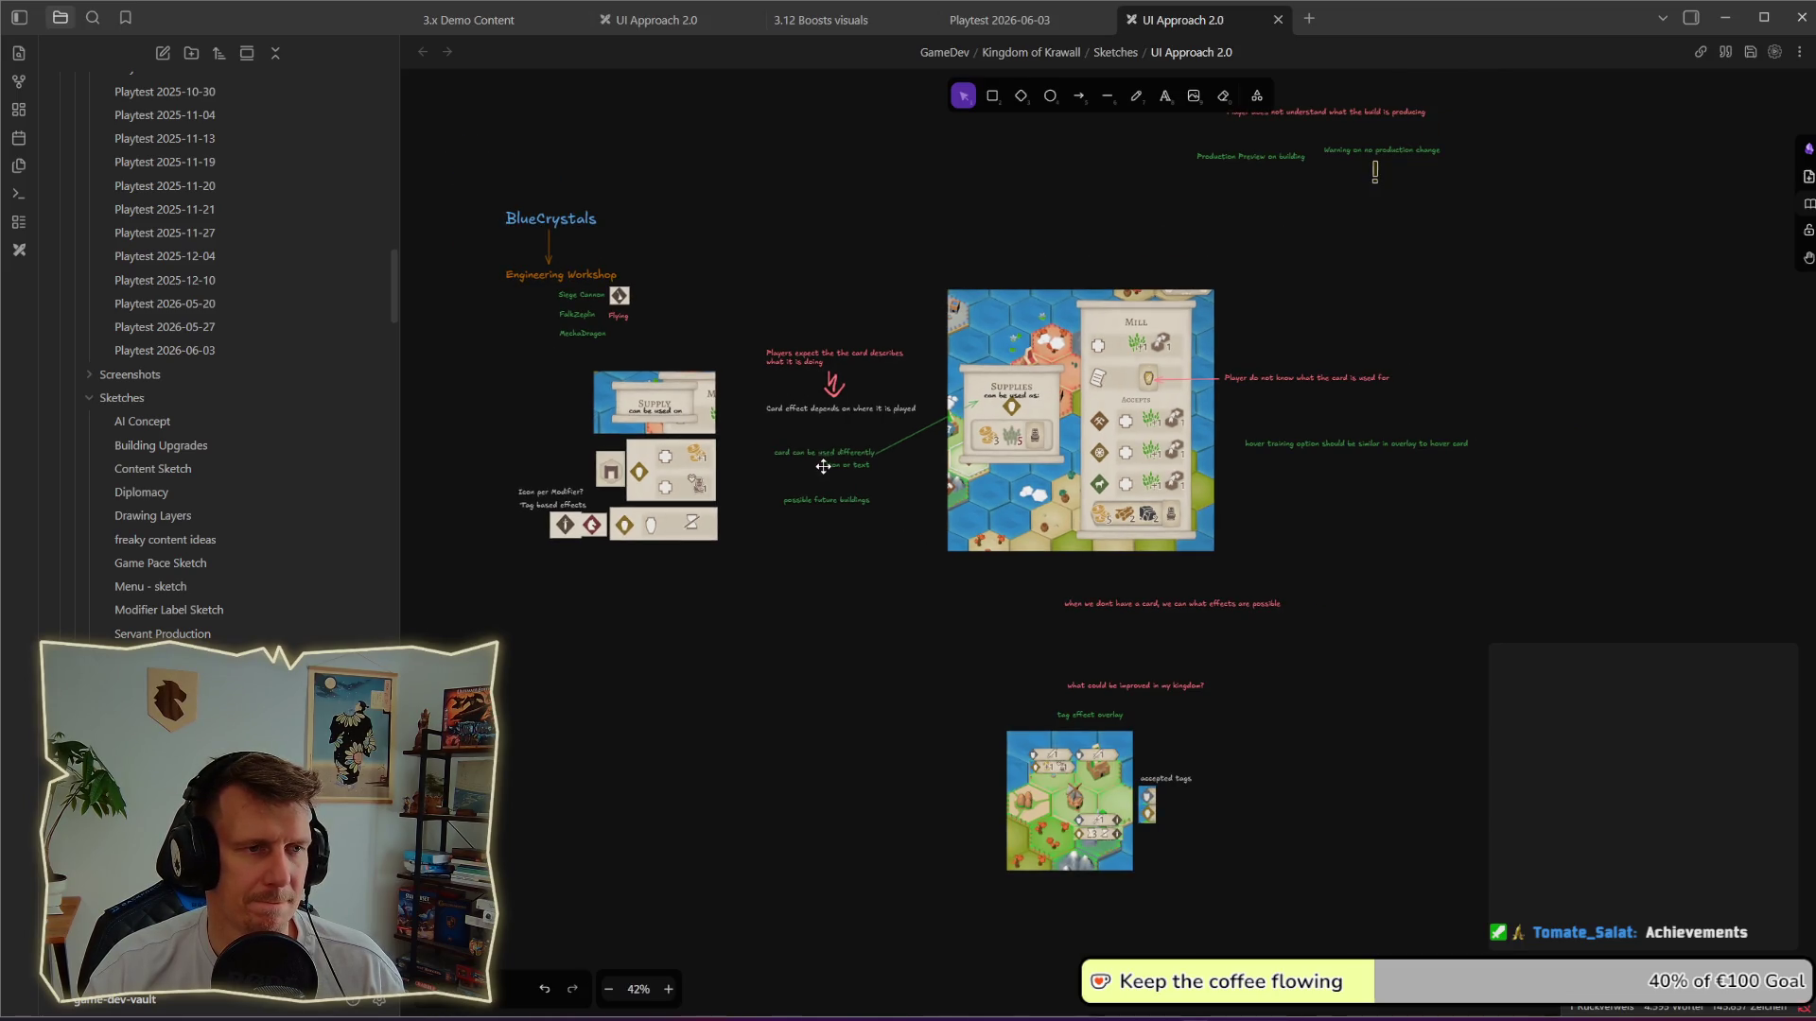
Step: Select and then clear the card and mill-panel sketches to frame the Selected Tile mock-up
click(703, 525)
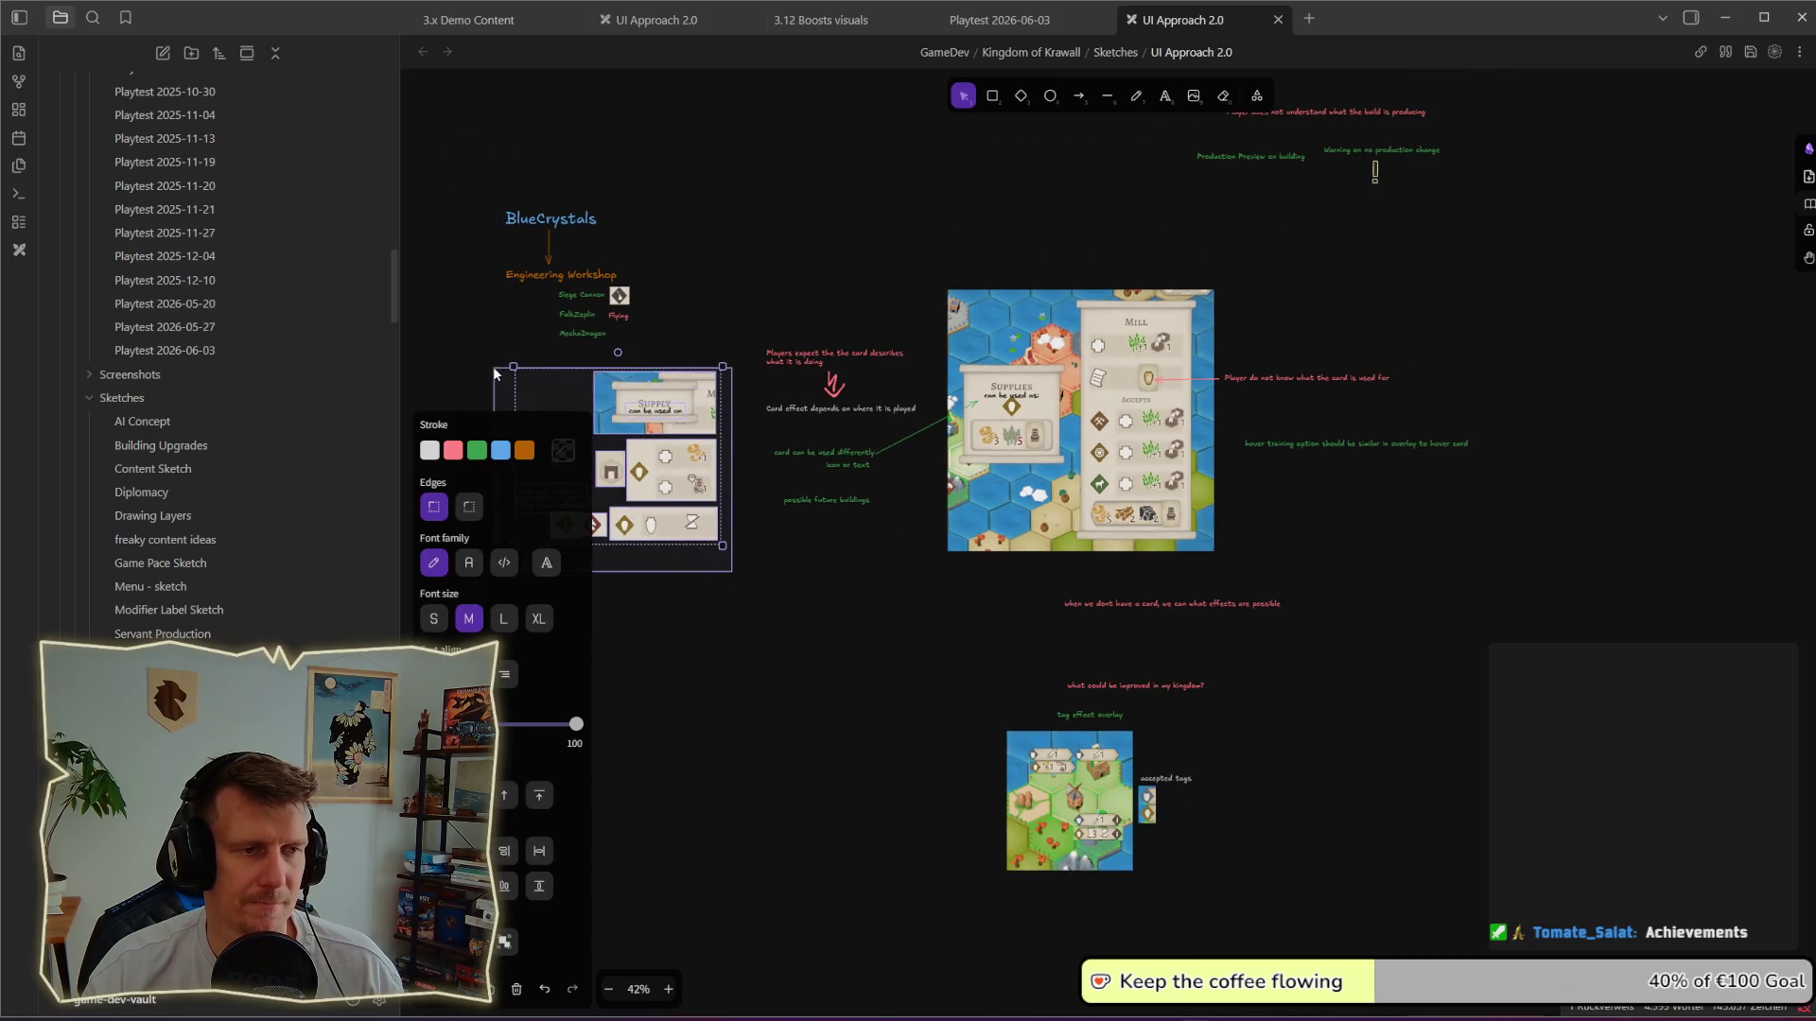
mouse_move(1523, 547)
mouse_down()
mouse_move(1431, 538)
mouse_move(757, 251)
mouse_up()
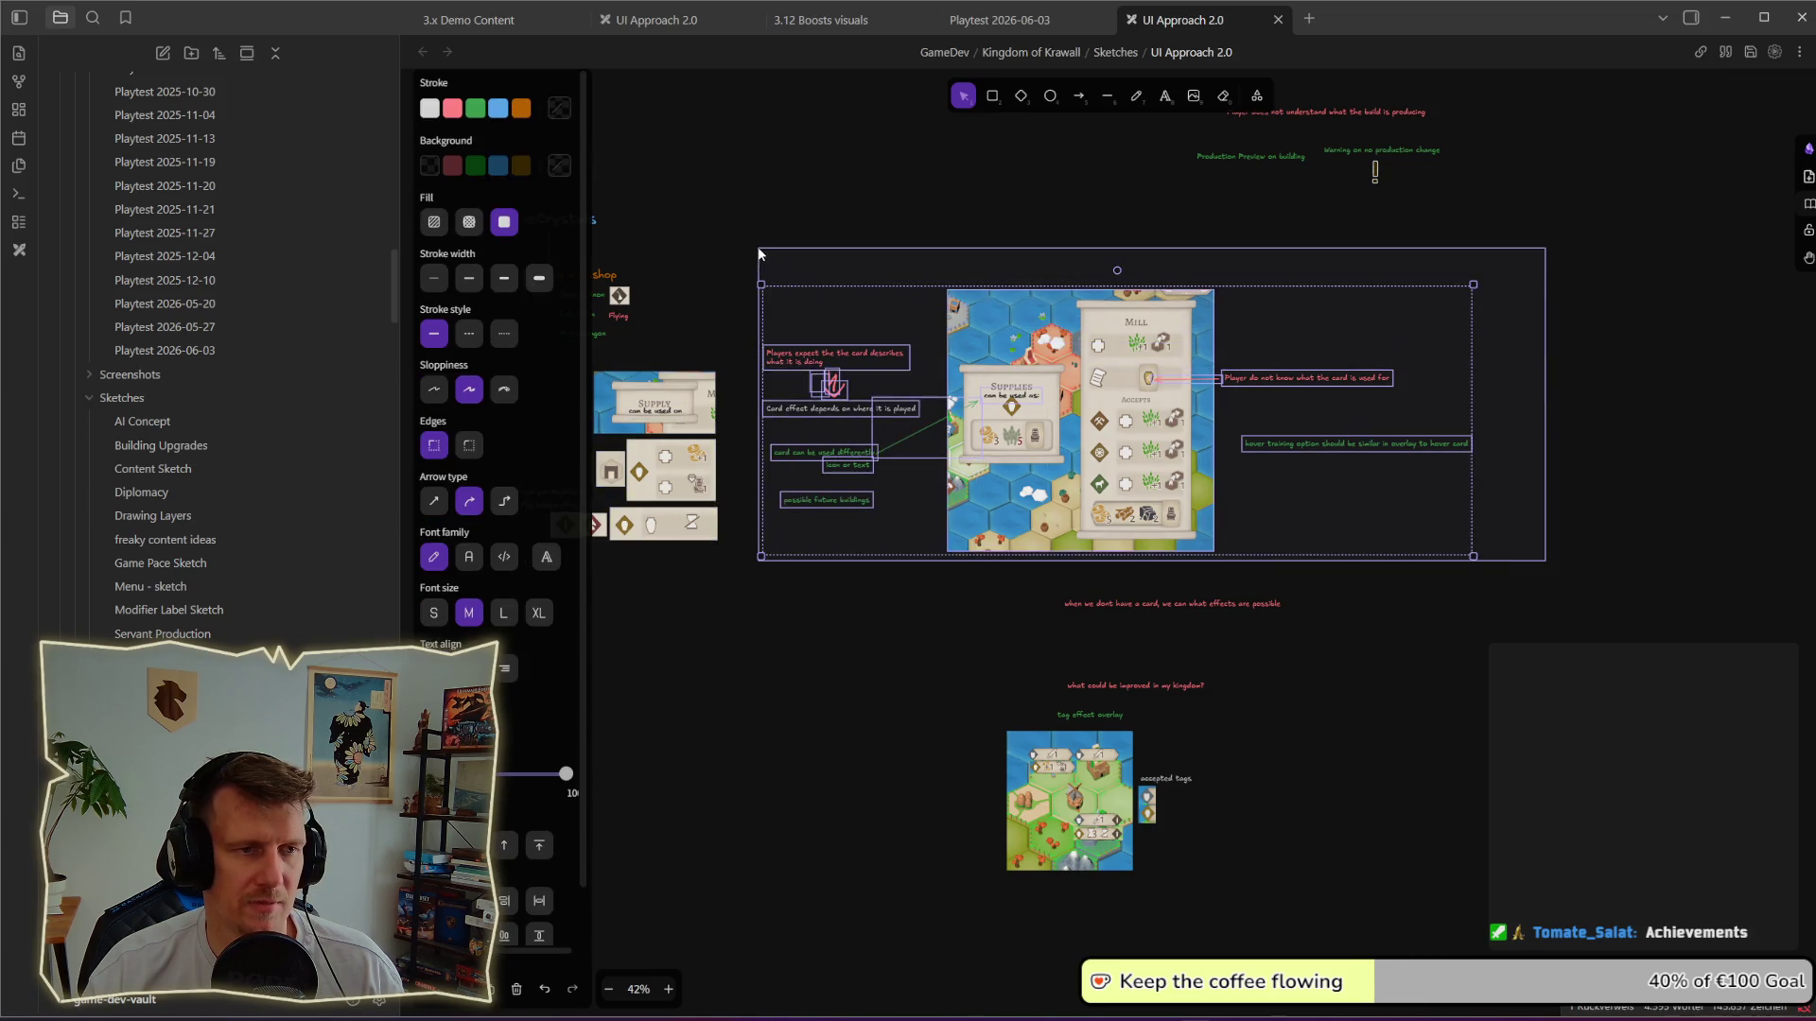
click(871, 257)
scroll(1031, 568, down, 2)
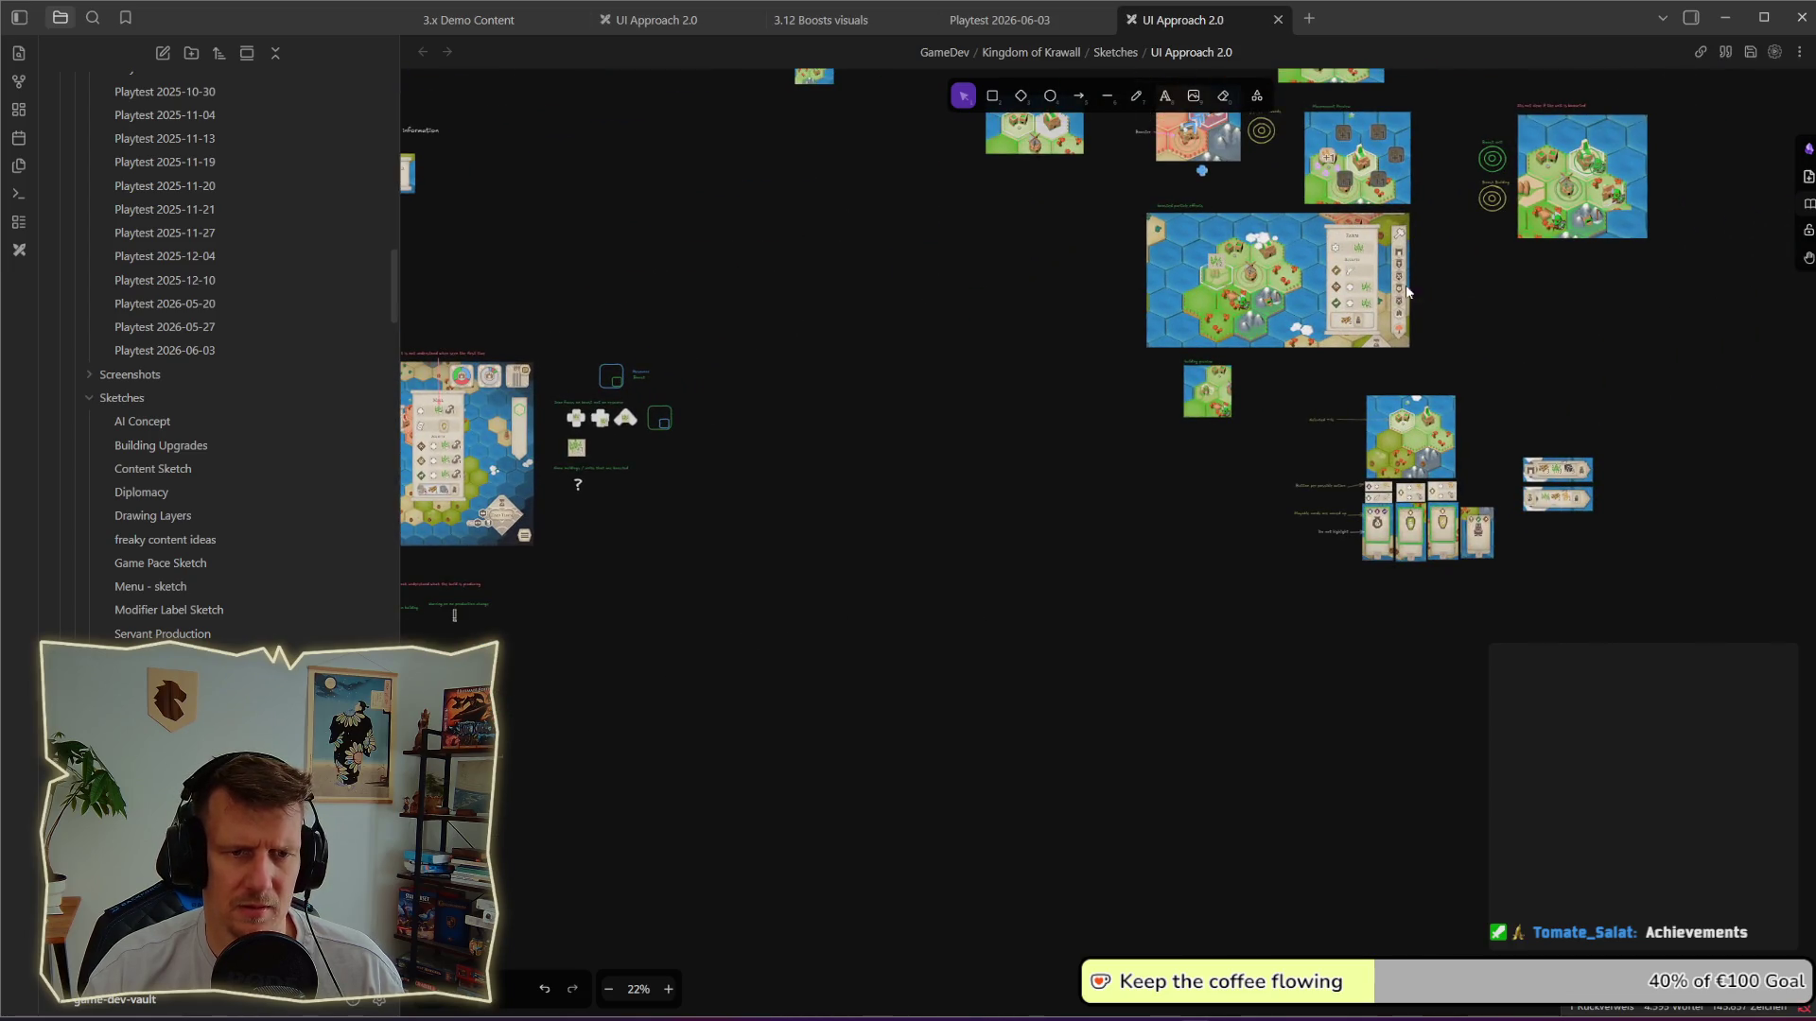
scroll(1583, 486, up, 2)
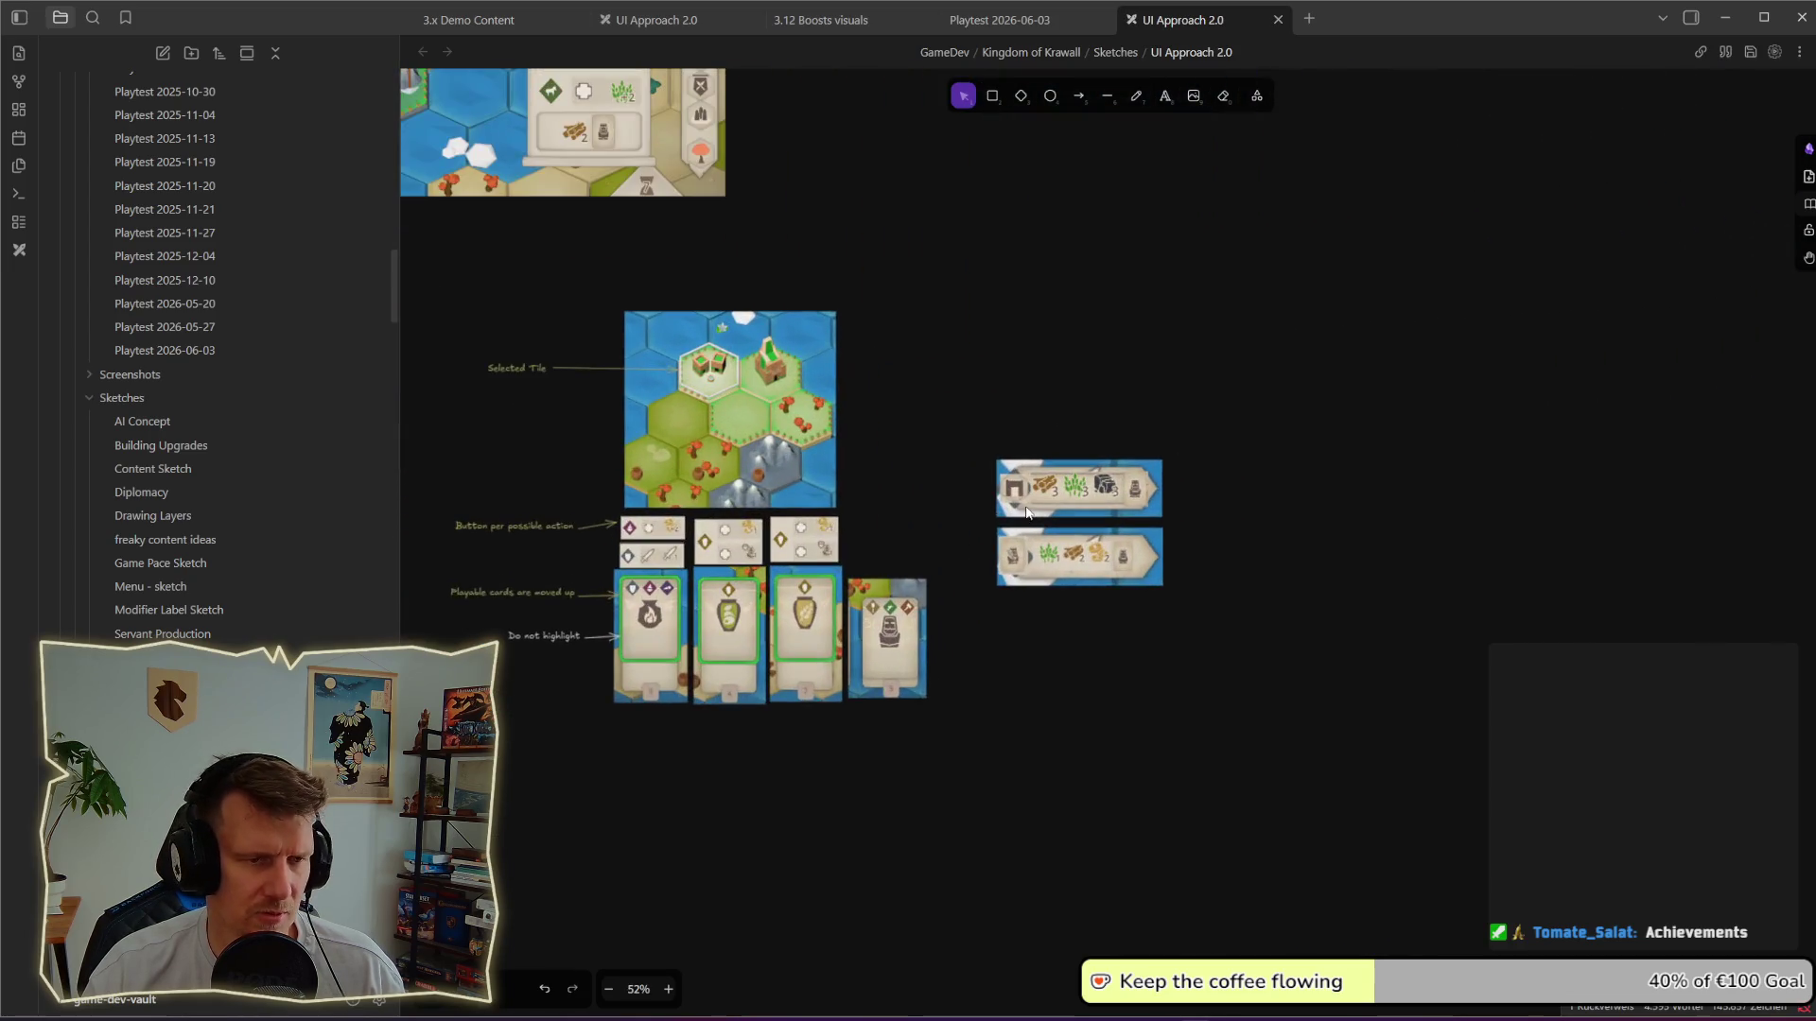
scroll(1066, 479, up, 2)
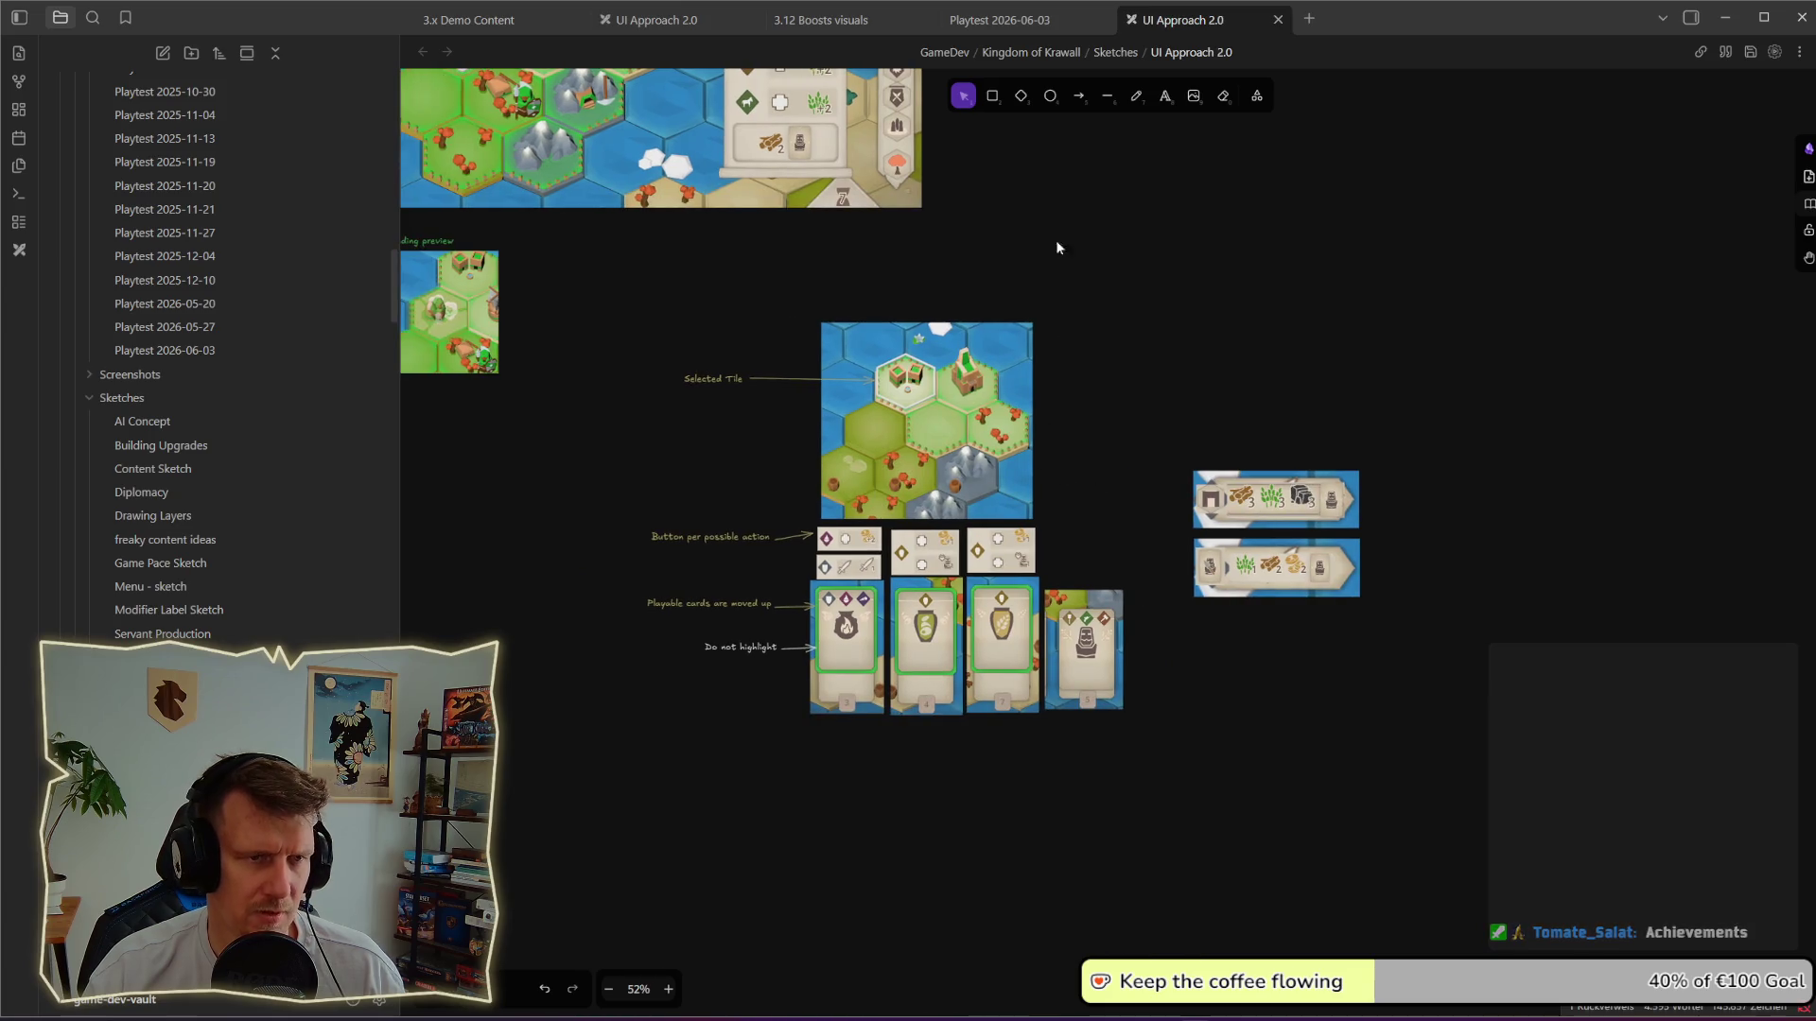
Step: Draw a bold green freehand checkmark above-right of the Selected Tile sketch
click(1135, 97)
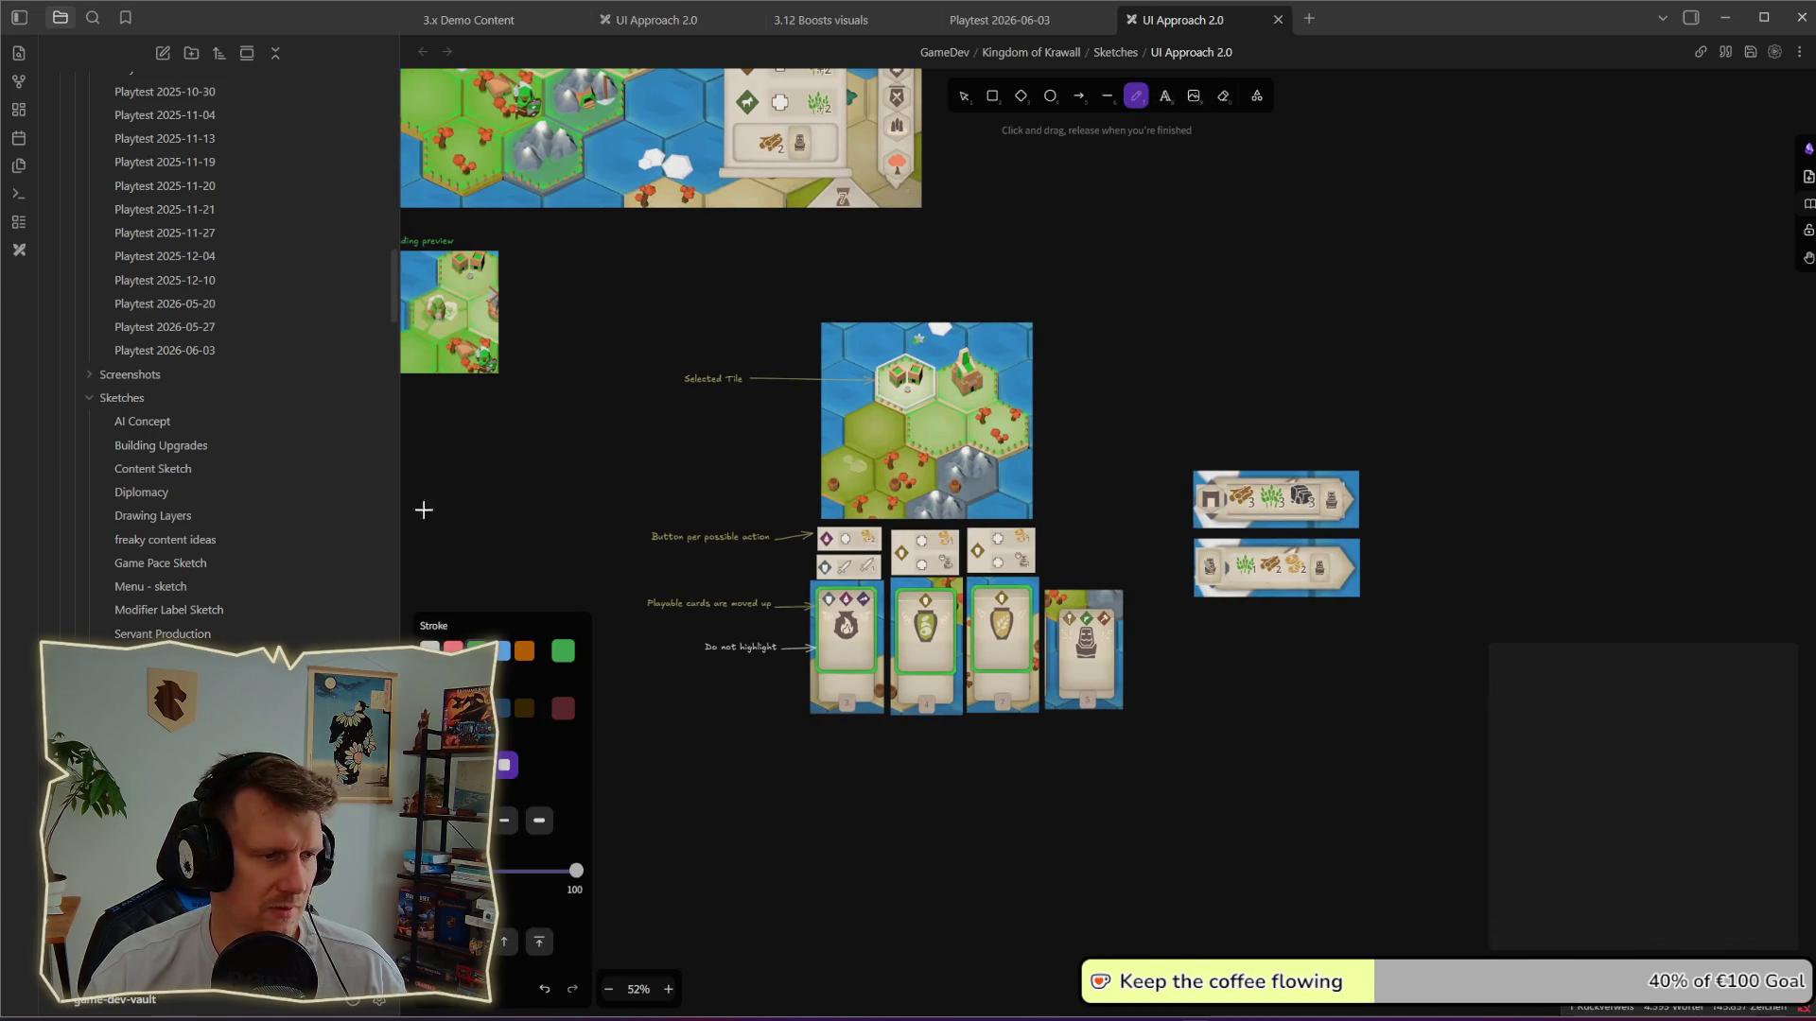
click(538, 821)
drag(1107, 320, 1200, 282)
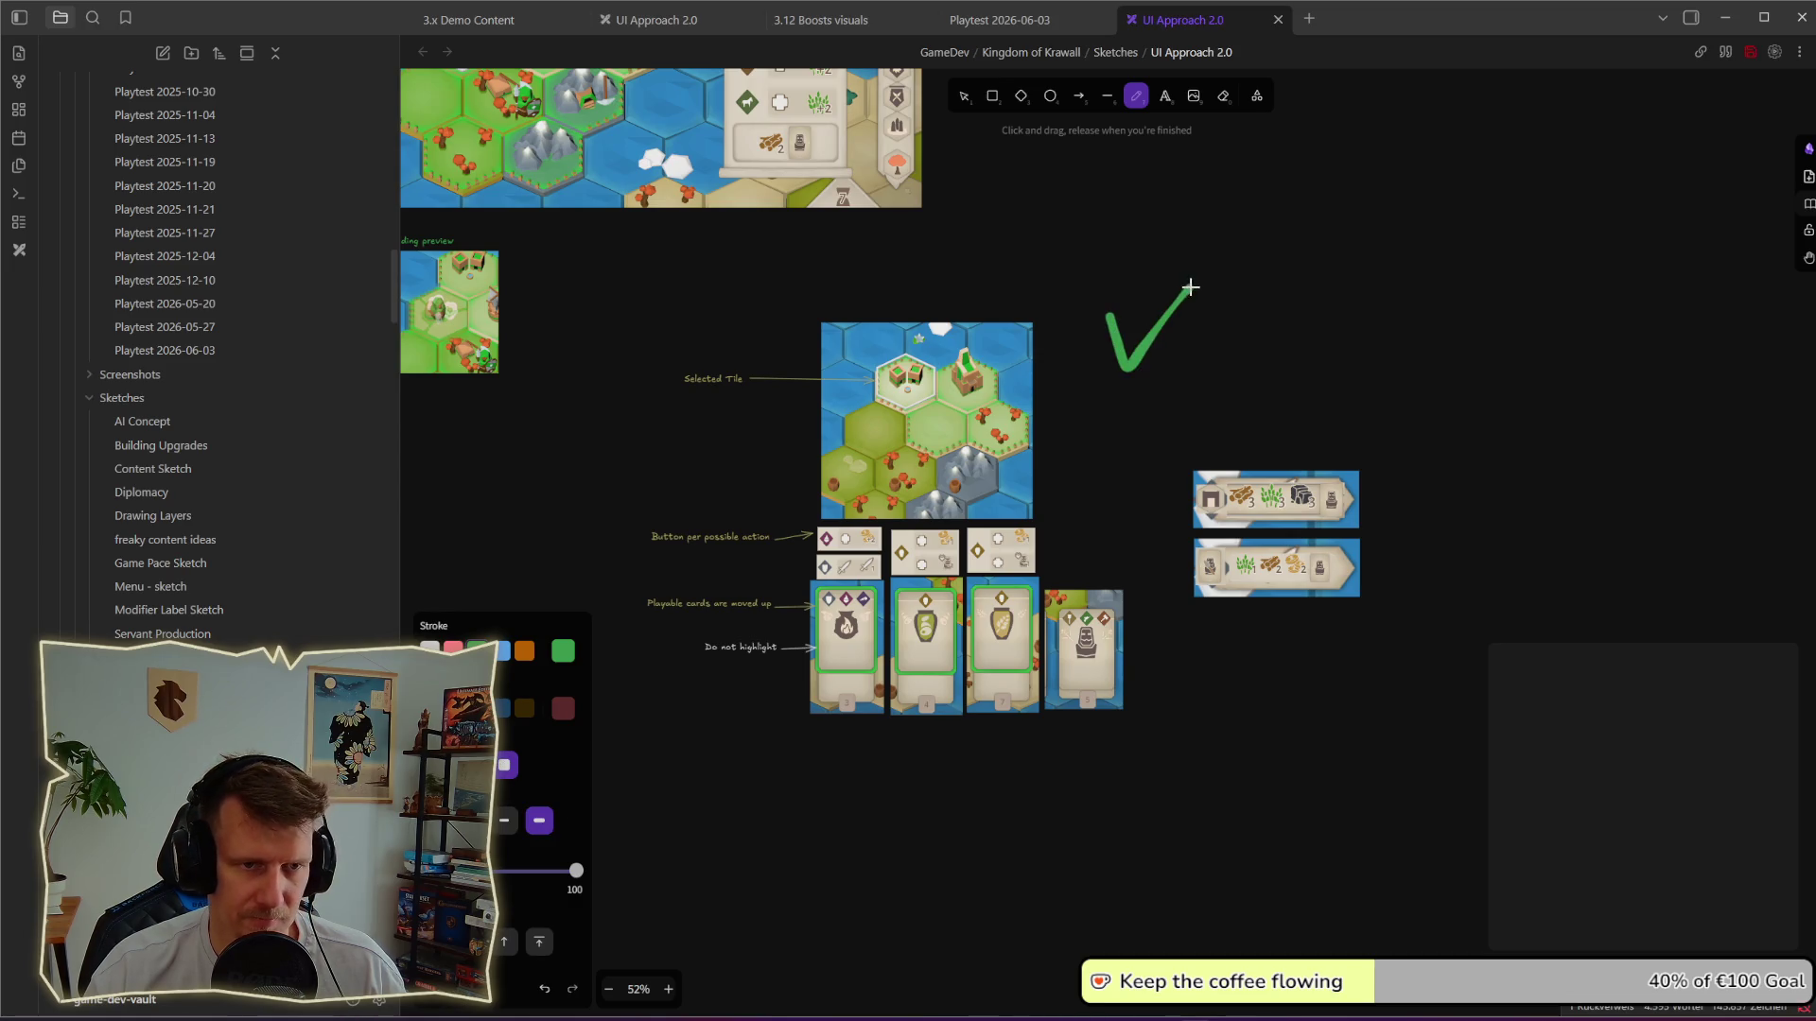
scroll(1291, 245, down, 2)
scroll(1291, 245, up, 3)
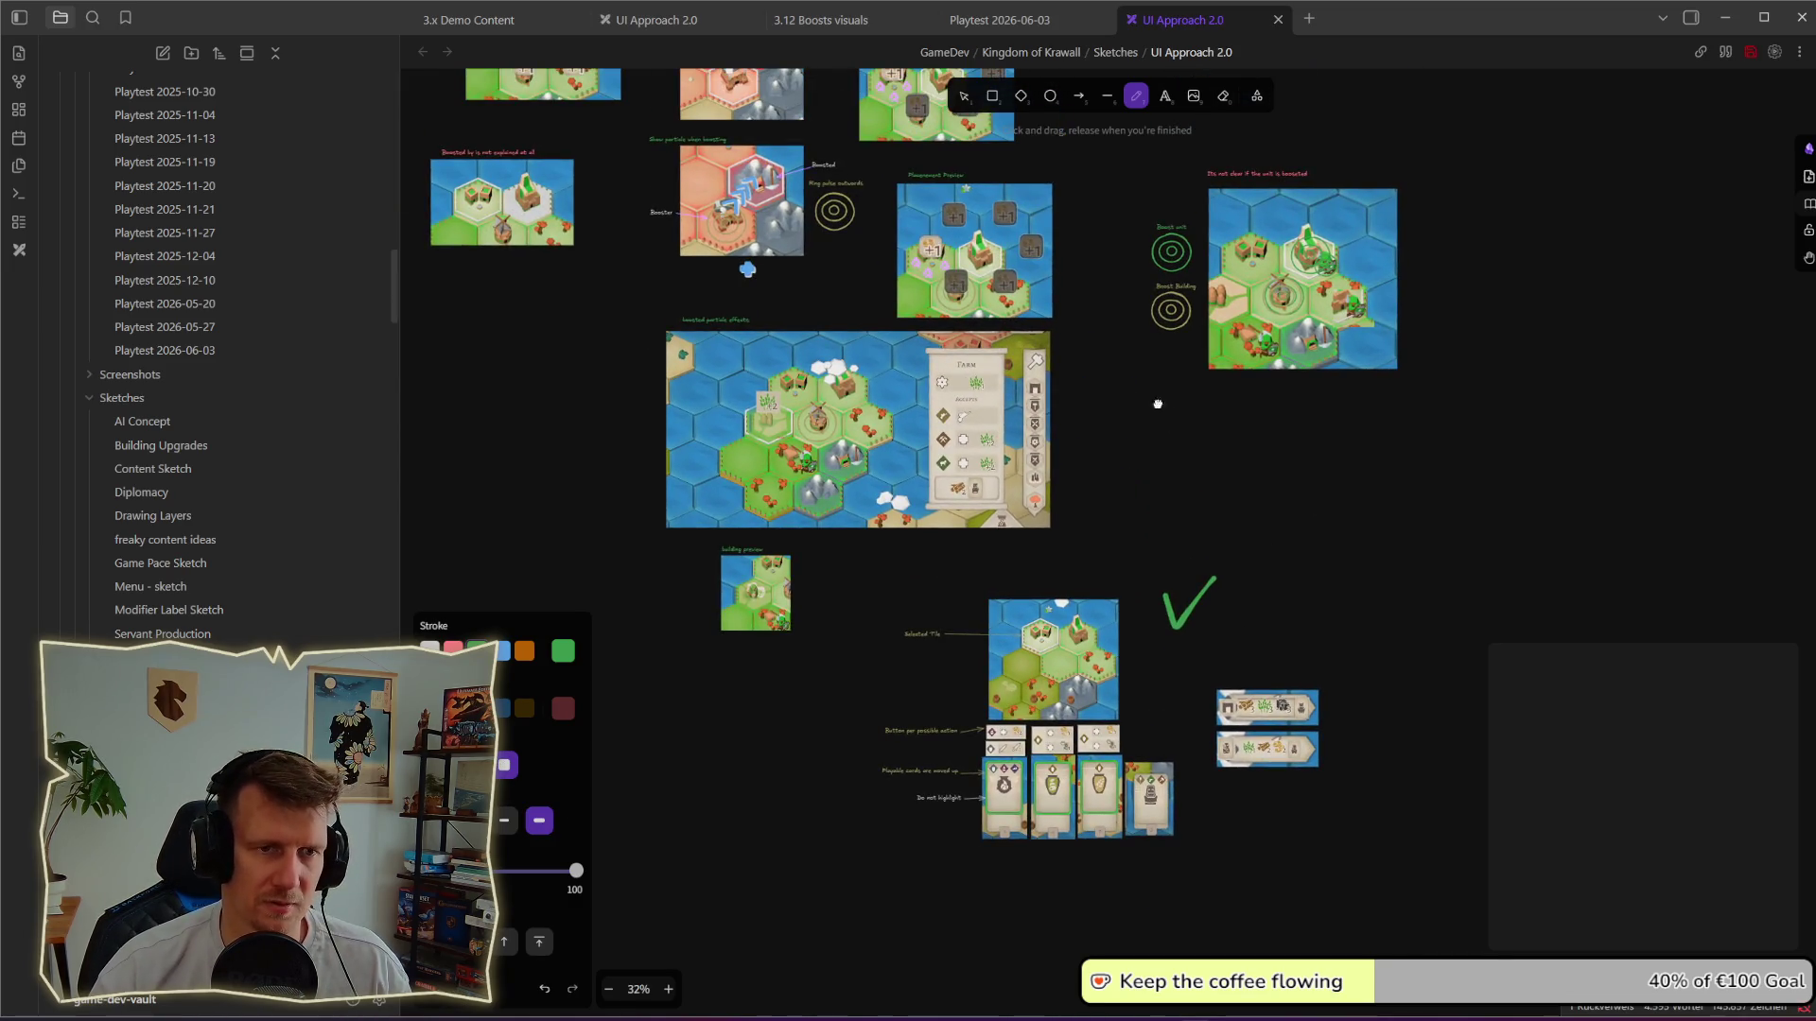
scroll(1406, 324, up, 3)
scroll(1405, 324, left, 2)
scroll(819, 443, left, 3)
scroll(1218, 506, up, 1)
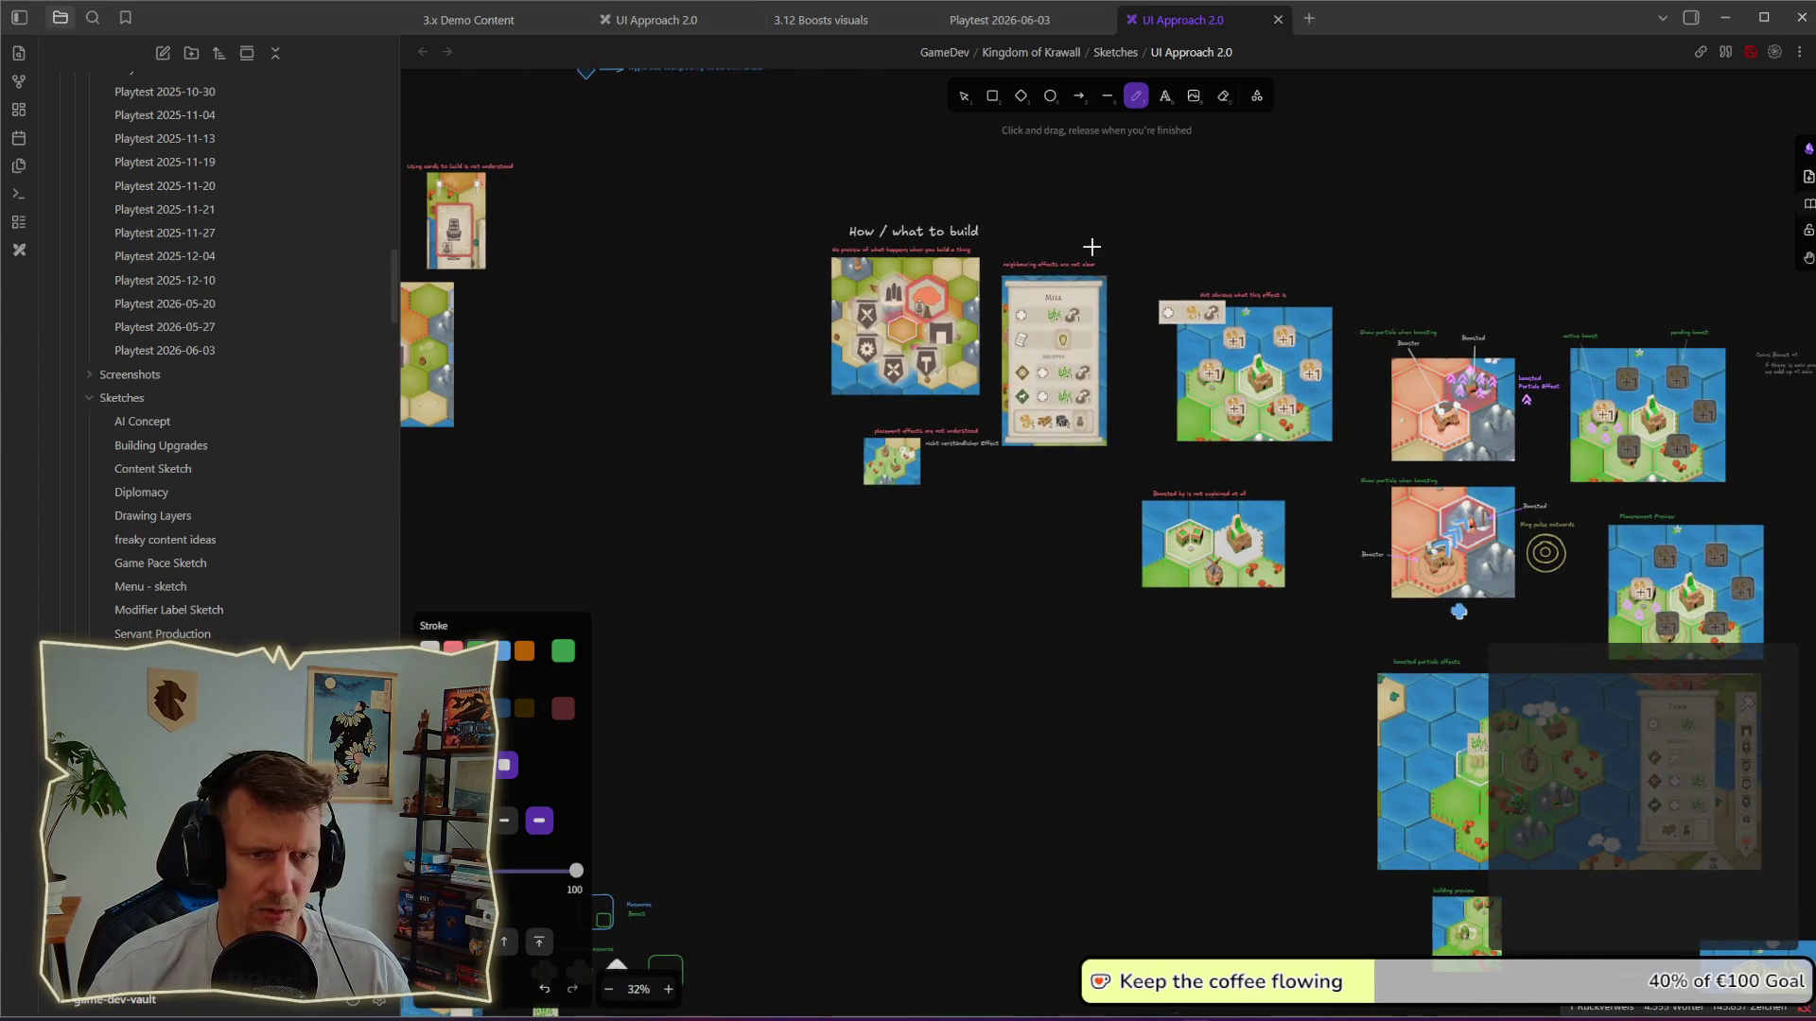
scroll(779, 359, up, 2)
scroll(779, 359, left, 3)
scroll(983, 466, left, 1)
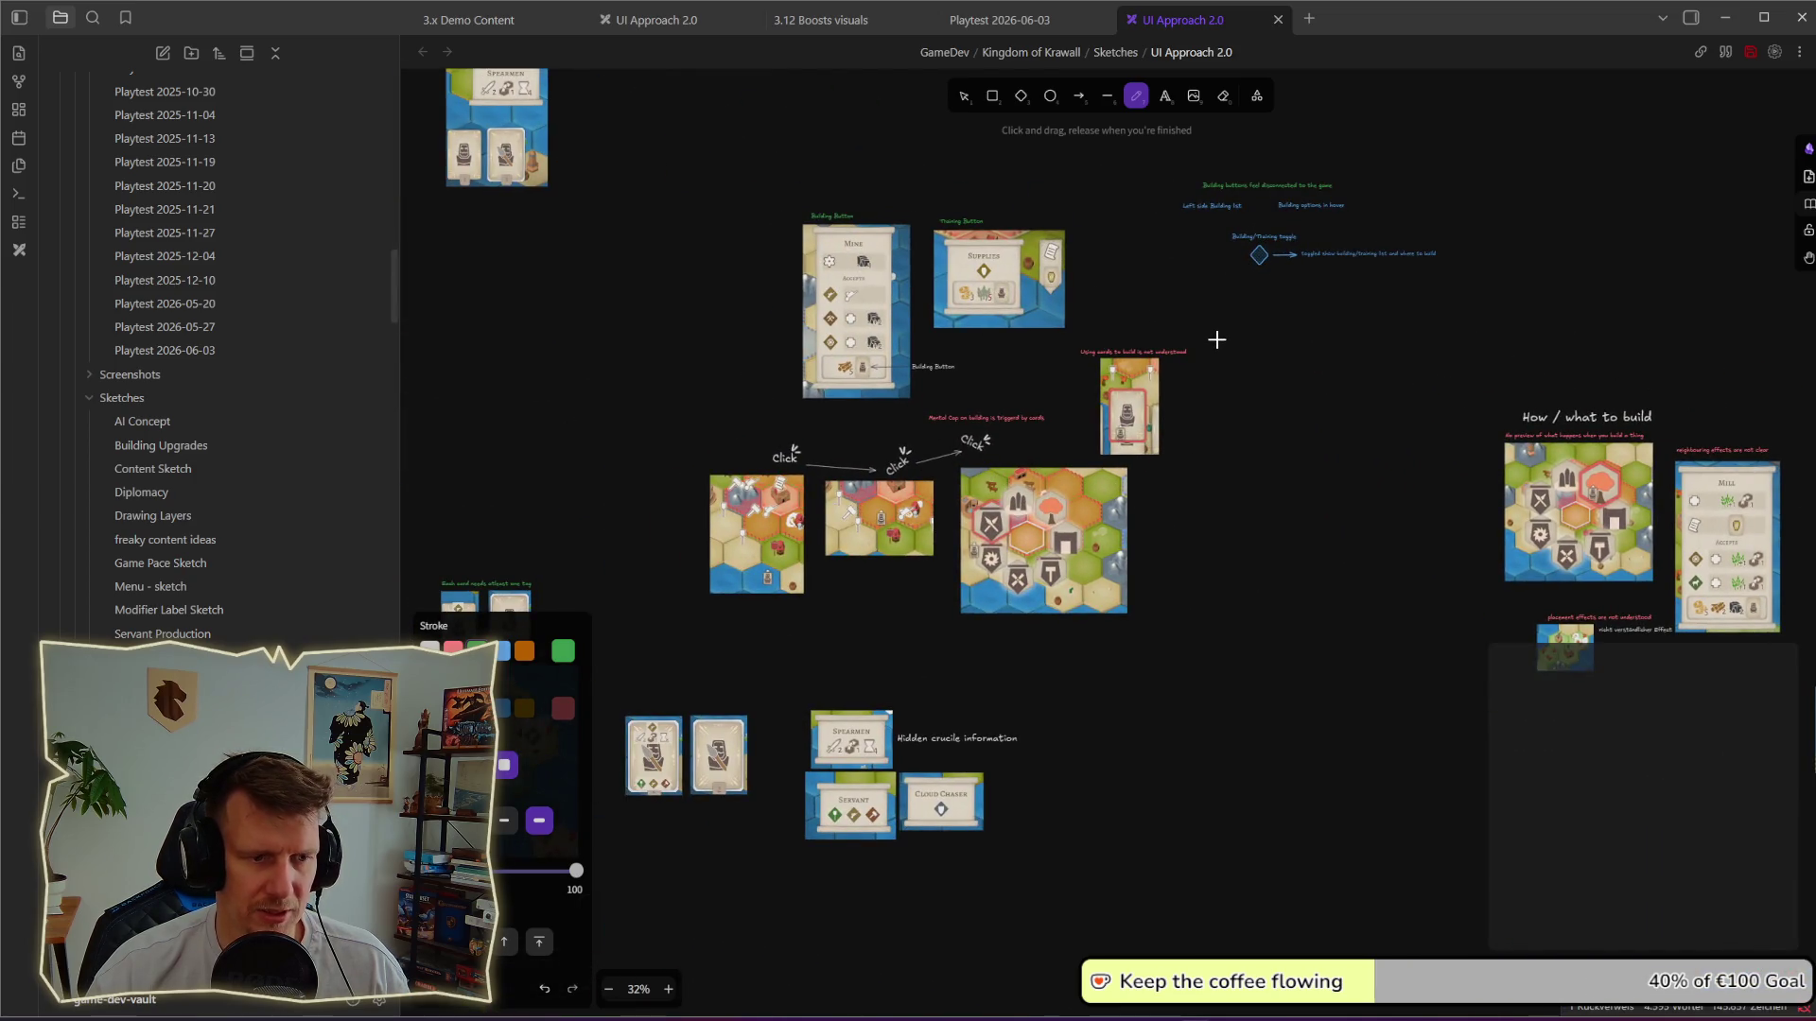
scroll(1248, 411, down, 2)
scroll(1277, 470, left, 3)
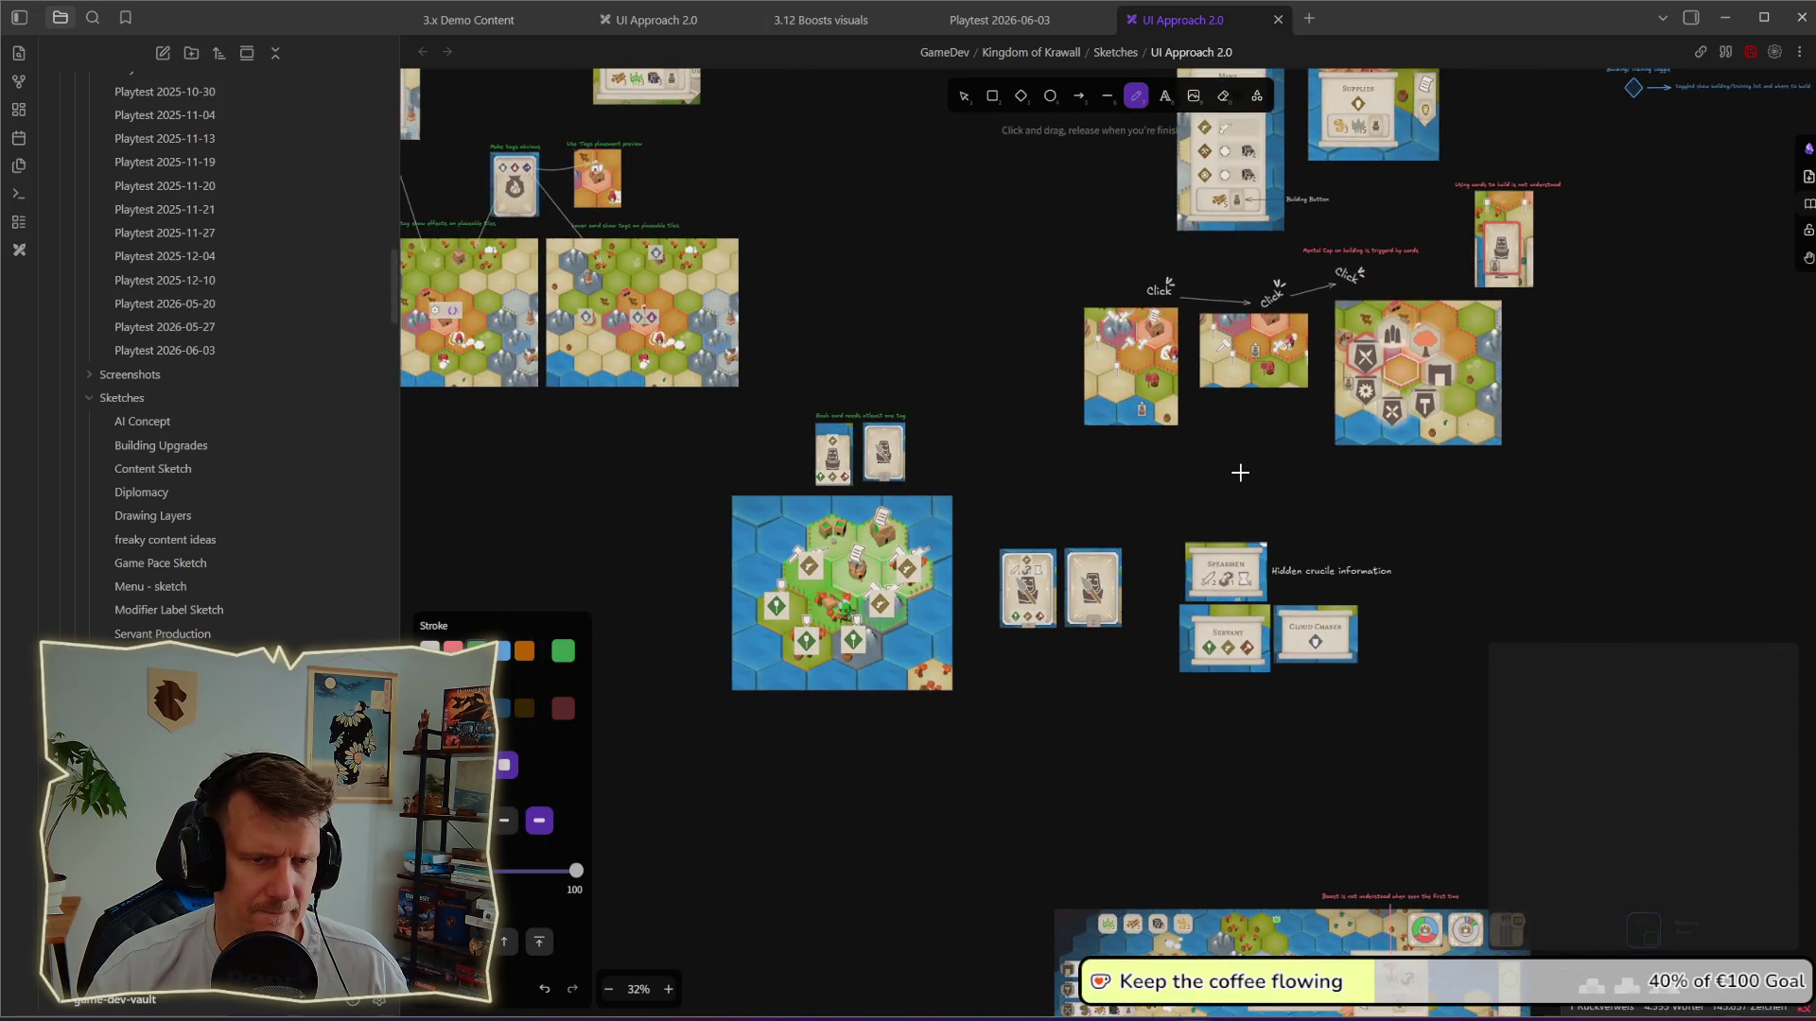
scroll(988, 474, up, 1)
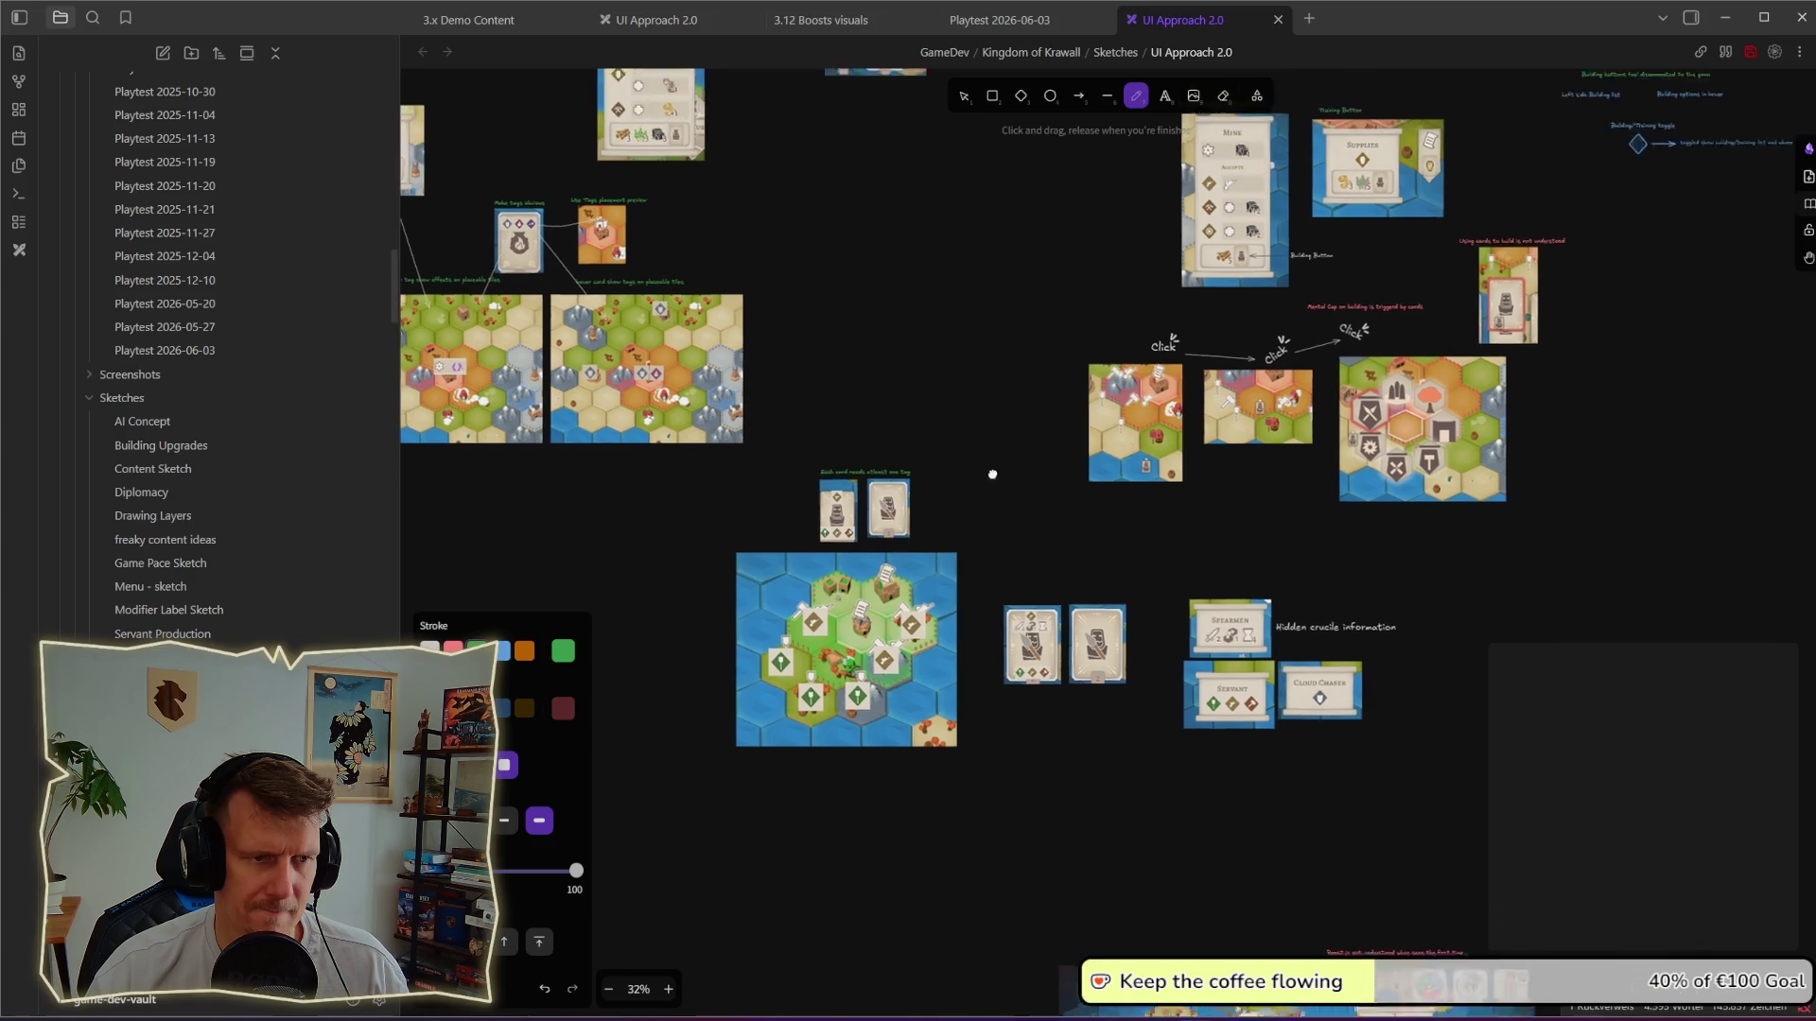
scroll(996, 495, up, 1)
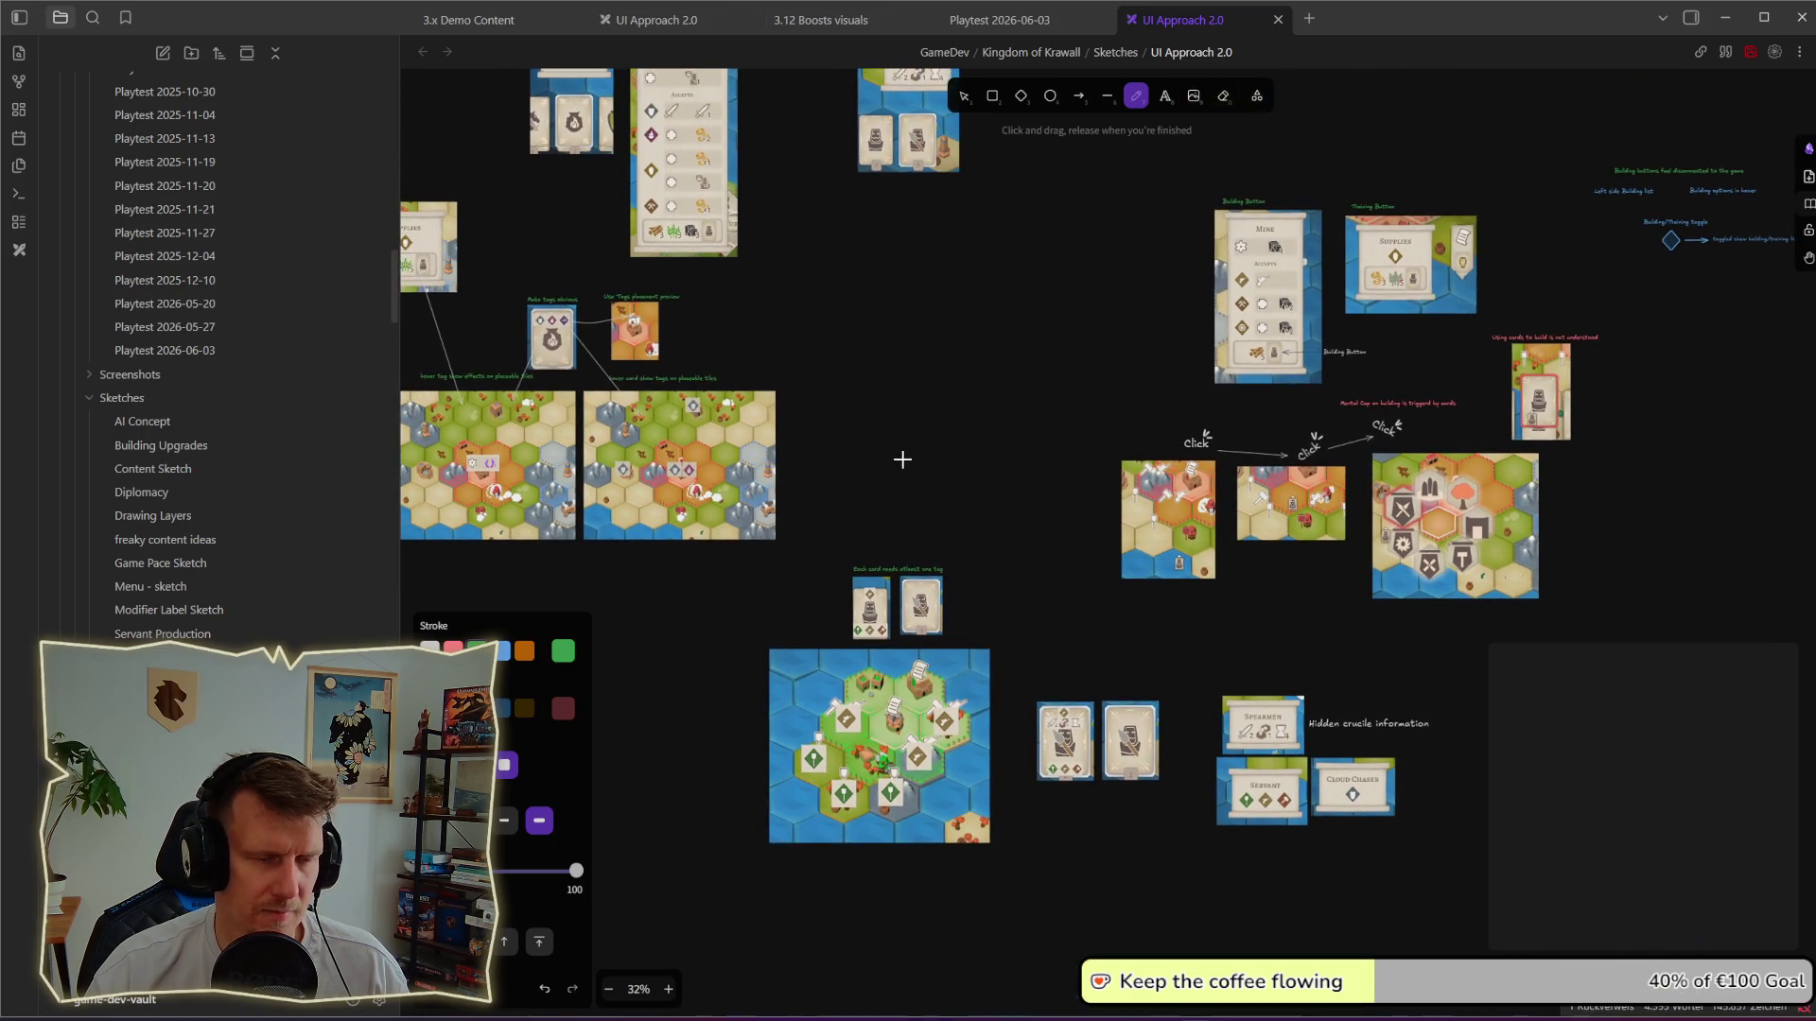
Step: Add green checkmarks beside two finished sketches, then move to the Encyclopedia and item card notes
drag(889, 454, 1110, 465)
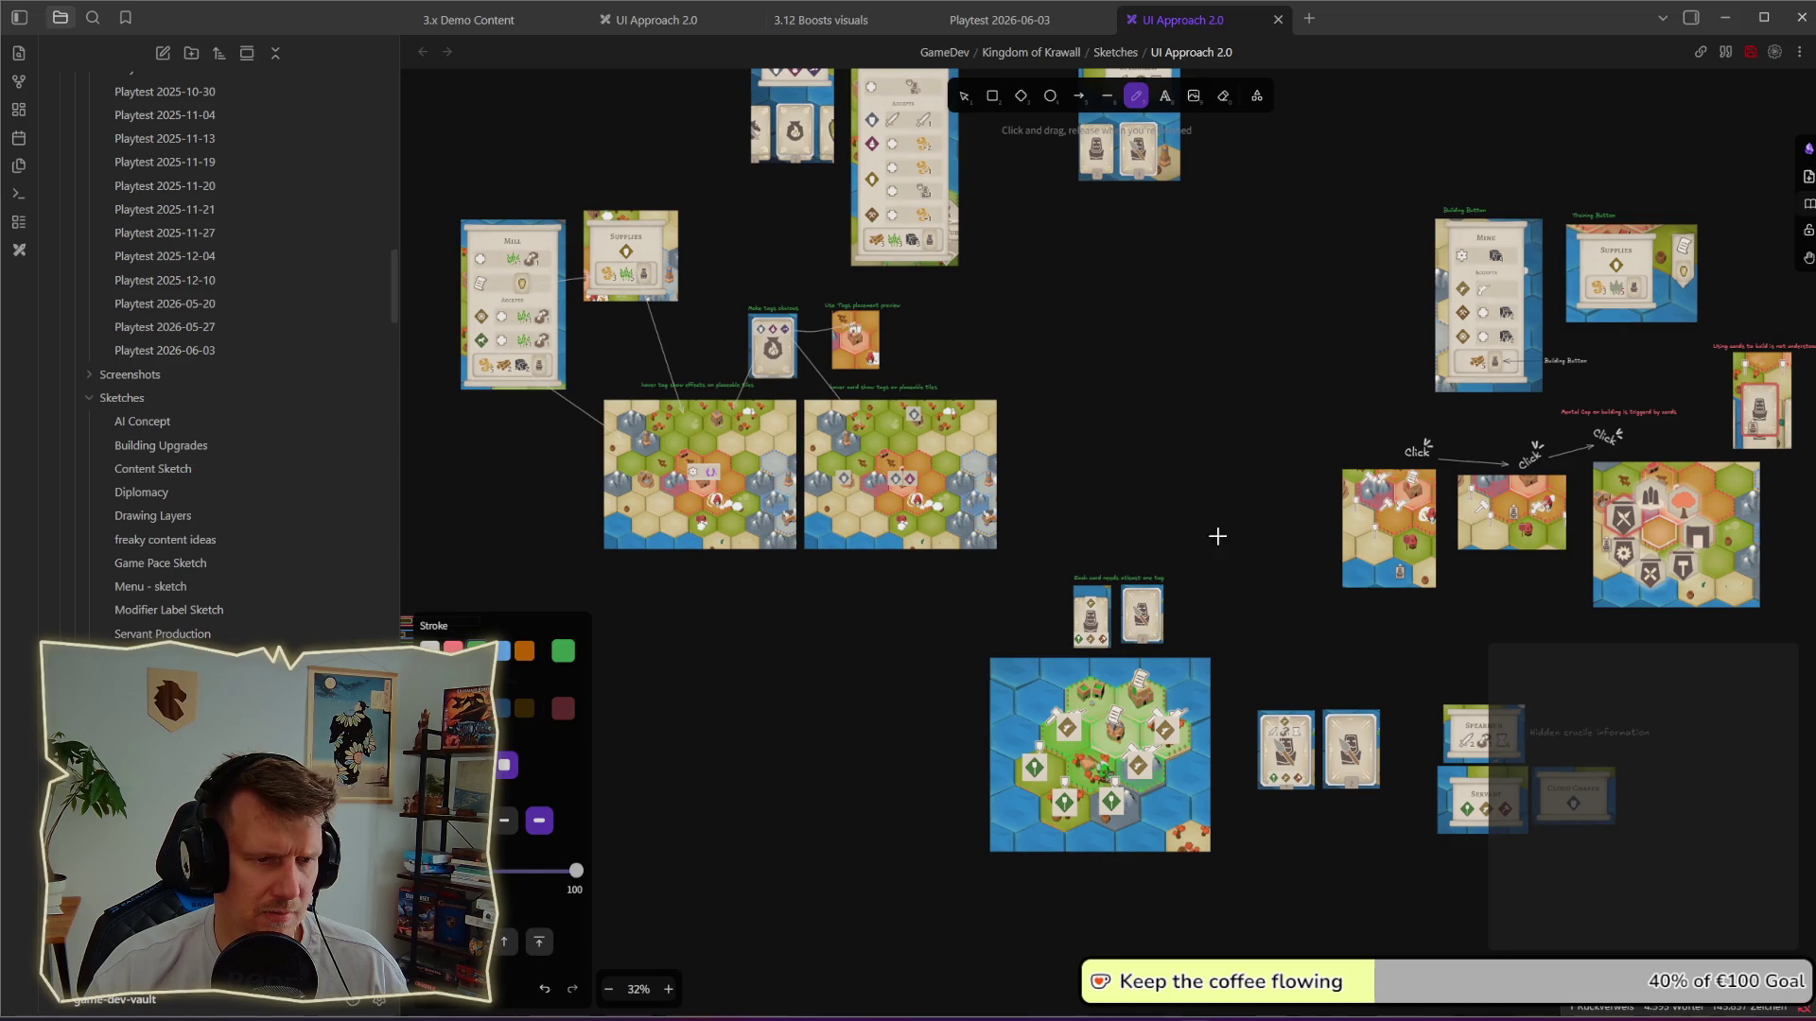
drag(1217, 536, 833, 319)
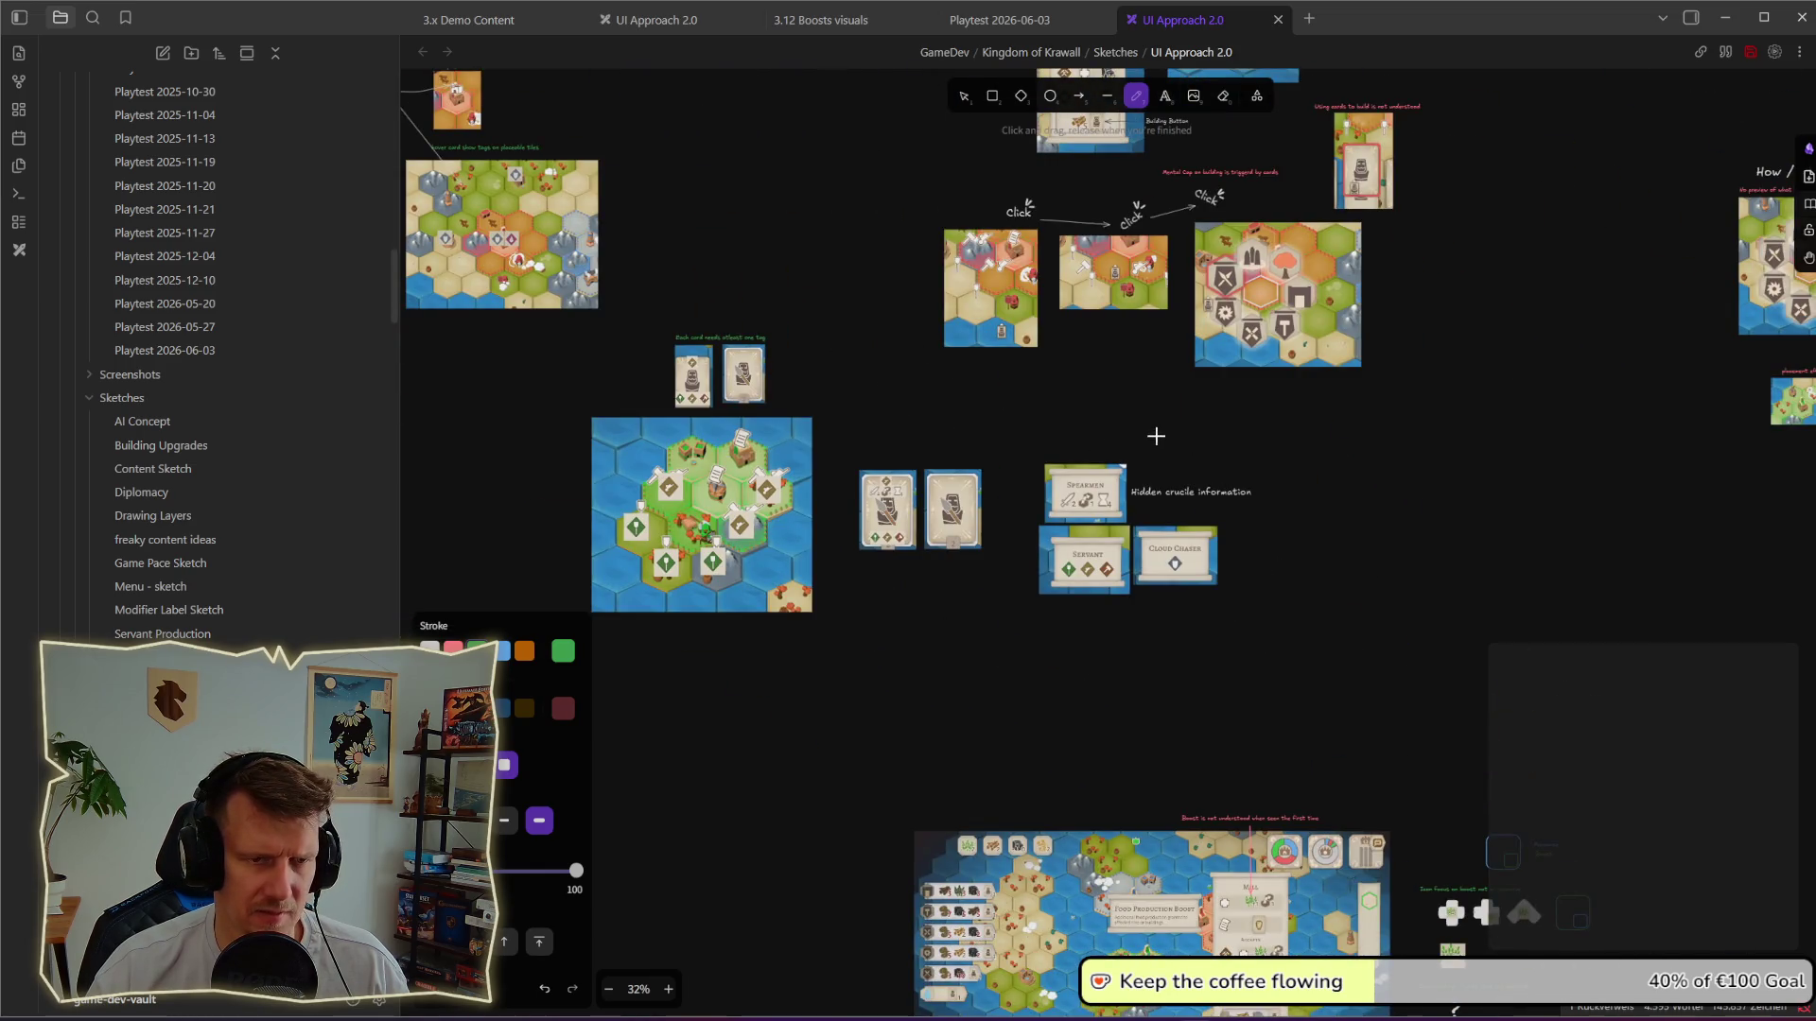
scroll(1135, 426, up, 1)
scroll(994, 405, up, 3)
drag(830, 369, 880, 343)
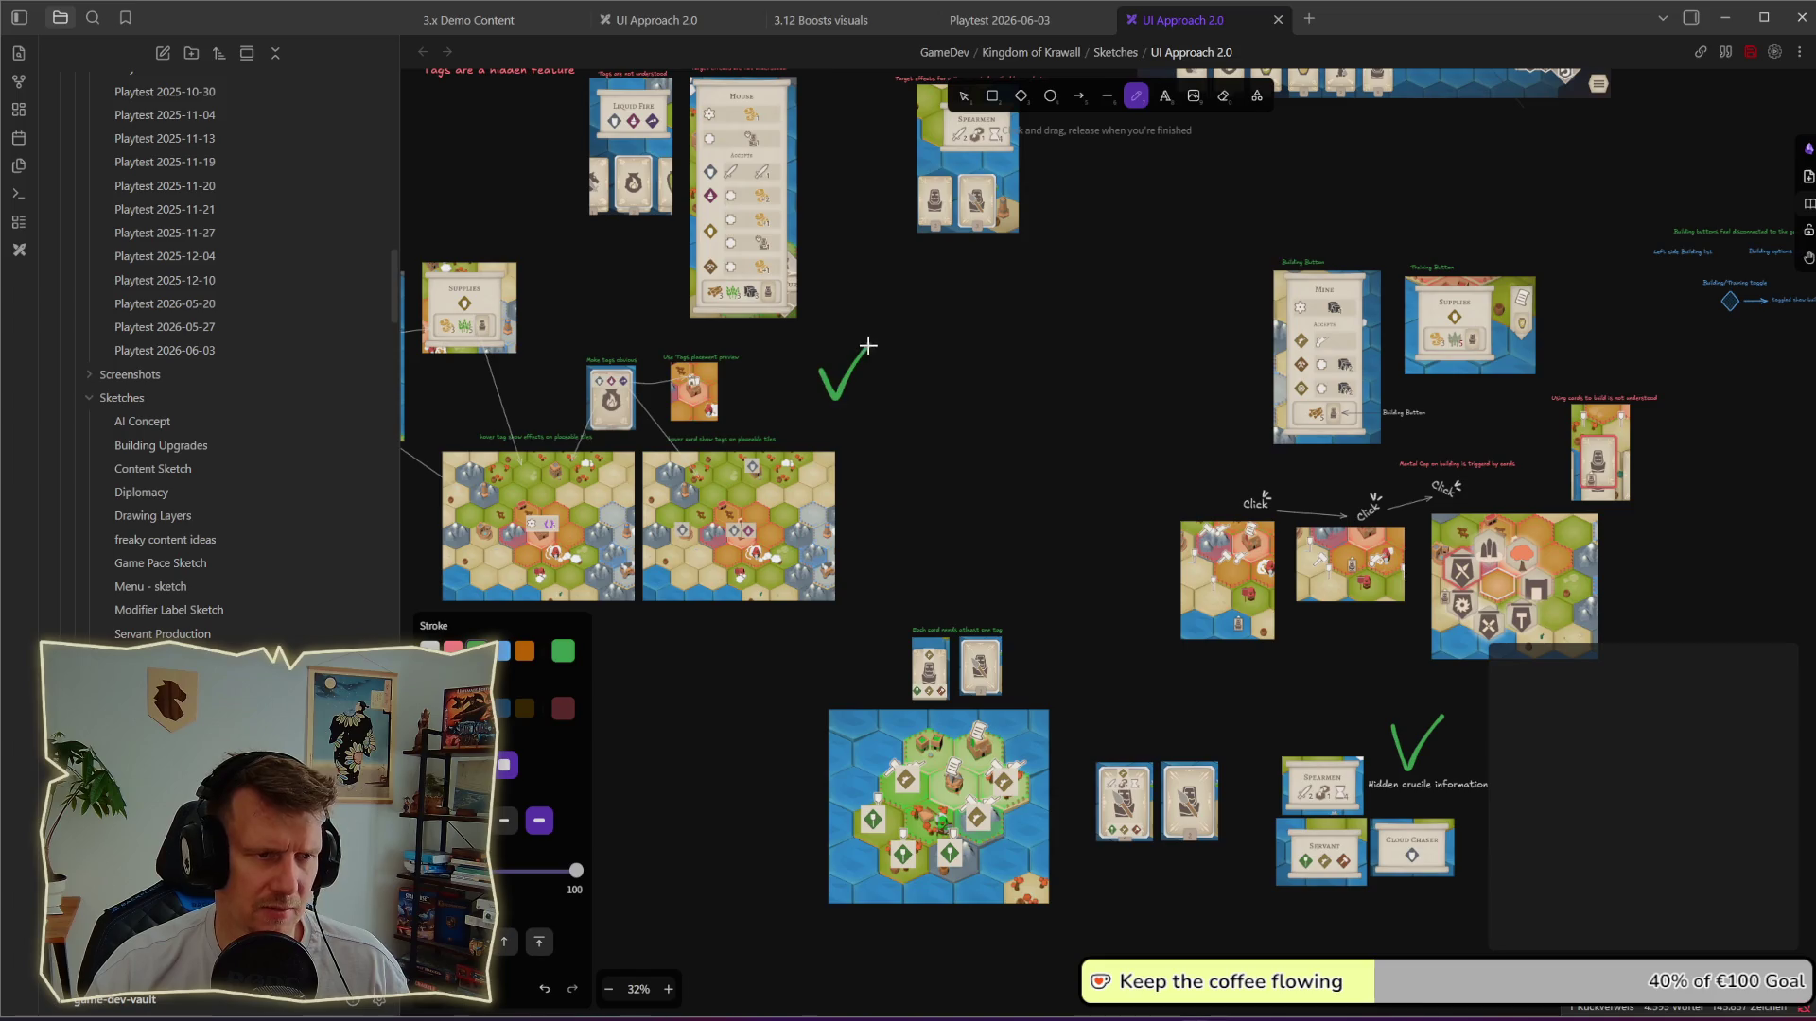
drag(943, 291, 953, 431)
scroll(965, 469, up, 2)
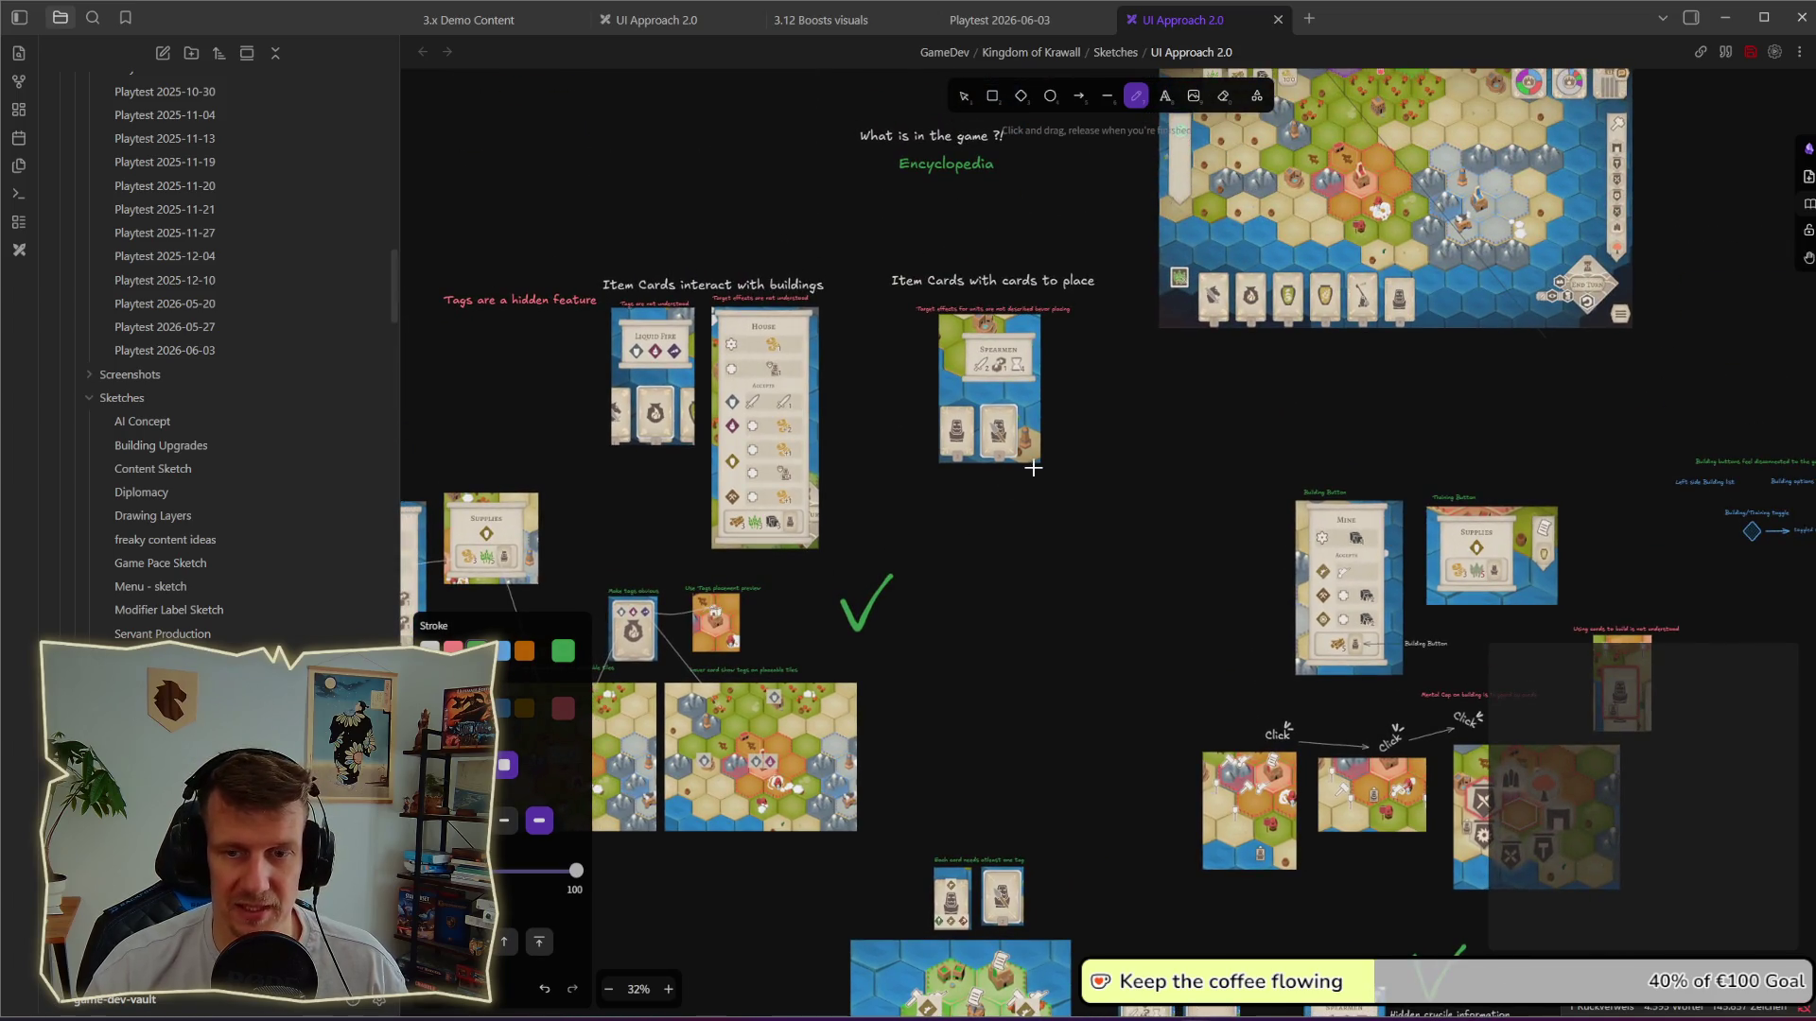
drag(1087, 419, 1008, 527)
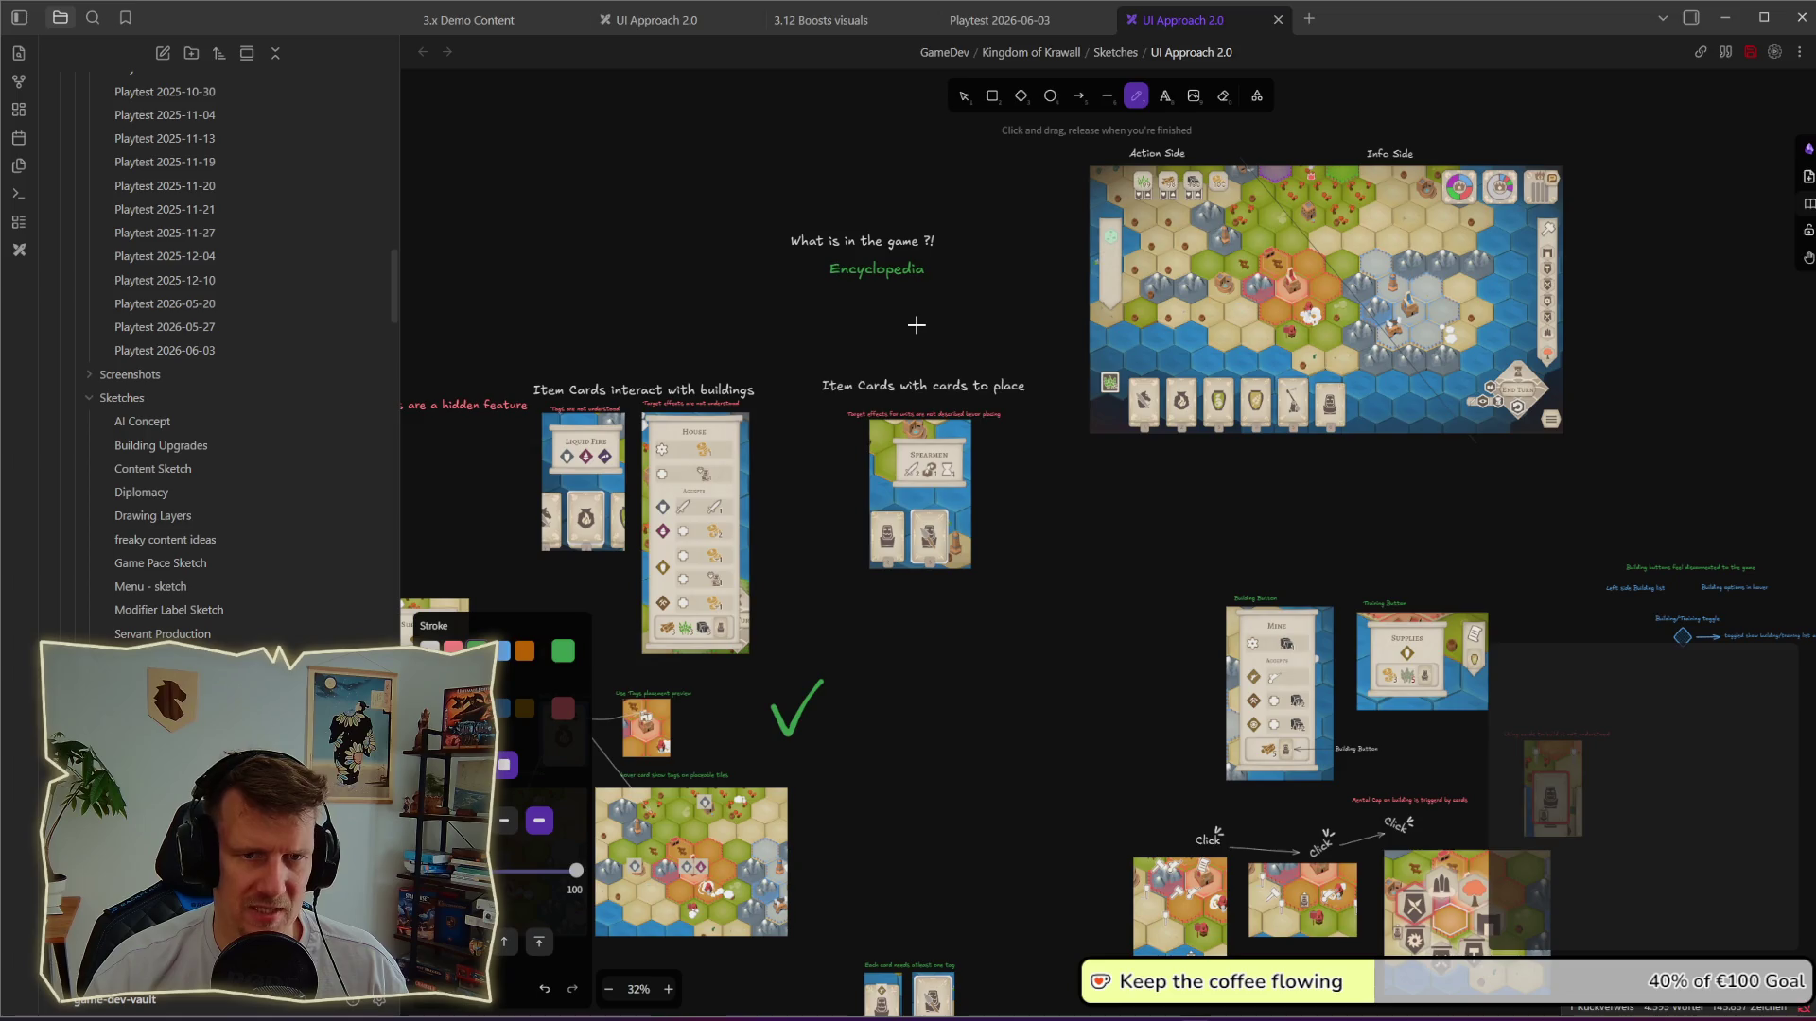
scroll(916, 324, down, 3)
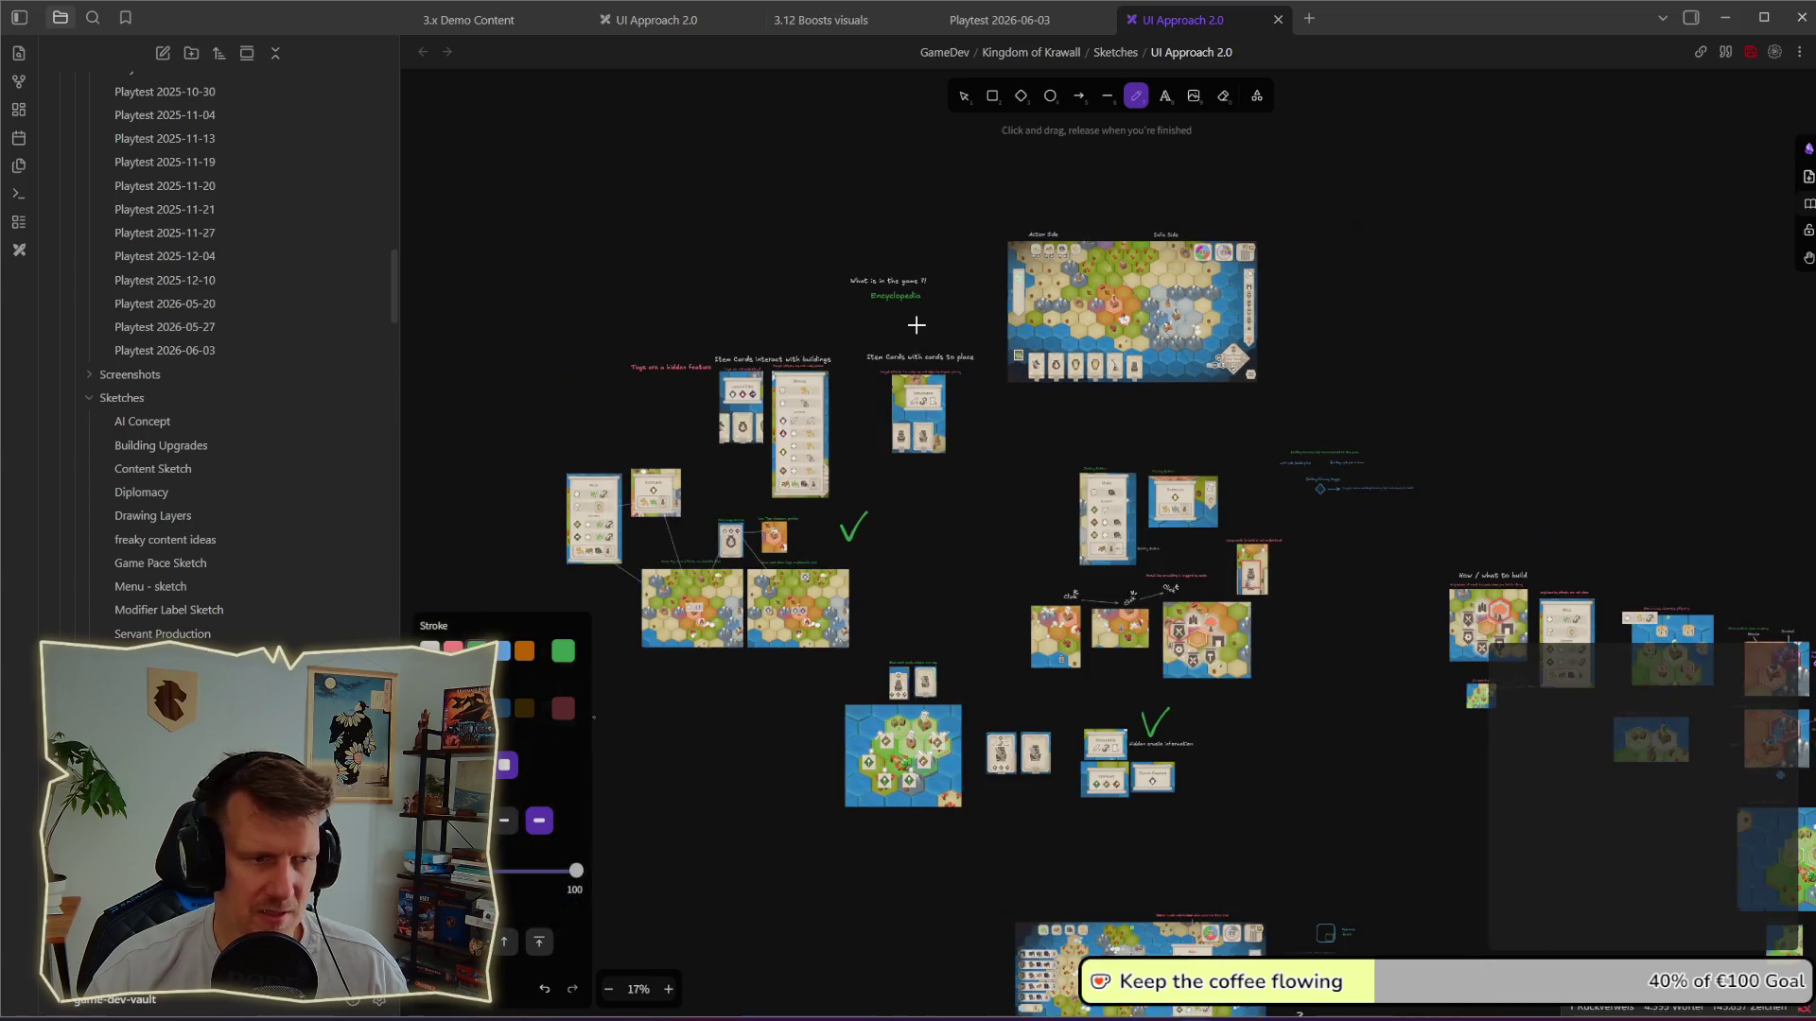
scroll(965, 397, down, 3)
scroll(1000, 448, down, 3)
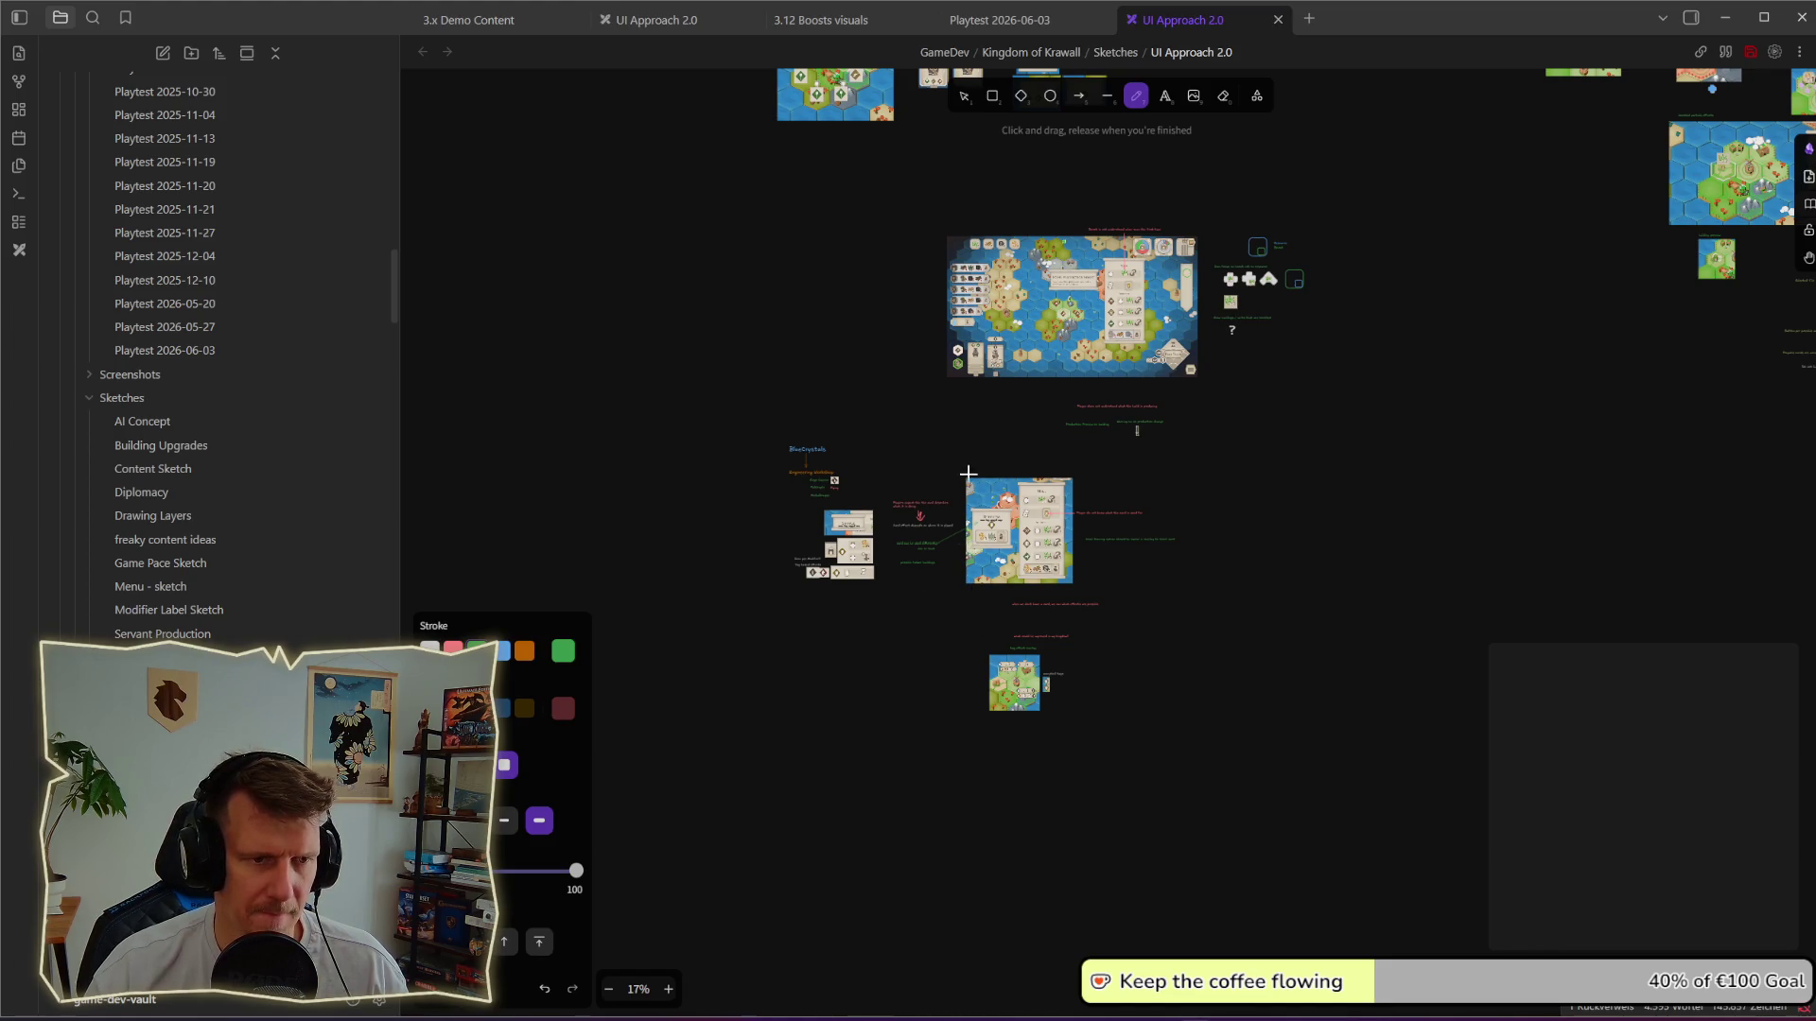
scroll(969, 473, up, 3)
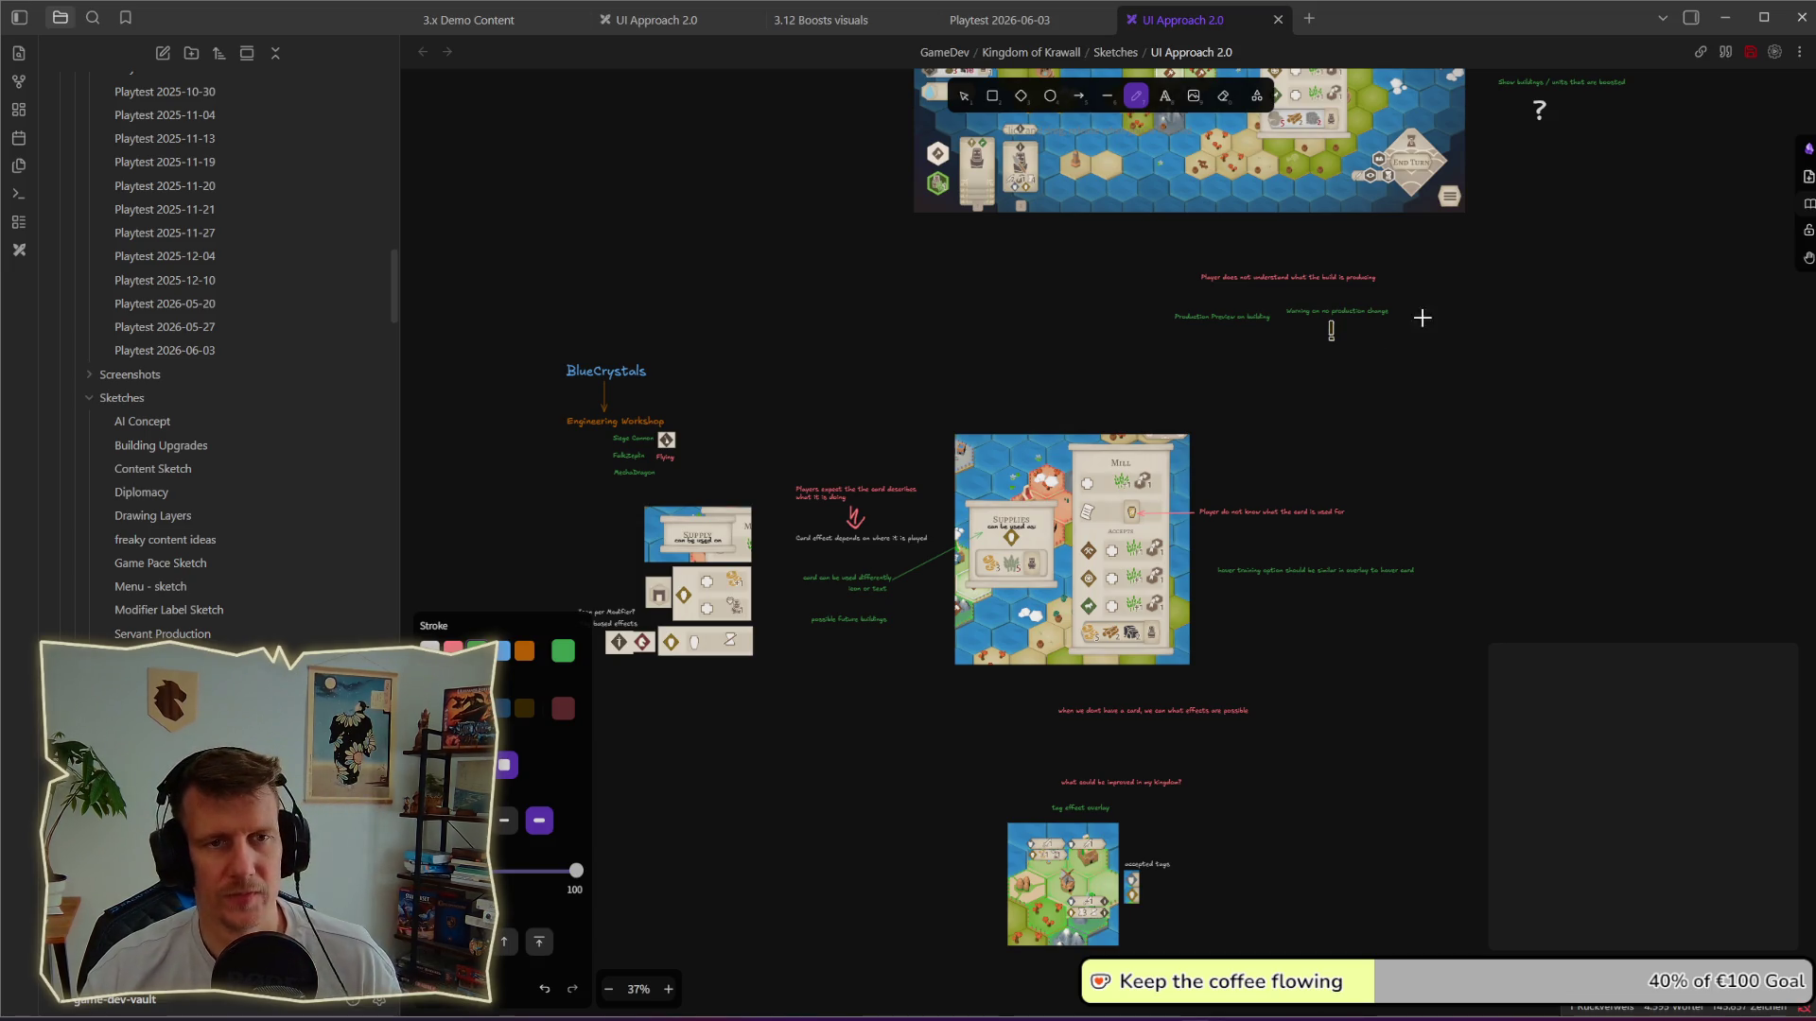
scroll(1423, 312, up, 5)
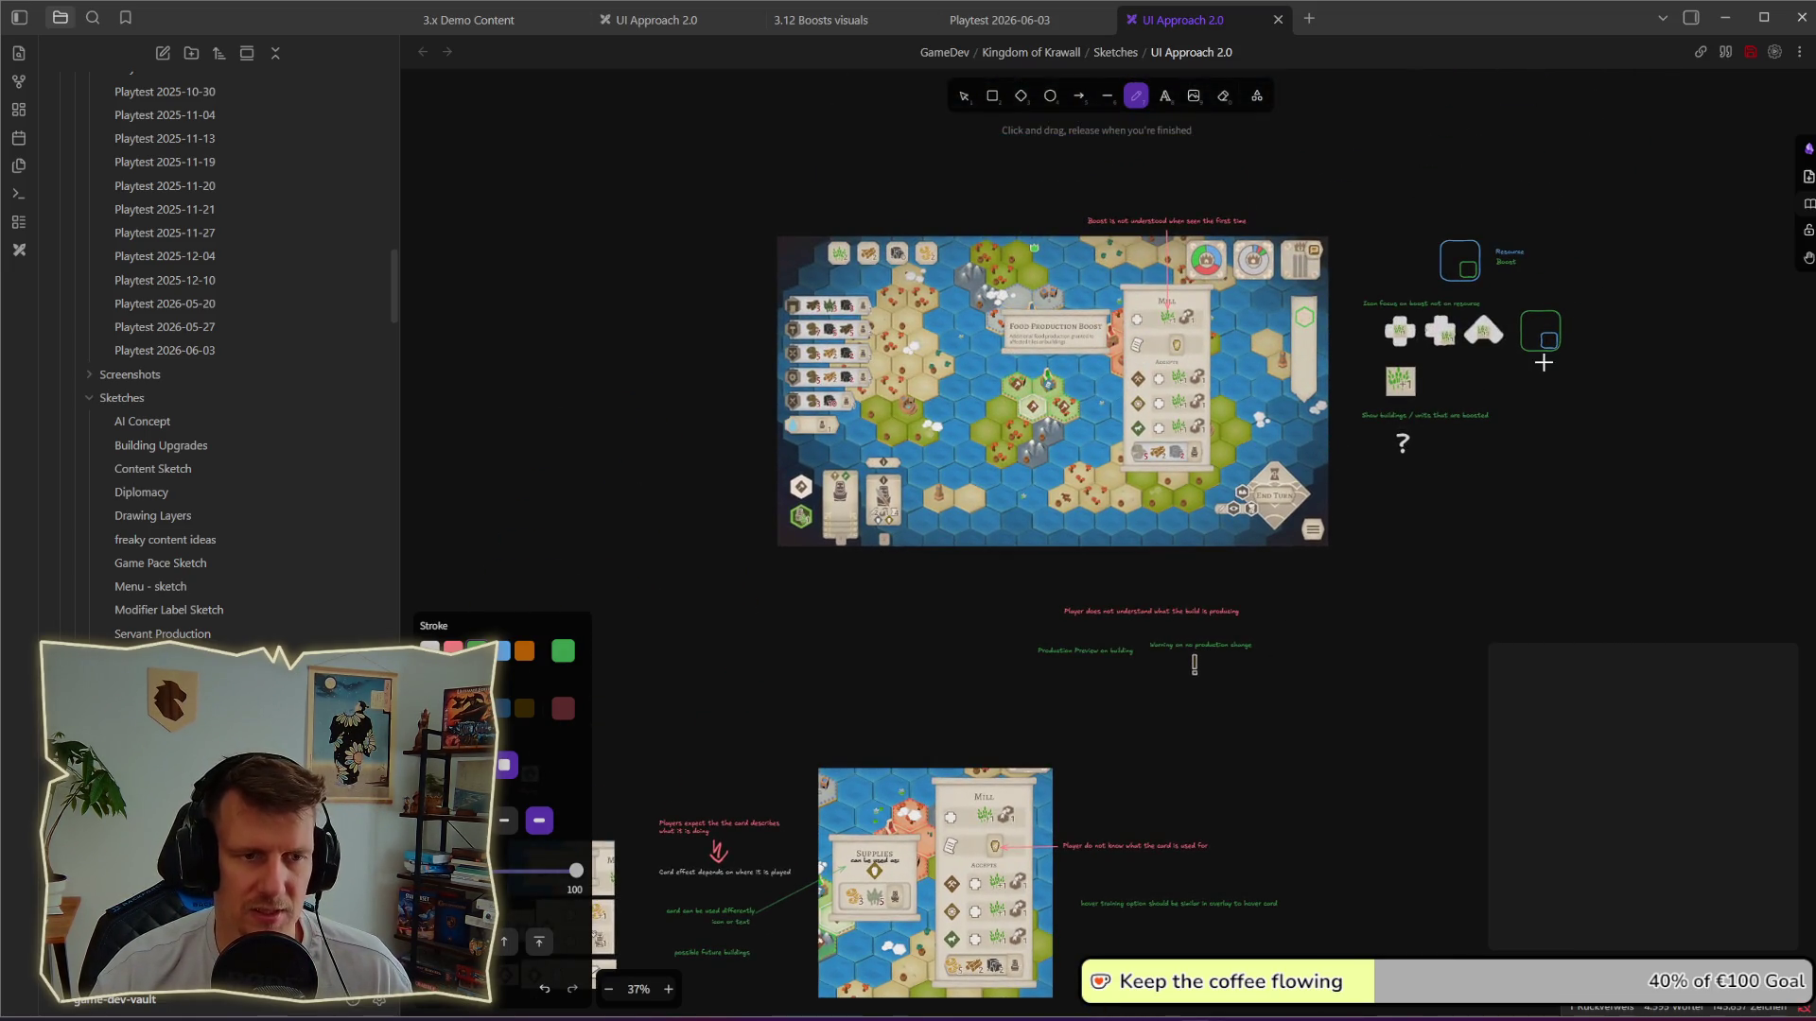
drag(1584, 438, 1271, 474)
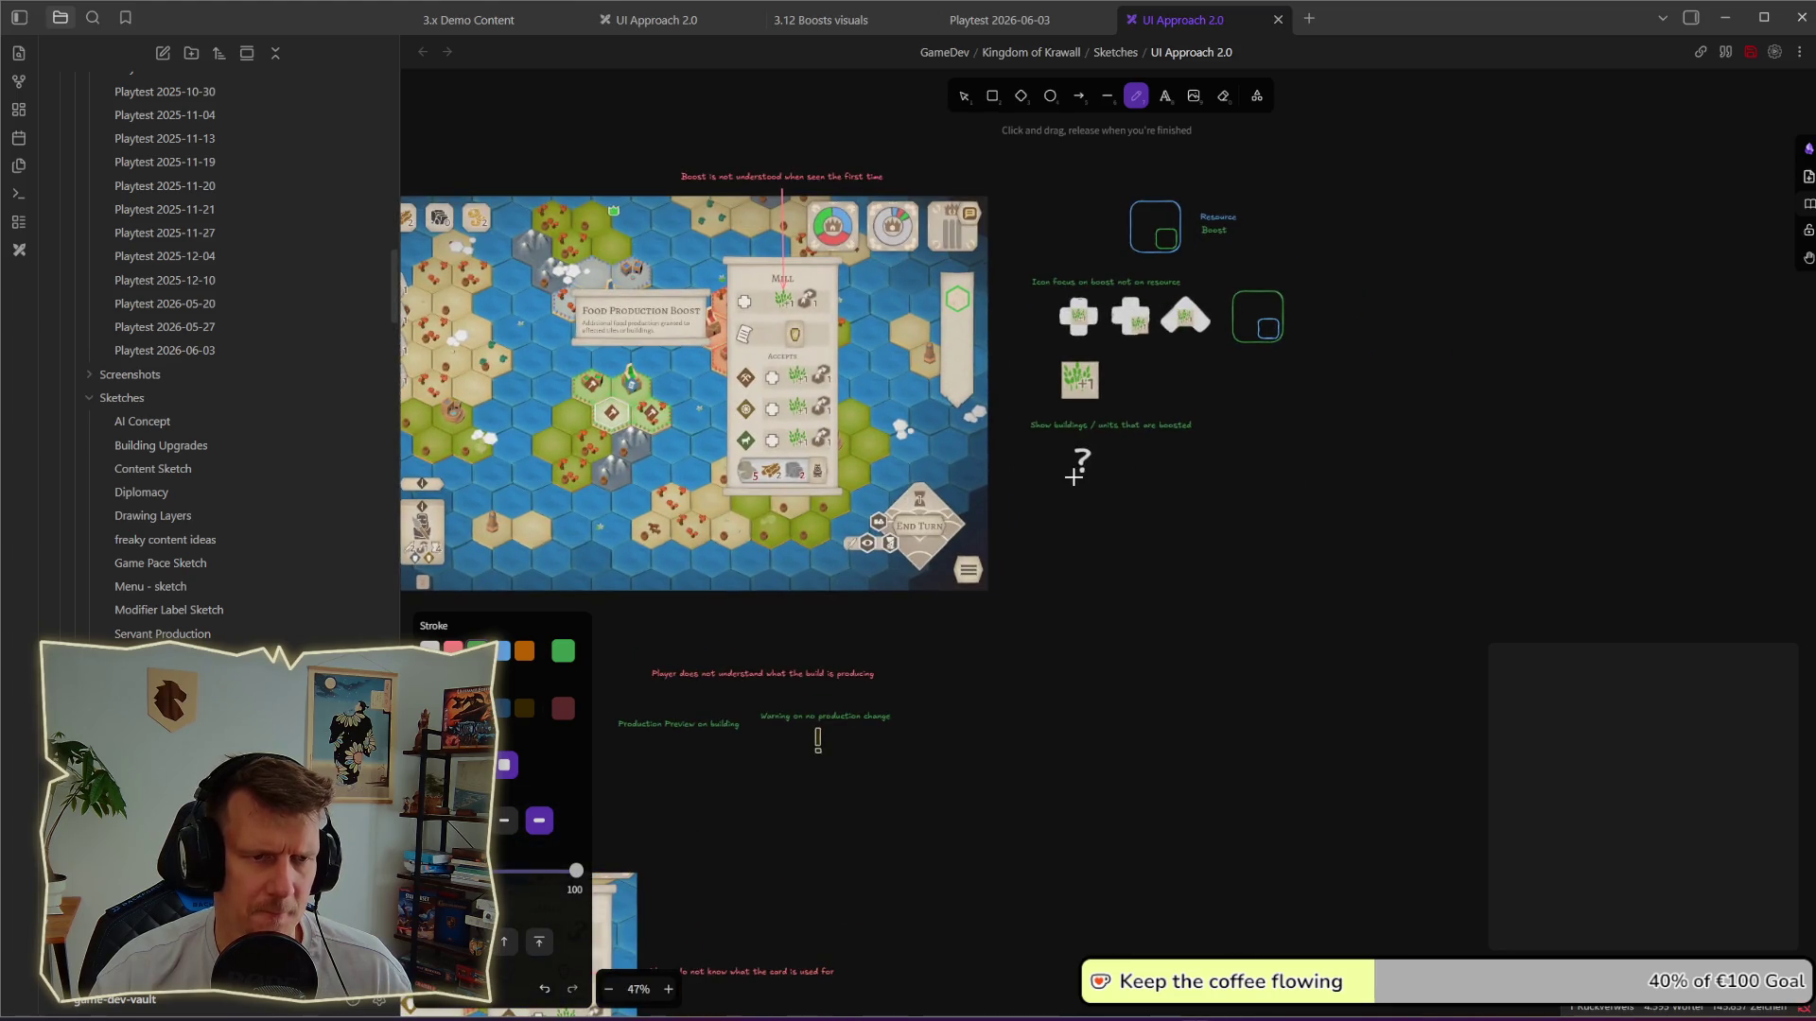
scroll(1278, 485, up, 1)
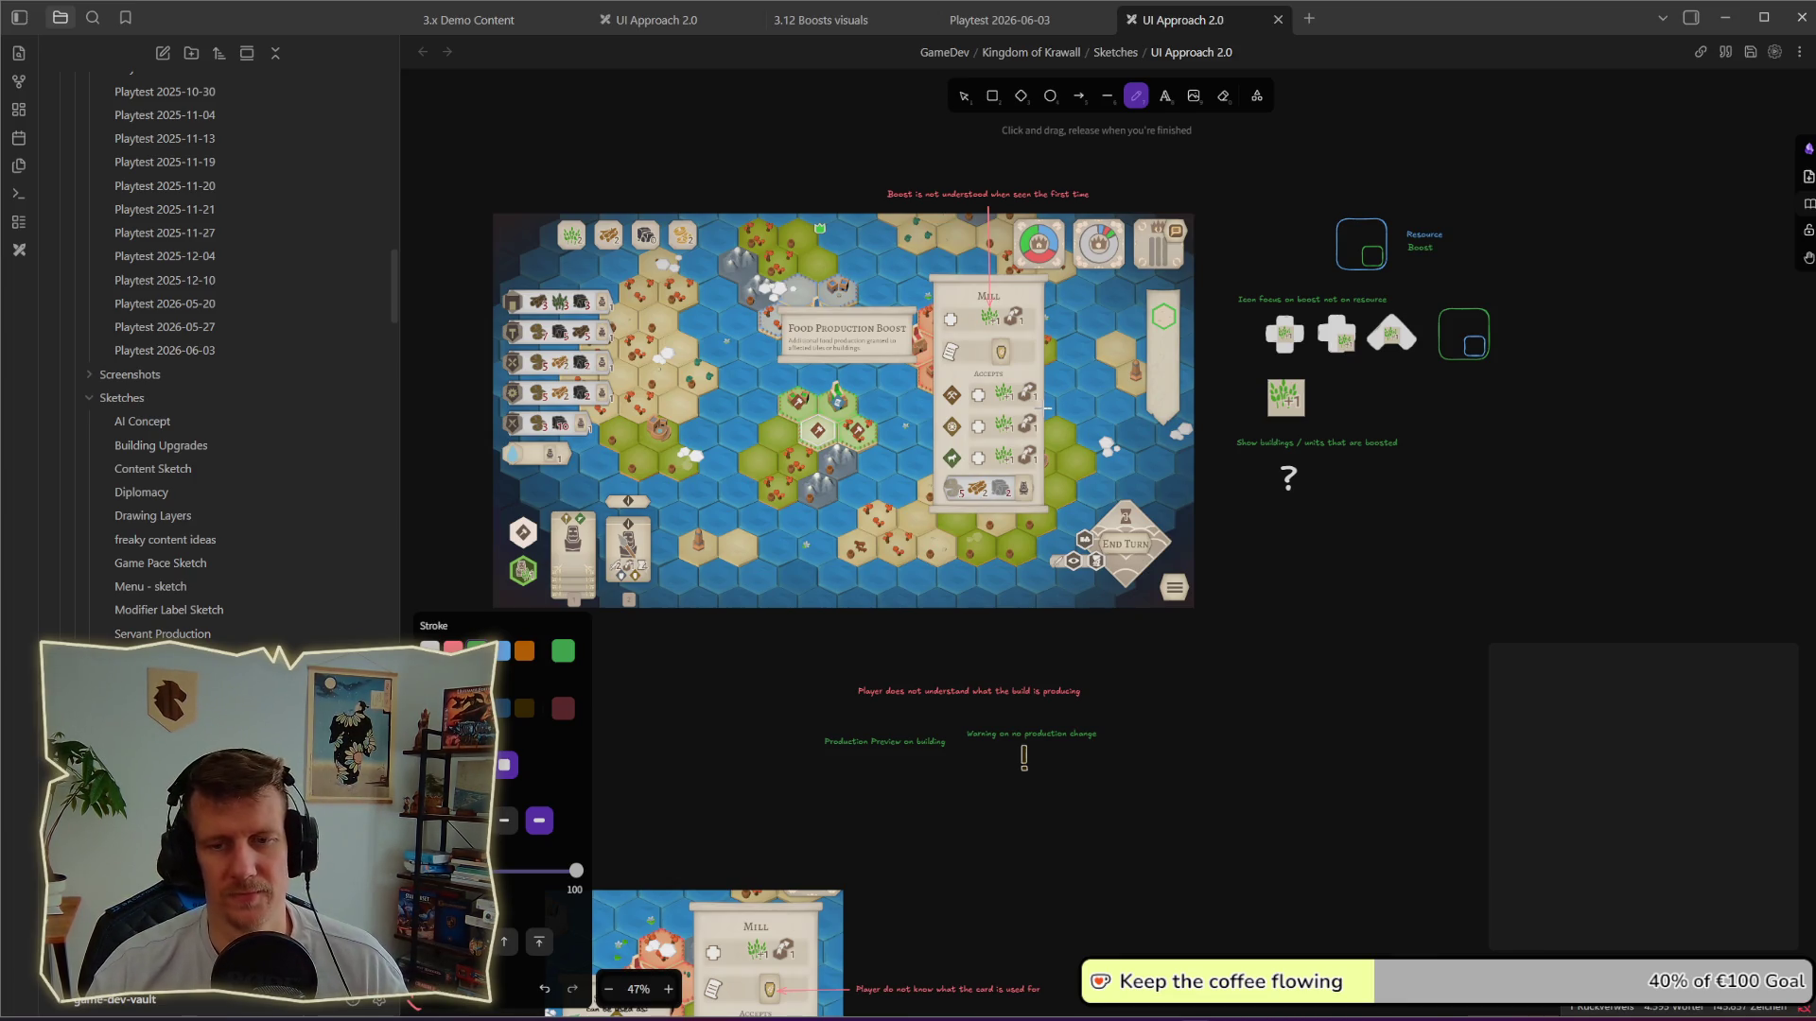
scroll(1029, 406, up, 3)
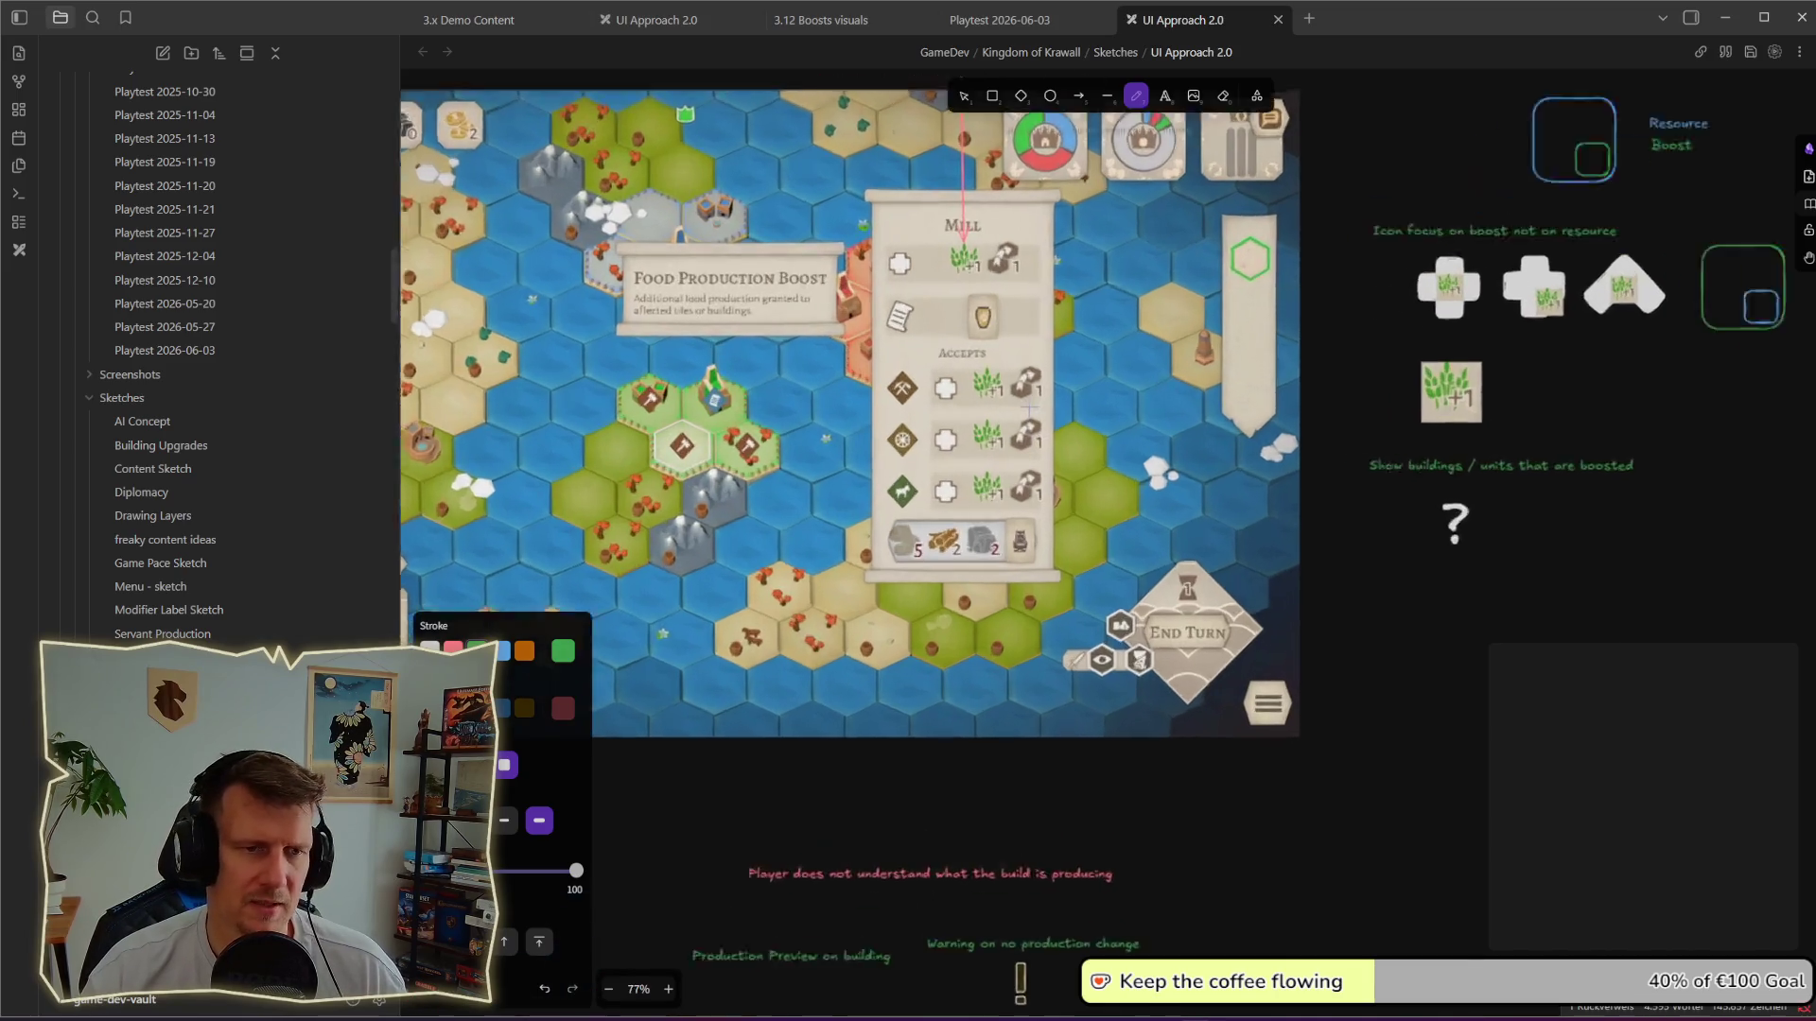
scroll(1028, 407, up, 2)
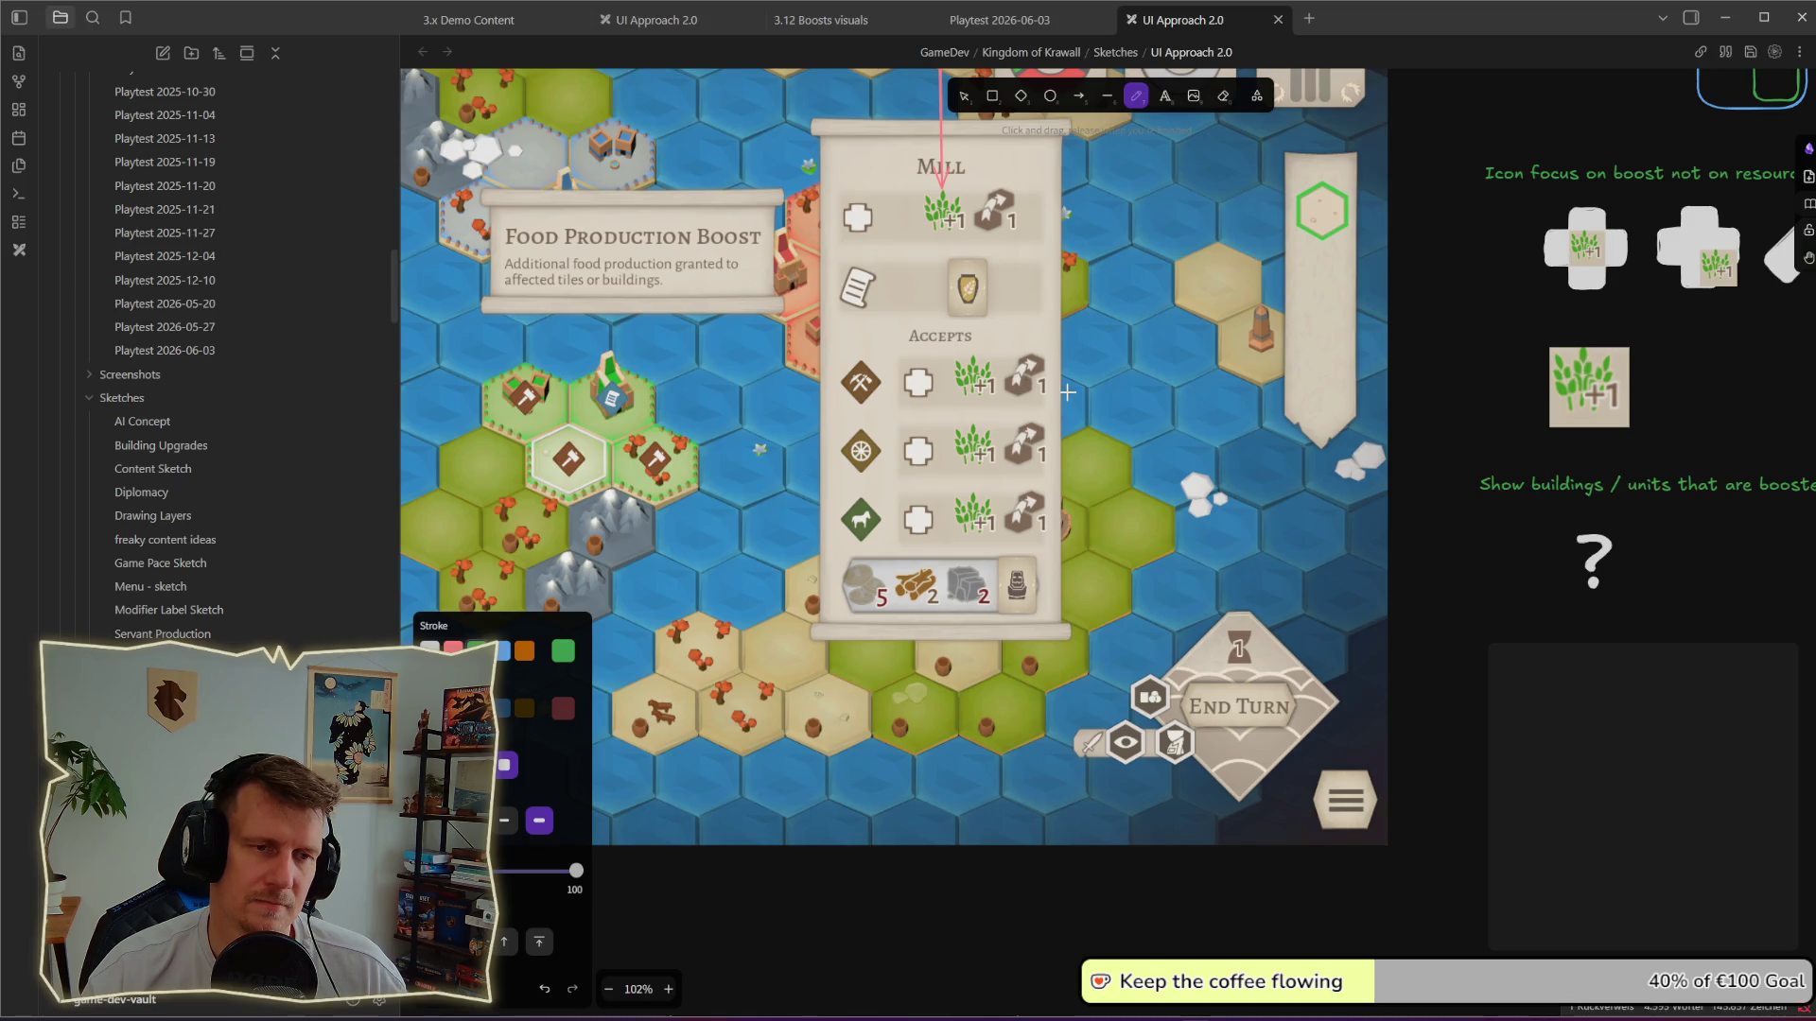
scroll(1067, 391, down, 3)
scroll(1036, 392, down, 3)
scroll(994, 390, down, 2)
scroll(942, 391, down, 2)
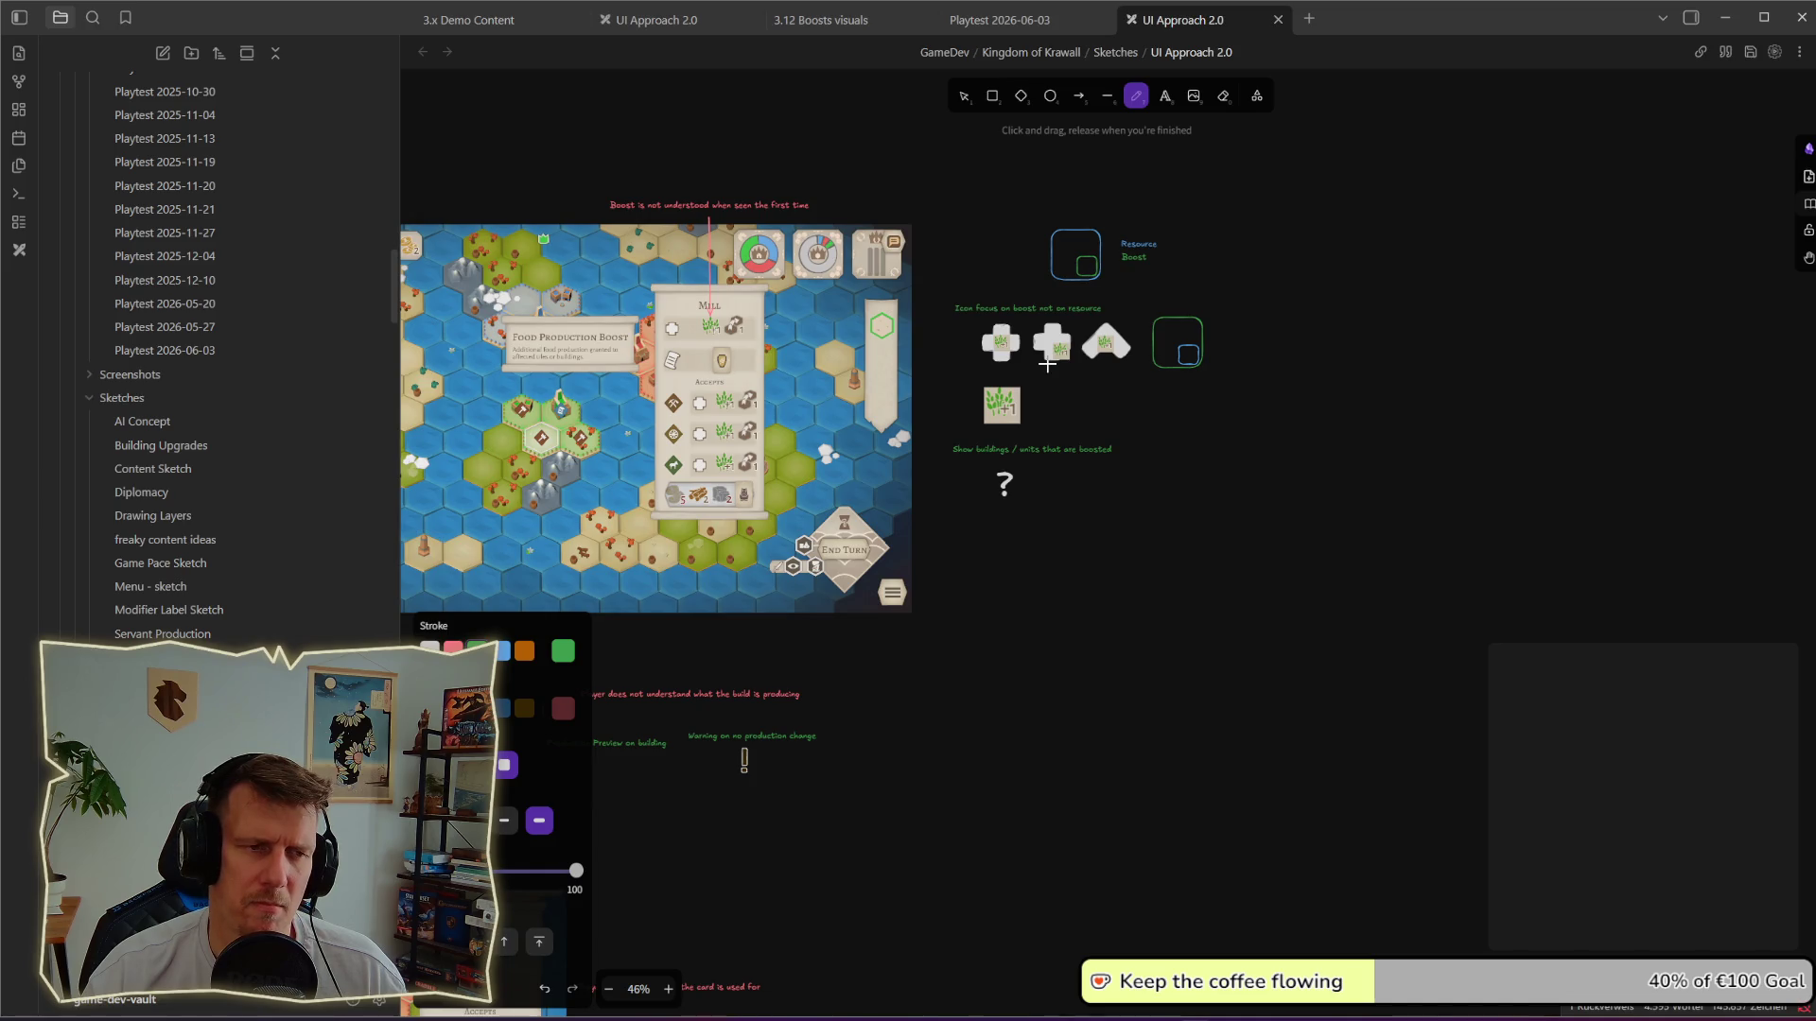
scroll(1188, 413, down, 3)
scroll(1301, 401, down, 2)
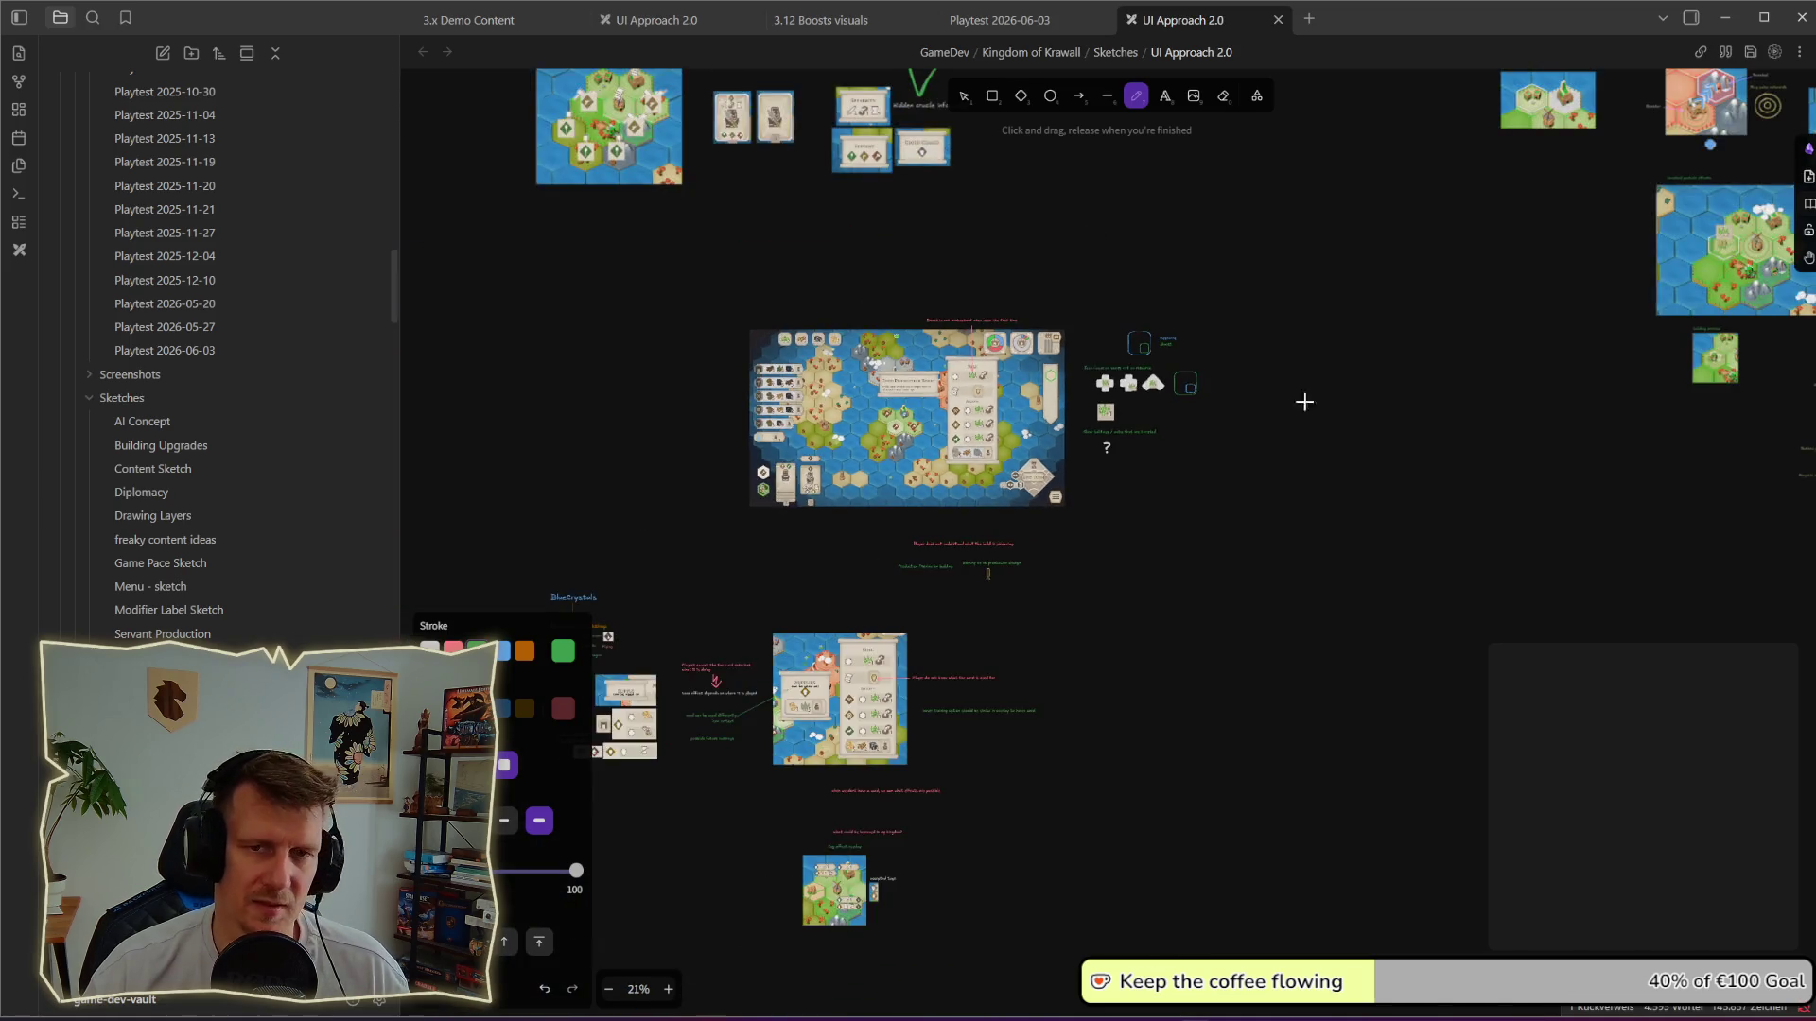
scroll(1120, 423, down, 1)
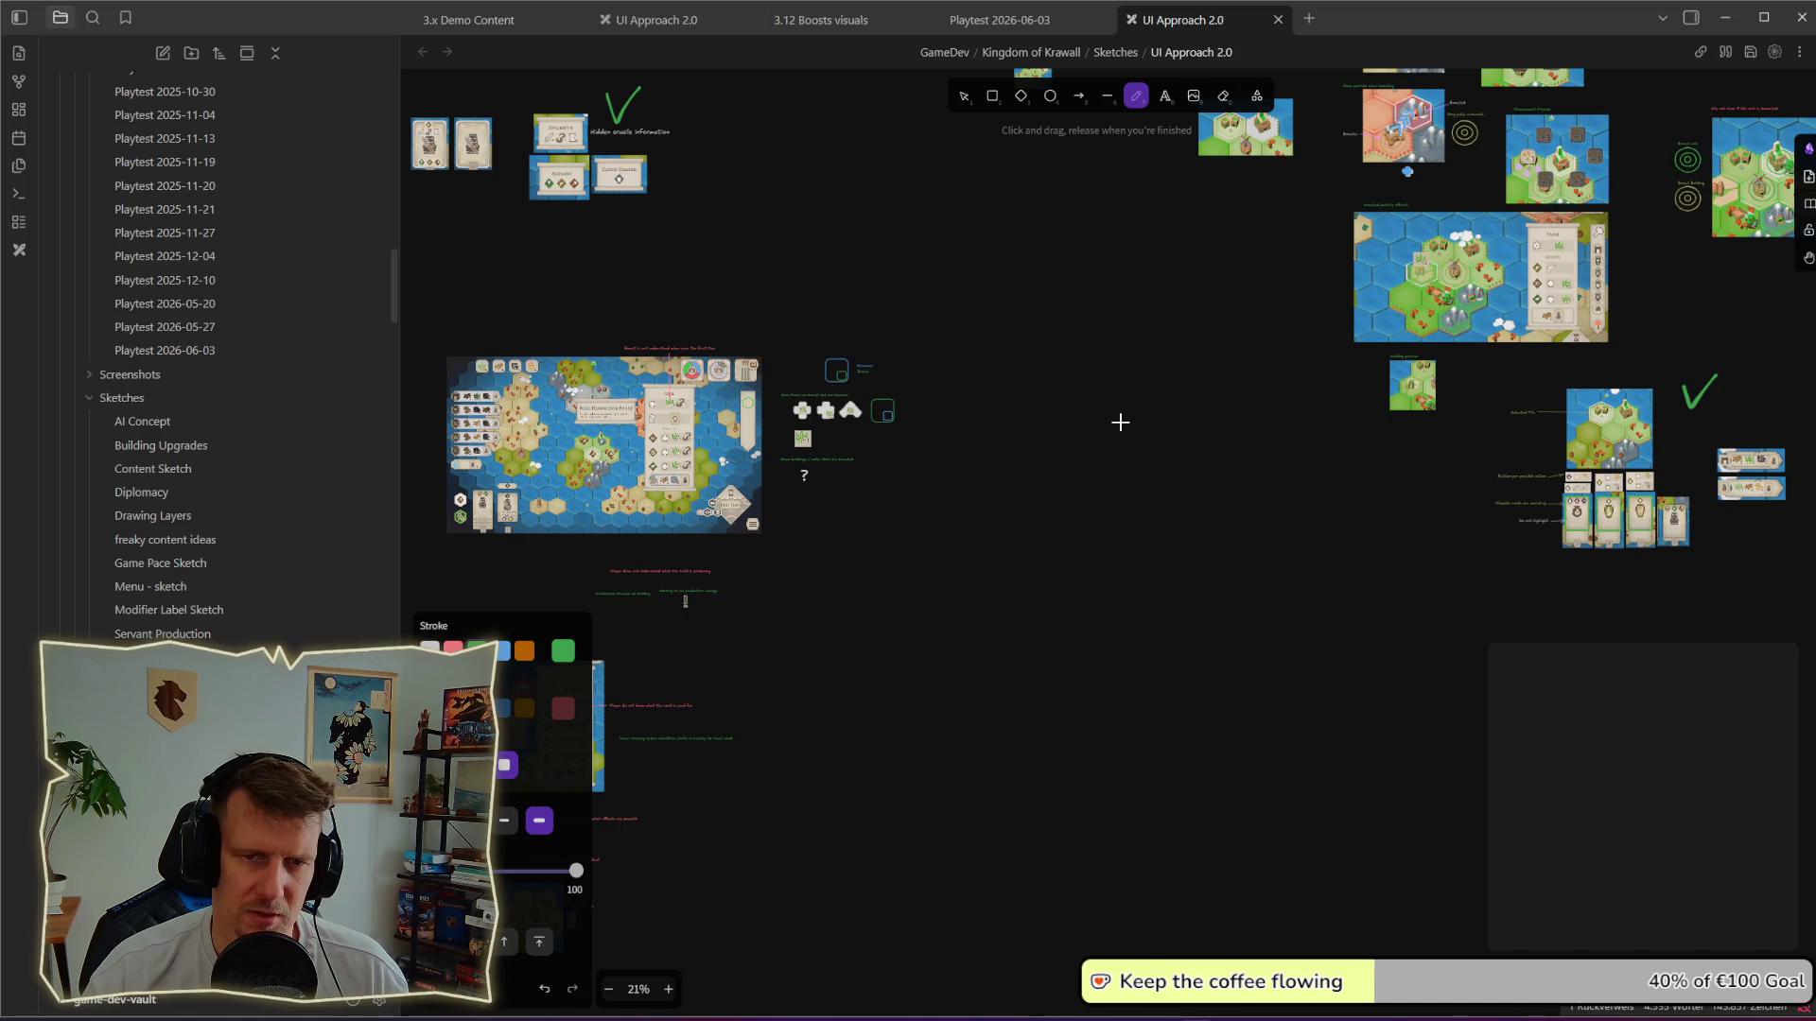
scroll(1431, 459, up, 2)
scroll(1399, 515, up, 2)
scroll(1250, 548, up, 2)
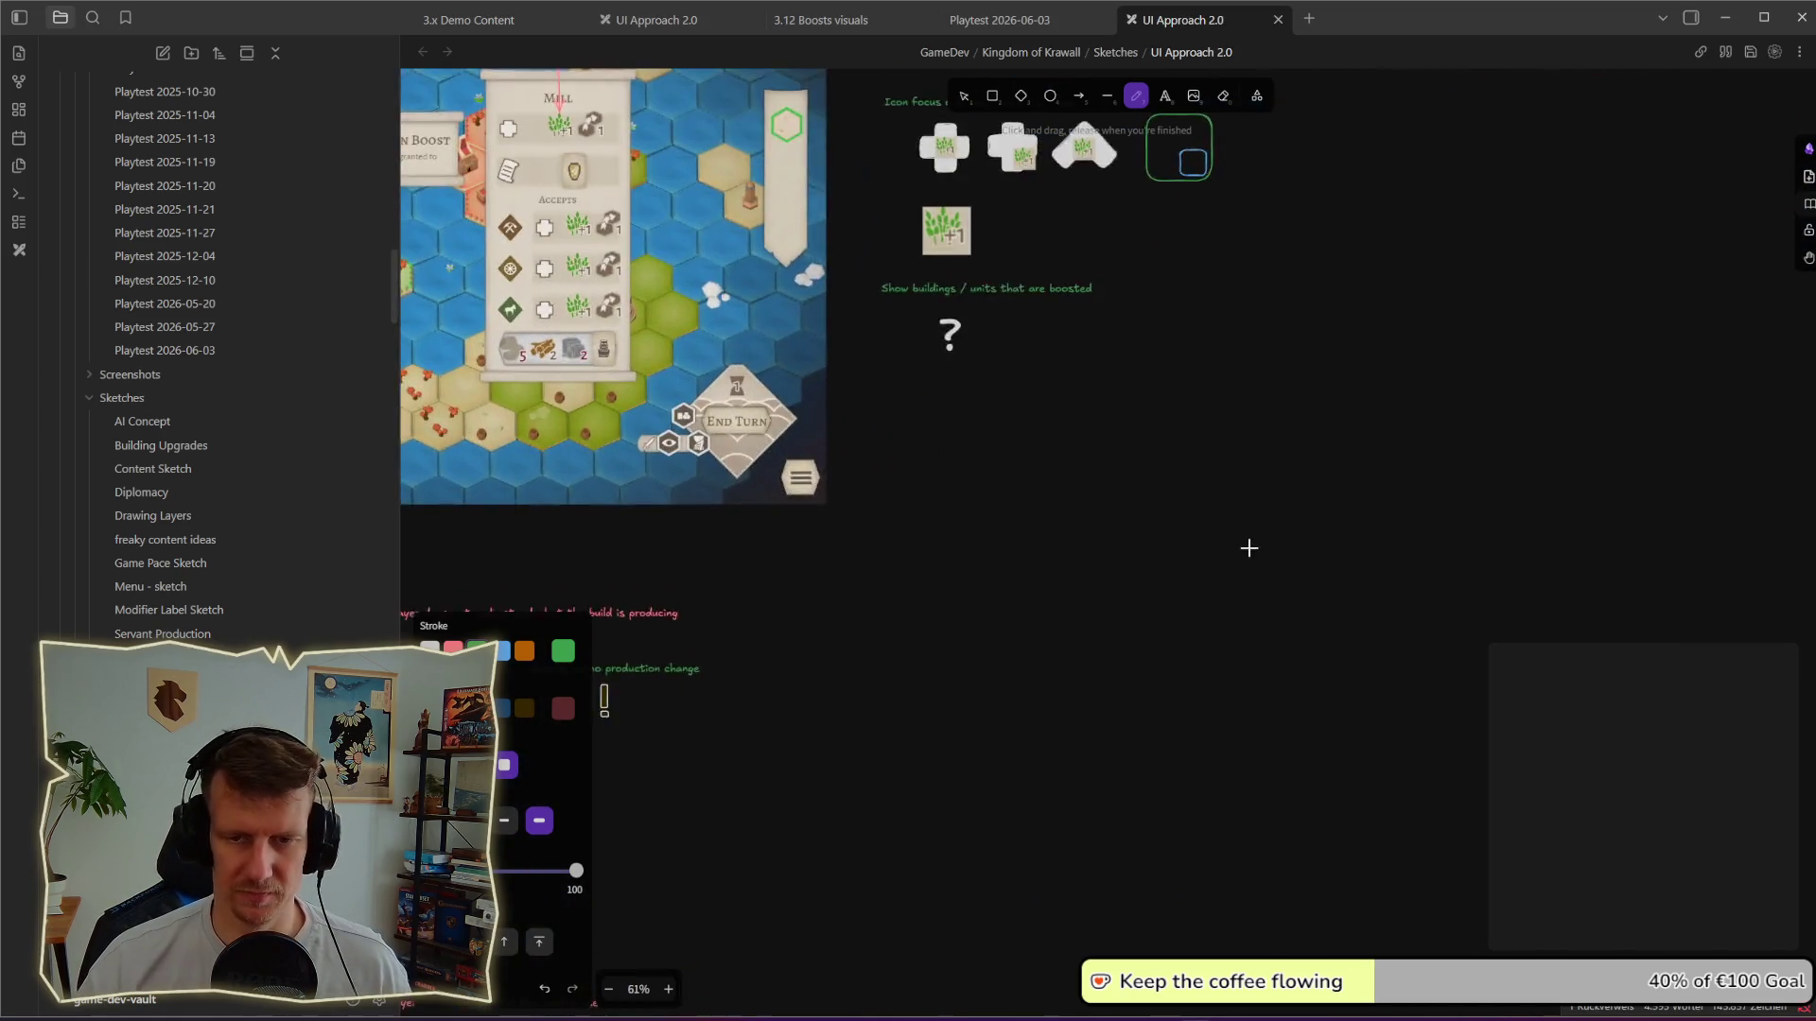
drag(1248, 548, 1576, 522)
key(alt+Tab)
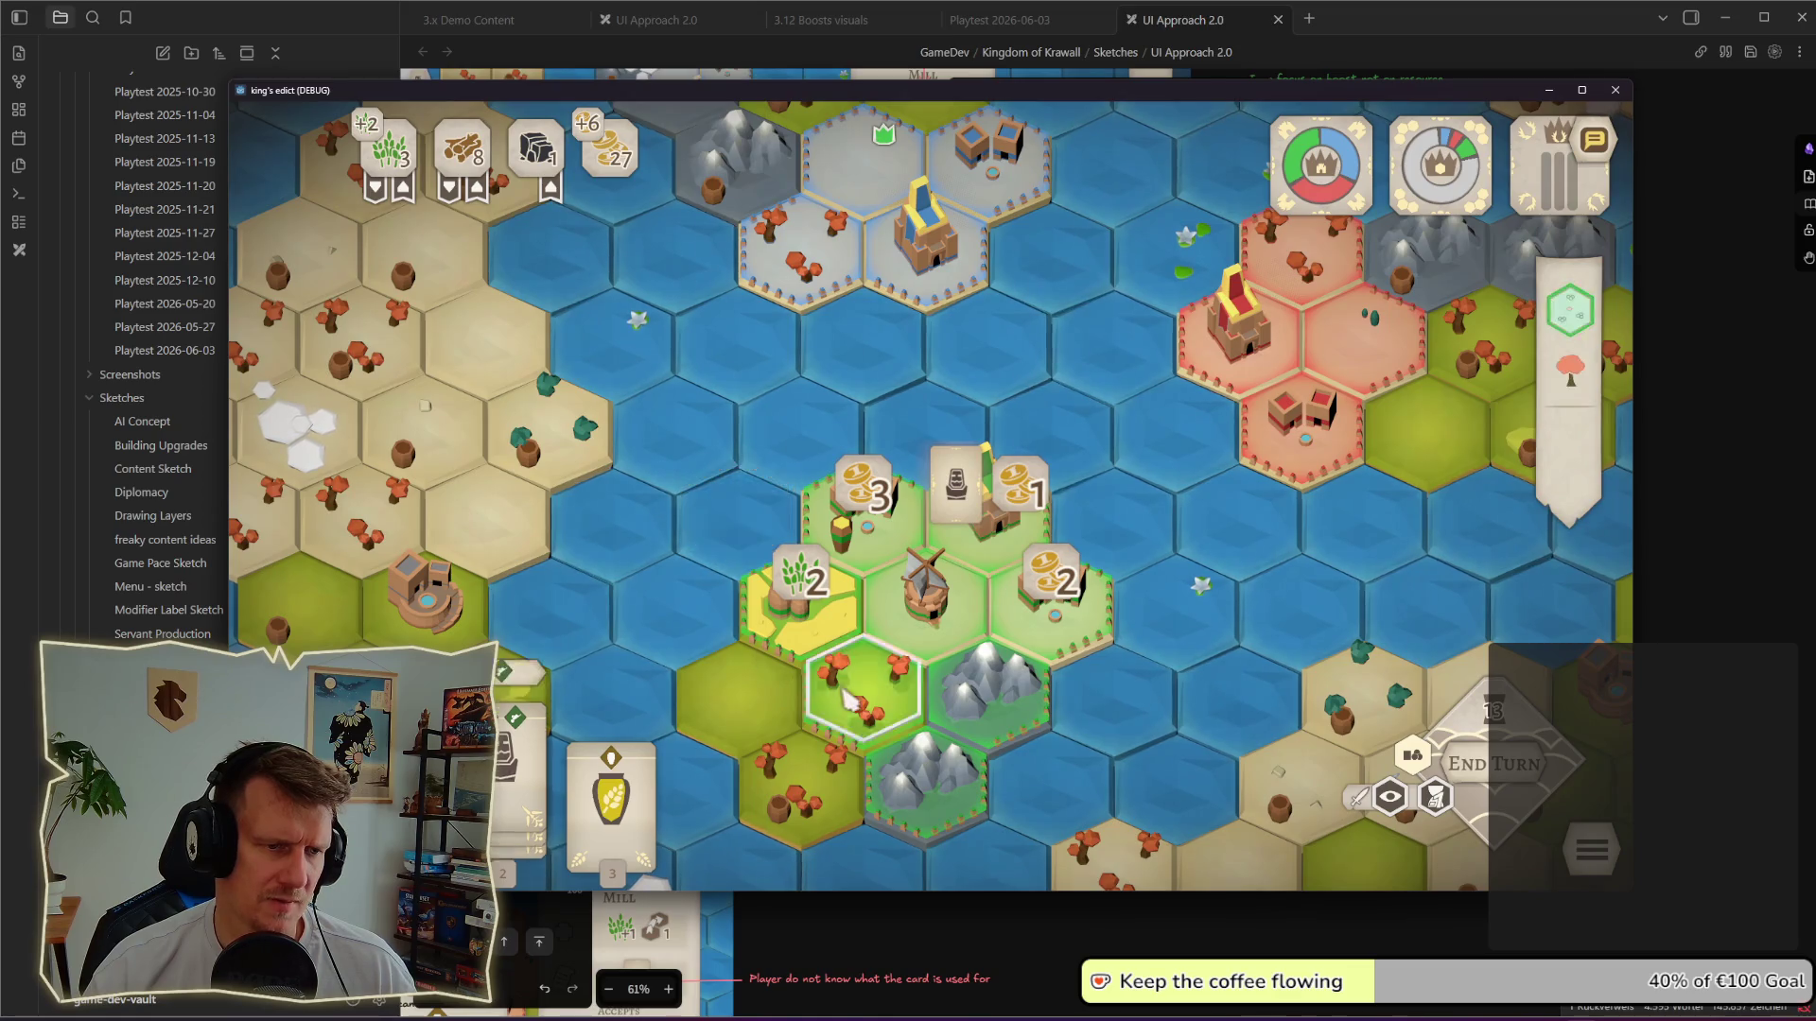
Step: Show the build overlay, cancel a Servant pickup, and bring up the stacked building options on a village hex
click(522, 696)
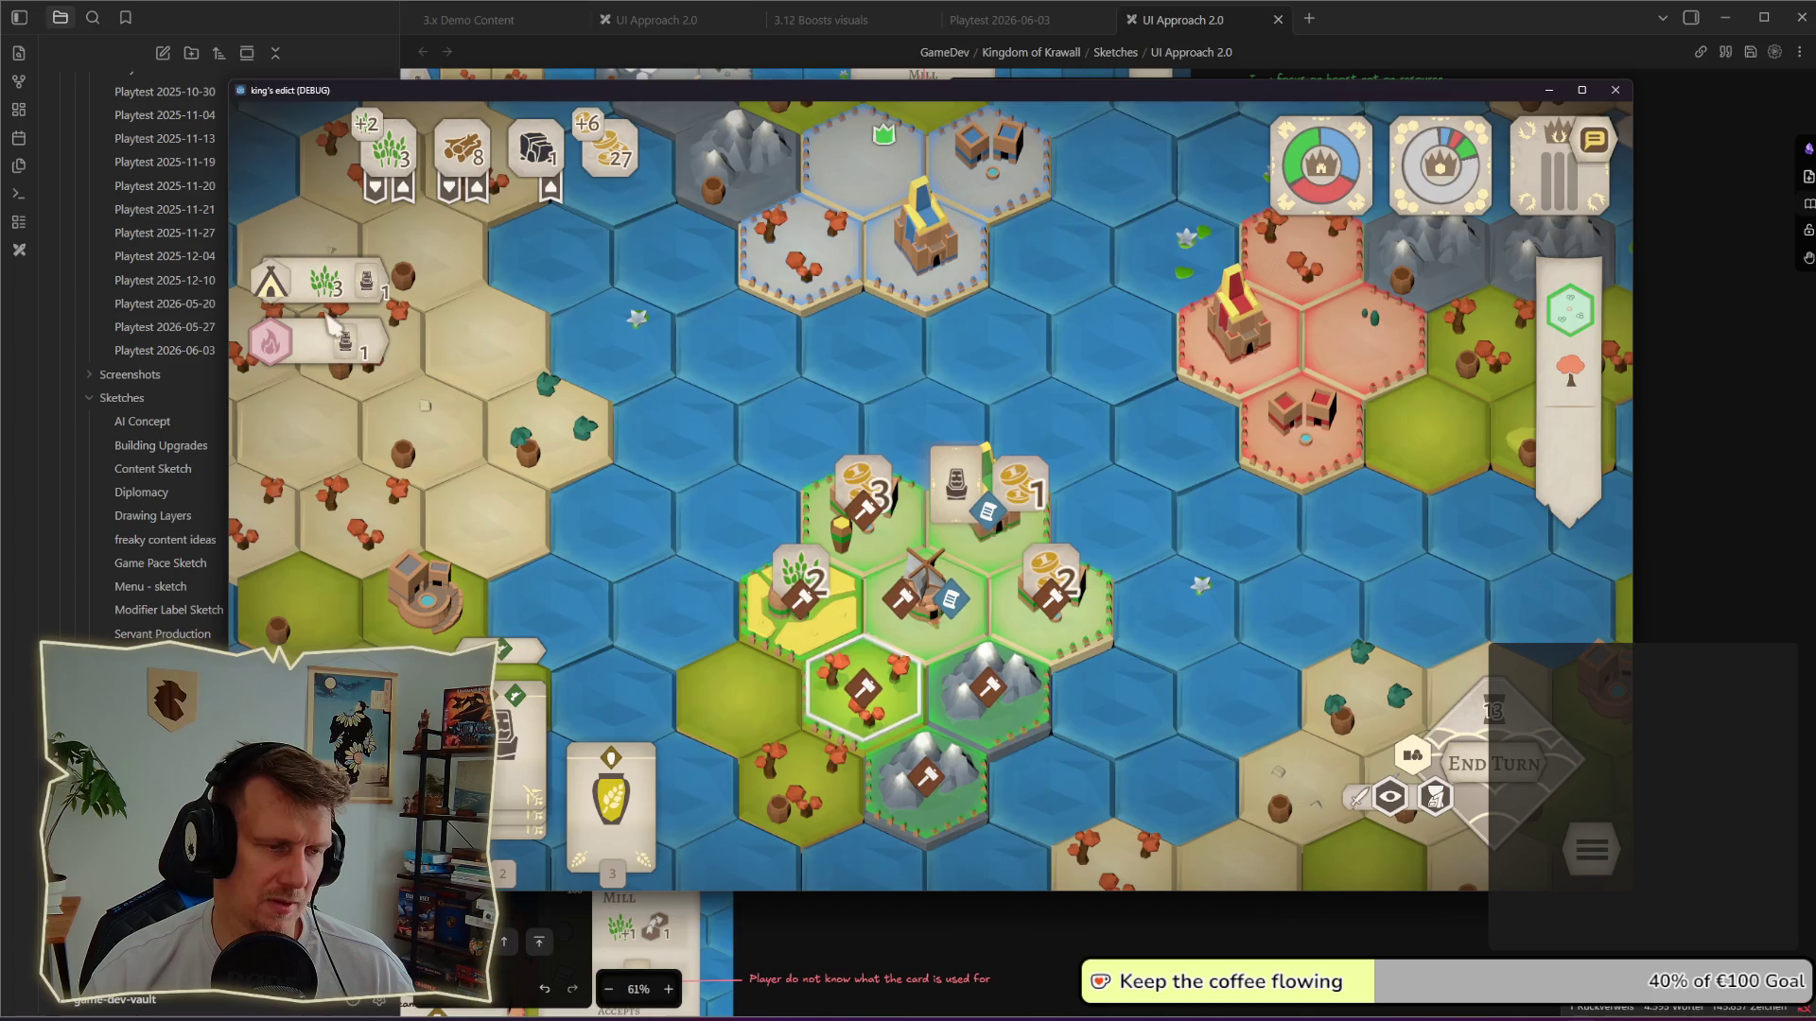
mouse_move(324, 285)
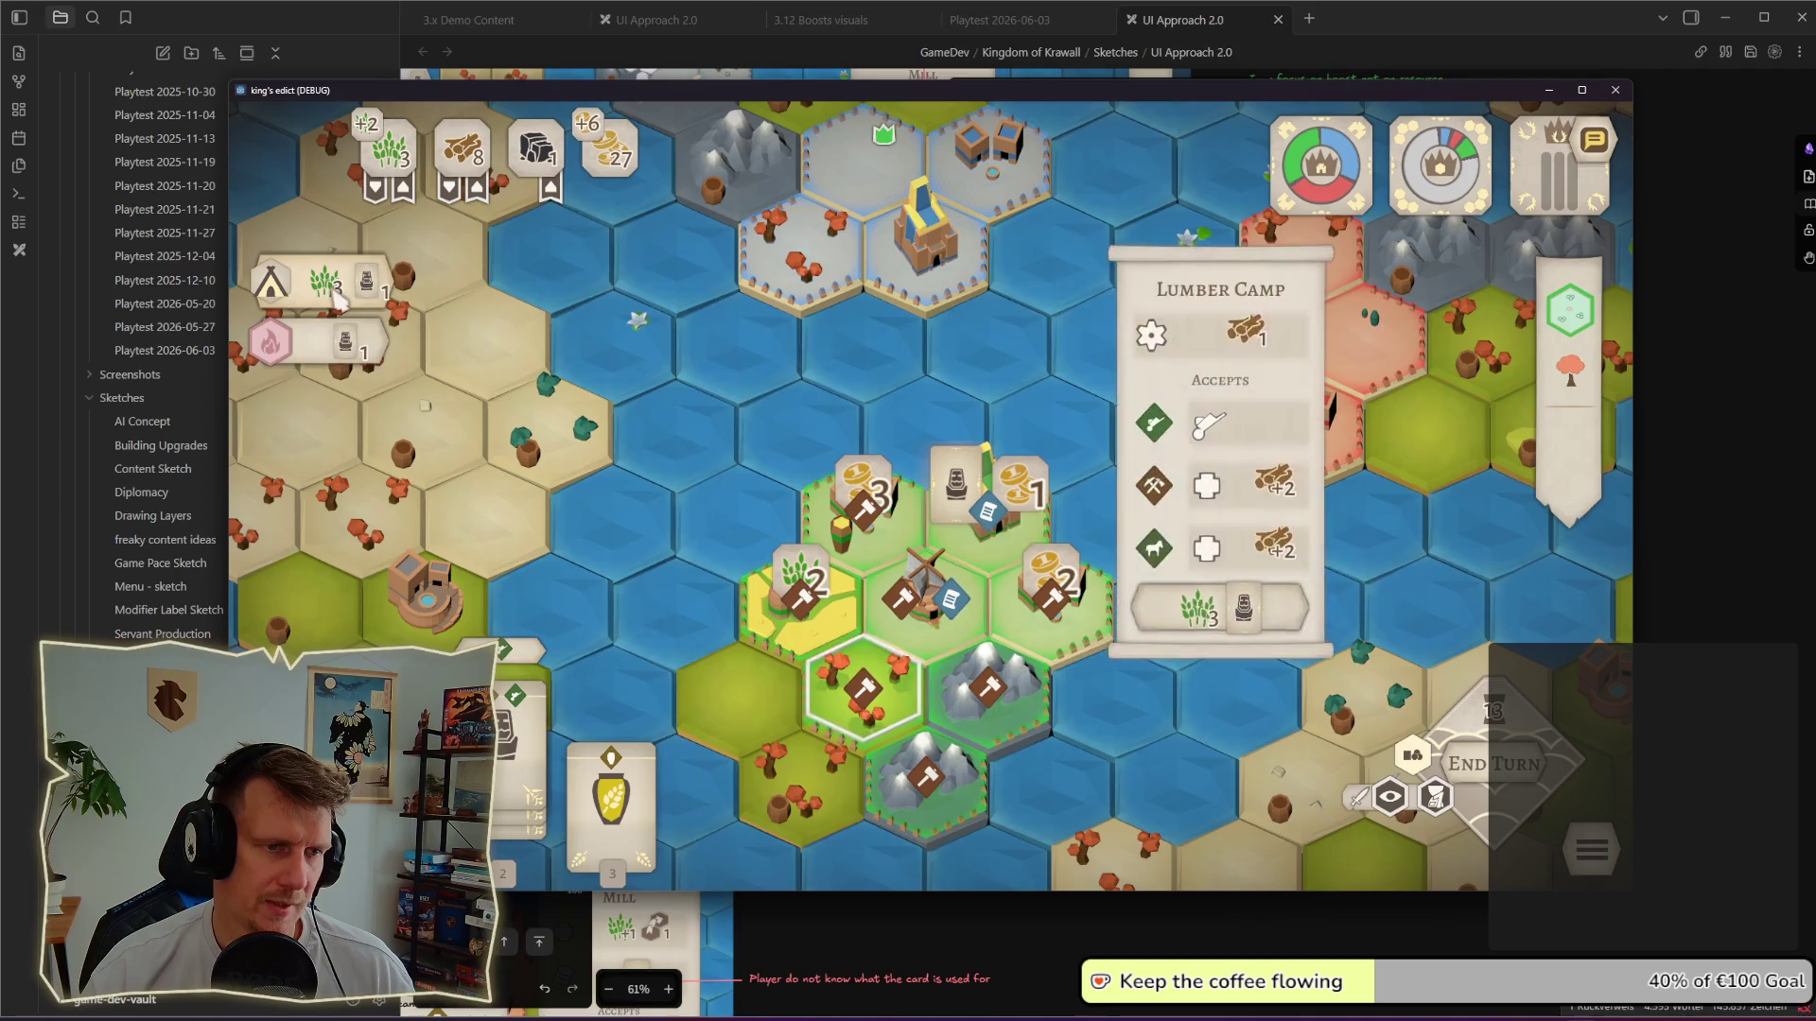
click(337, 291)
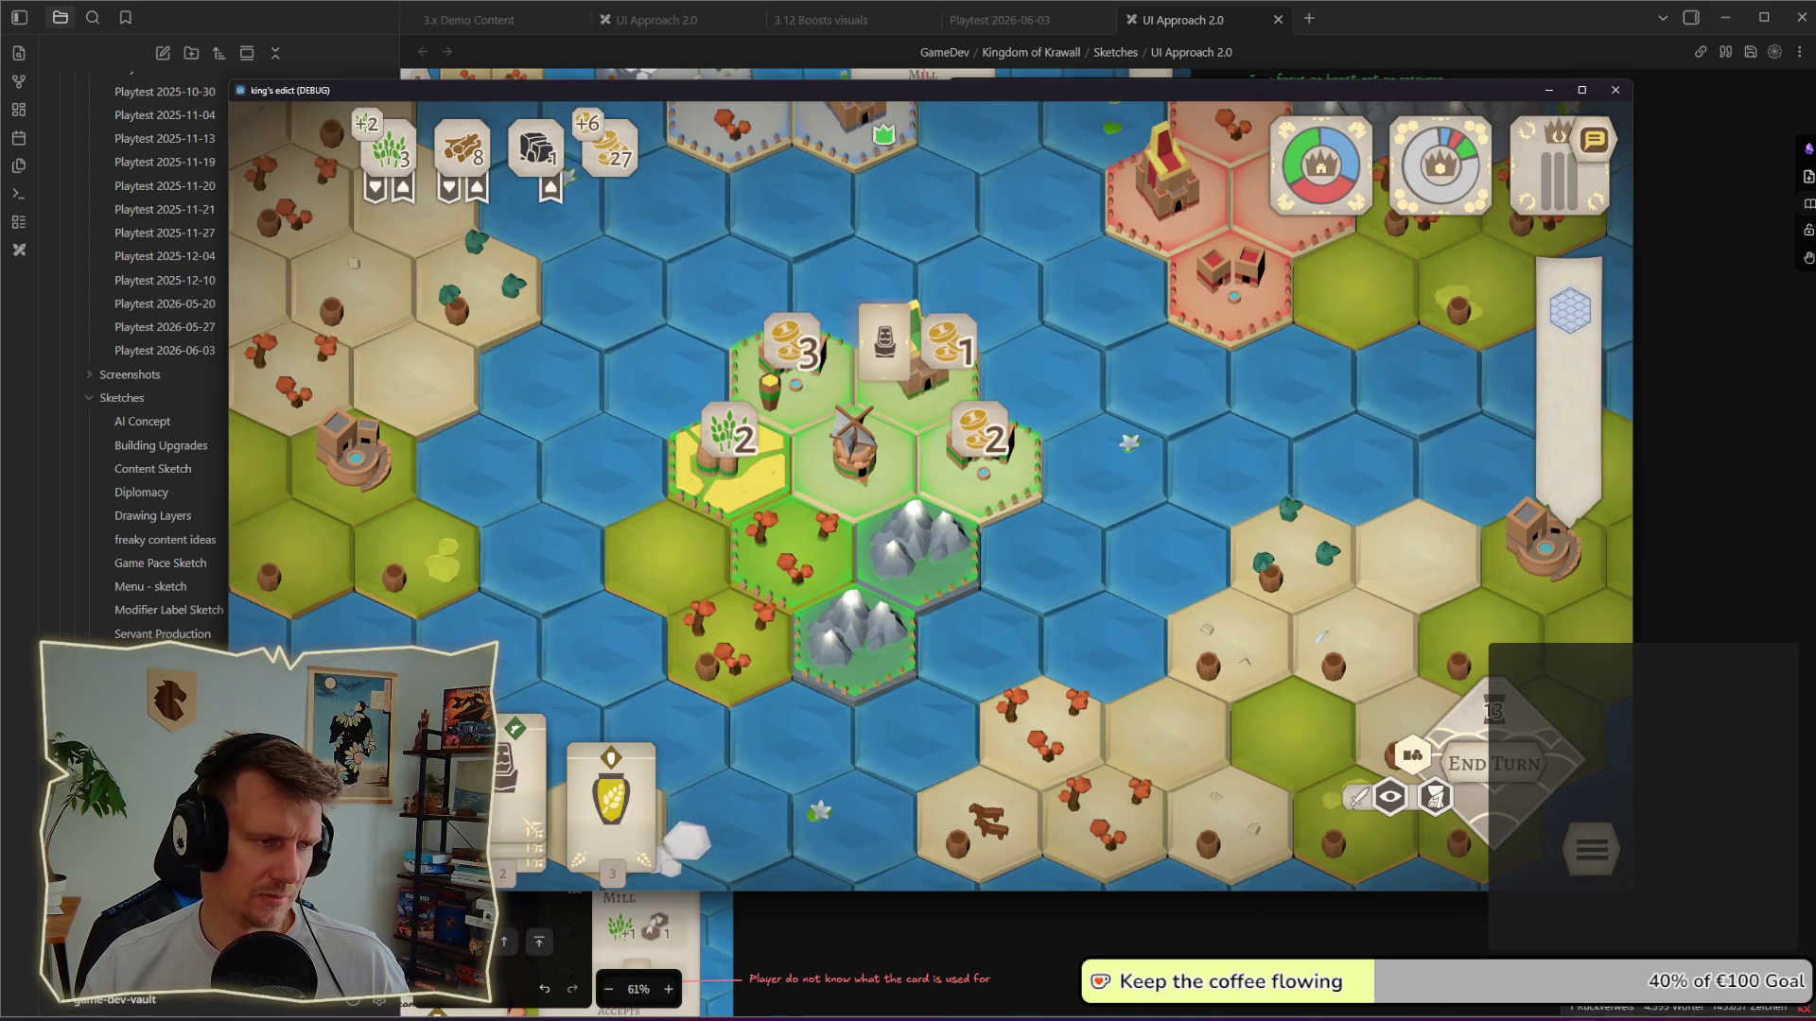
key(1)
right_click(1129, 443)
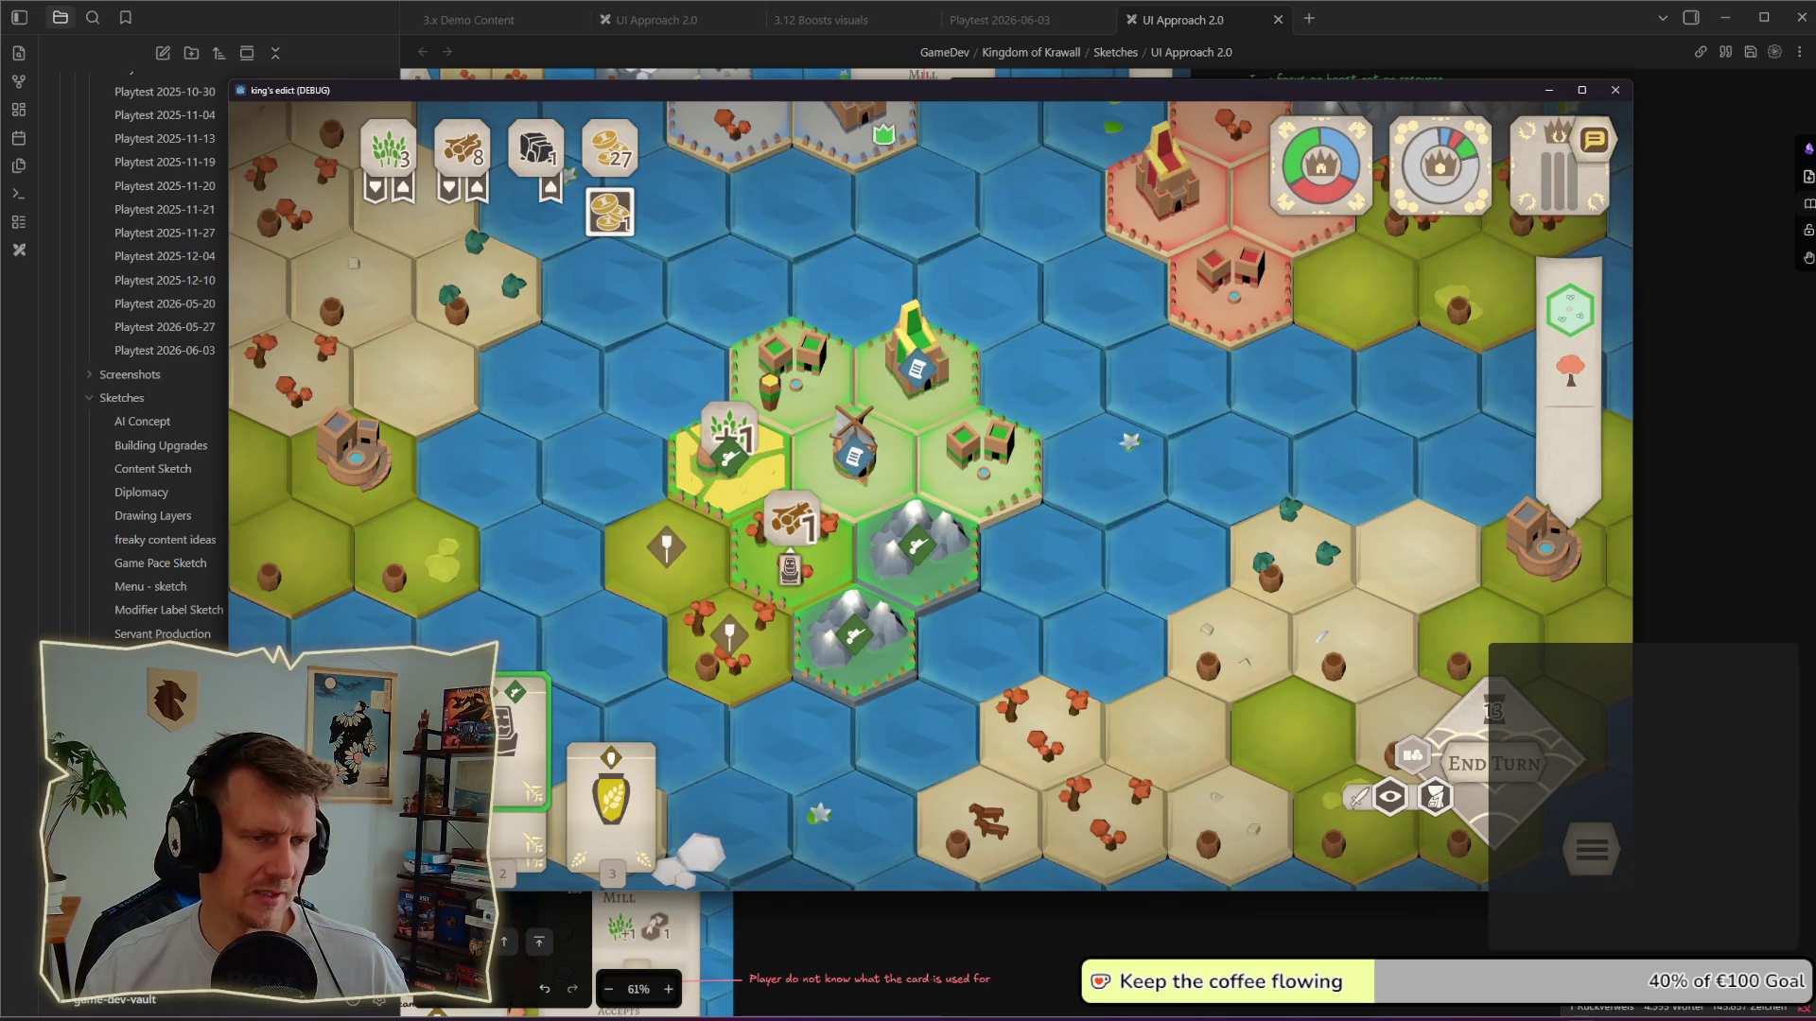
key(a)
key(s)
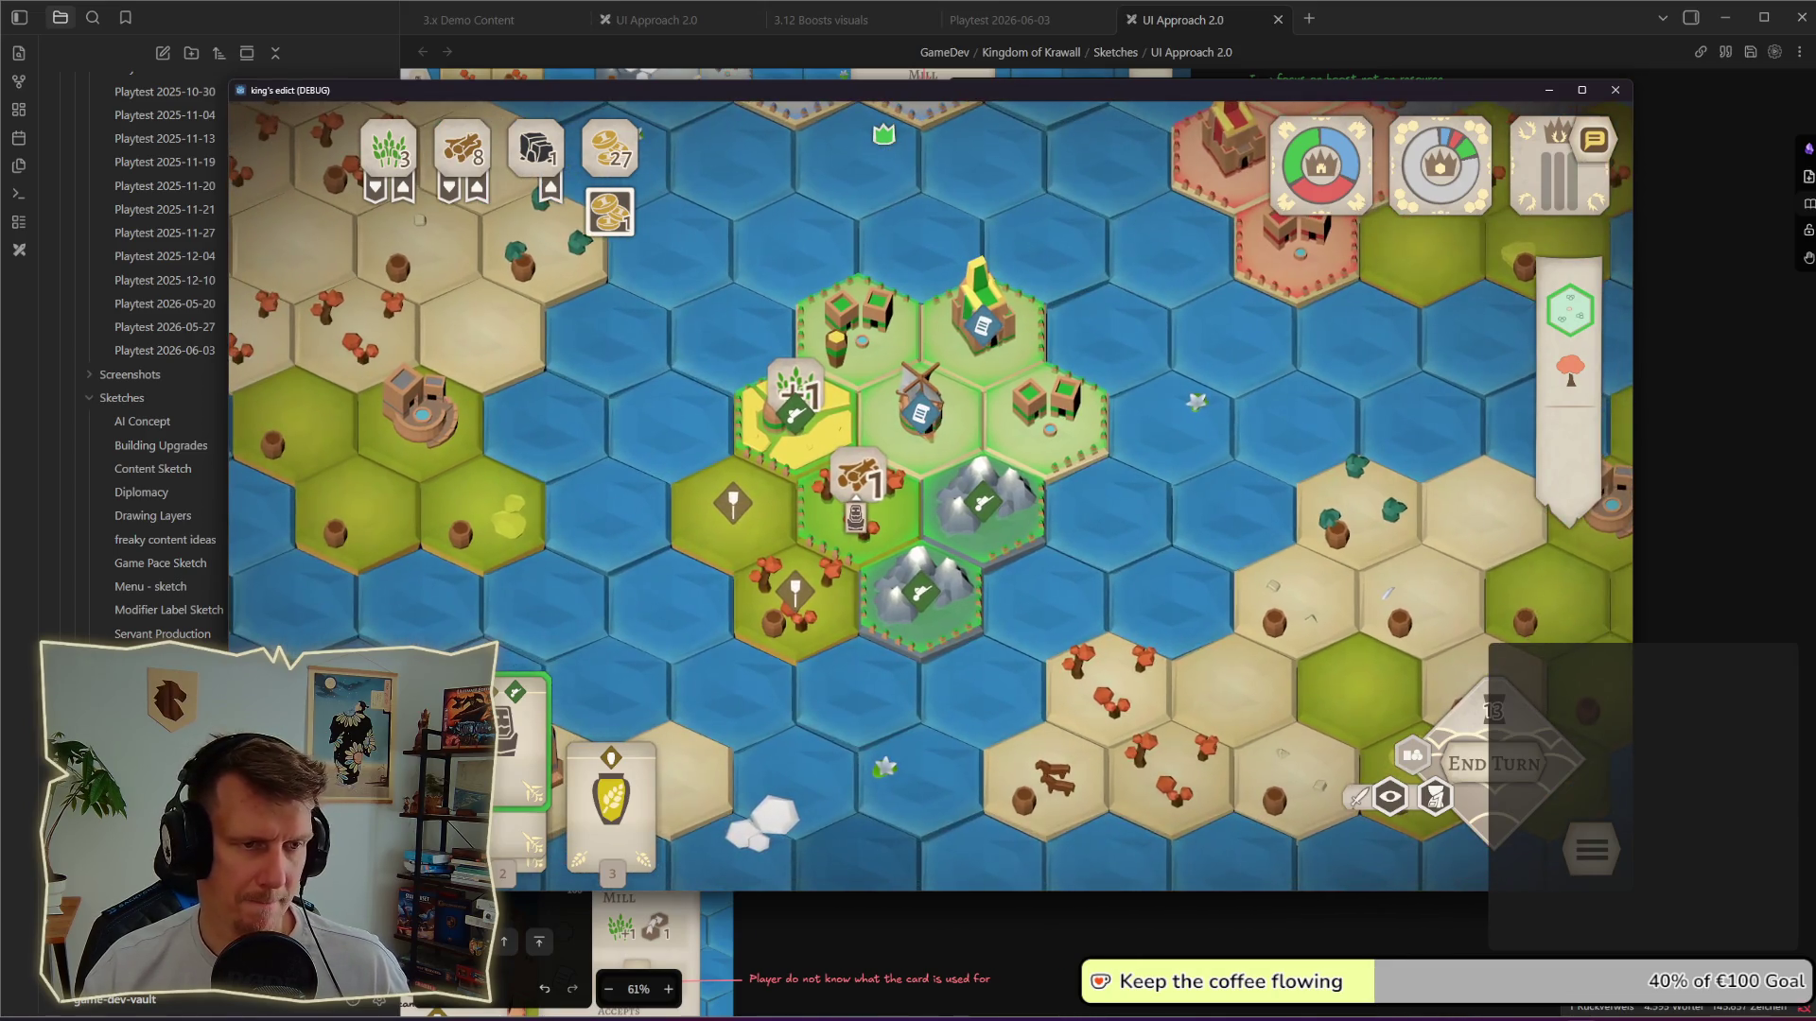
scroll(931, 496, down, 2)
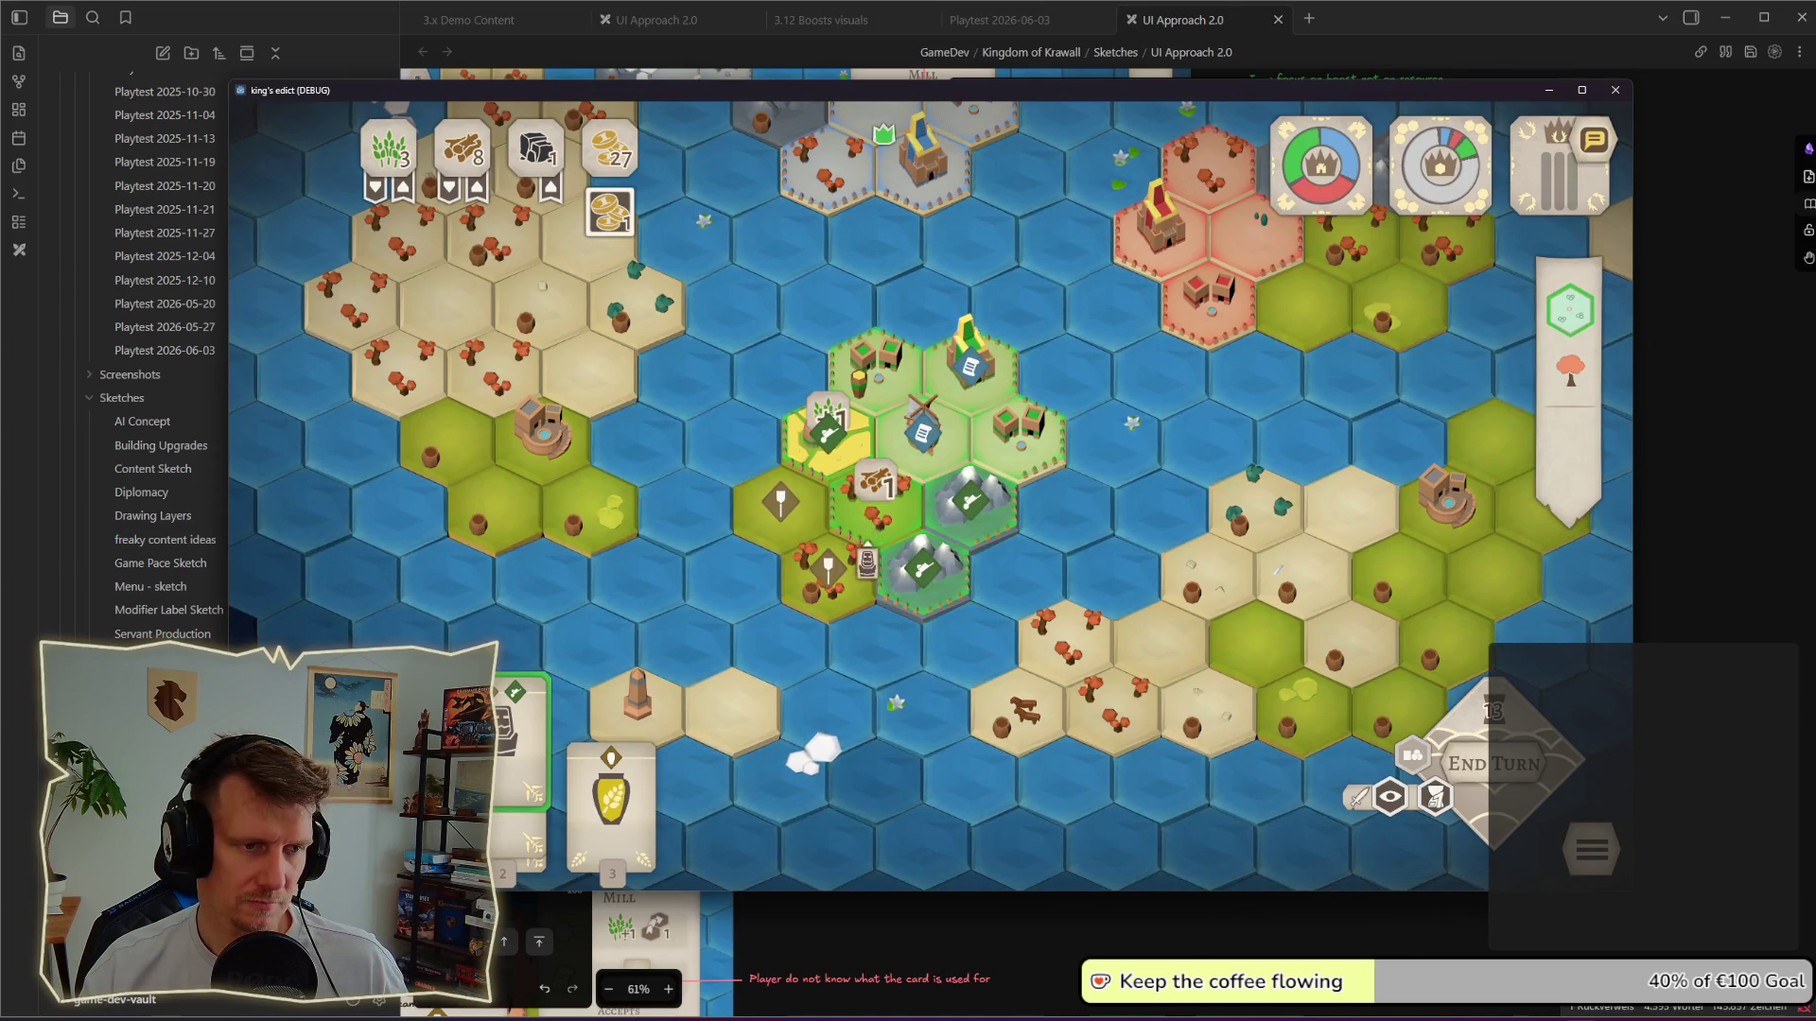
drag(869, 540, 849, 506)
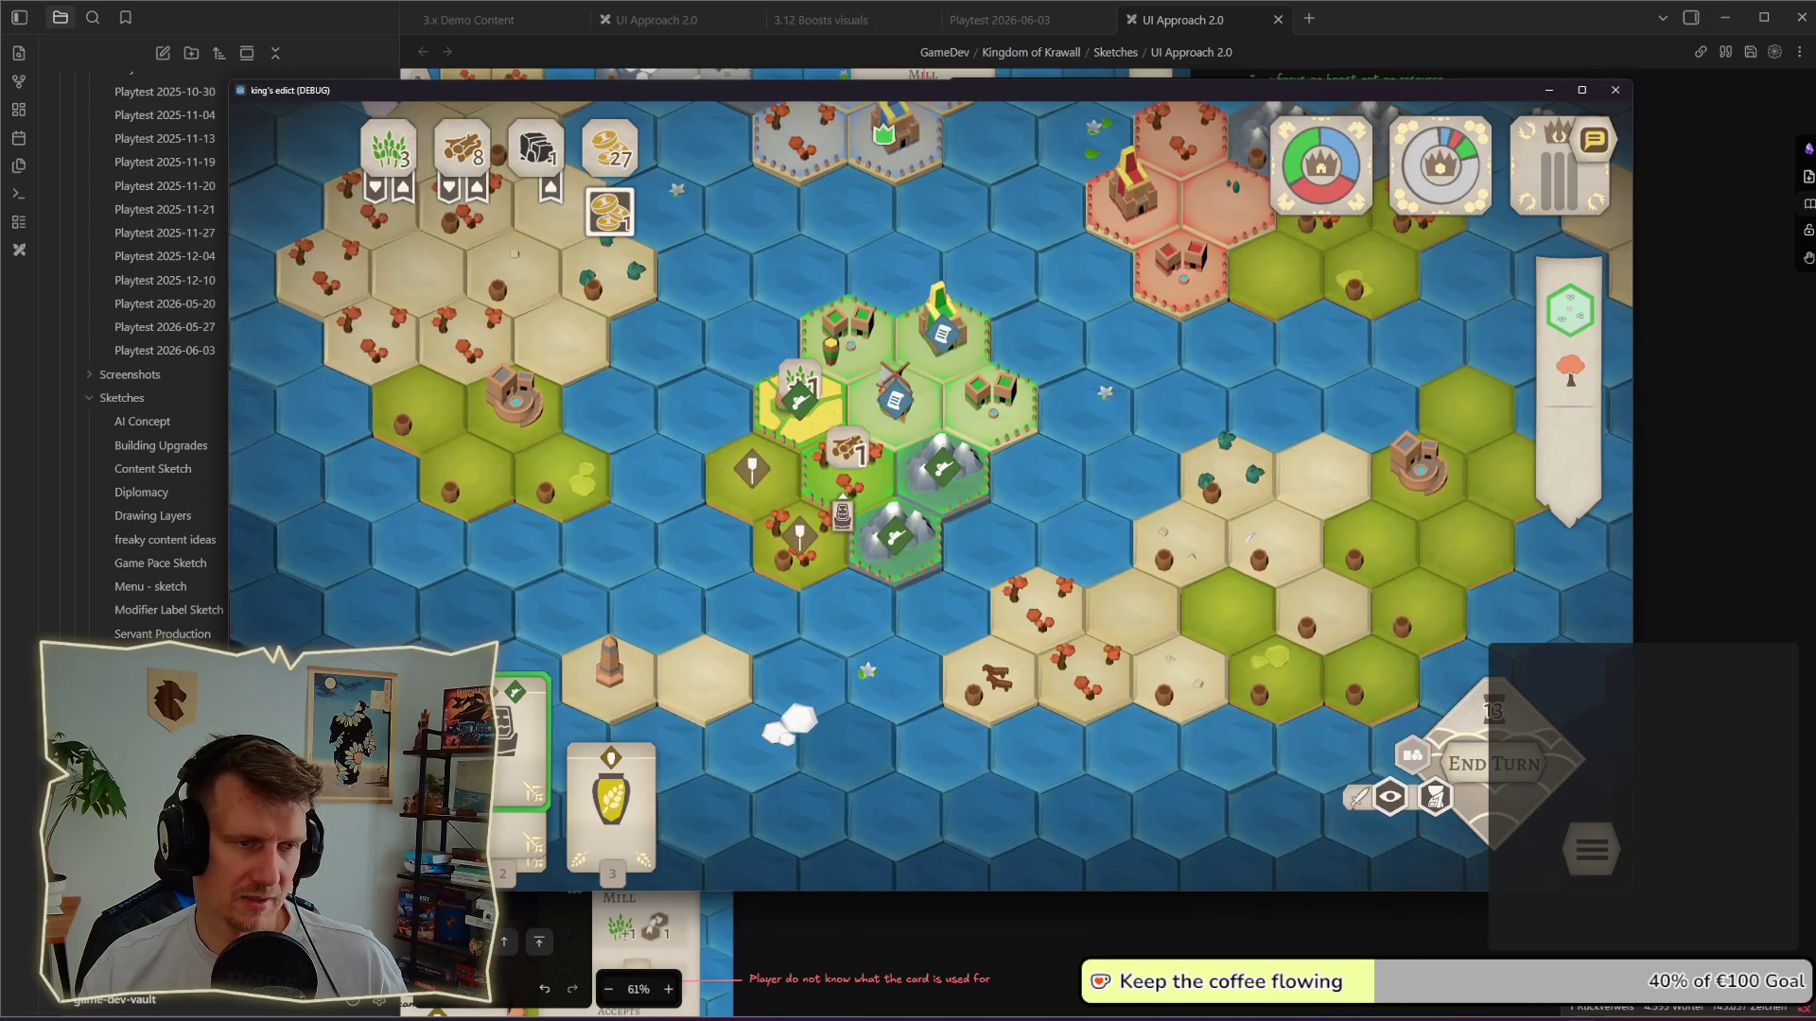
click(848, 505)
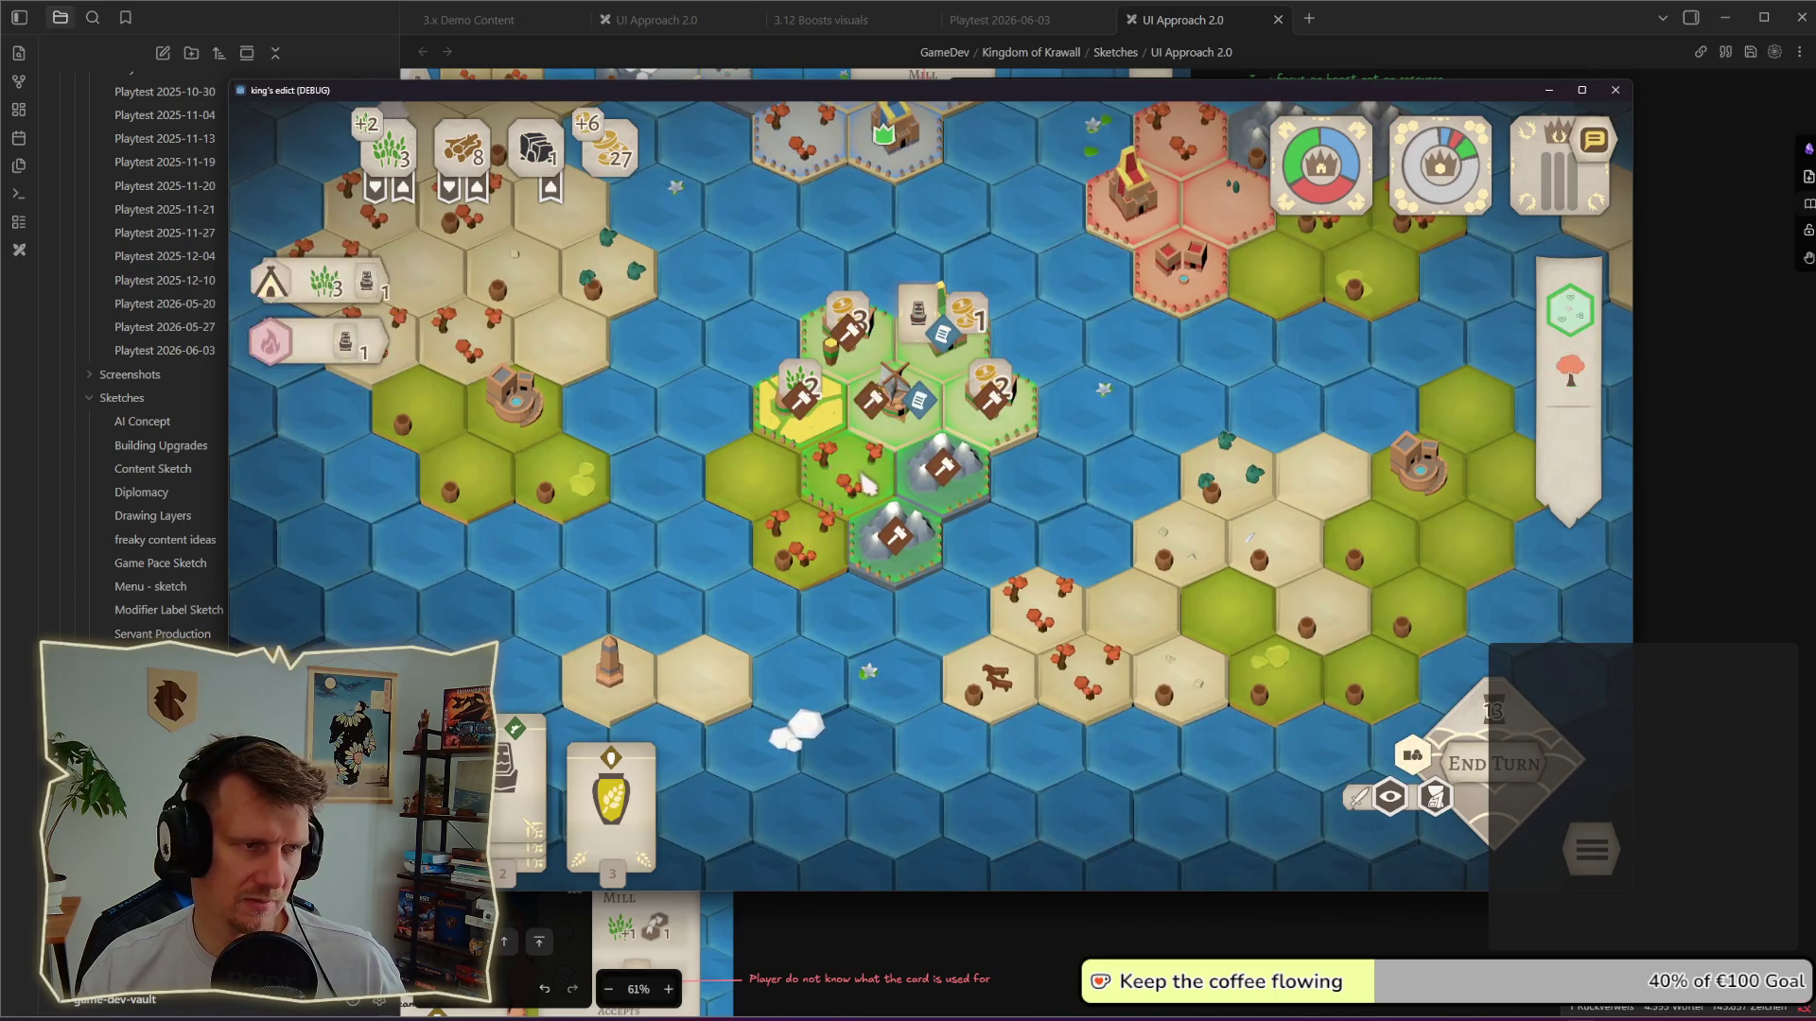
Step: Place the Servant on a village hex and snip the building list panel as an image
click(522, 751)
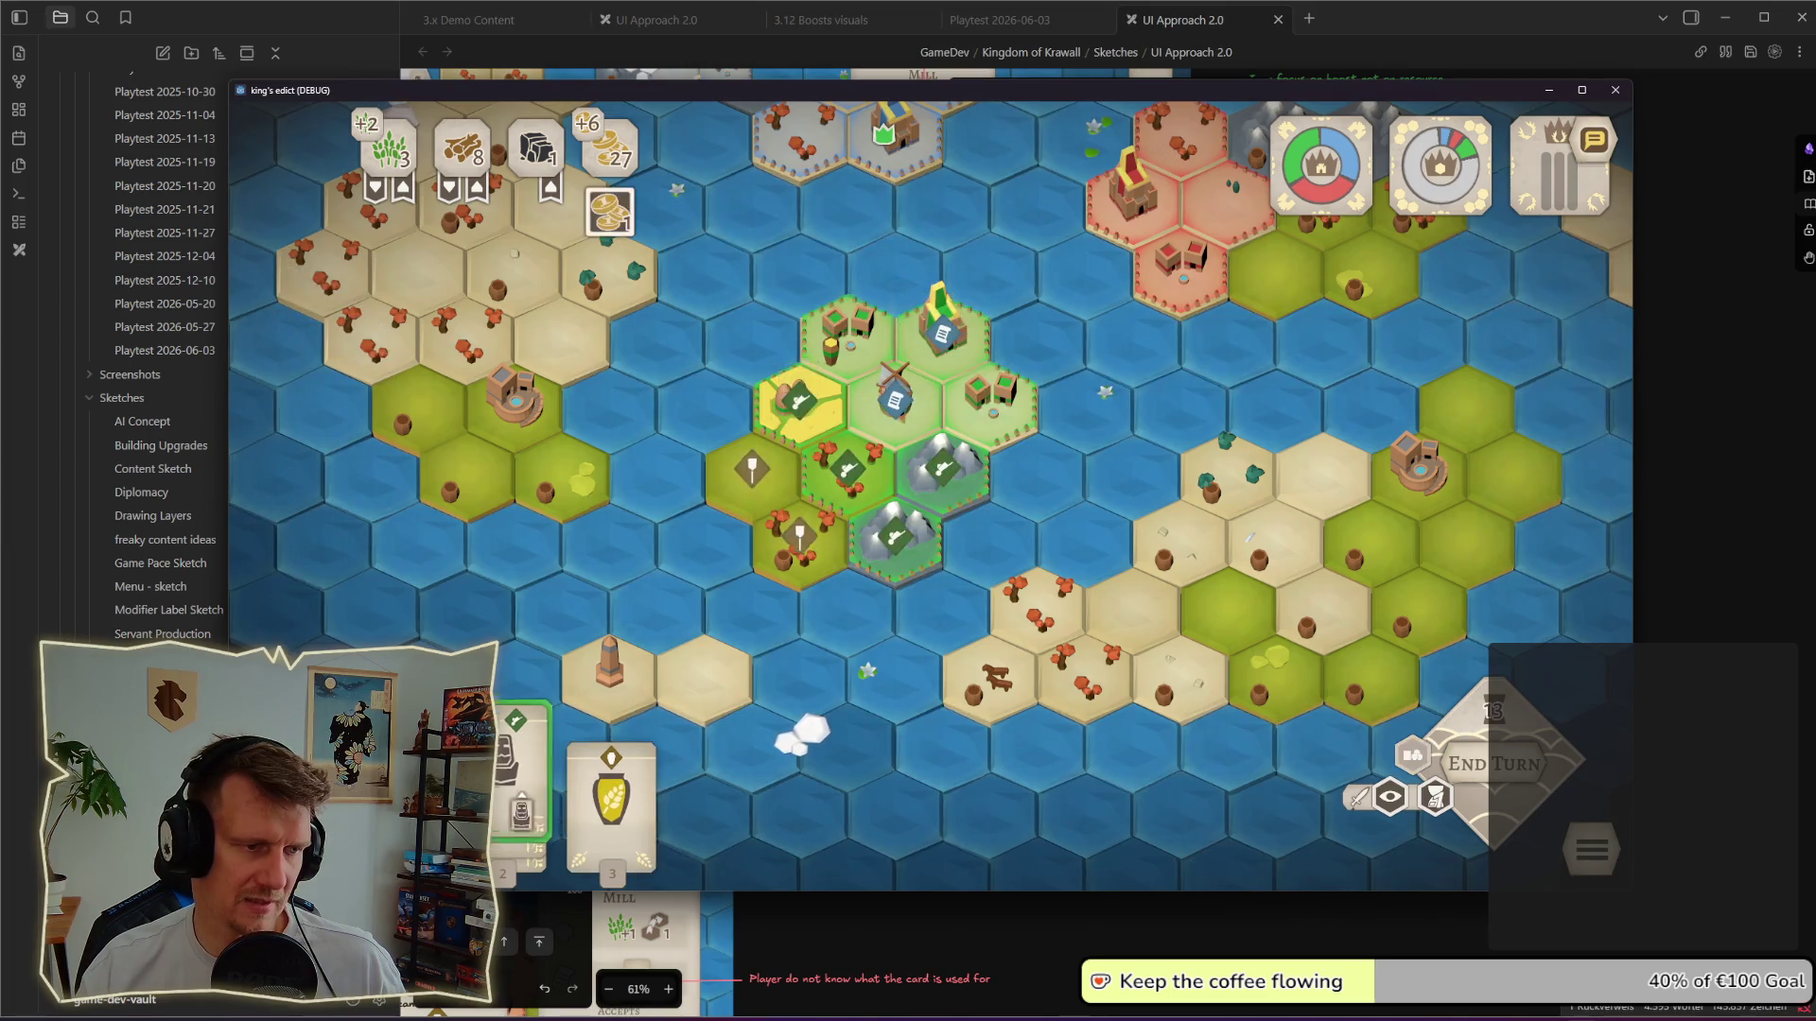
click(752, 469)
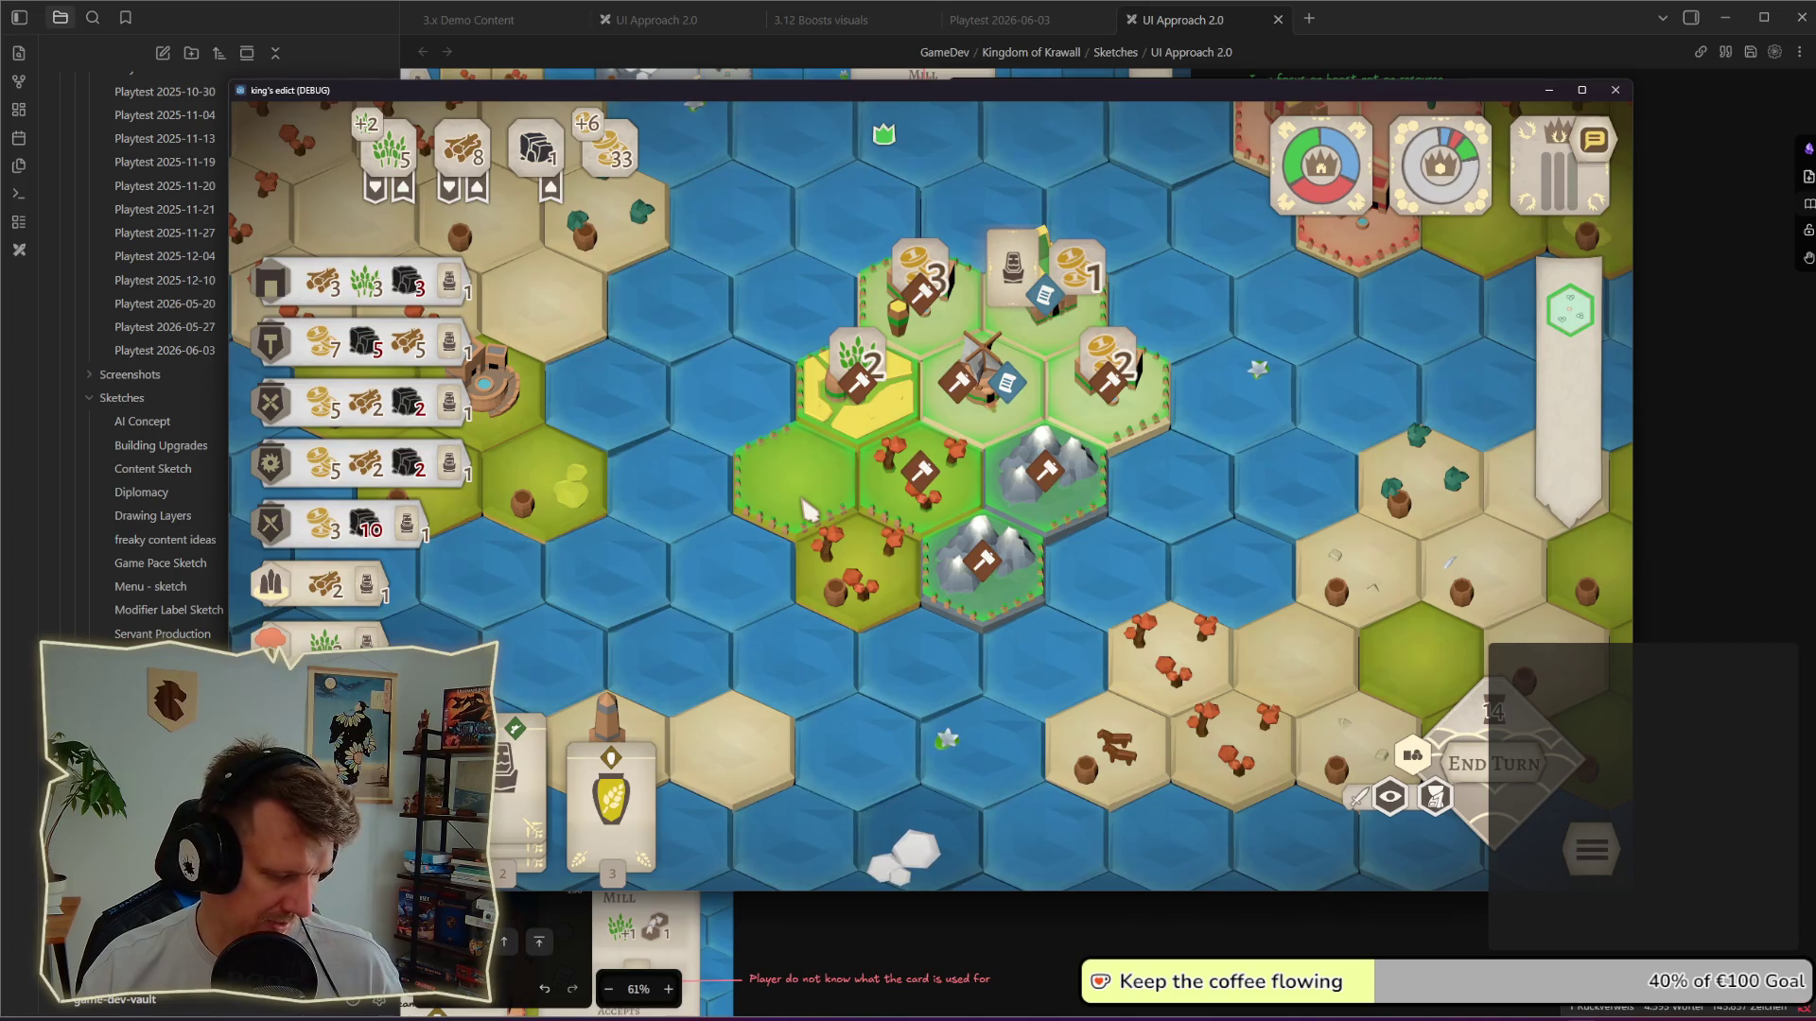
key(super+shift+s)
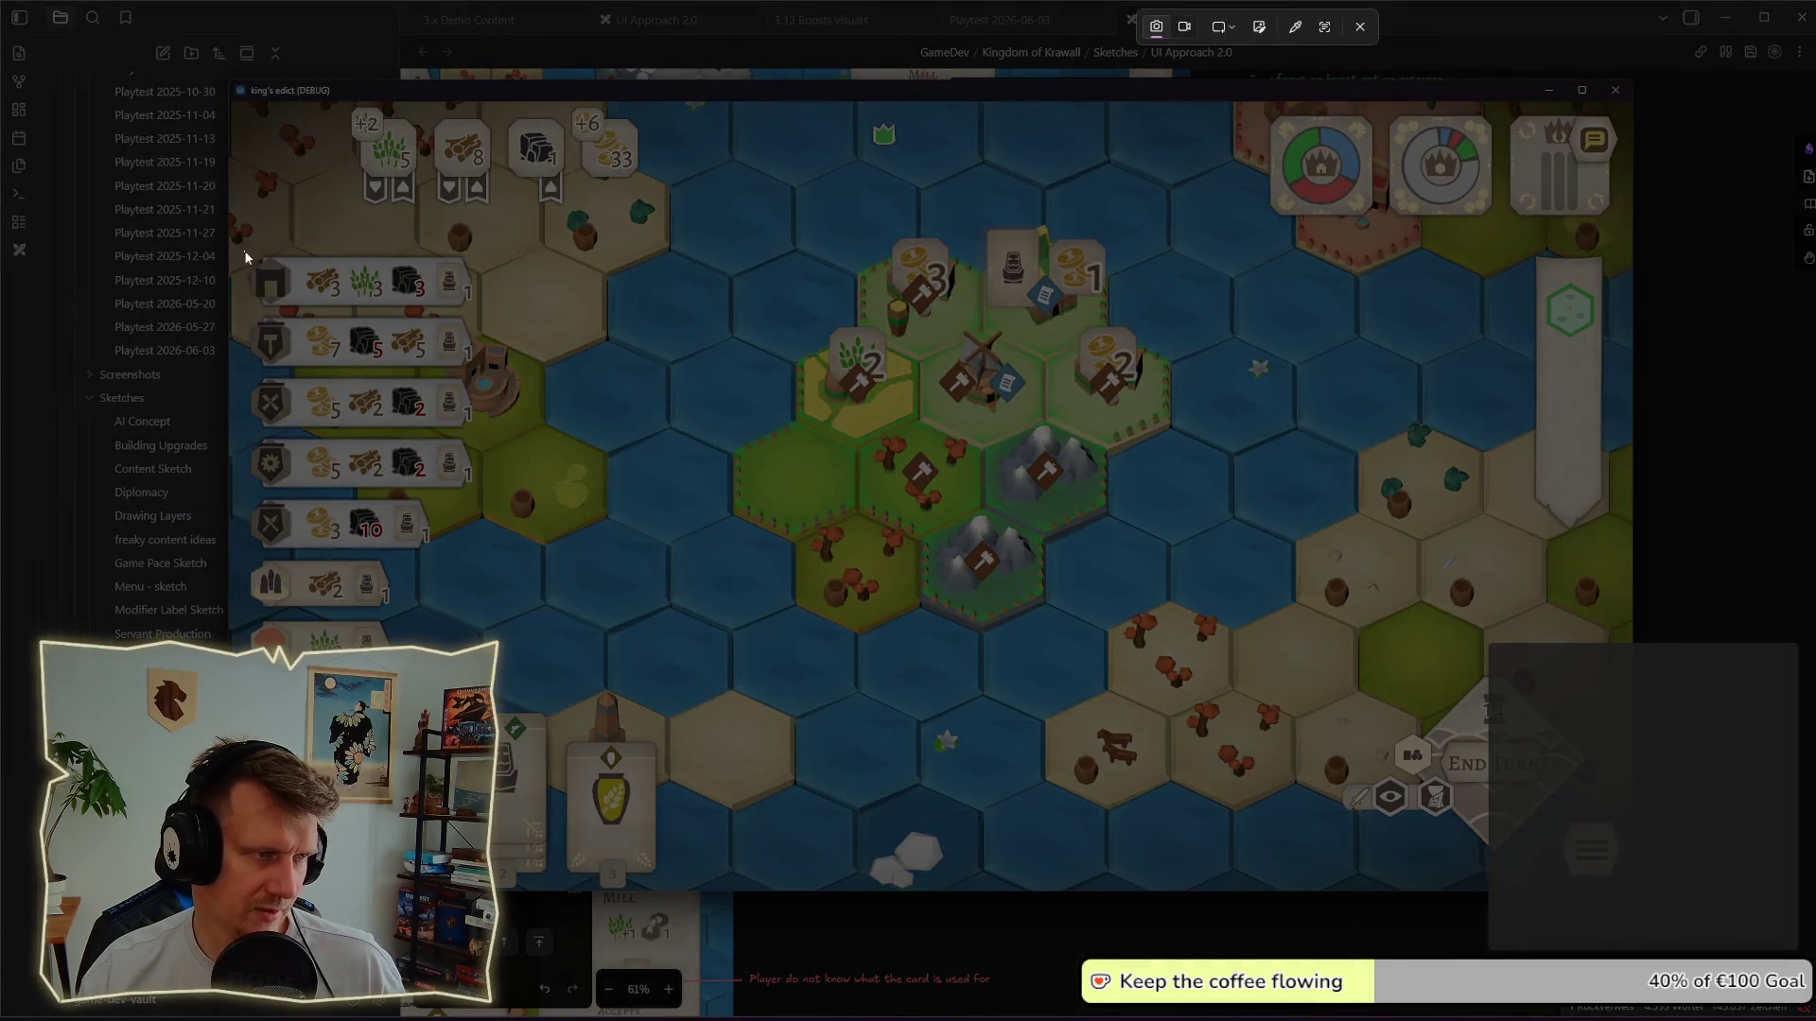
drag(244, 257, 520, 673)
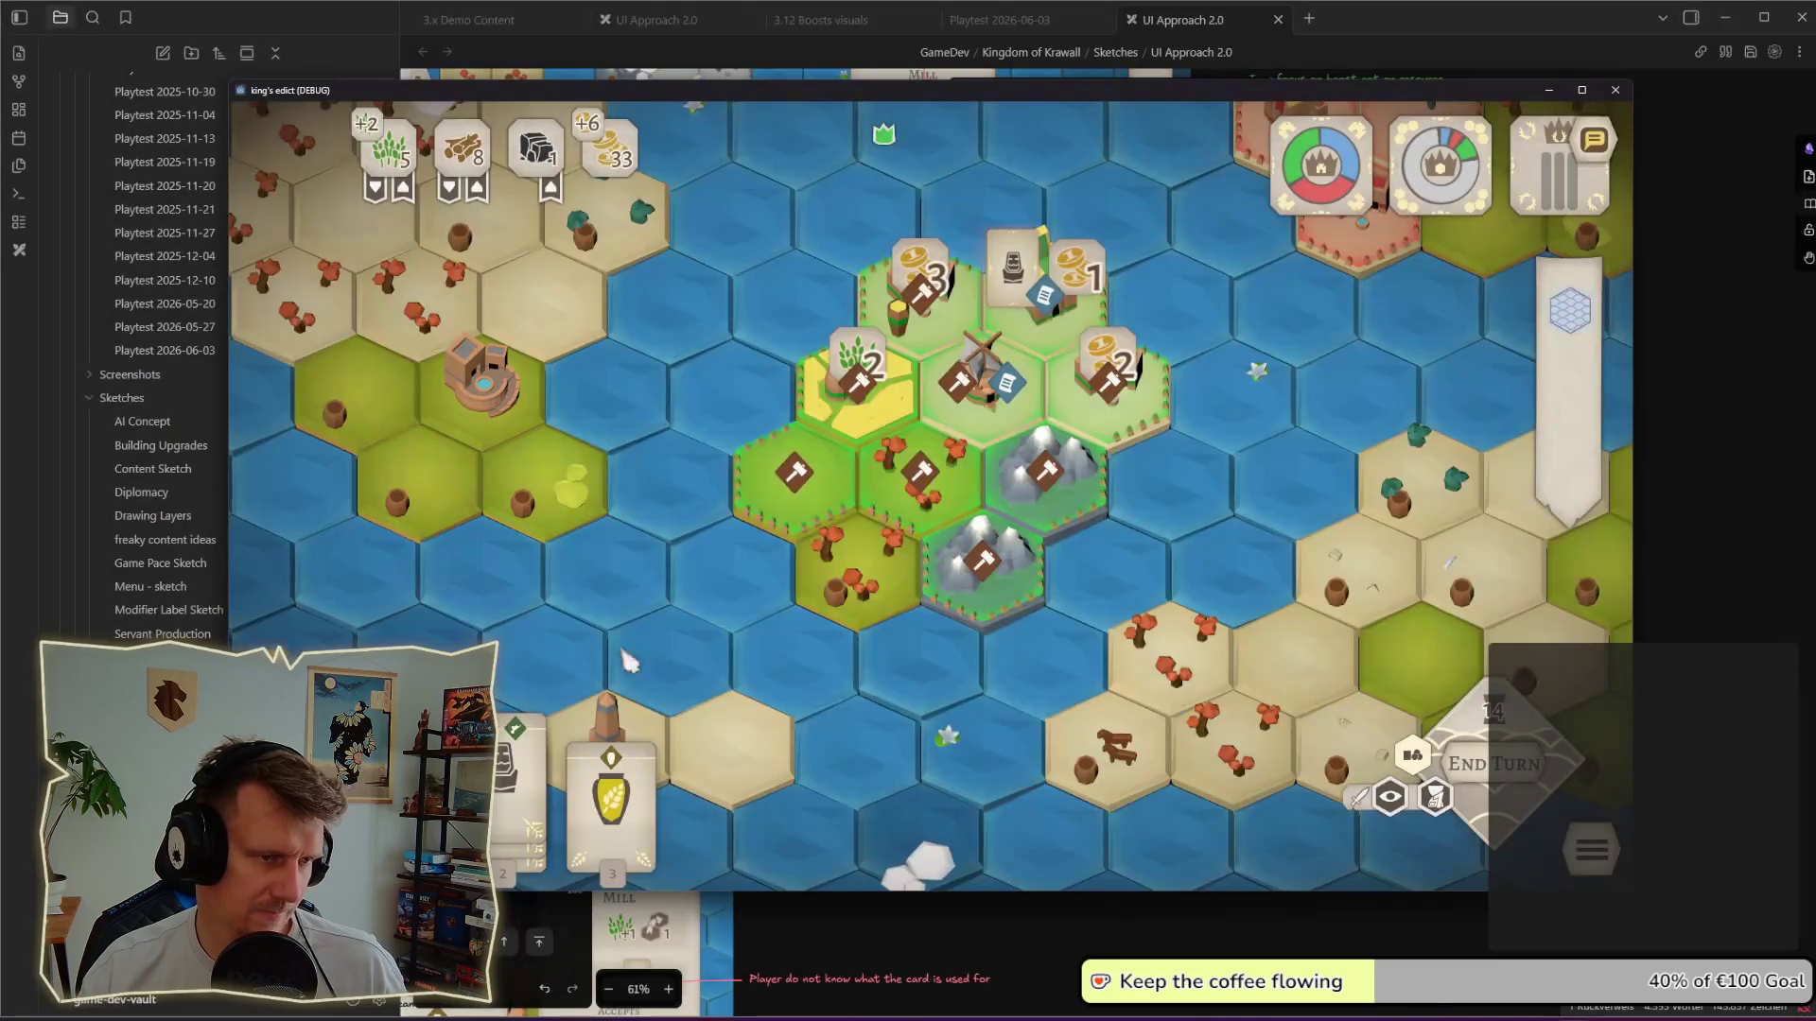
key(alt+Tab)
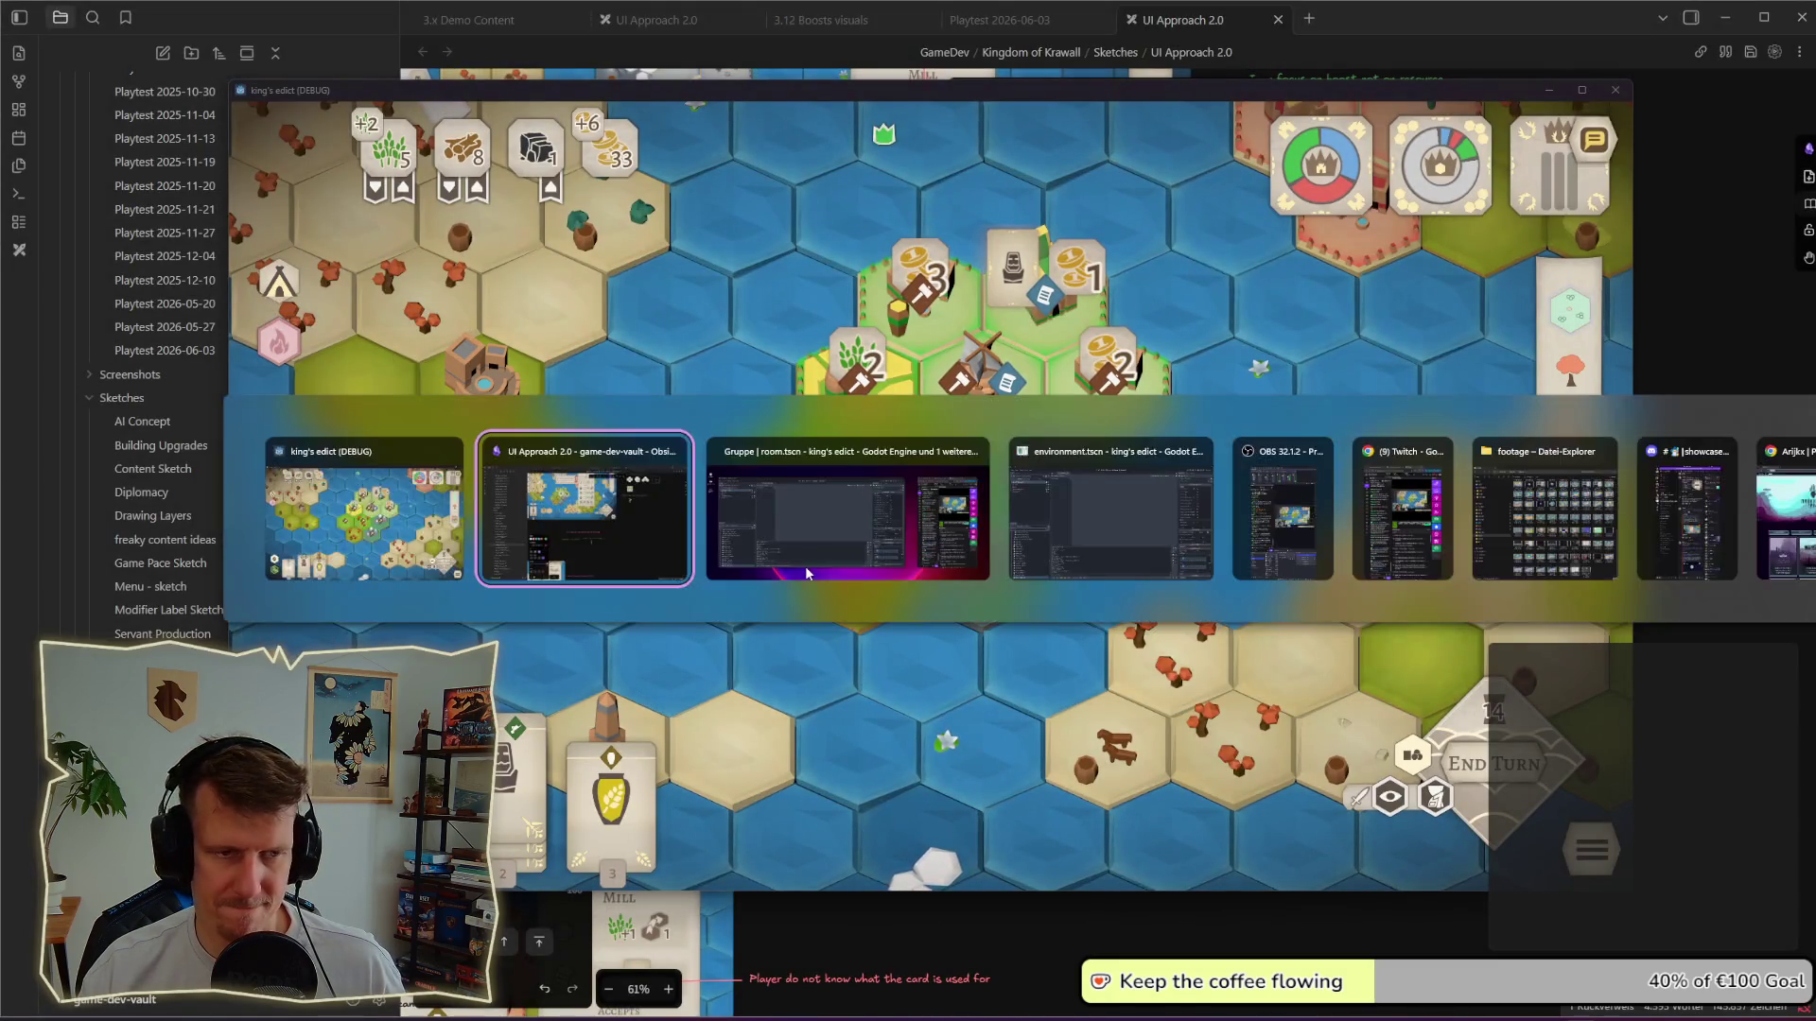
scroll(975, 610, down, 3)
ctrl+scroll(993, 496, down, 3)
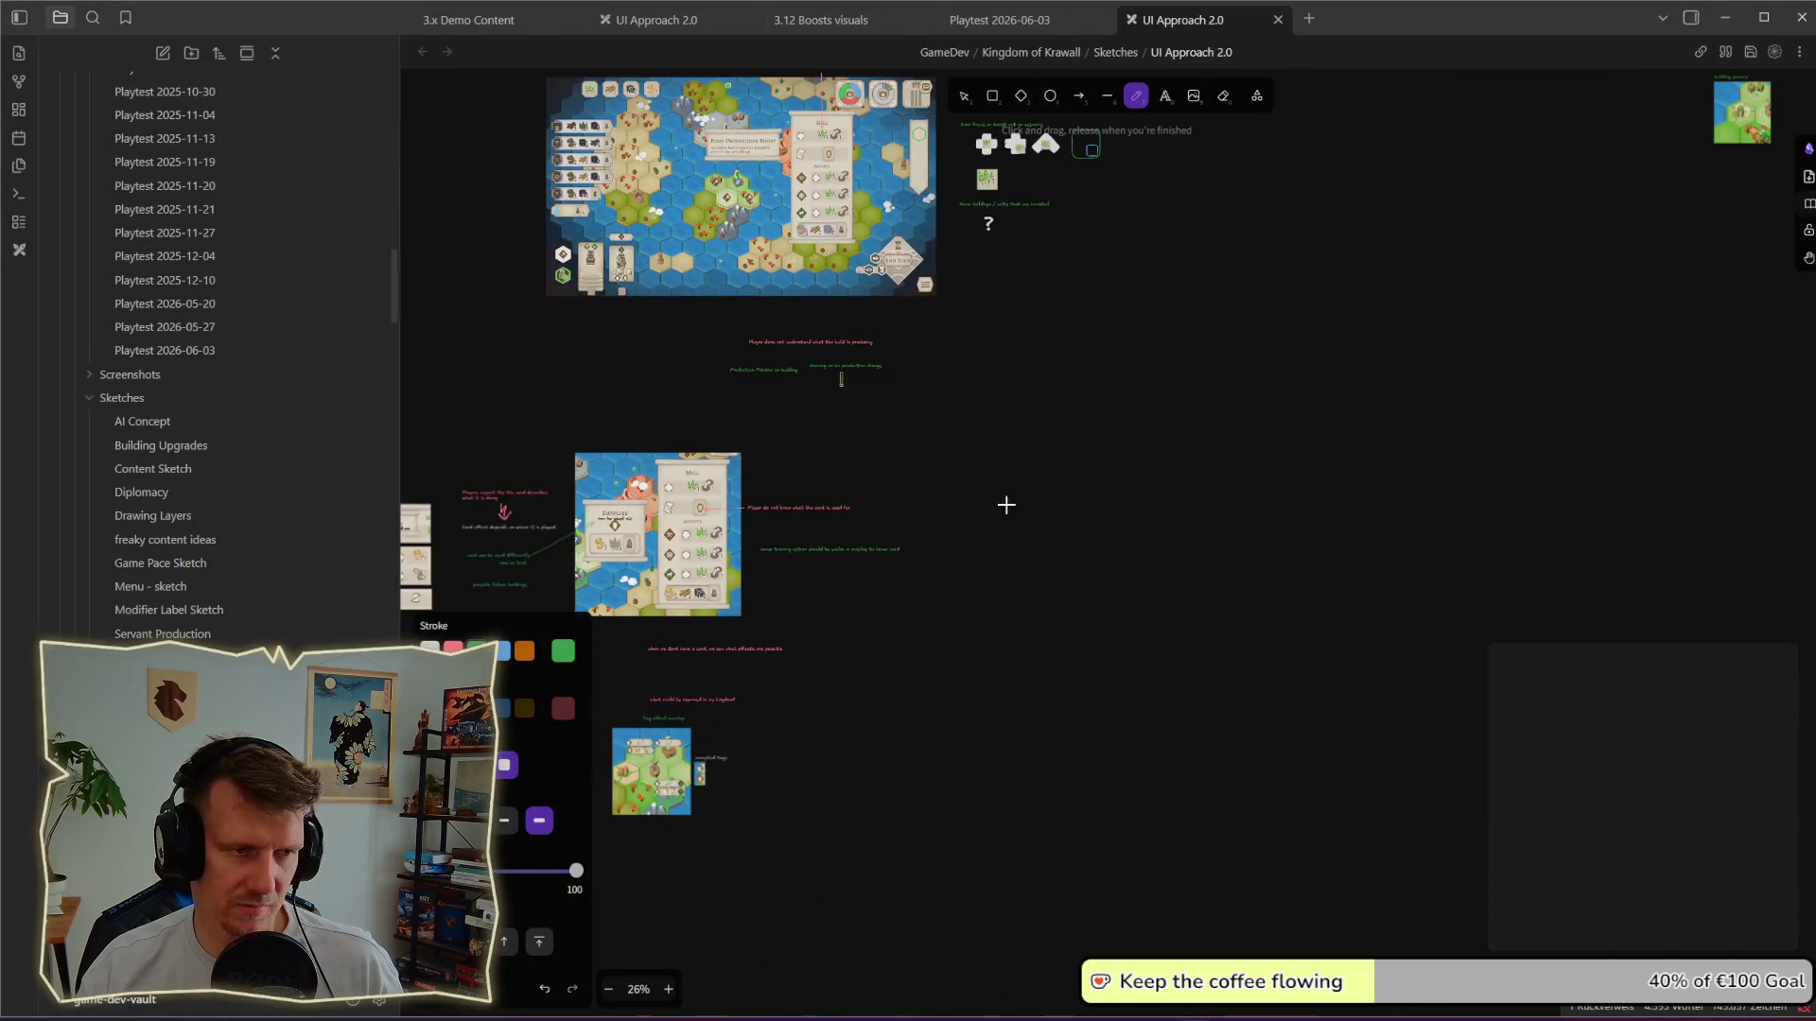
scroll(1006, 504, right, 2)
Step: Paste the building-list screenshot and position it beside the hex-map sketch, then return to the game
key(ctrl+v)
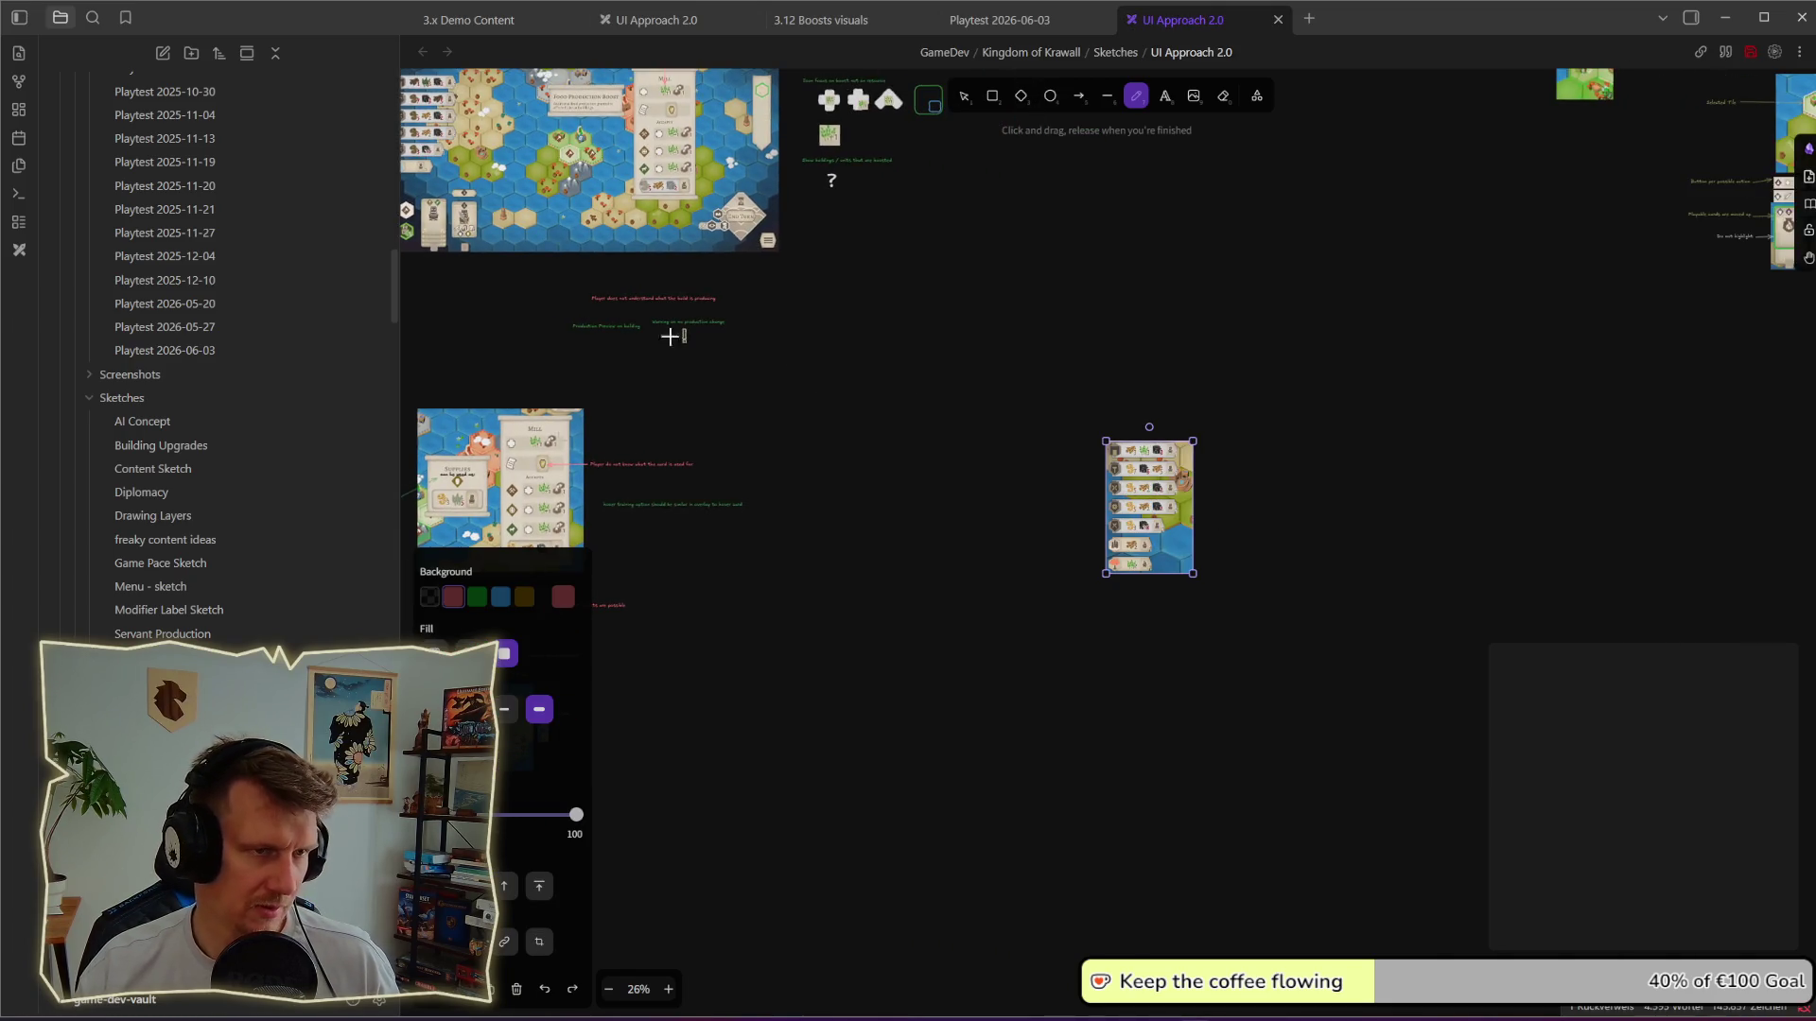
click(962, 97)
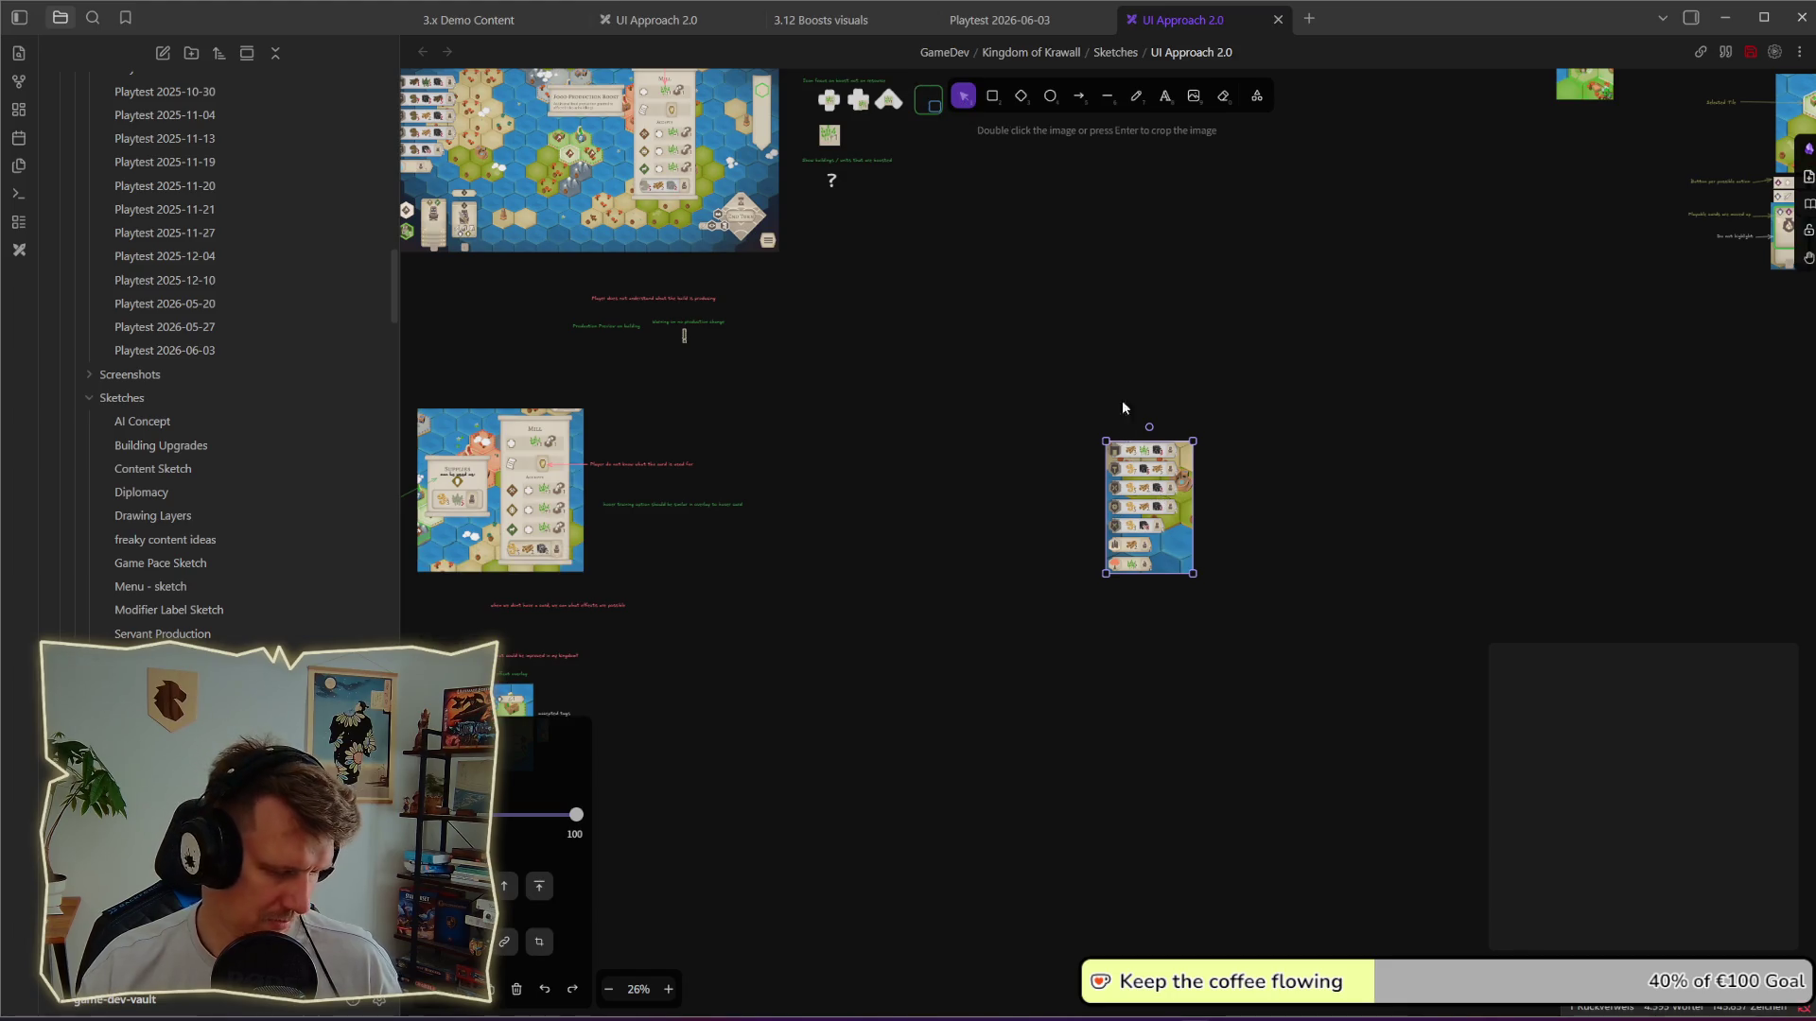
scroll(1122, 408, up, 3)
scroll(1122, 407, left, 2)
scroll(1174, 614, up, 2)
scroll(1174, 615, left, 2)
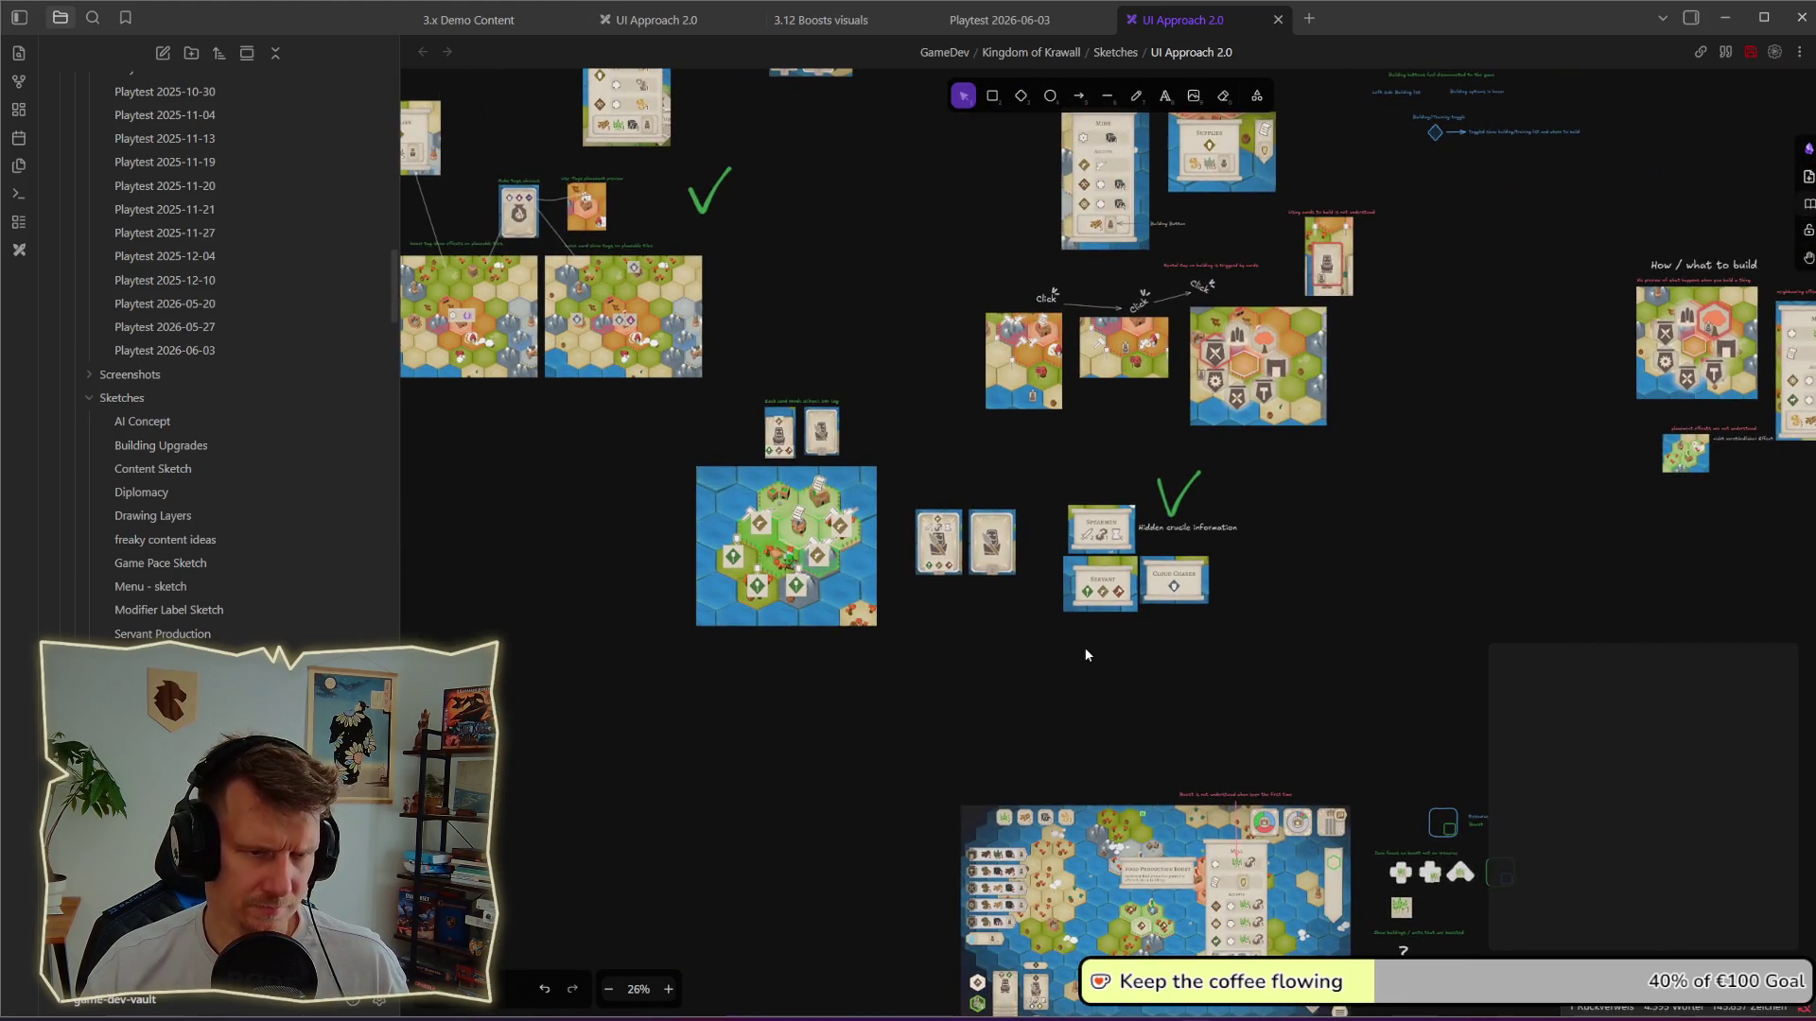
scroll(1041, 443, up, 5)
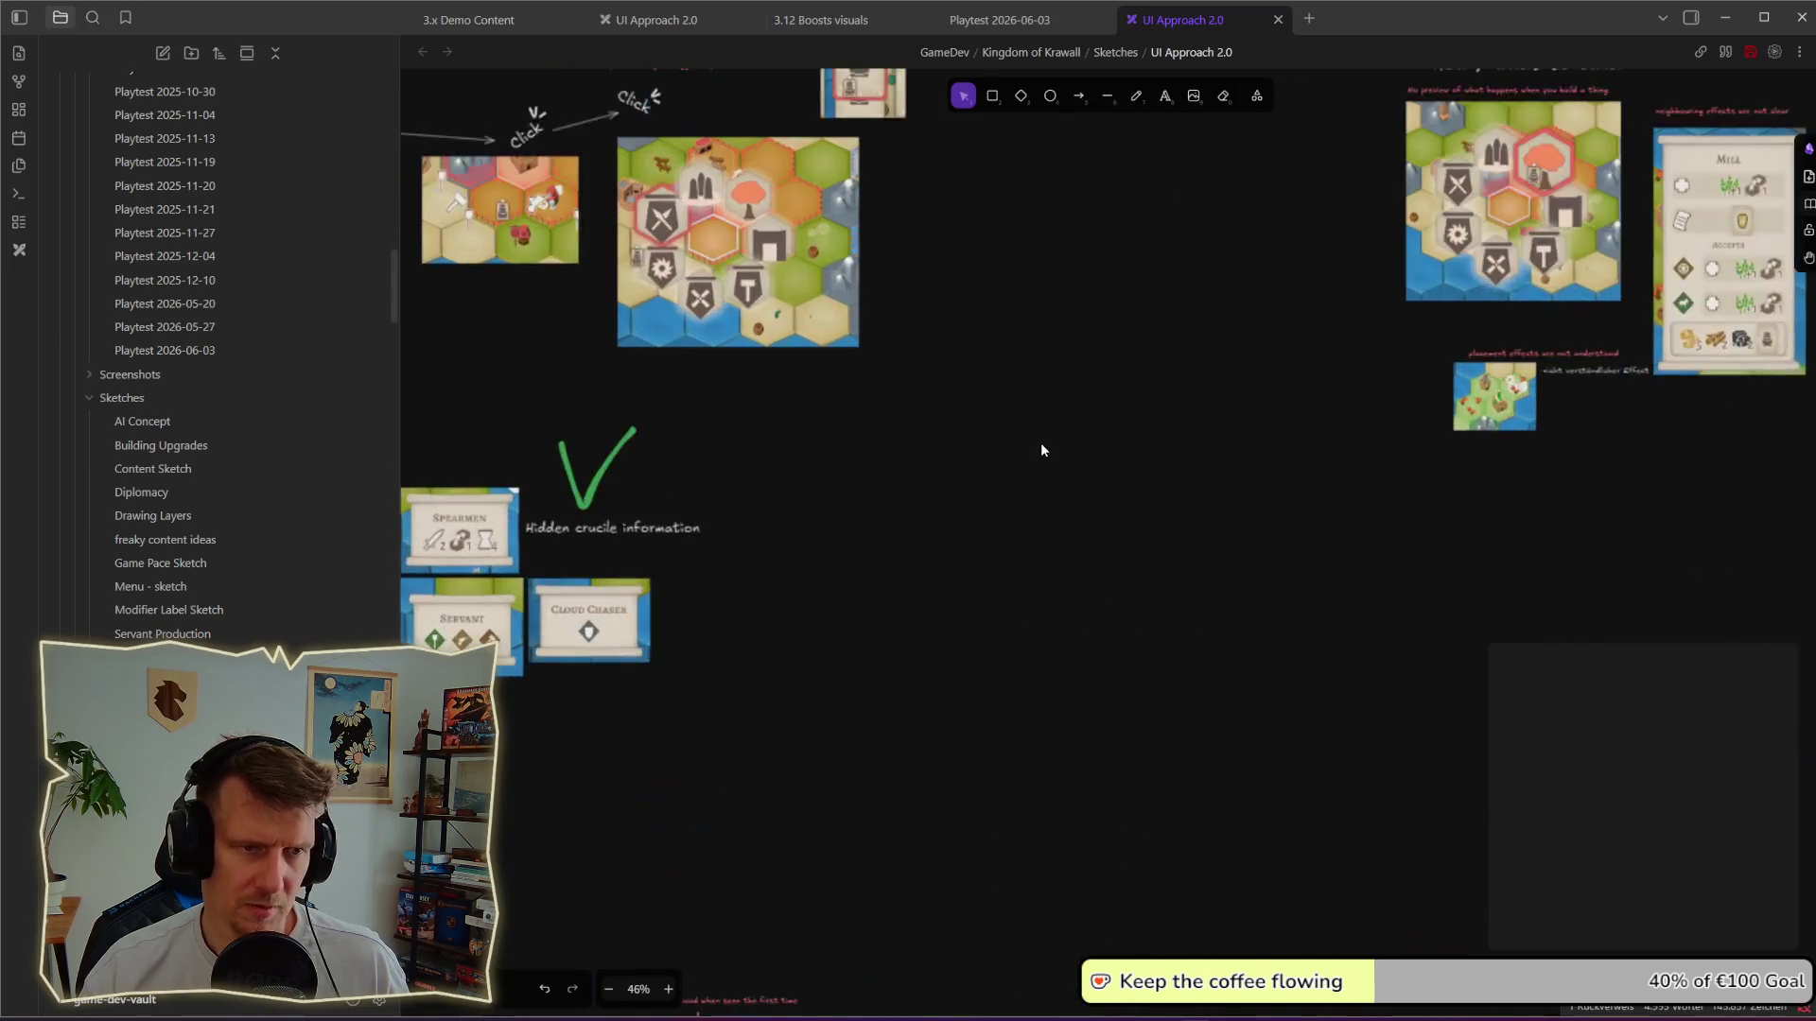
key(ctrl+v)
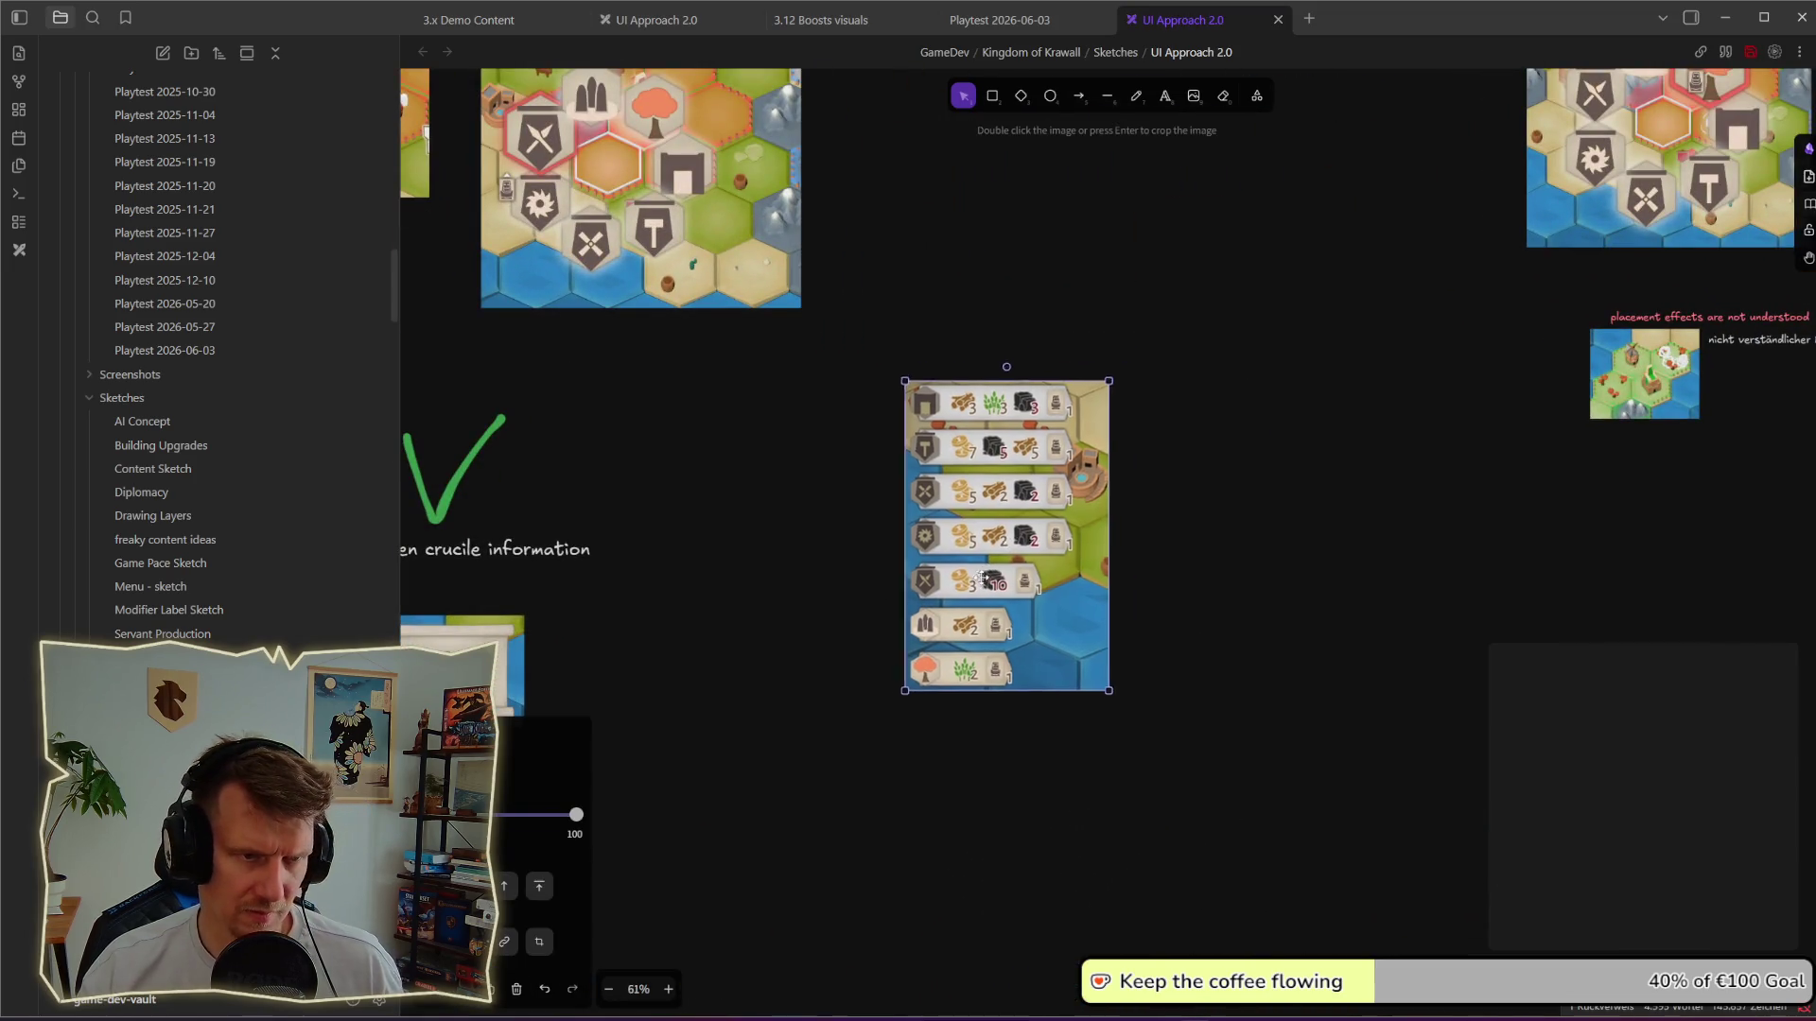
drag(1043, 502, 917, 522)
scroll(1242, 614, up, 2)
scroll(1244, 614, left, 2)
scroll(1235, 589, down, 3)
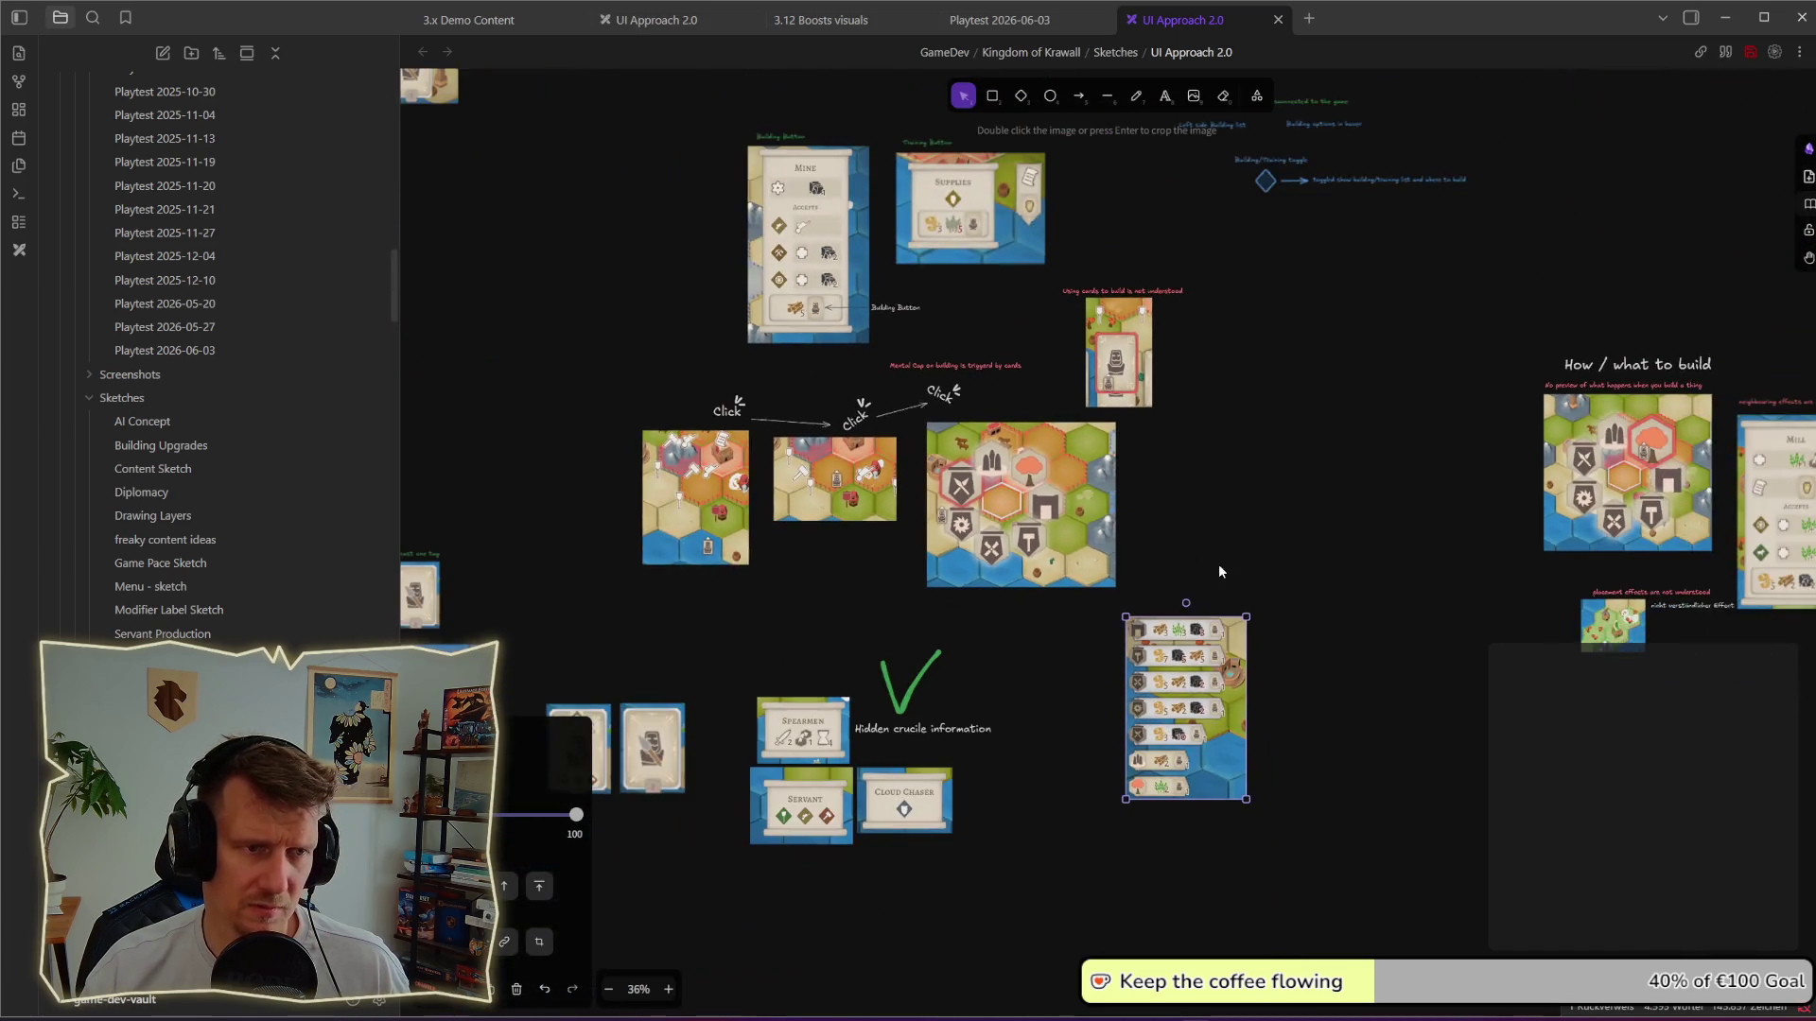
scroll(1165, 692, up, 3)
scroll(1165, 691, up, 1)
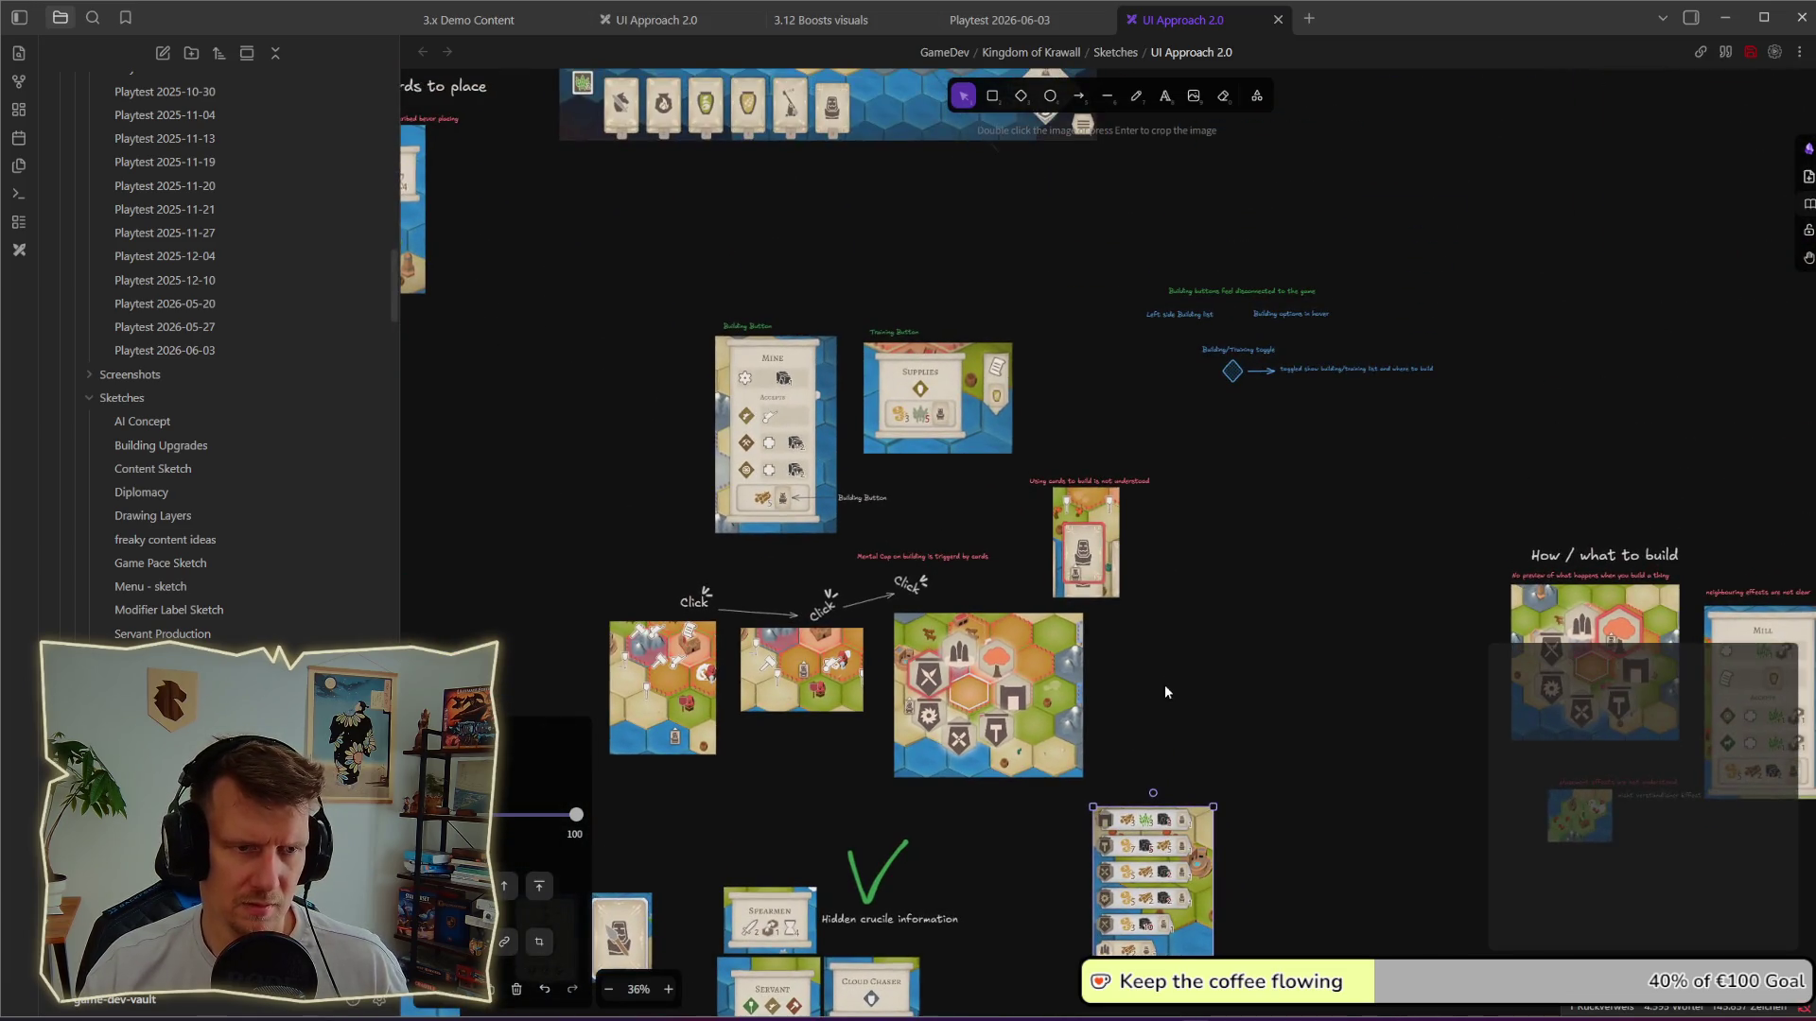
drag(1172, 861, 1193, 683)
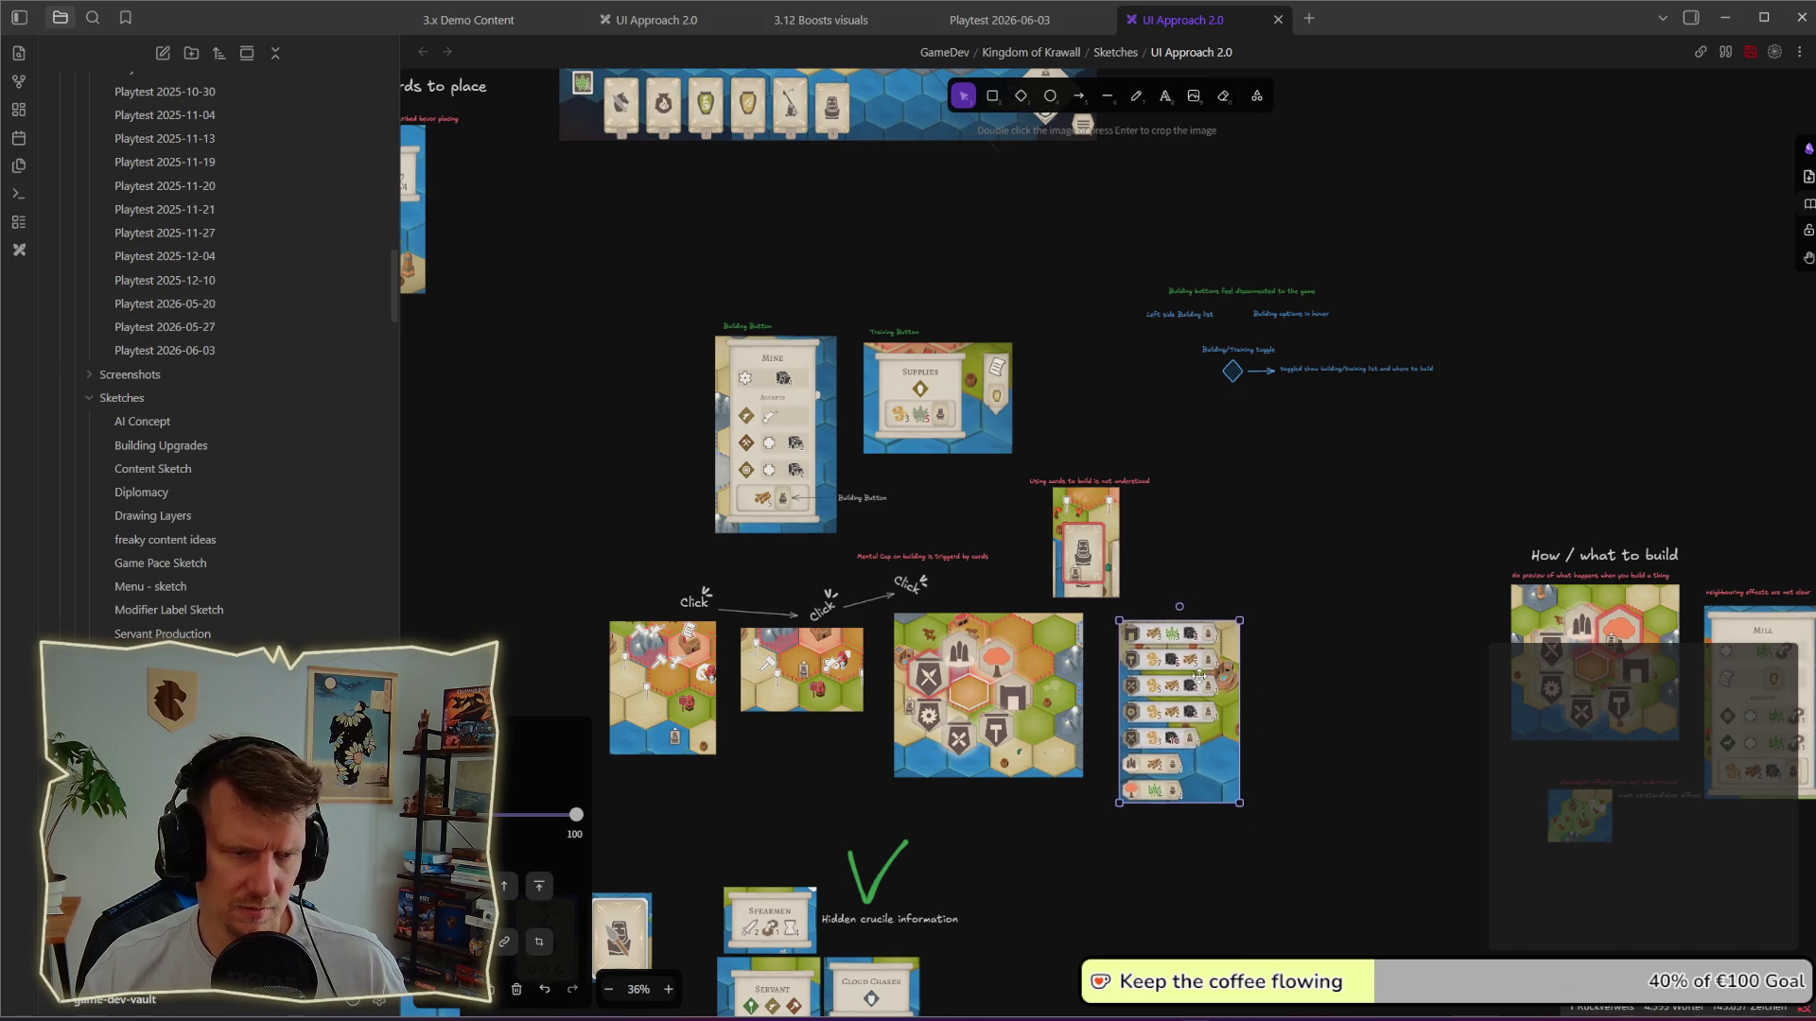
scroll(1151, 548, up, 3)
key(alt+Tab)
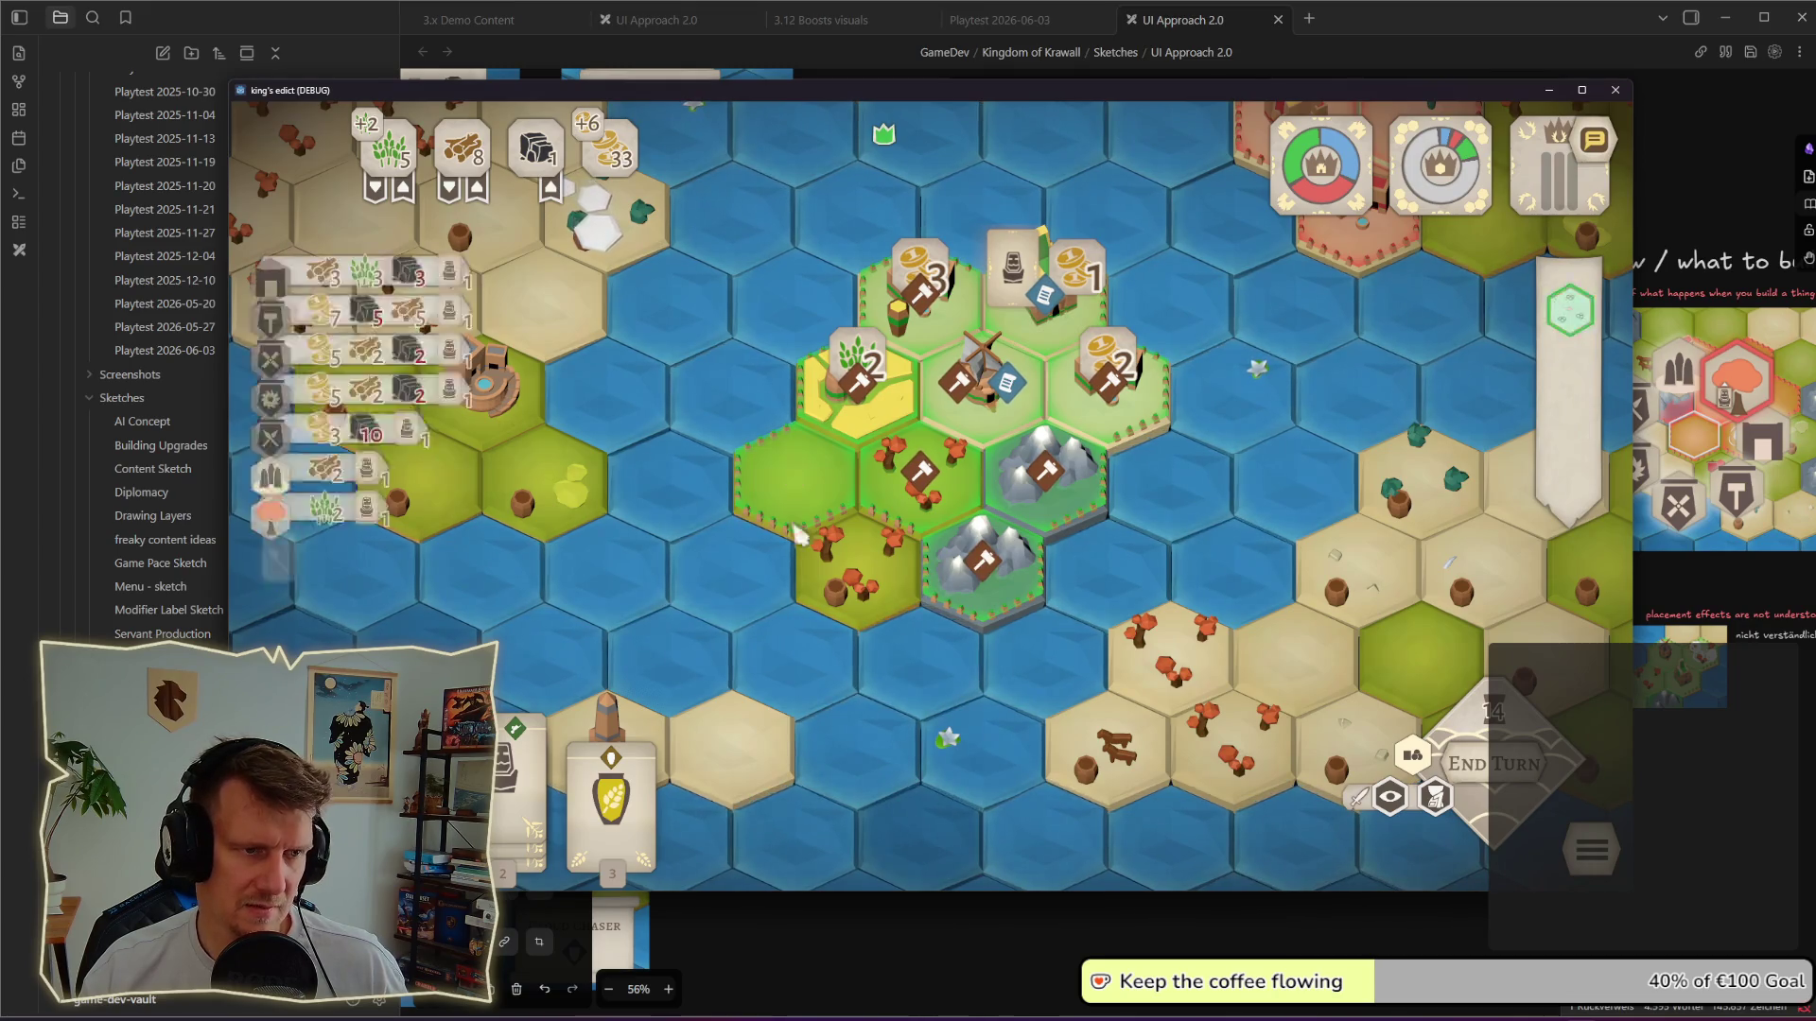
Step: Build on the outlined hex beside the settlement and confirm the placement
click(795, 483)
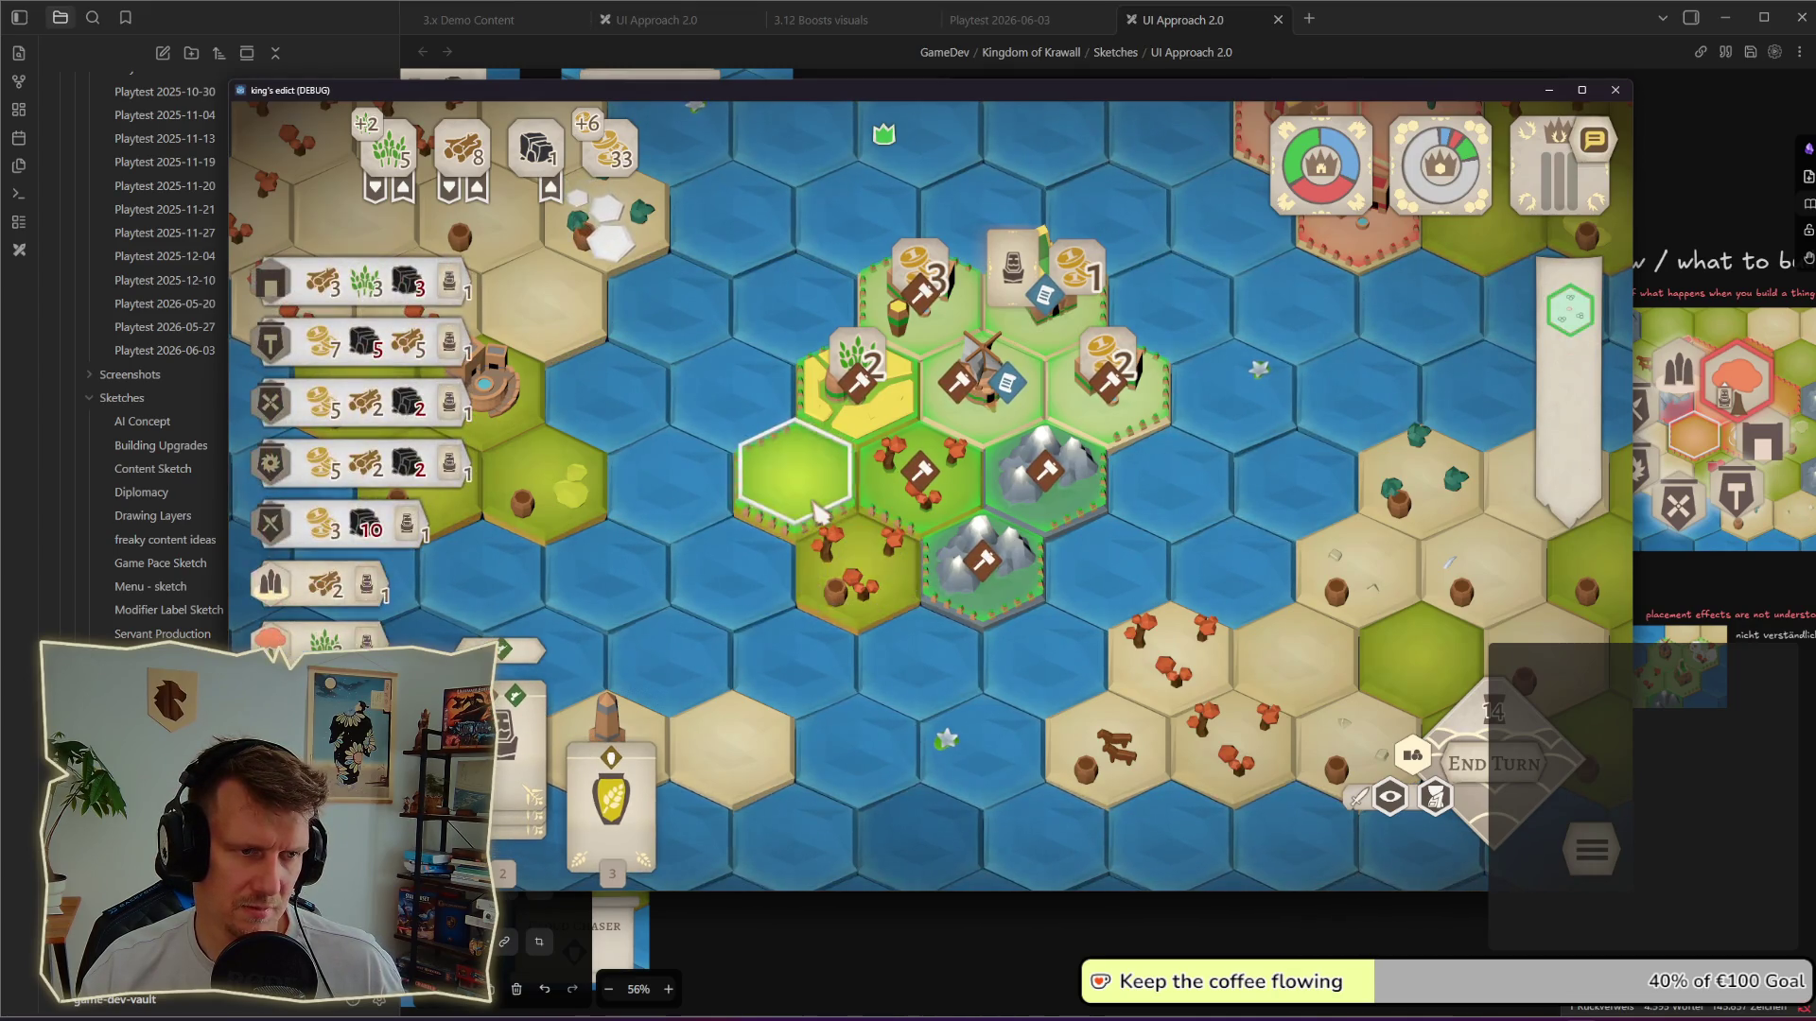
scroll(820, 517, down, 2)
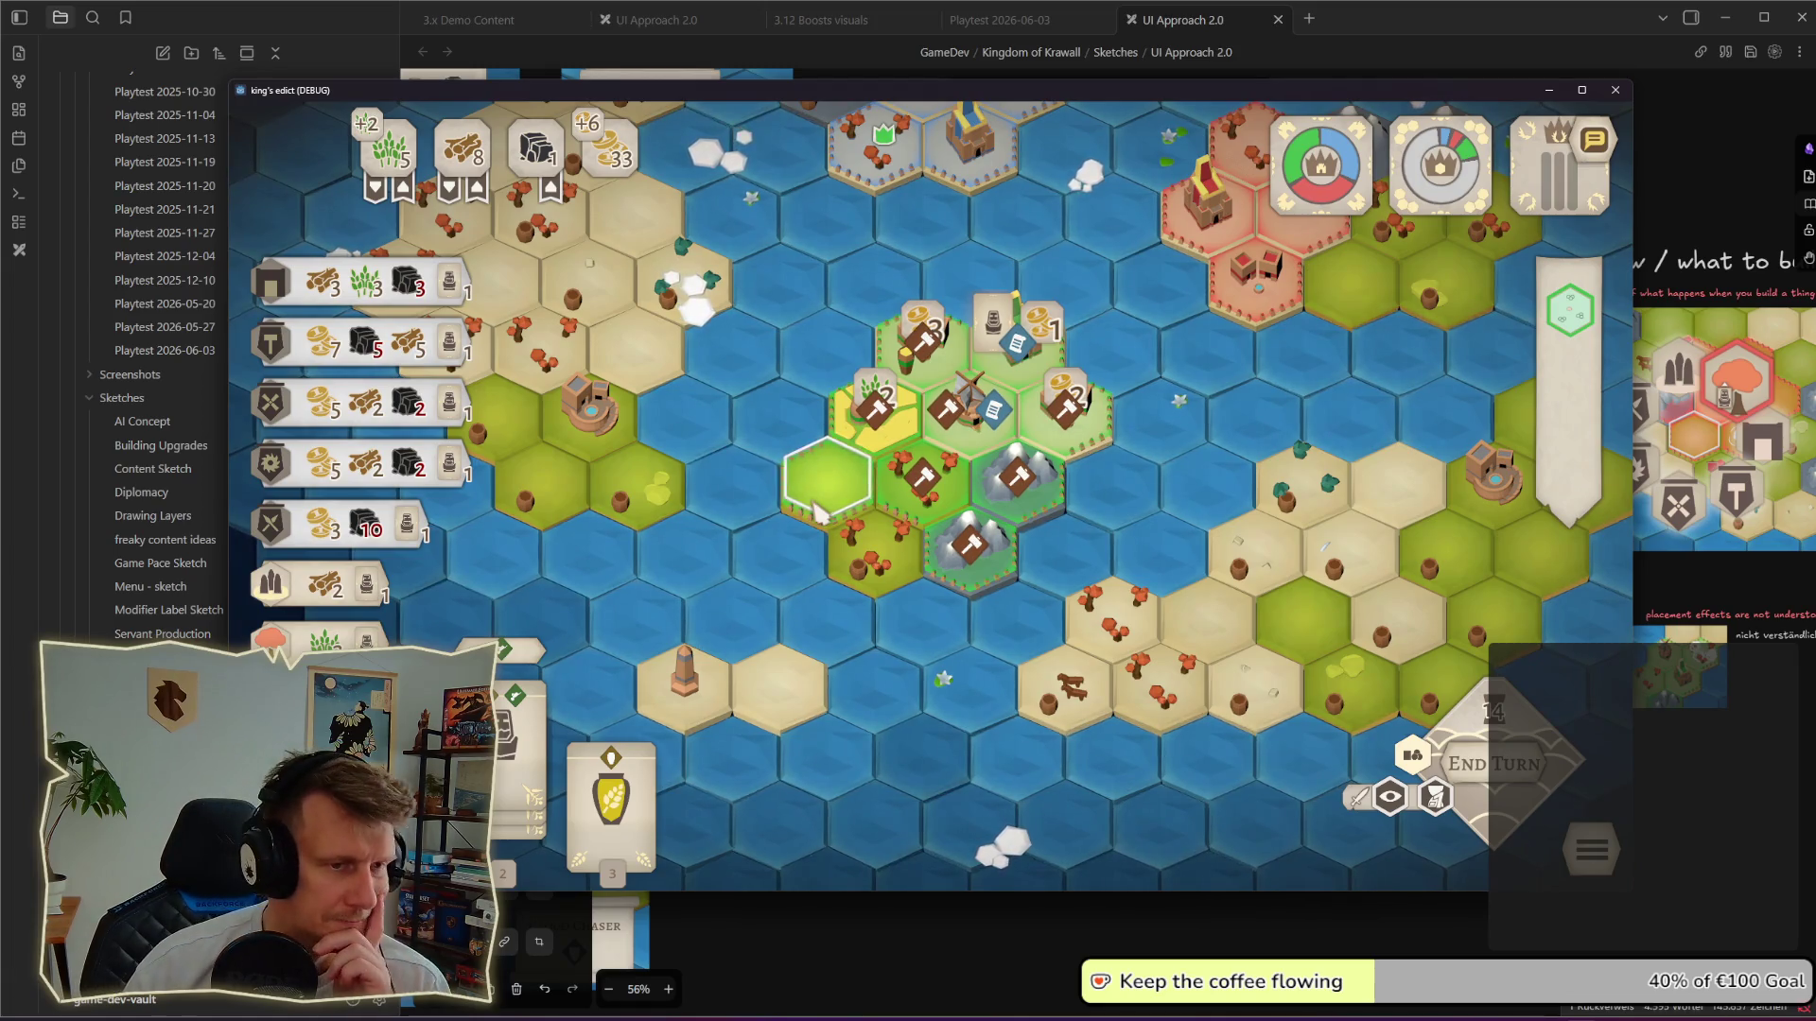
scroll(821, 516, down, 1)
click(820, 516)
scroll(820, 516, up, 1)
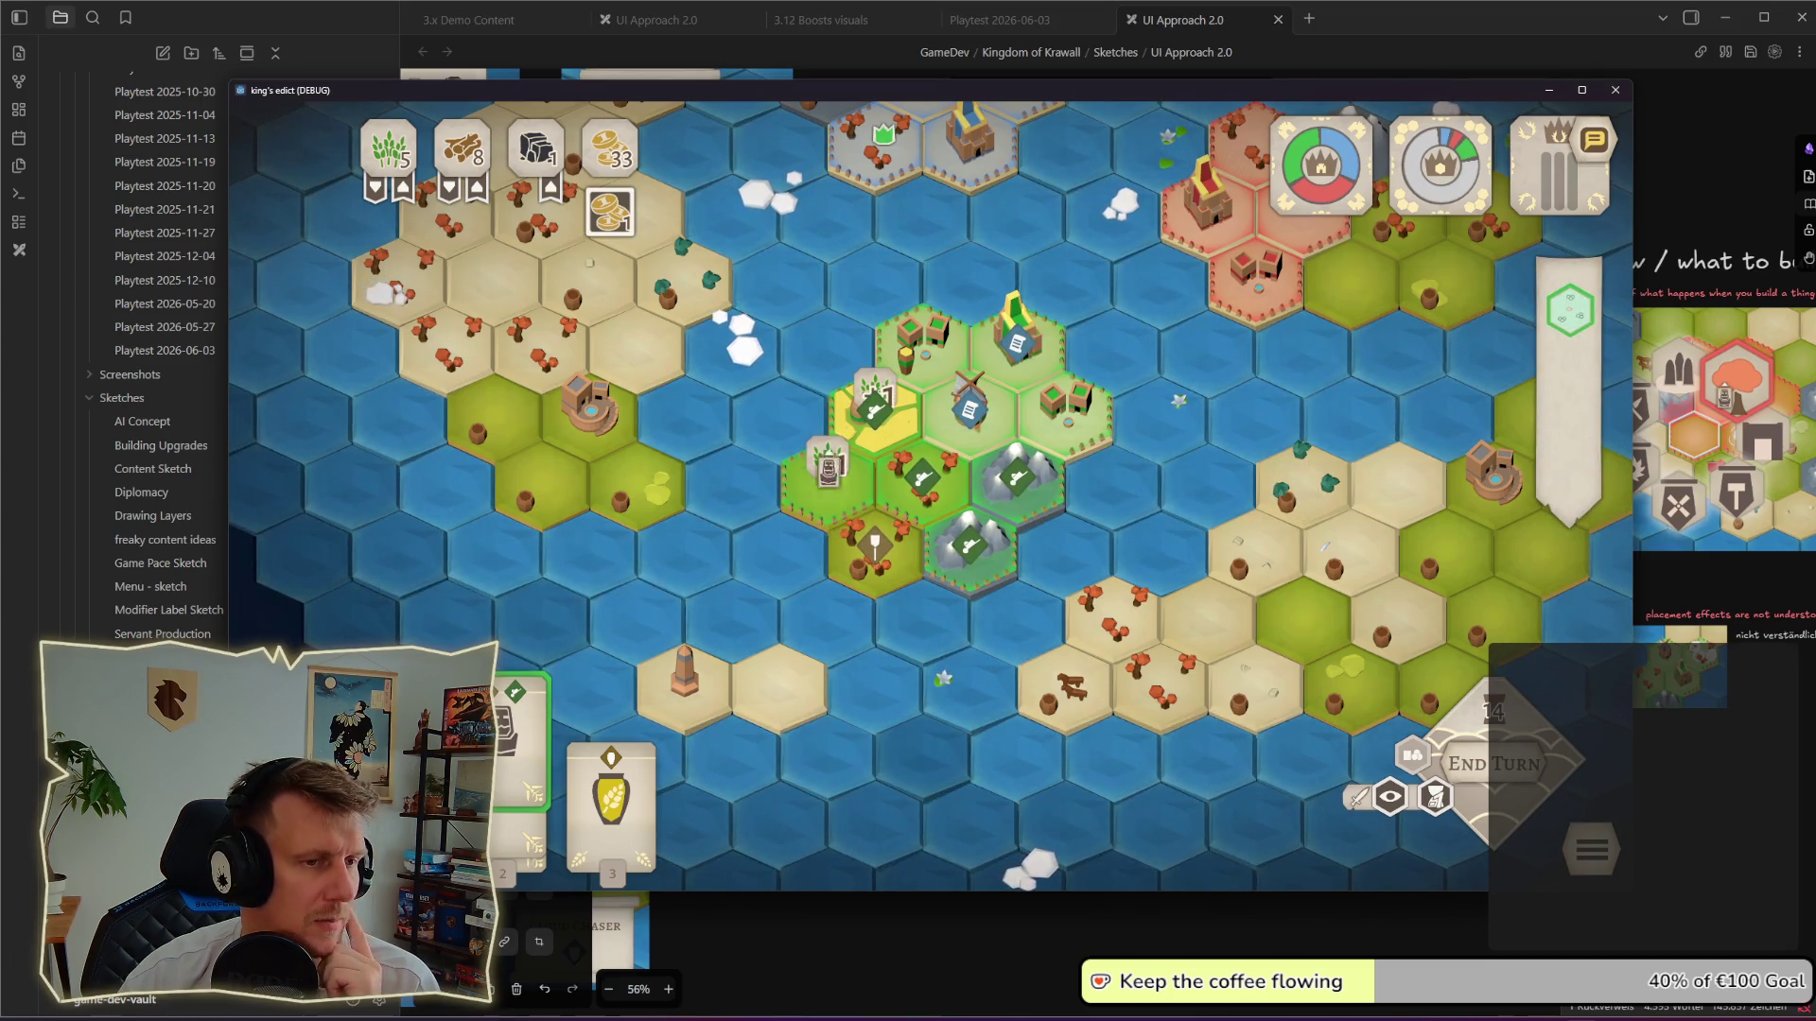
click(938, 507)
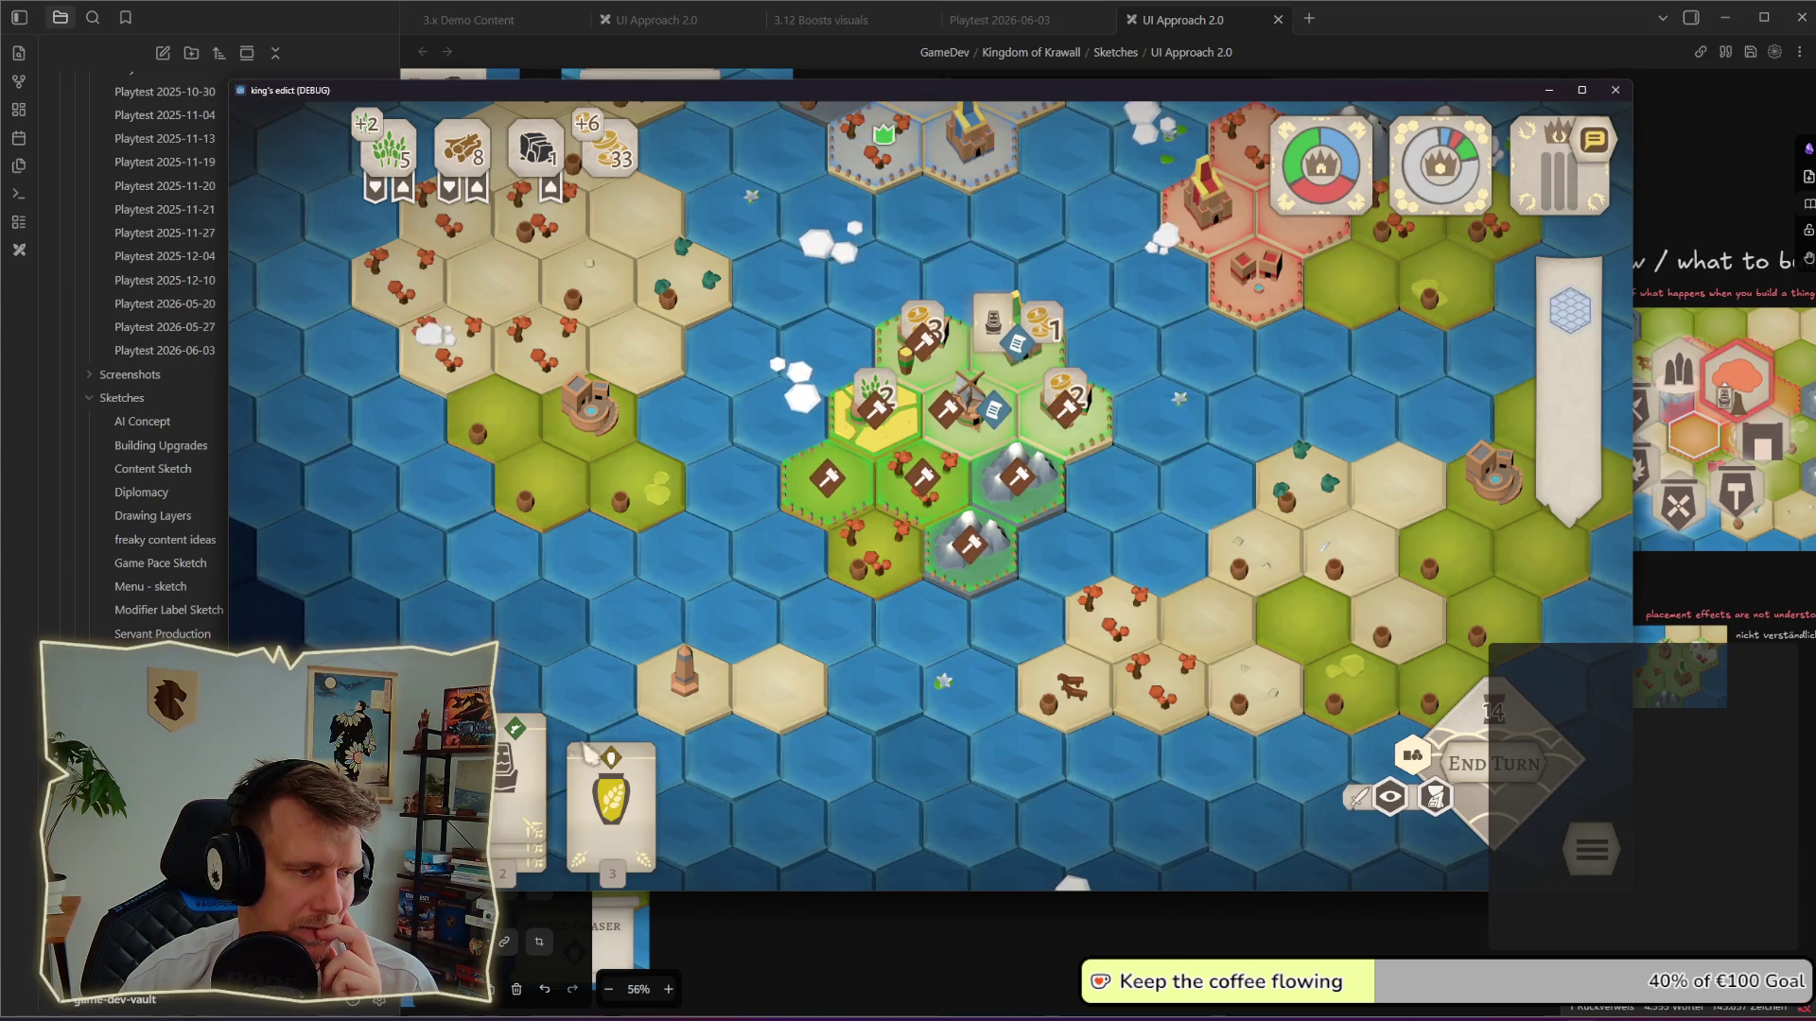
Step: Place the worker card on a settlement hex yielding an extra wheat
click(528, 752)
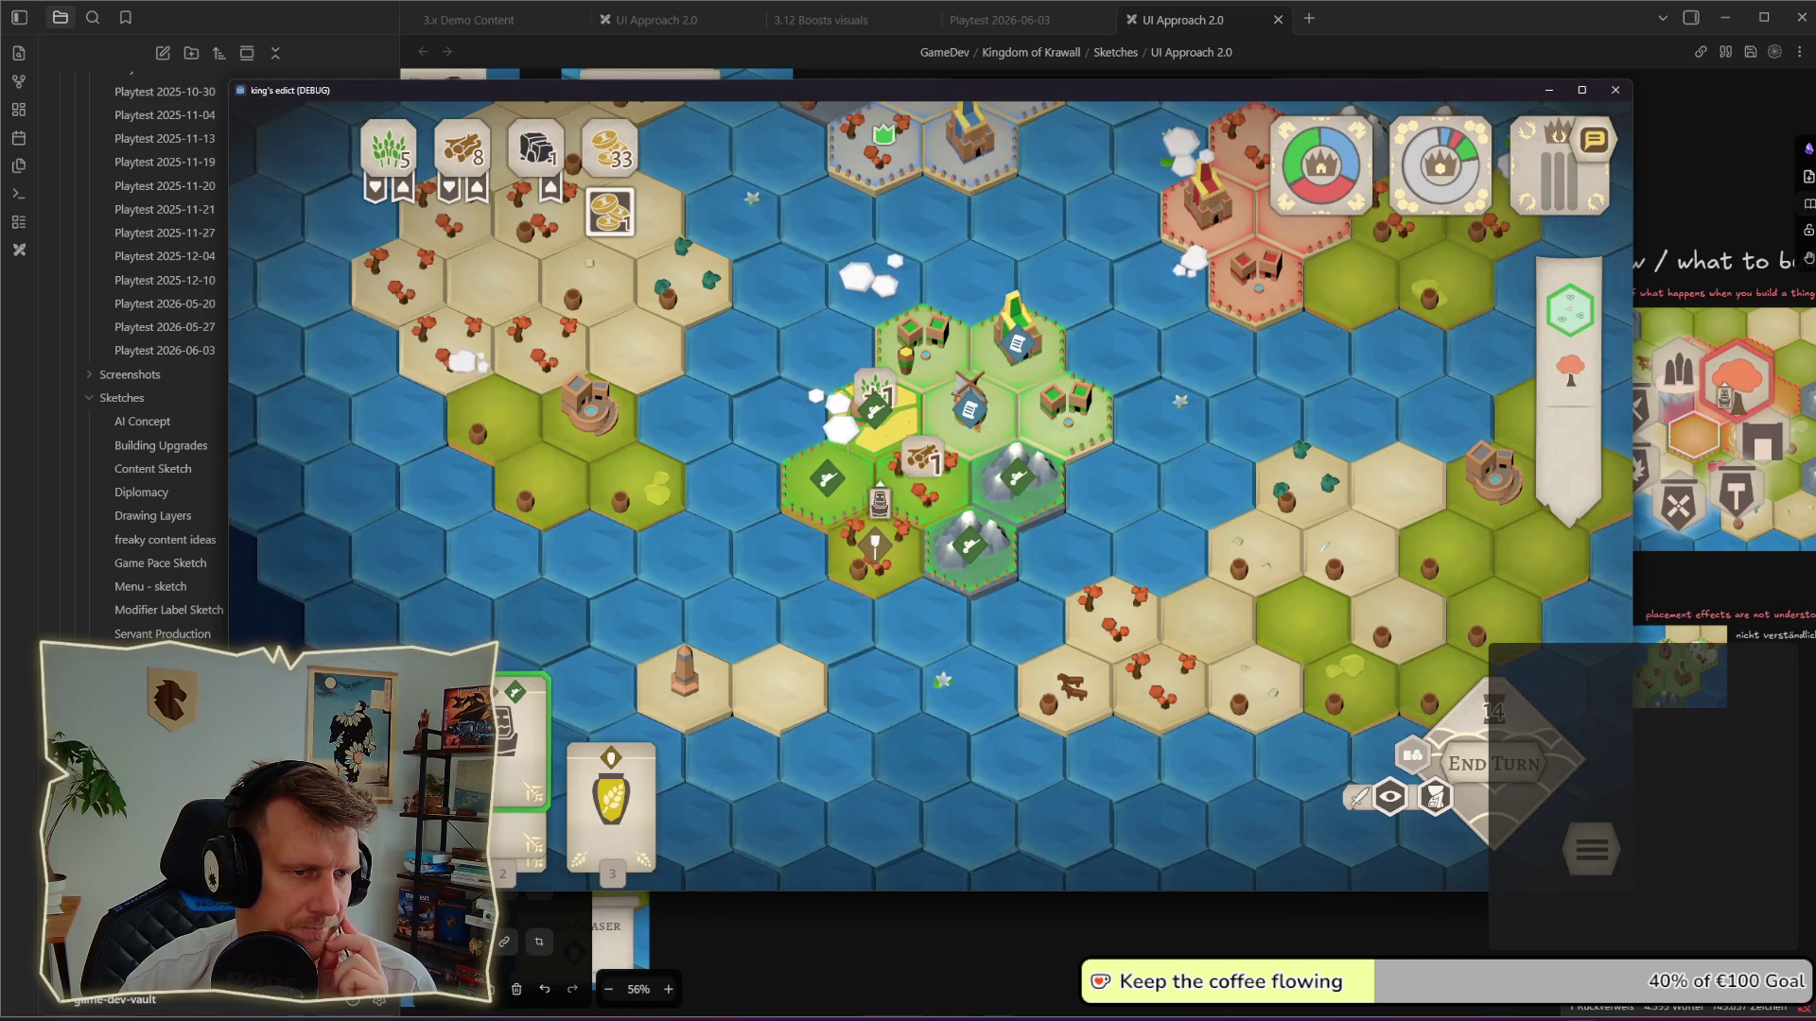
click(876, 405)
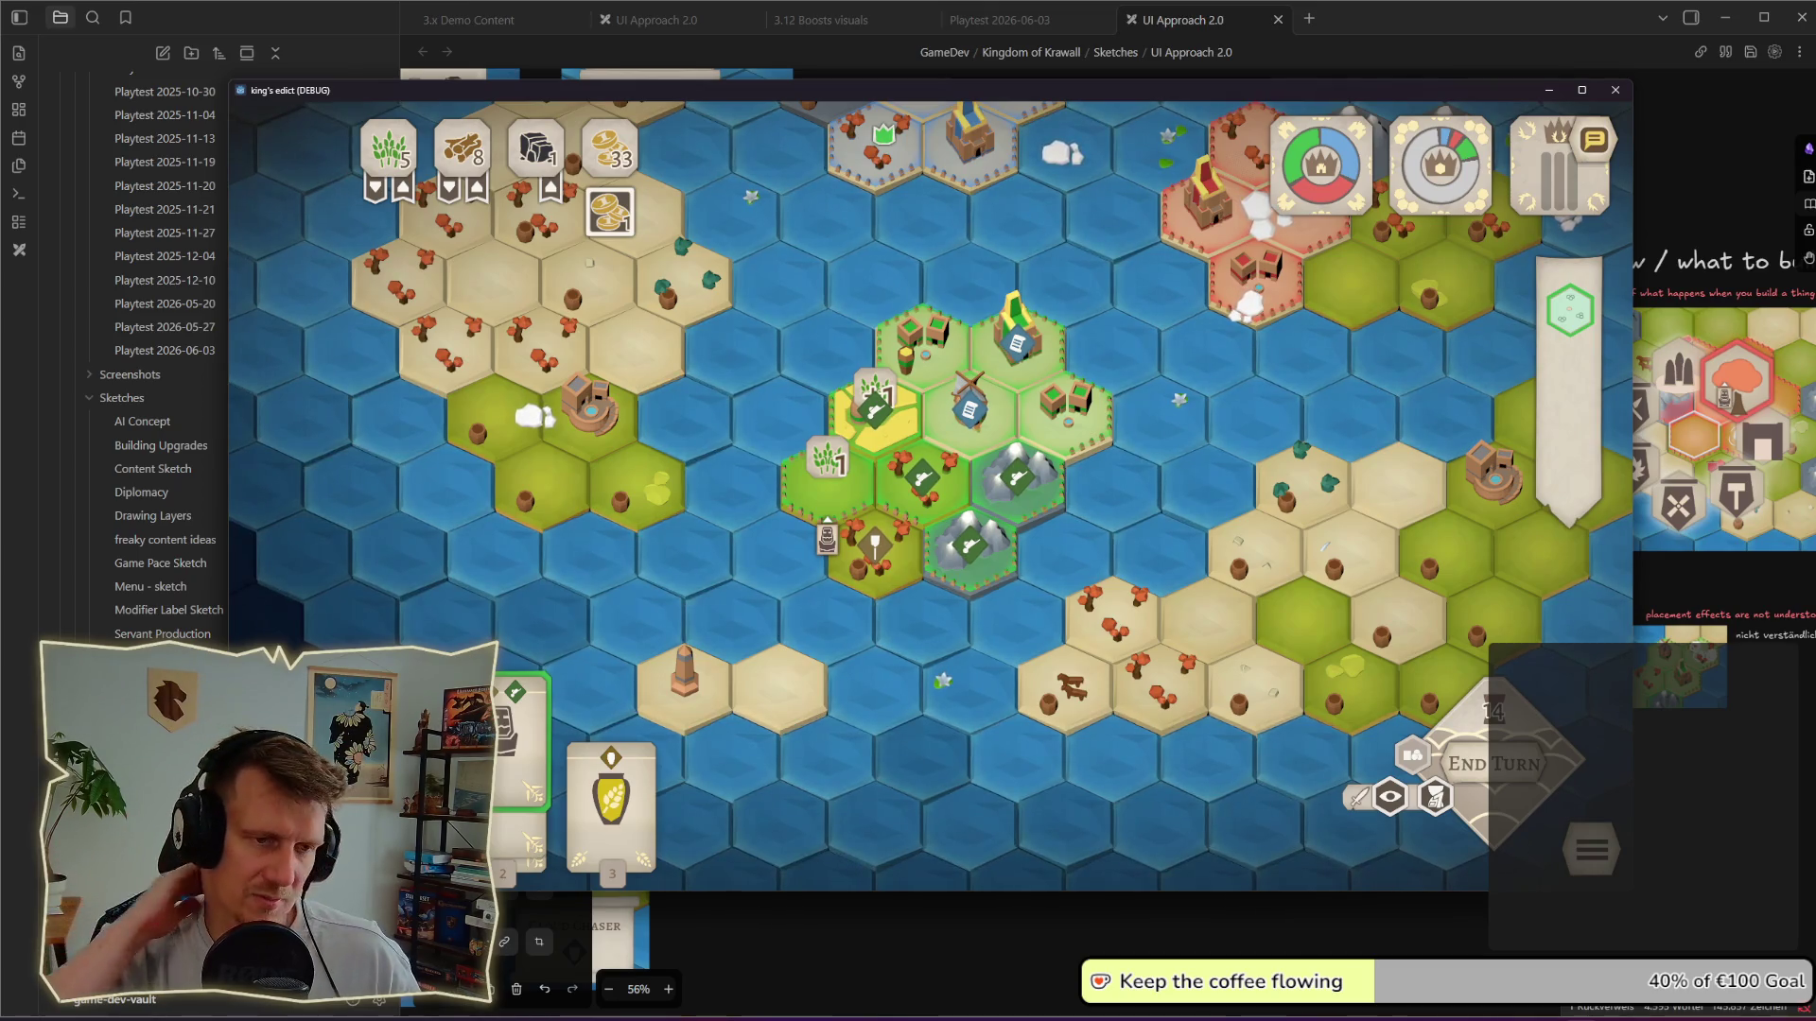
click(828, 525)
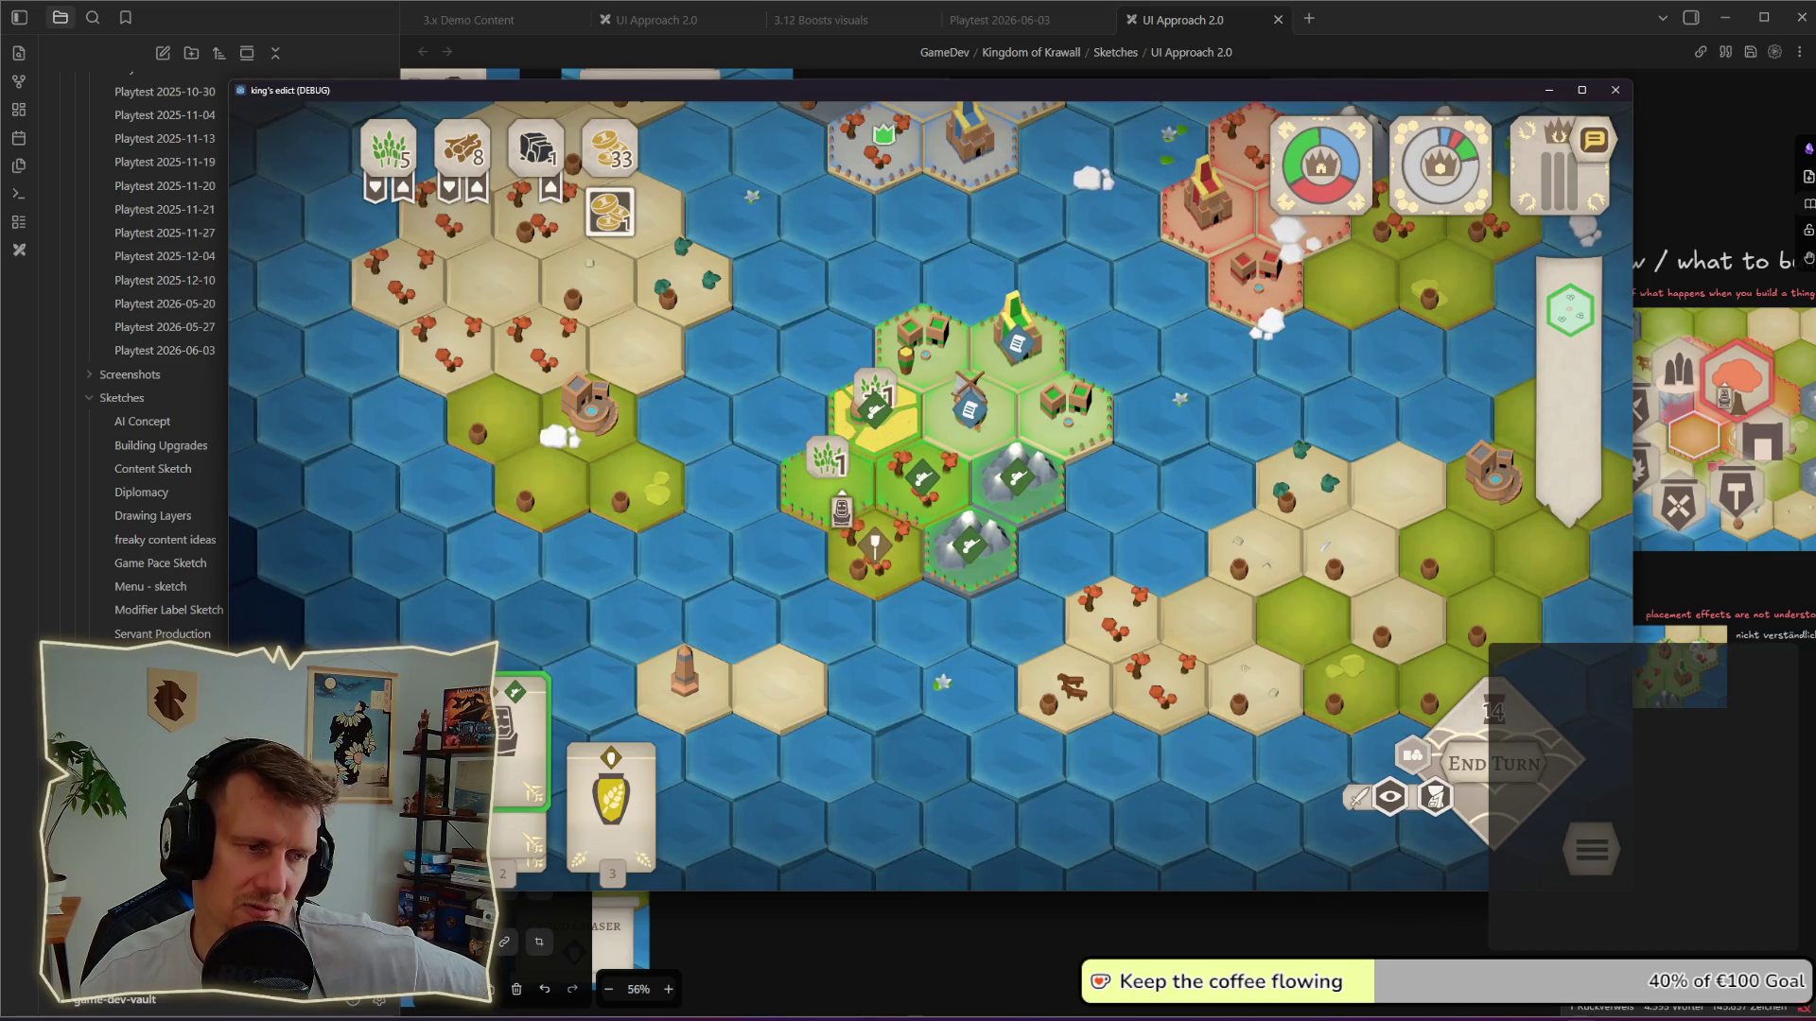
click(828, 478)
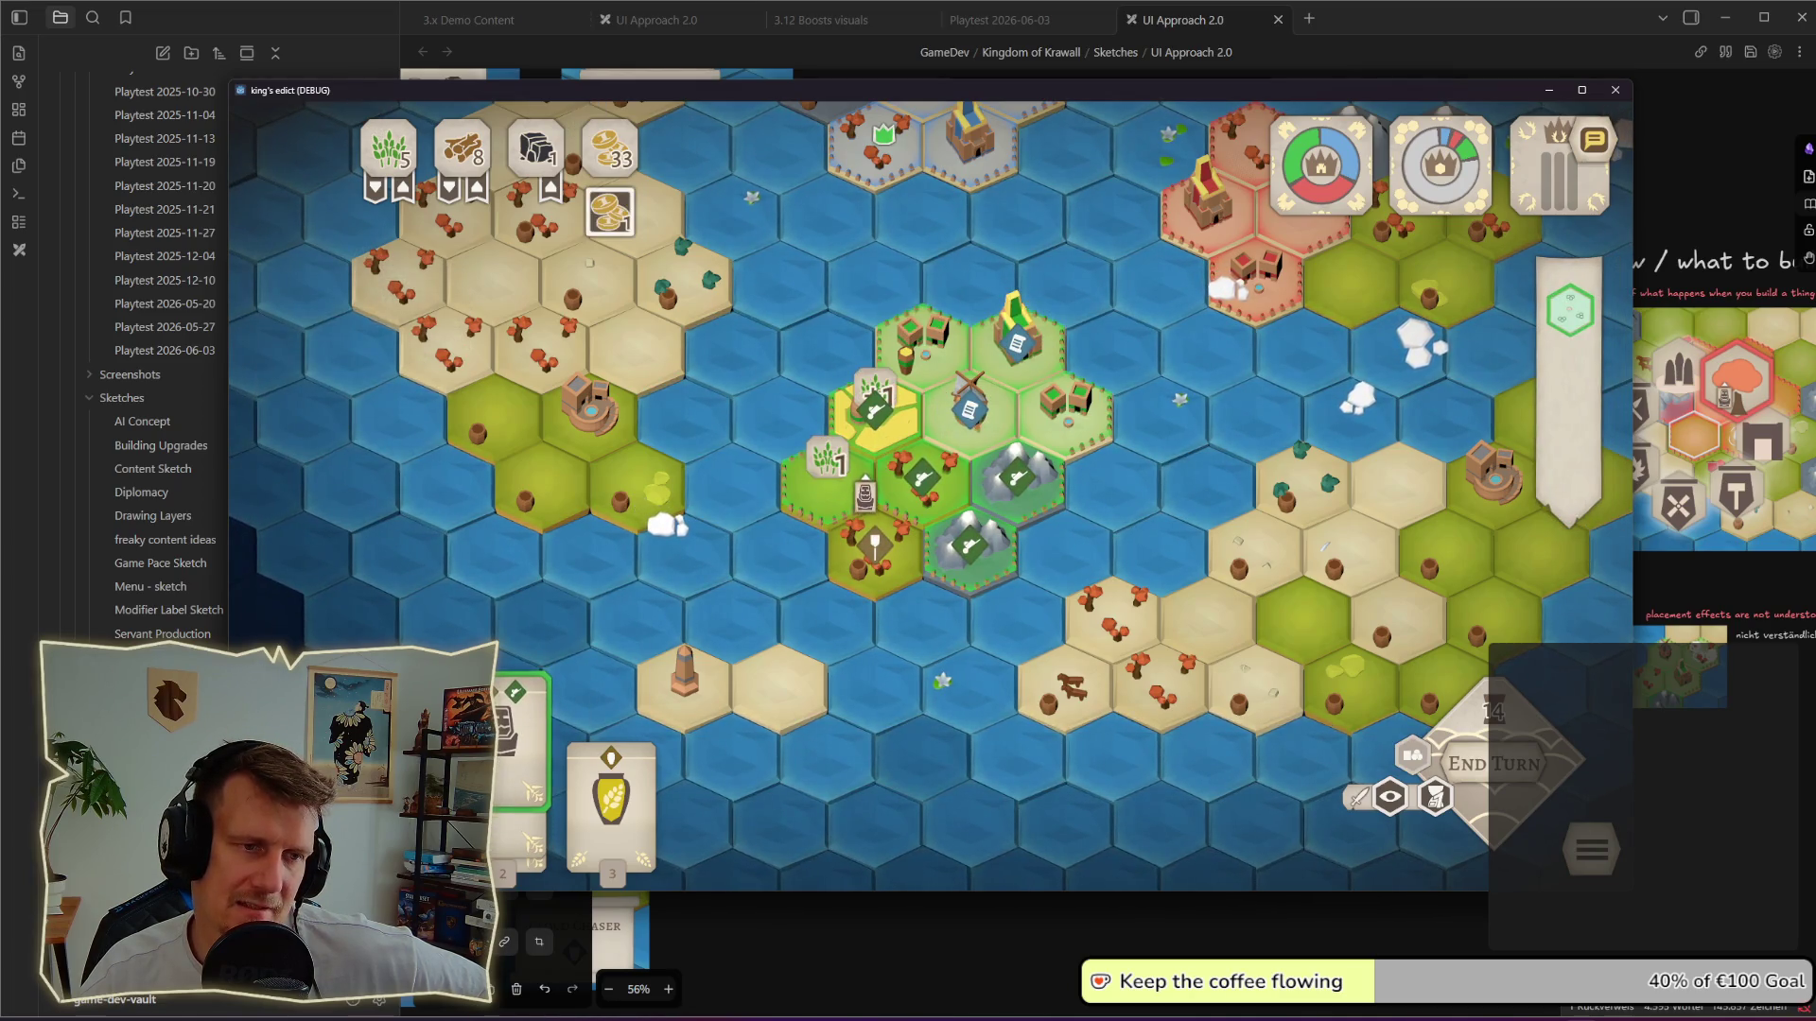
Step: Move the worker token, show the build overlay and mark the centre hex for building
click(843, 489)
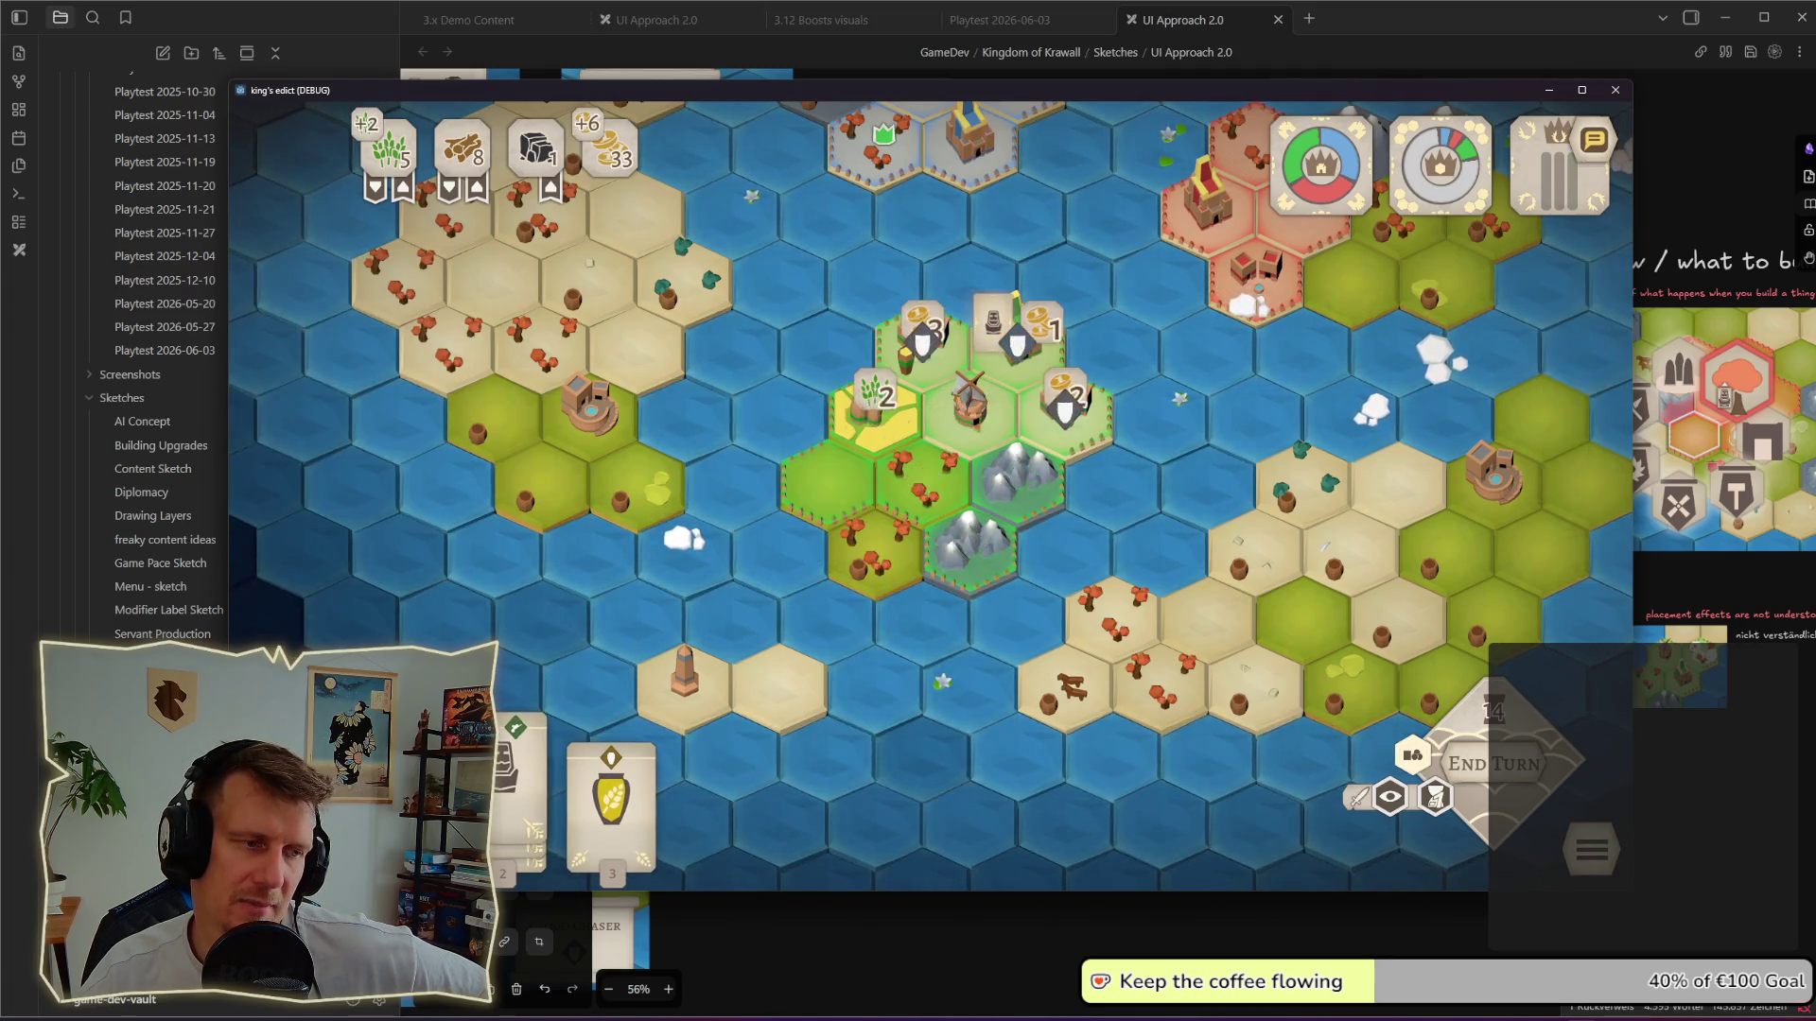
click(517, 739)
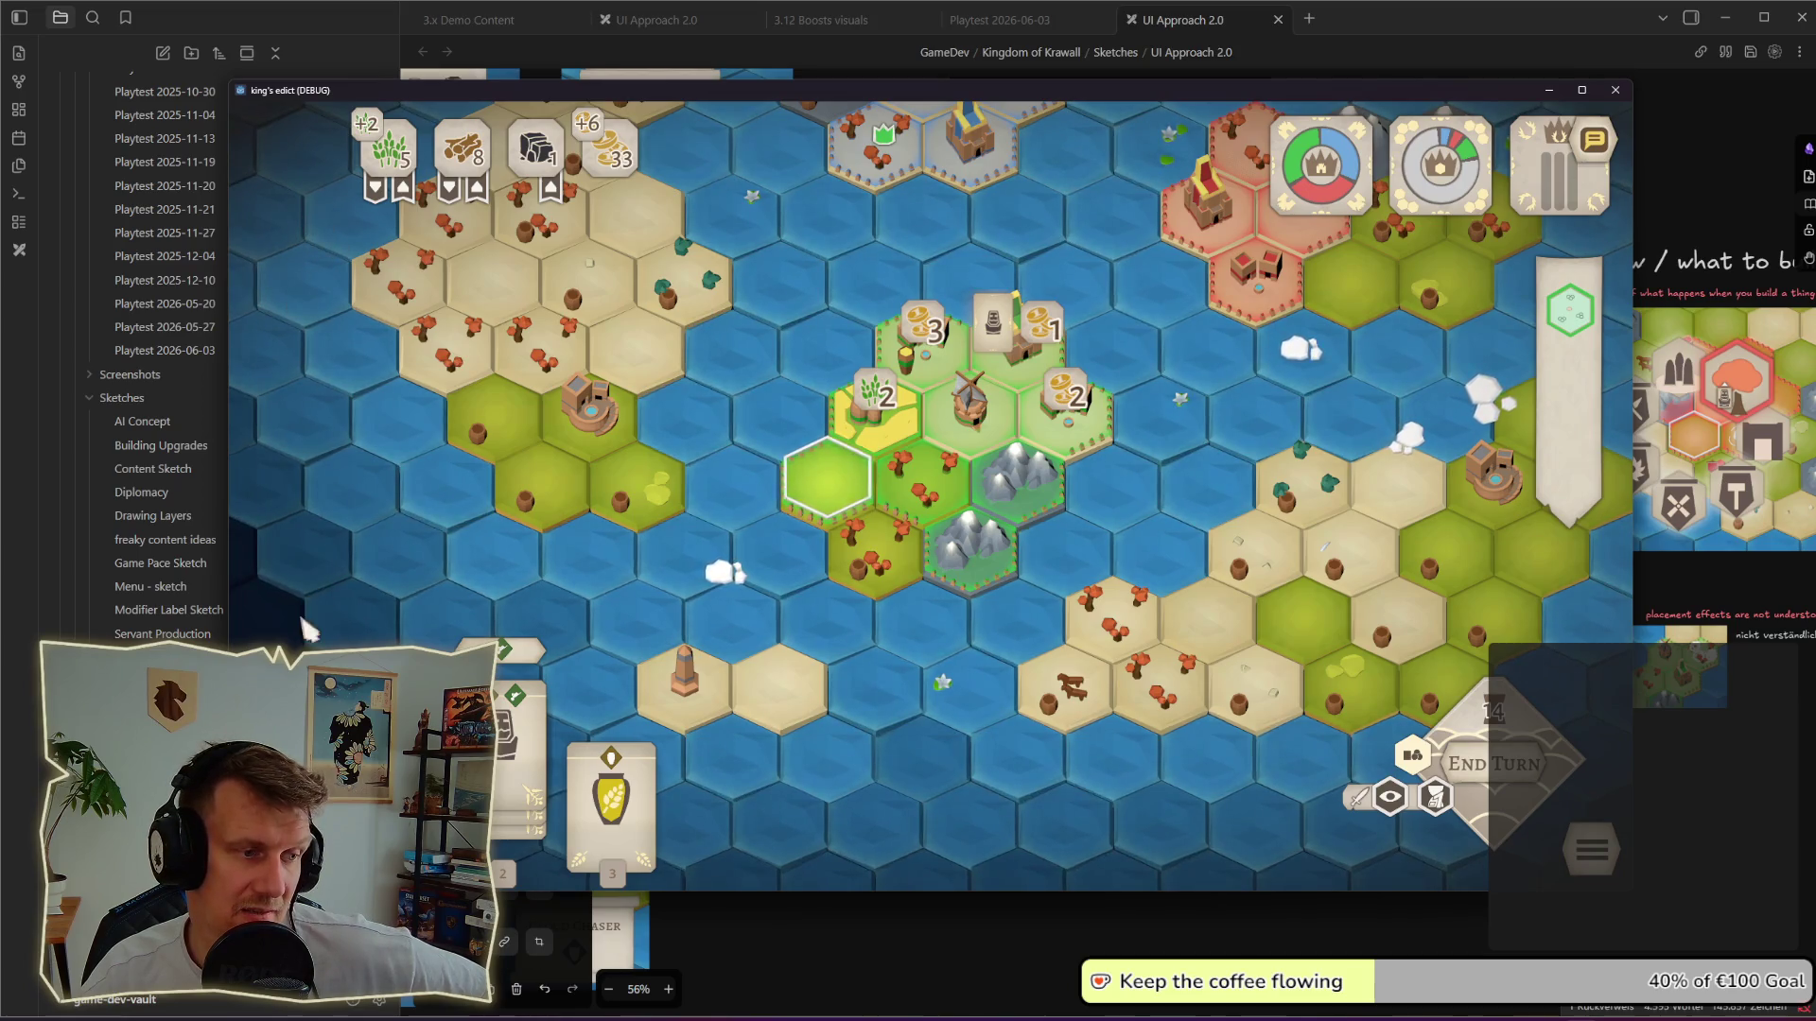
click(518, 650)
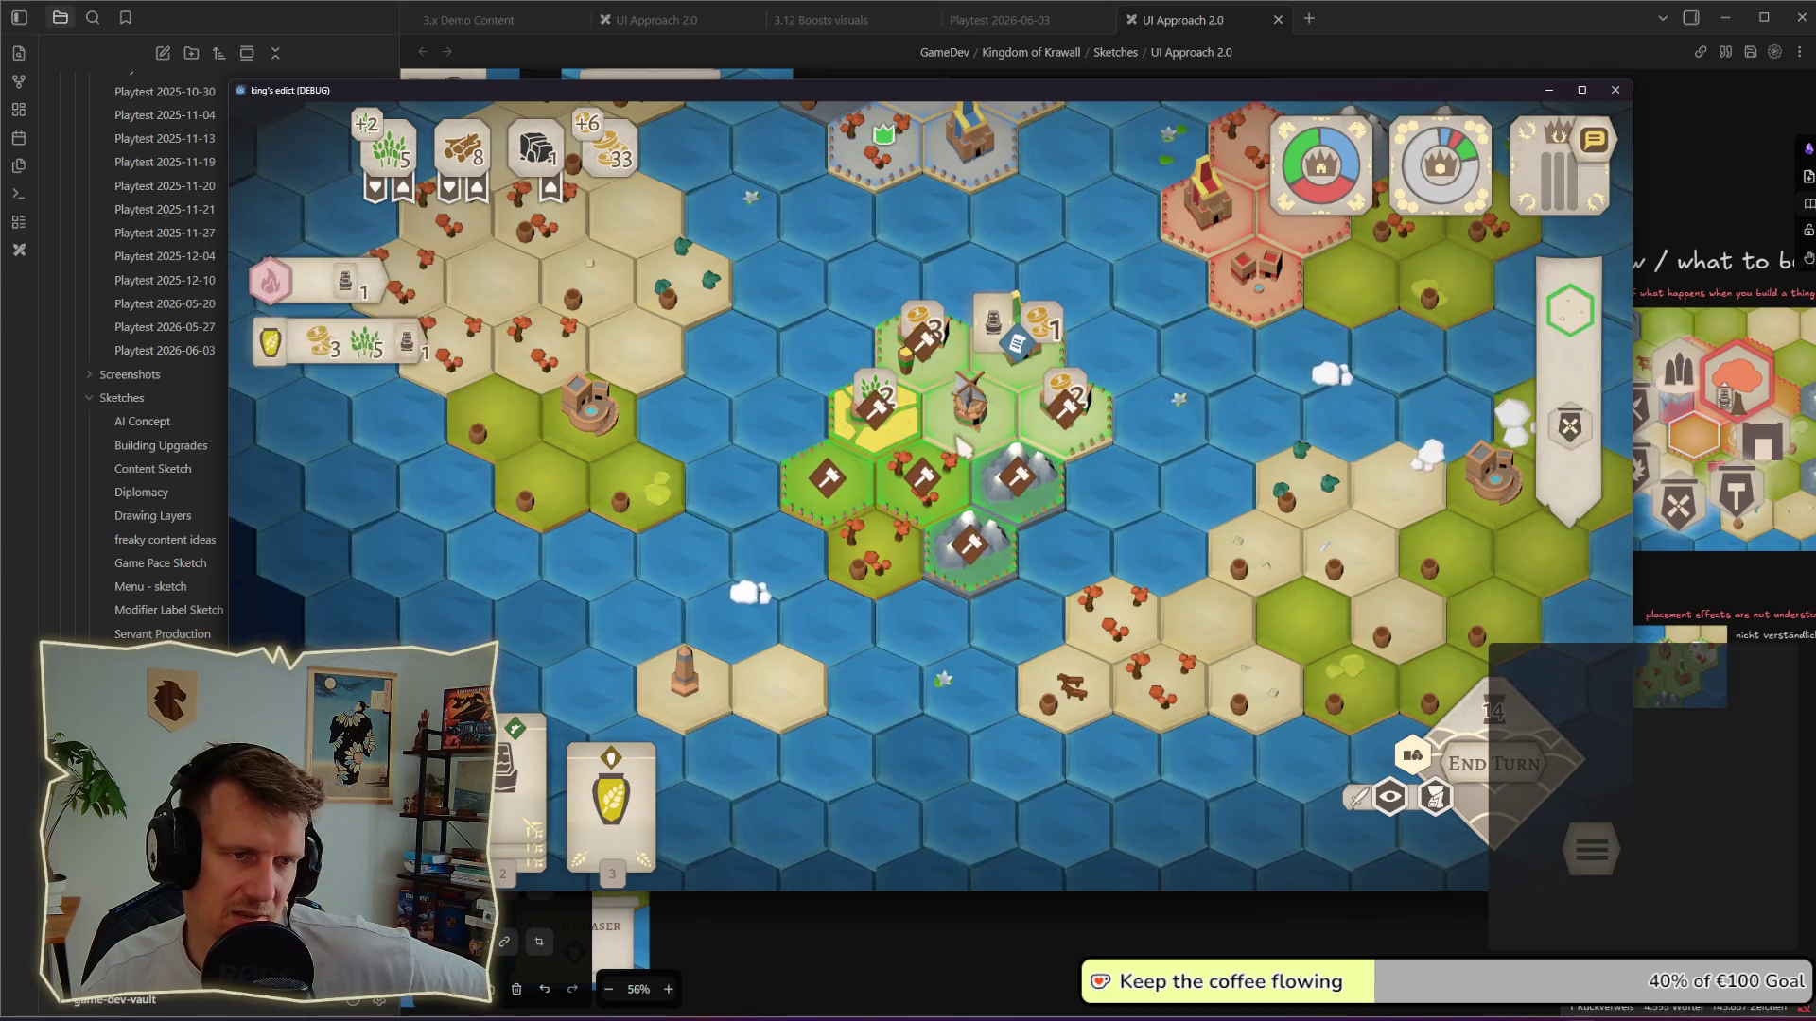
click(970, 401)
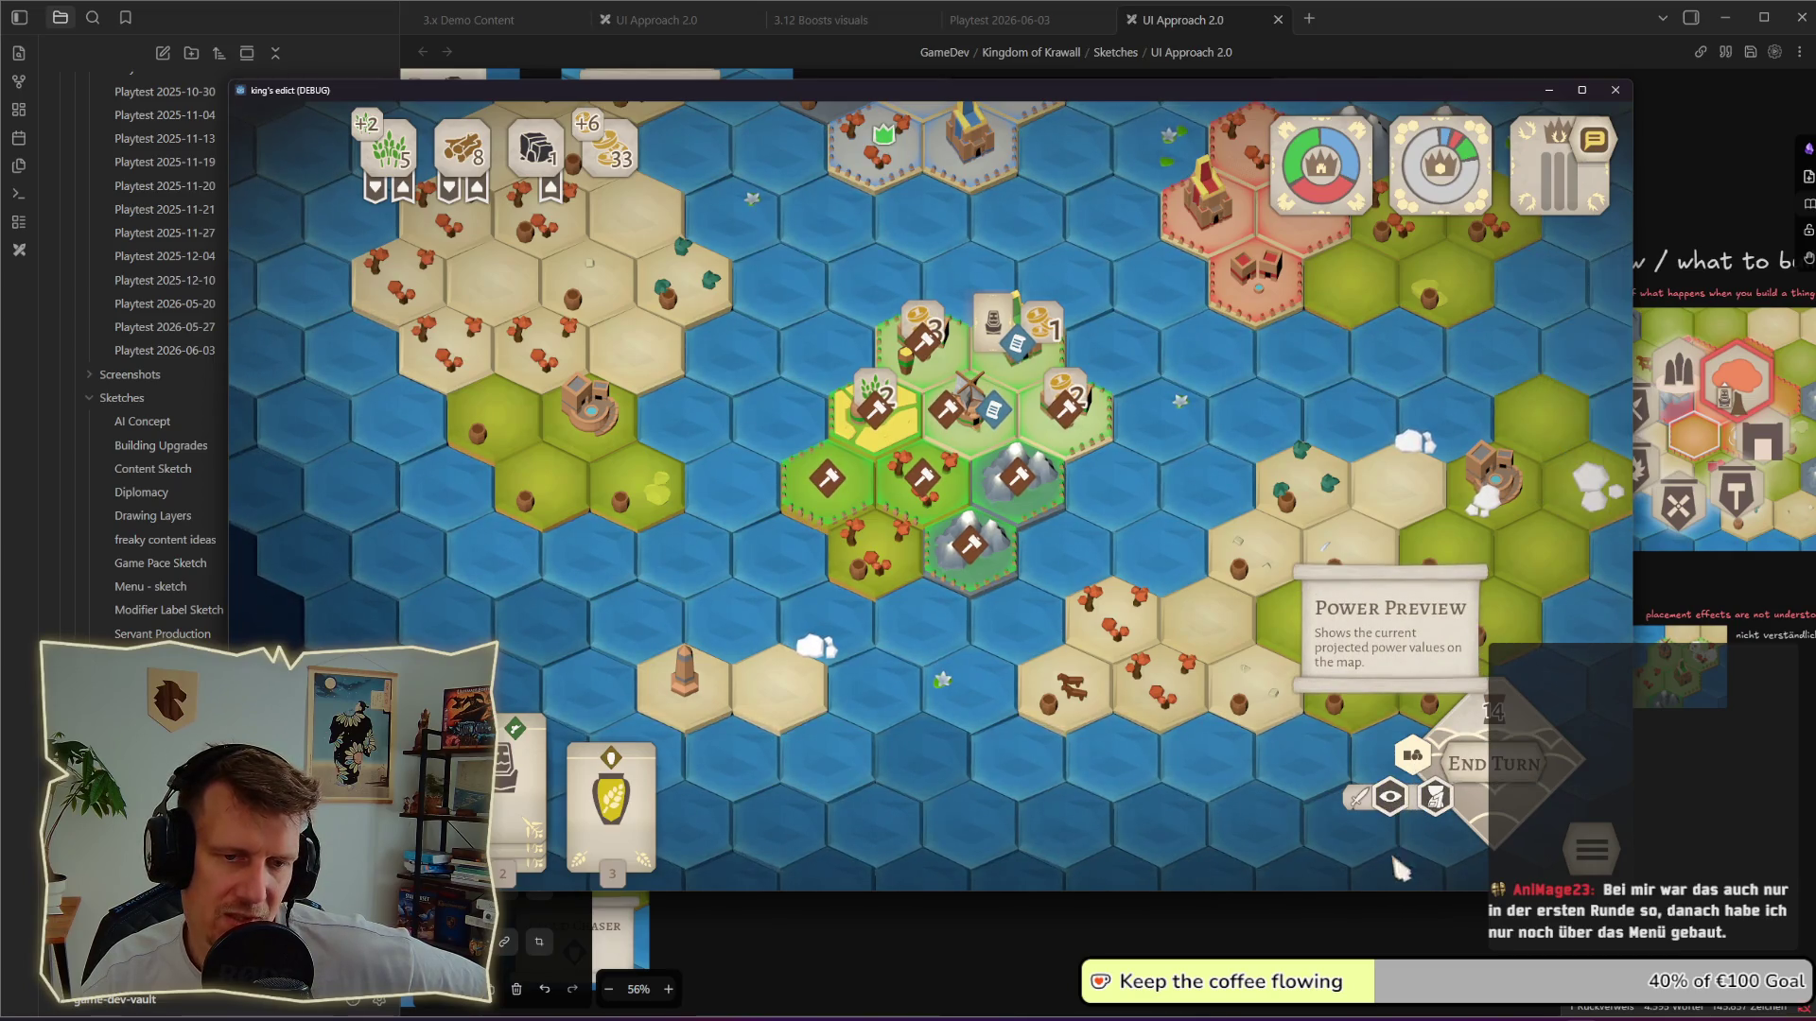
mouse_move(969, 412)
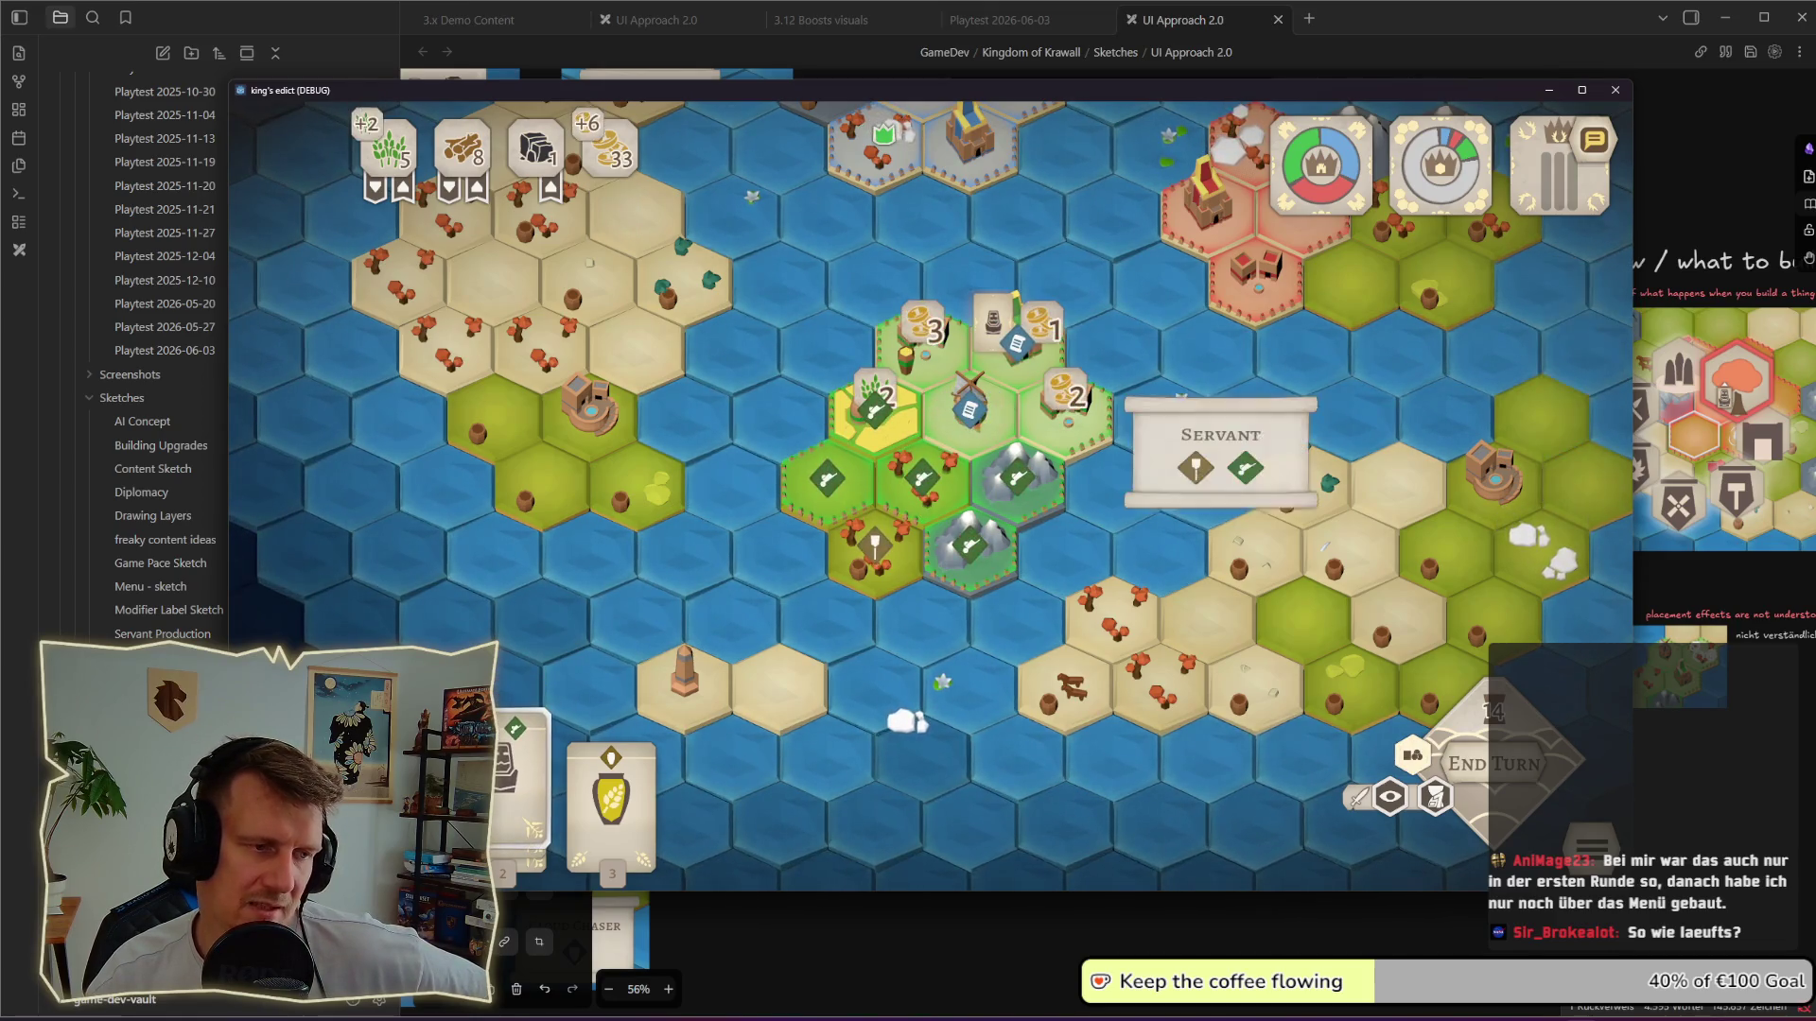
Step: Switch to servant placement options, then bring back the building costs for a hex
key(Escape)
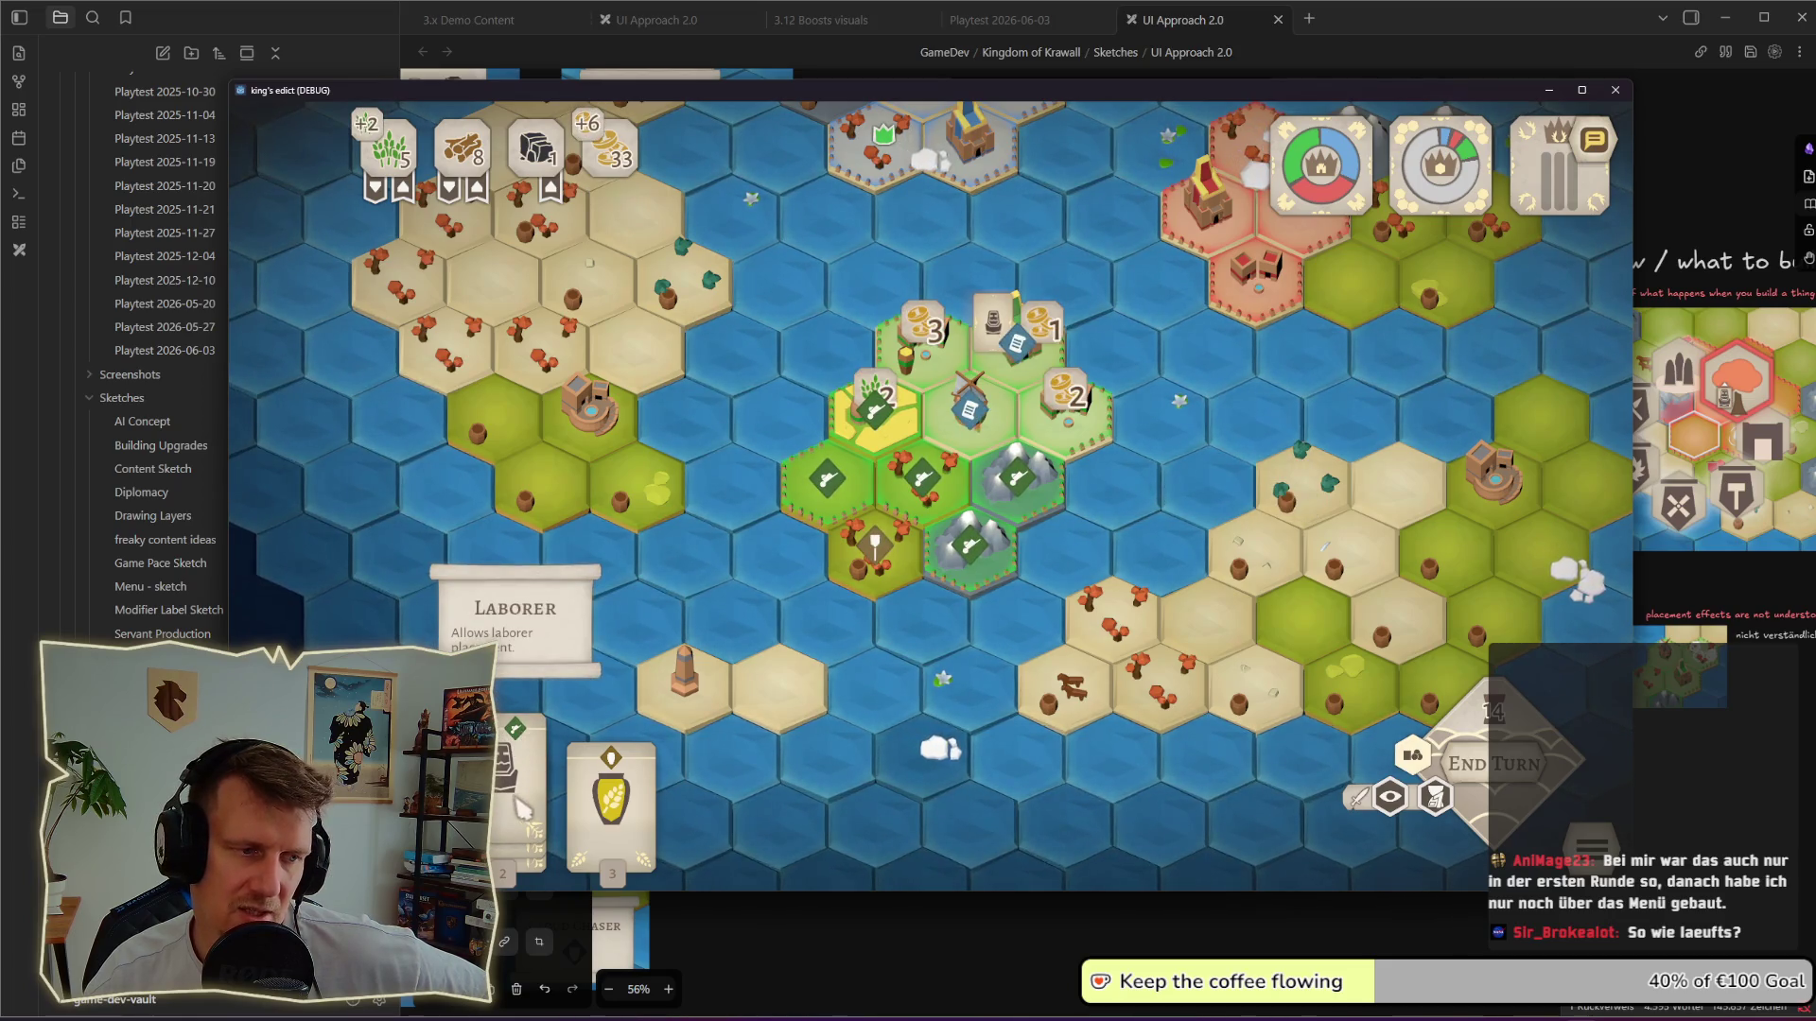
click(517, 752)
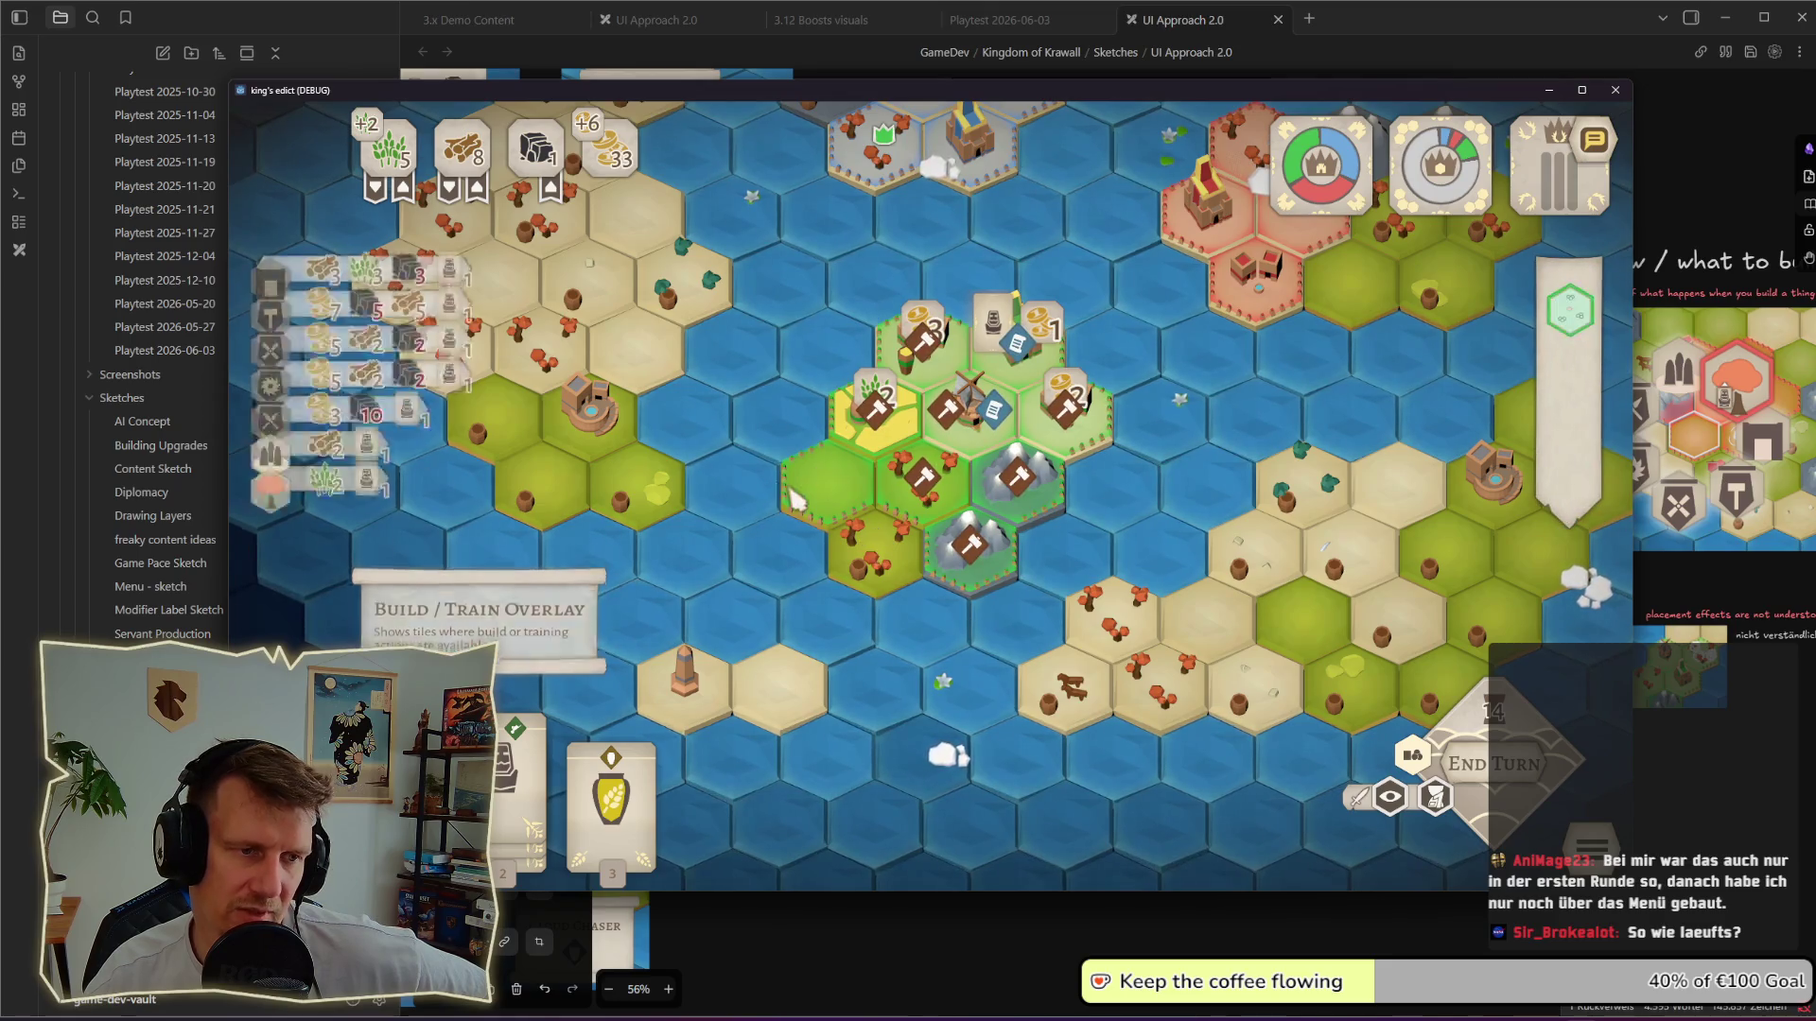
mouse_move(367, 464)
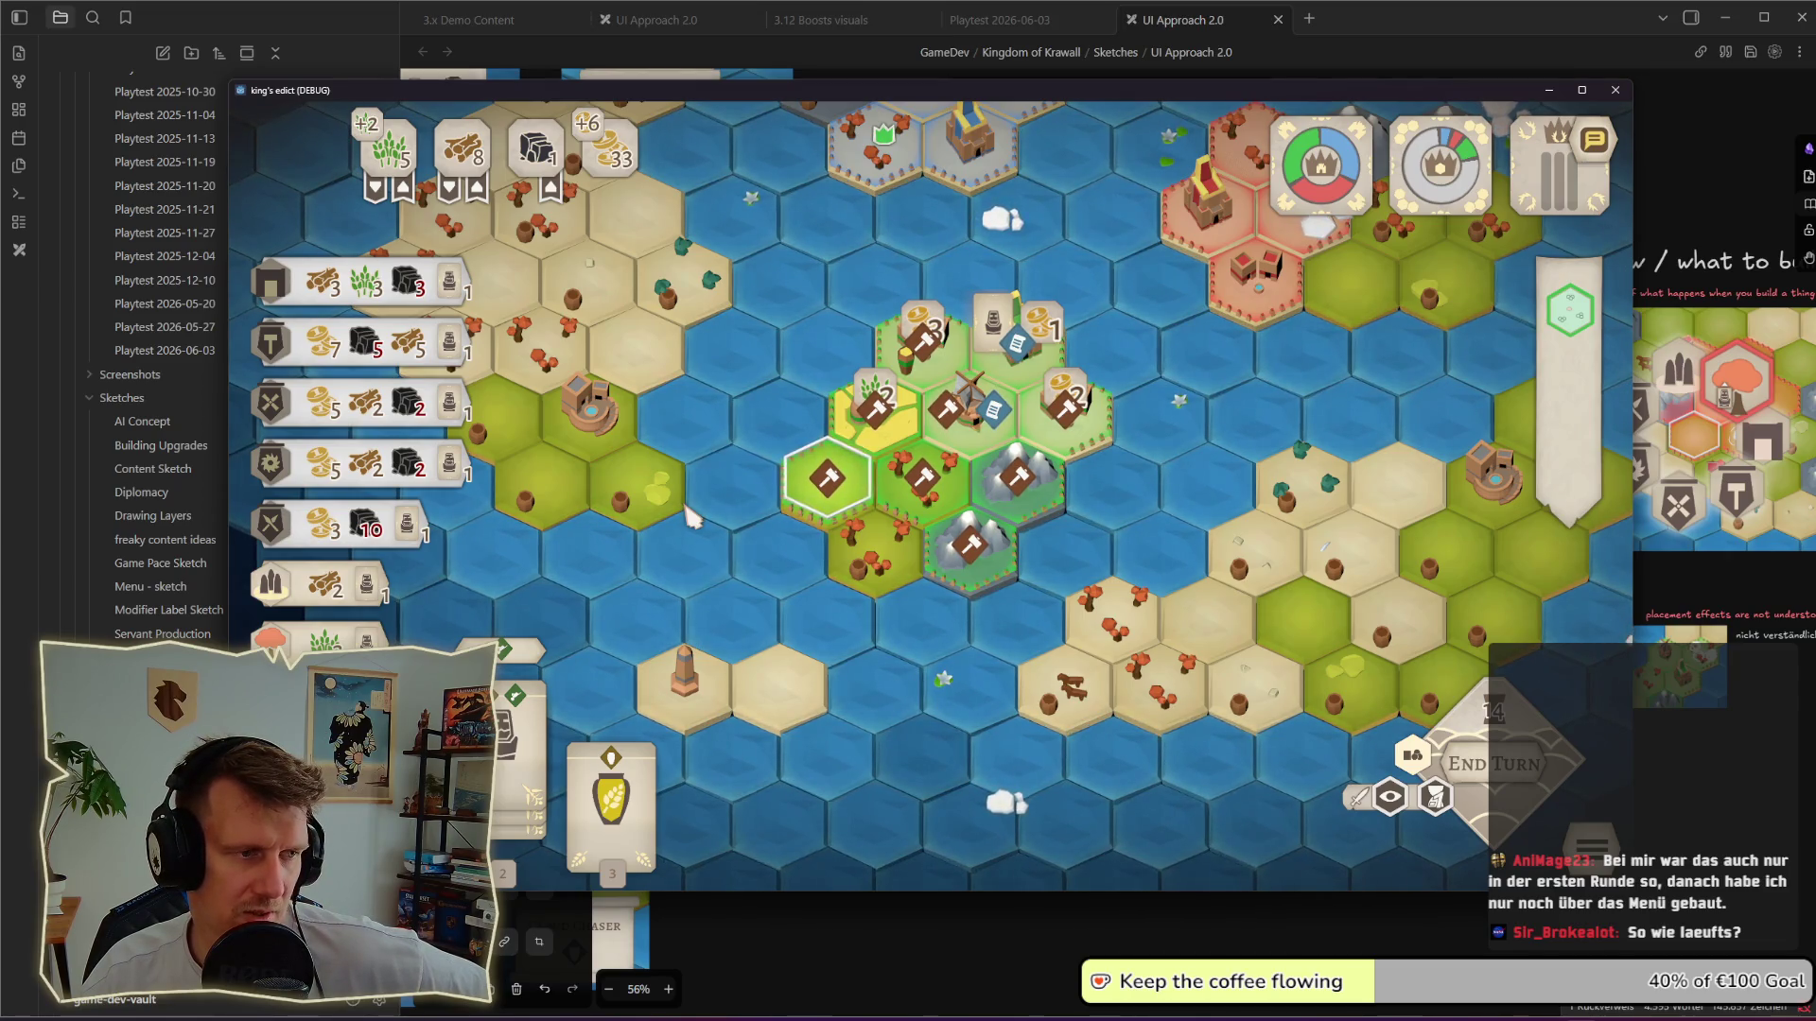
drag(814, 573, 757, 477)
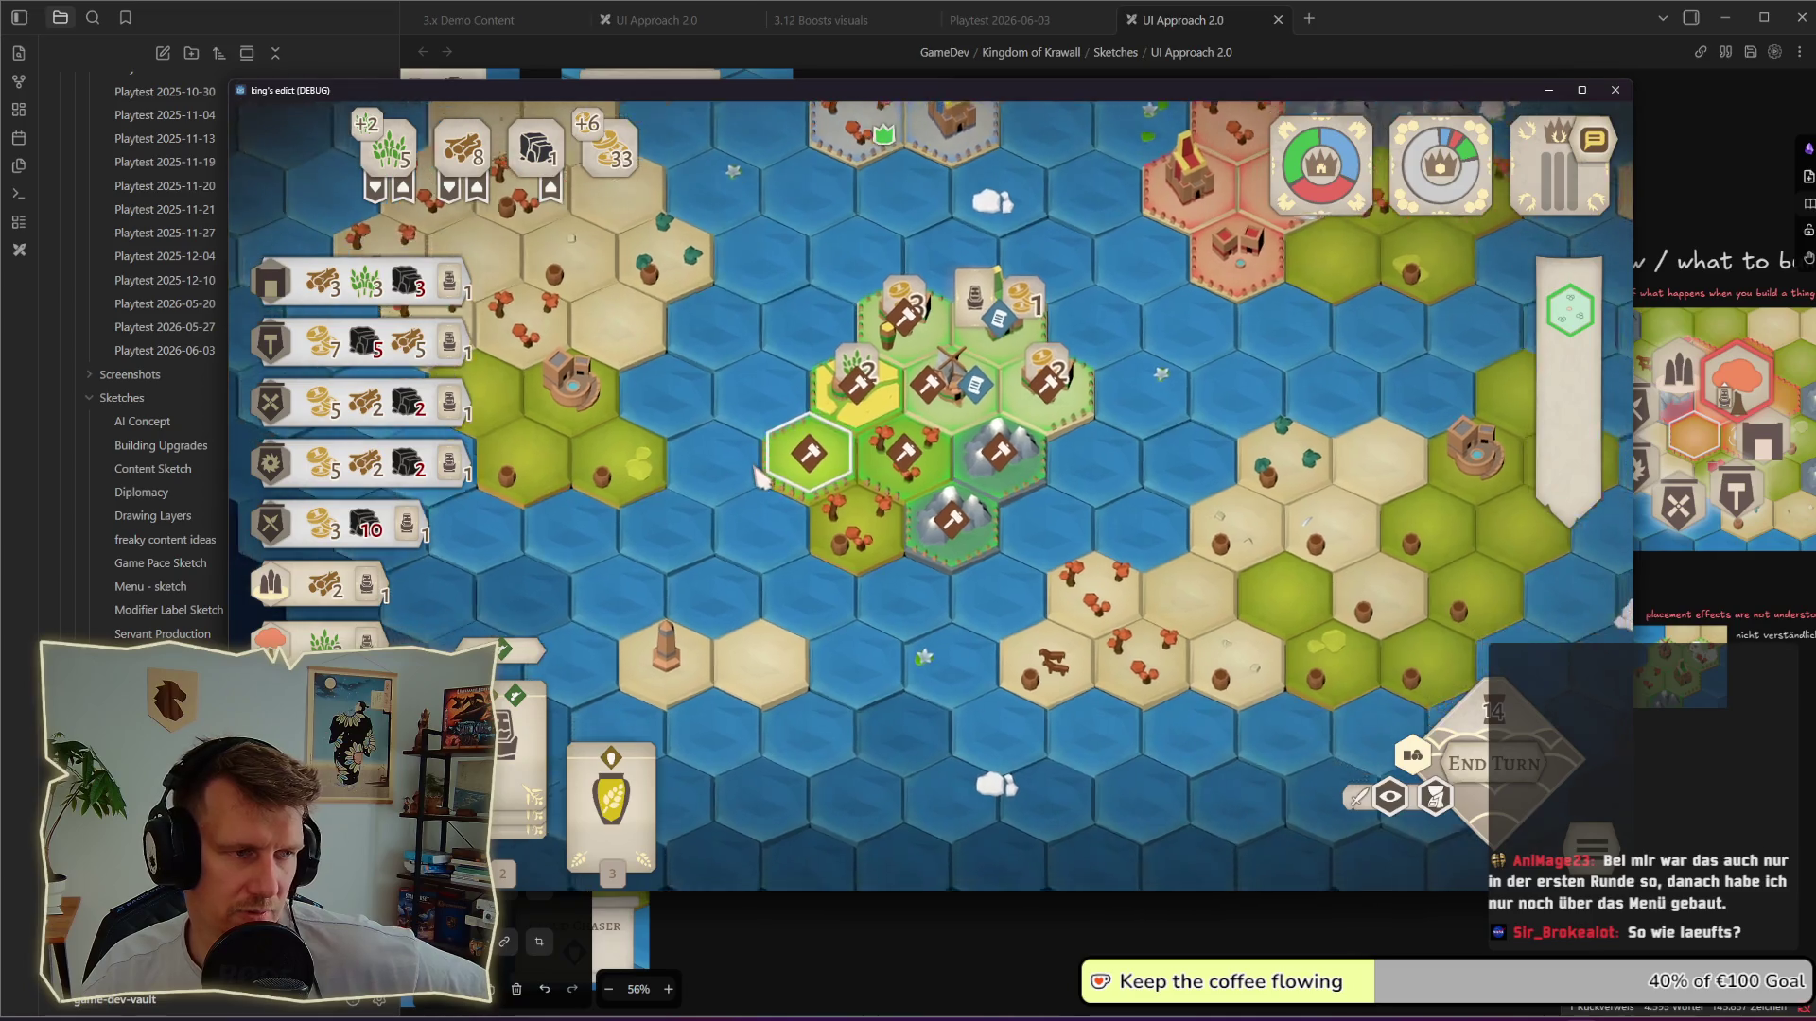
Step: Build a barracks on a highlighted hex, then remove it so its wood returns to 8
click(757, 477)
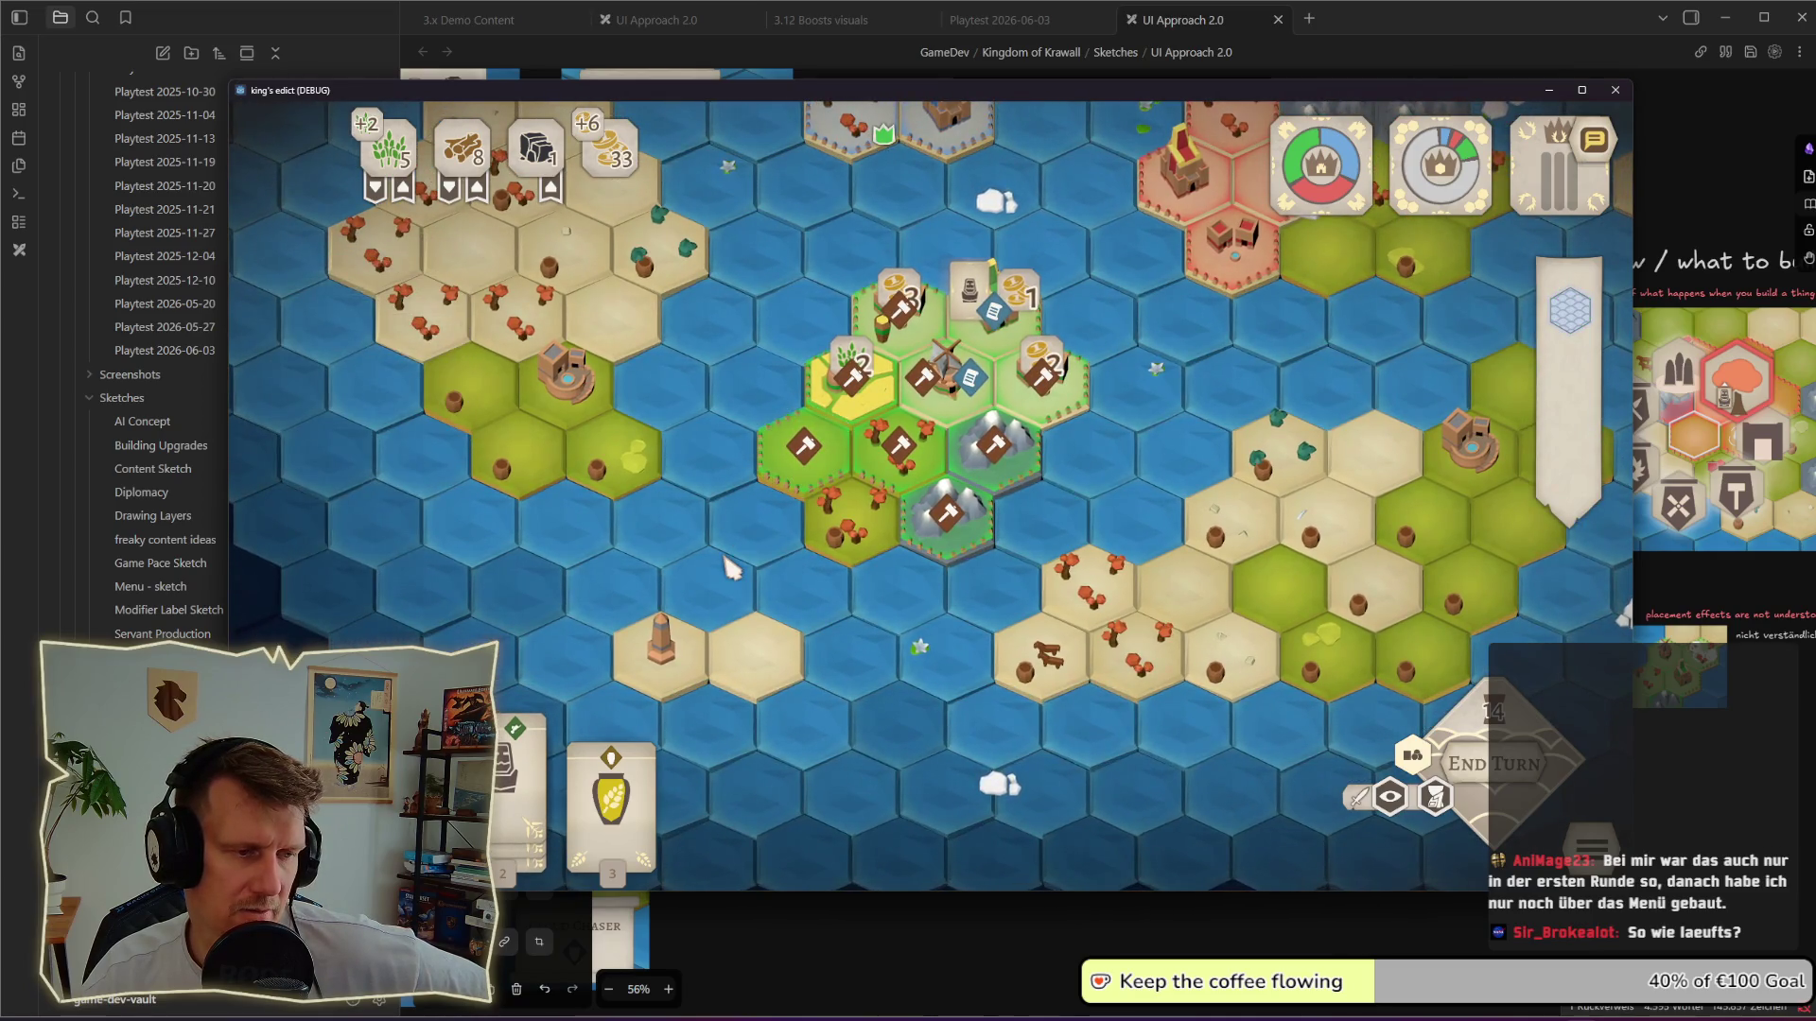
click(748, 474)
click(689, 478)
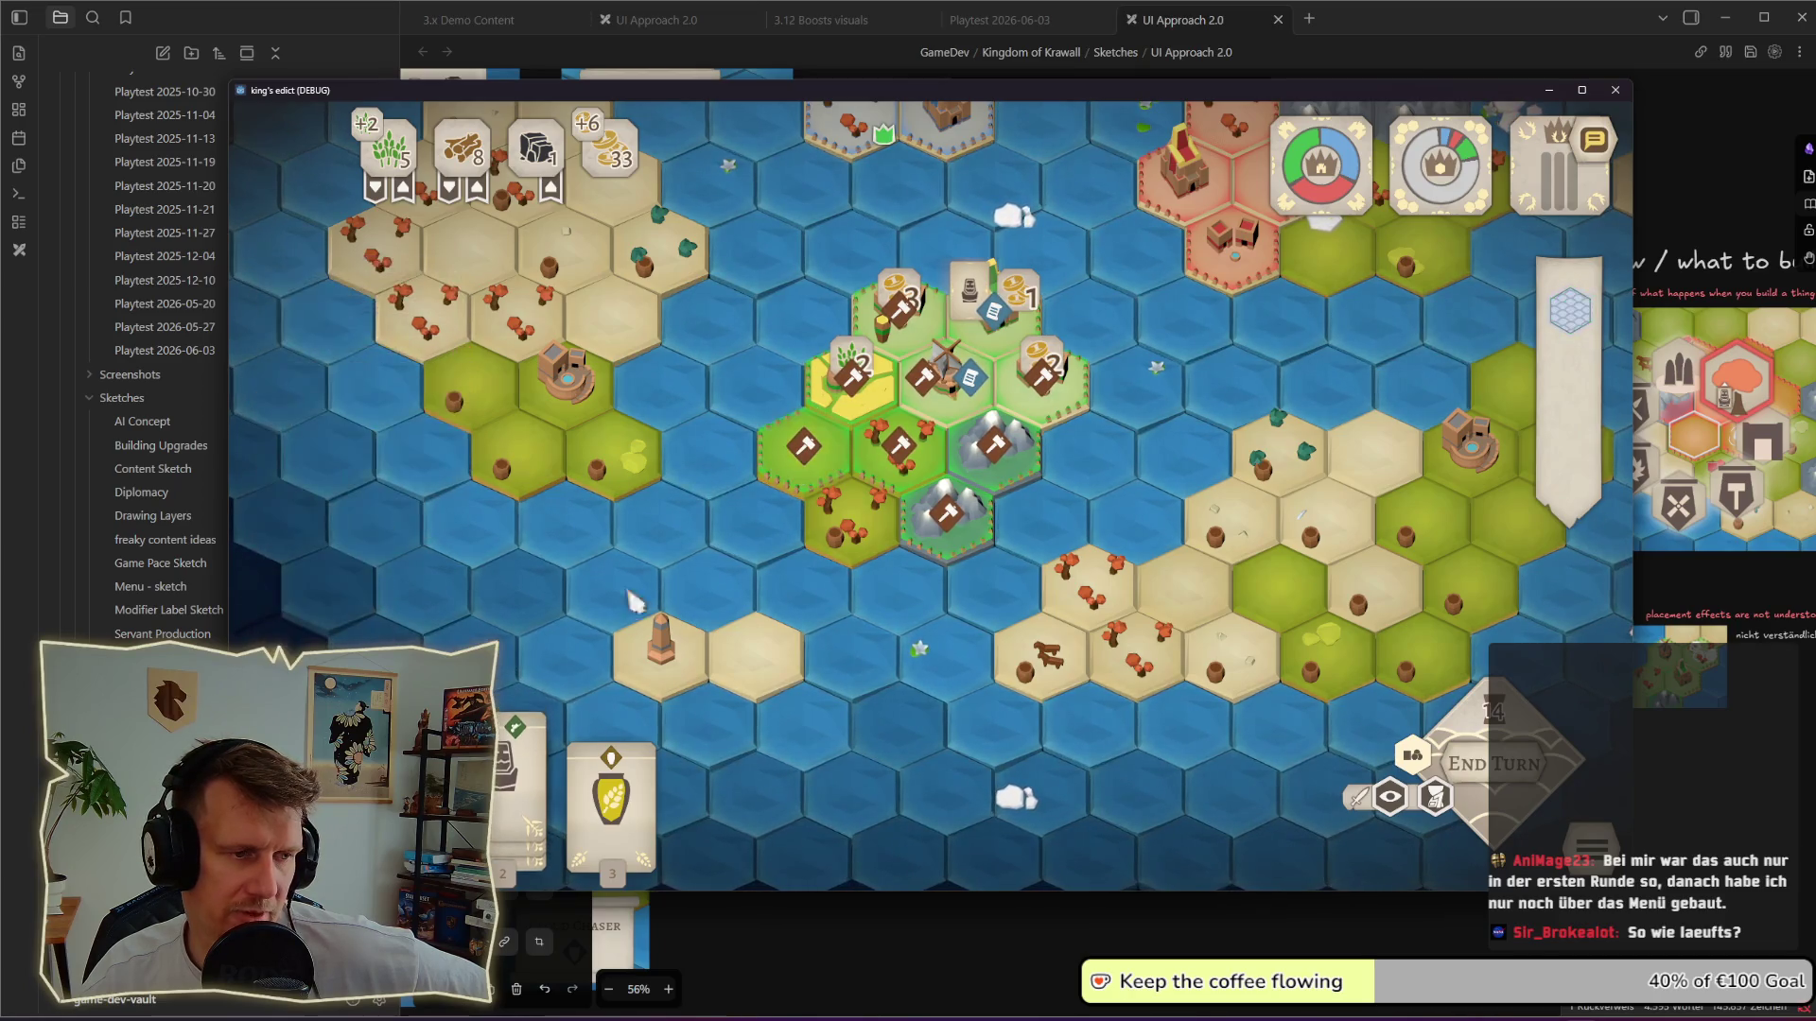
click(829, 477)
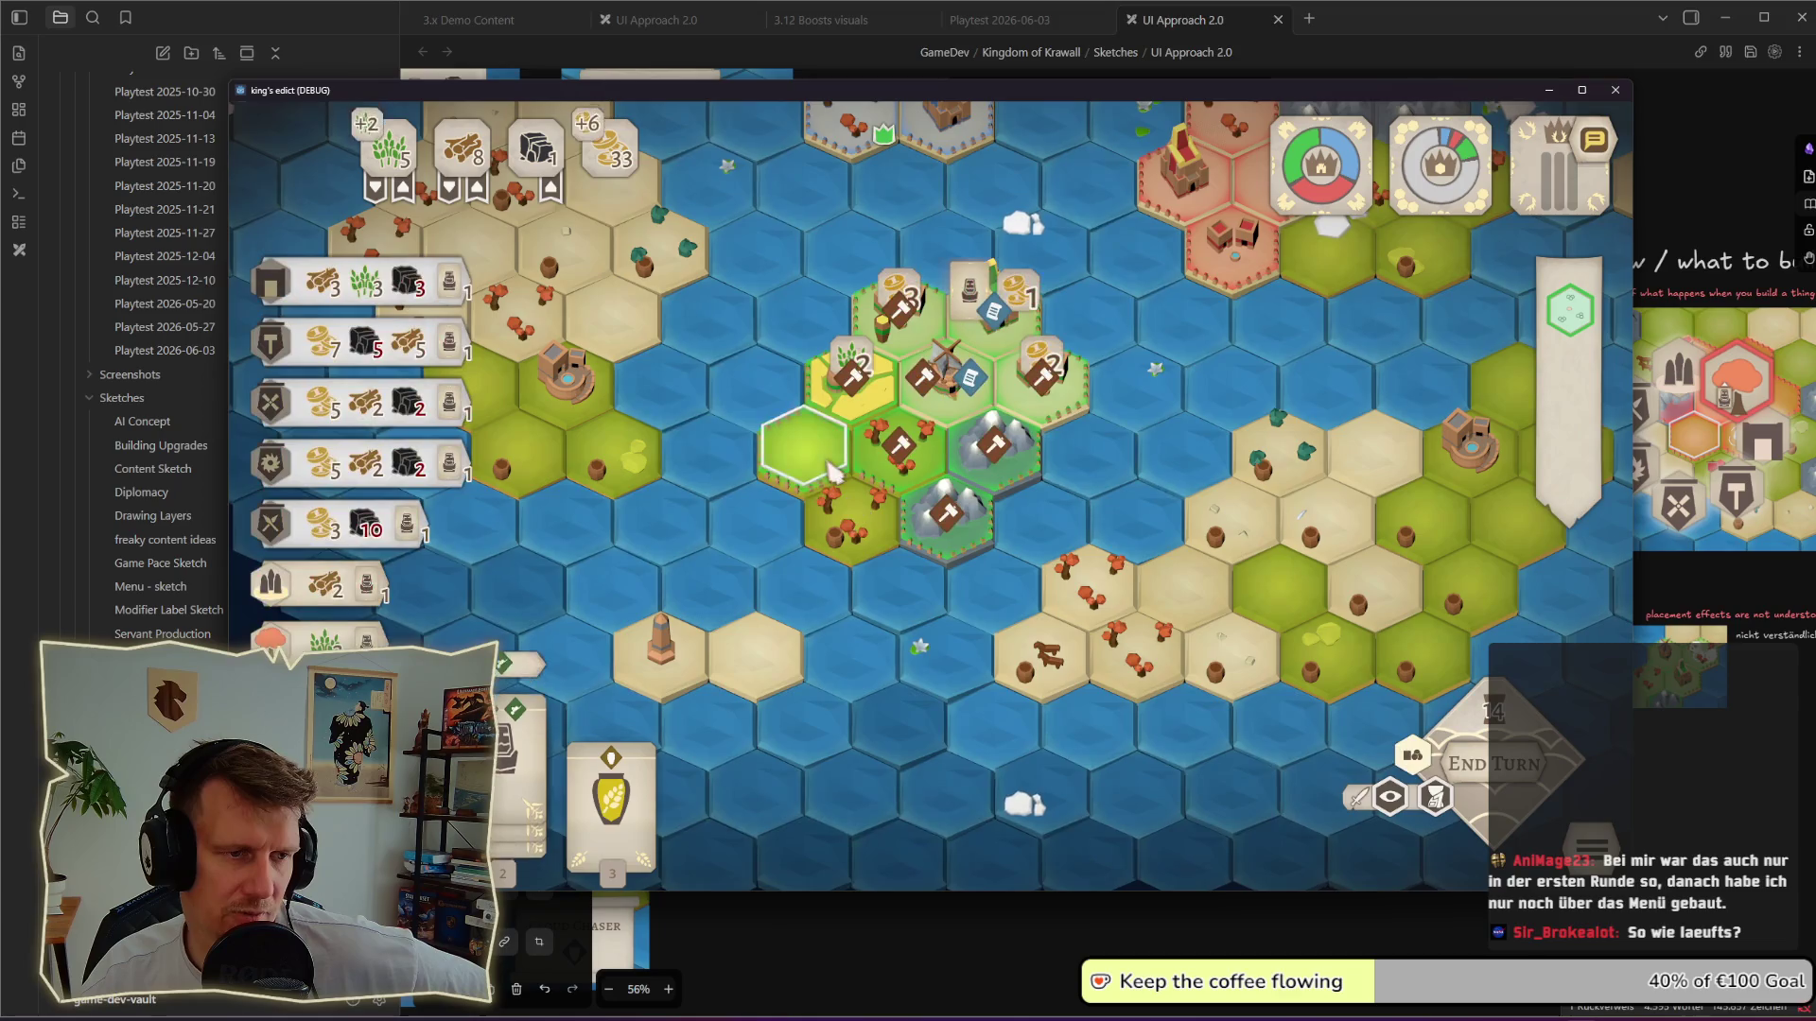
click(325, 272)
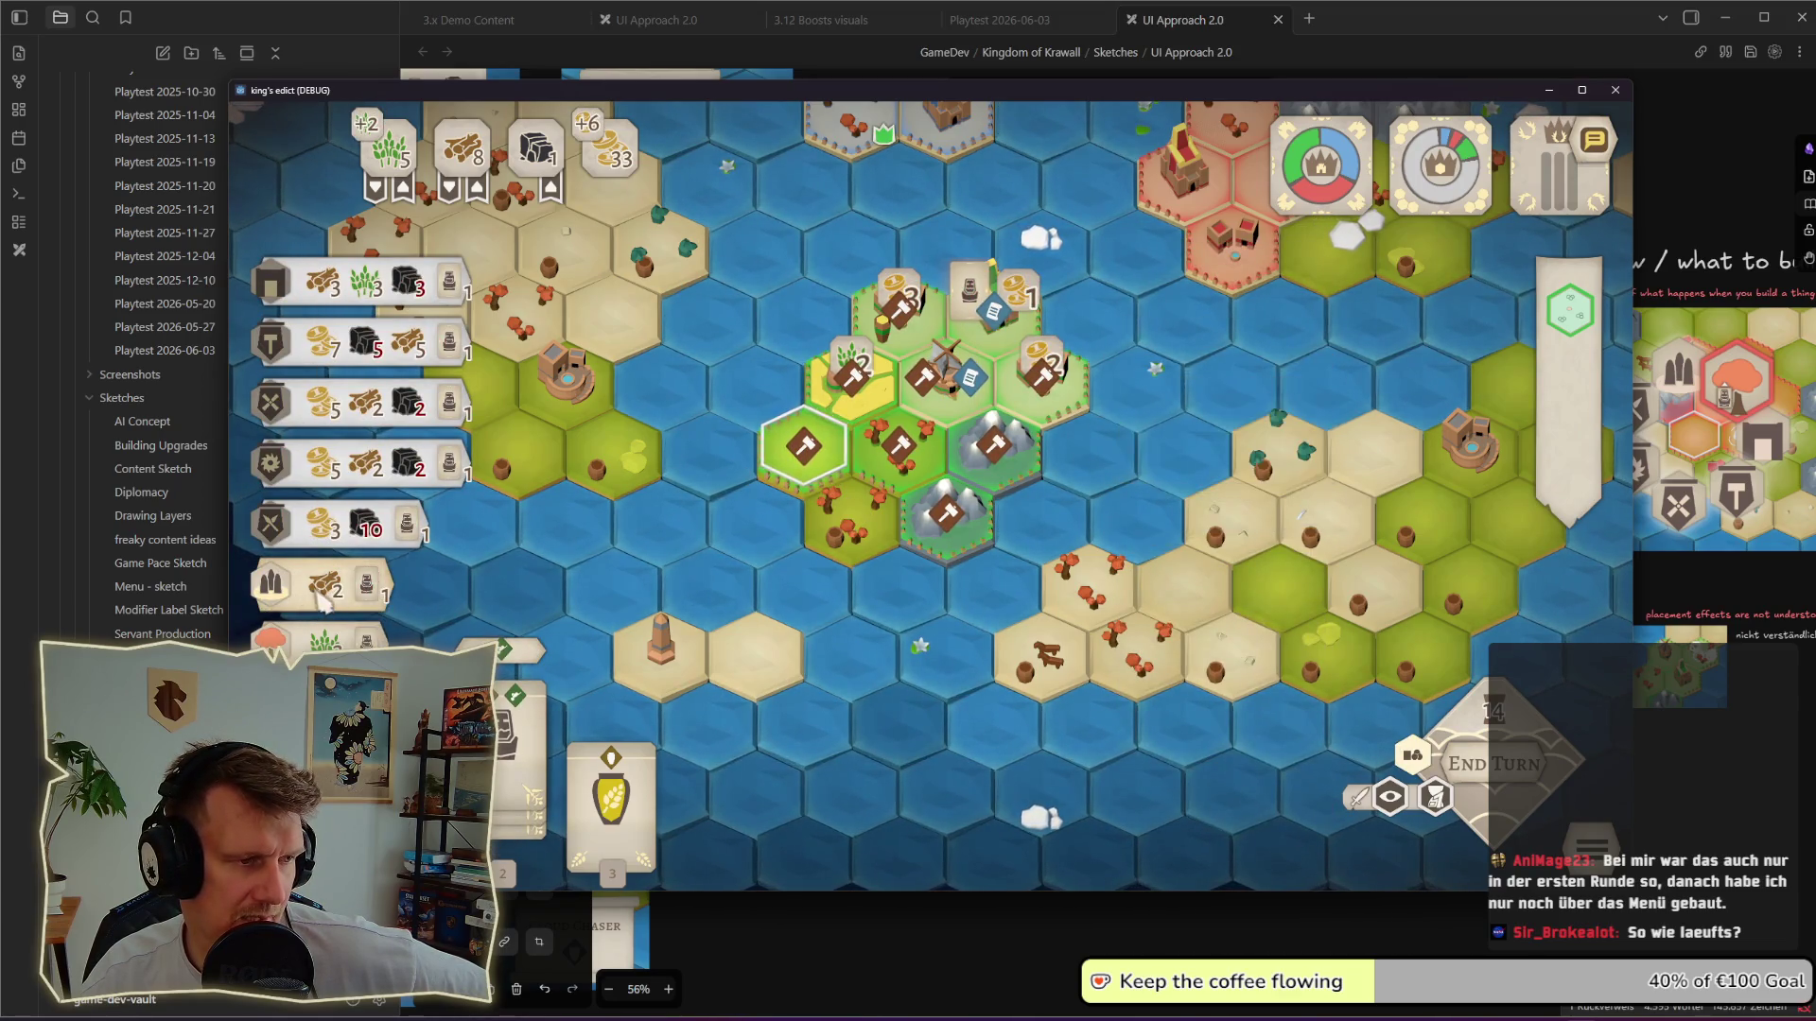
click(596, 540)
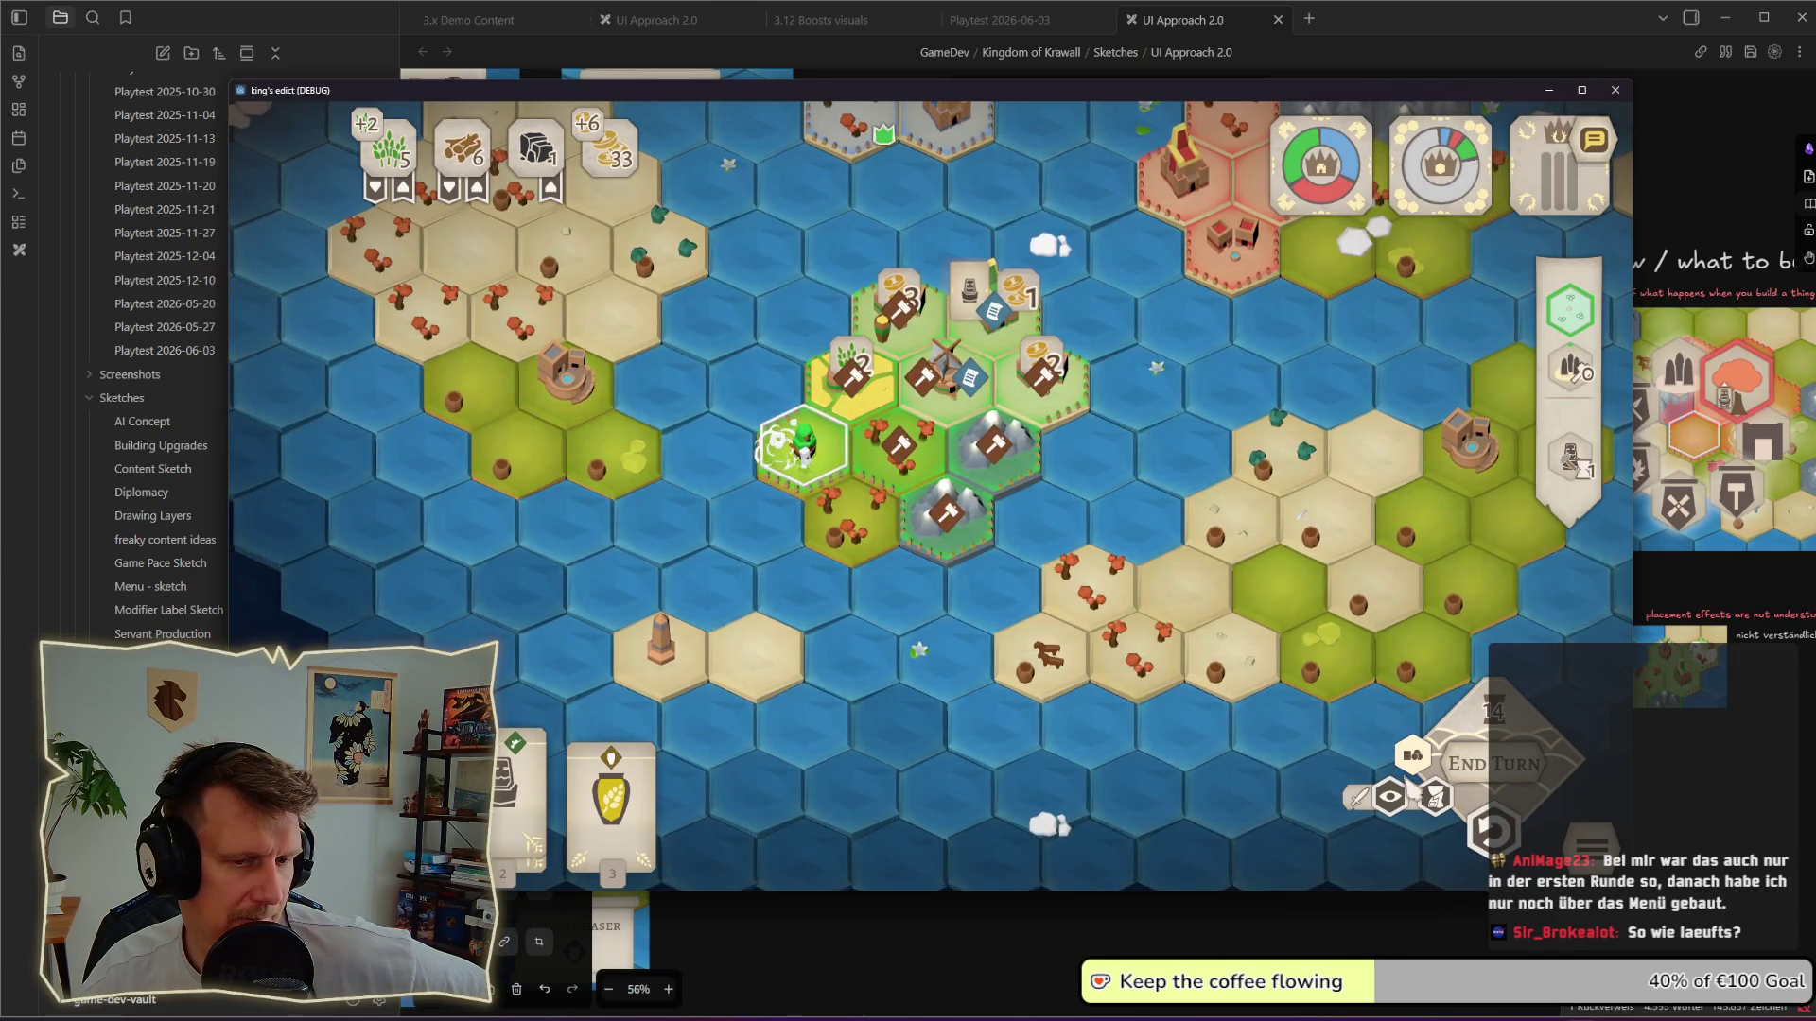
click(1489, 831)
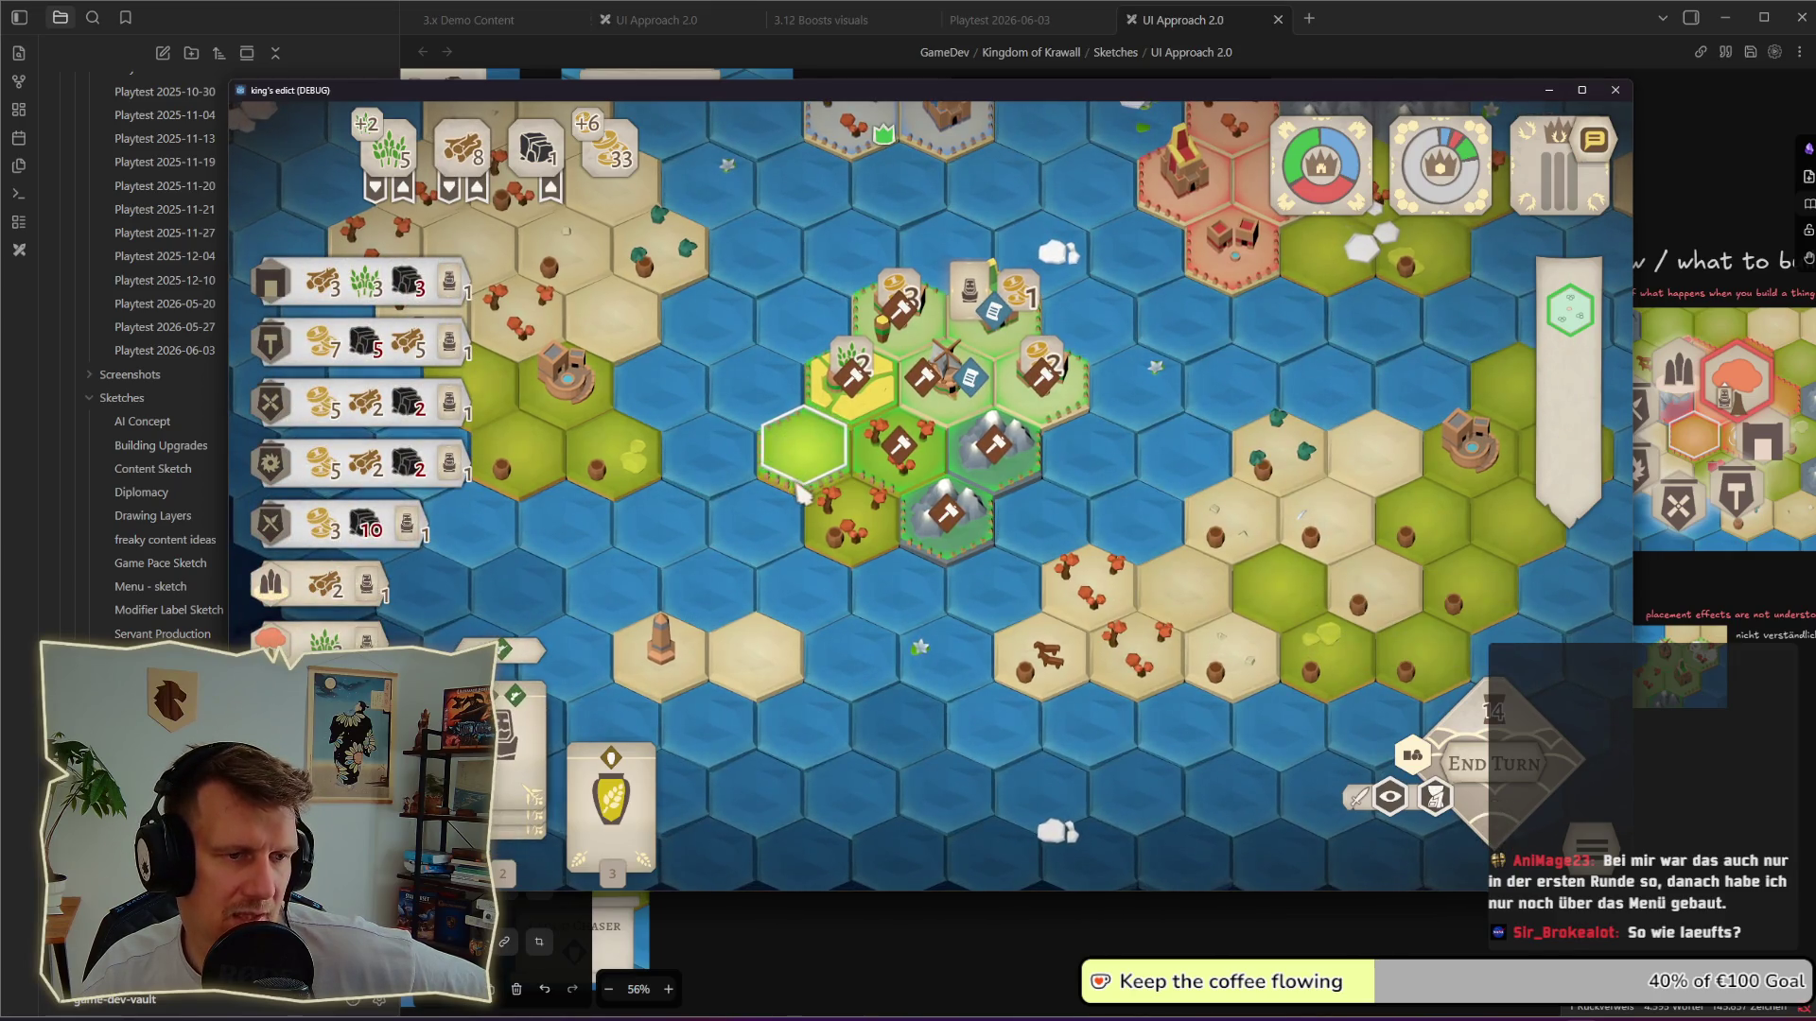
Step: Compare the building cost lists of several neighbouring hexes, including the grassland hex
click(881, 464)
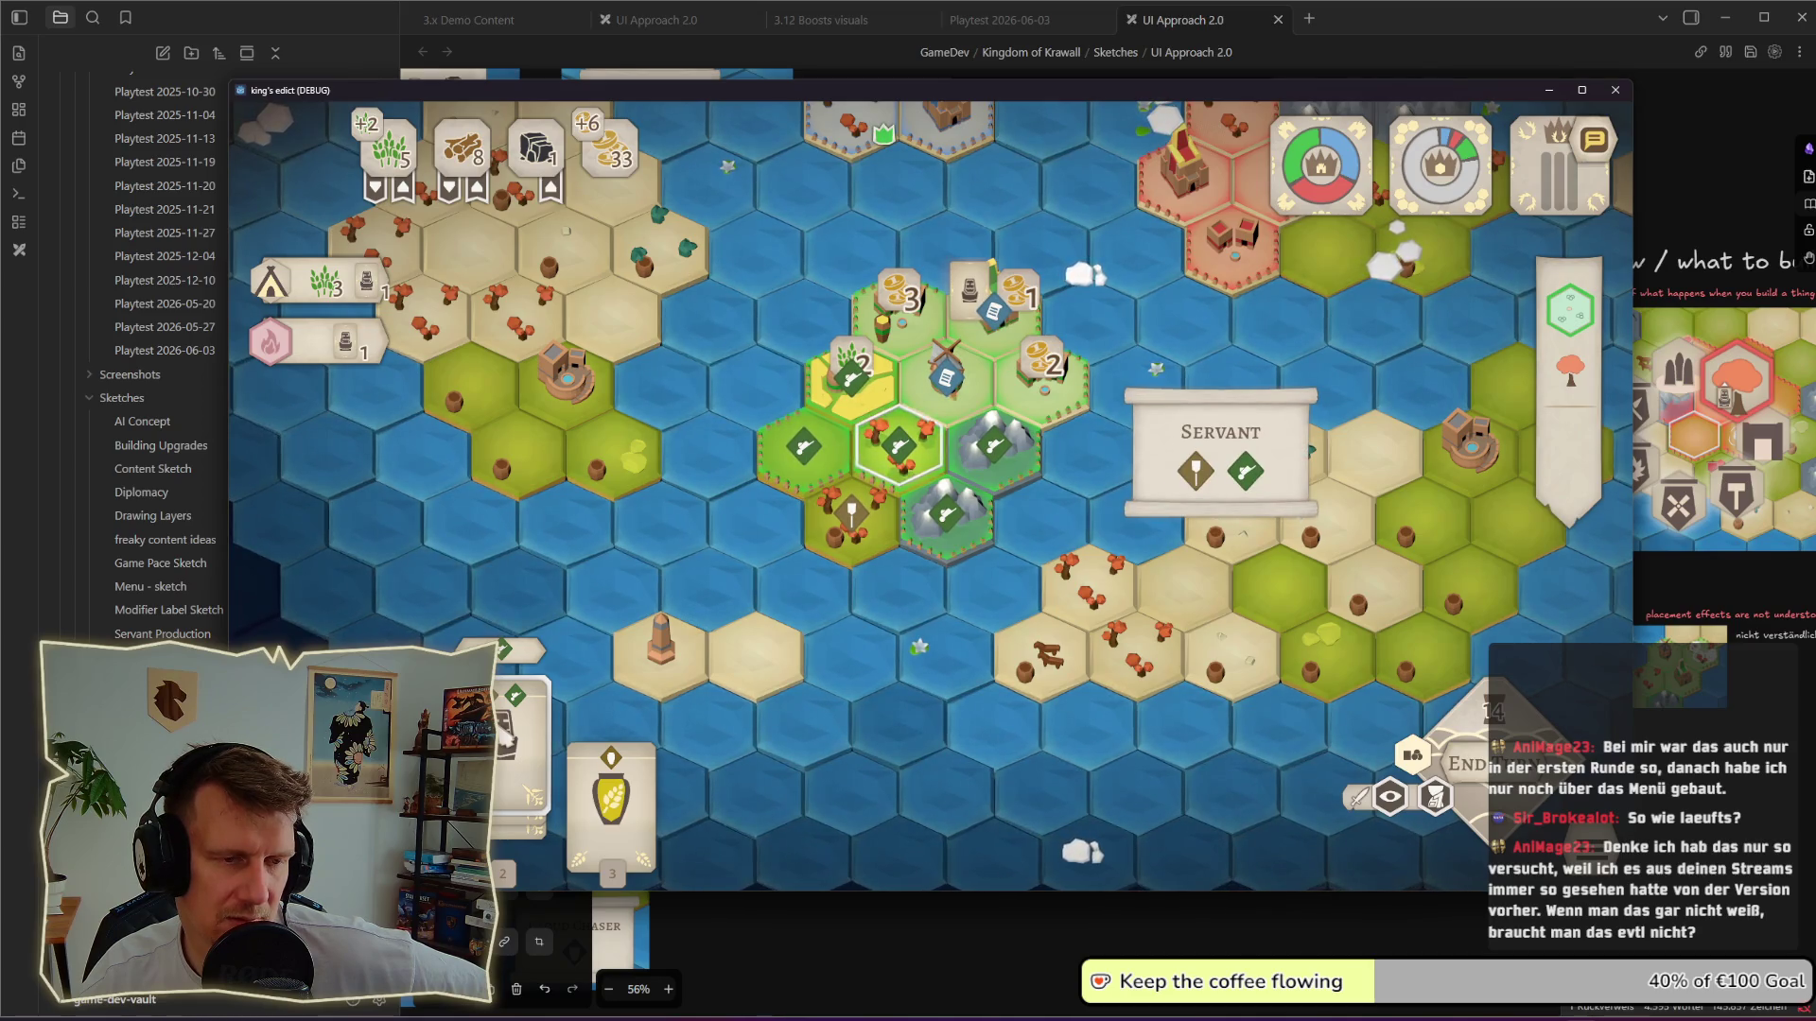
click(728, 508)
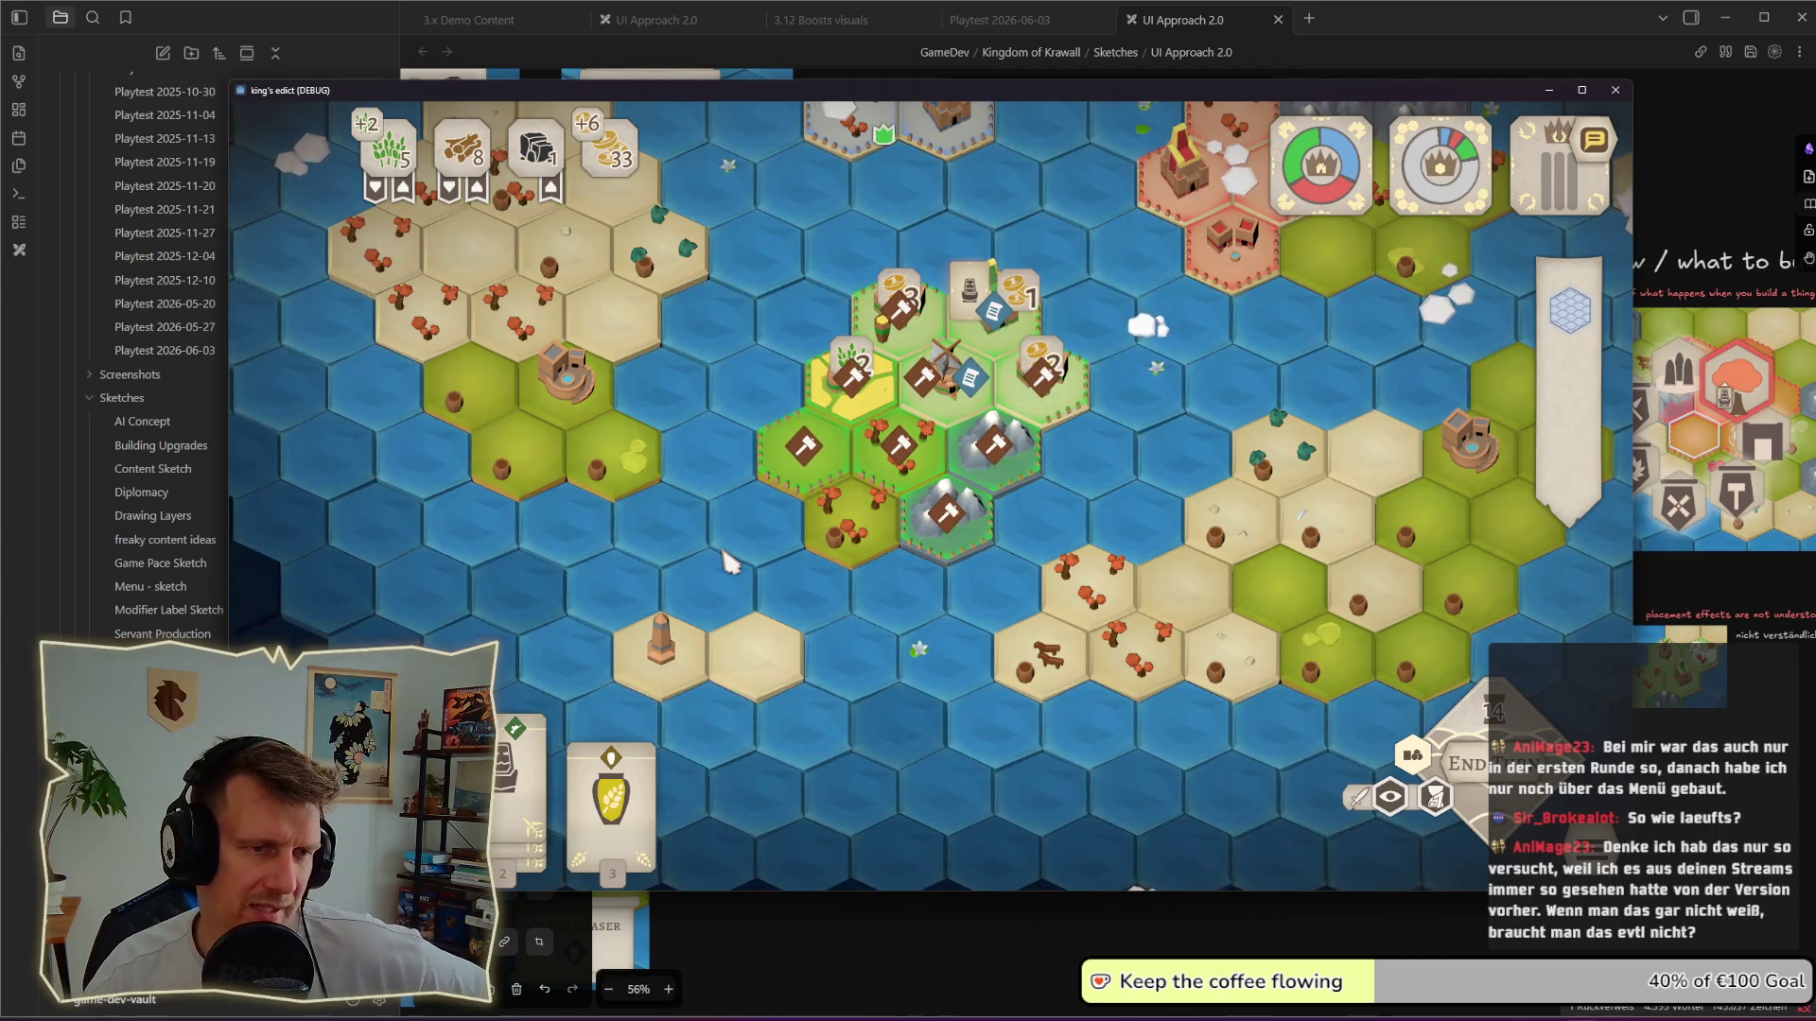
click(794, 490)
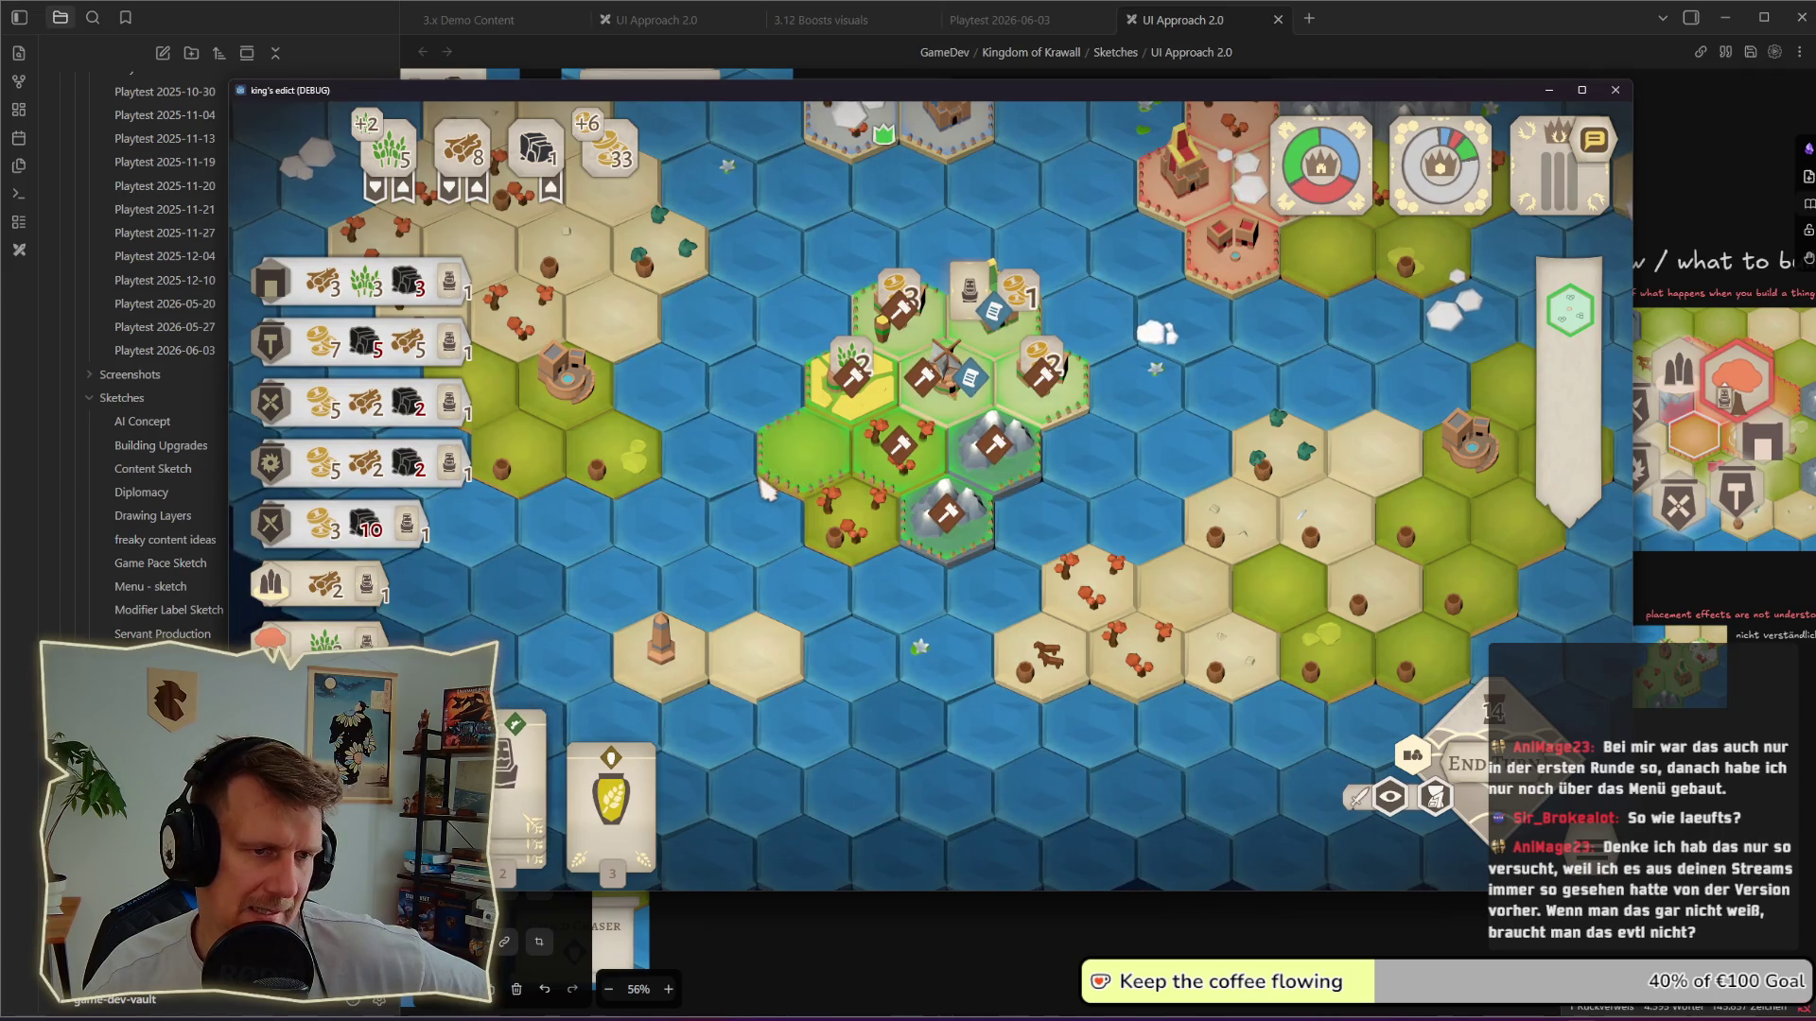
click(858, 497)
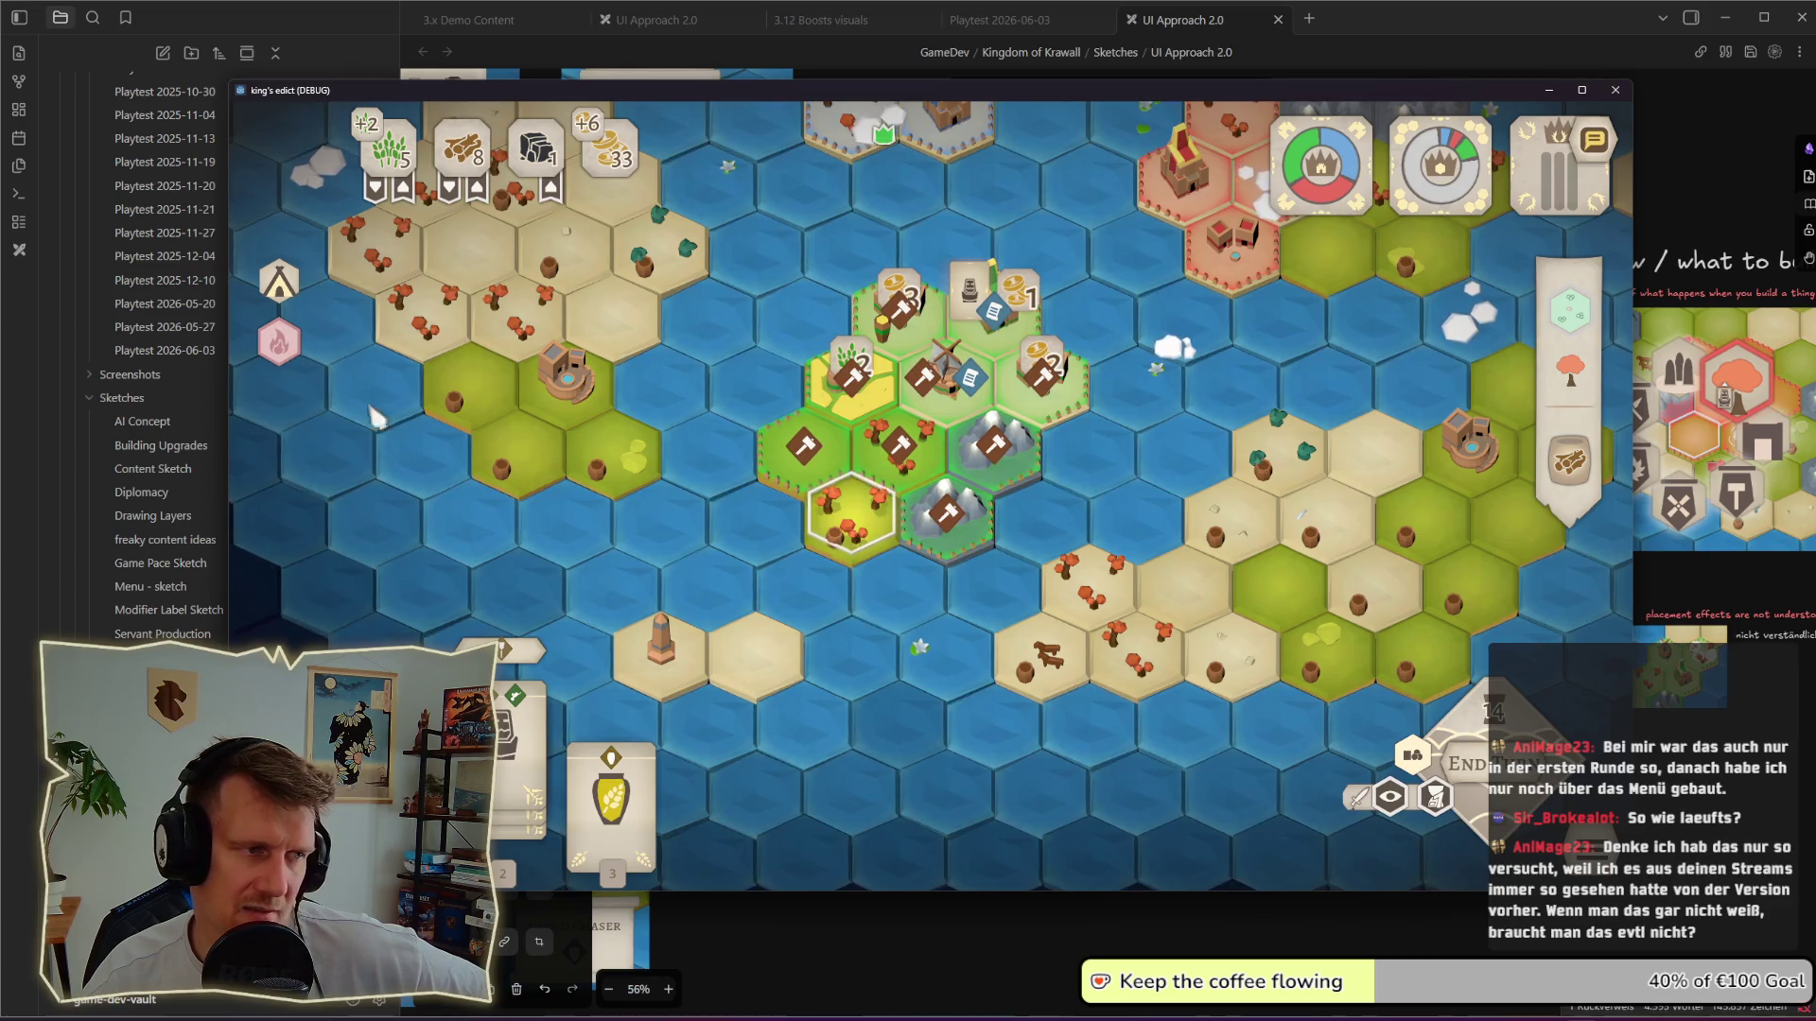
click(803, 451)
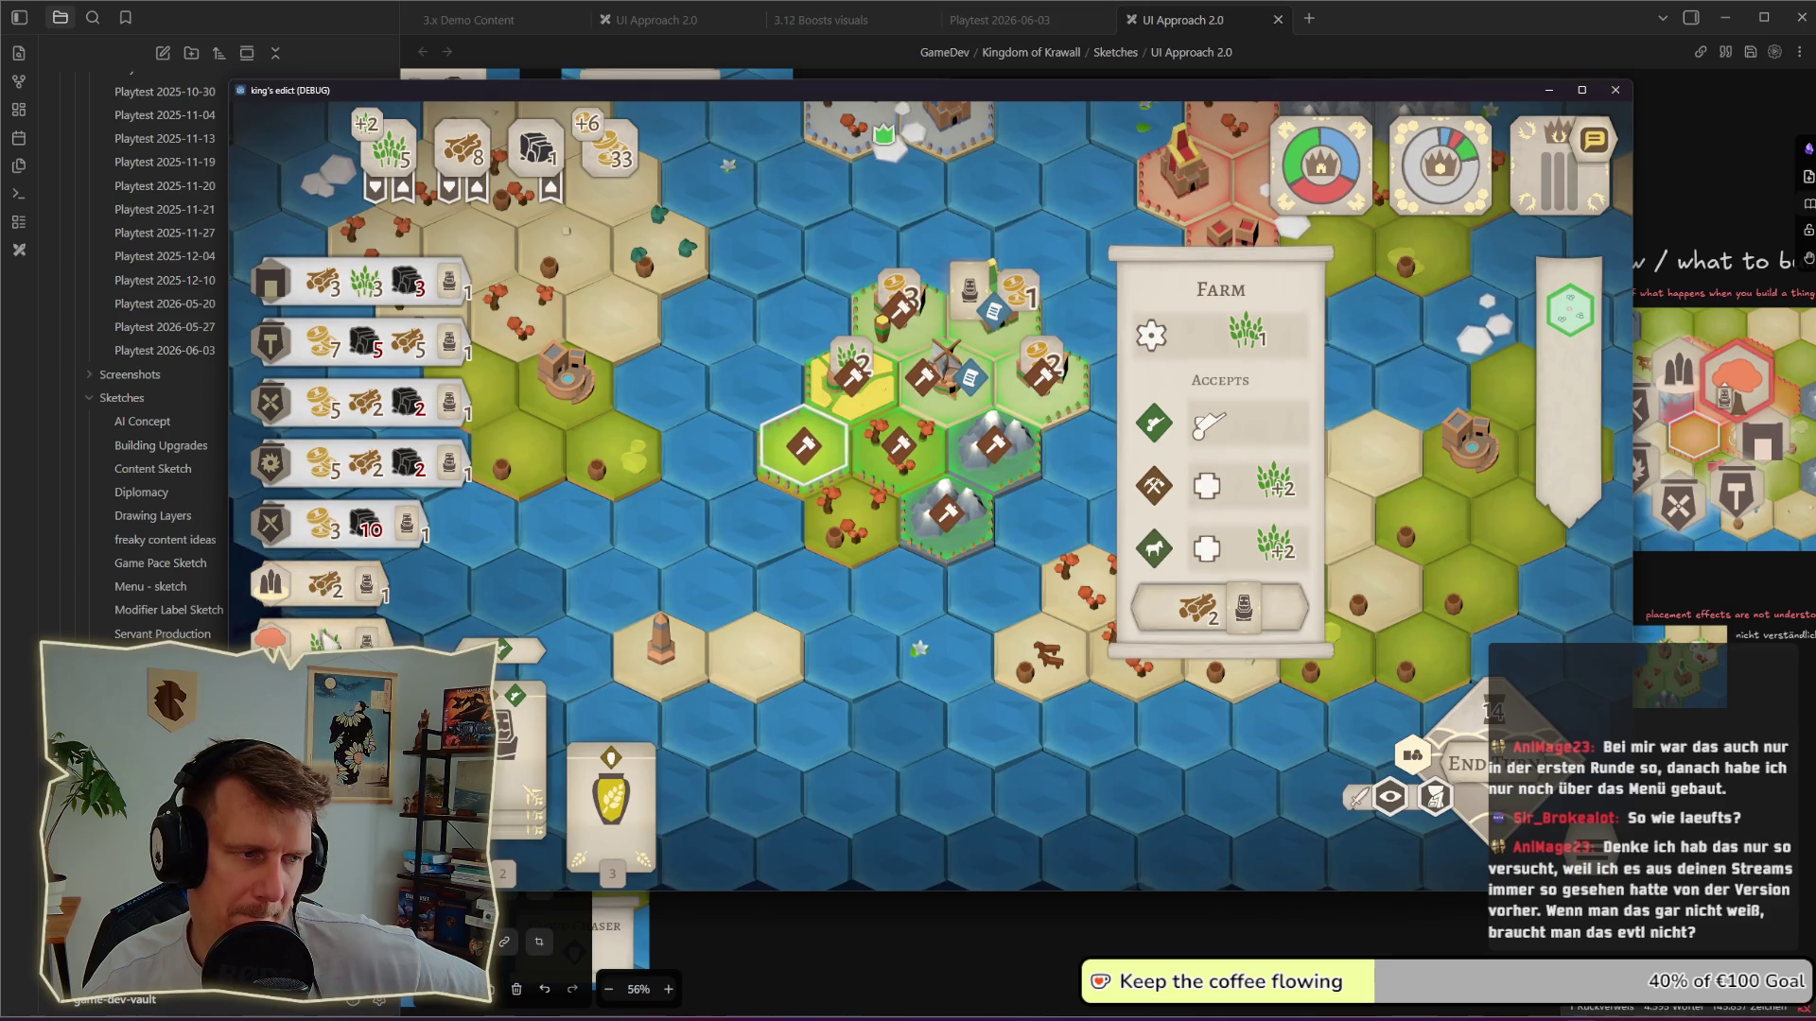
click(674, 533)
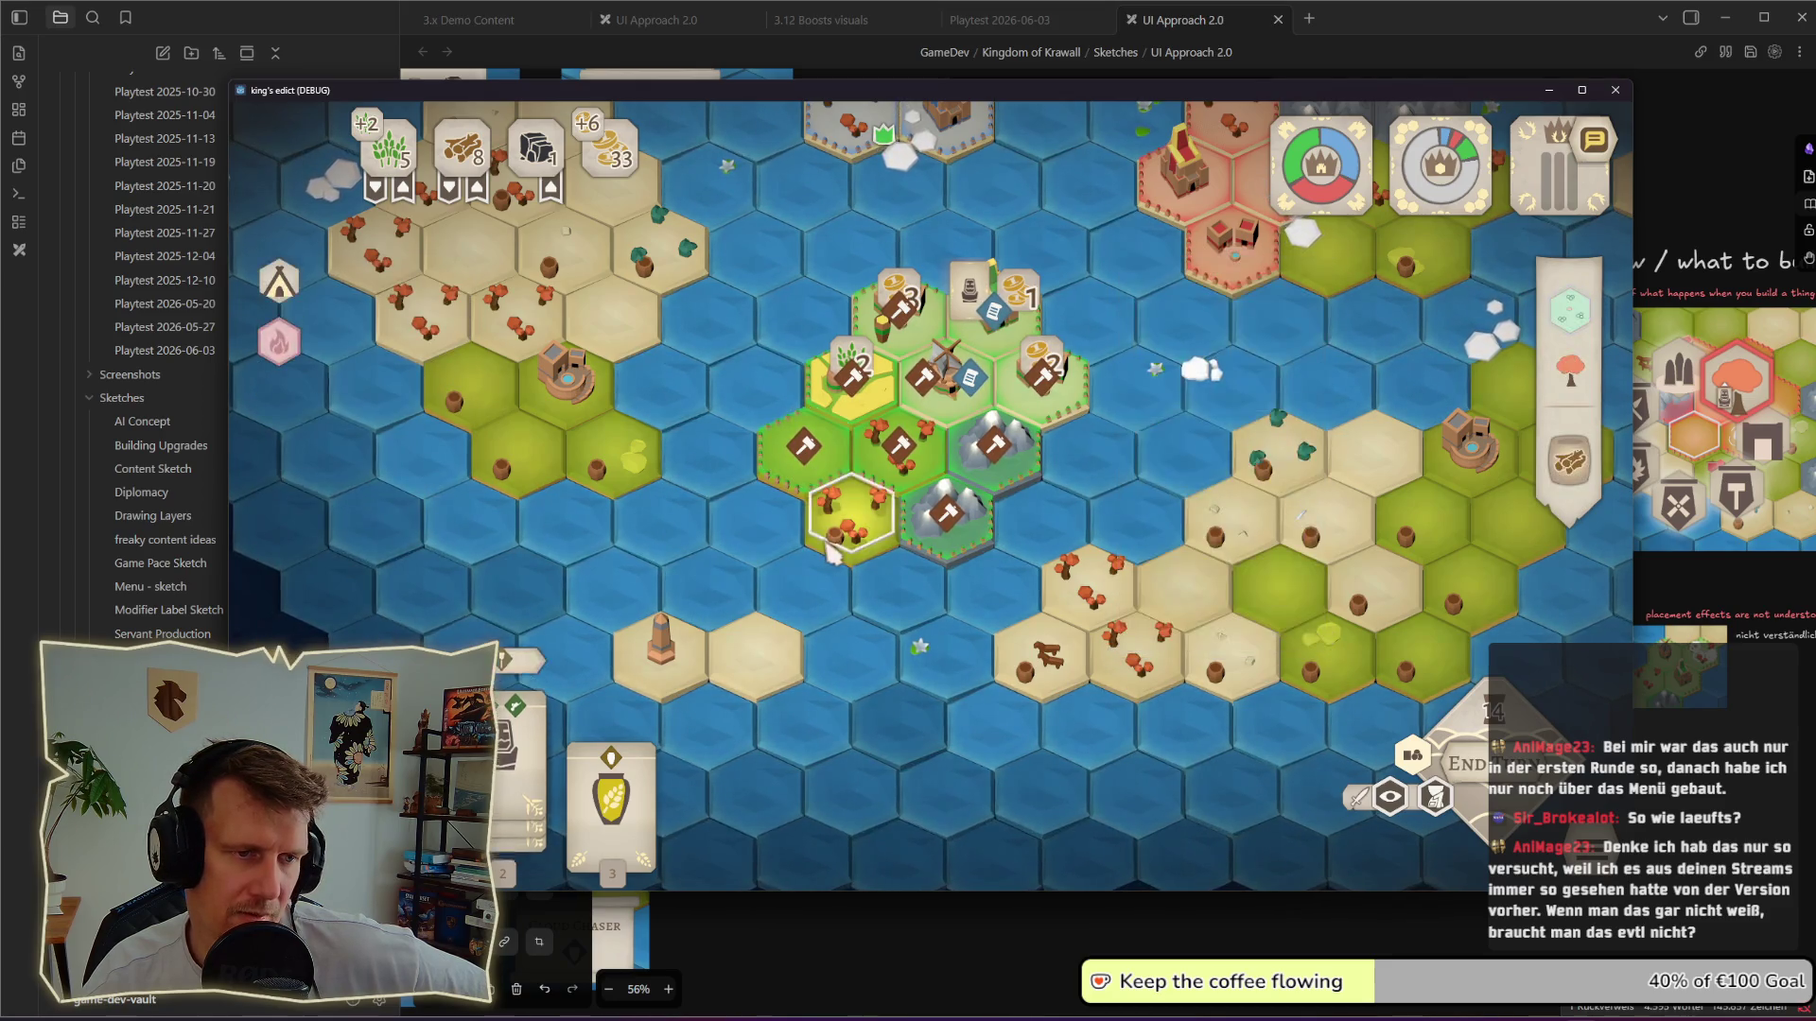
click(1001, 339)
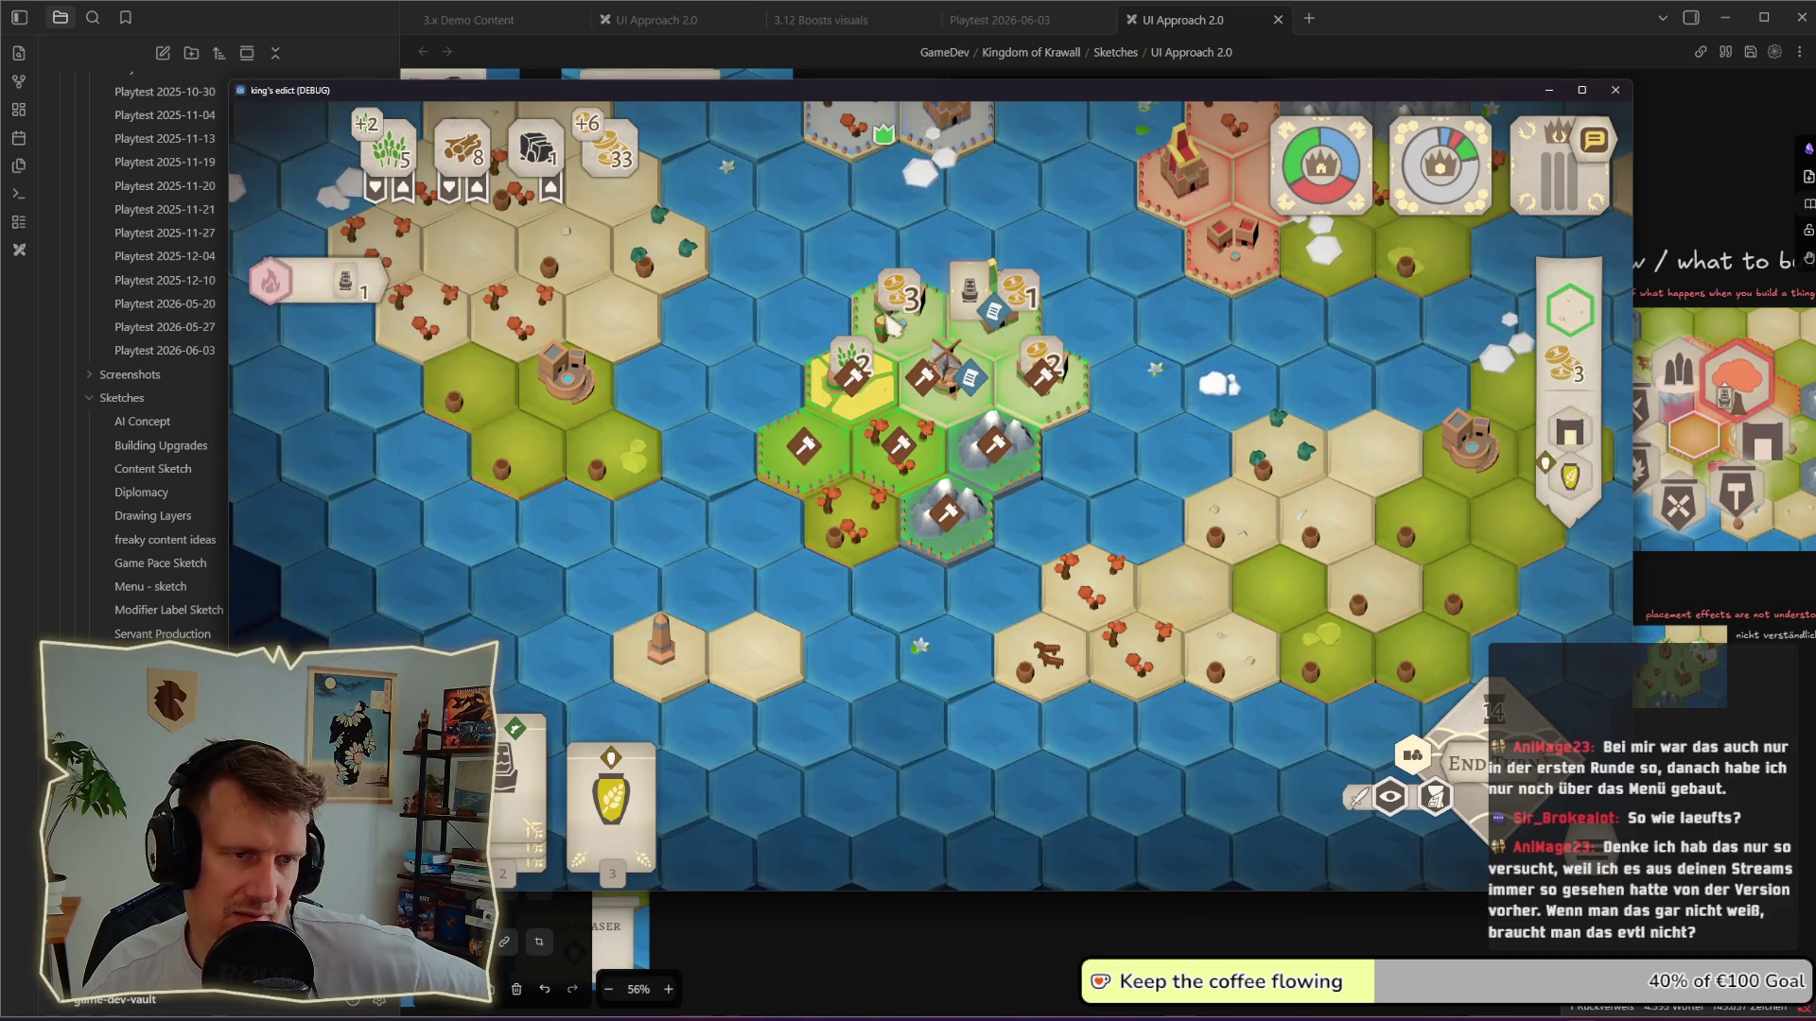
scroll(937, 425, down, 2)
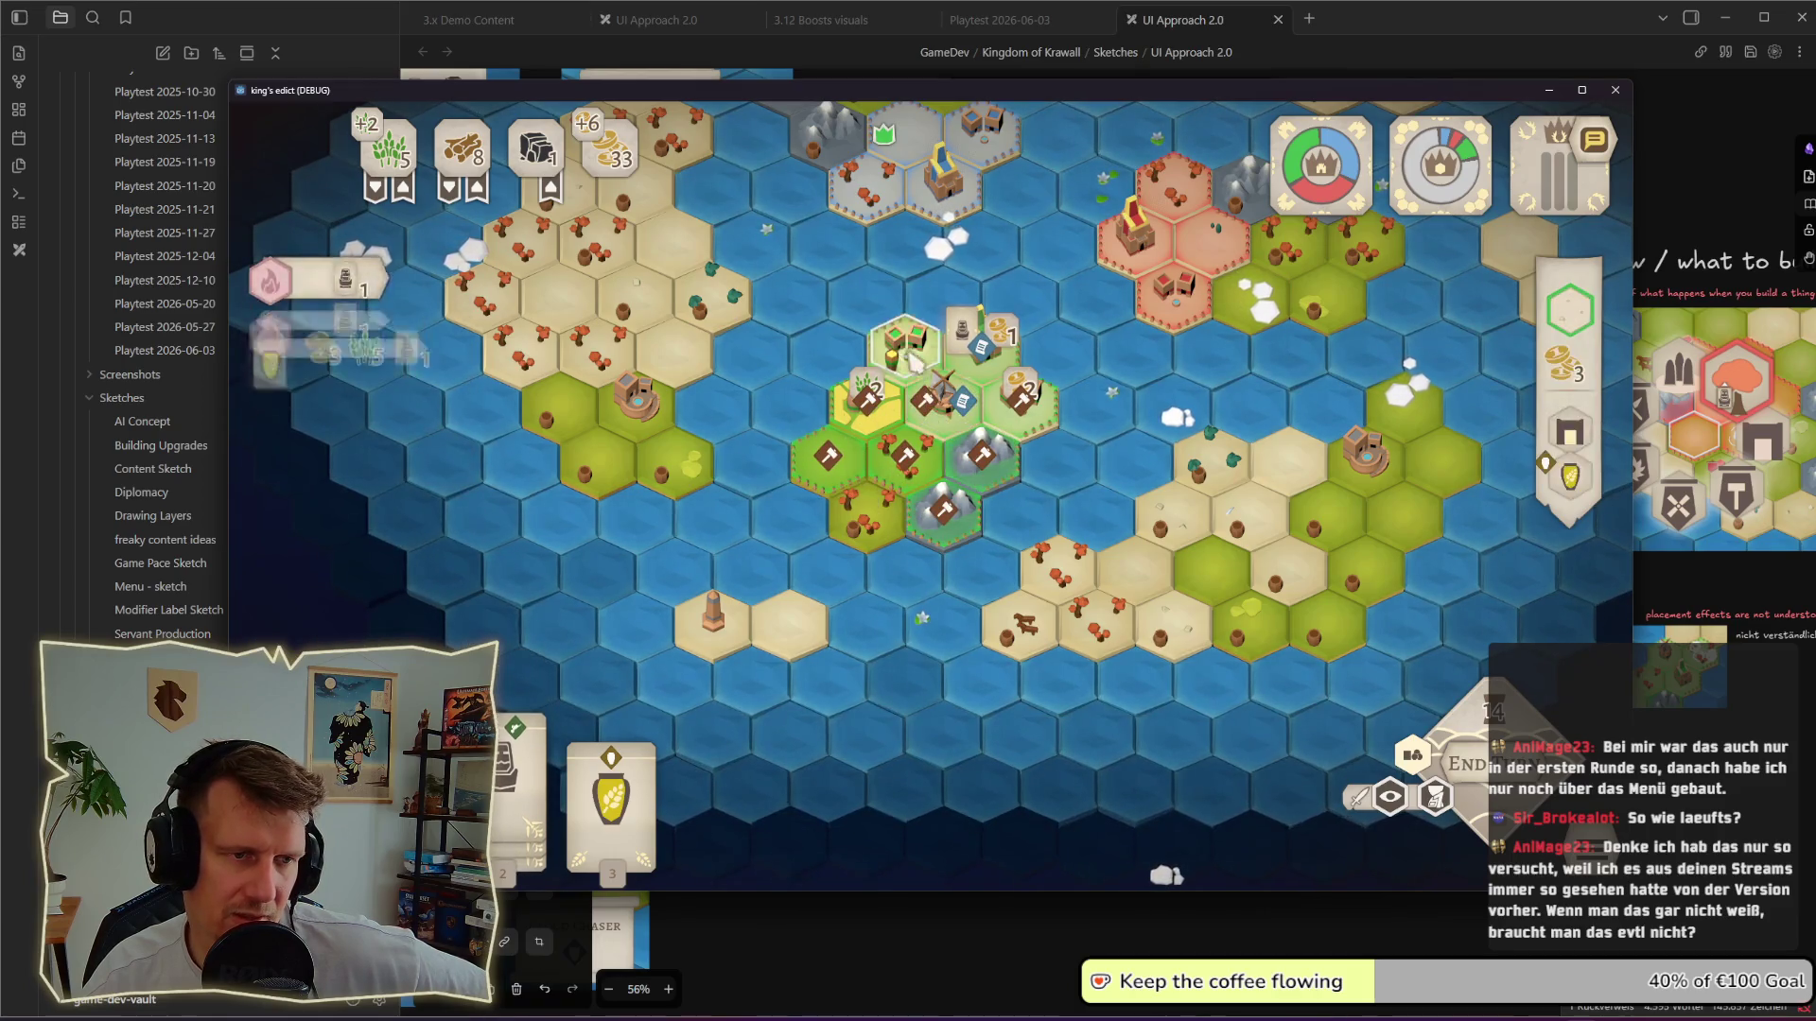
Step: Place a building on the centre hex and mark a neighbouring hex for building
click(944, 409)
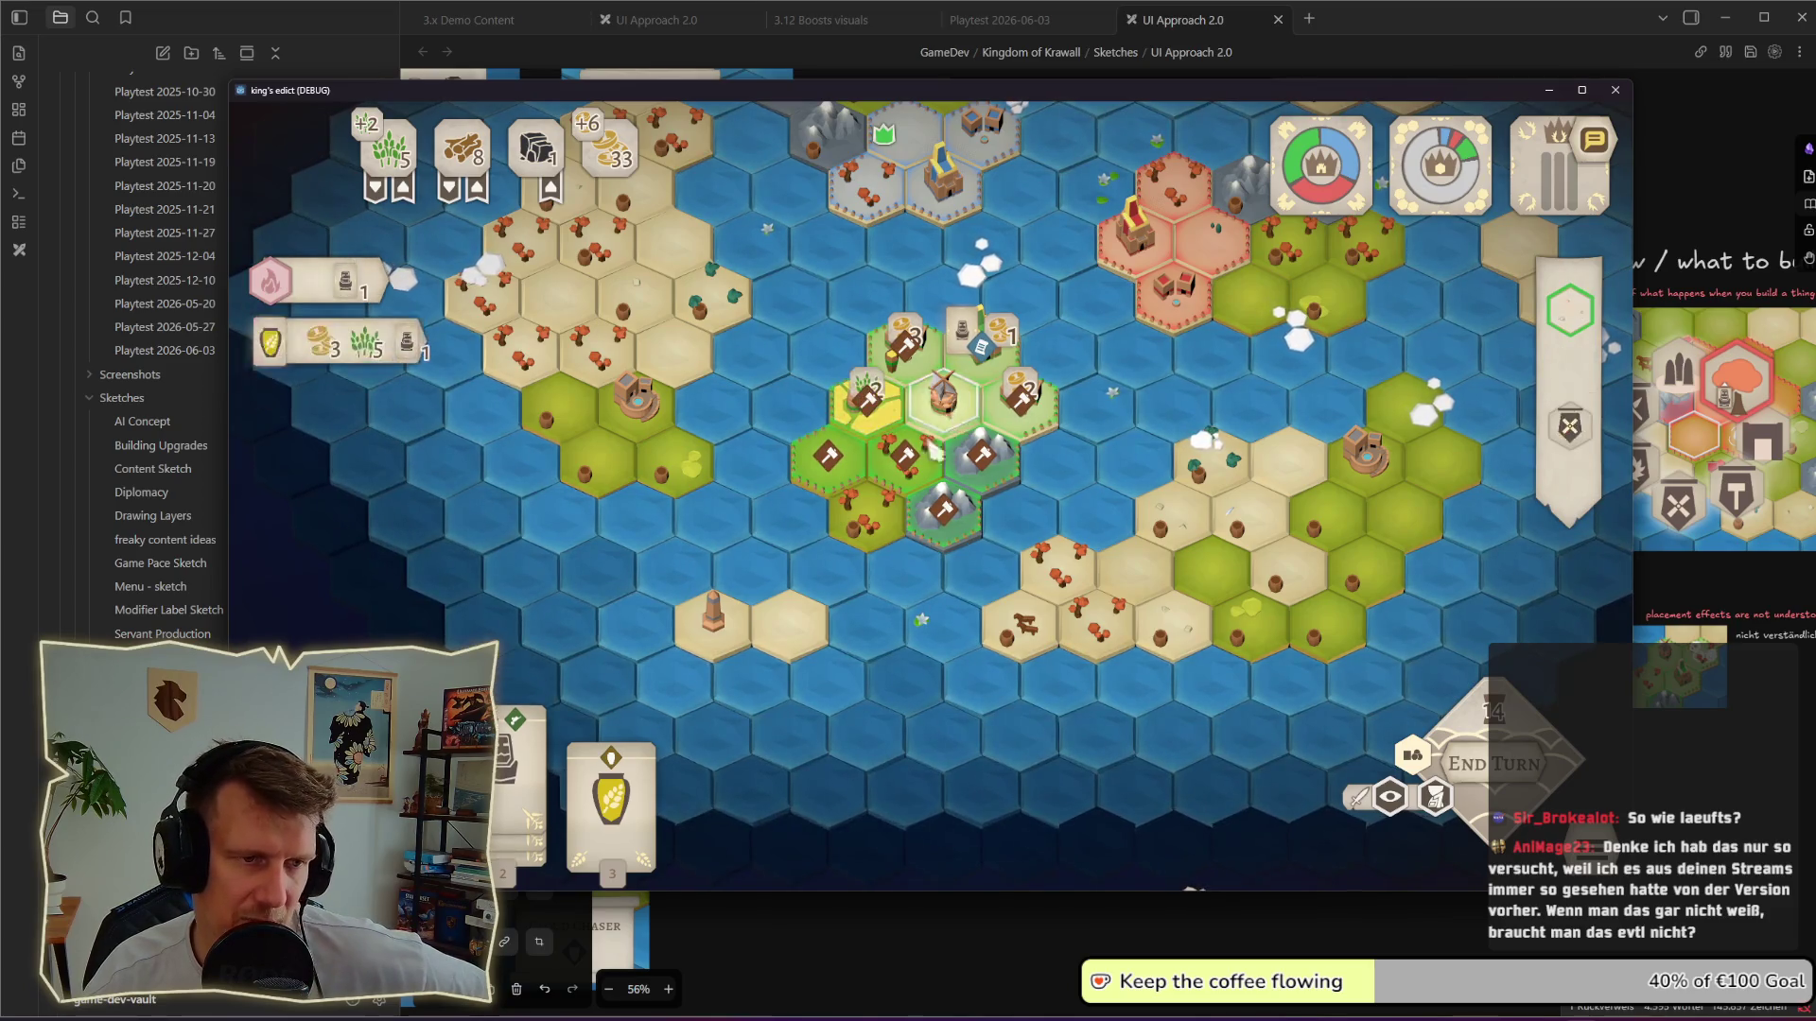
click(889, 454)
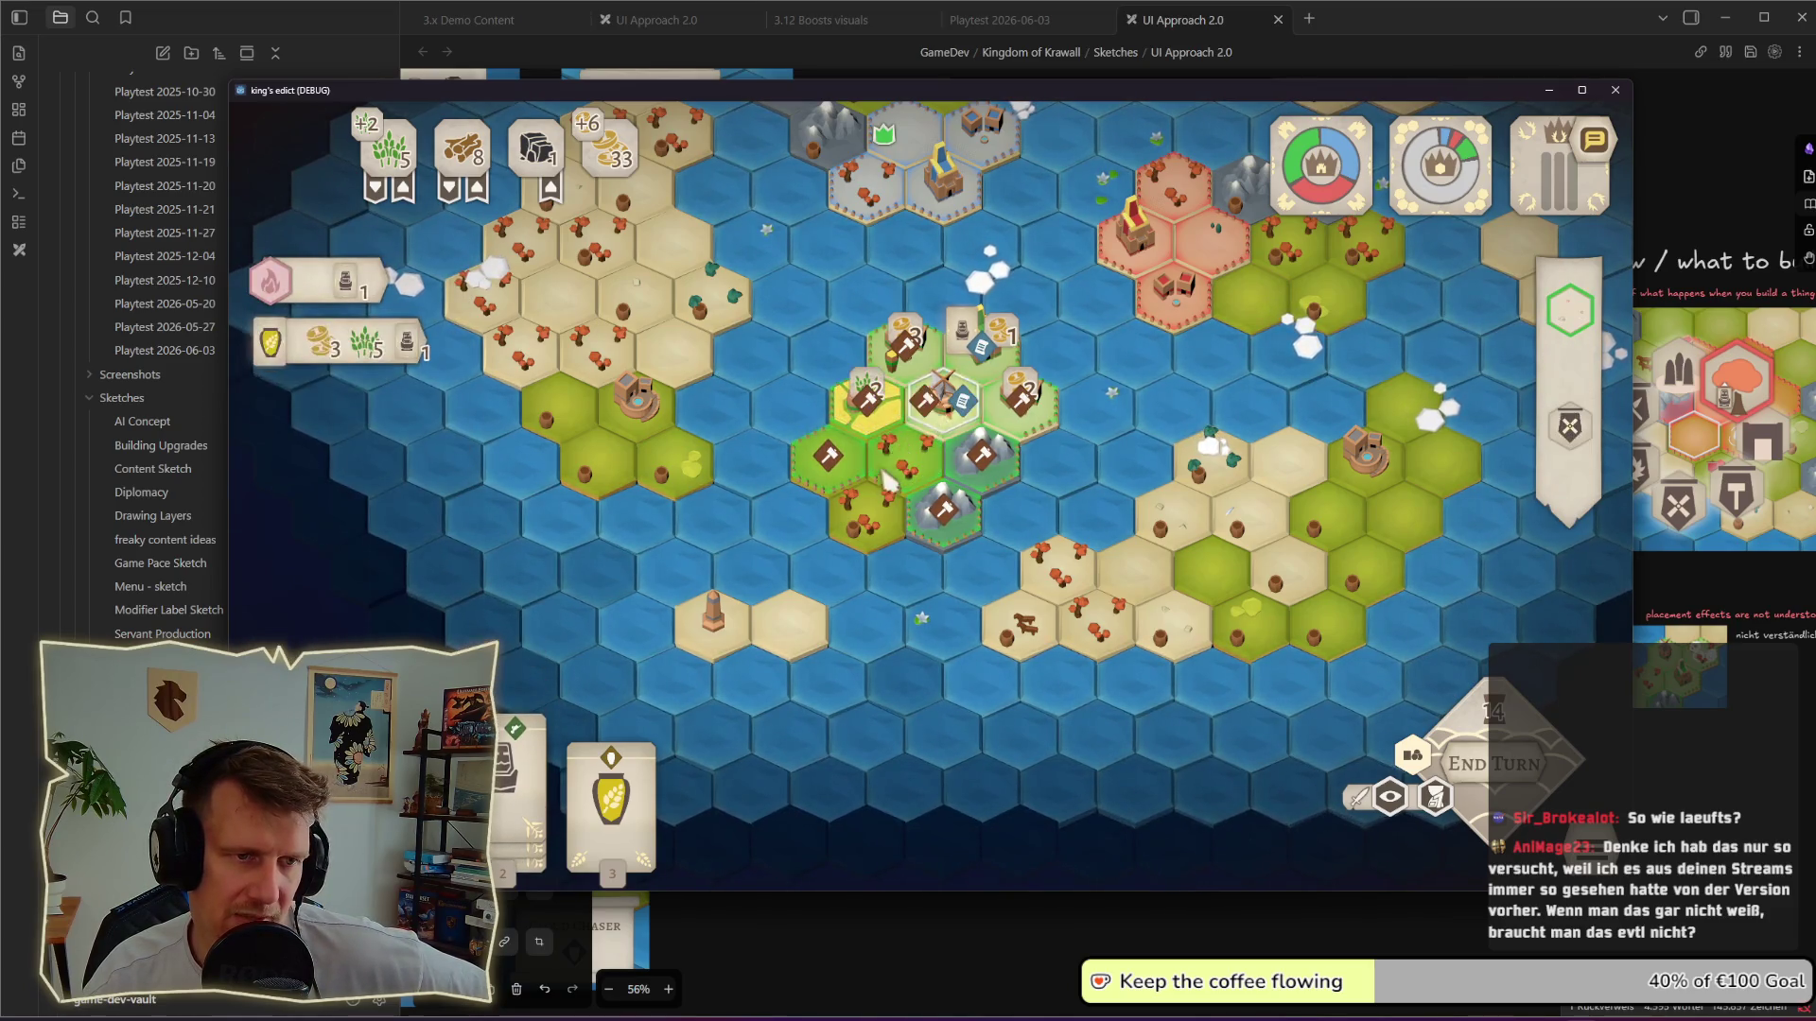
click(861, 448)
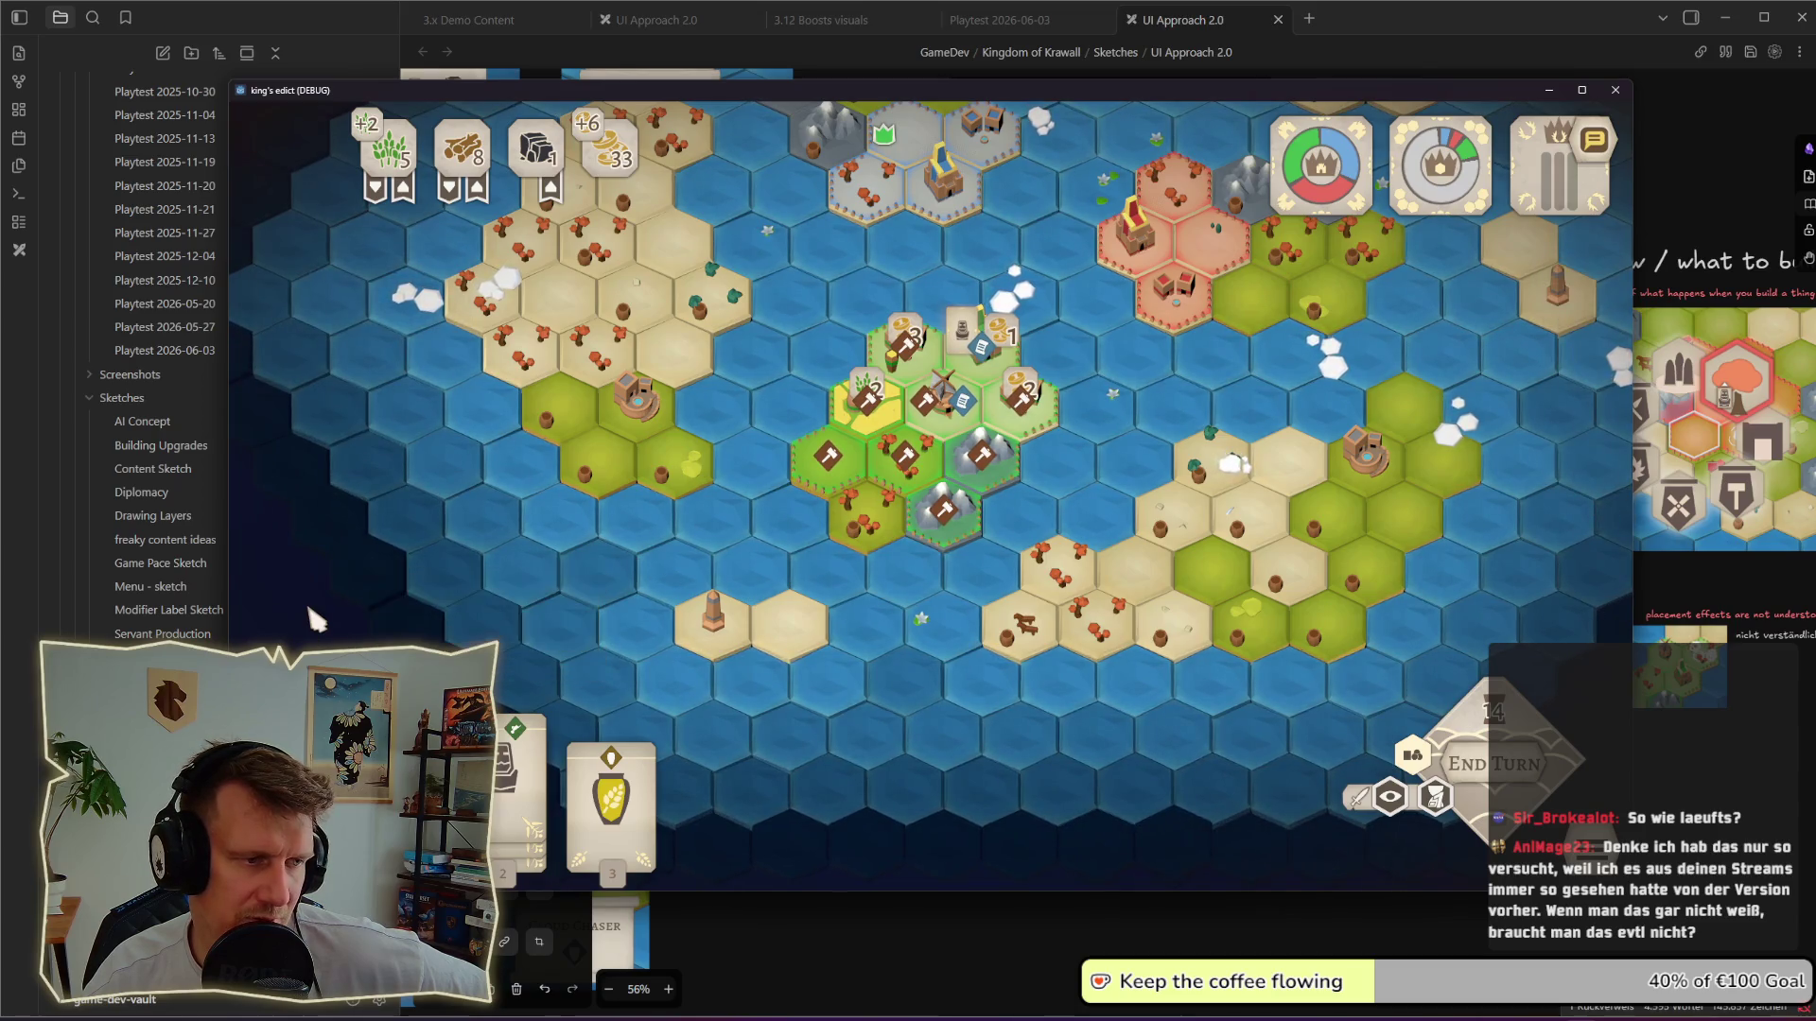
Step: Toggle the Build / Train overlay off and on so central tiles show hammer markers again
click(510, 766)
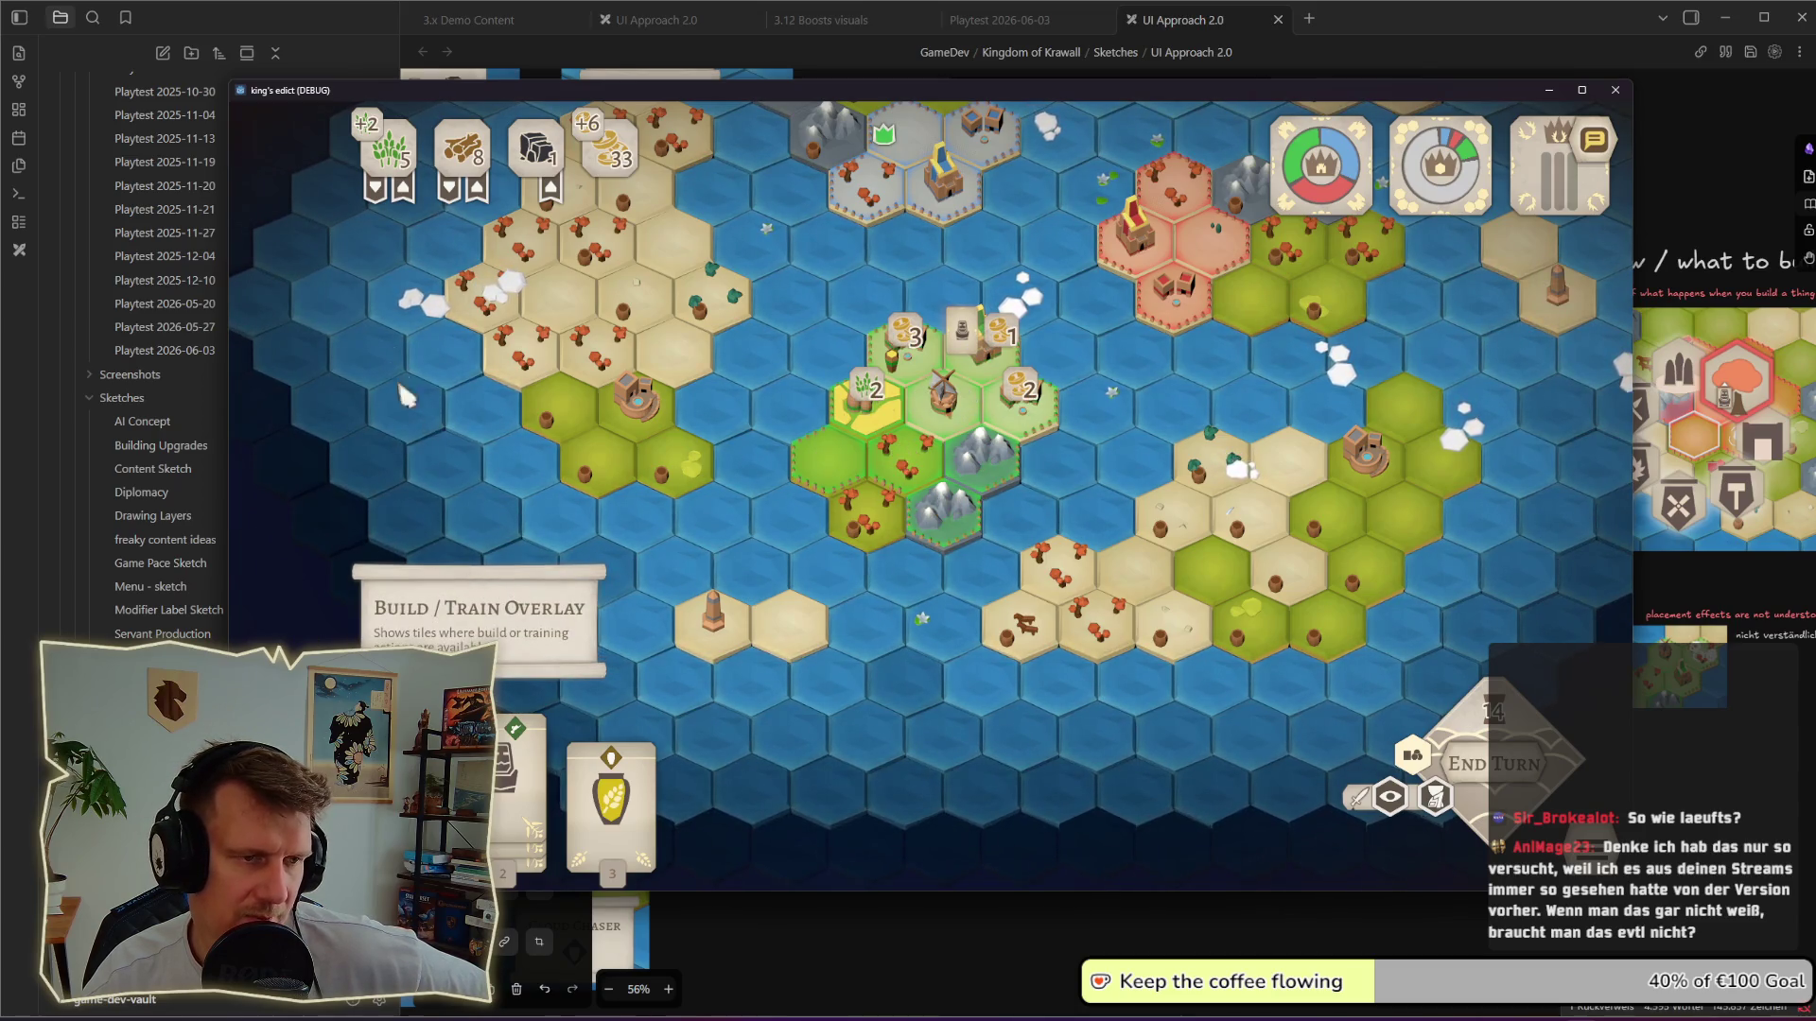
click(511, 766)
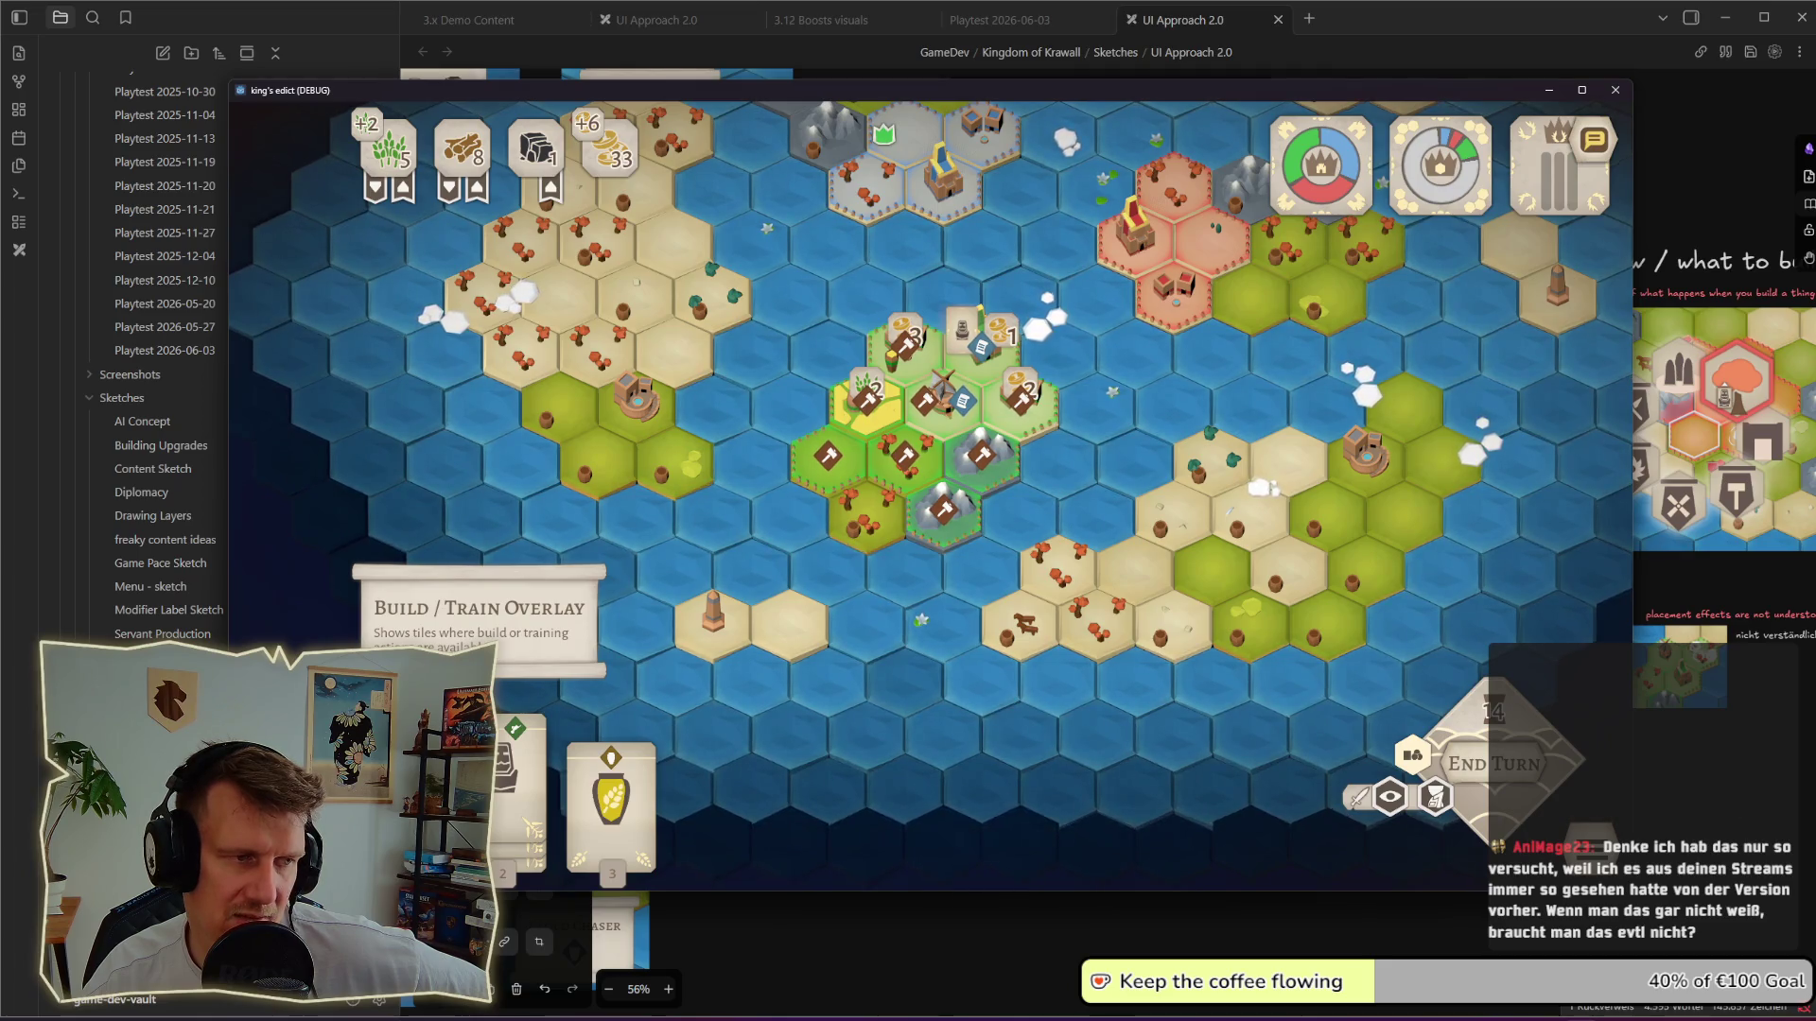
click(862, 465)
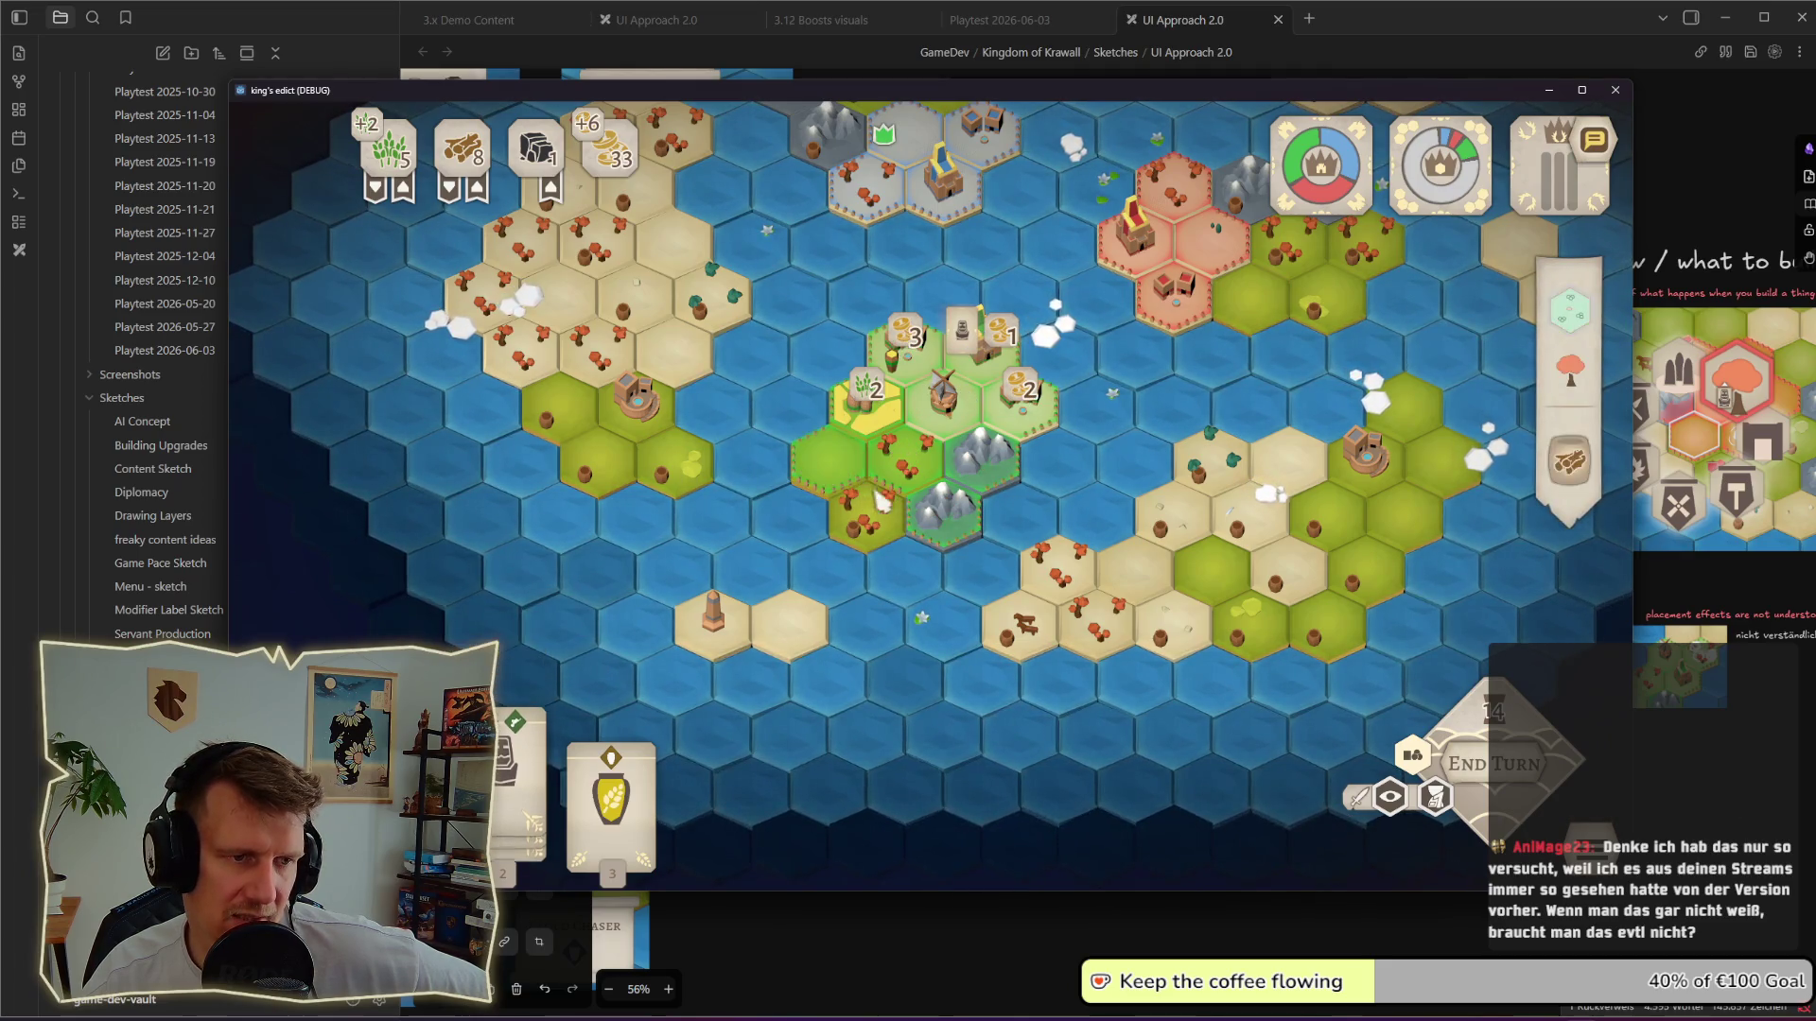
scroll(864, 463, up, 2)
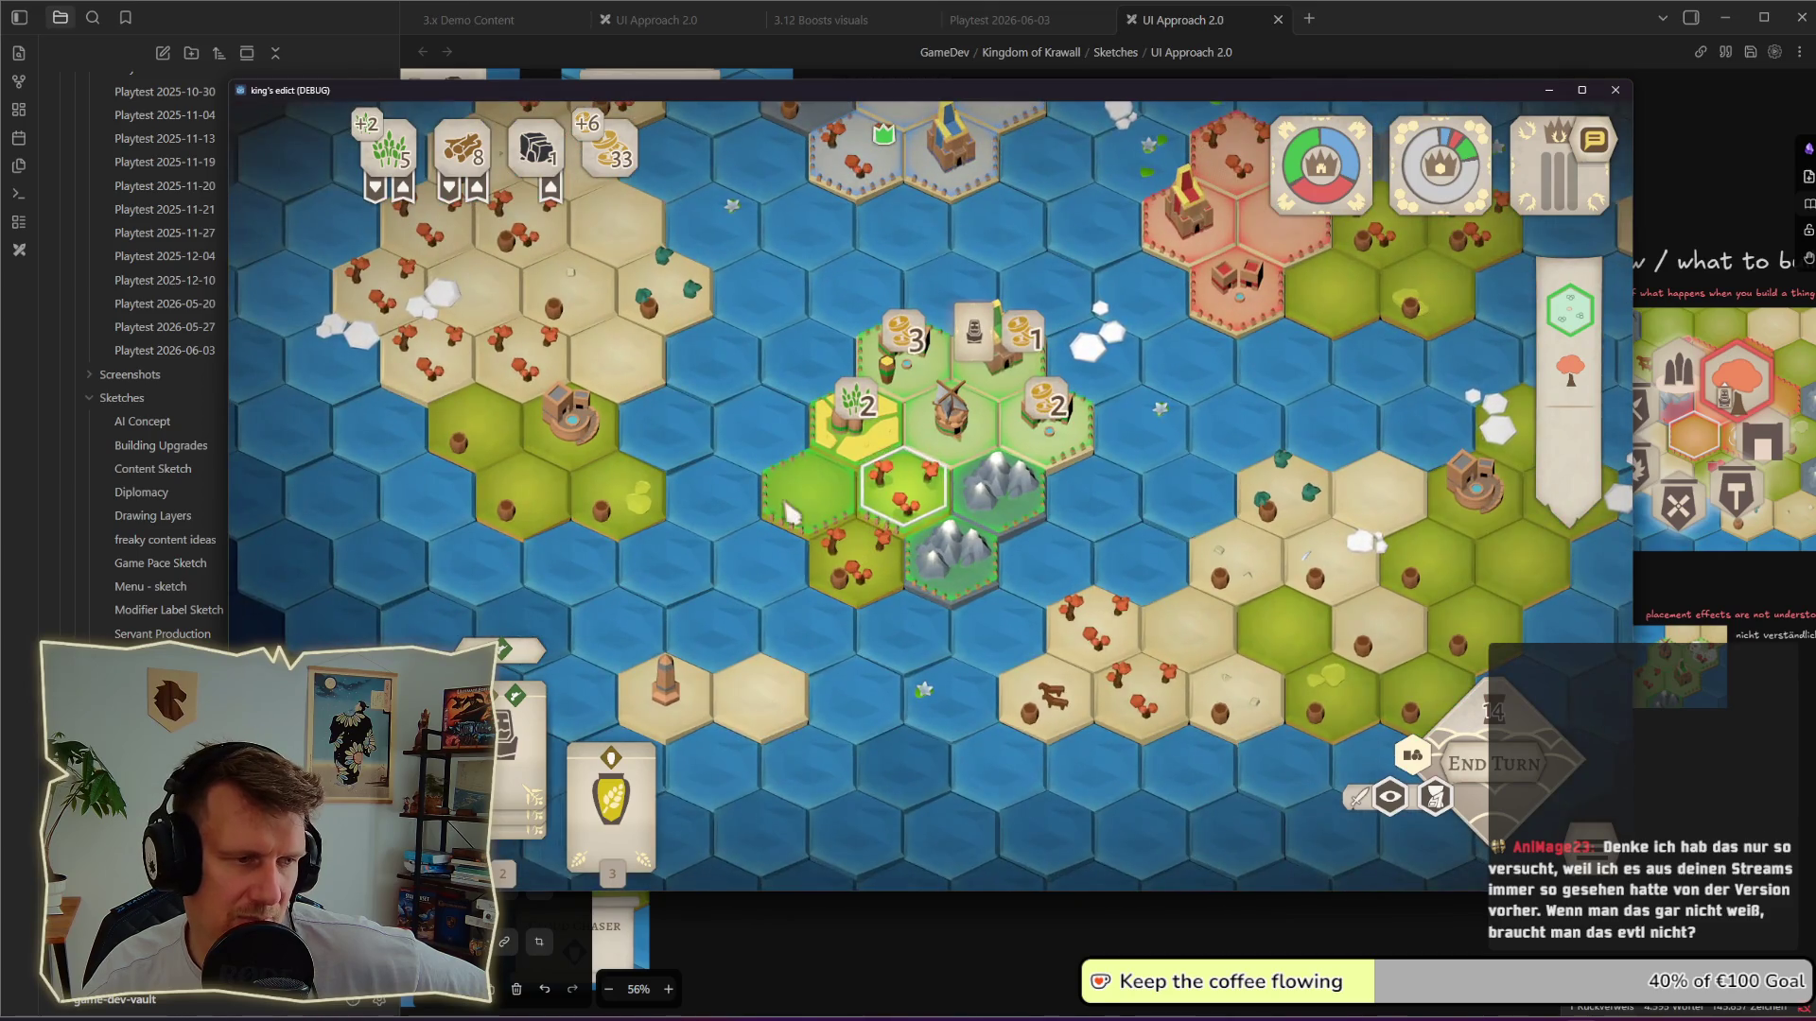
key(b)
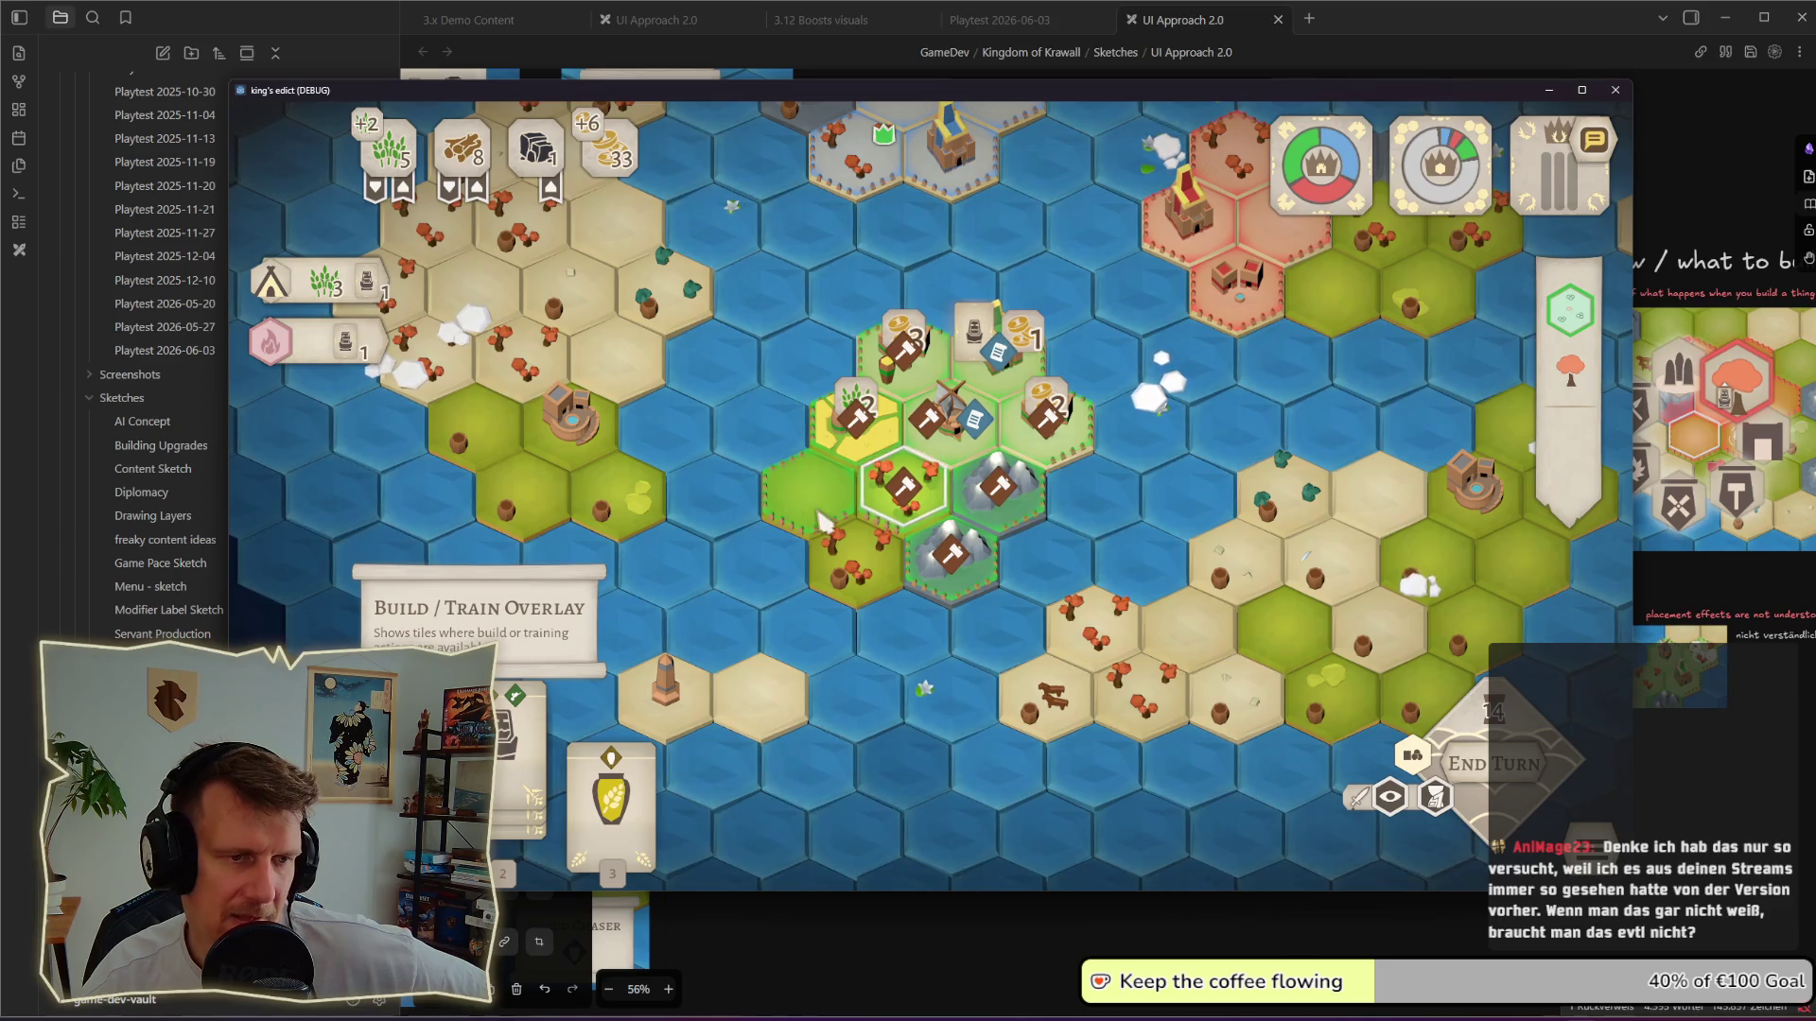
Step: Place a build marker on a green hex near the settlement
click(788, 593)
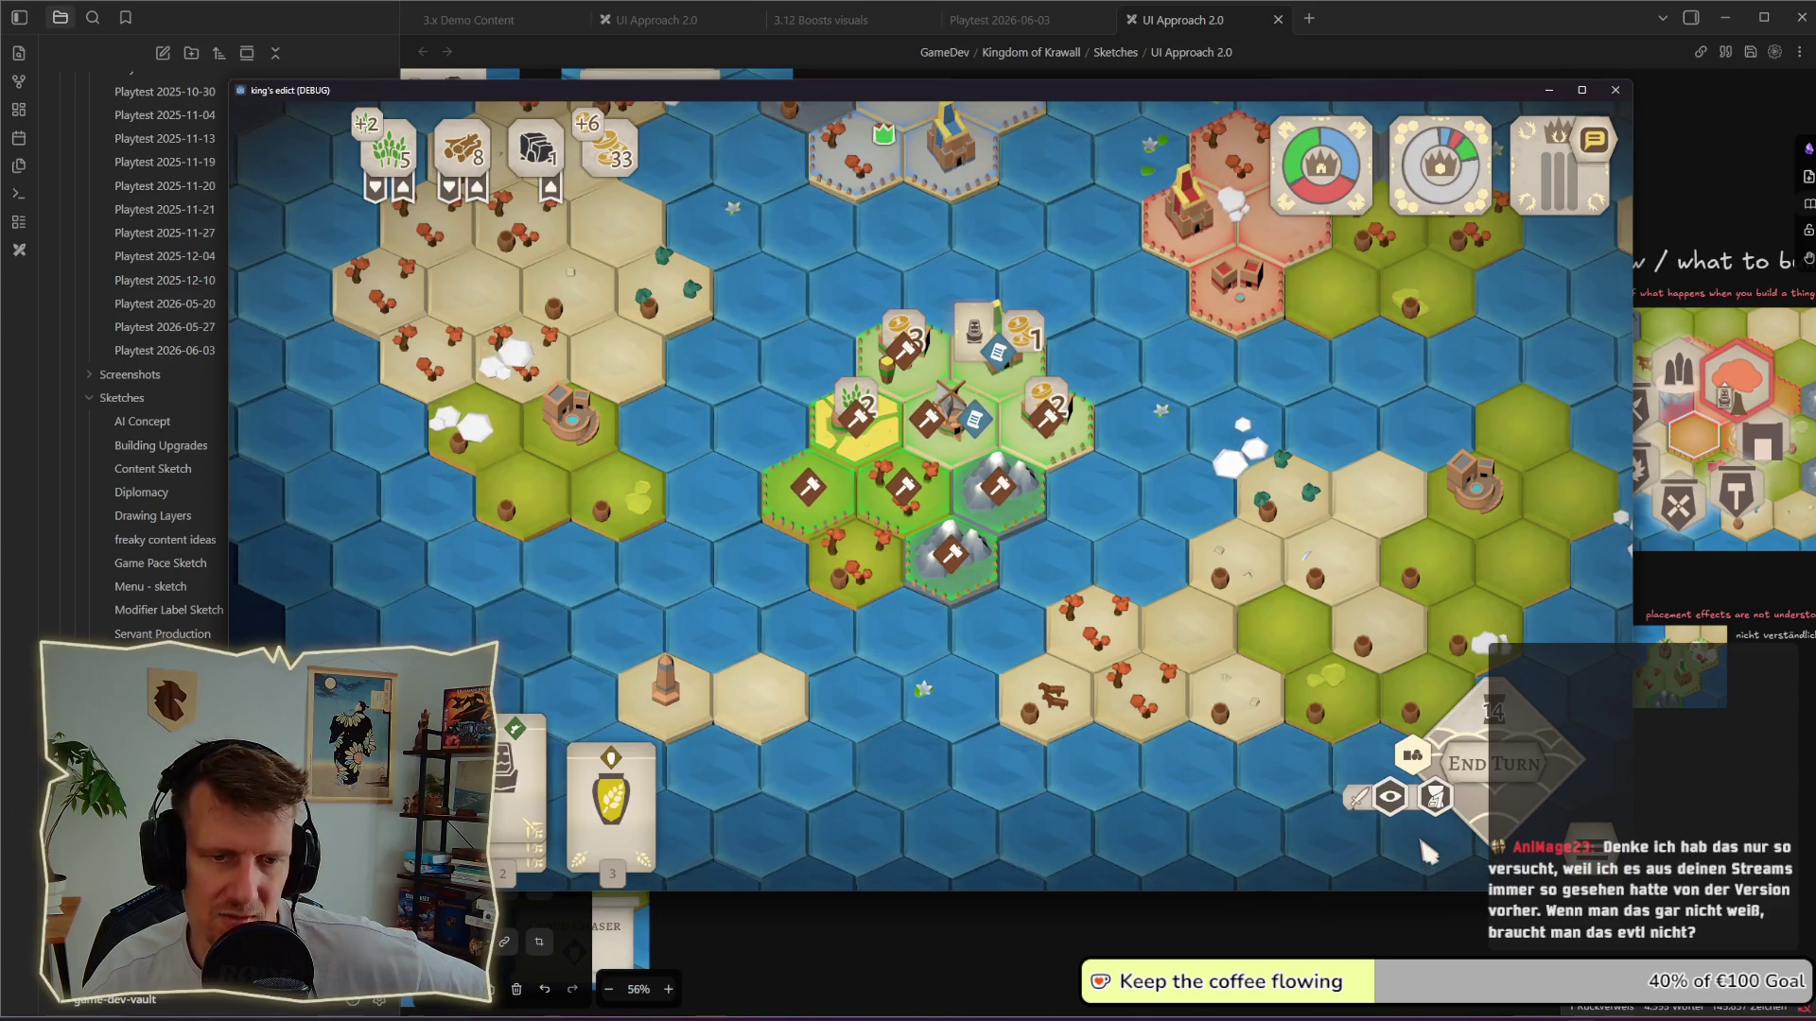
click(845, 481)
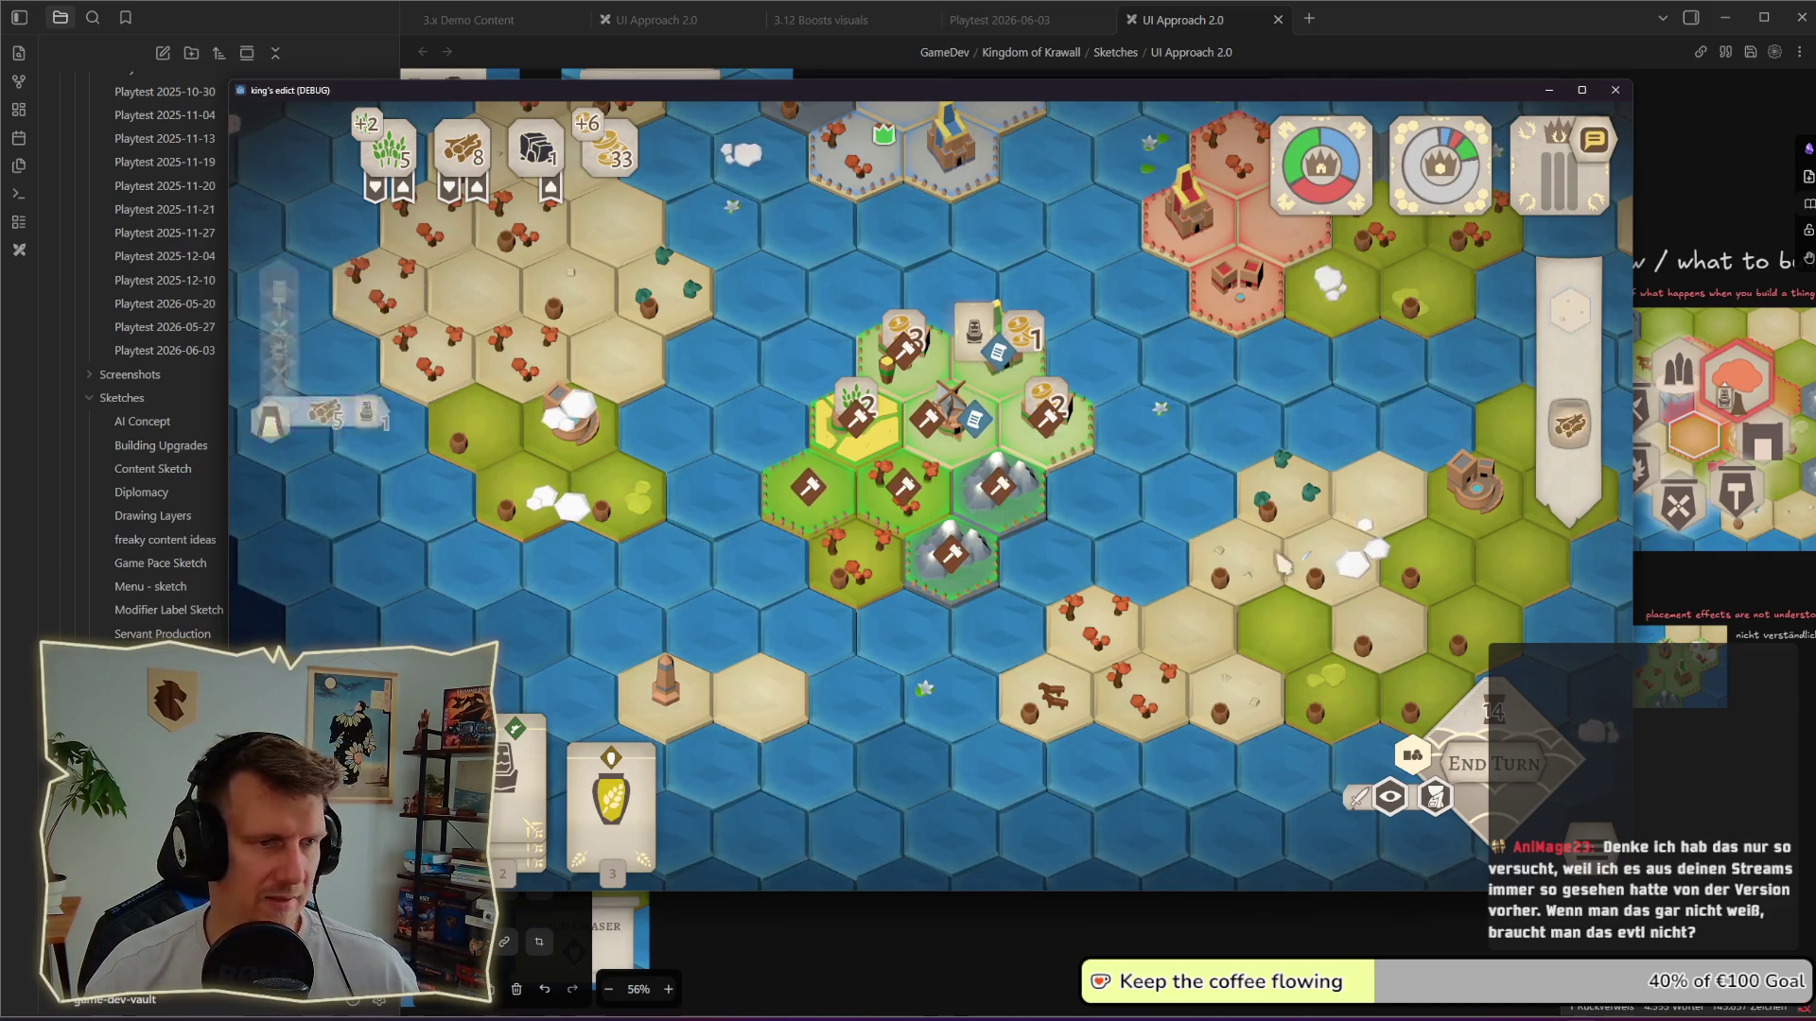
scroll(1161, 459, down, 2)
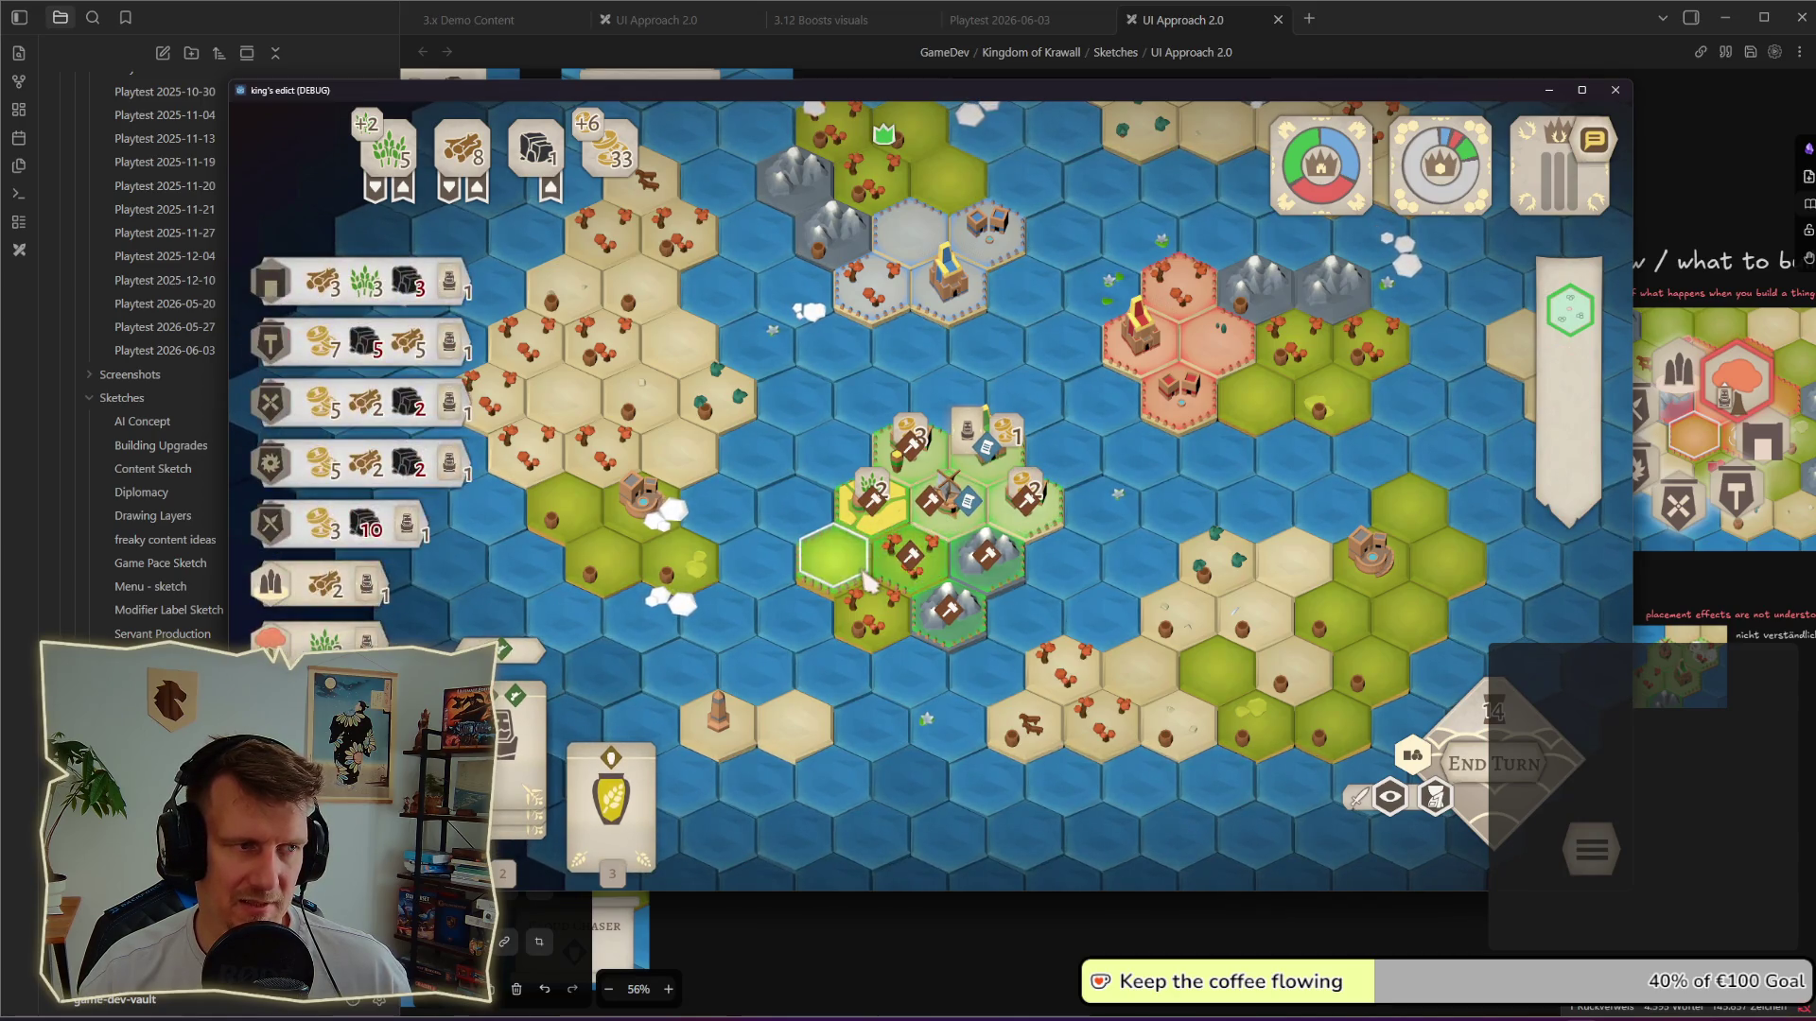
scroll(867, 579, up, 3)
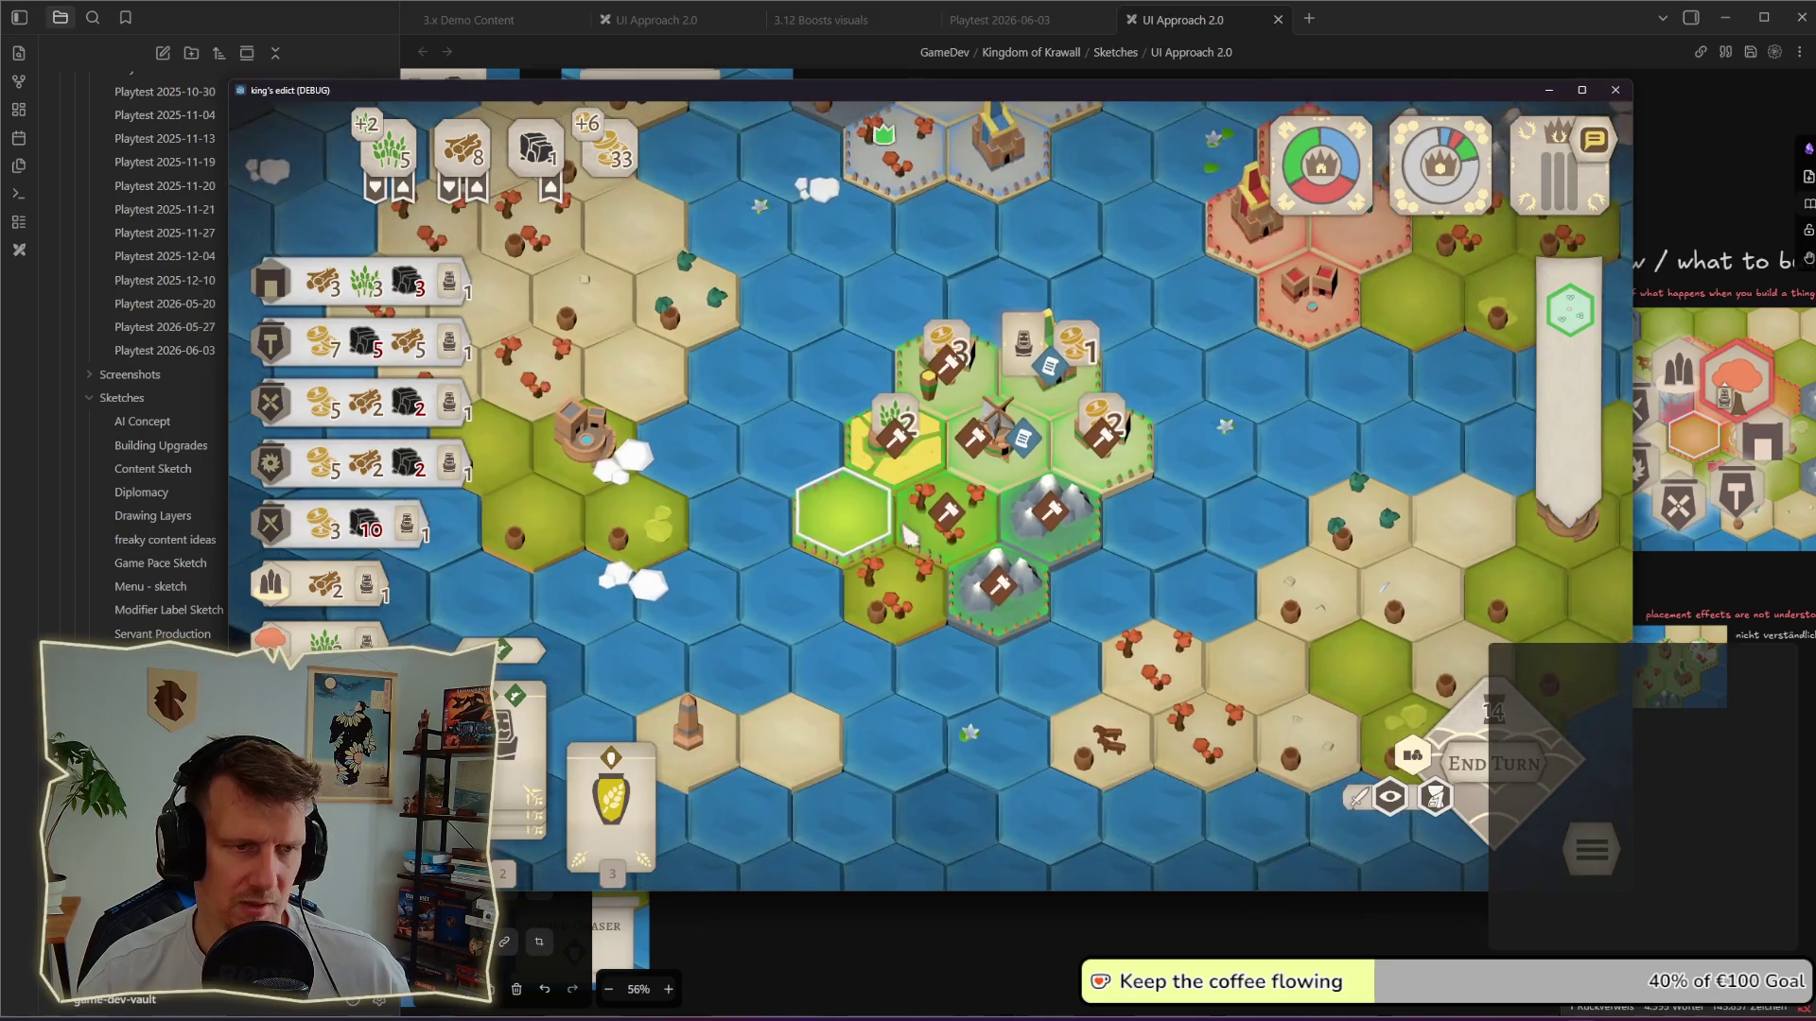
click(869, 532)
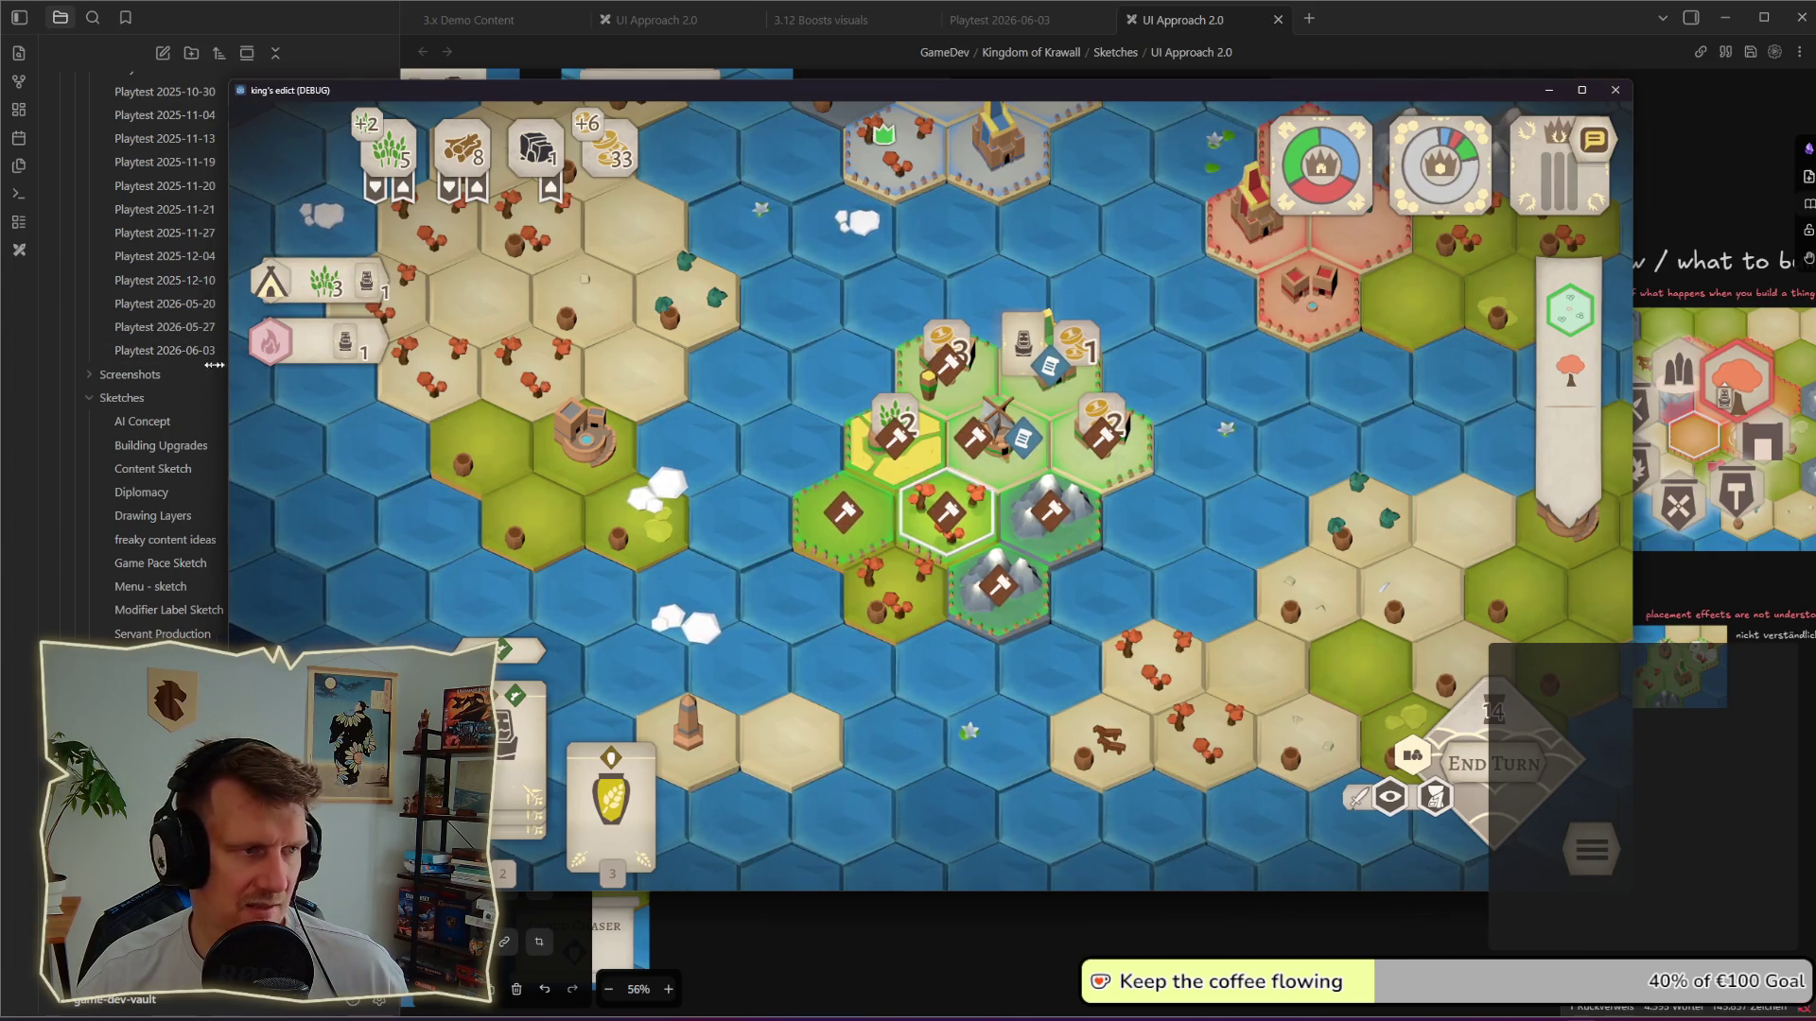
Step: Resize and move the game window right to reveal the notes, then return to Obsidian
drag(214, 364, 0, 364)
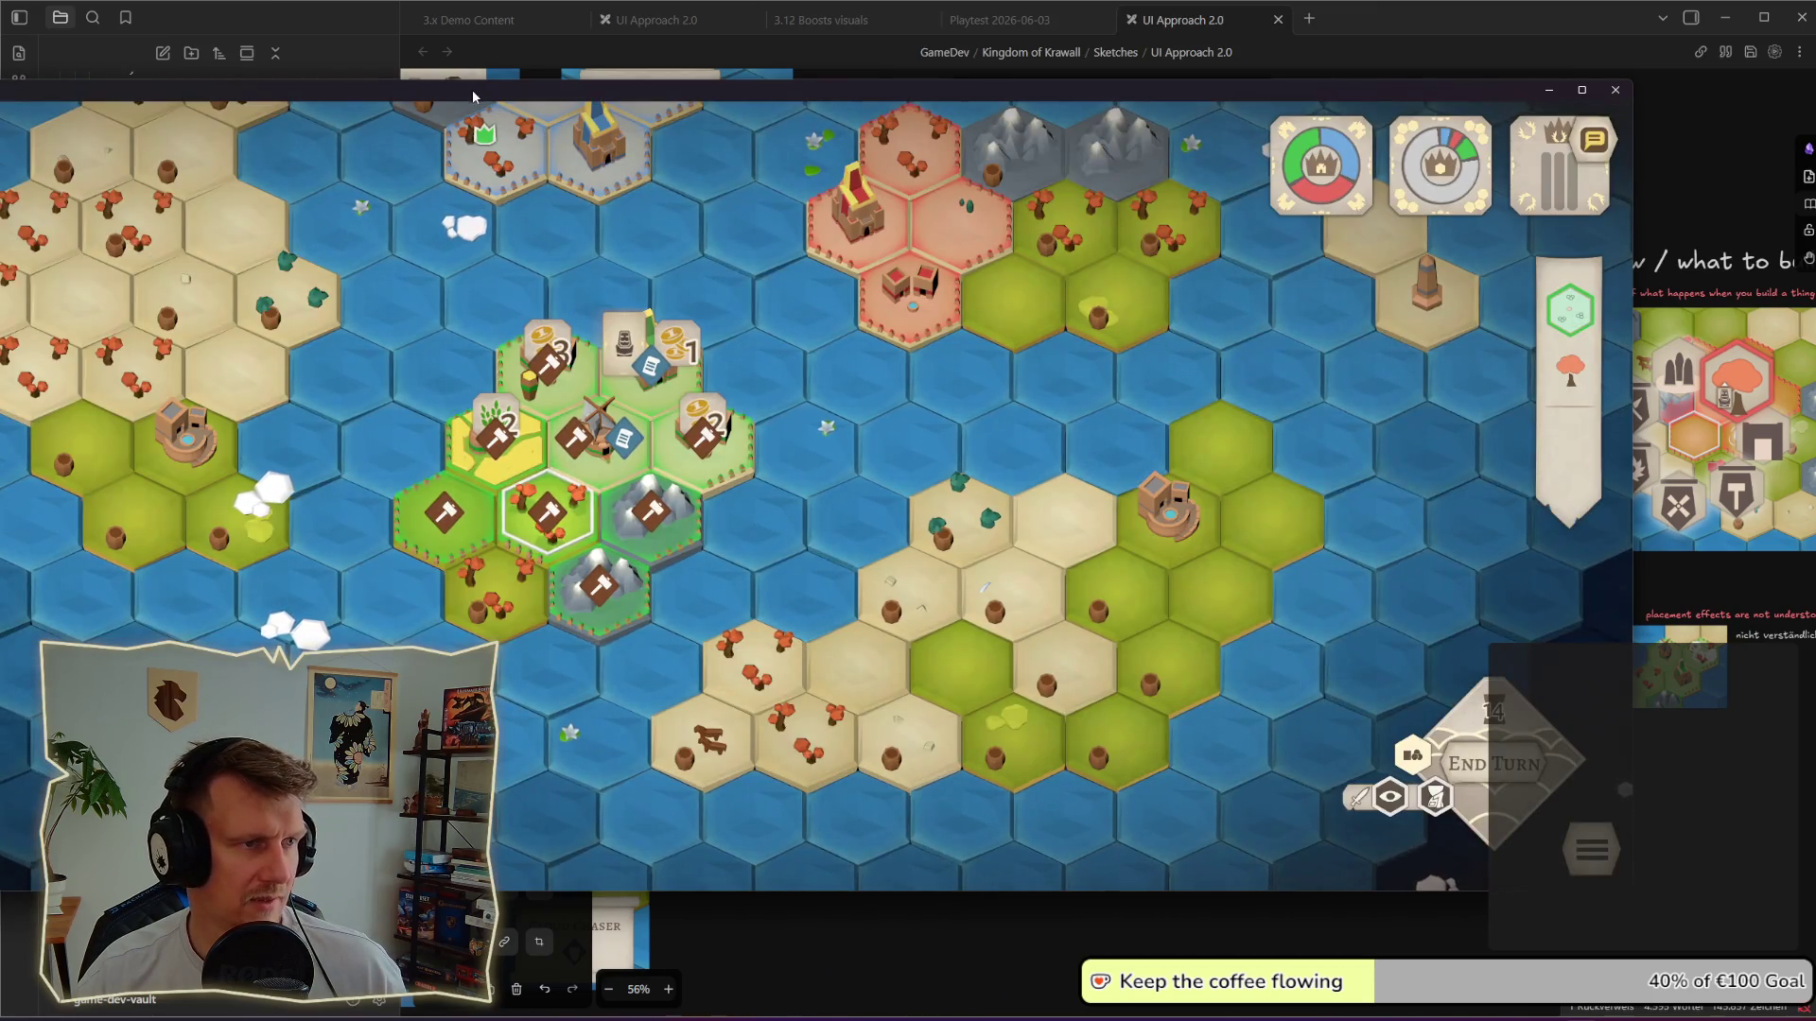
mouse_move(472, 94)
mouse_down()
mouse_move(1335, 136)
mouse_move(1040, 102)
mouse_up()
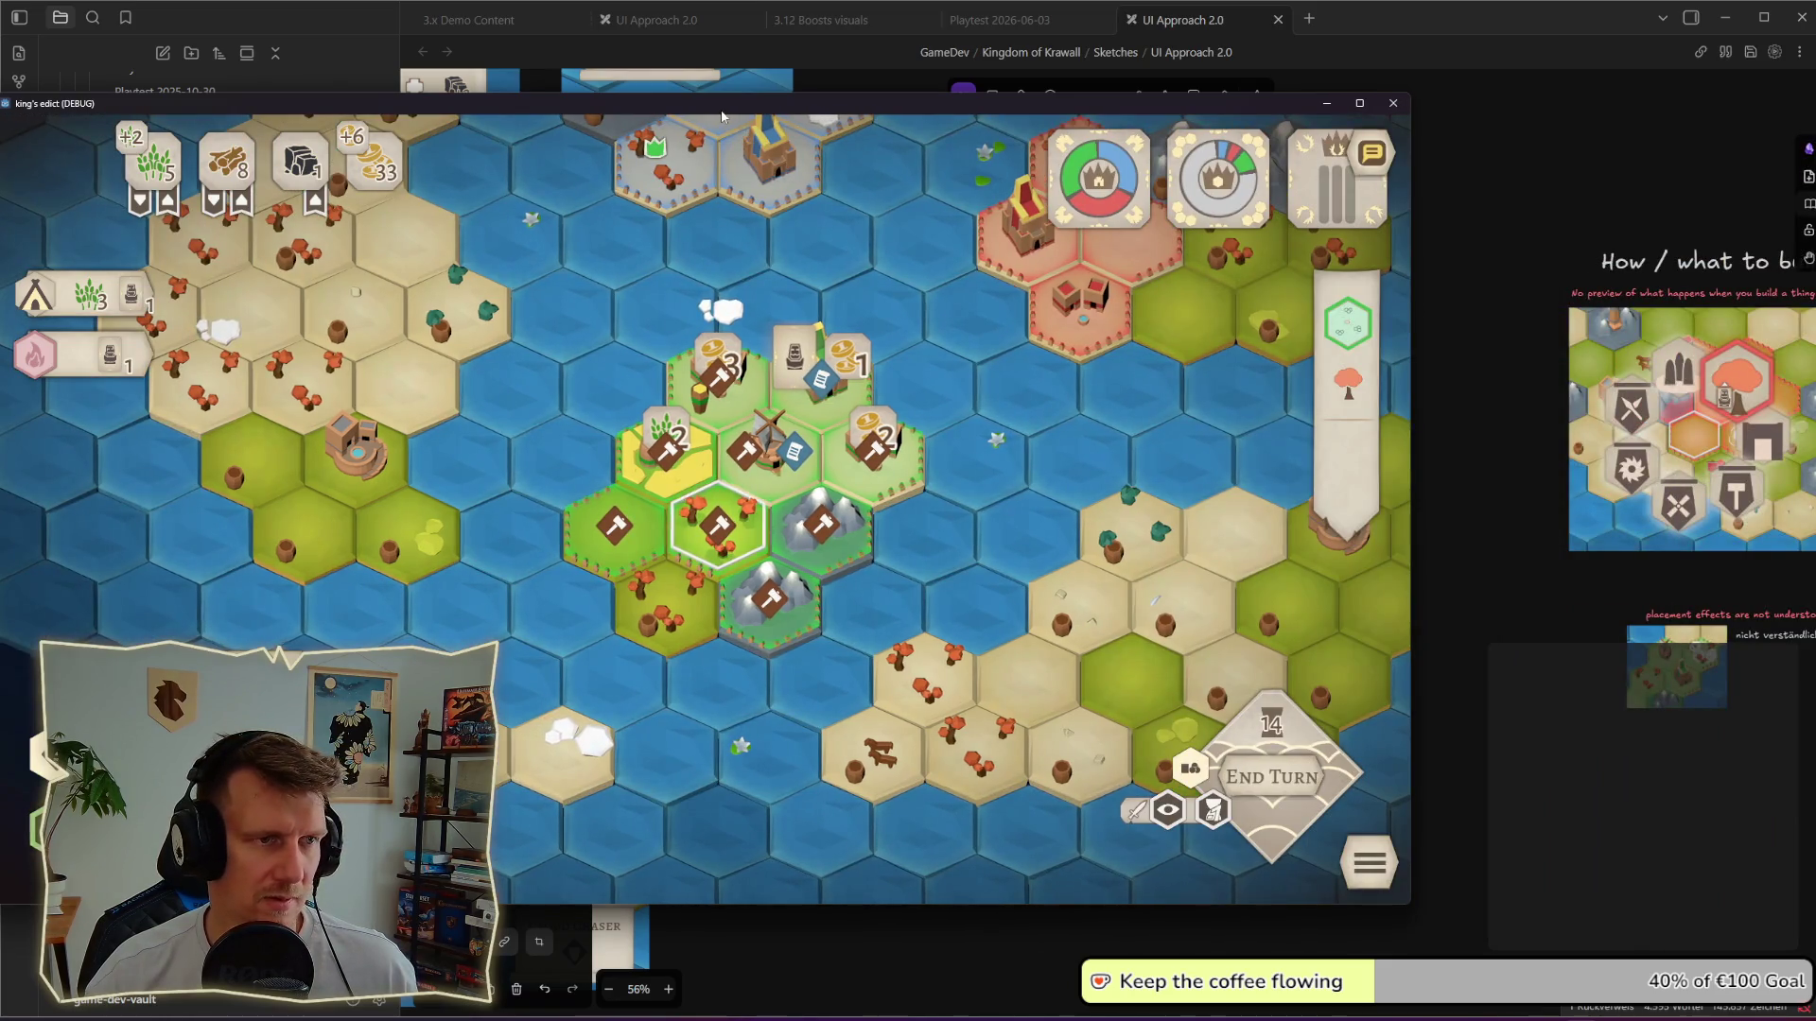
drag(723, 108, 964, 119)
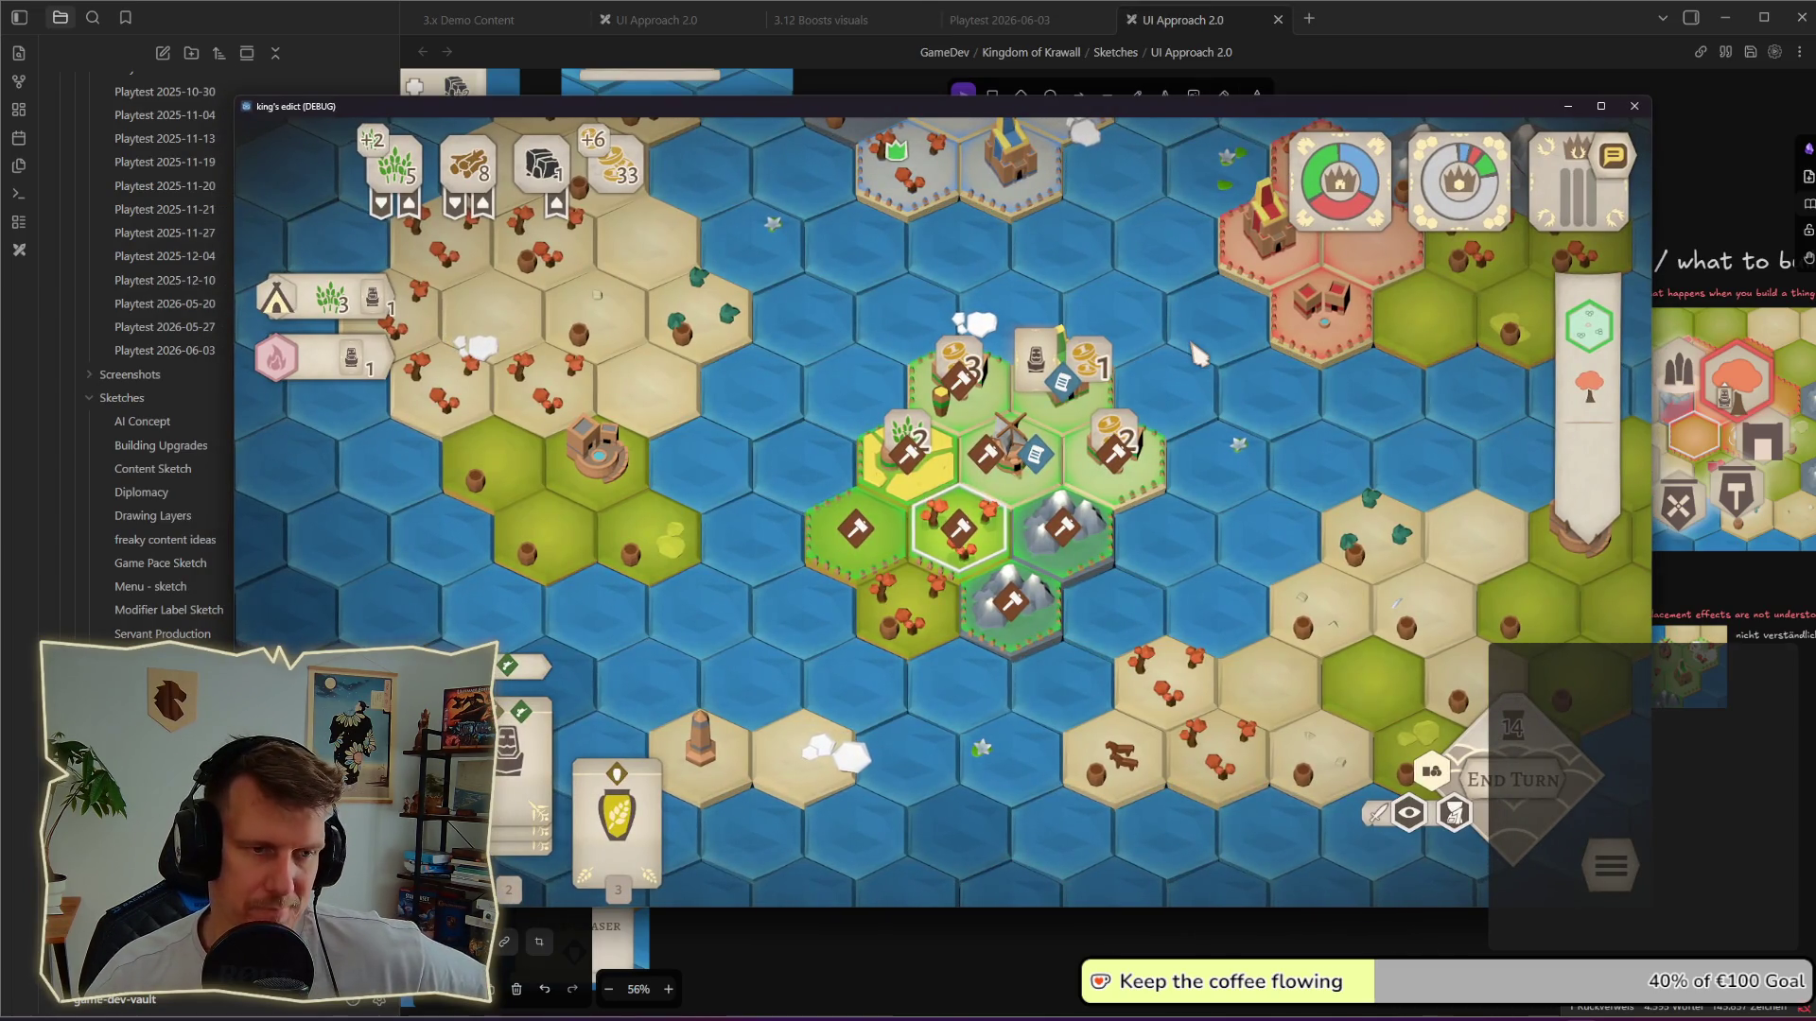
drag(908, 116, 919, 97)
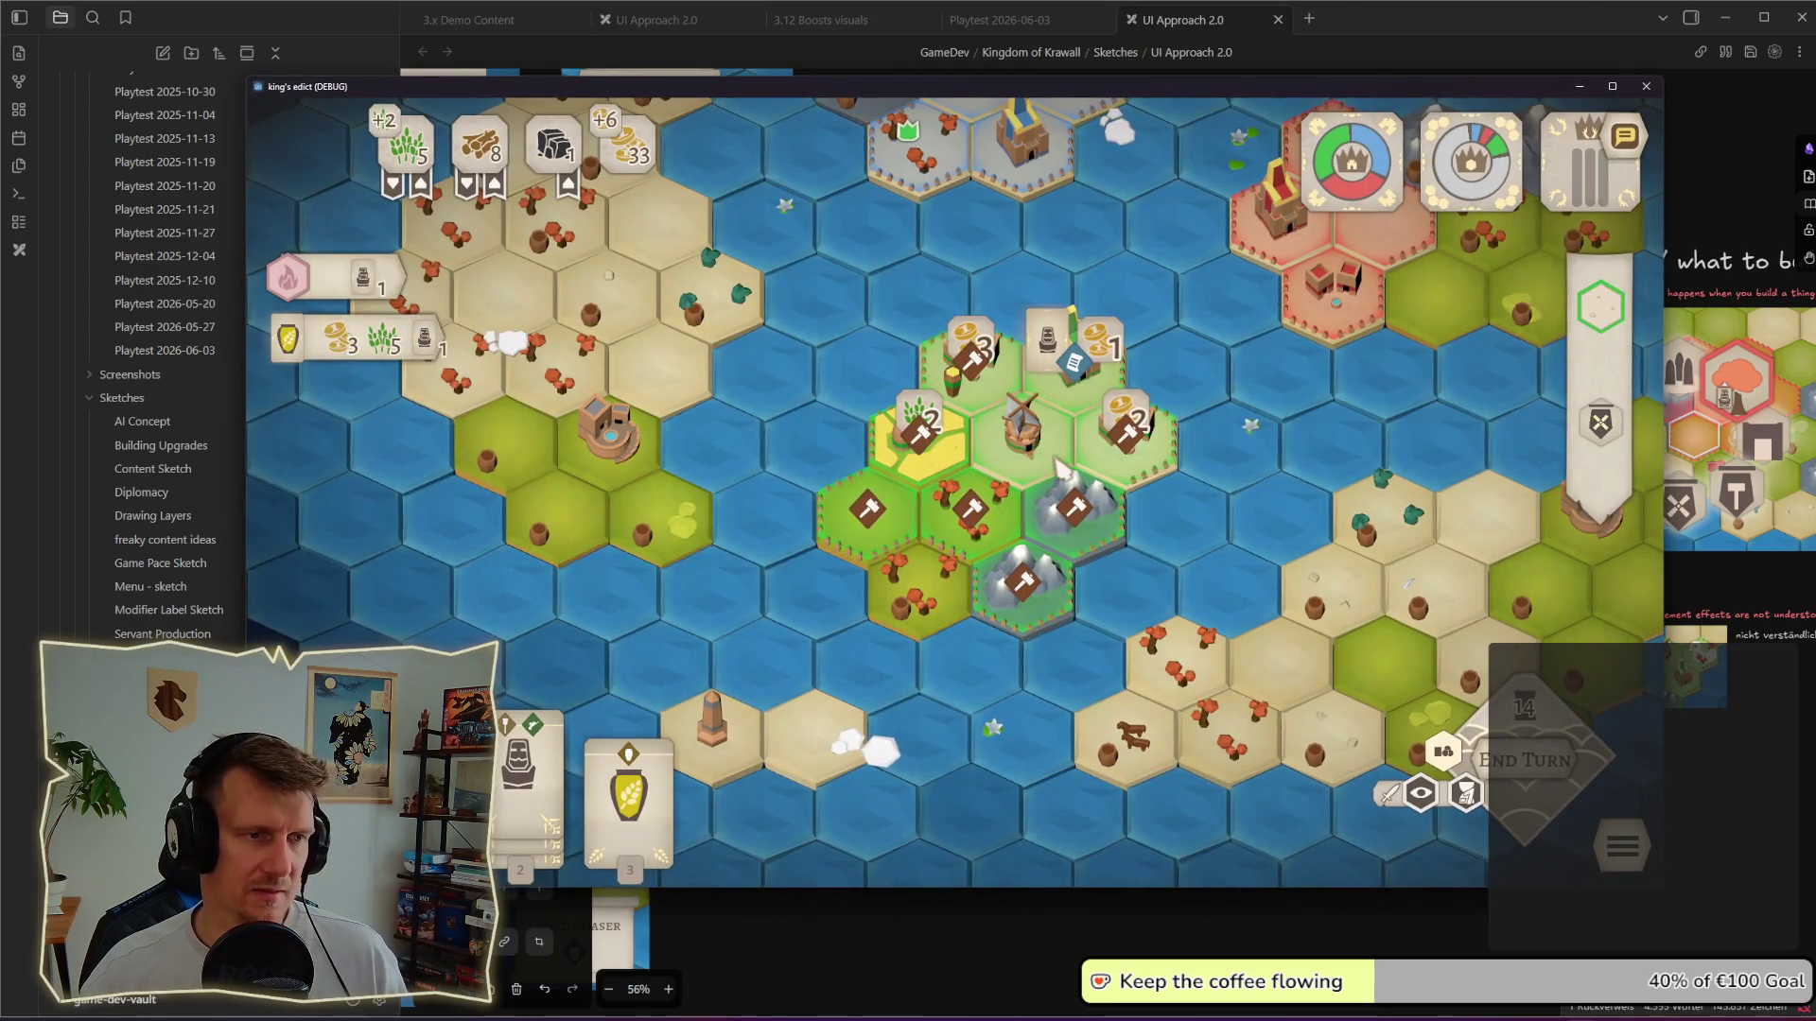
key(alt+Tab)
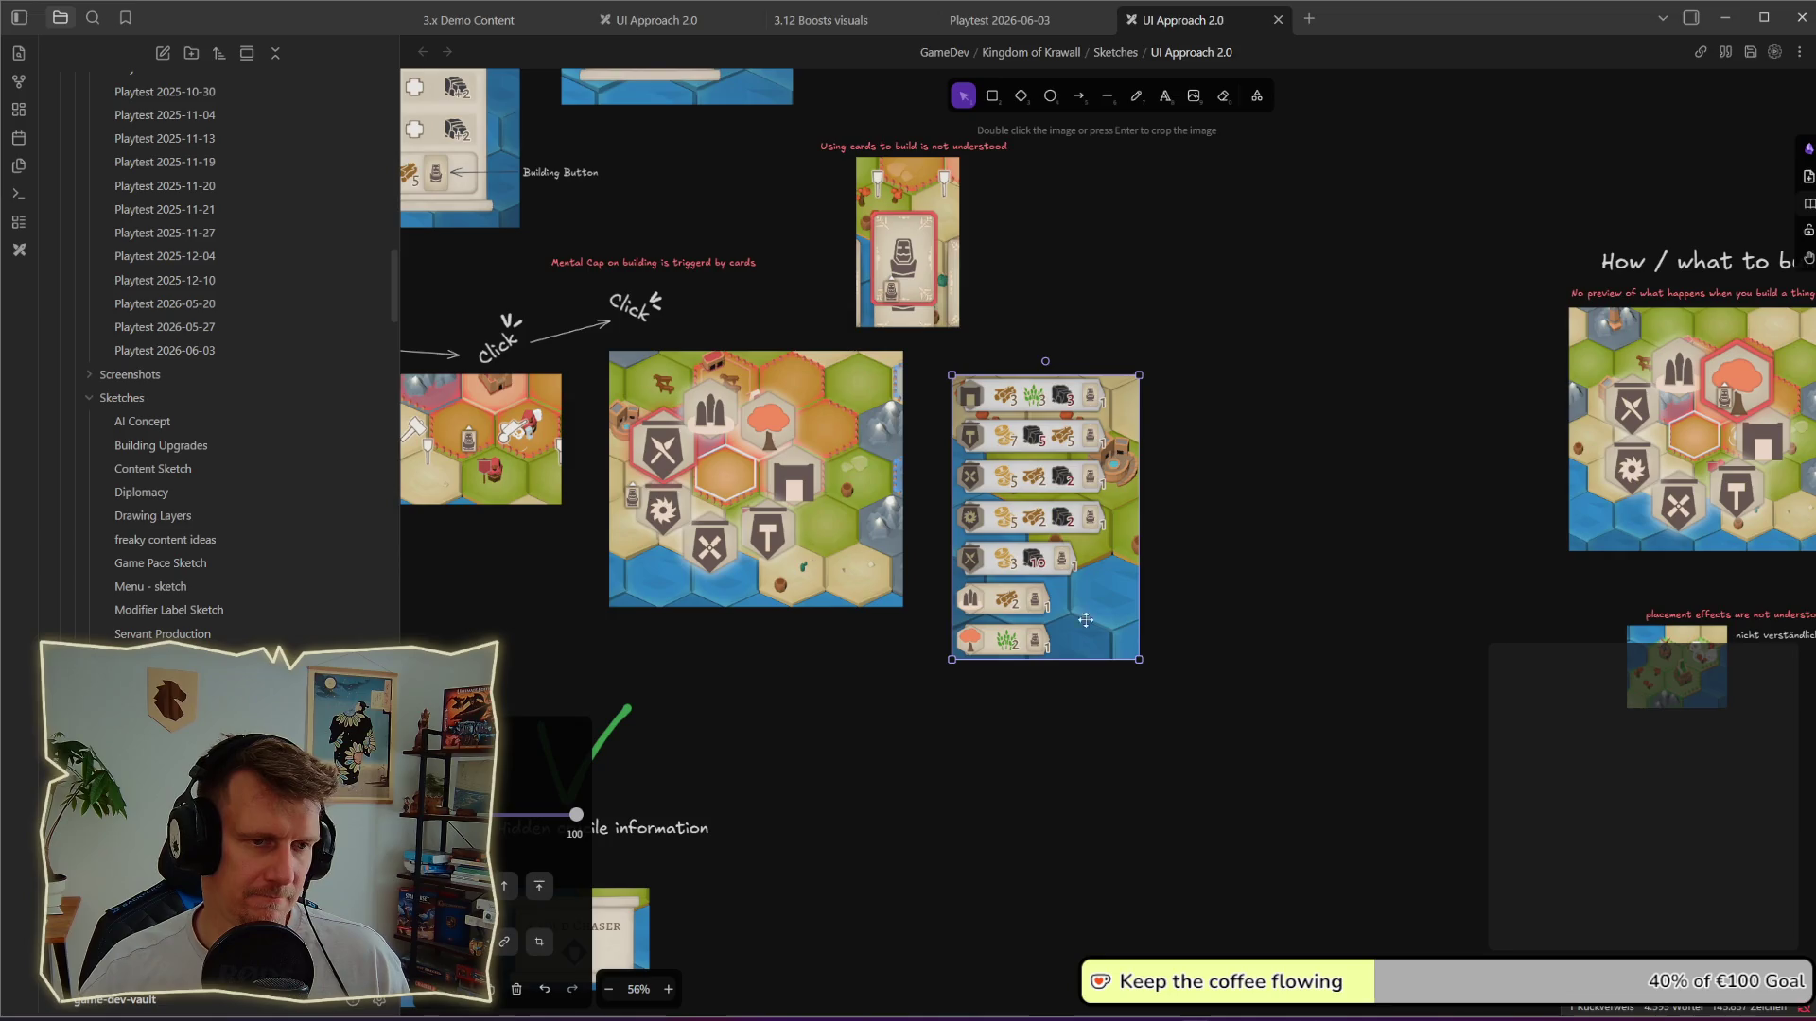
Step: Nudge the building-list image up-left beside the hex map, review the board, then bring the game forward
click(1239, 620)
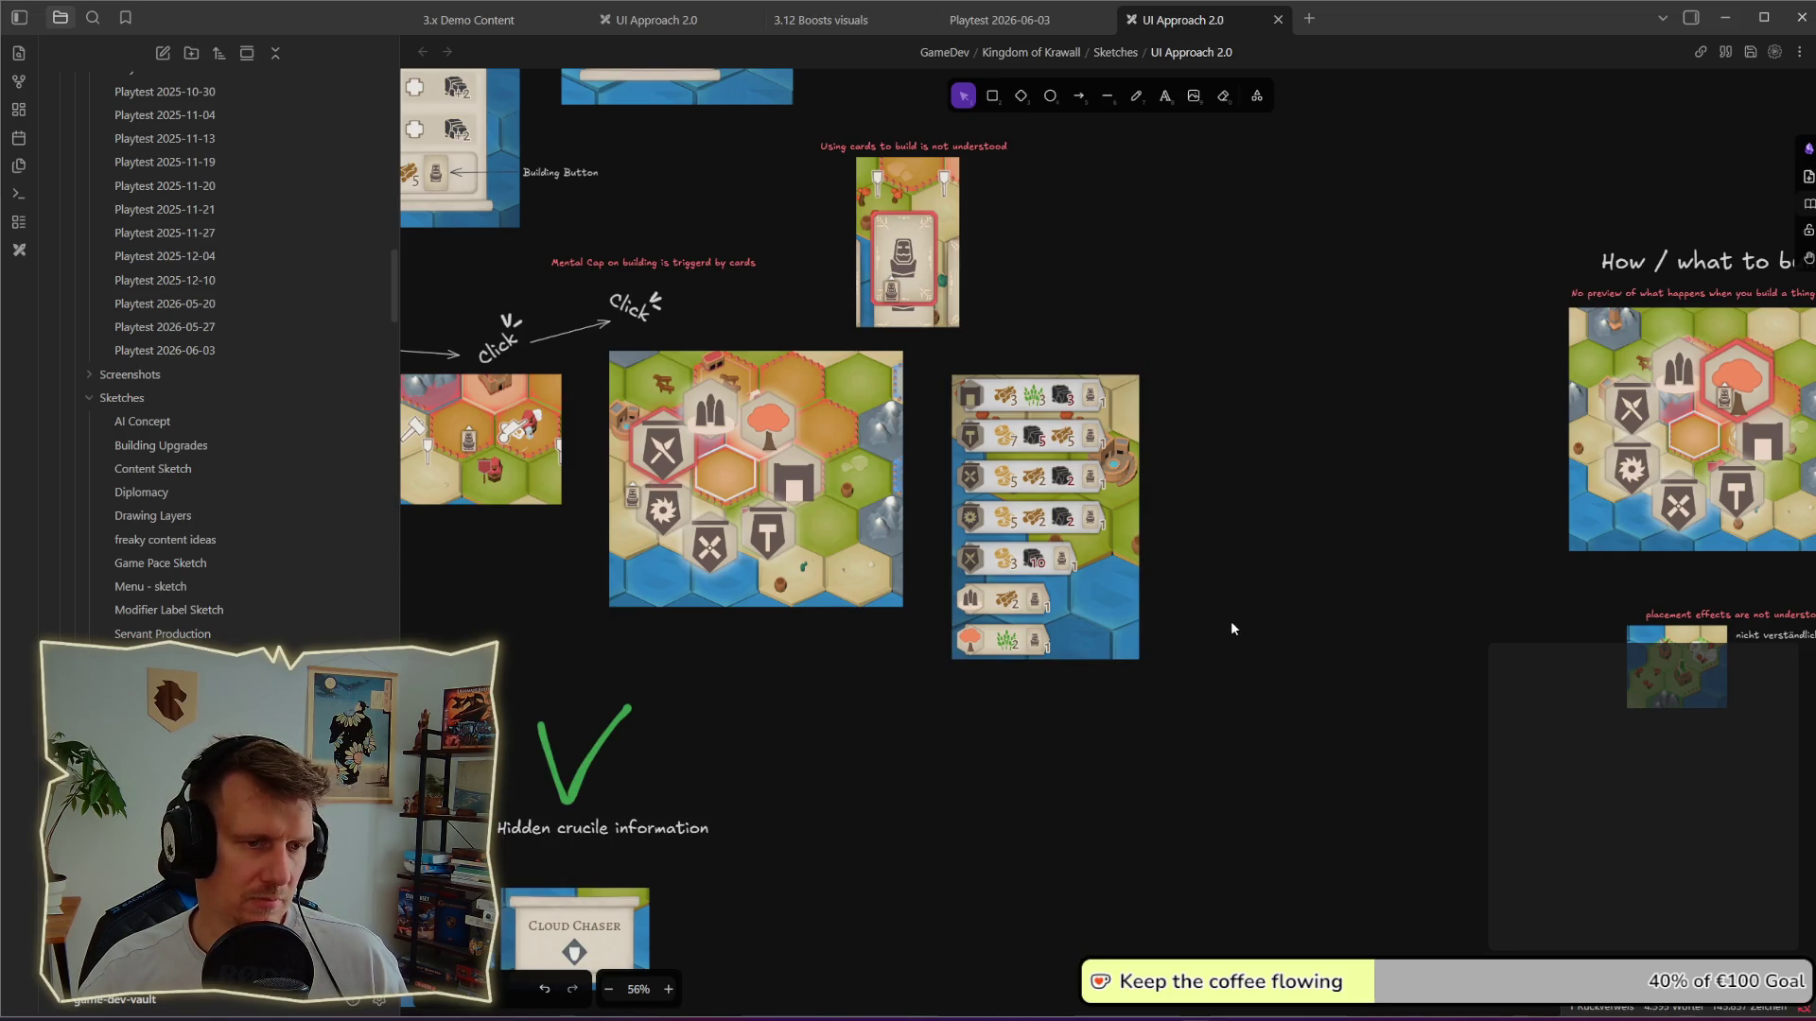
scroll(1226, 622, down, 1)
click(1041, 582)
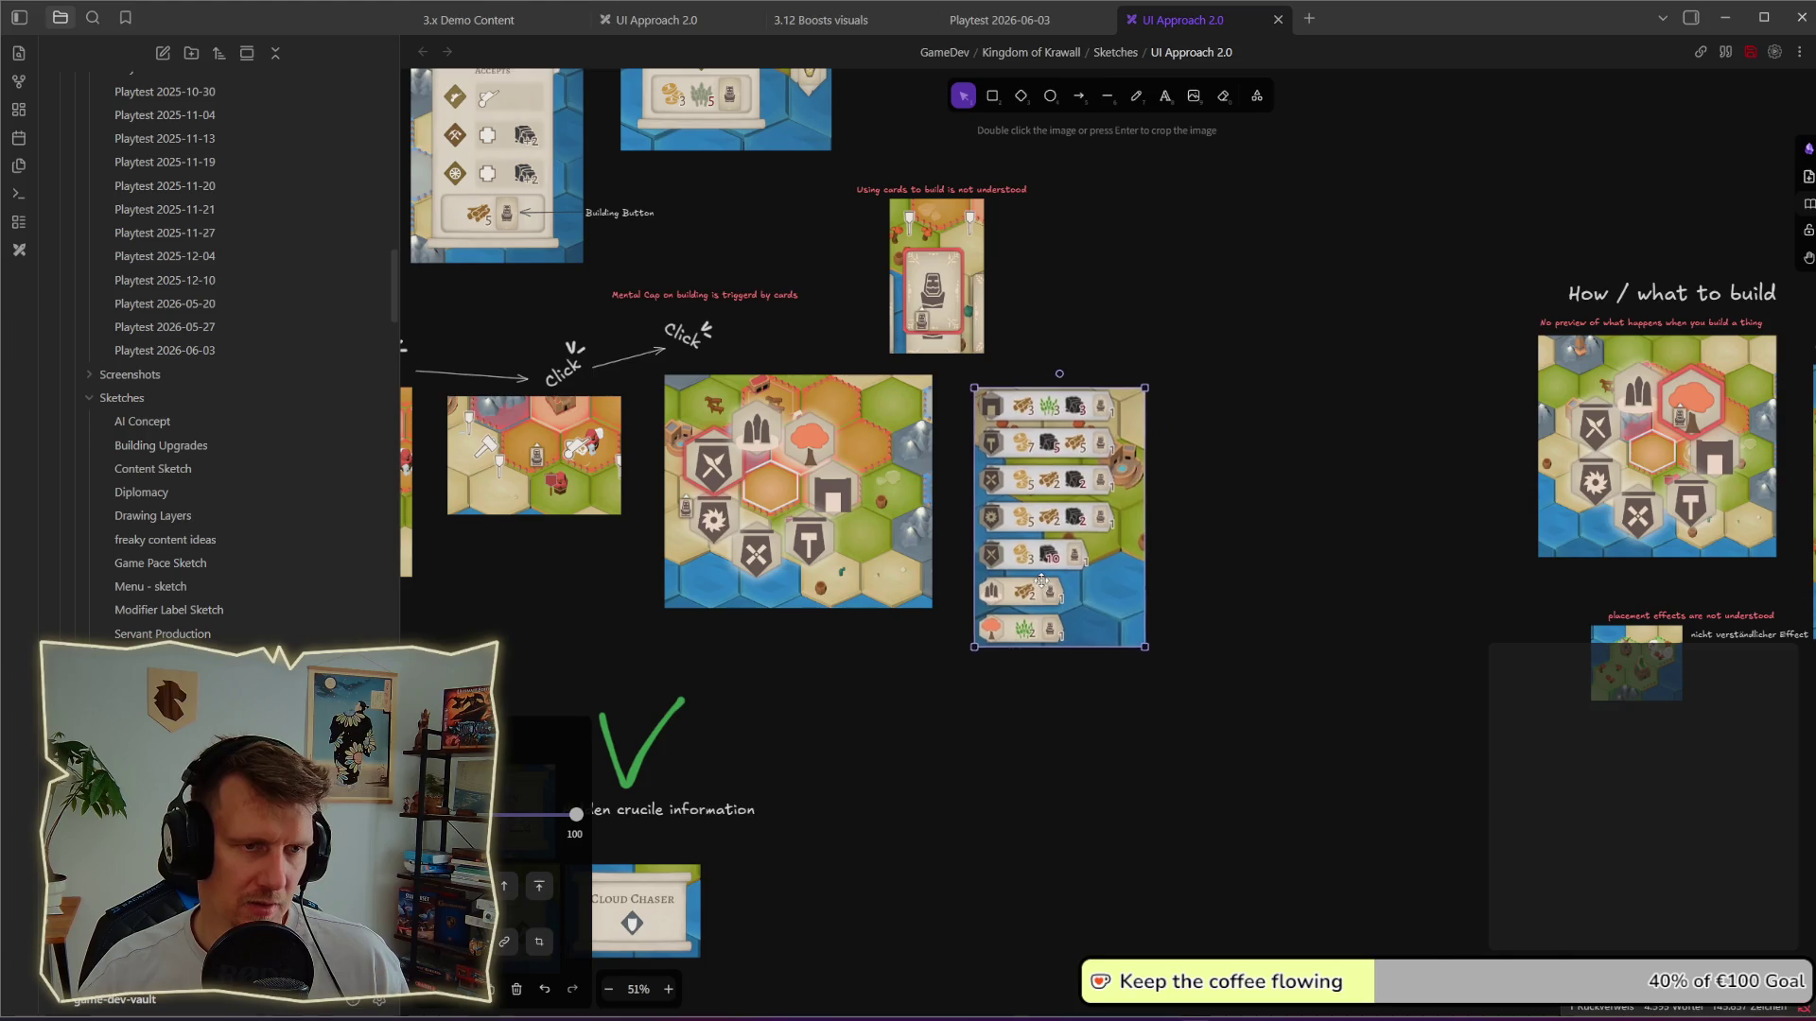
drag(1041, 582, 1019, 570)
click(1160, 588)
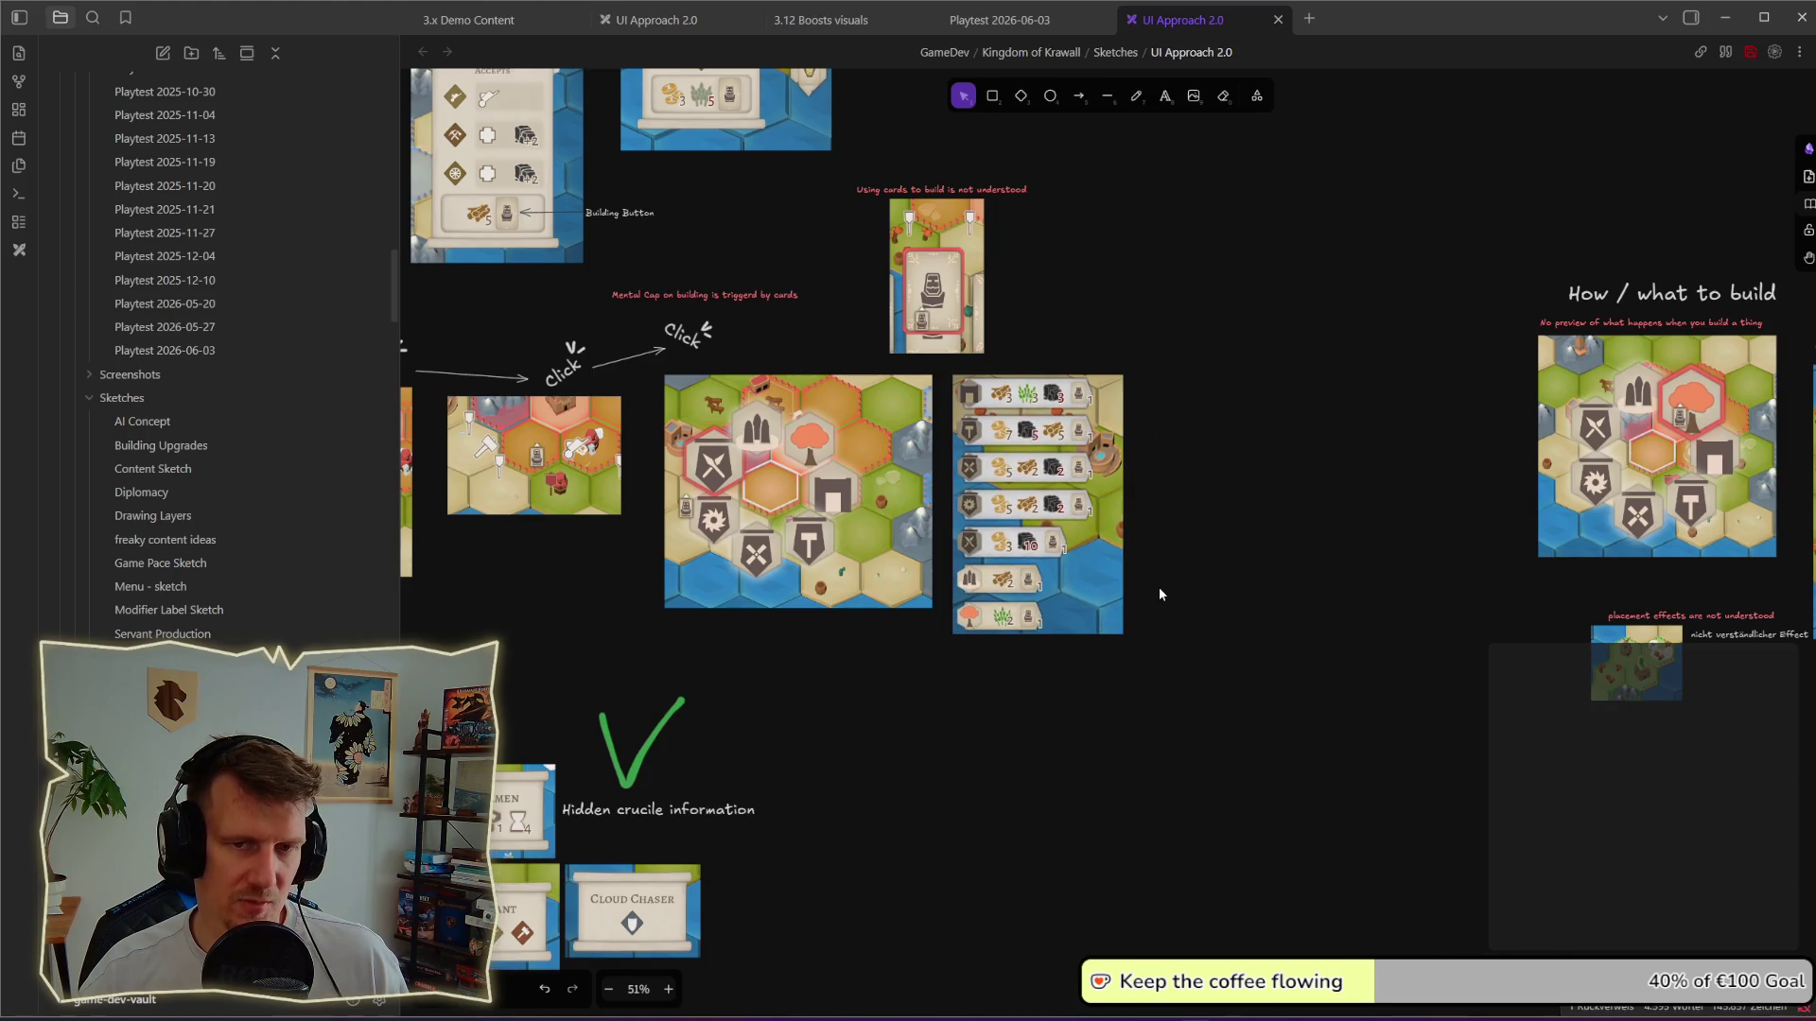
scroll(1160, 586, down, 2)
scroll(1159, 585, down, 1)
scroll(1160, 586, down, 1)
scroll(1144, 671, down, 1)
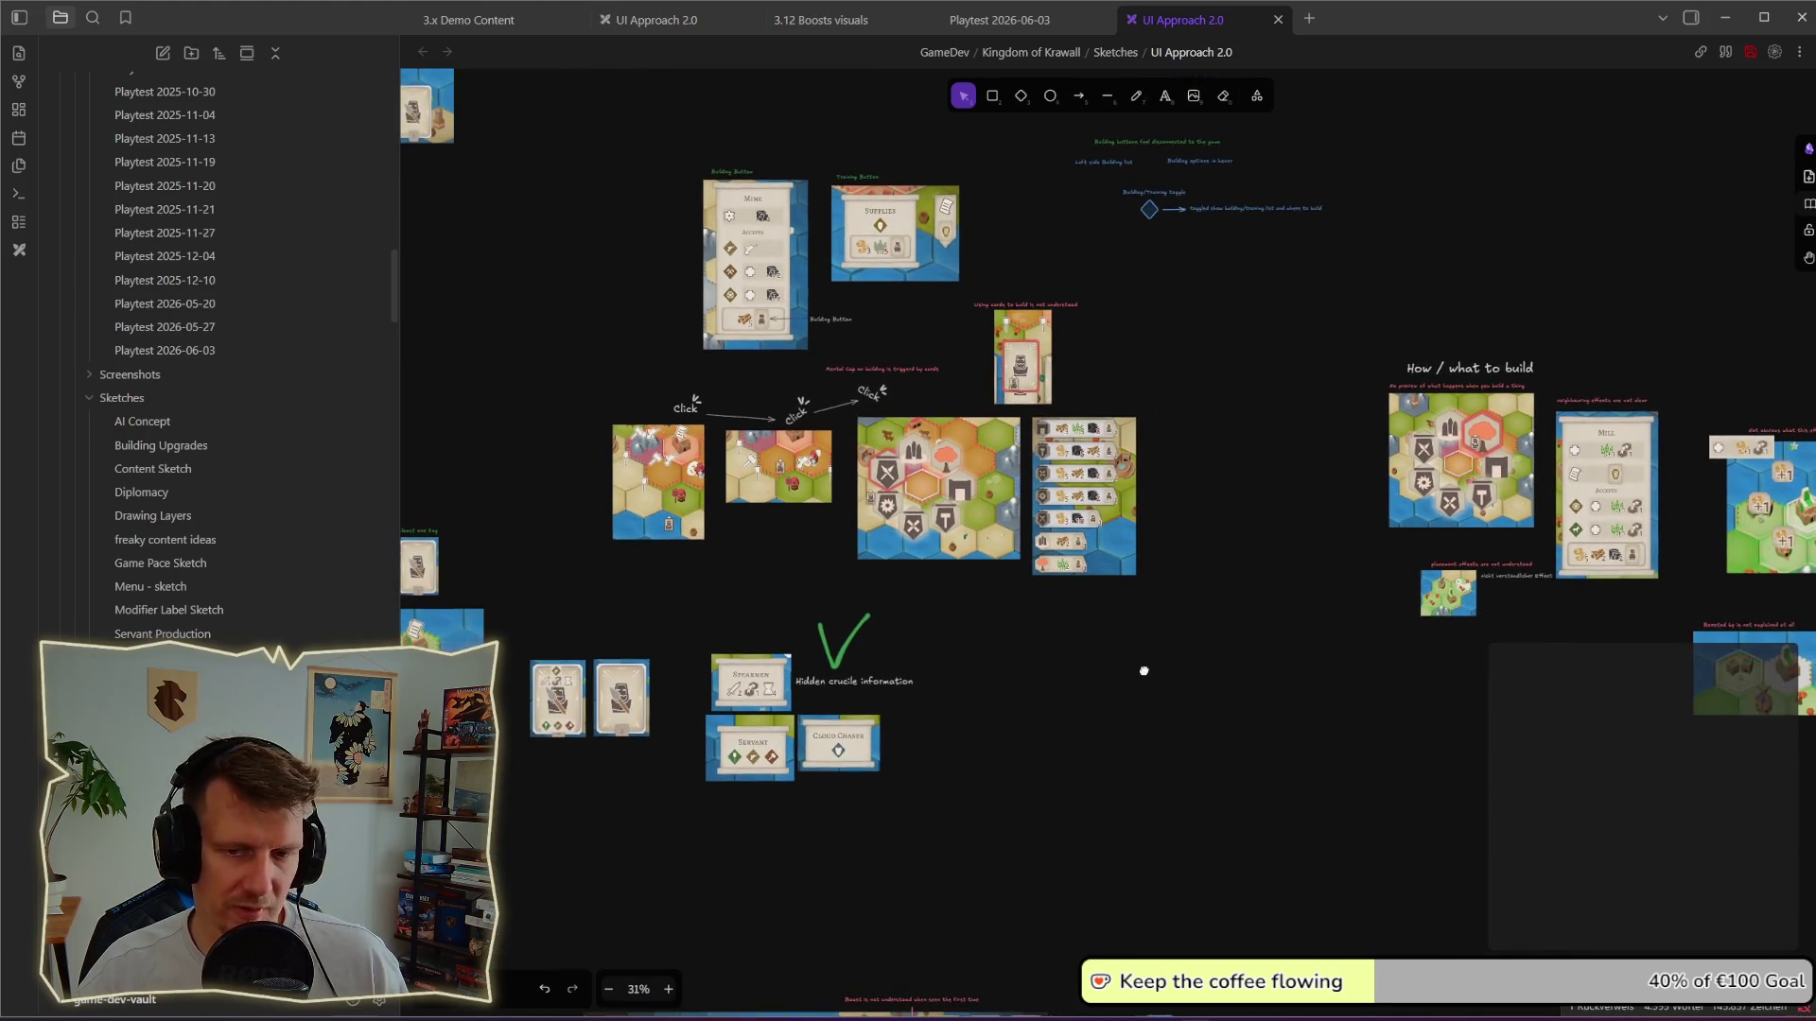
scroll(1144, 668, down, 1)
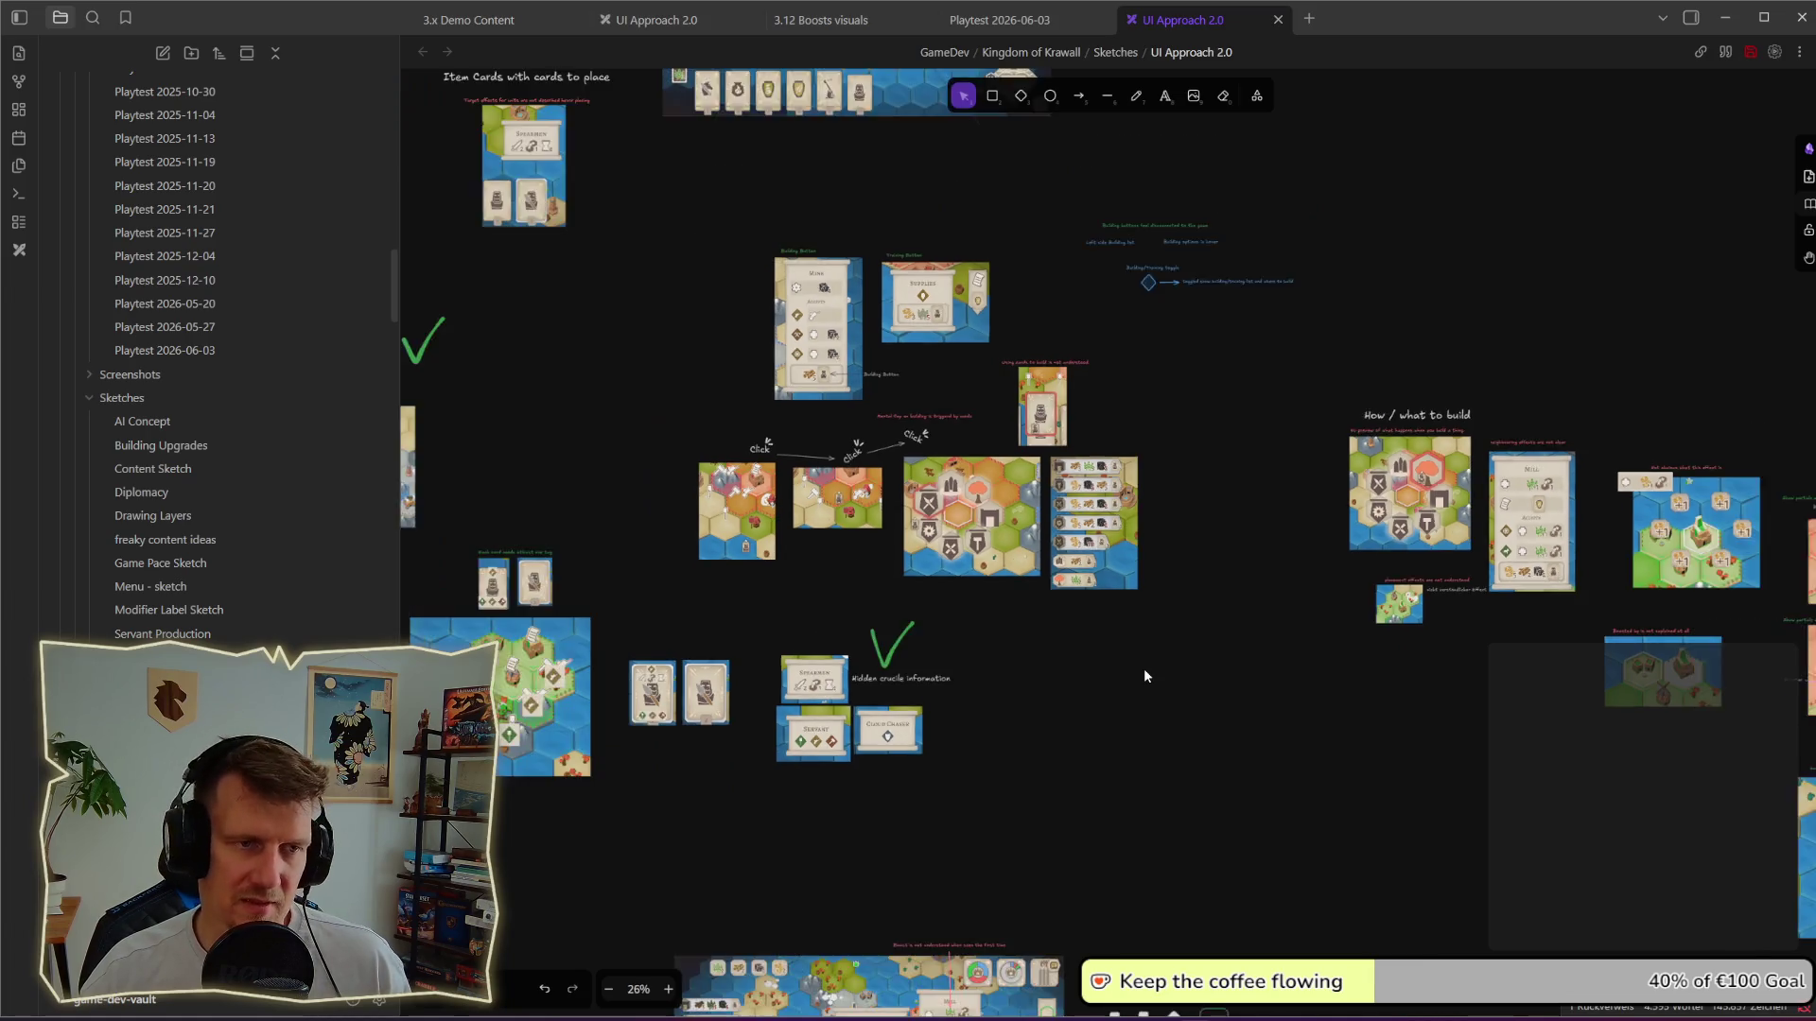
scroll(1144, 669, down, 2)
scroll(1131, 664, down, 2)
scroll(1106, 538, down, 1)
scroll(1247, 518, down, 3)
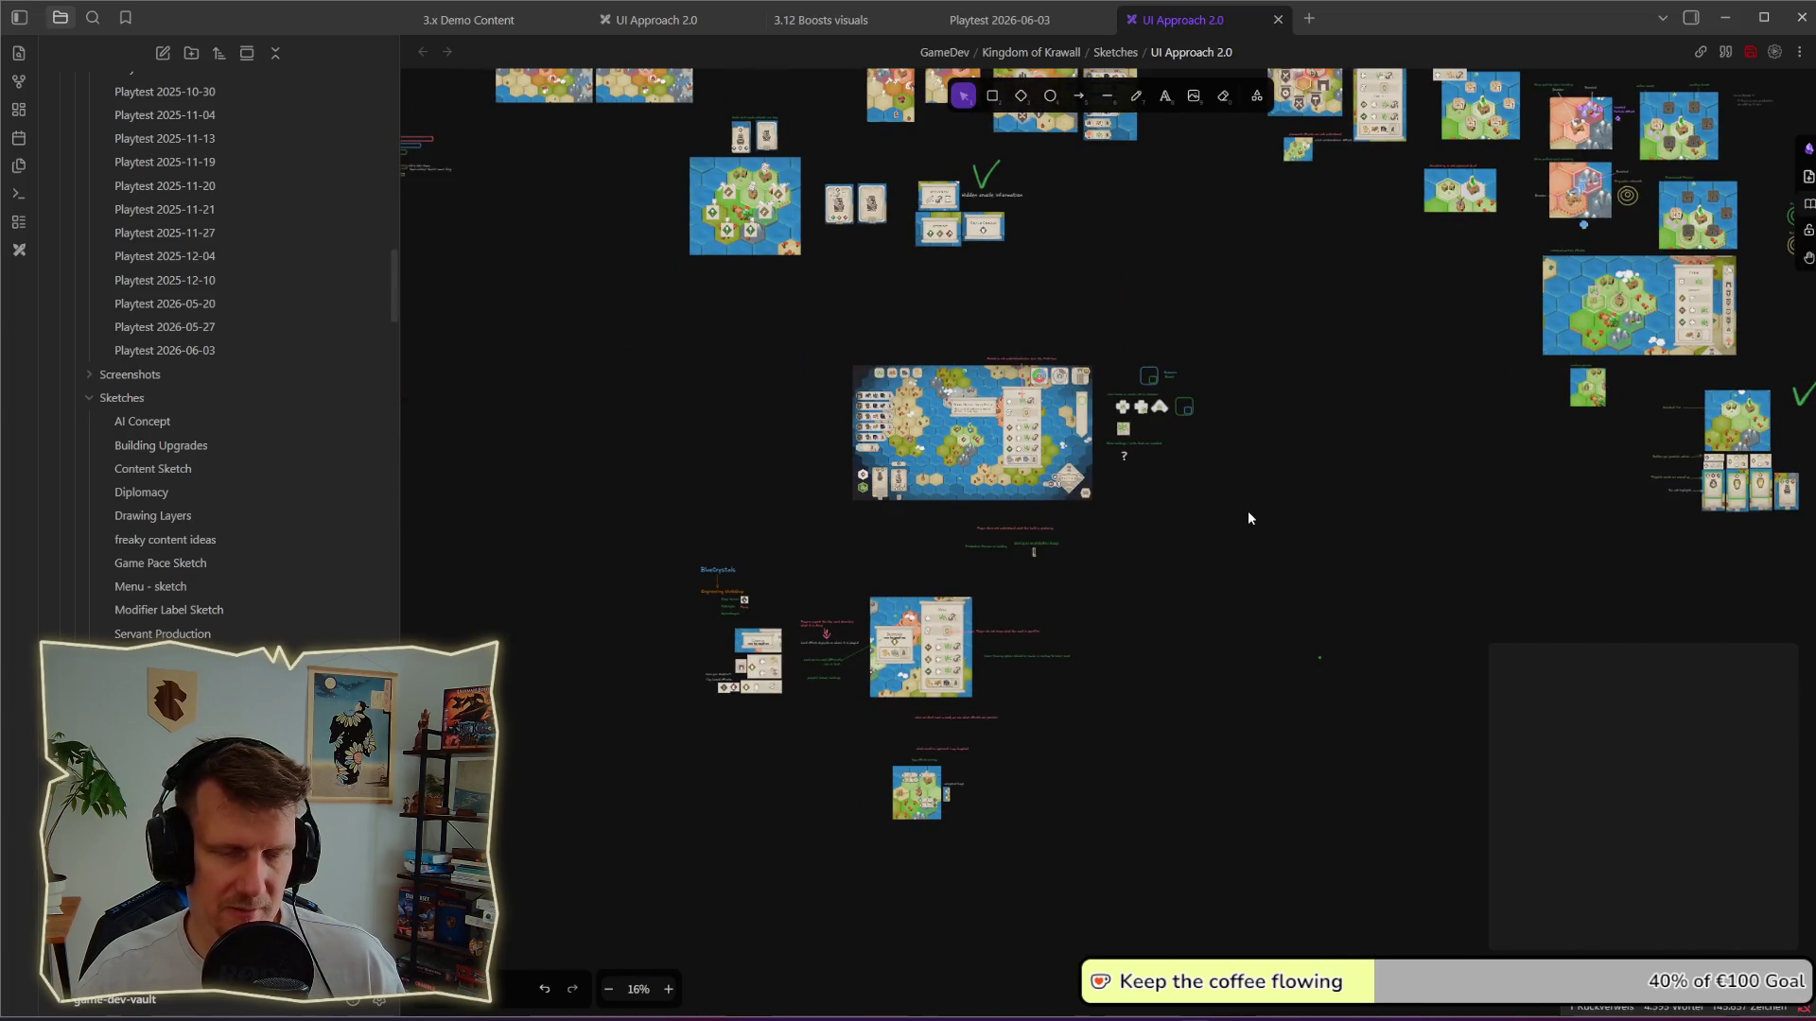
drag(1215, 462, 1204, 555)
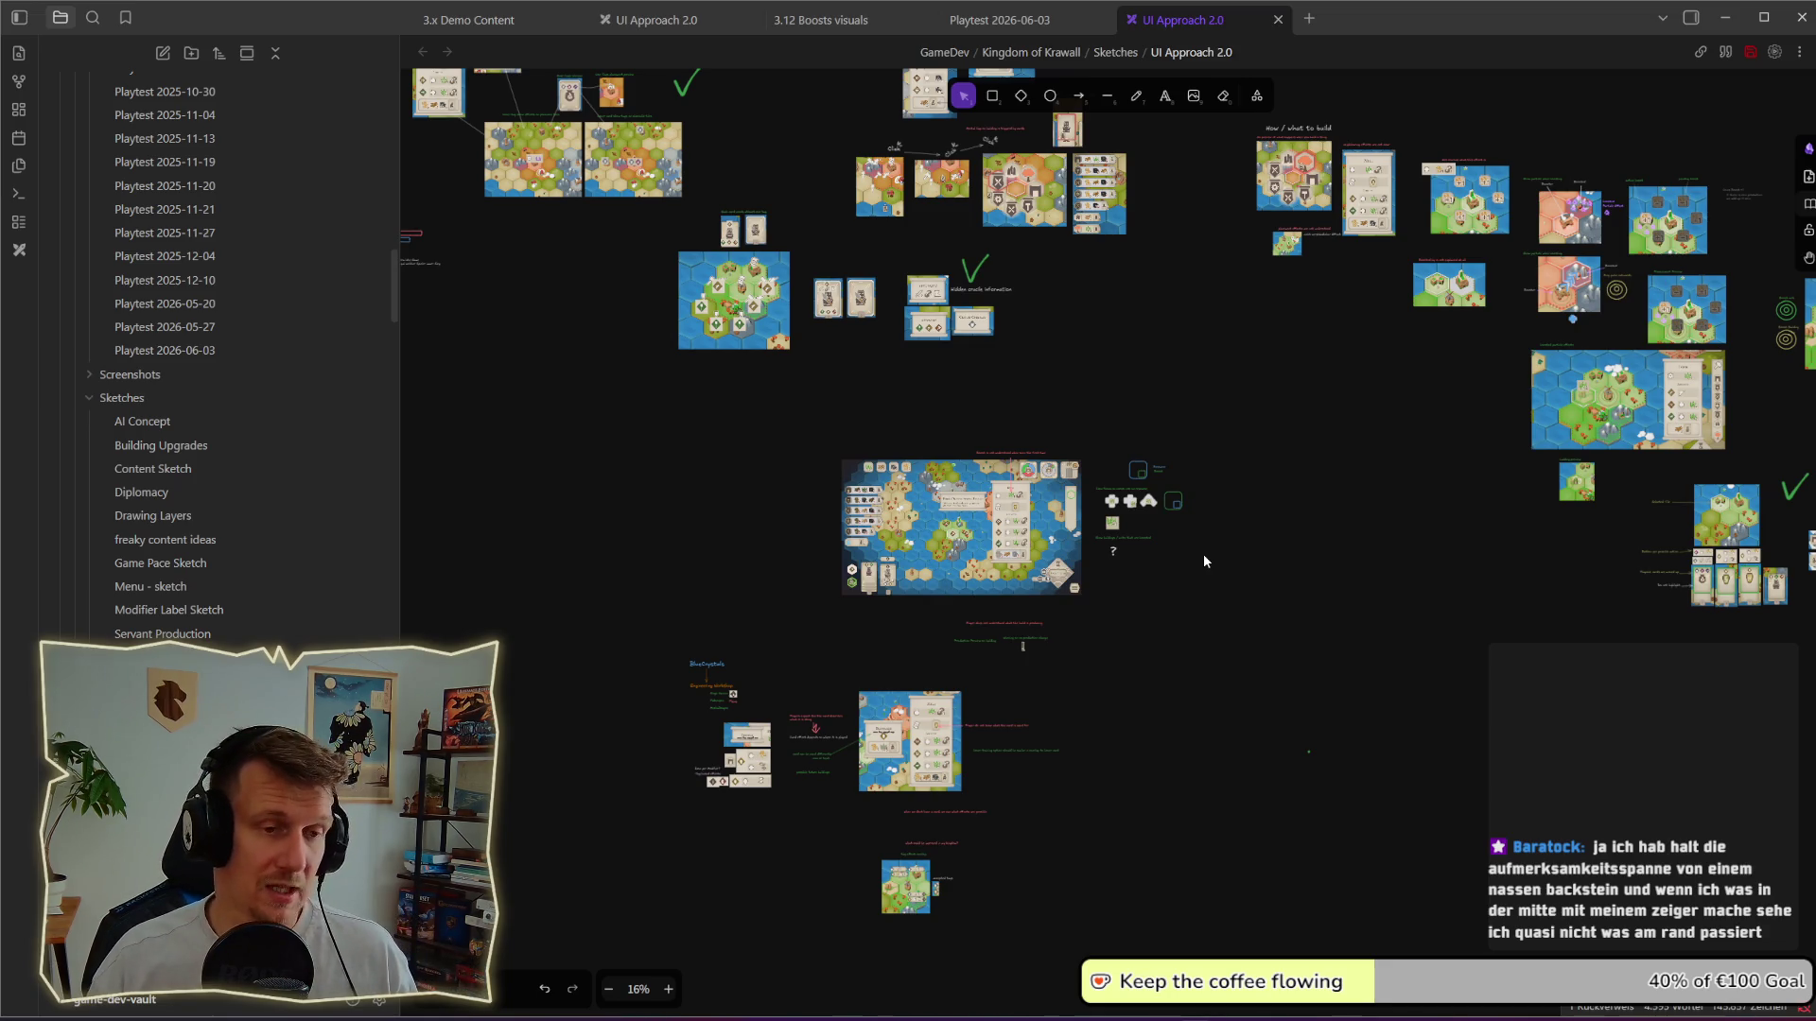
key(alt+Tab)
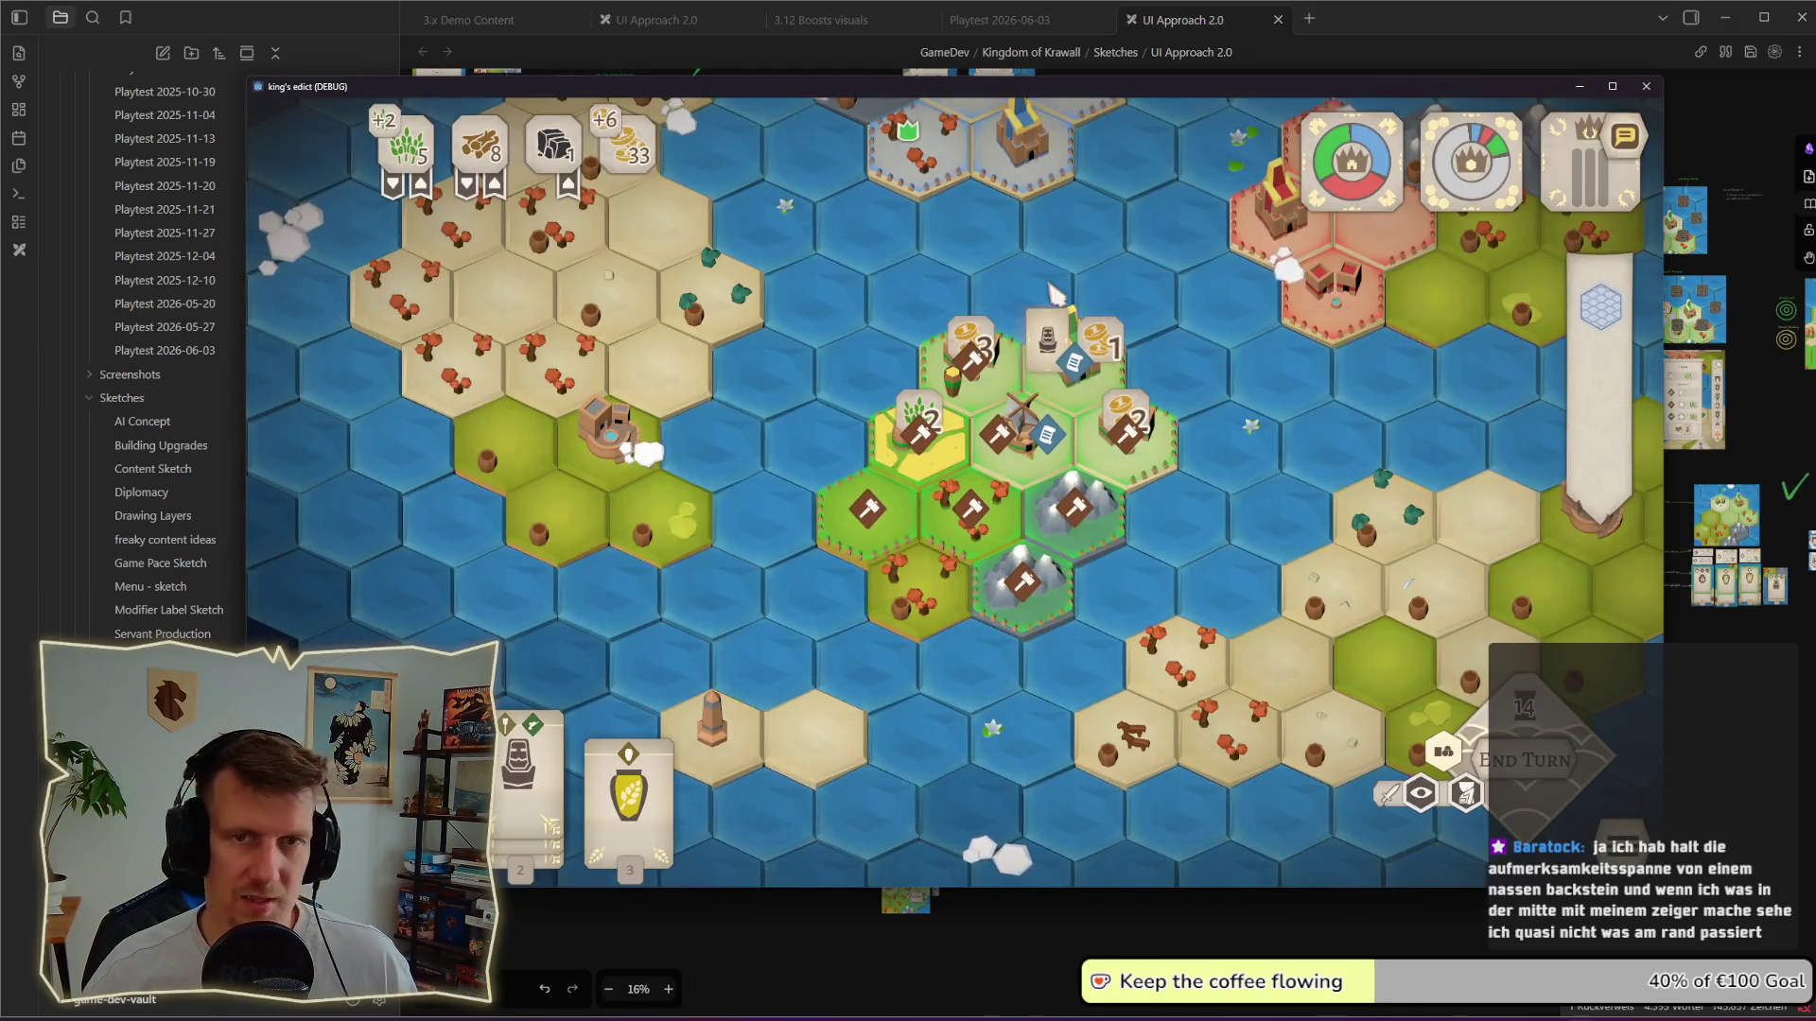
Step: Select the yellow wheat tile beside the settlement with the game filling the screen, then shrink it again
key(super+Up)
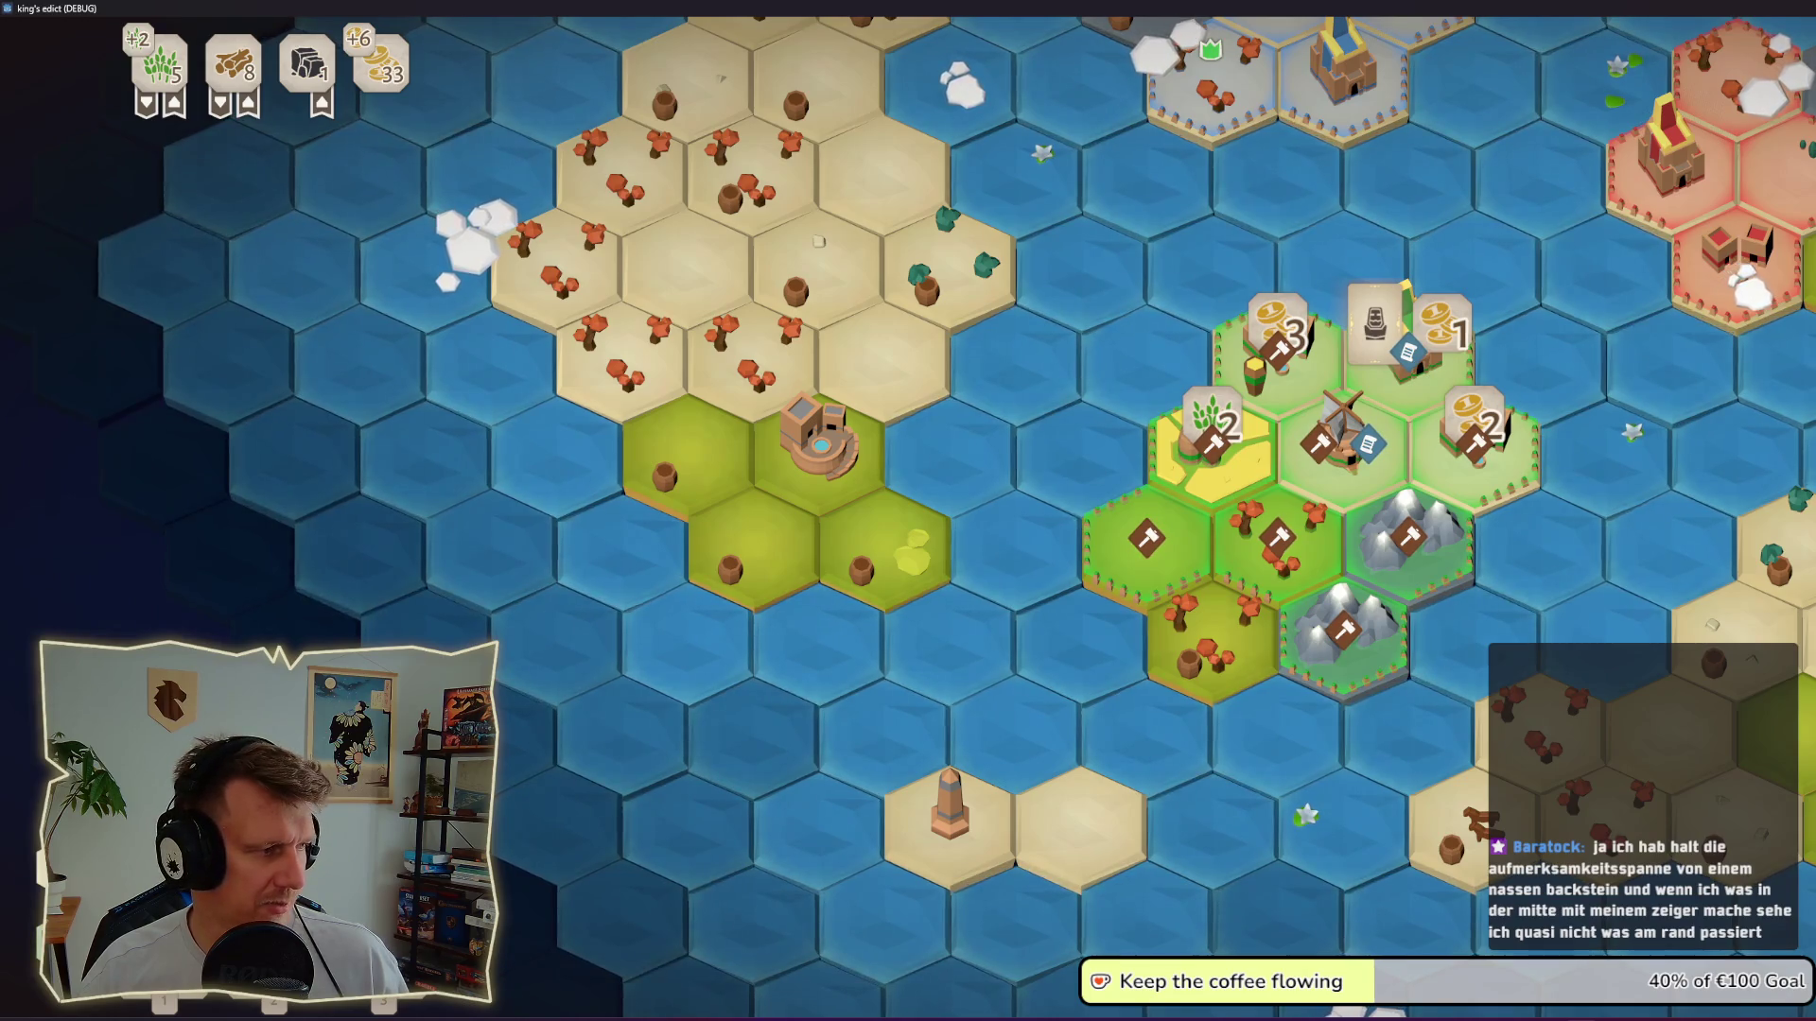
click(1306, 560)
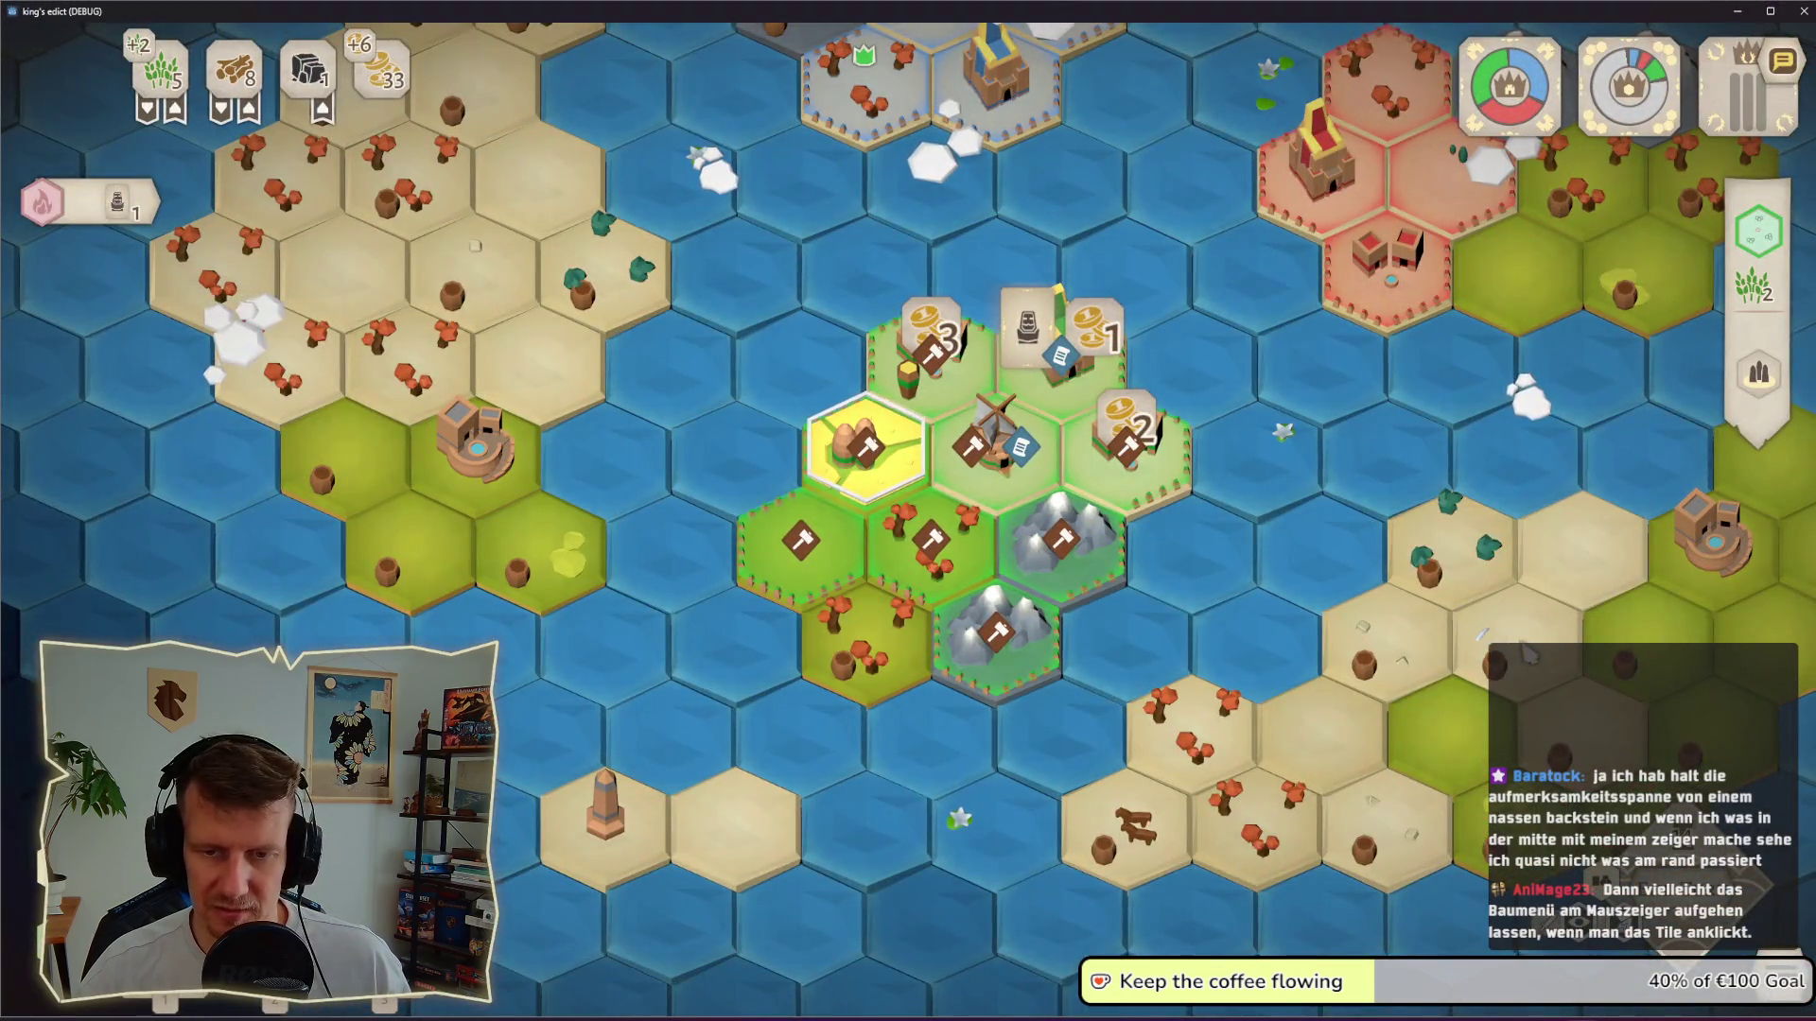
key(super+Down)
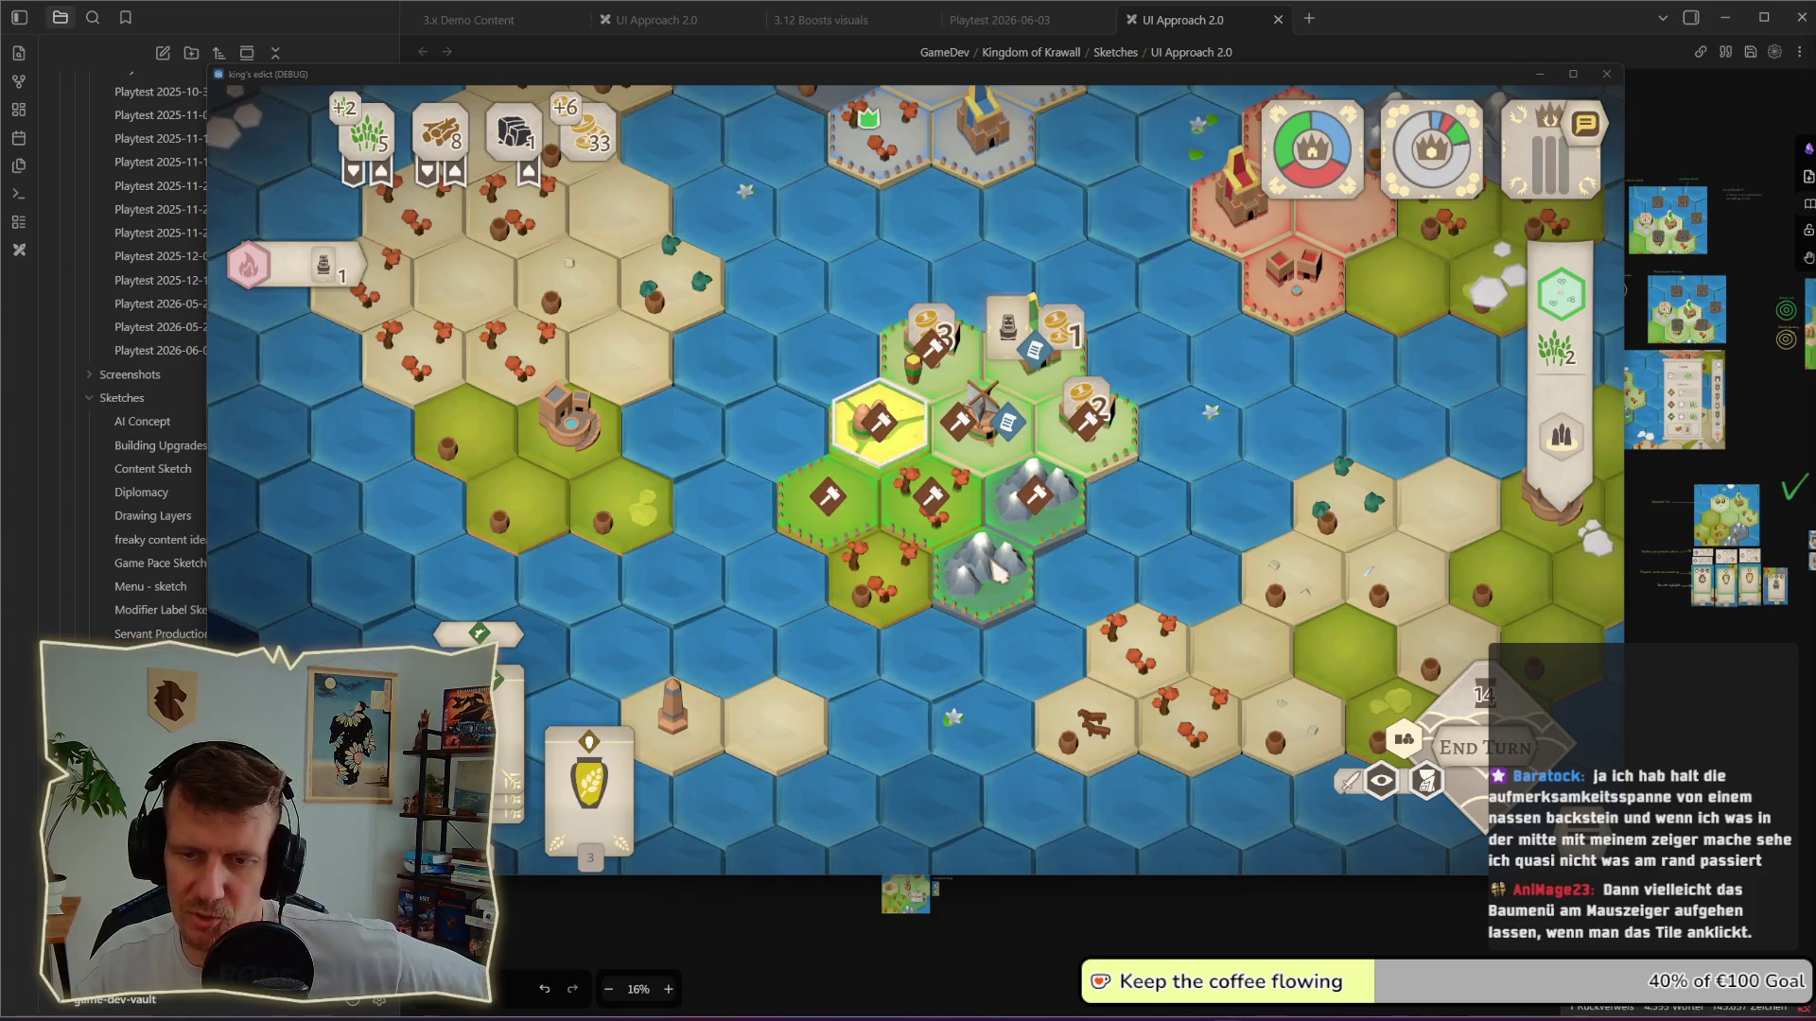
Step: Compare the yellow tile by the windmill with the empty grass tile west of the settlement and place a building there
click(880, 425)
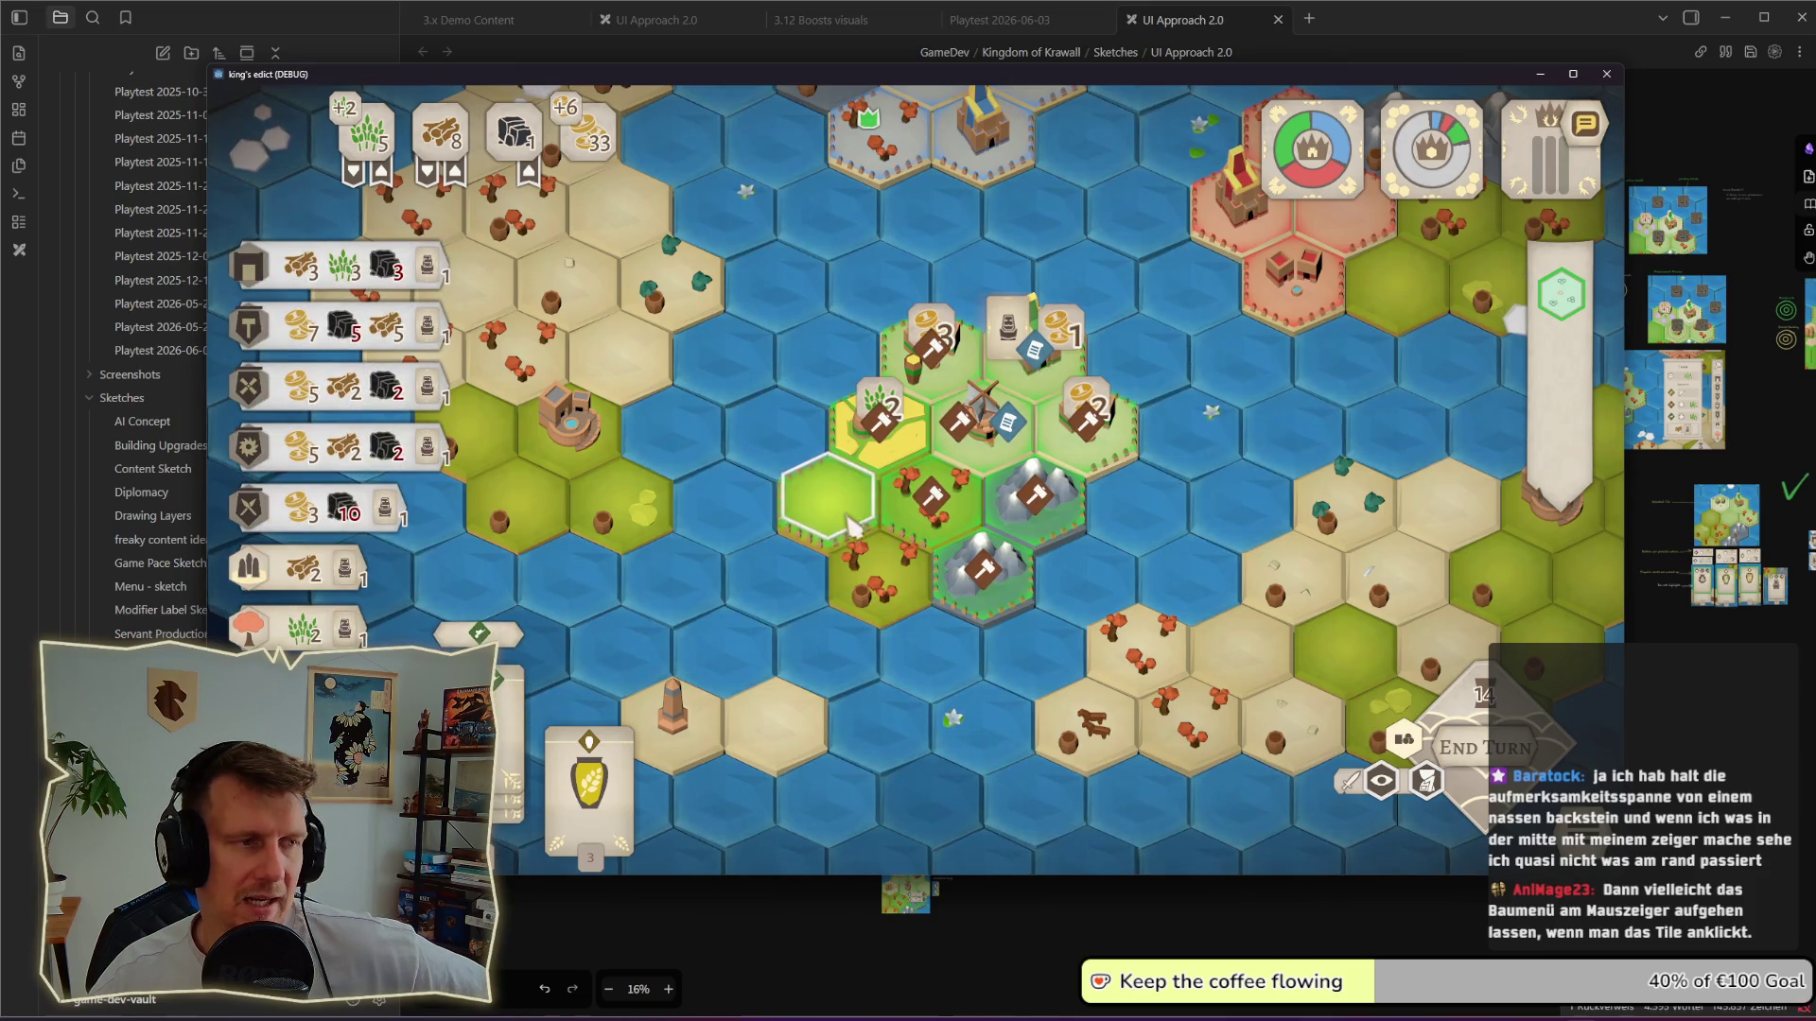
click(851, 525)
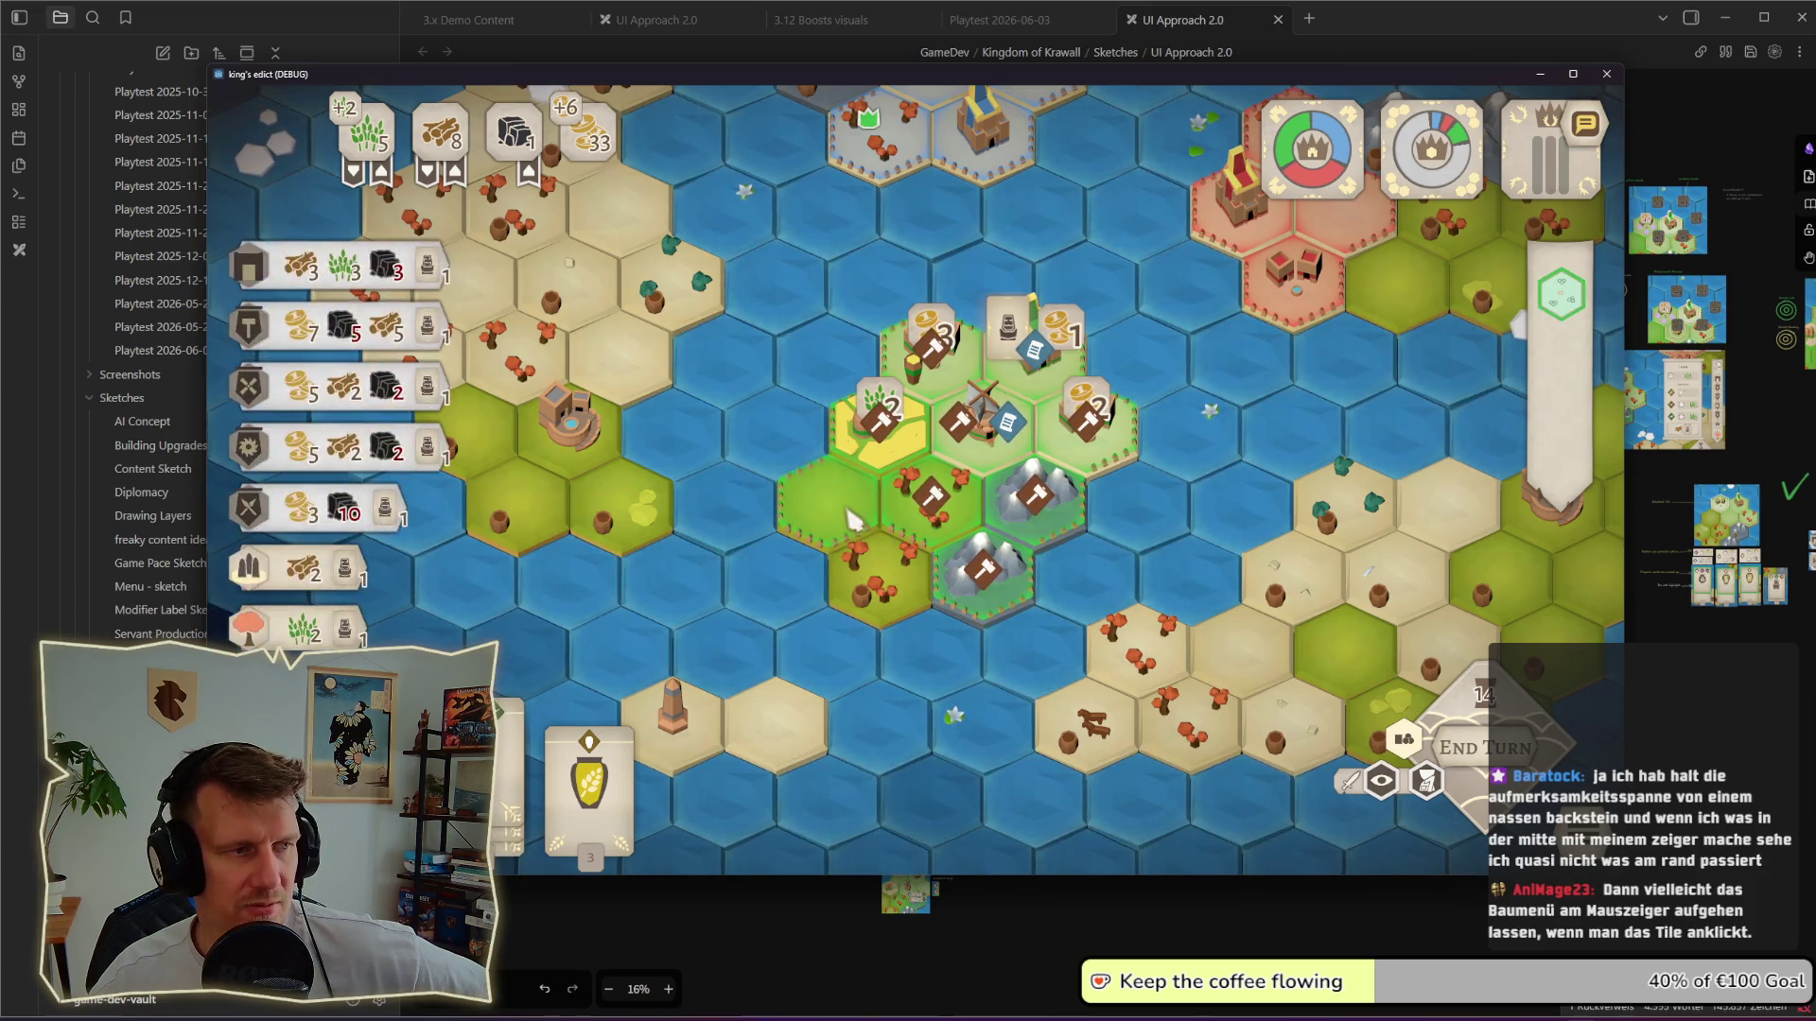
click(851, 528)
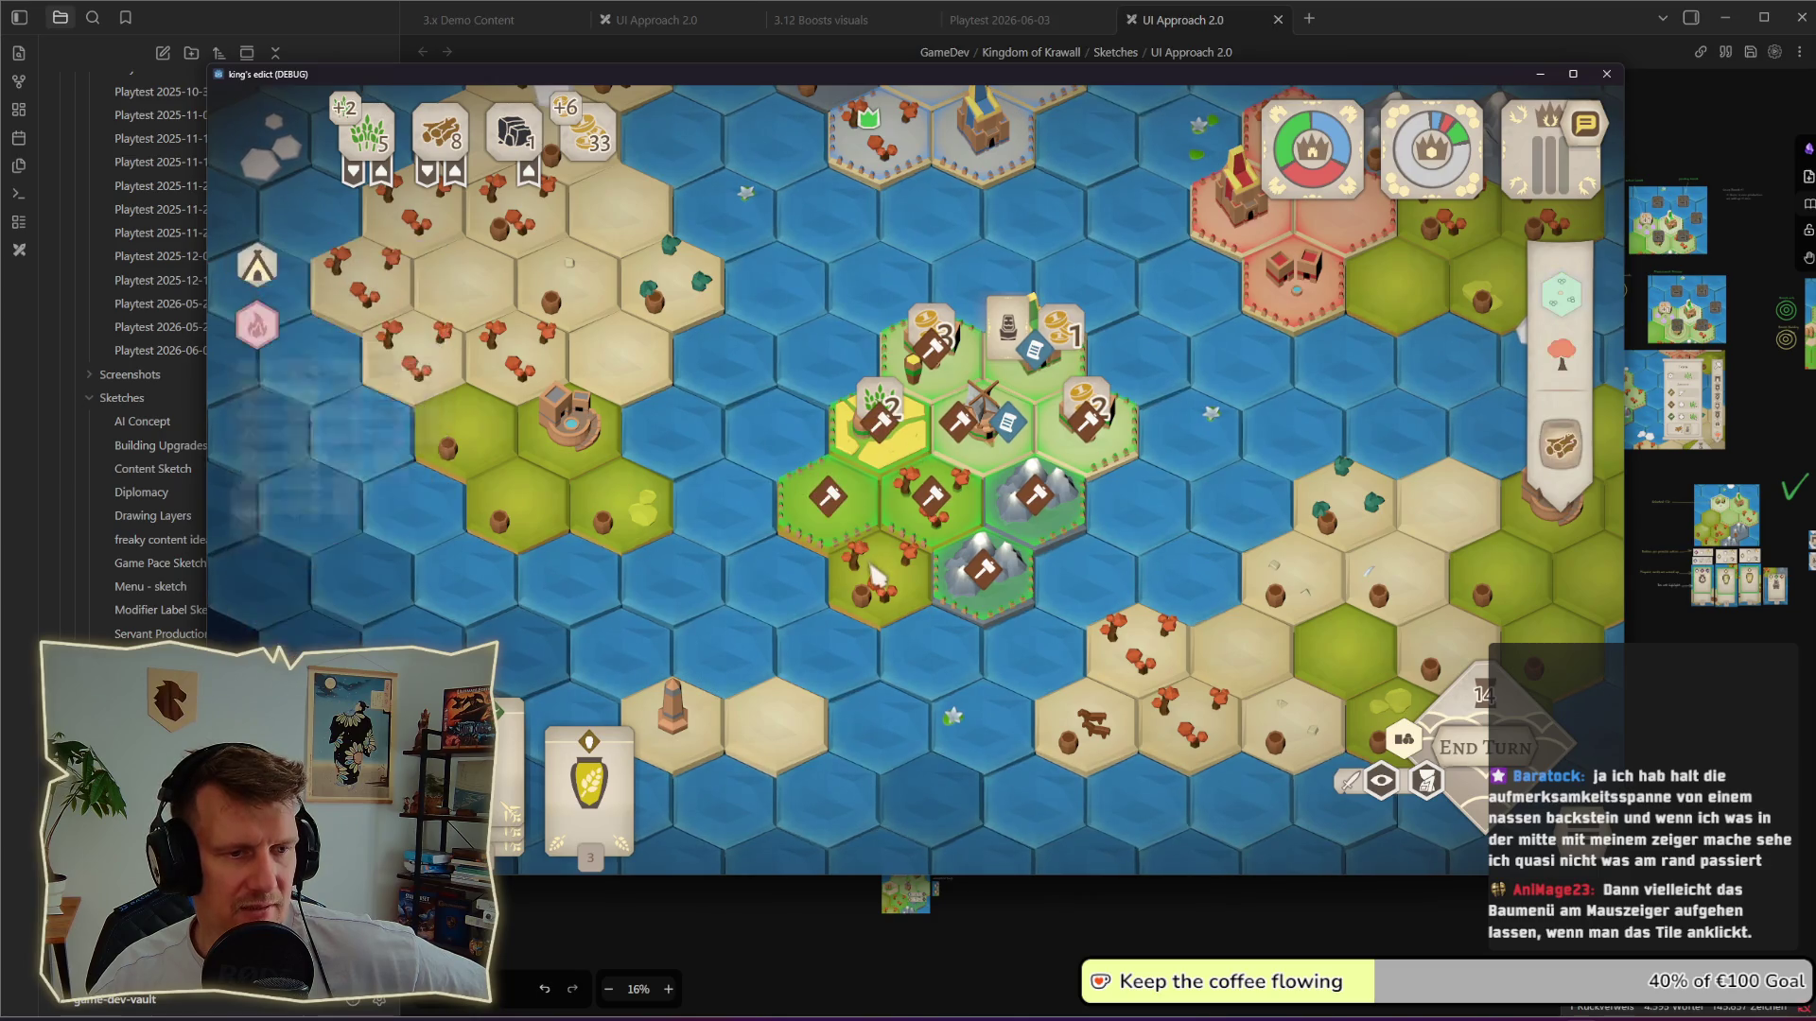
click(606, 519)
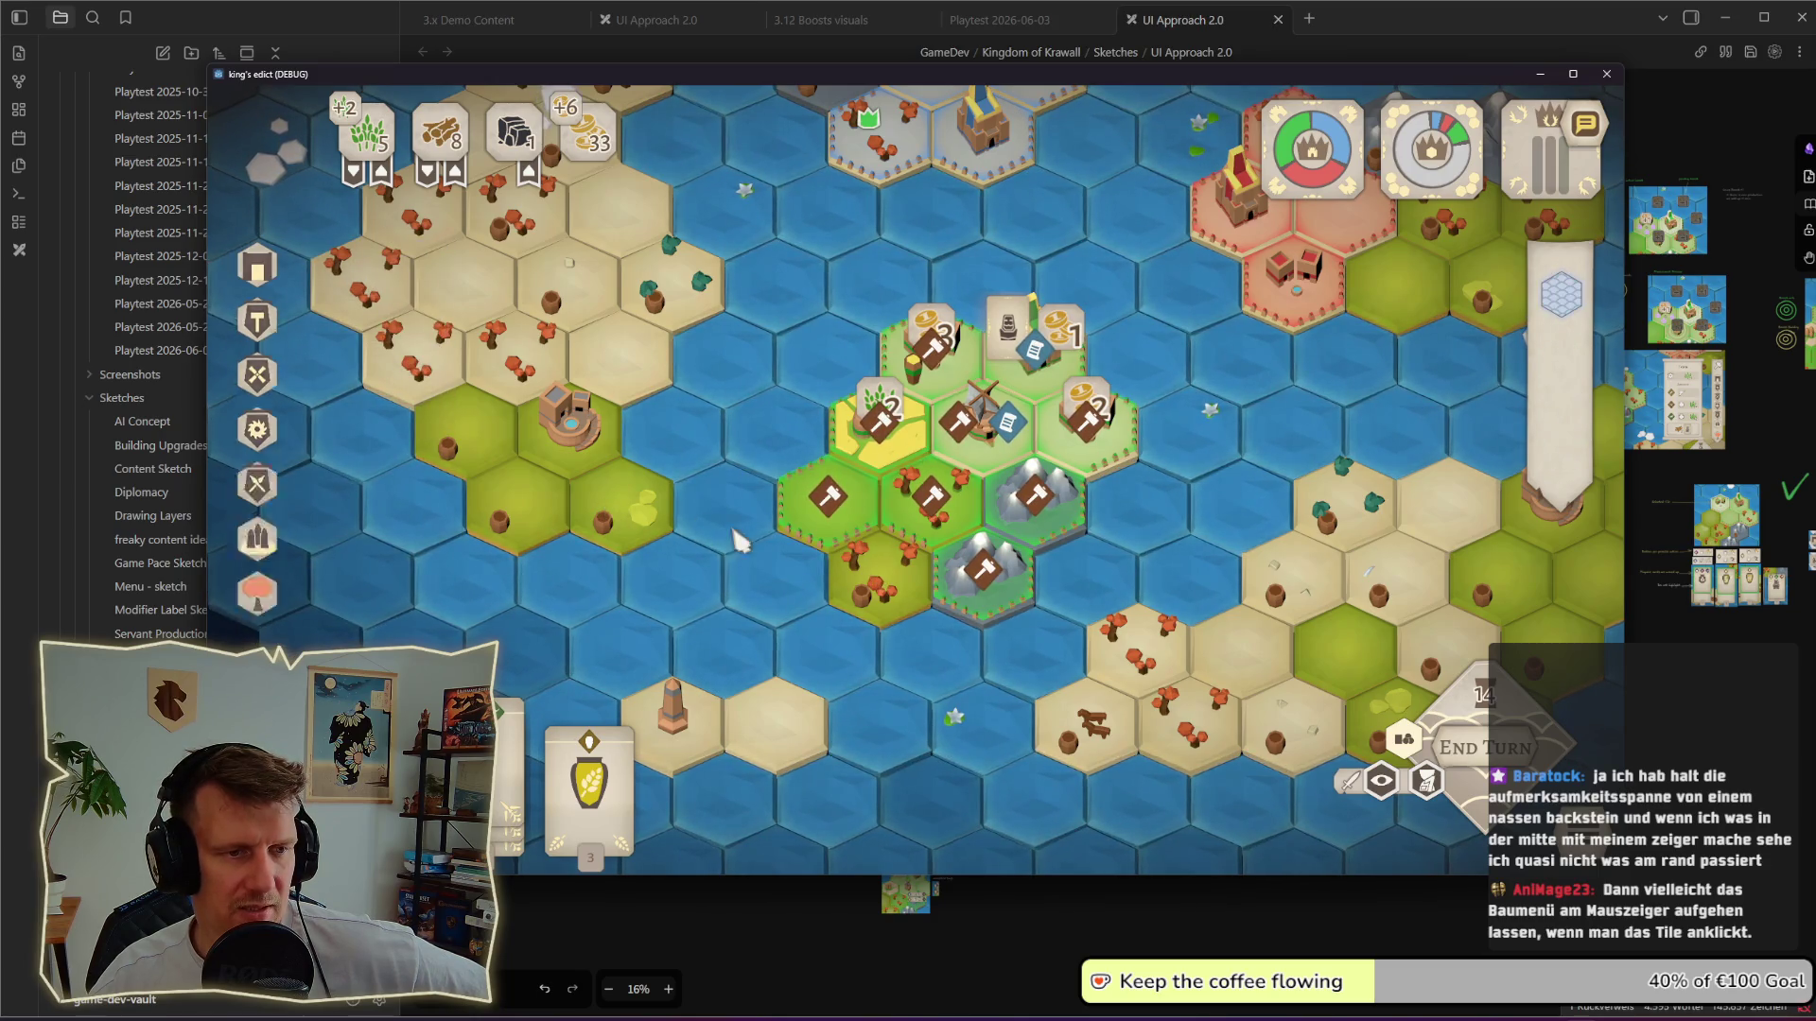
Step: Check other tiles' building lists, including one offering only tent and fire, then reselect the seven-building grass tile
click(473, 452)
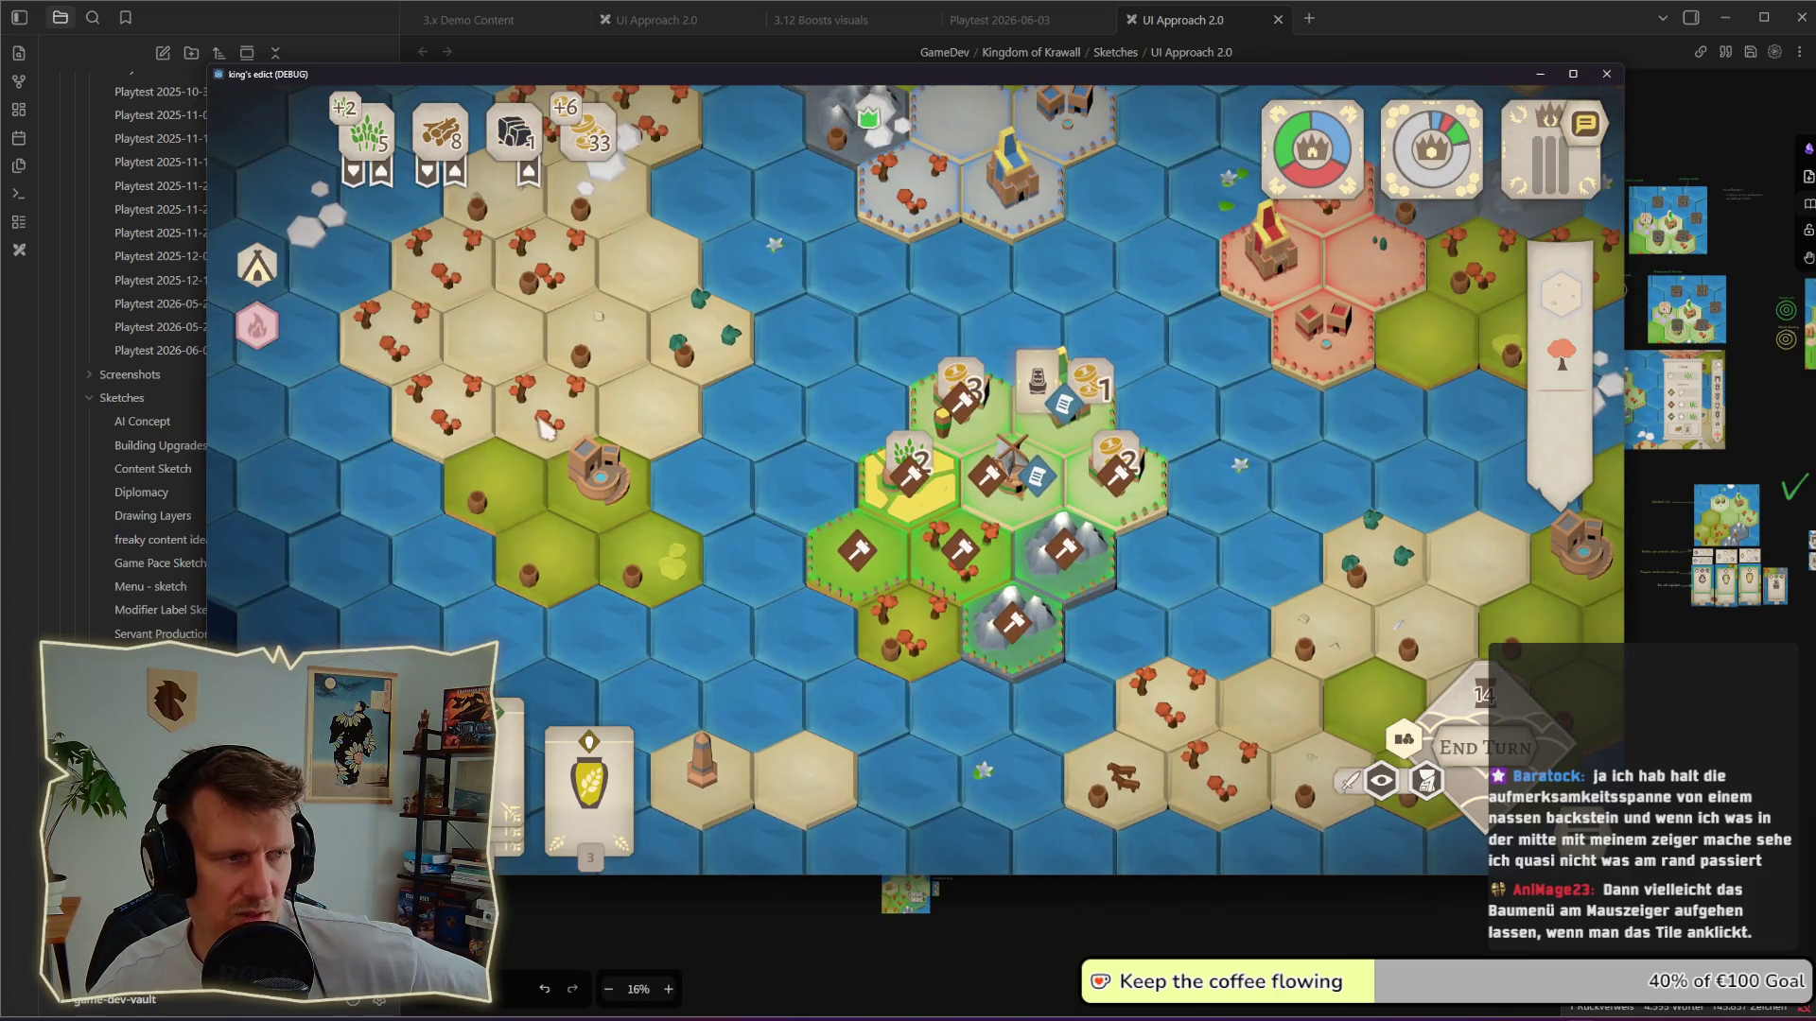
click(399, 349)
click(558, 557)
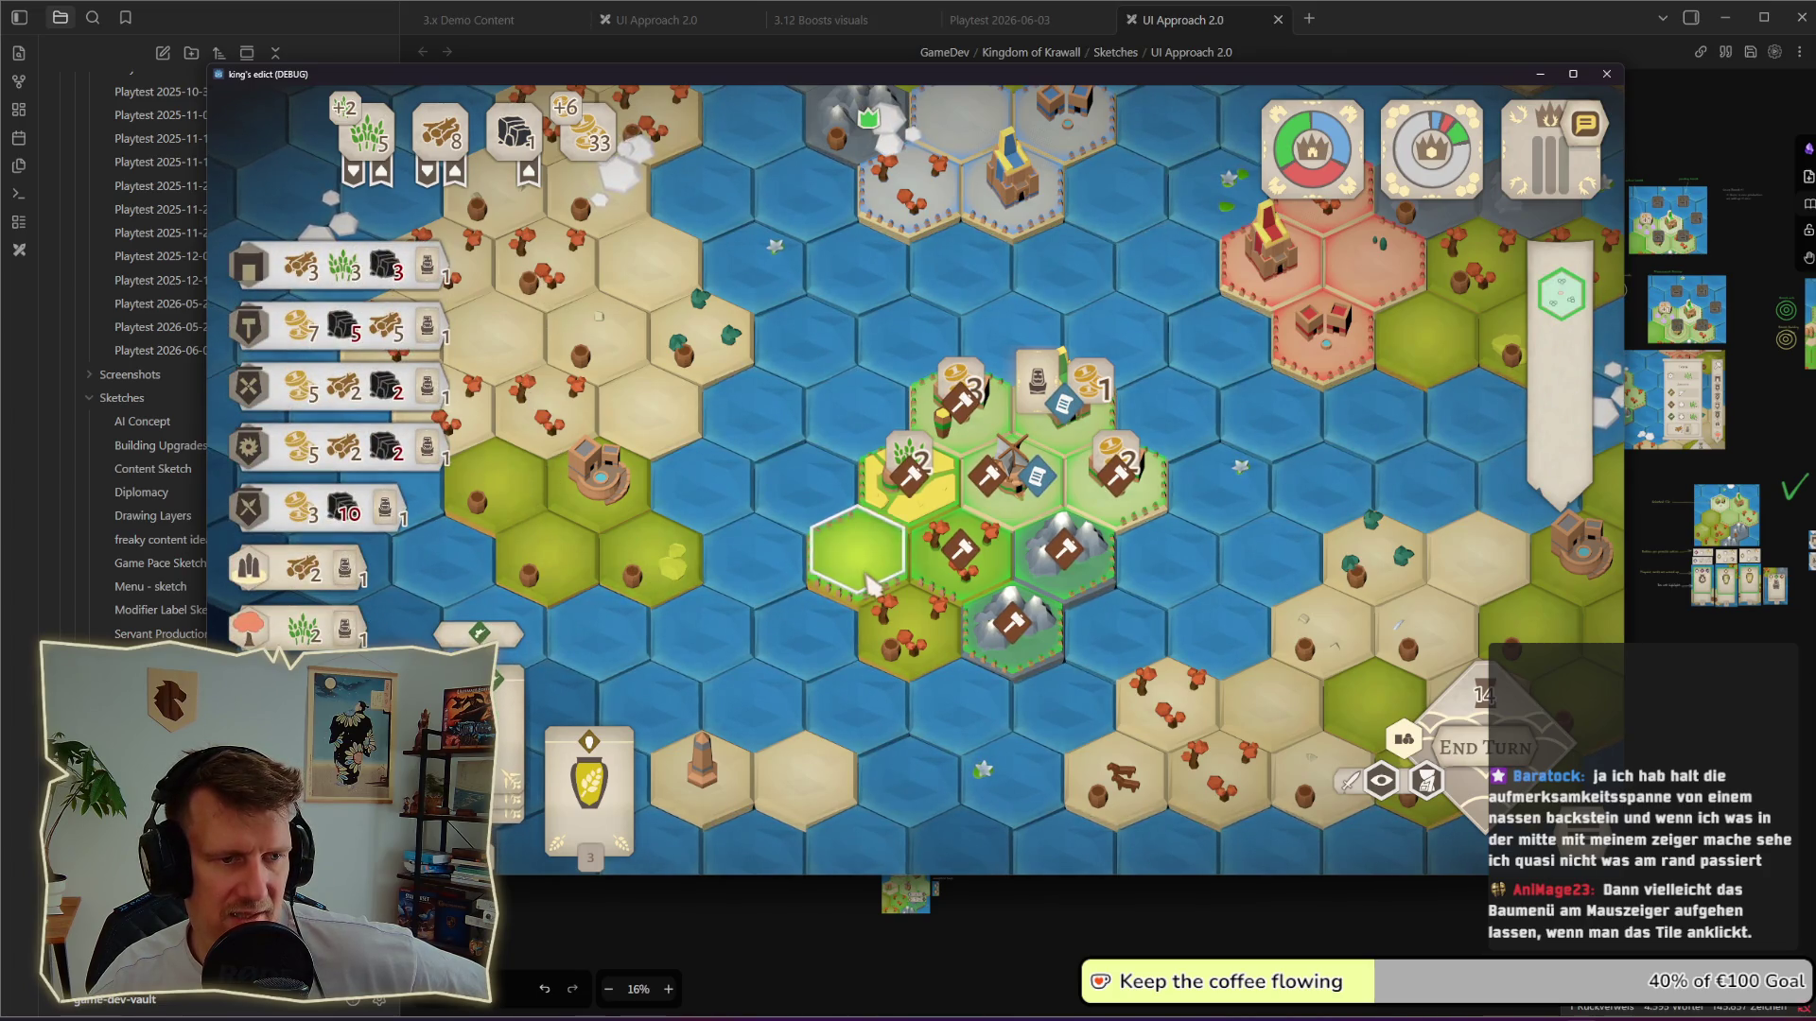
mouse_move(873, 583)
mouse_down()
mouse_move(949, 537)
mouse_move(983, 468)
mouse_move(568, 456)
mouse_move(979, 416)
mouse_up()
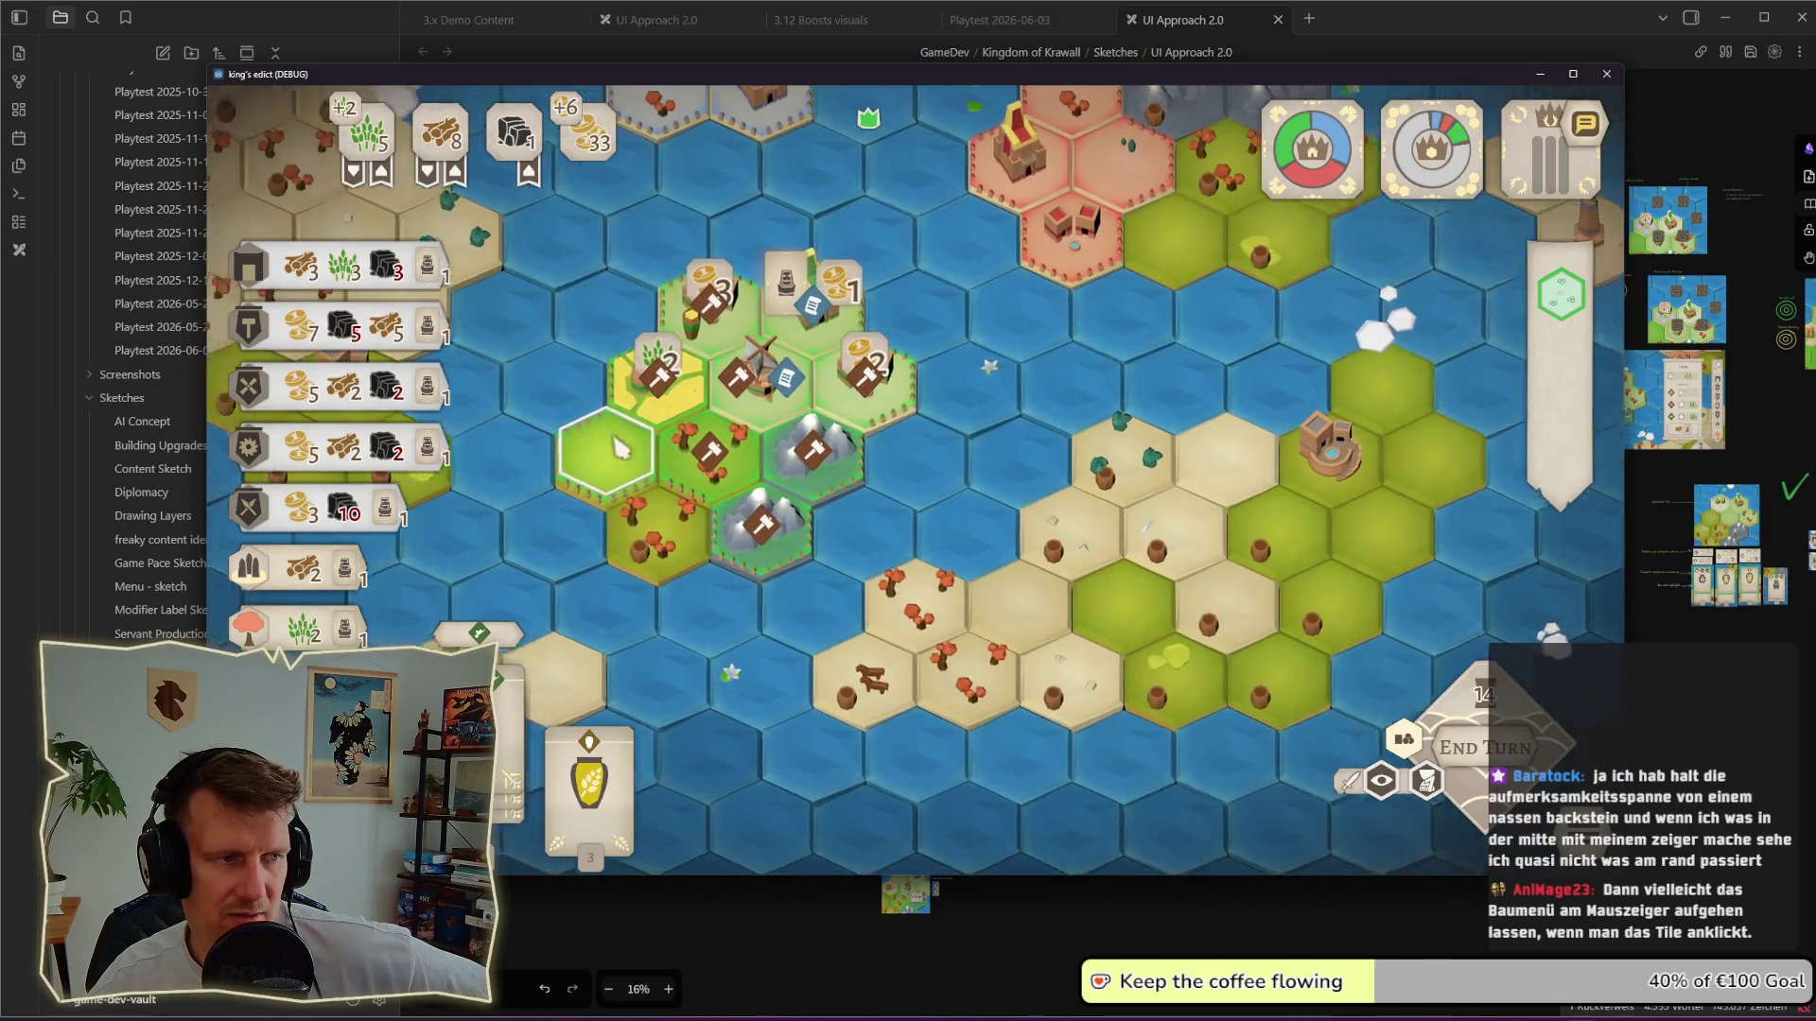
drag(953, 483, 962, 522)
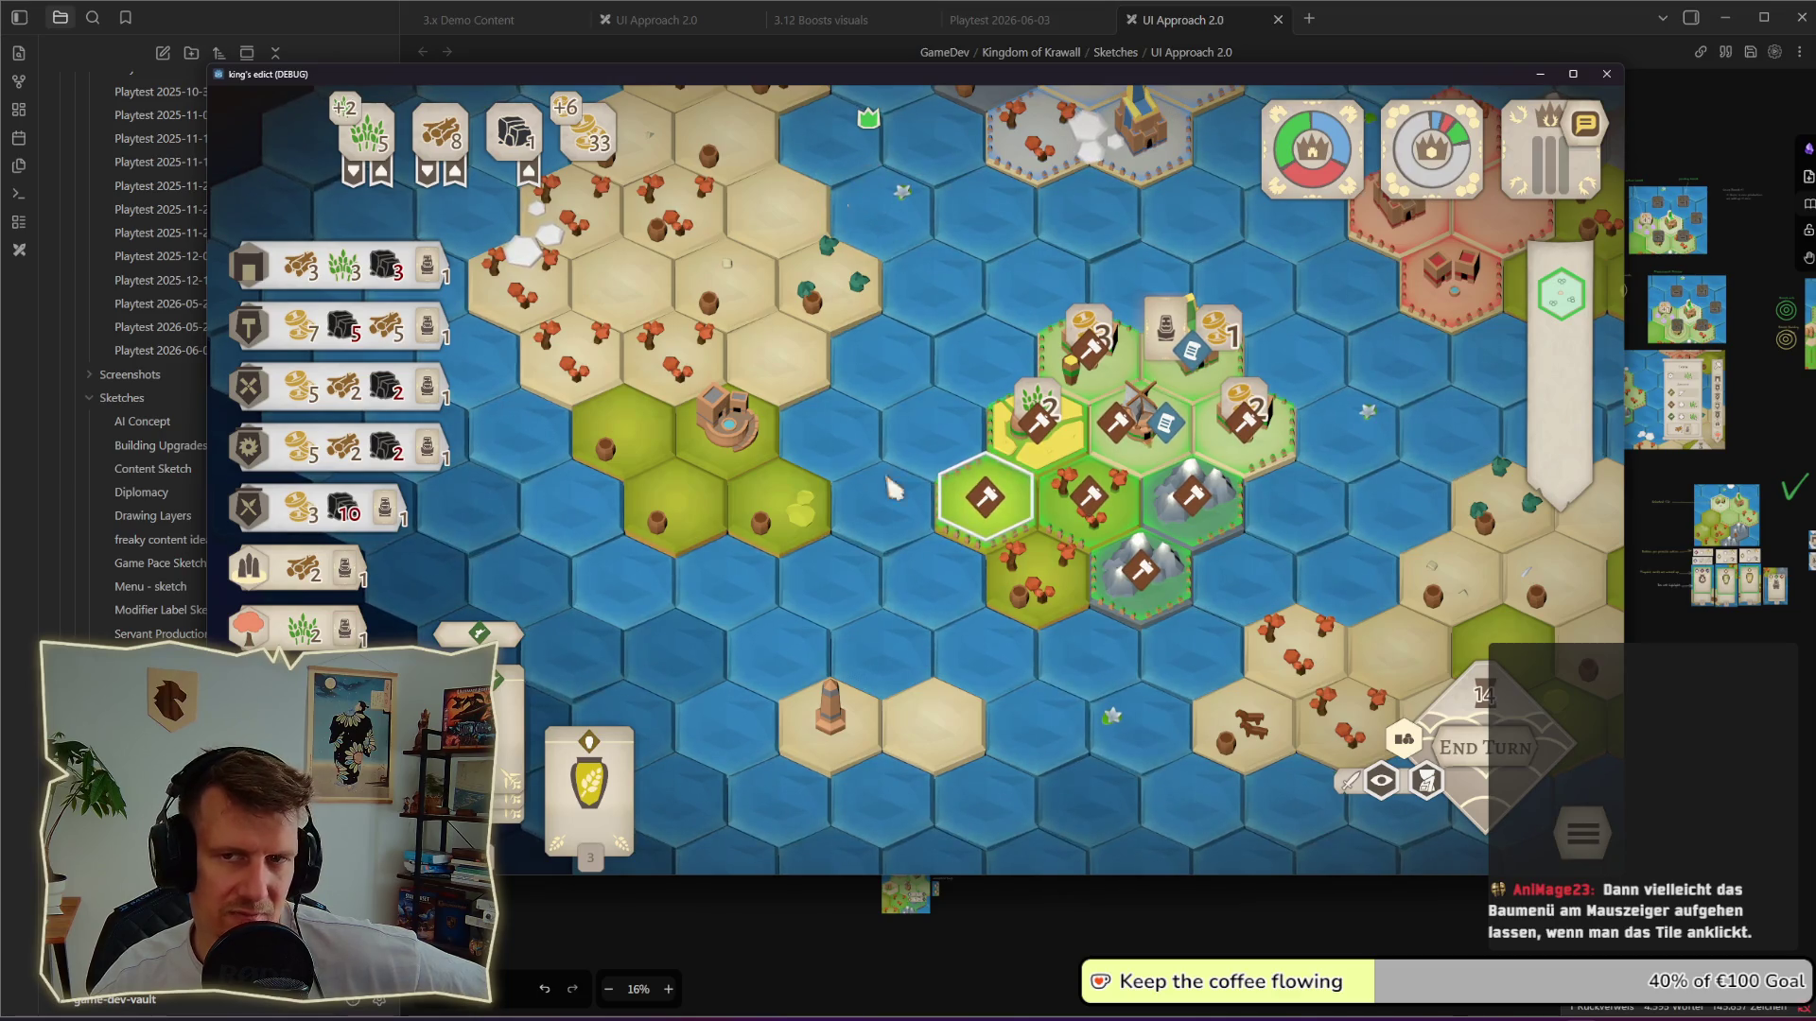
Step: Glance at the settlement's Servant details, then pay the cost preview to upgrade the windmill tile
click(910, 527)
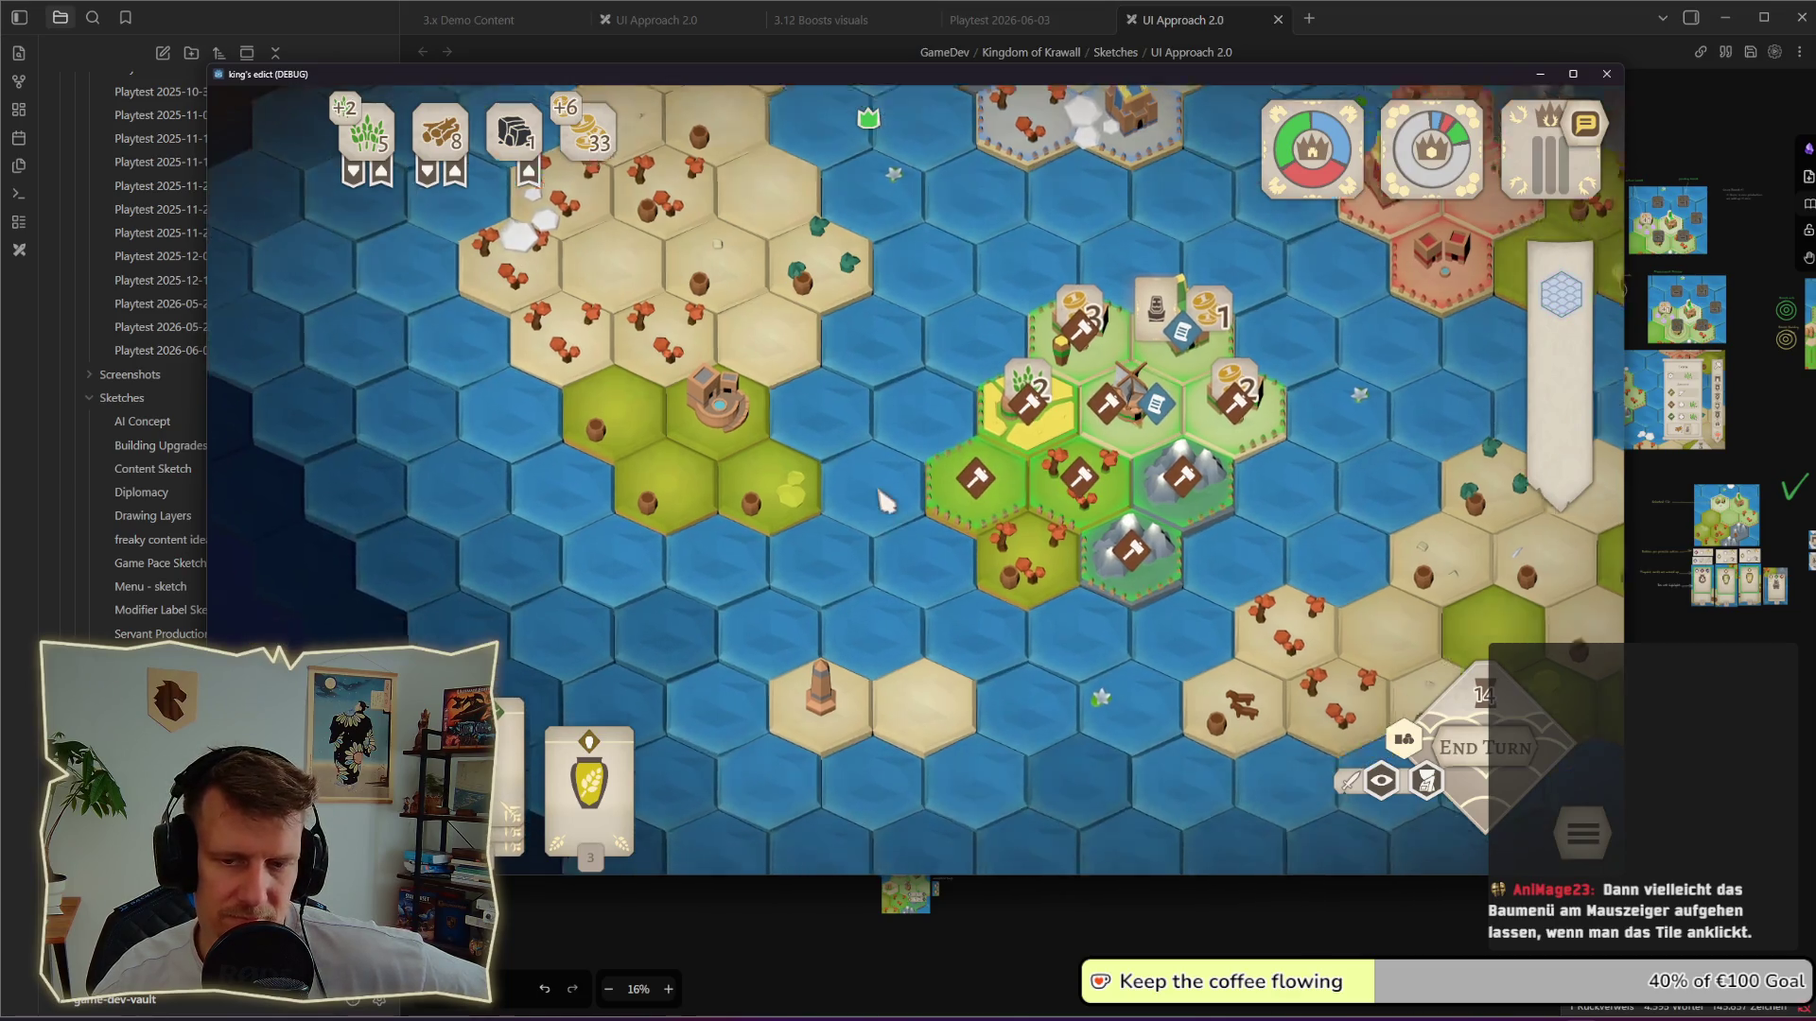
drag(909, 527, 853, 451)
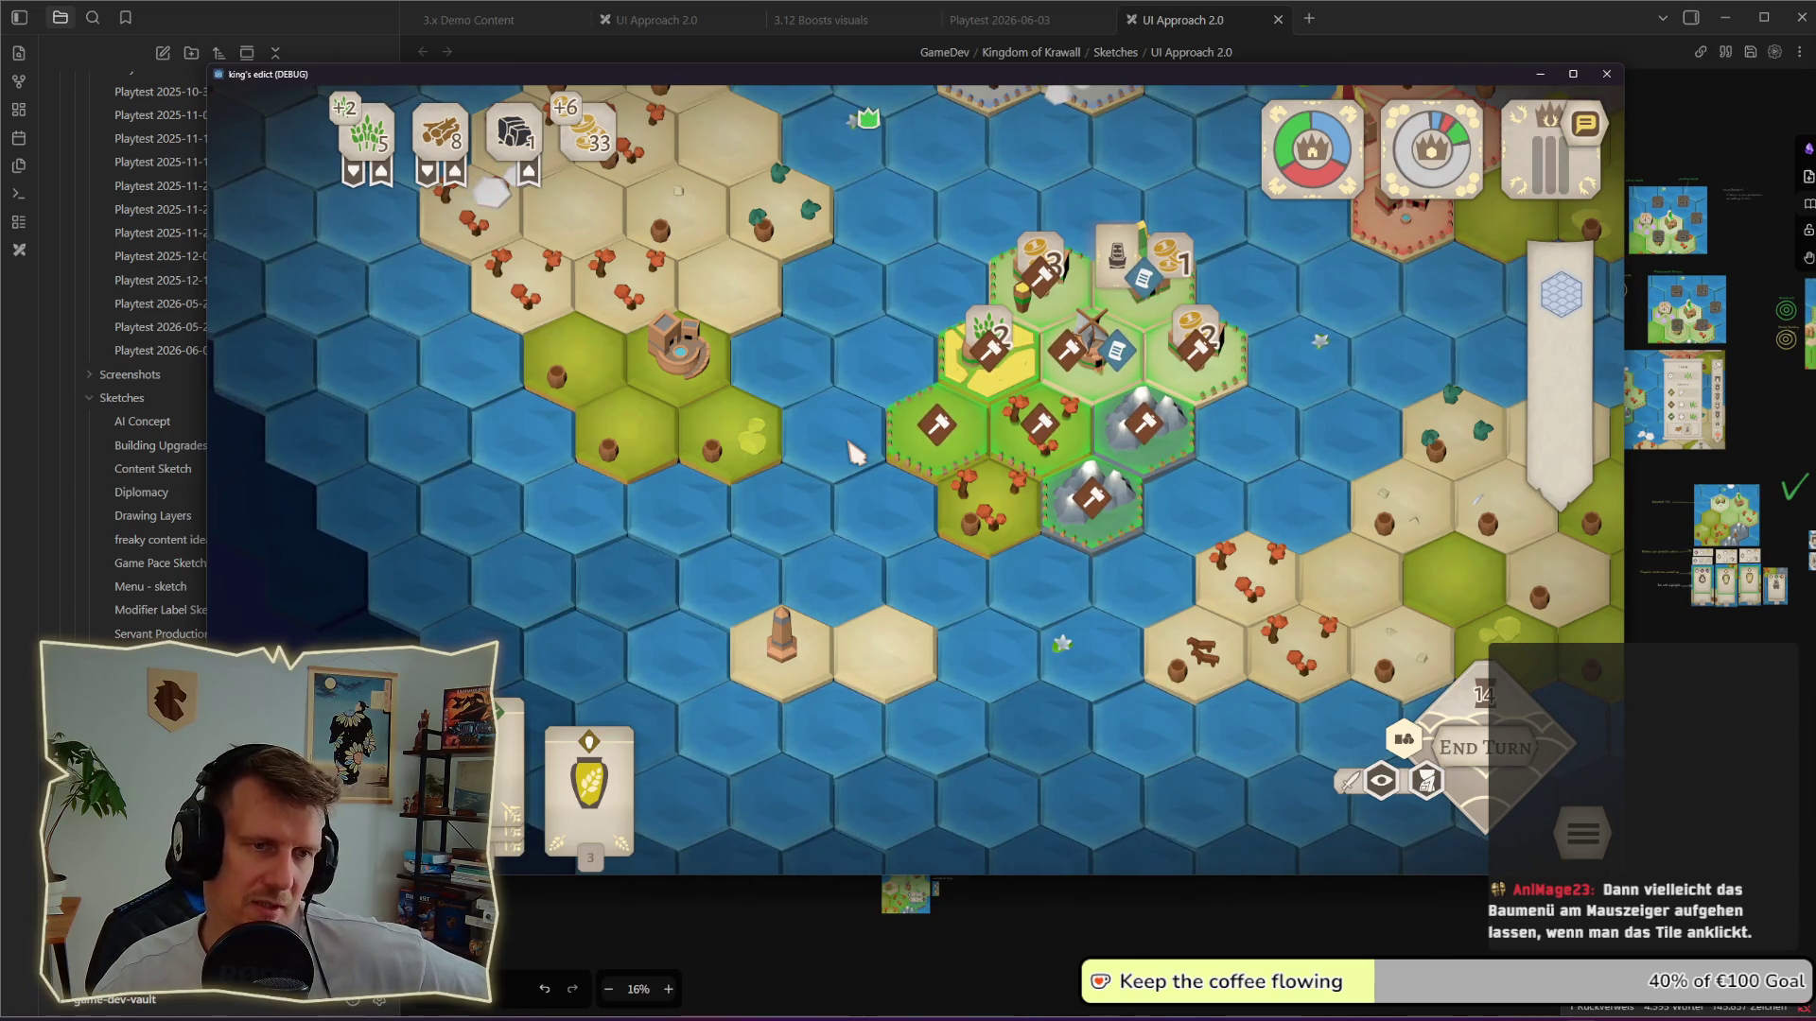
click(1095, 471)
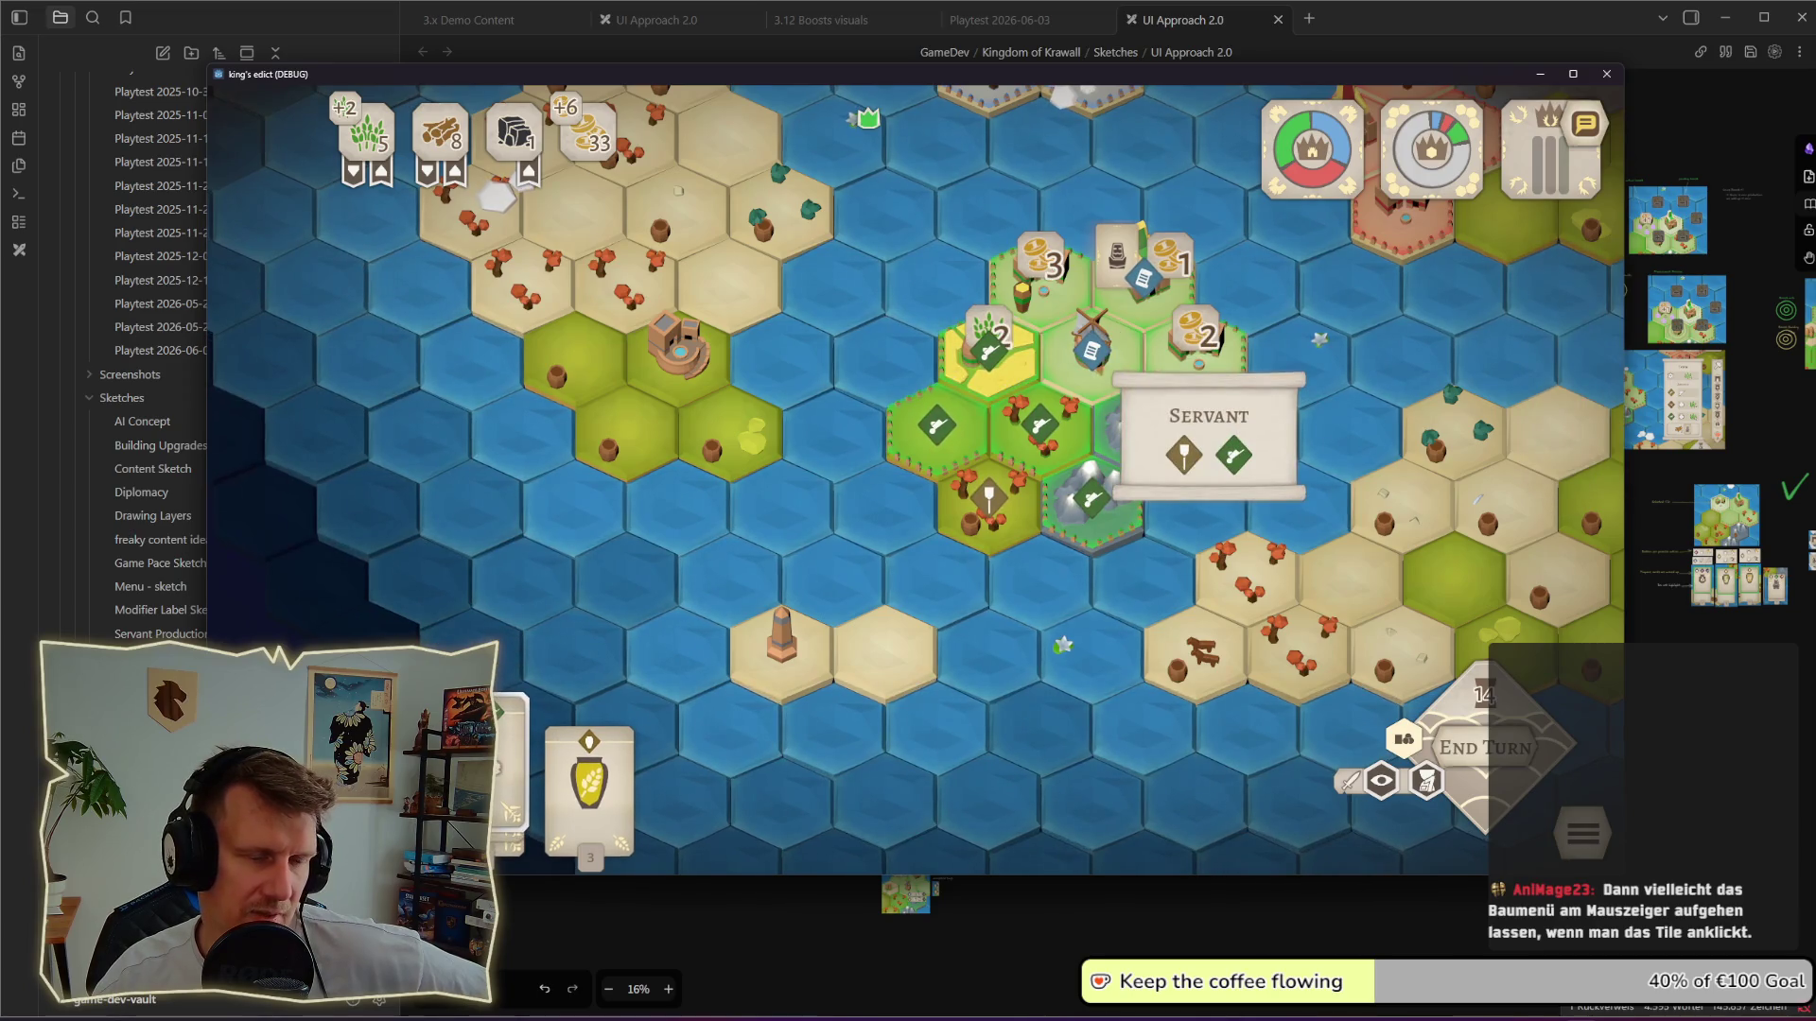
click(832, 547)
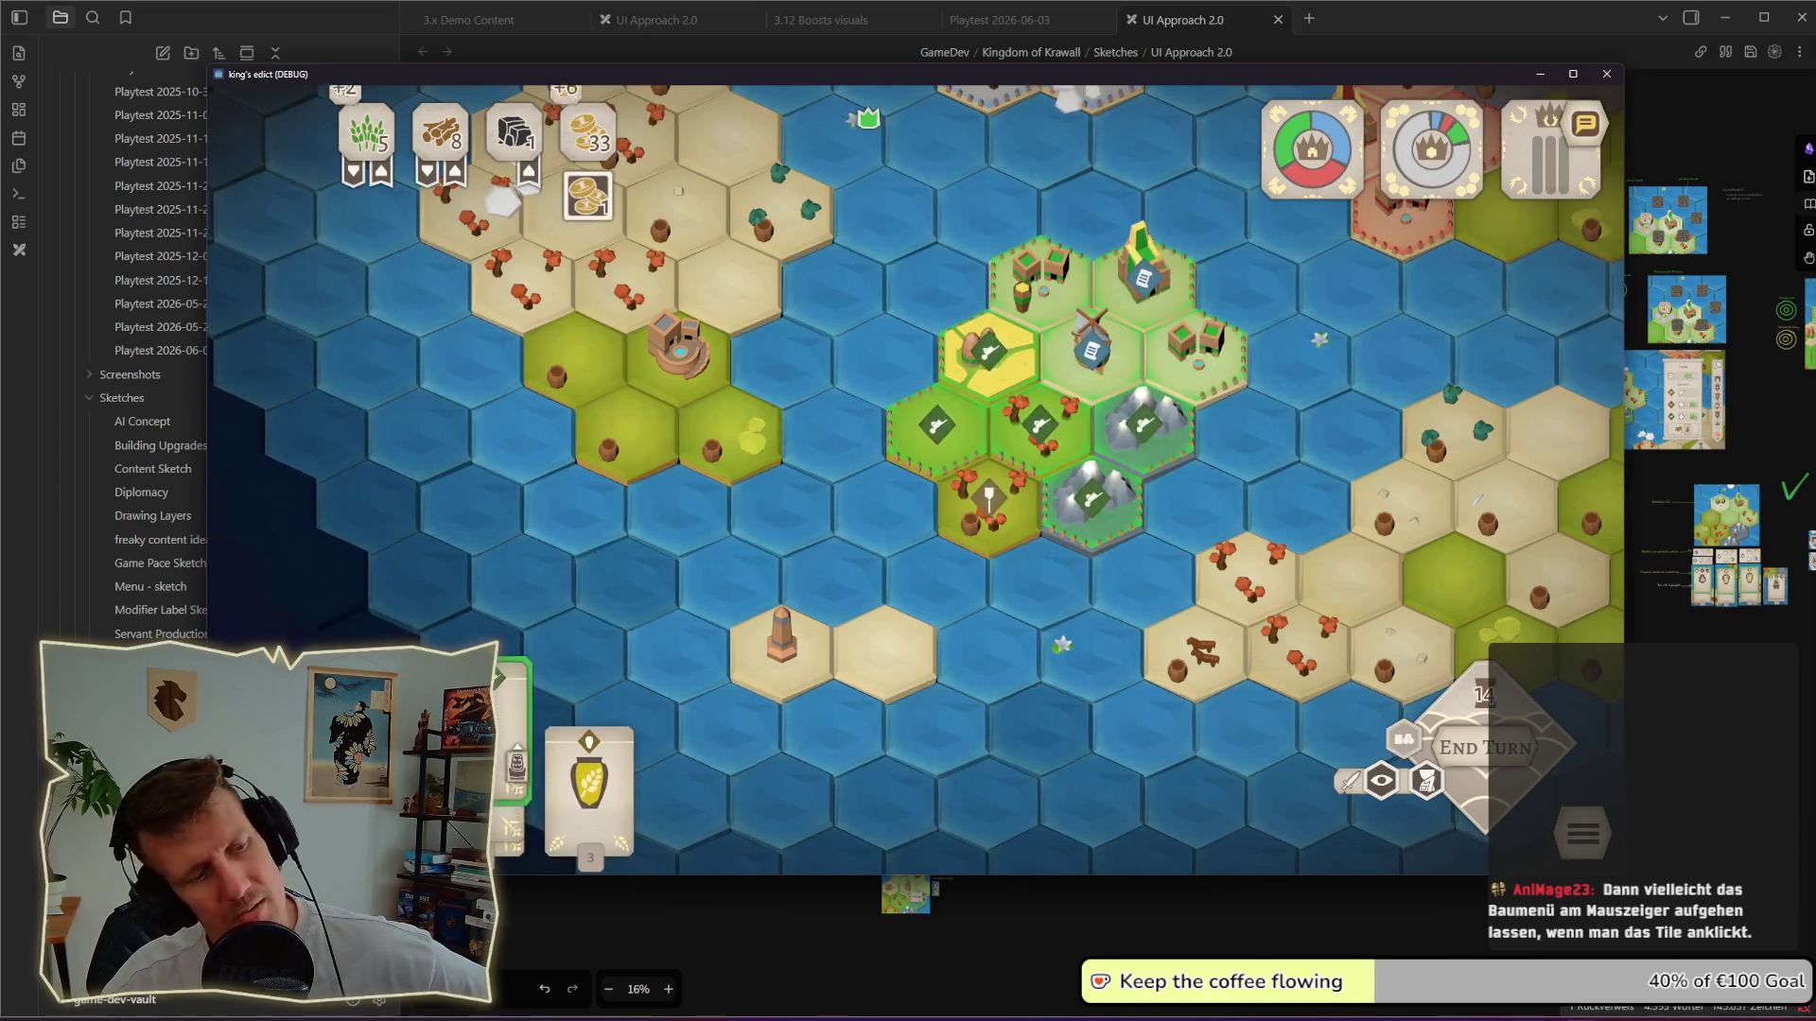
click(1091, 348)
click(1142, 374)
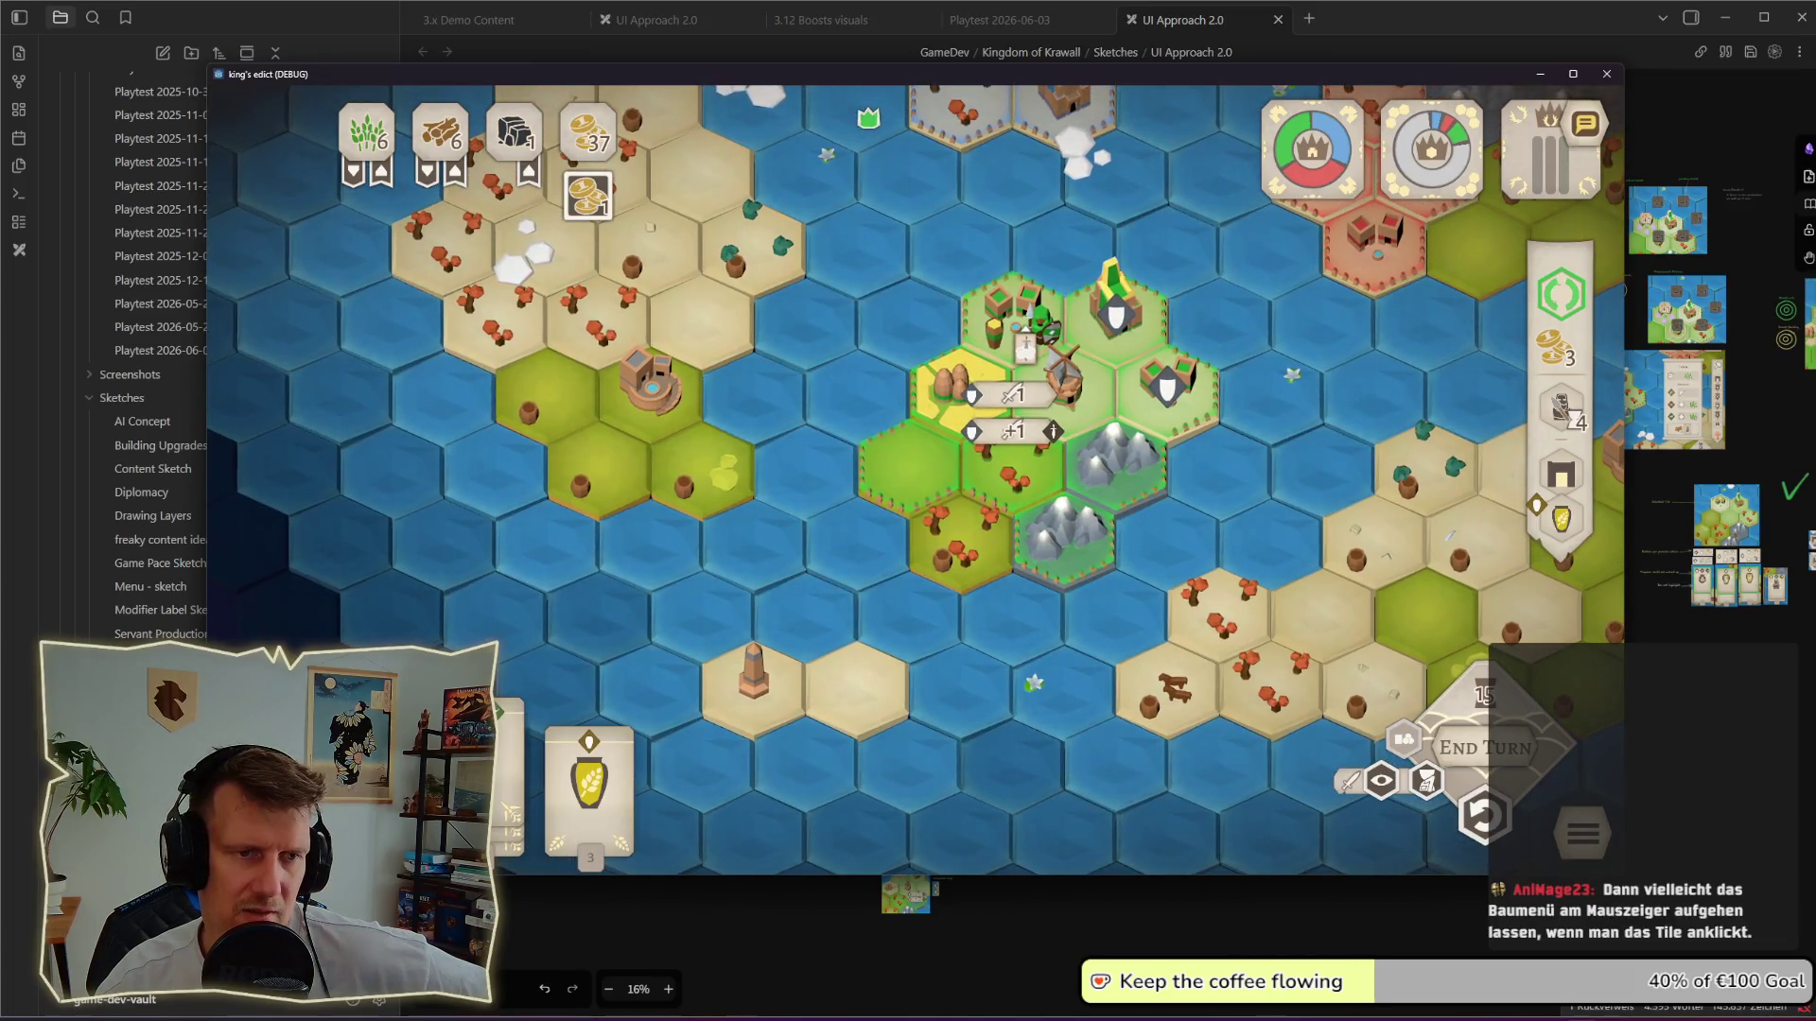
Step: Play the wheat card onto the hex north of the windmill and end the turn
click(1012, 309)
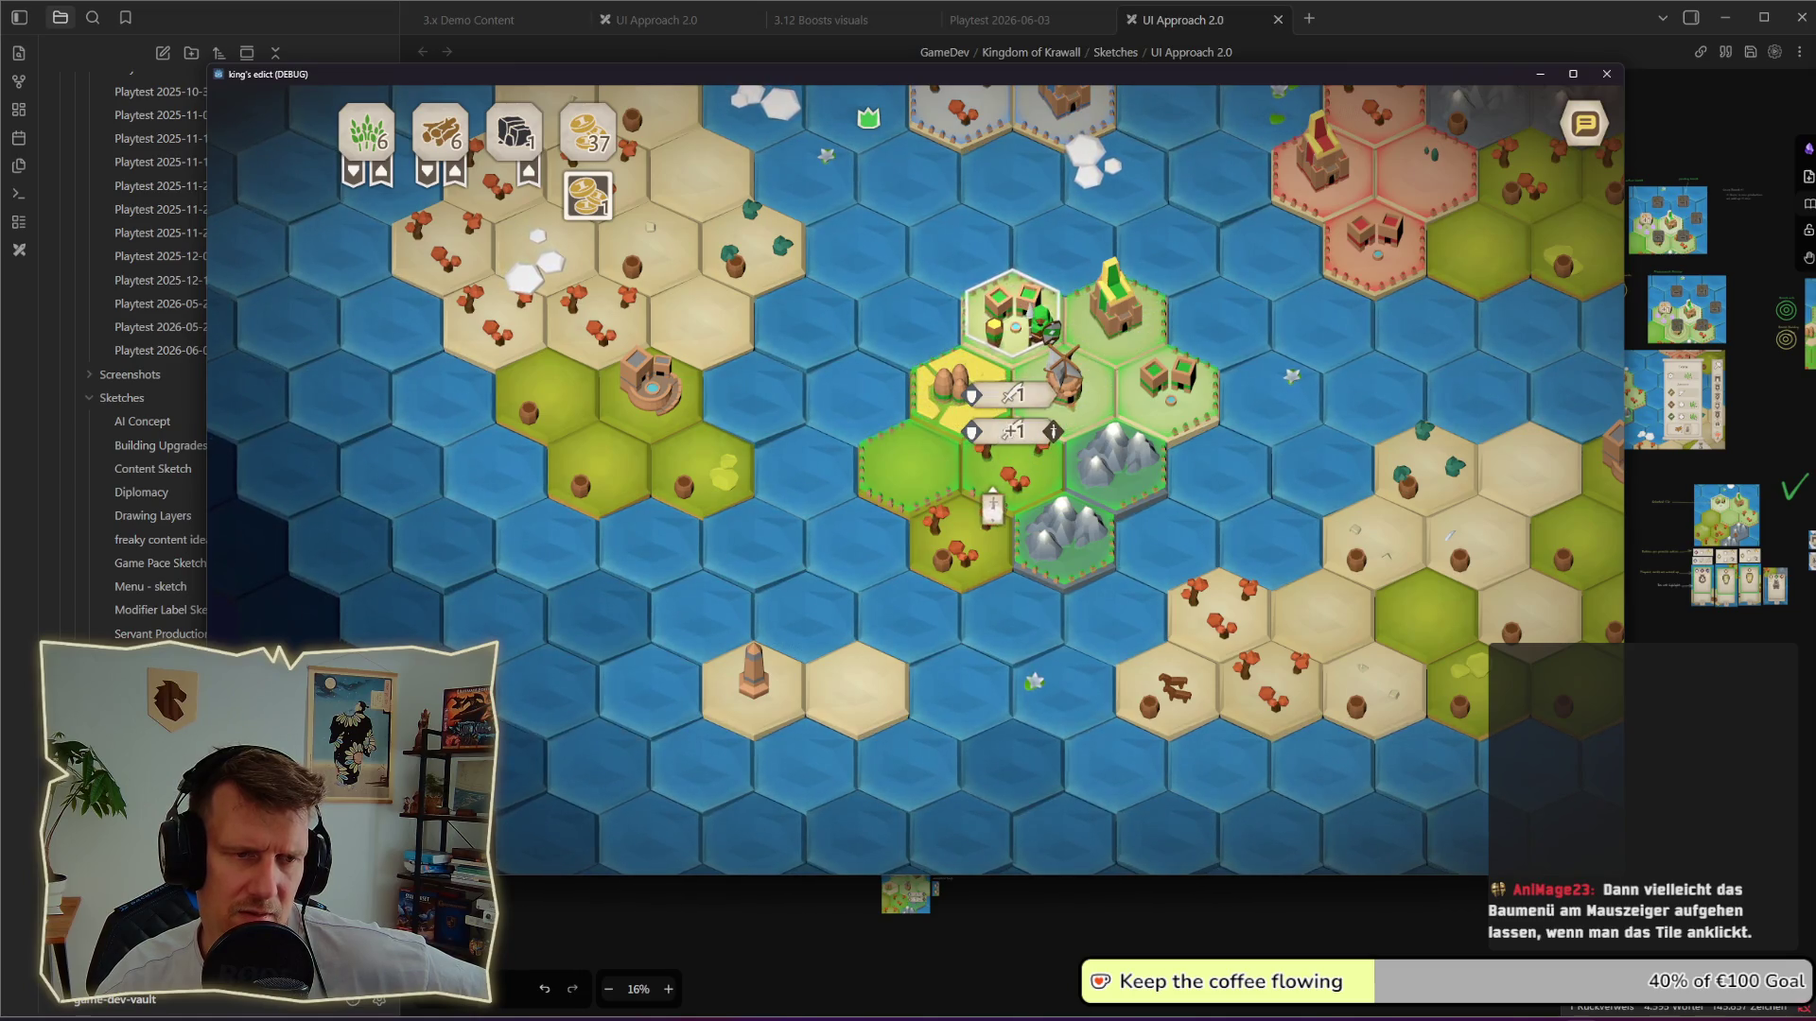
click(1031, 350)
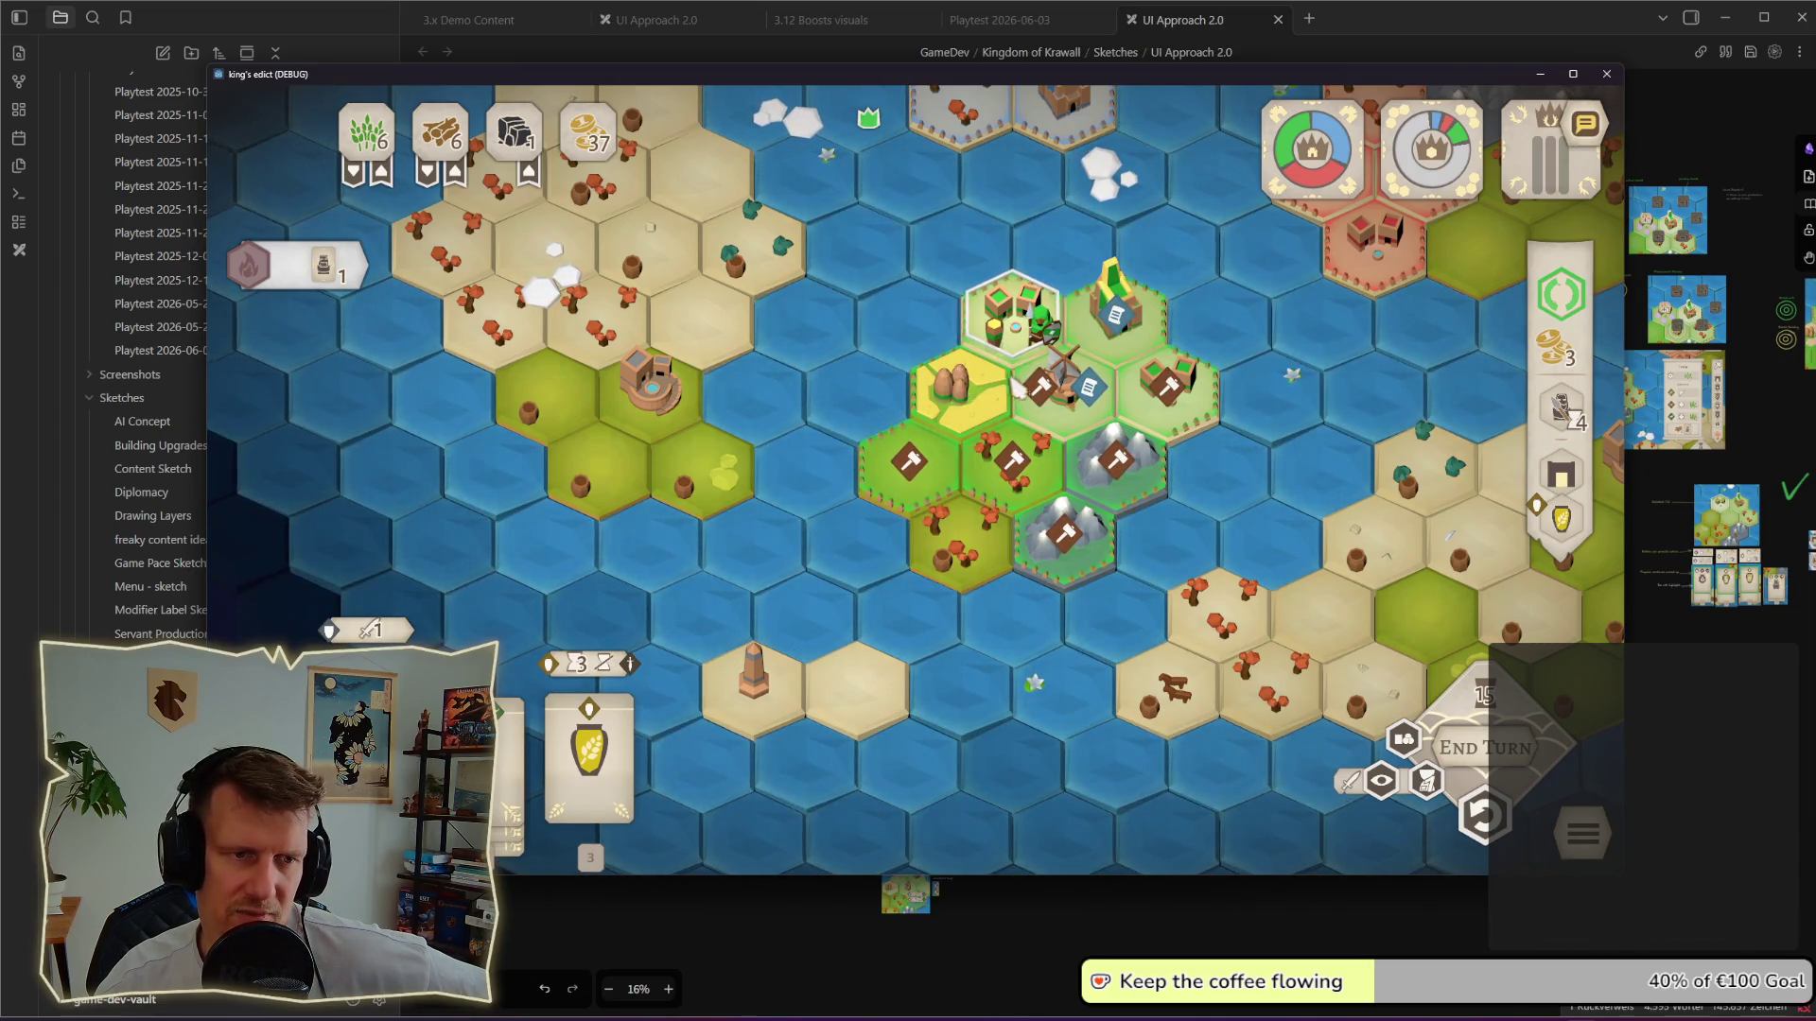
mouse_move(588, 760)
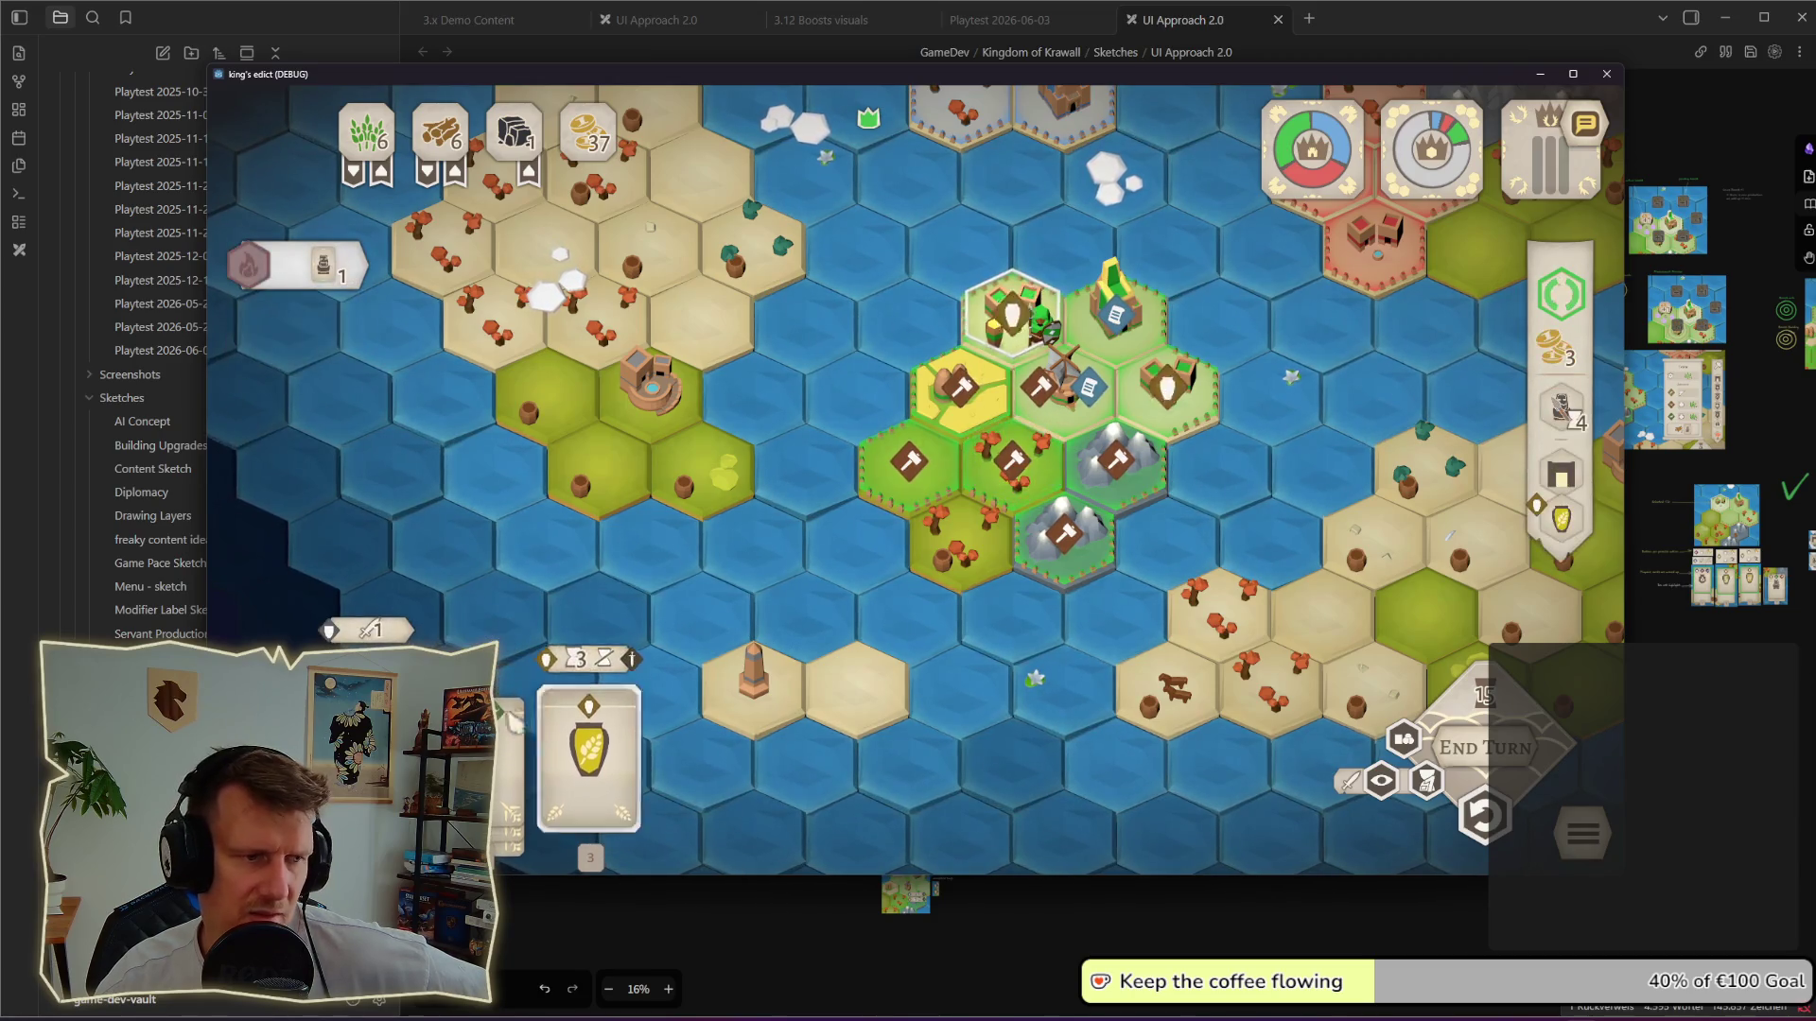
click(1012, 315)
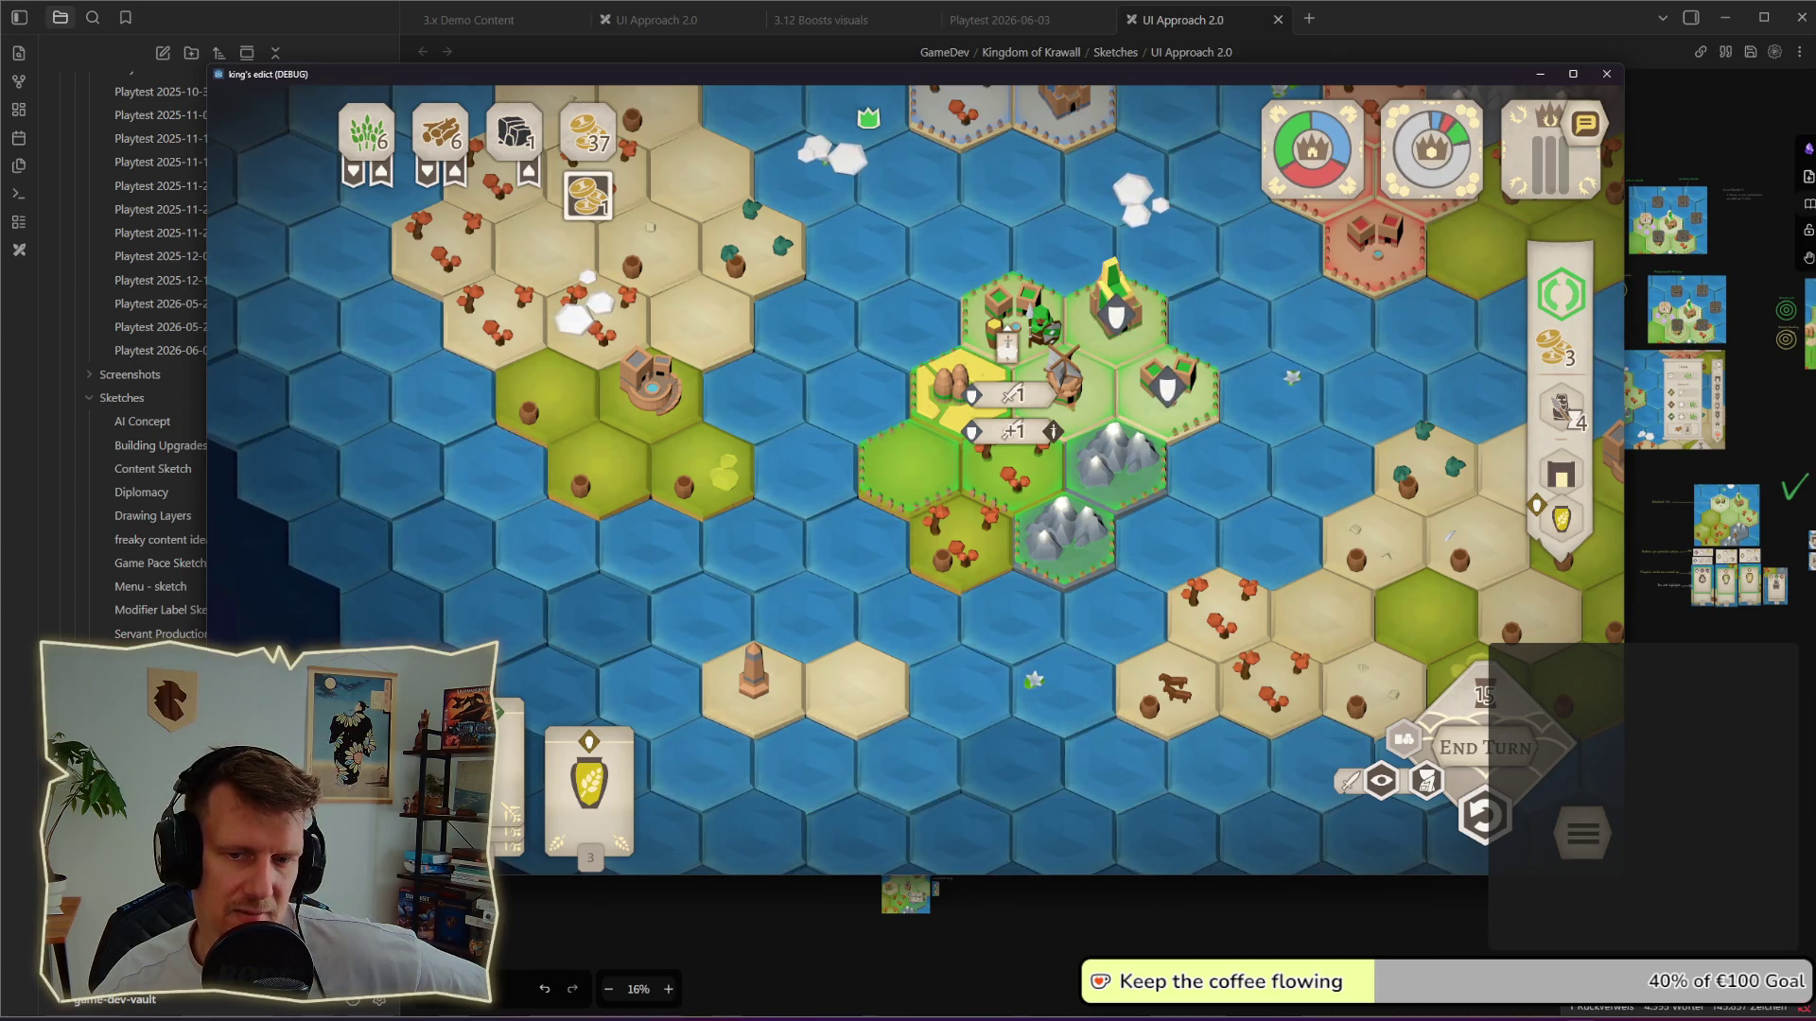
key(Return)
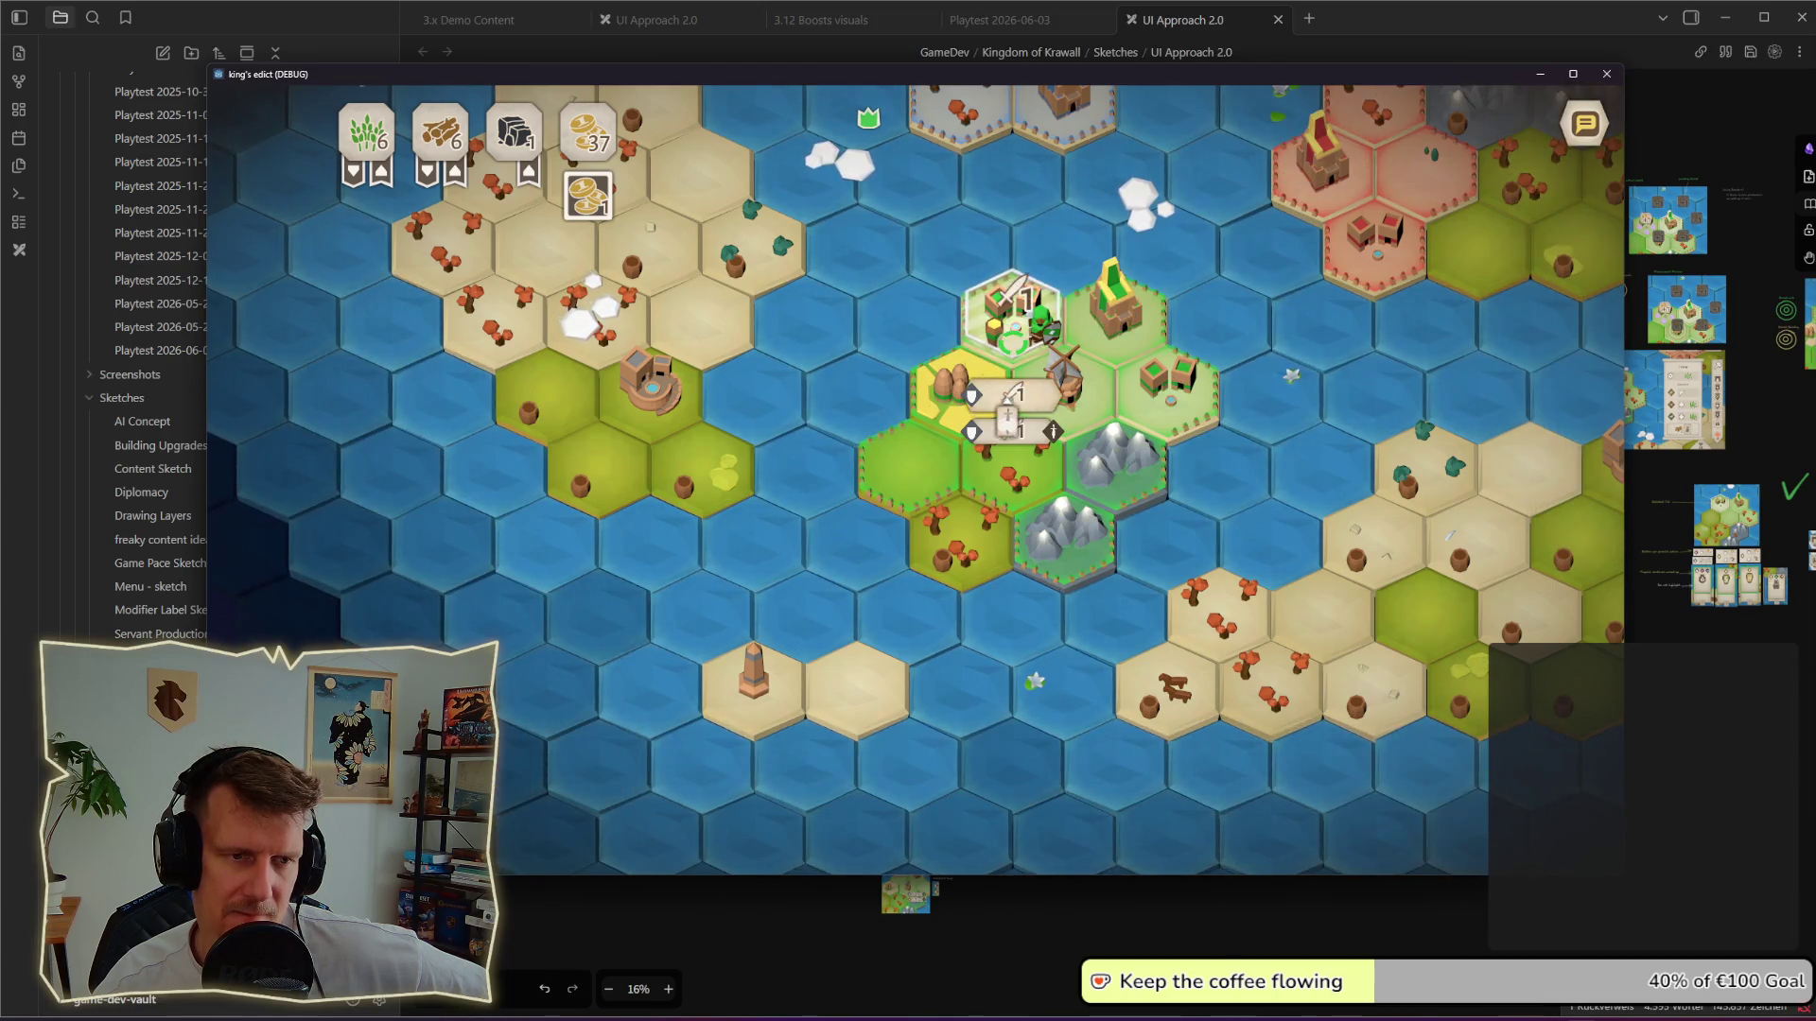
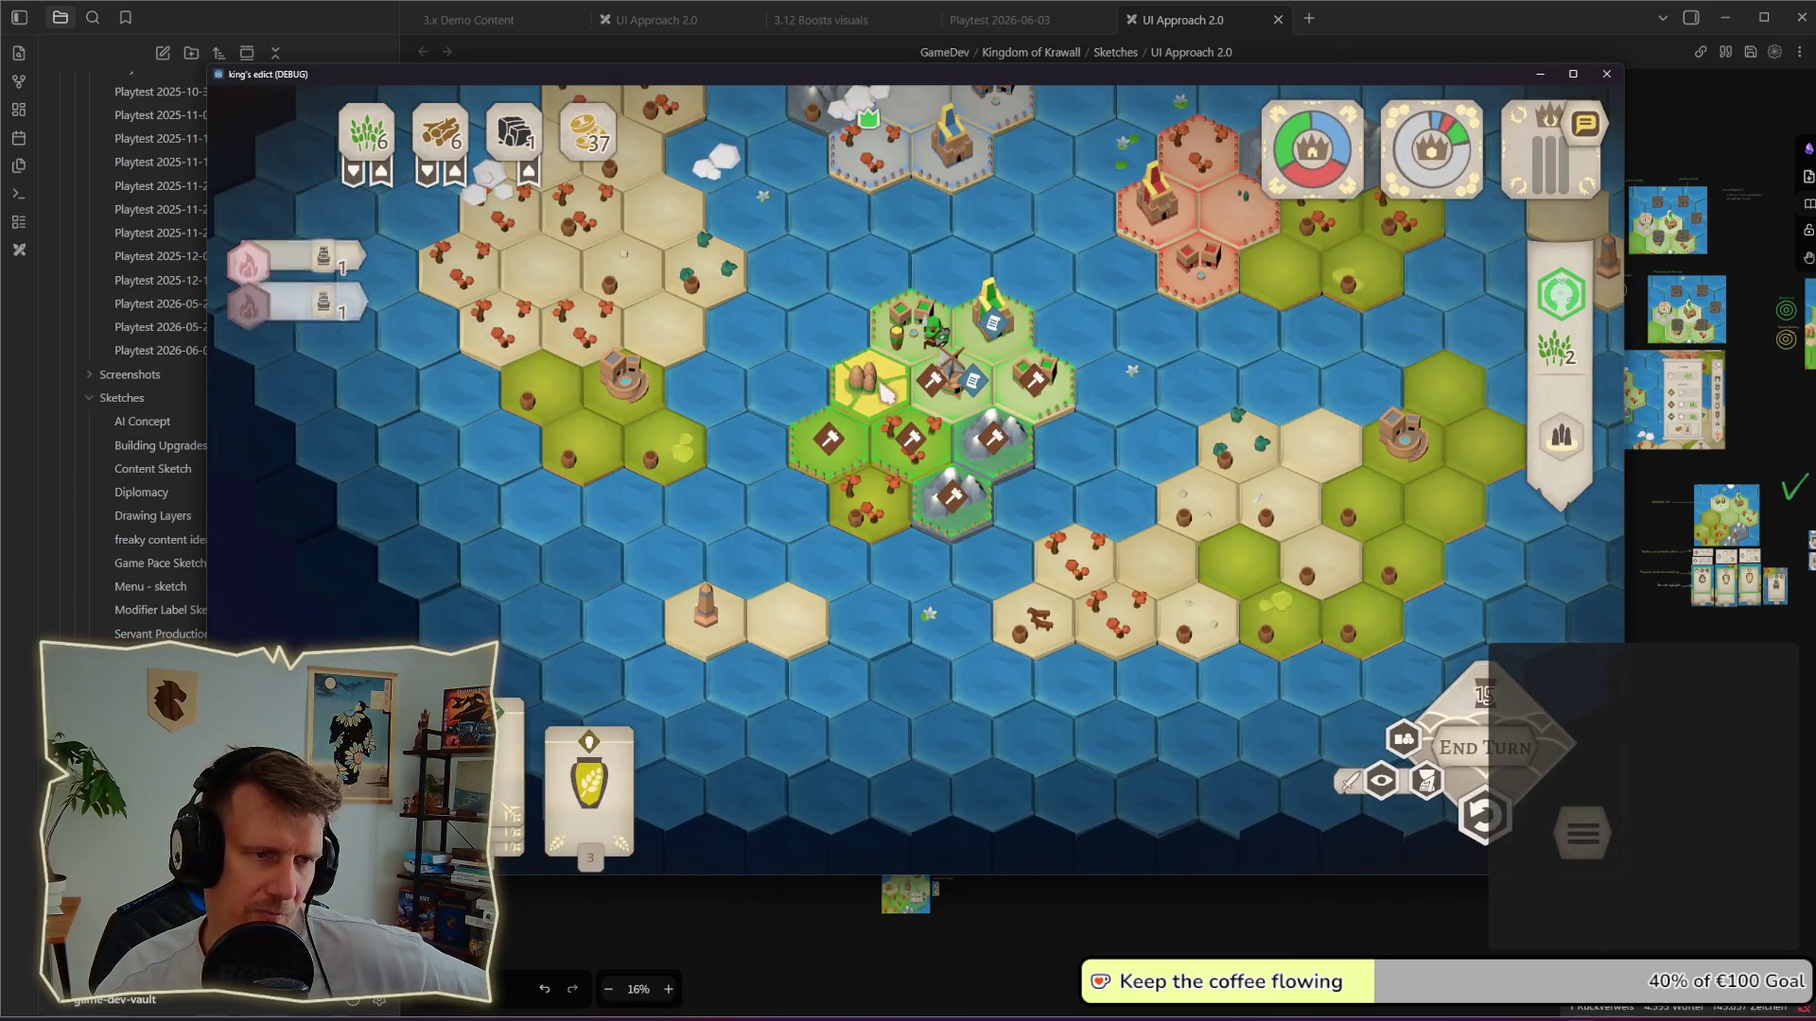
Step: Inspect the wheat field hex, place a building on the island hex and check the centre hex
click(868, 383)
click(948, 381)
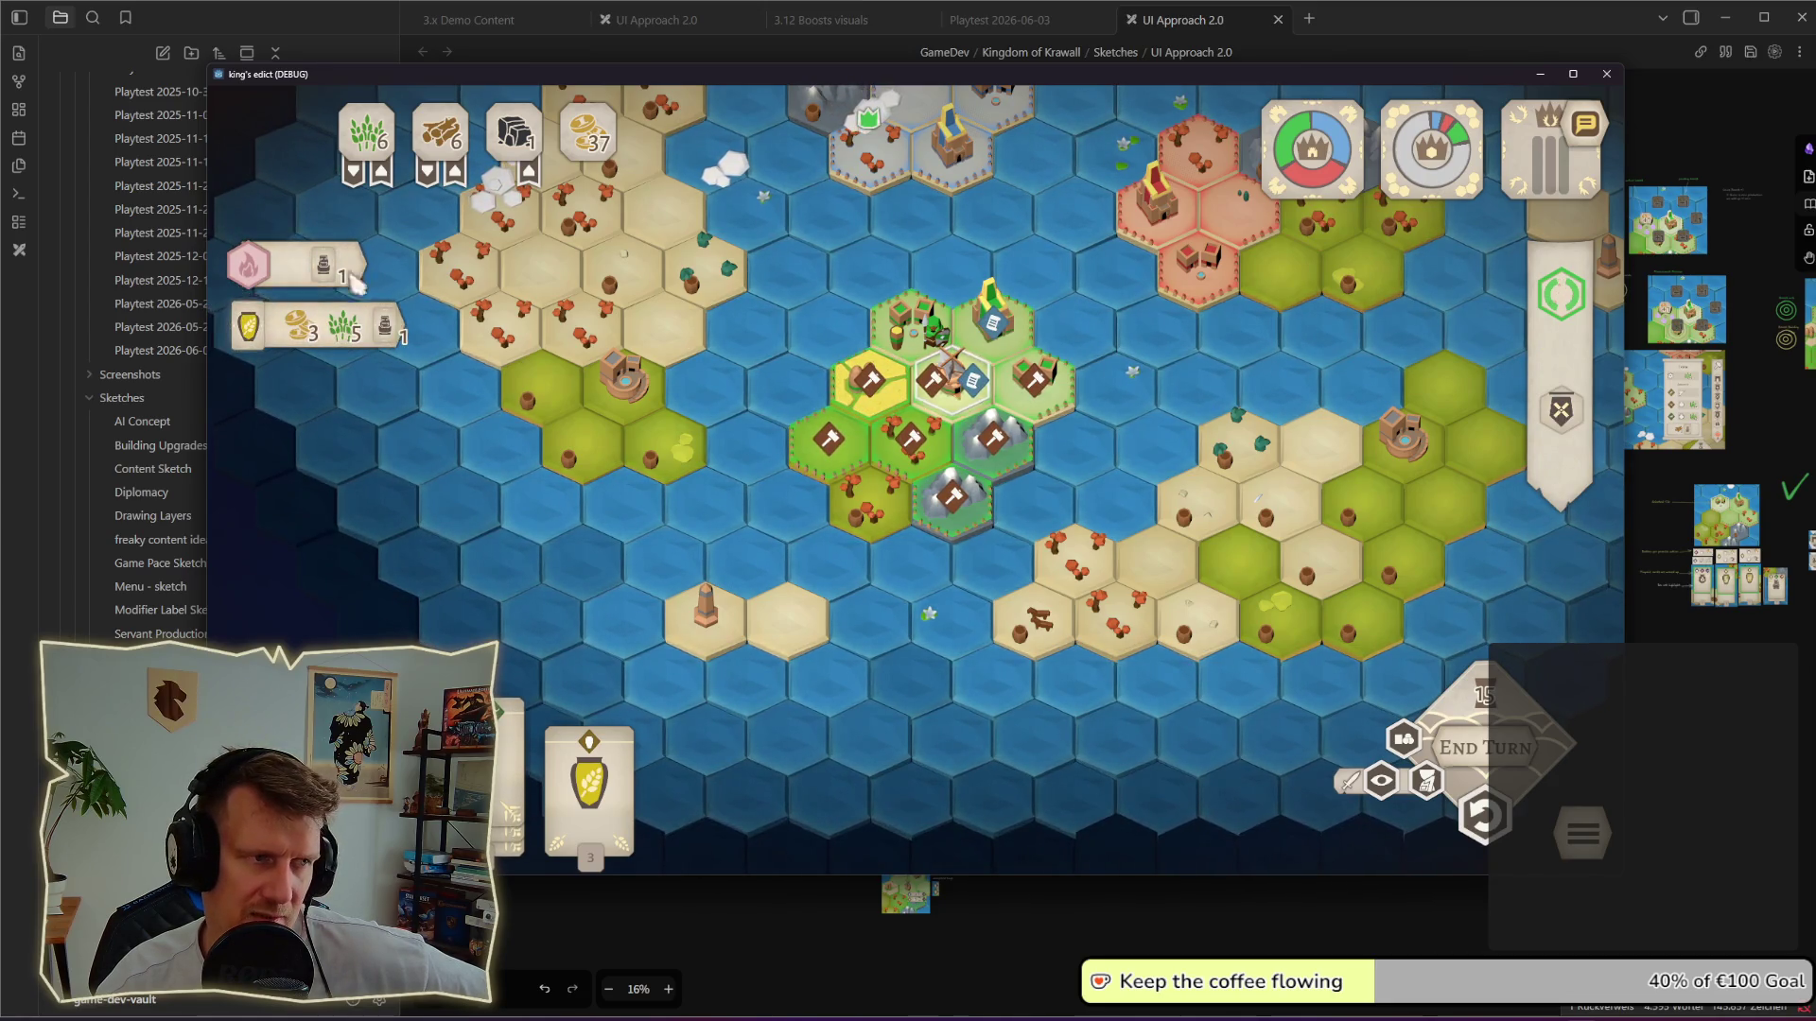
click(1016, 334)
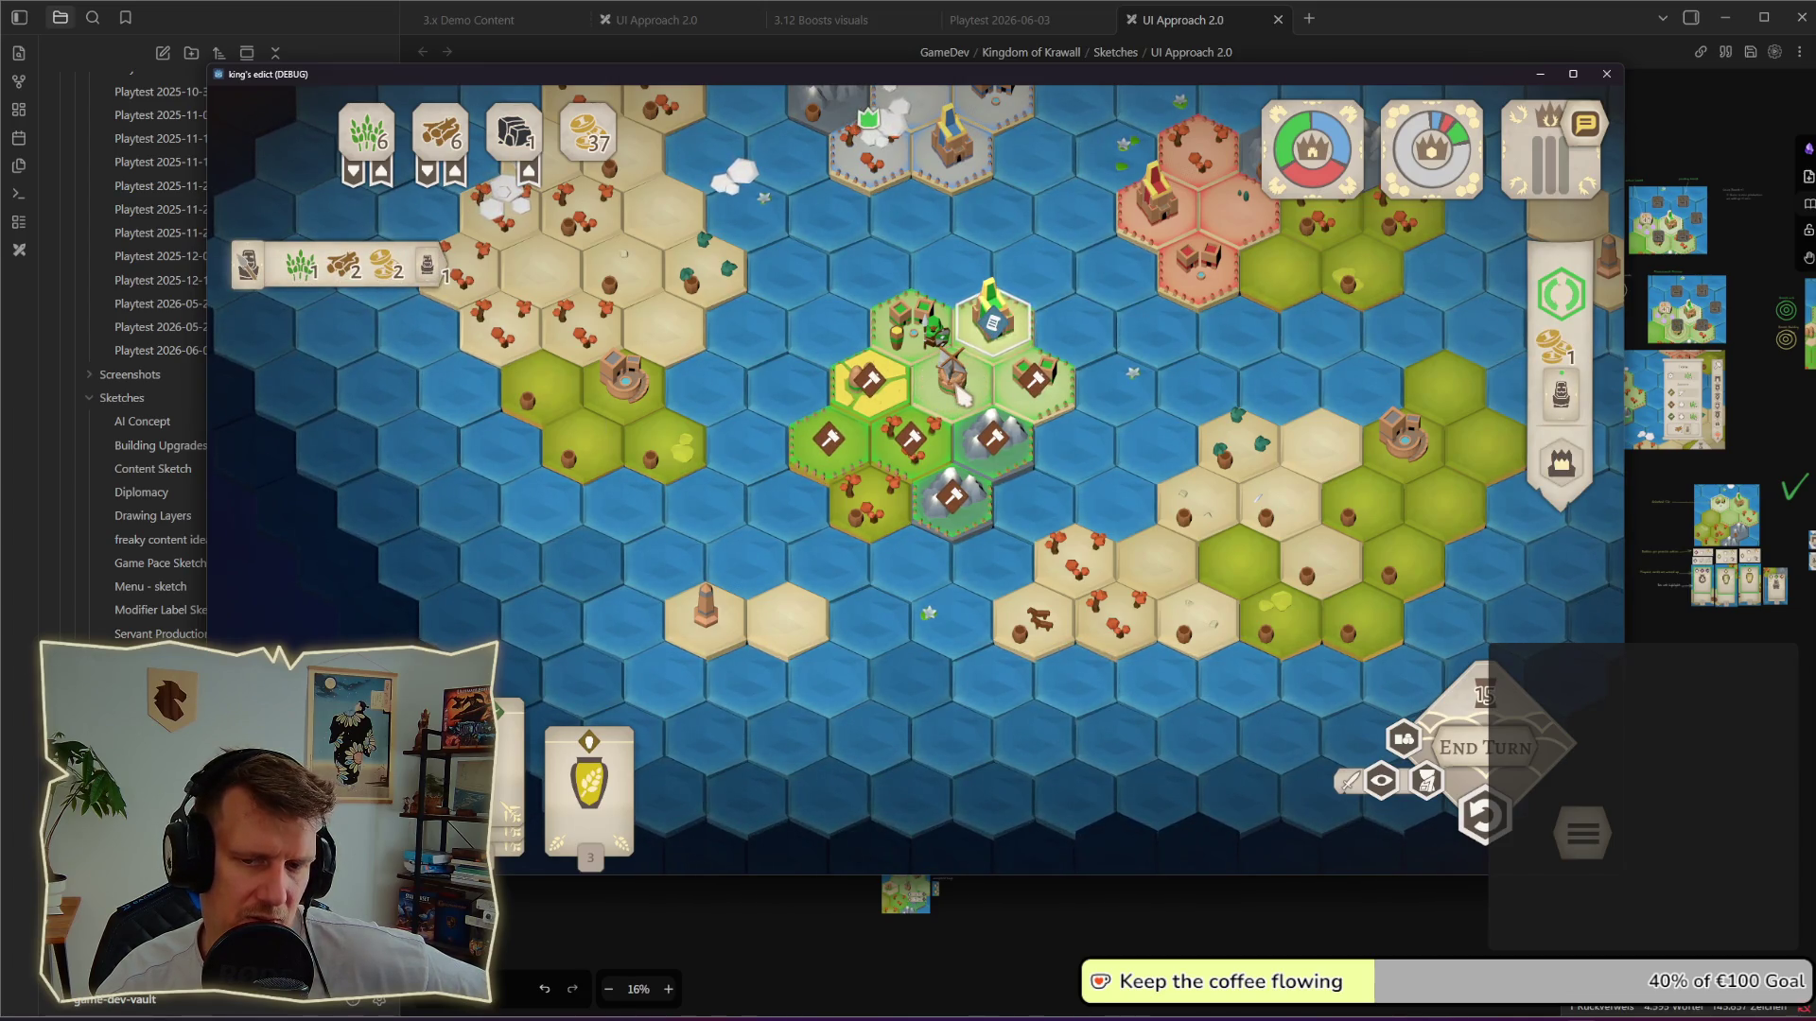
key(Escape)
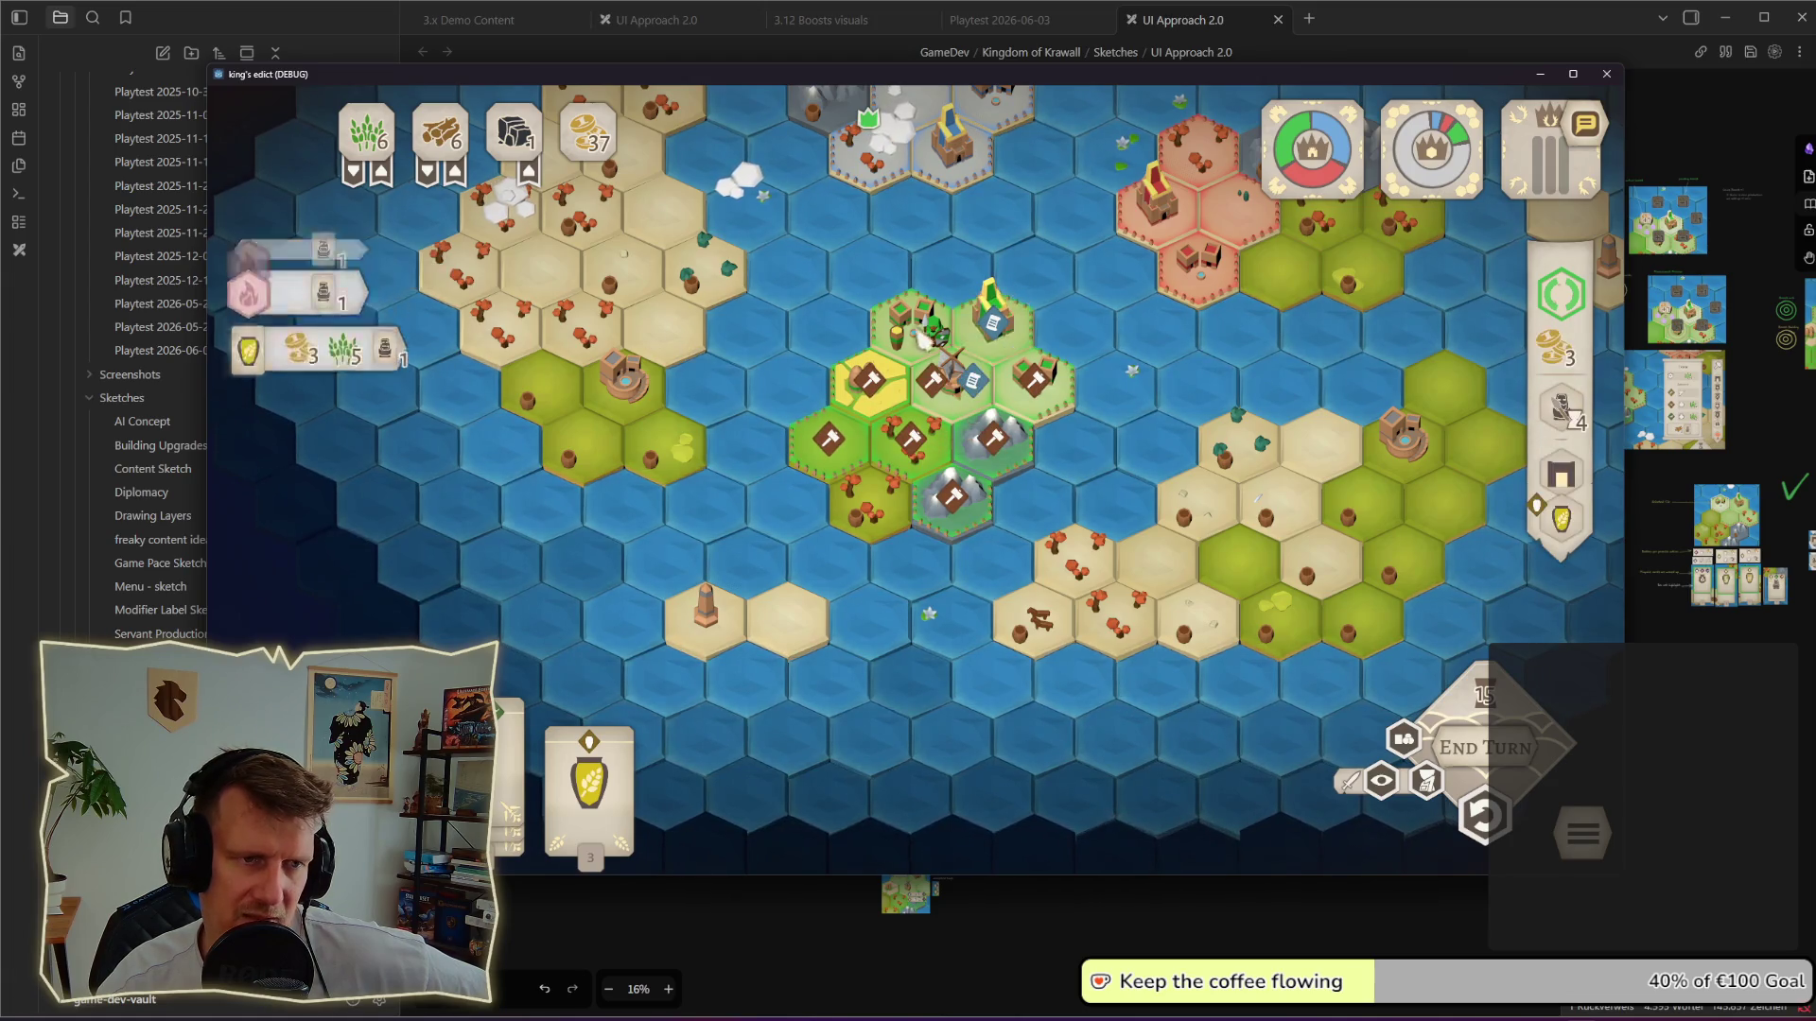
Step: Place a building on the centre hex, check the wheat and forest hexes, then switch to the UI board
click(585, 195)
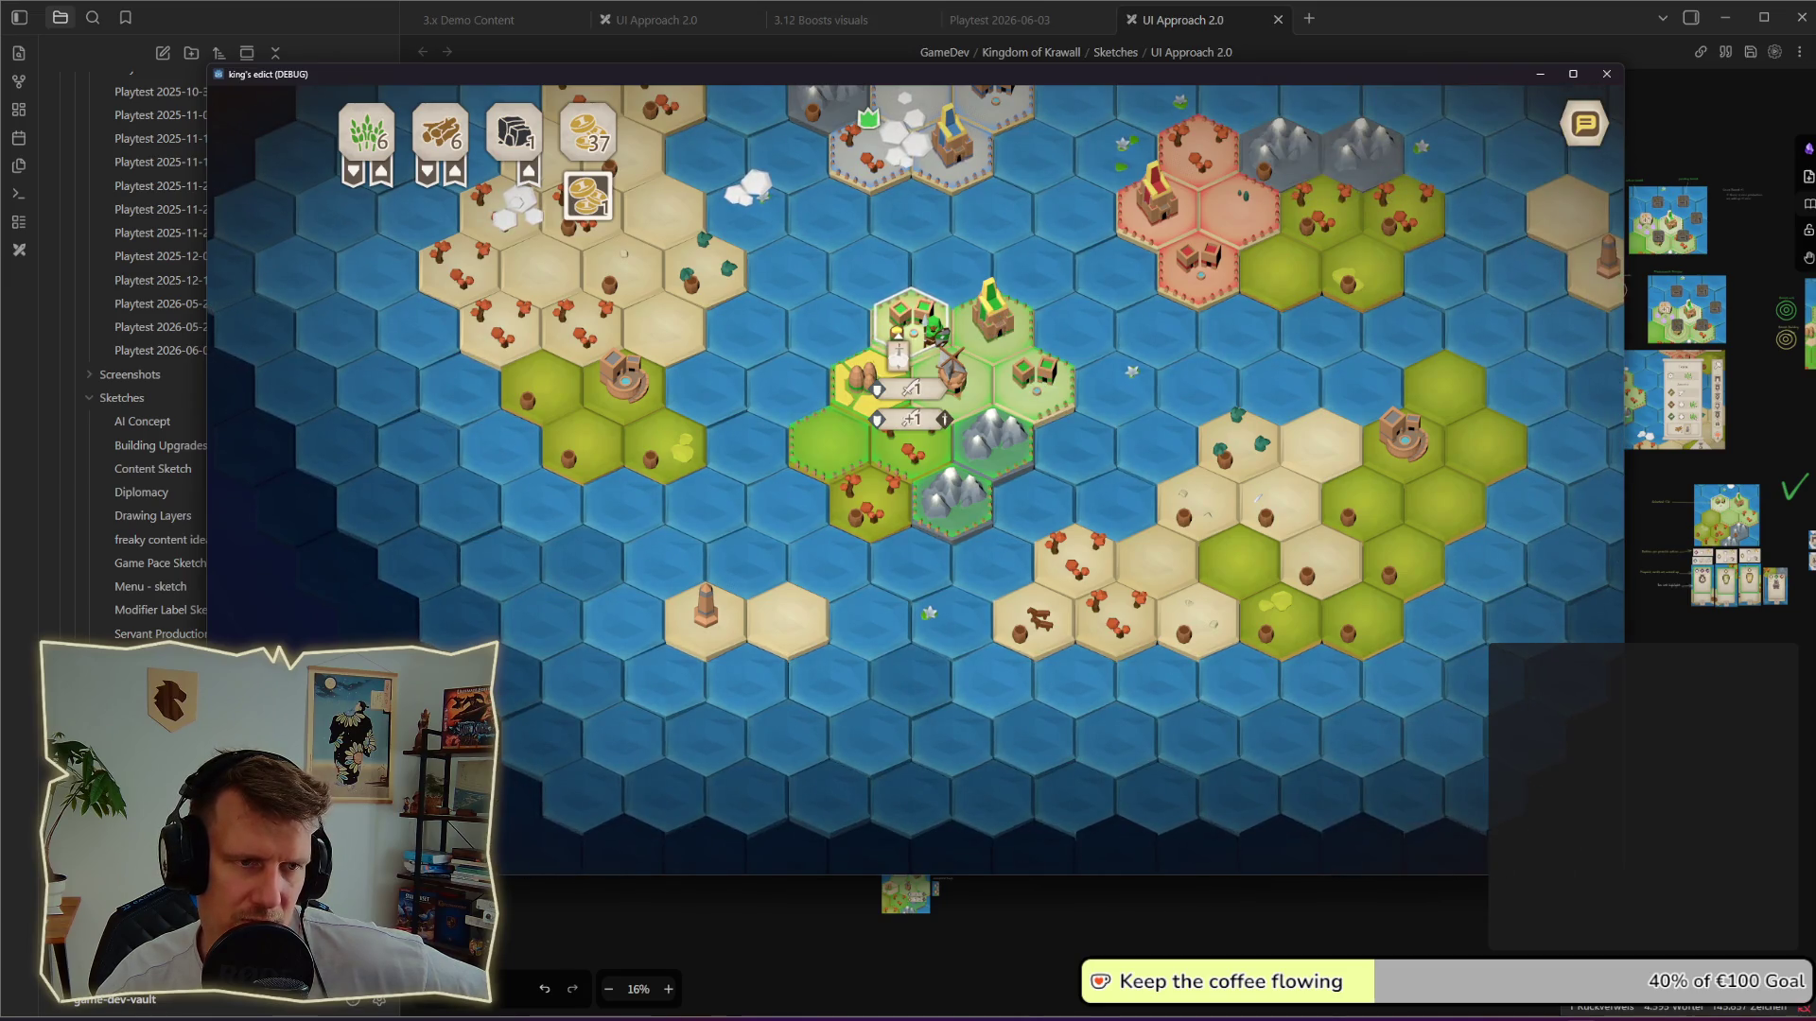
click(908, 355)
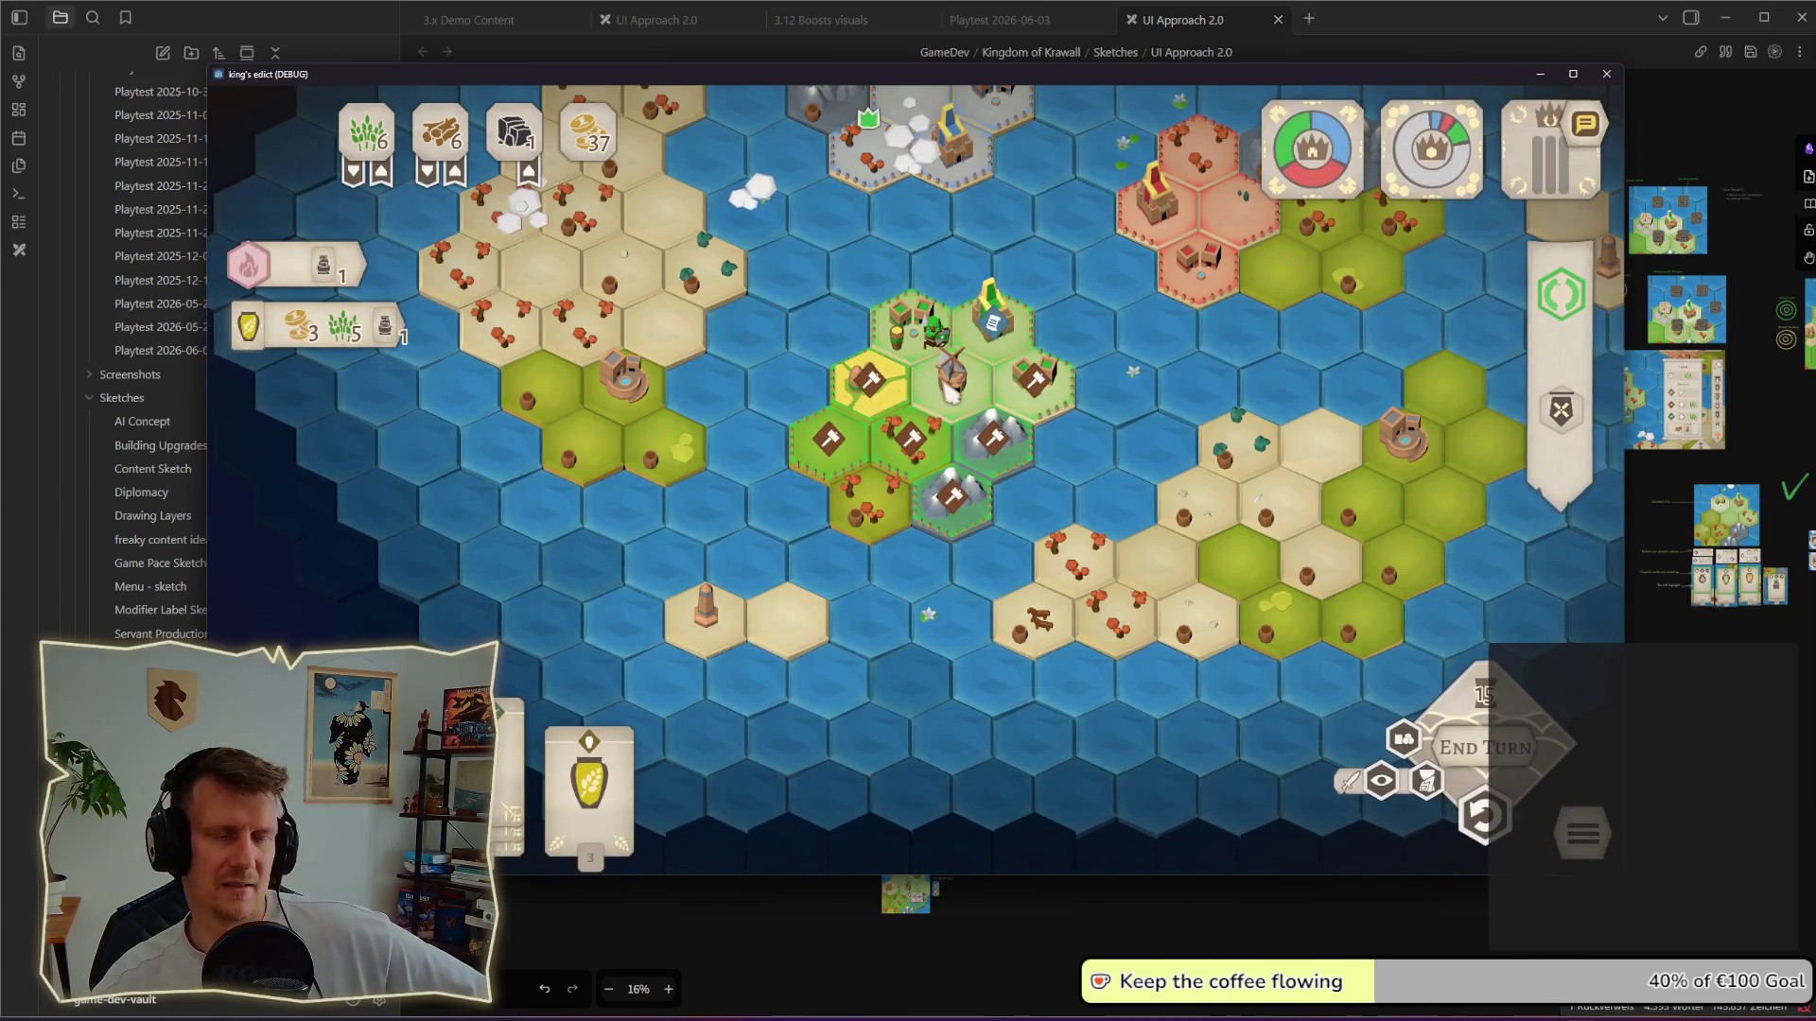
click(883, 403)
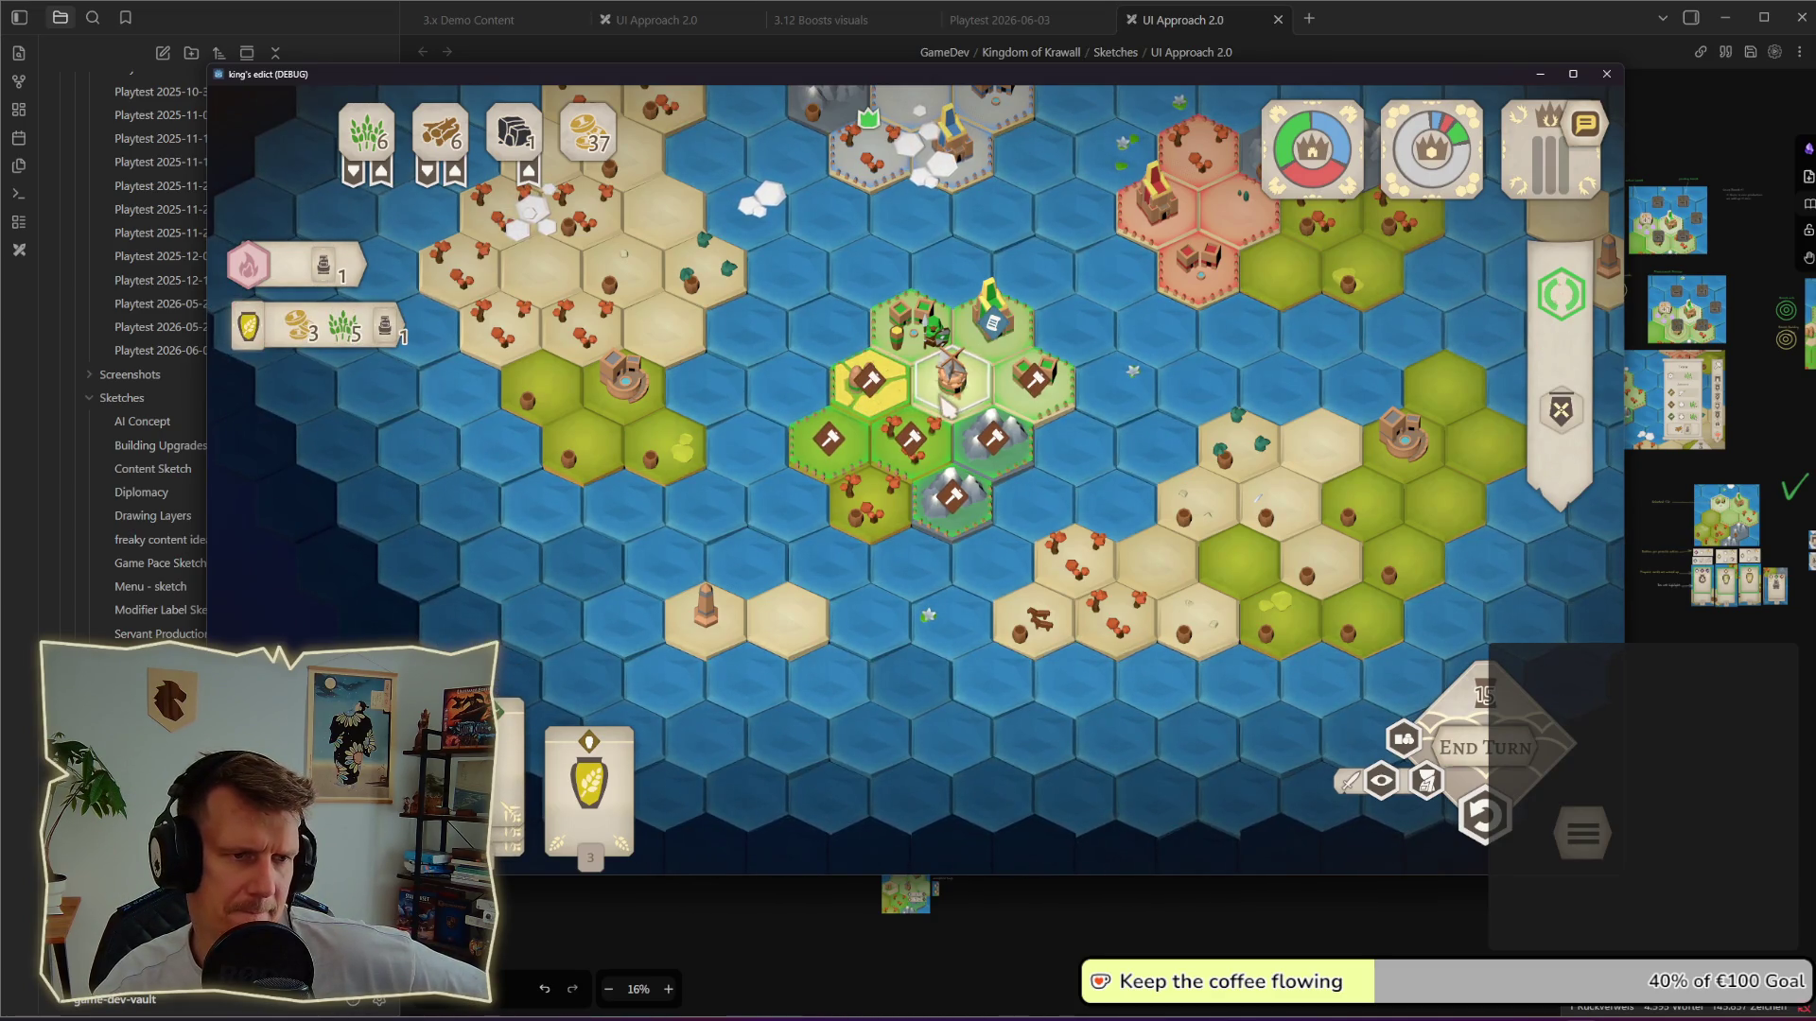
click(928, 443)
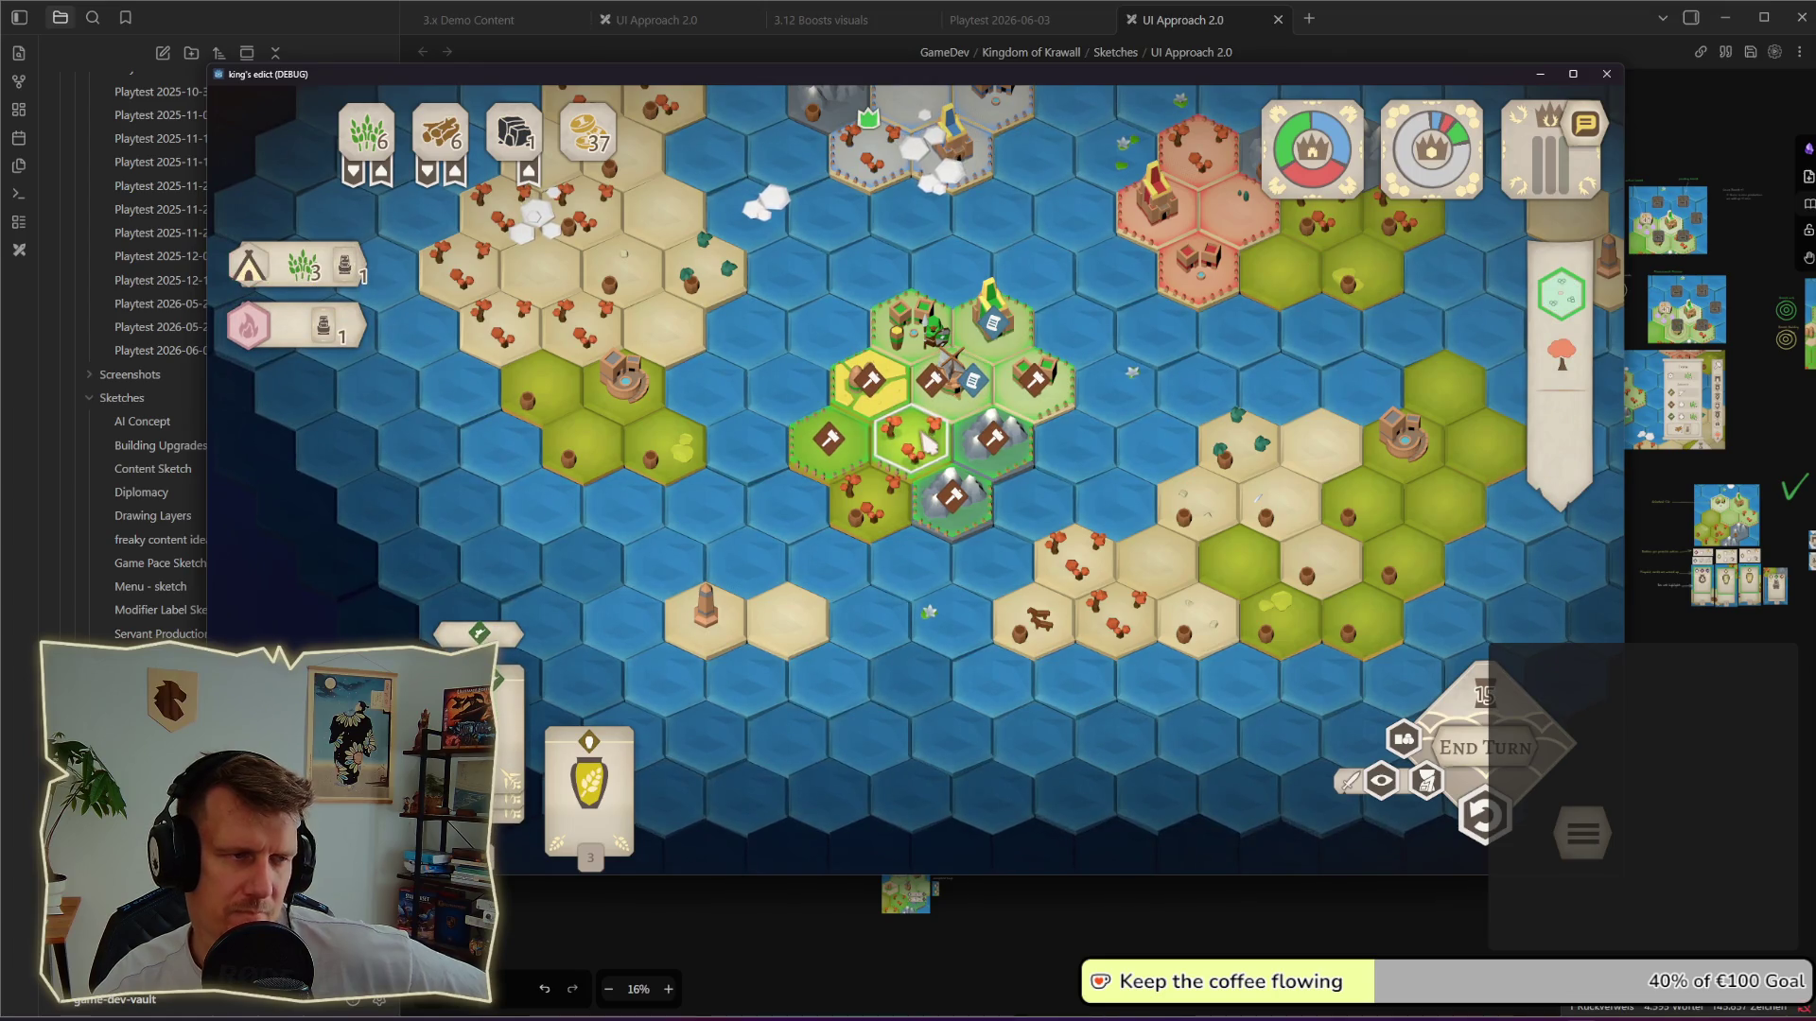
key(alt+Tab)
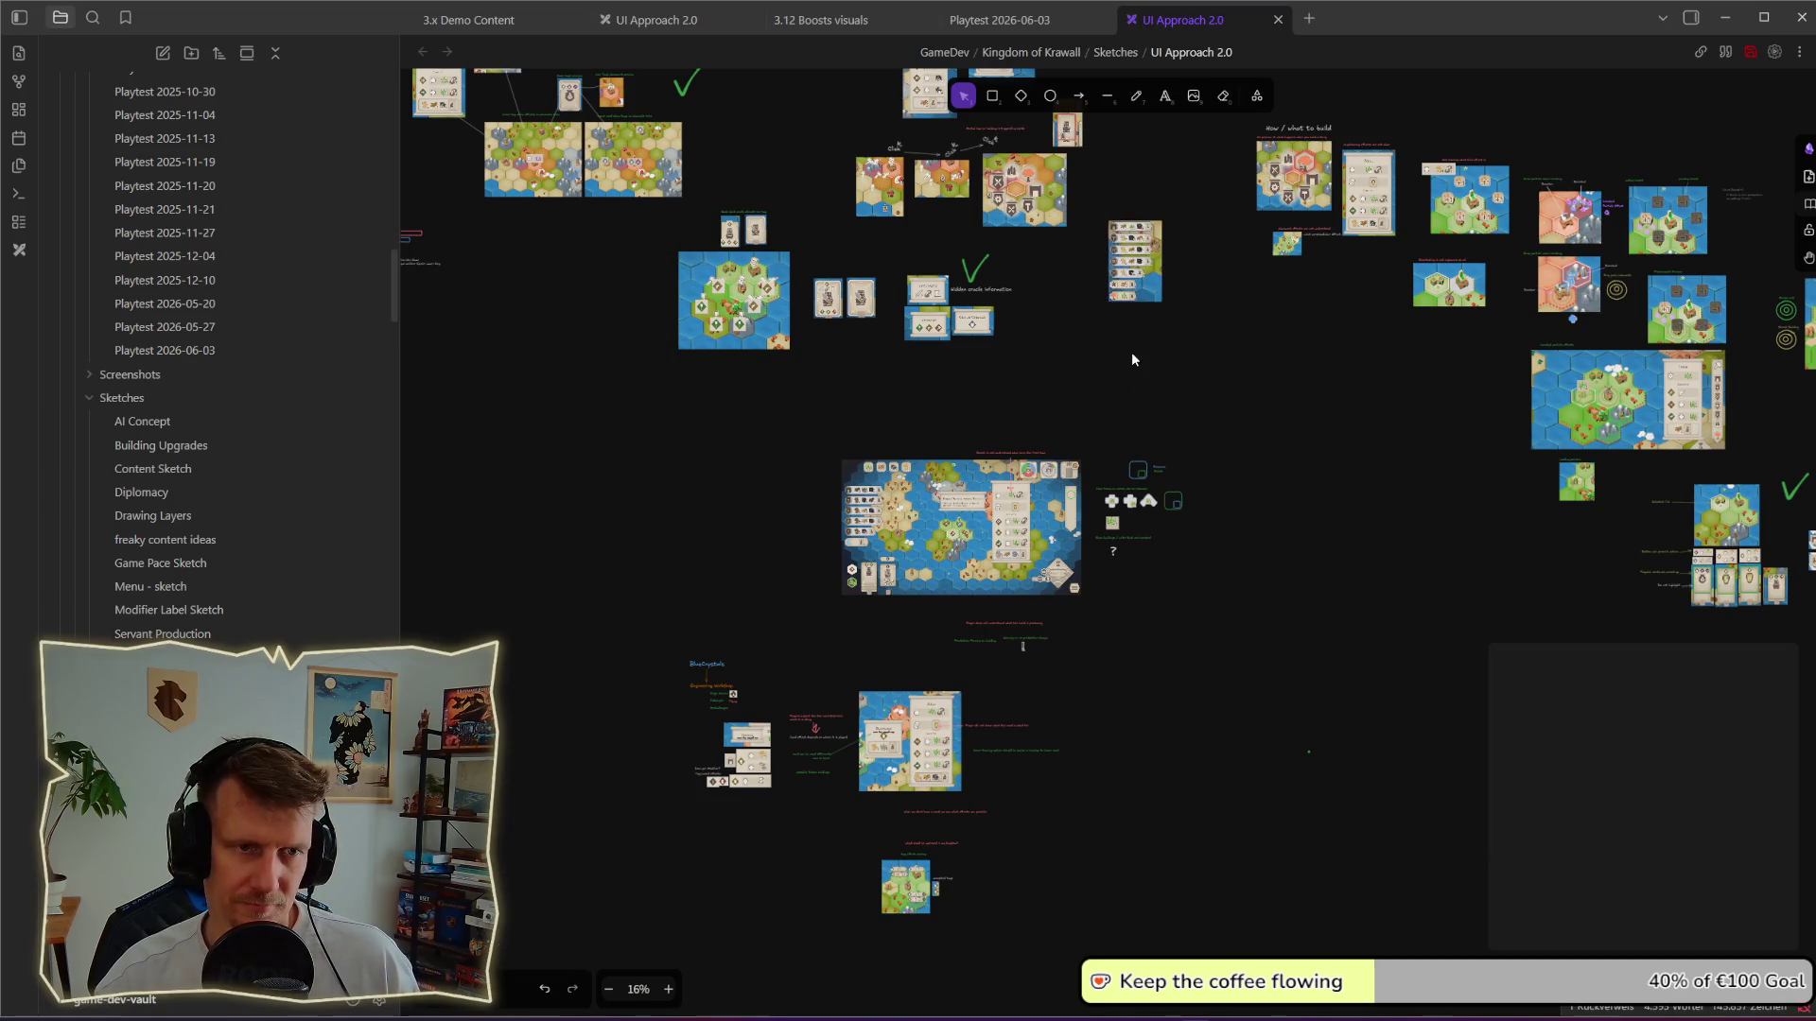
scroll(1139, 290, up, 3)
scroll(1135, 297, up, 3)
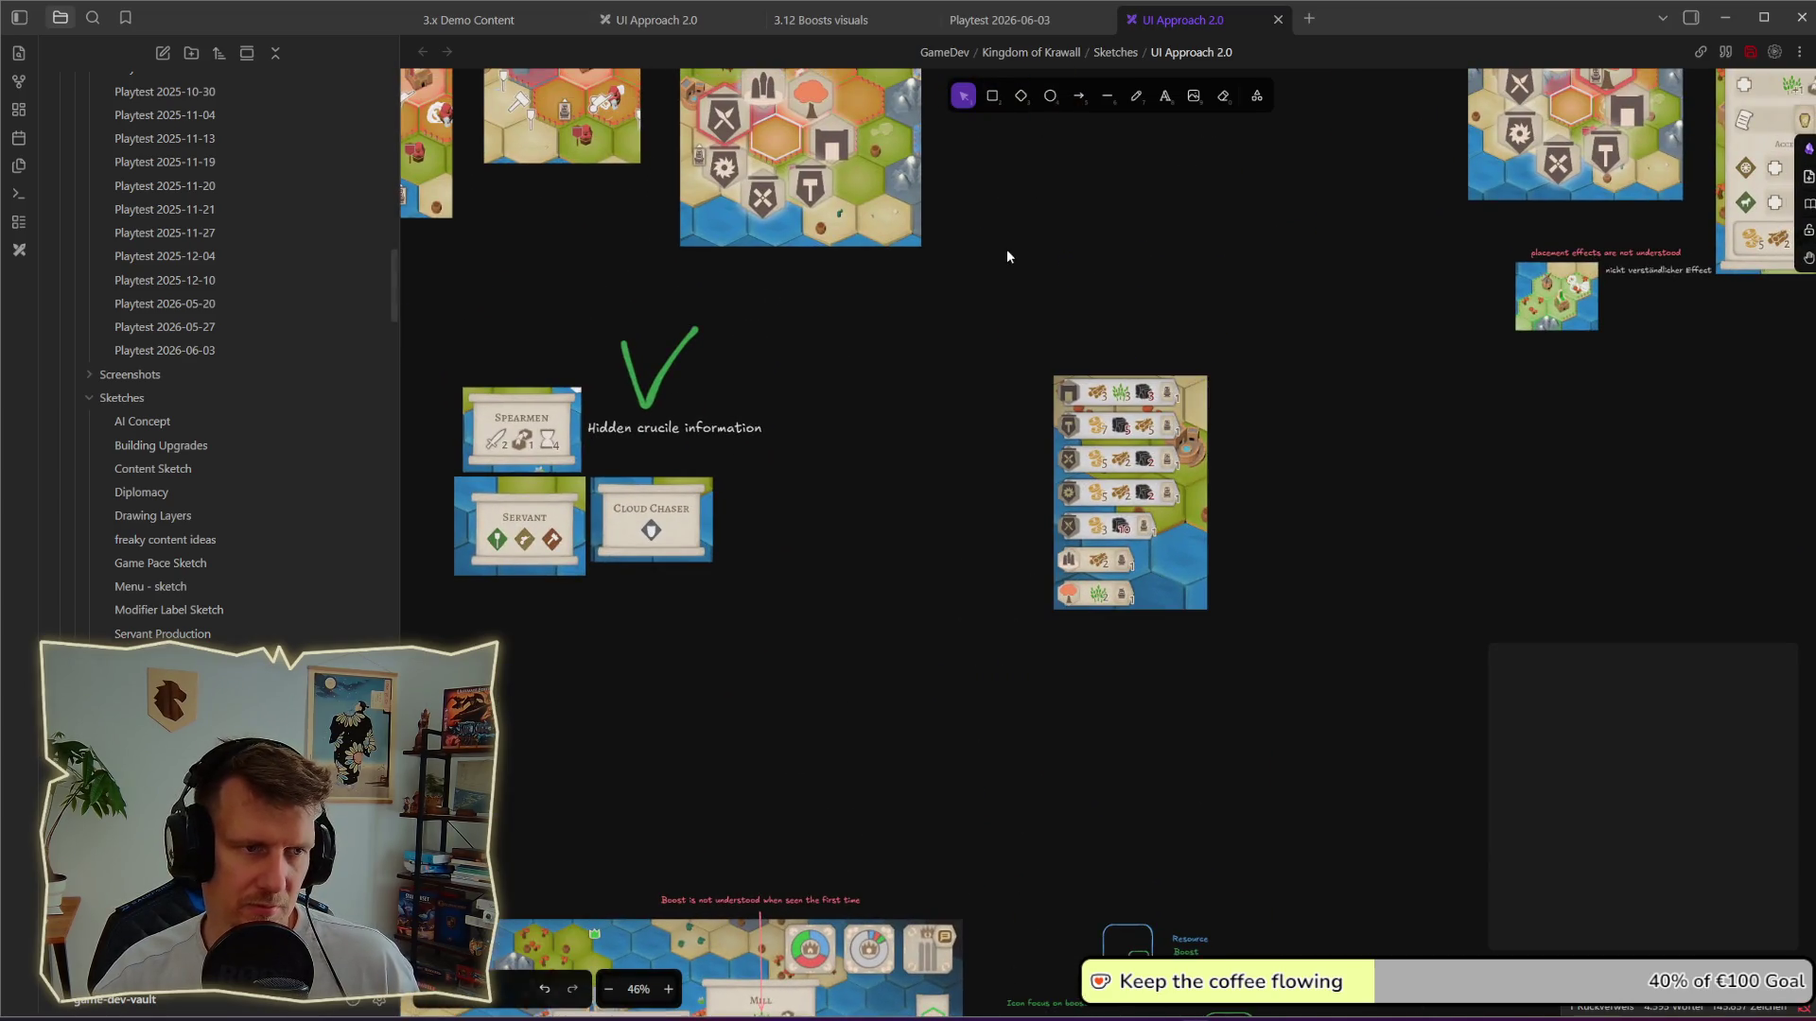
scroll(1007, 253, up, 2)
Step: Capture the island map region from the game and paste it onto the UI sketch board
key(alt+Tab)
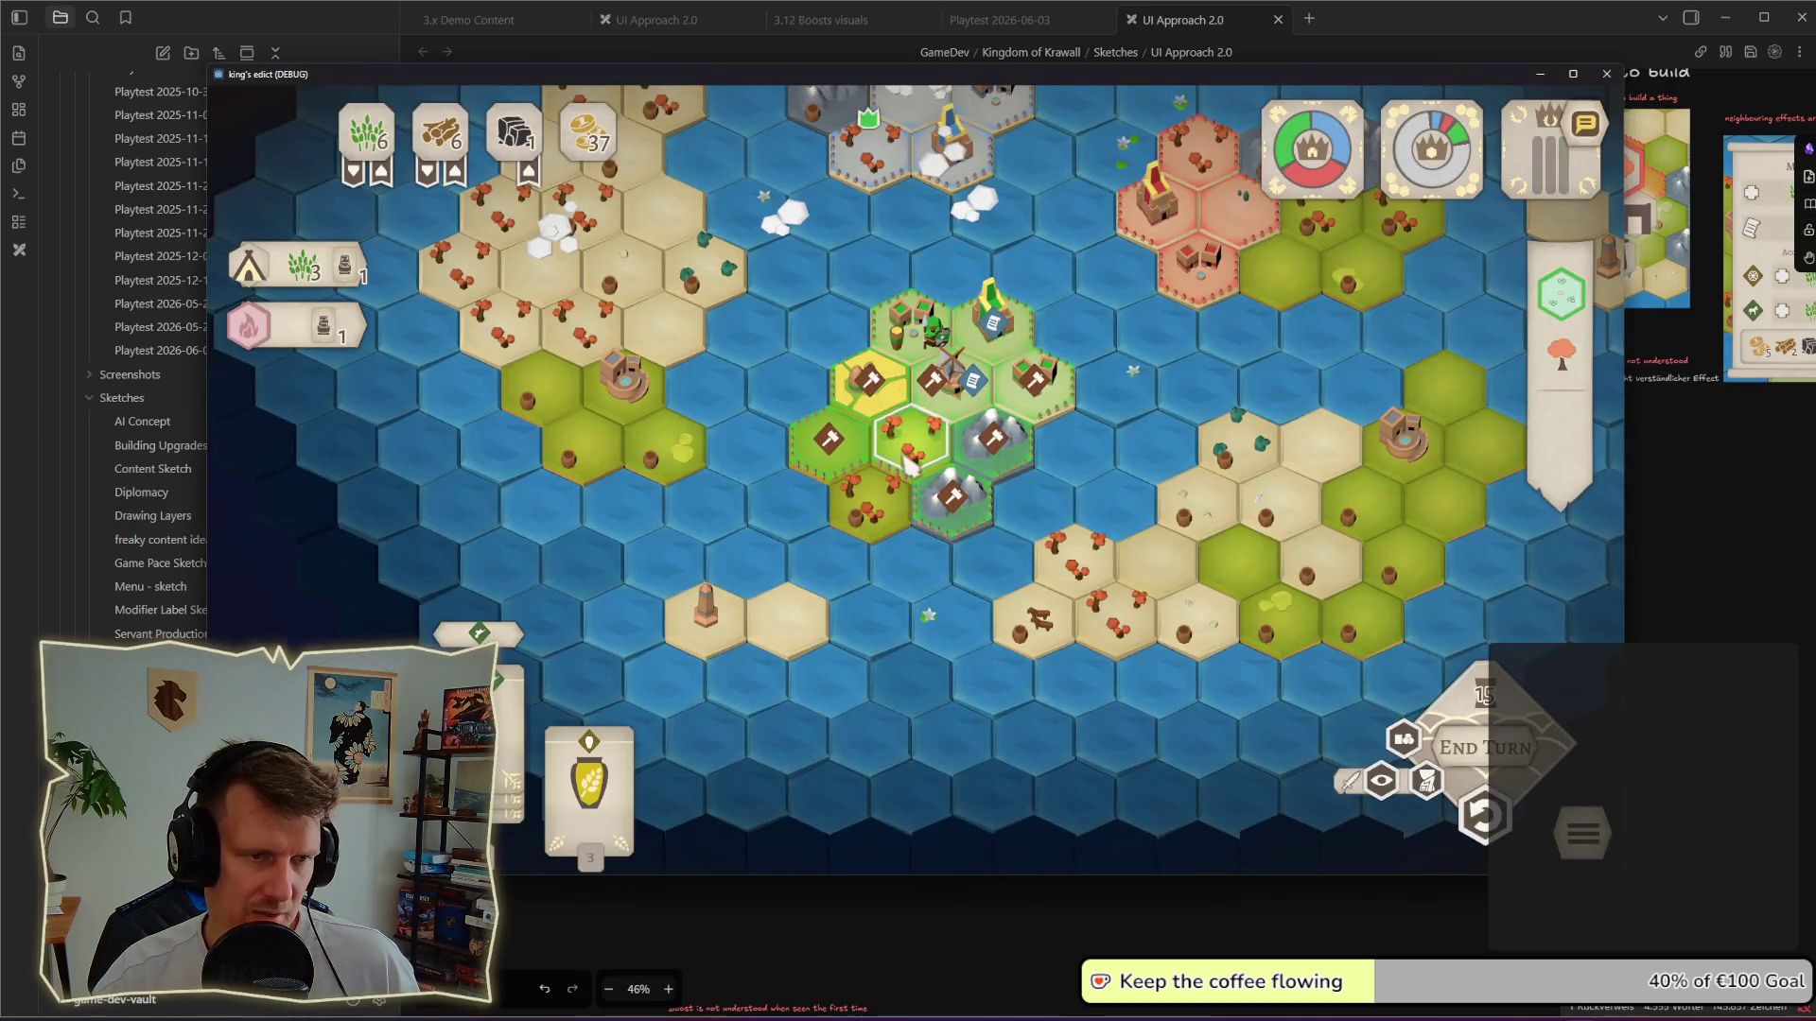
scroll(1051, 518, up, 3)
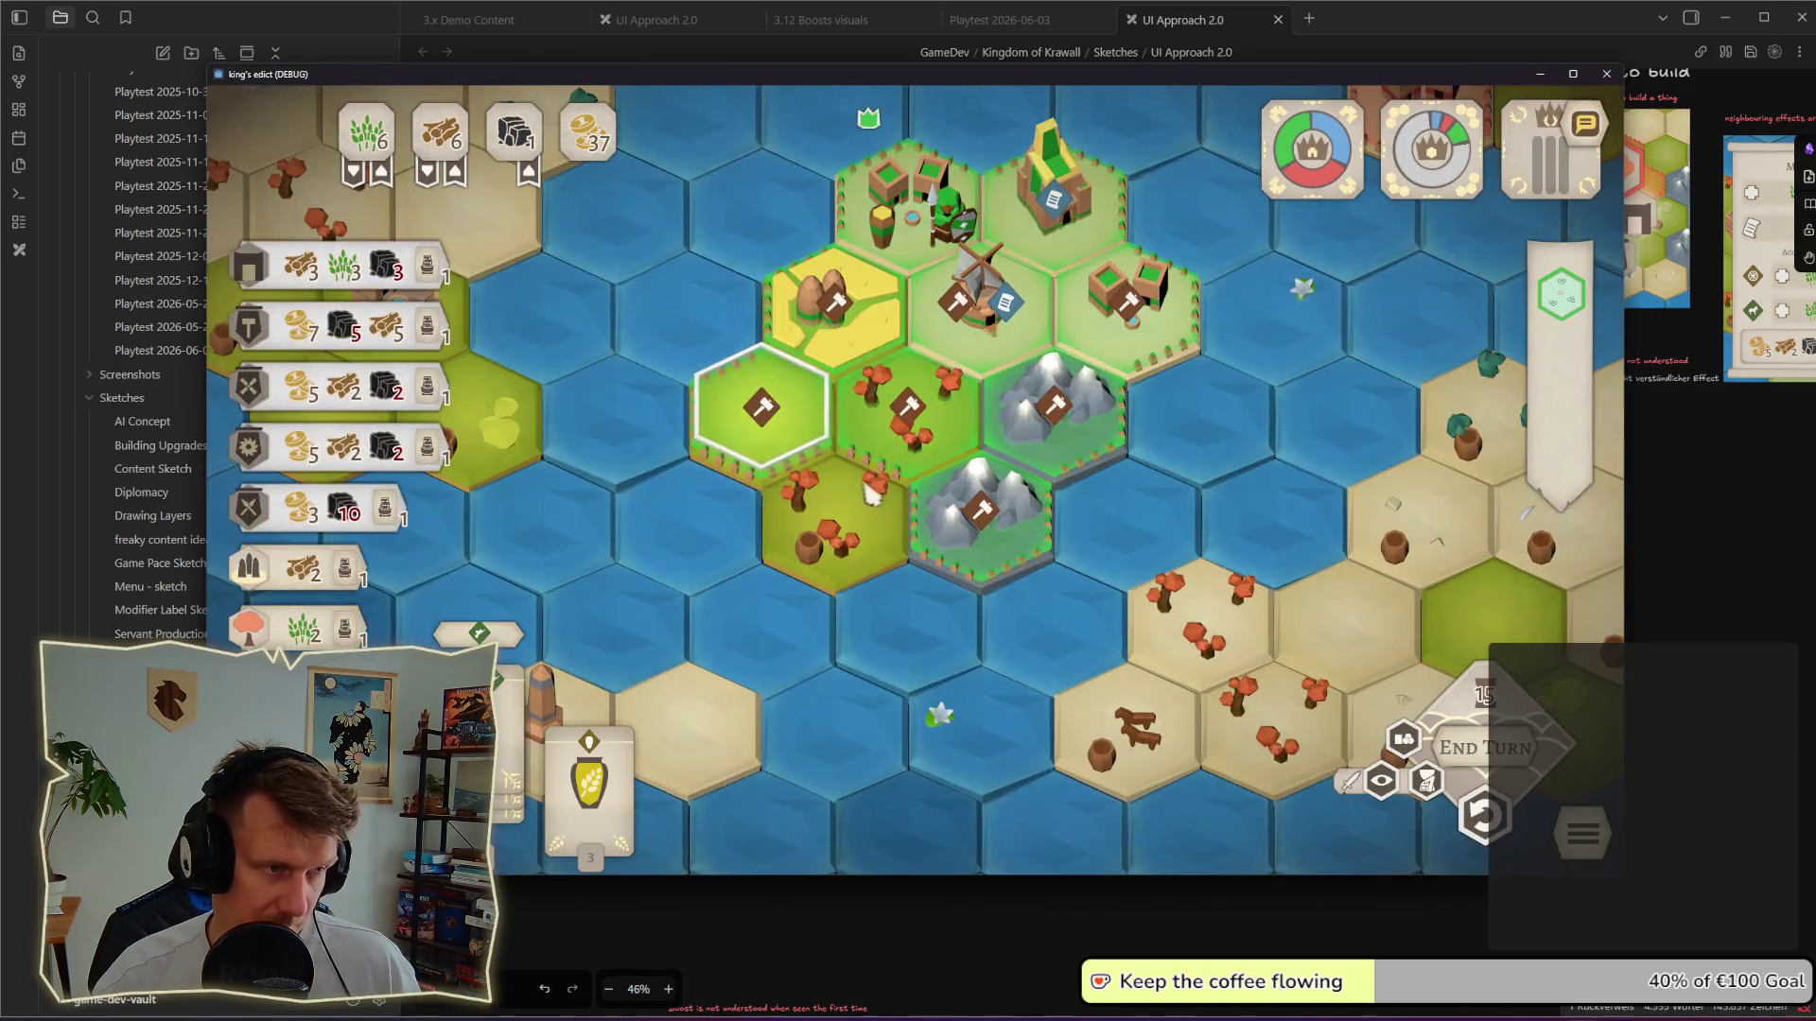
key(super+shift+s)
drag(787, 194, 1111, 594)
key(alt+Tab)
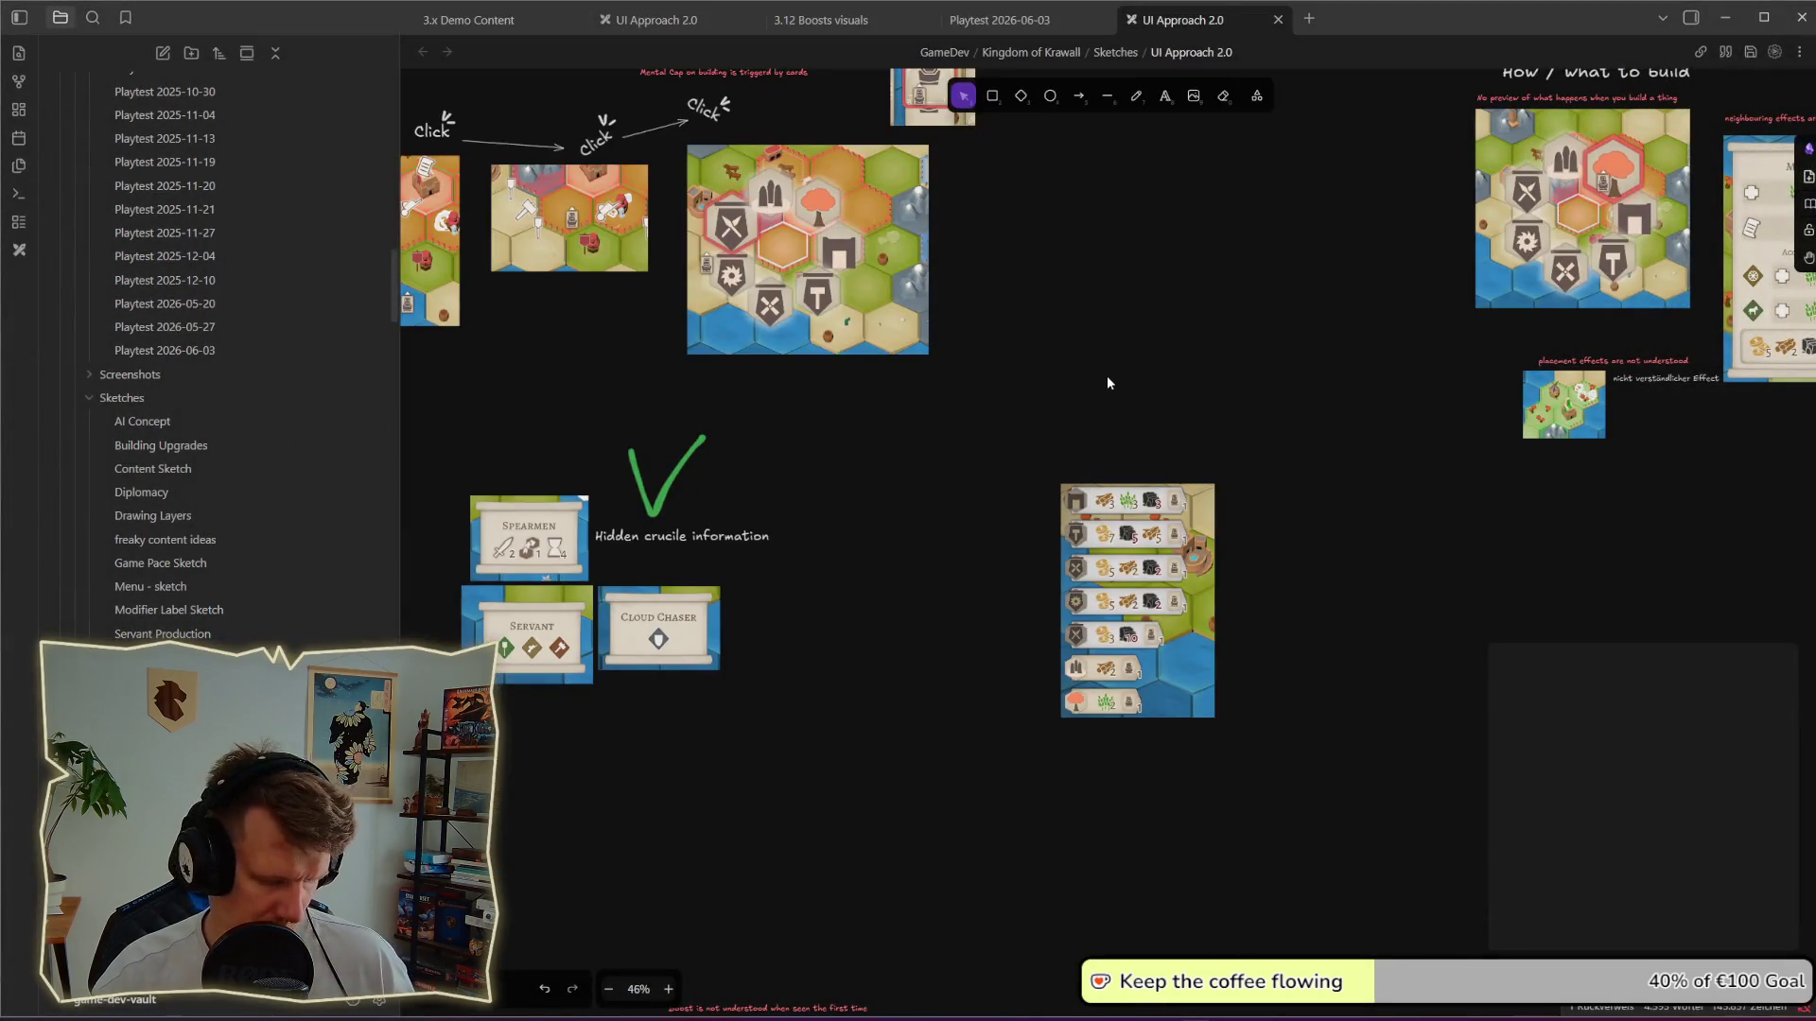
key(ctrl+v)
drag(1107, 376, 1130, 366)
Step: Bring the card-list image in front of the map, arrange both together, then return to the game
click(1142, 585)
right_click(1142, 585)
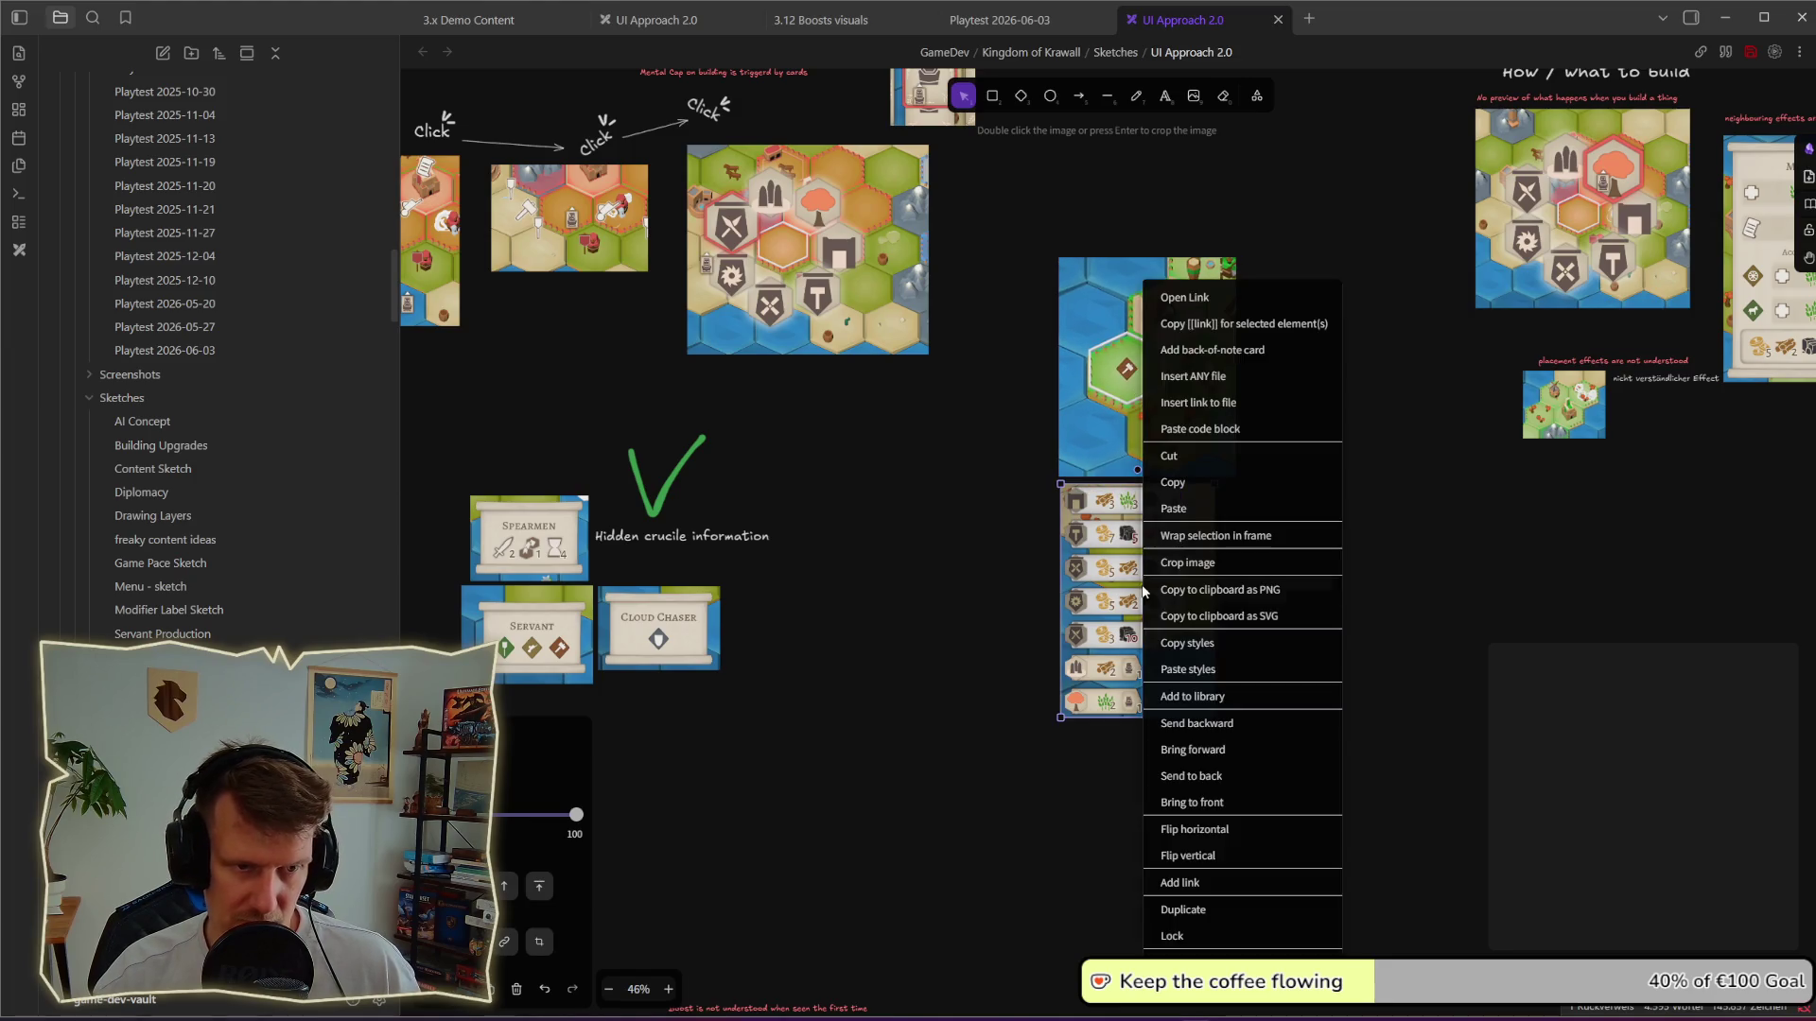
click(1207, 802)
drag(1135, 597, 1136, 526)
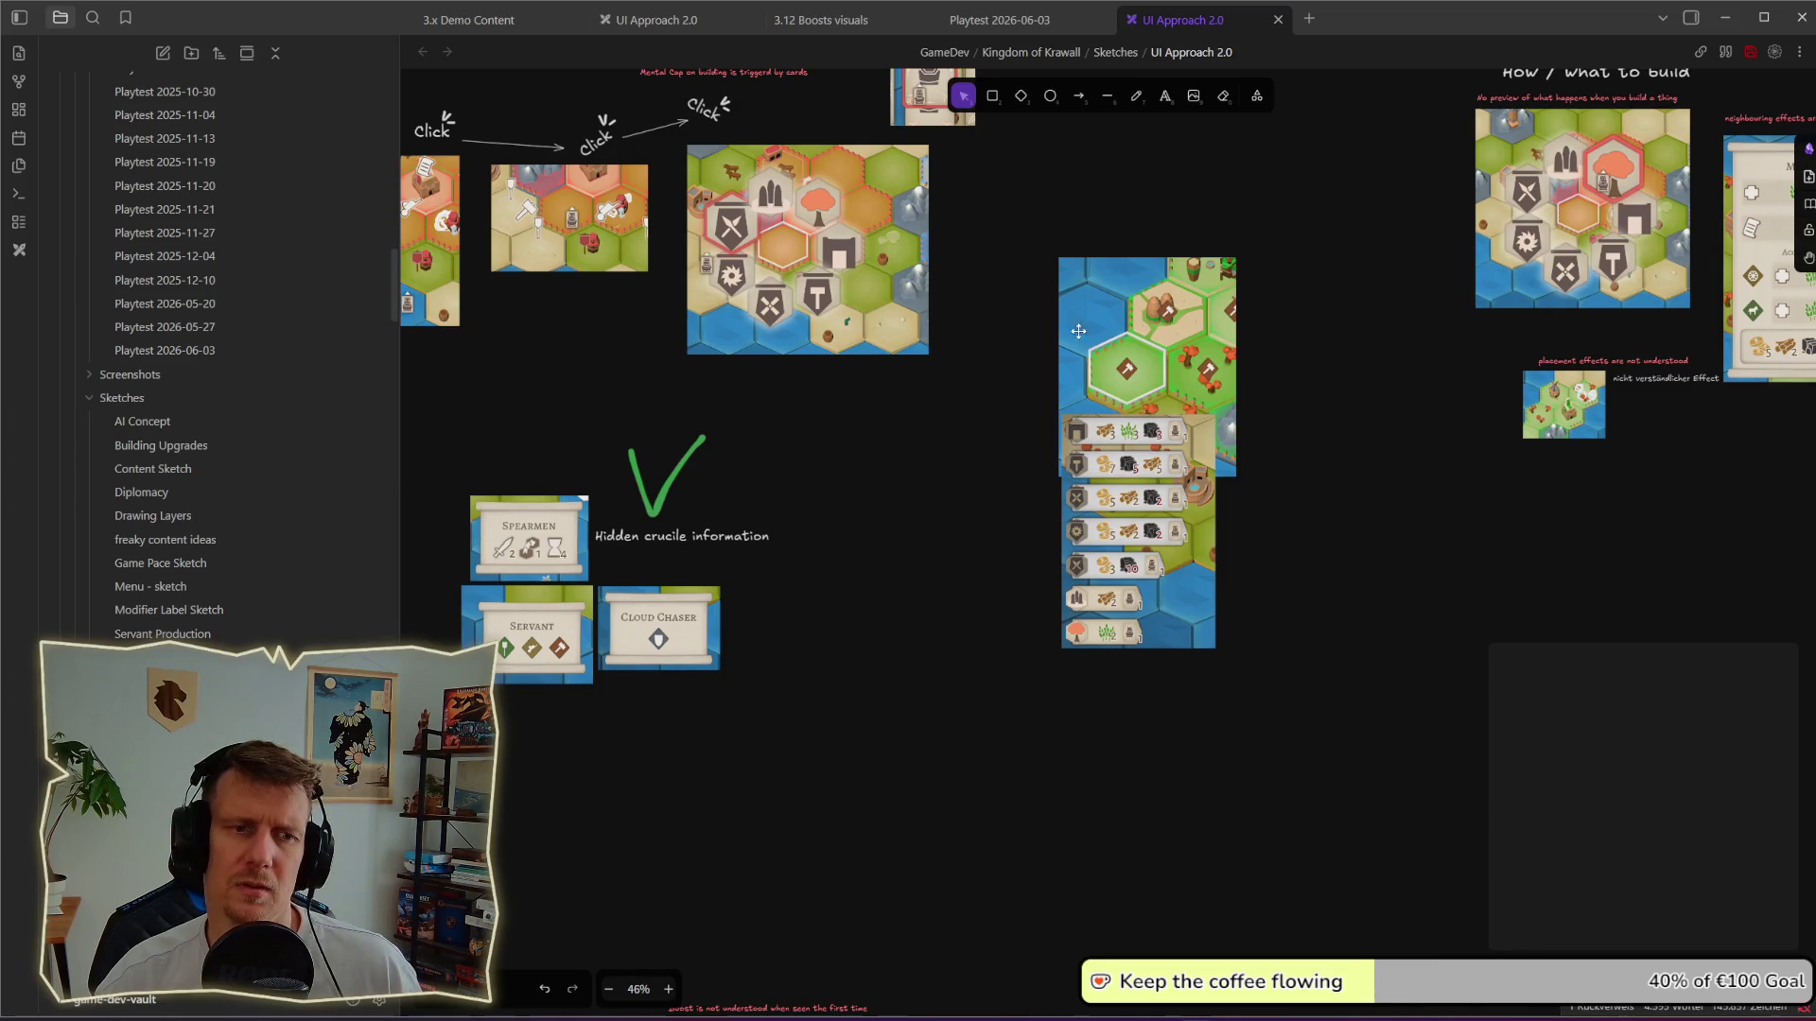
drag(1078, 330, 1089, 436)
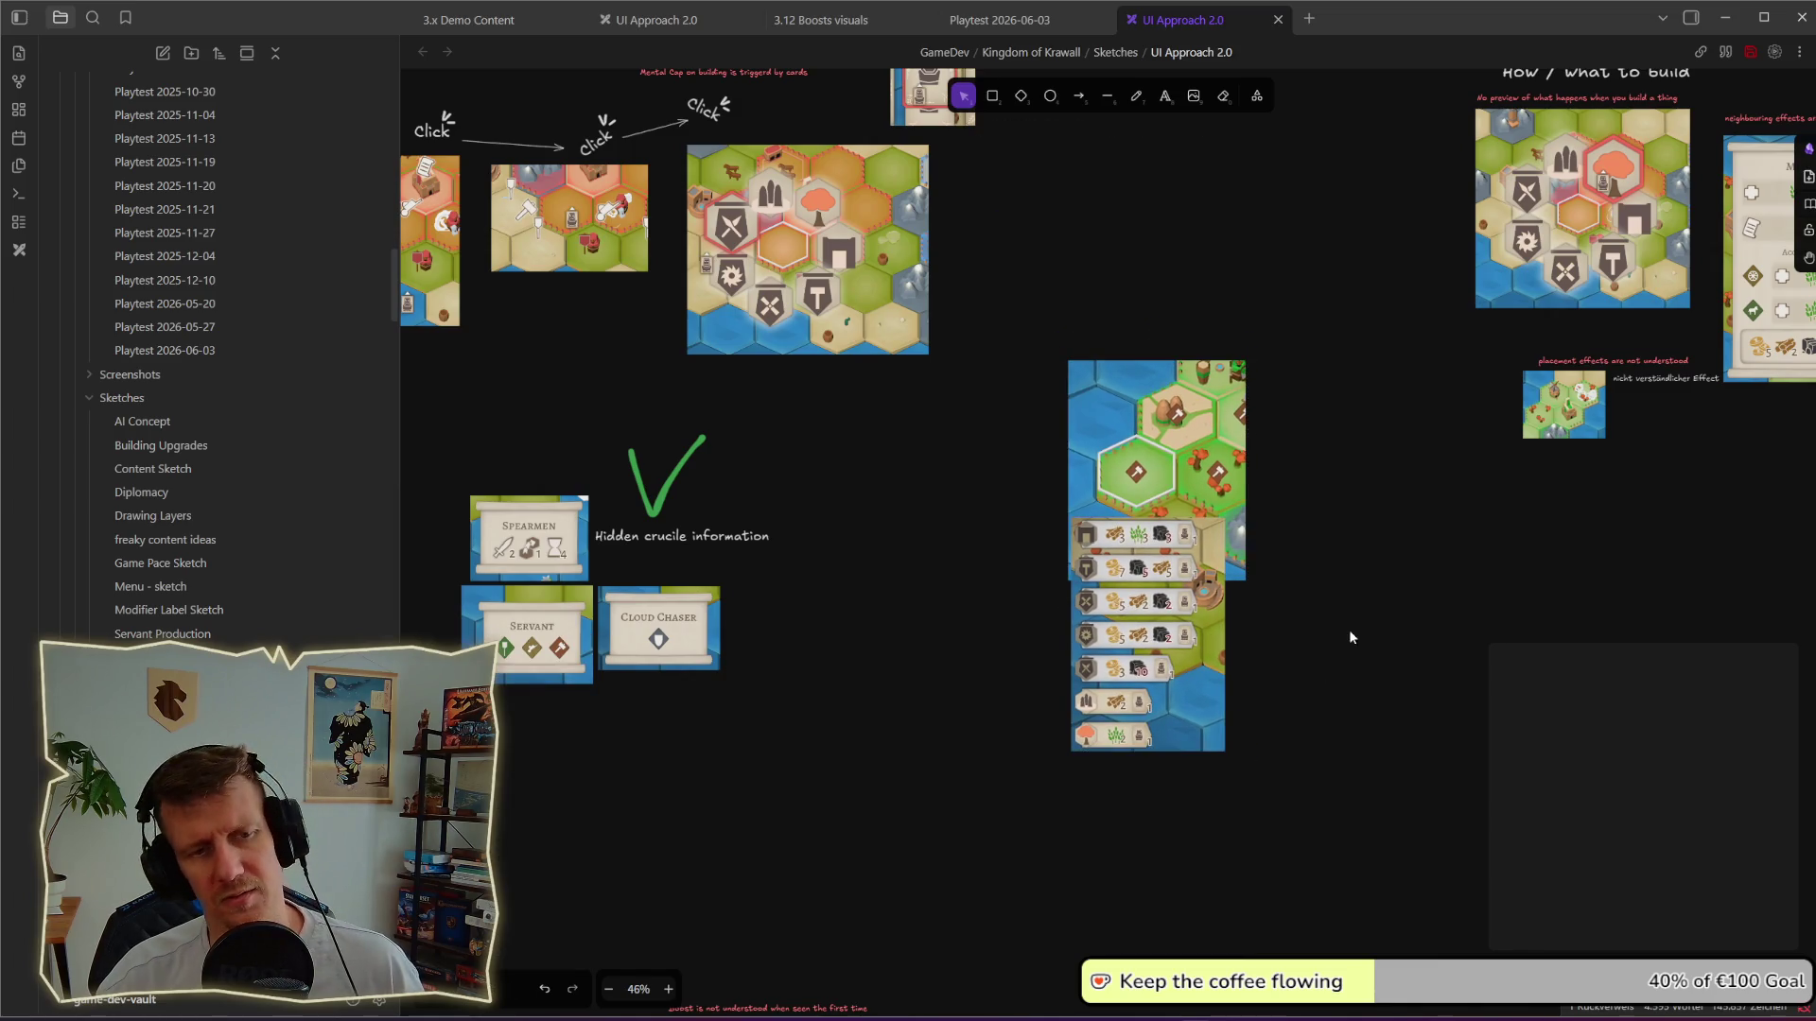
drag(1350, 636, 1389, 550)
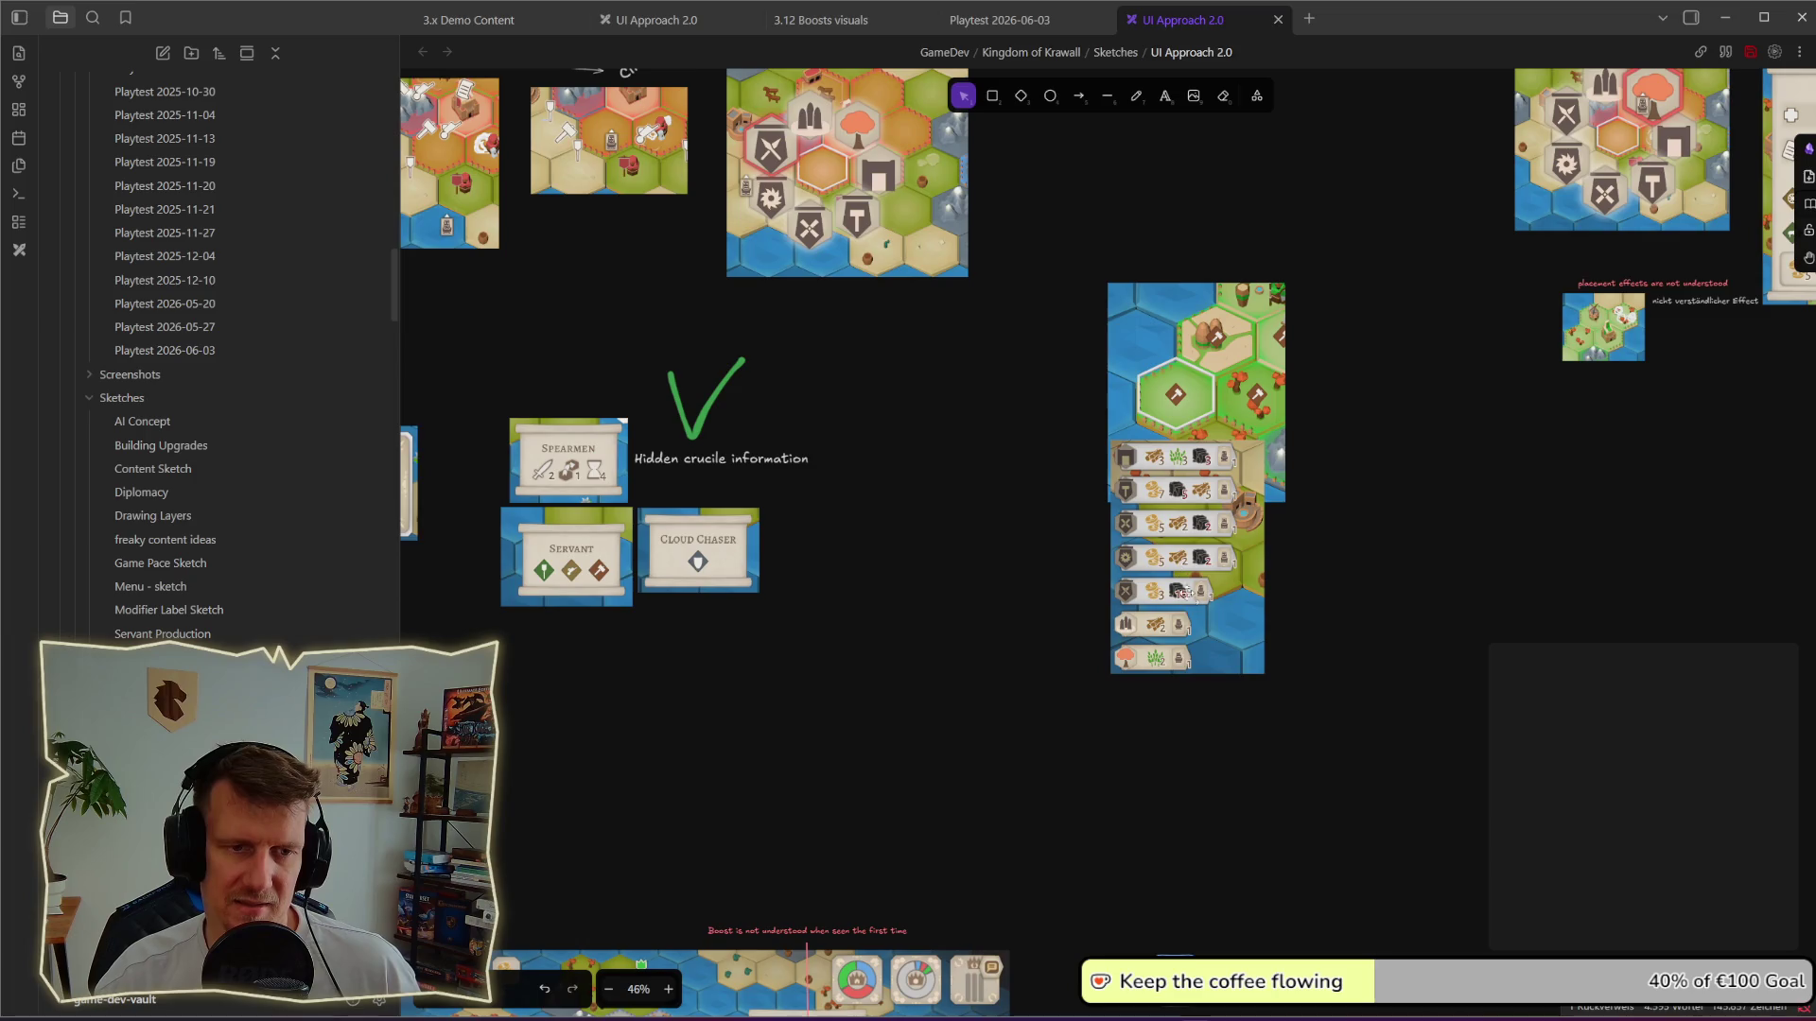
key(alt+Tab)
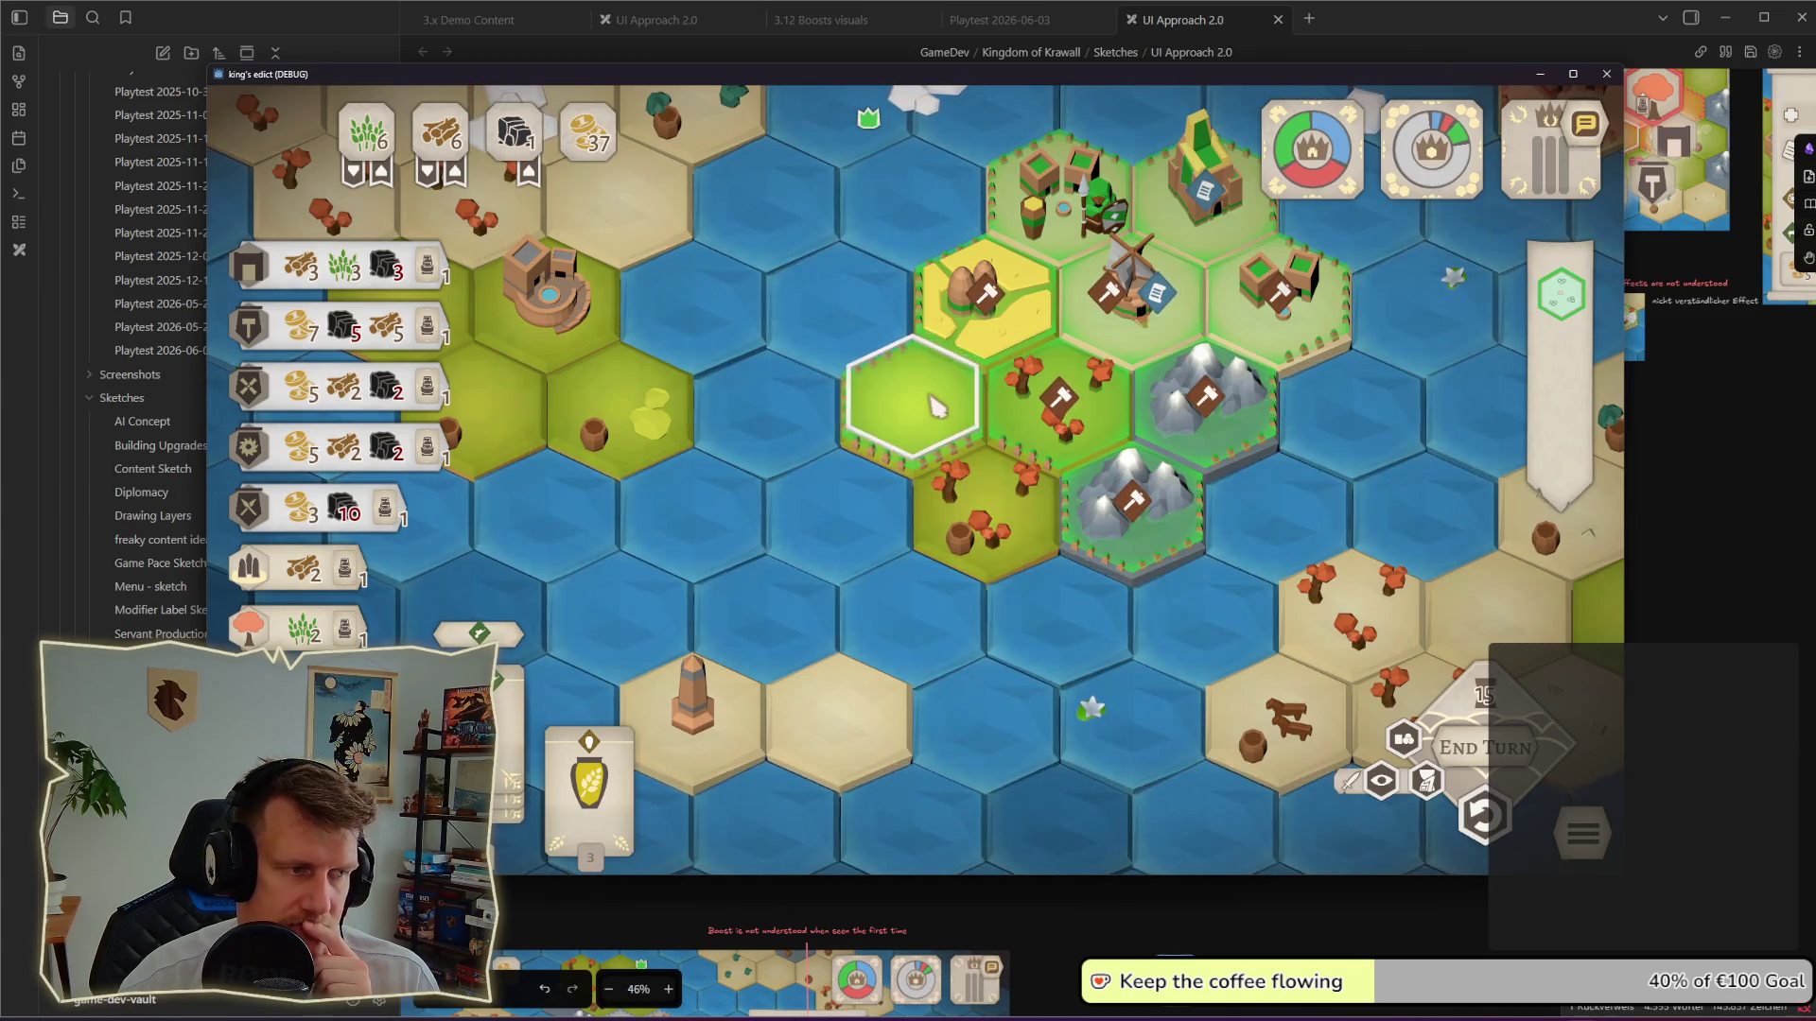
click(933, 408)
click(904, 419)
click(845, 421)
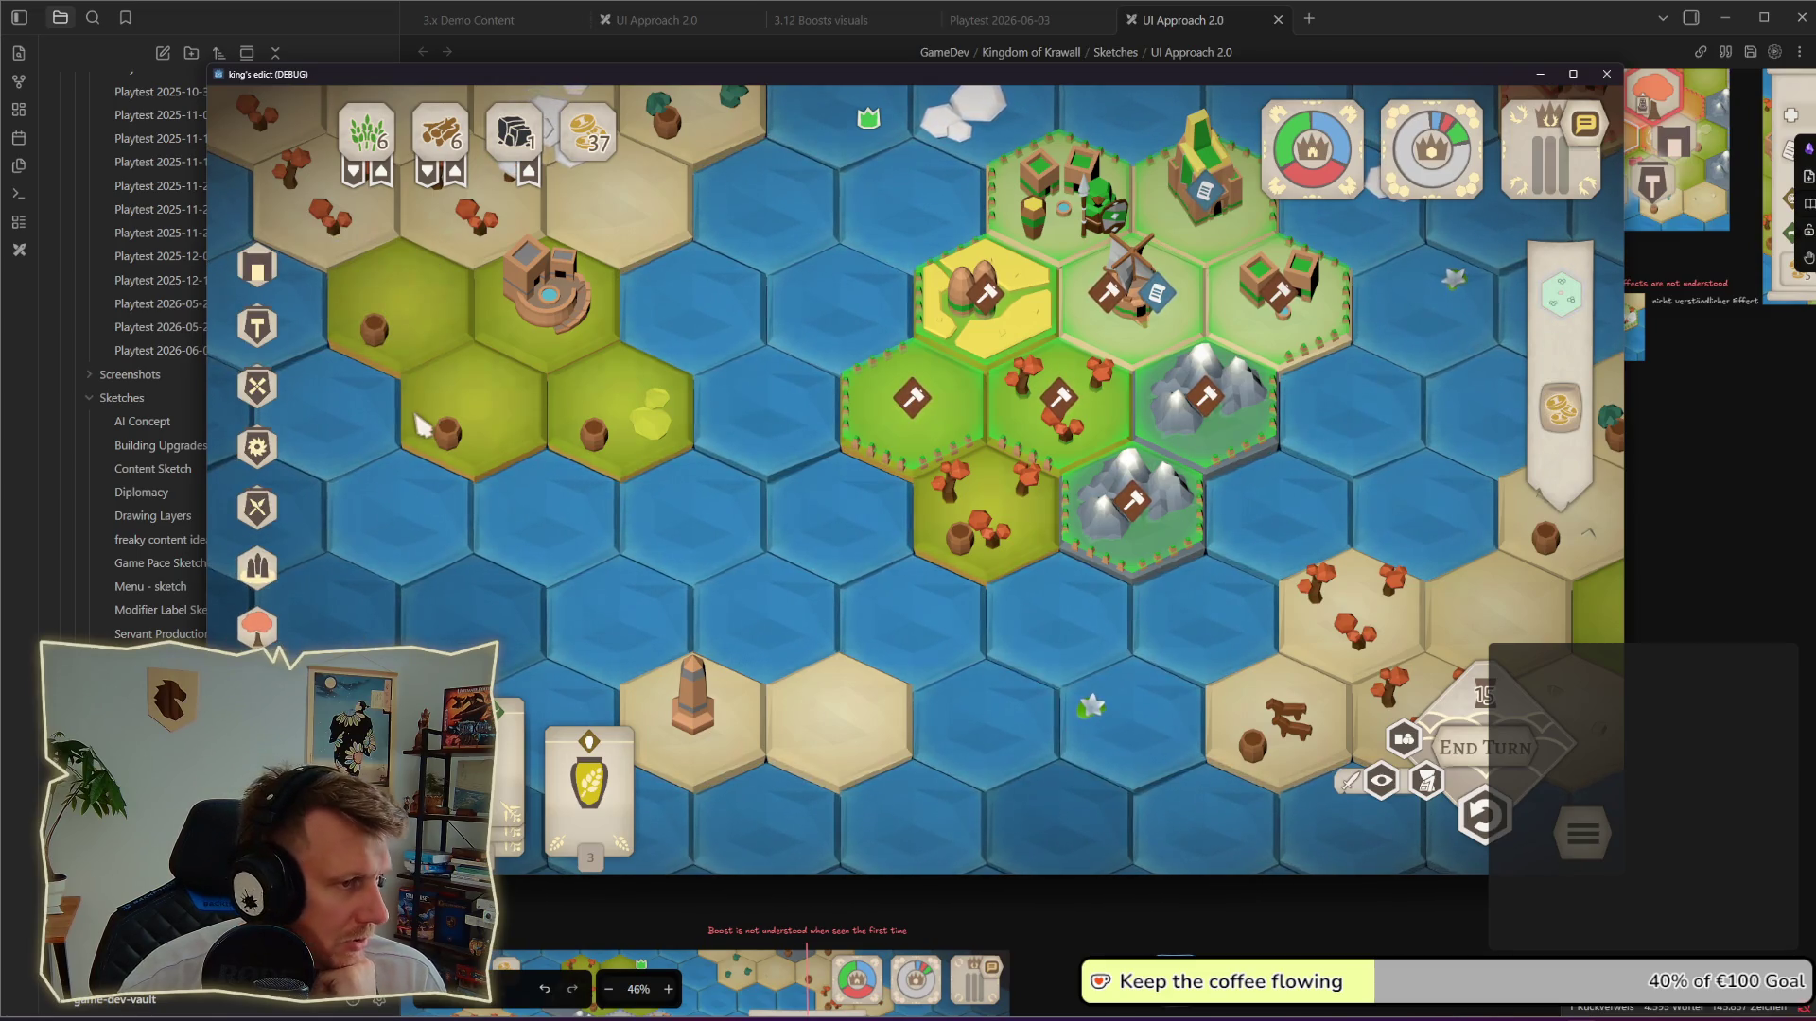
click(943, 426)
click(924, 431)
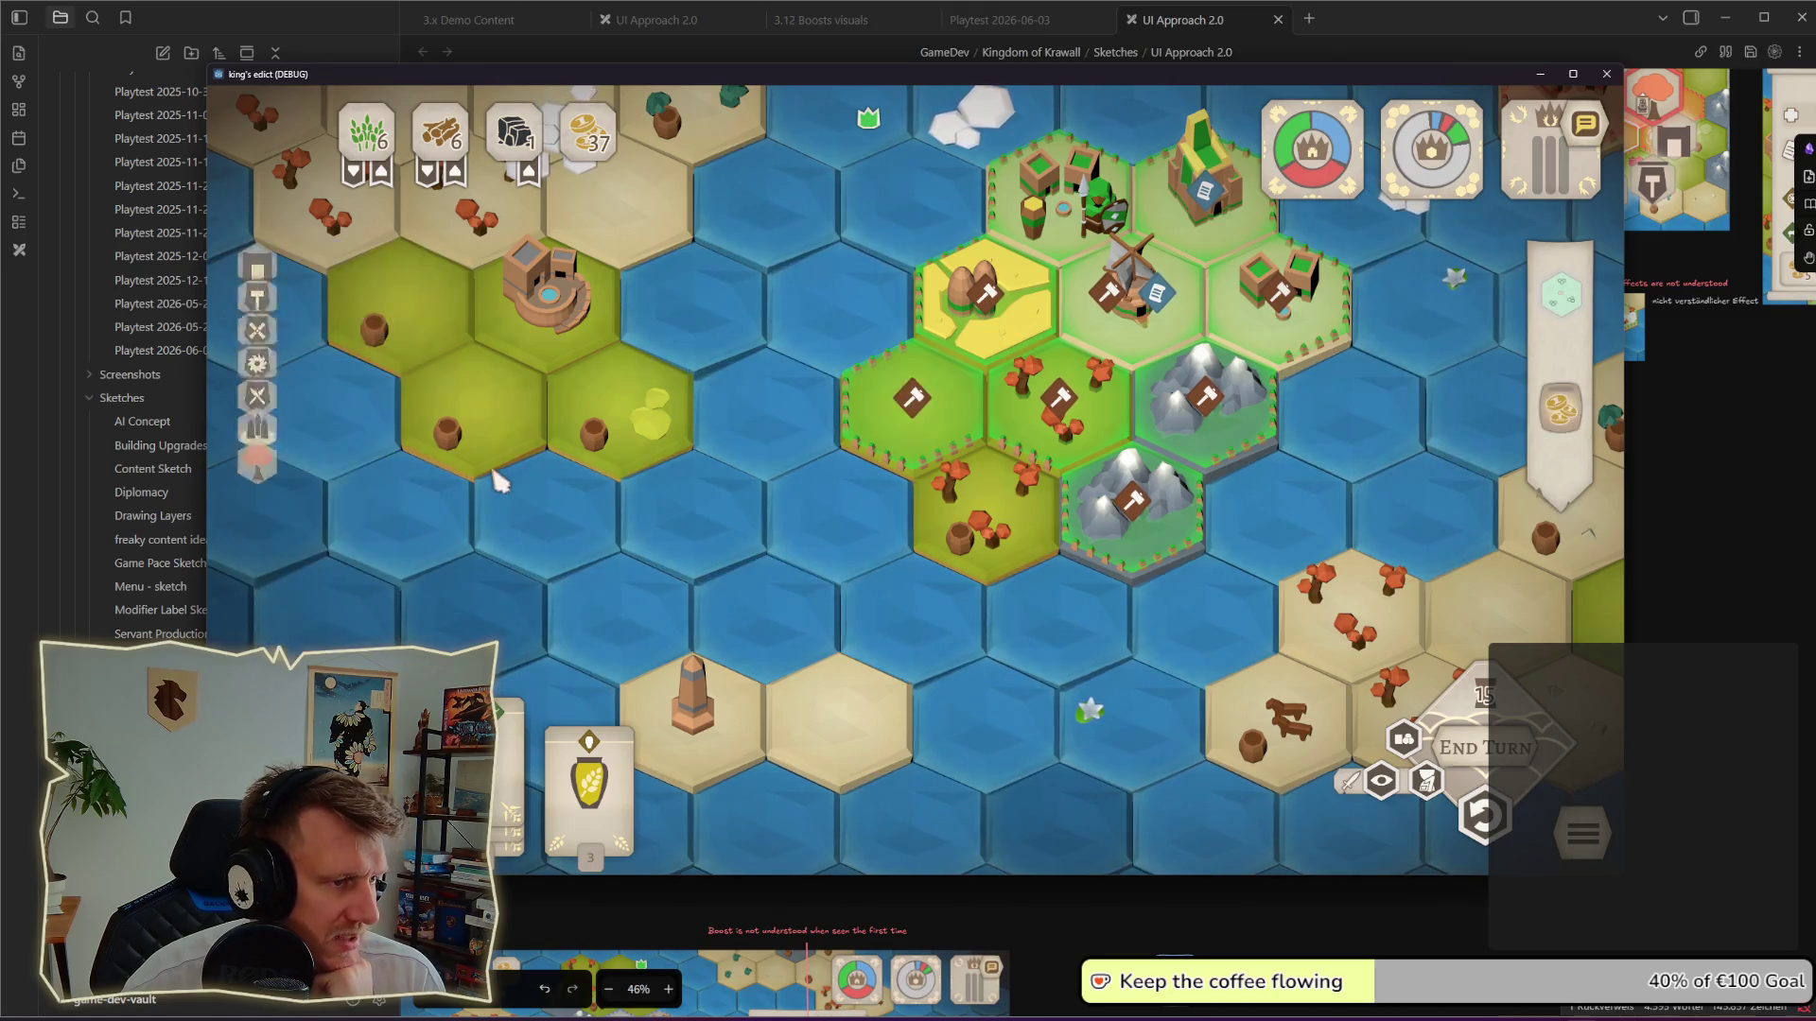
click(891, 425)
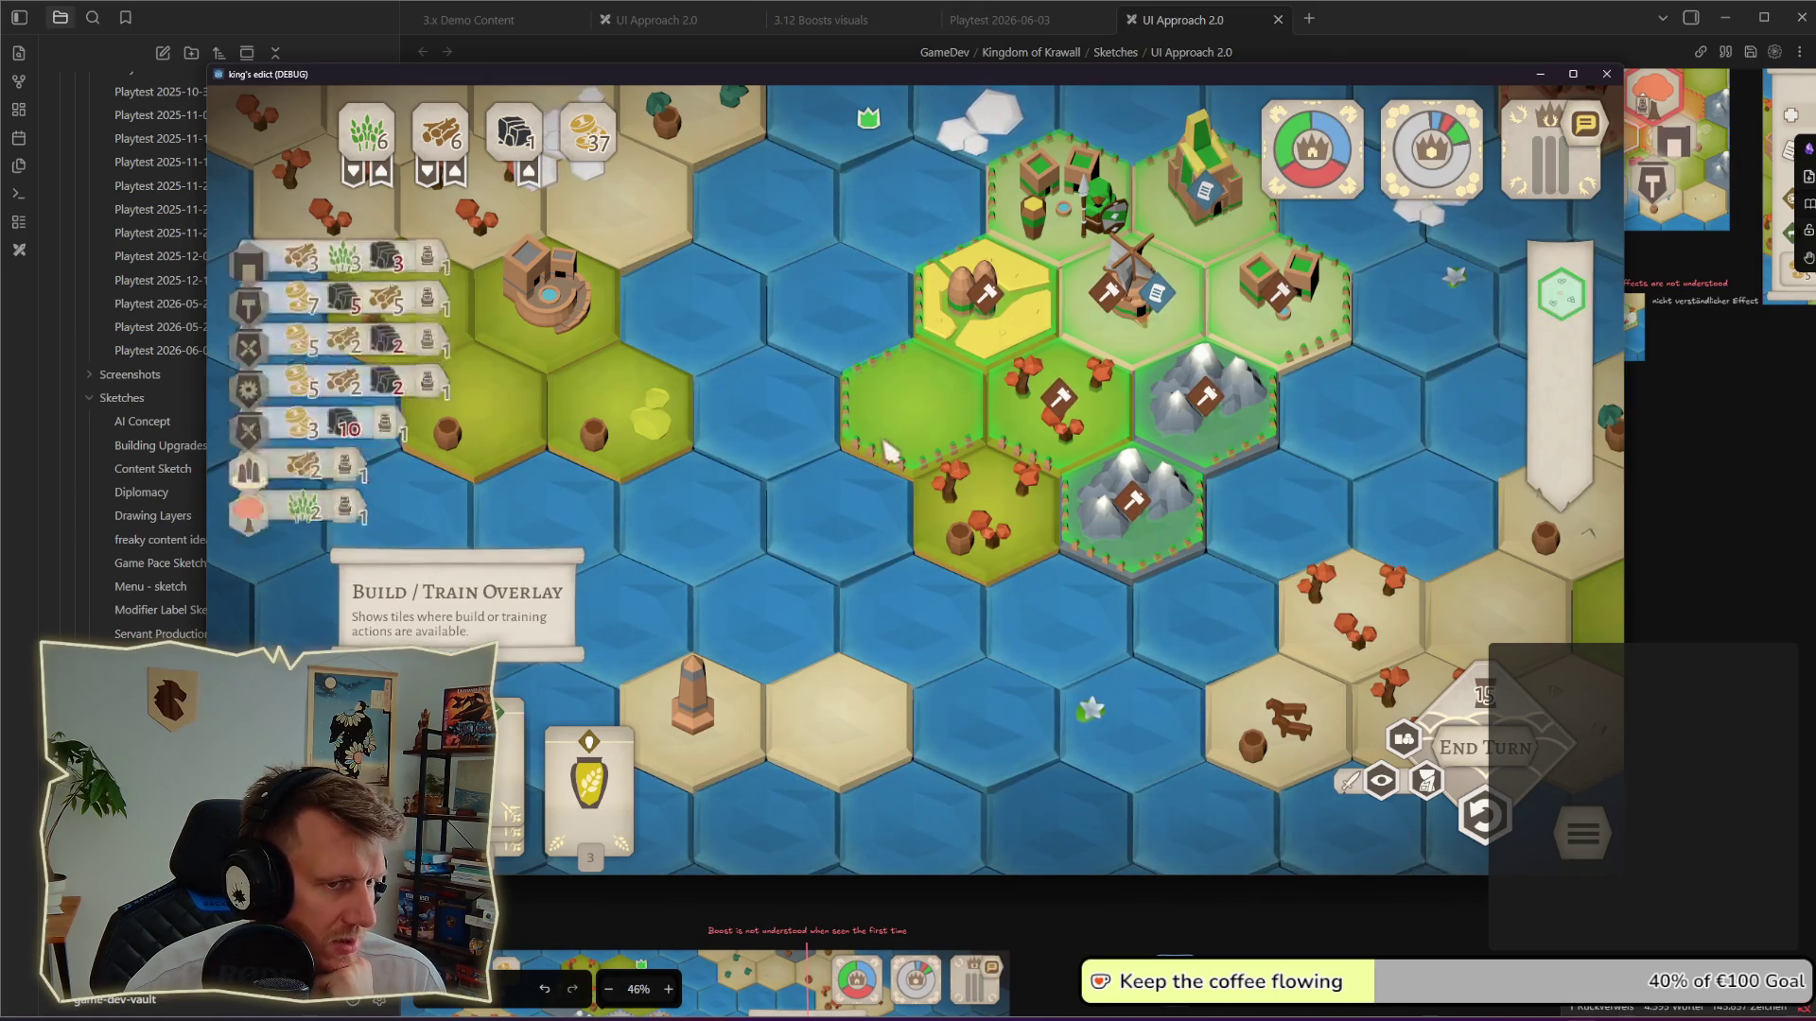
click(479, 634)
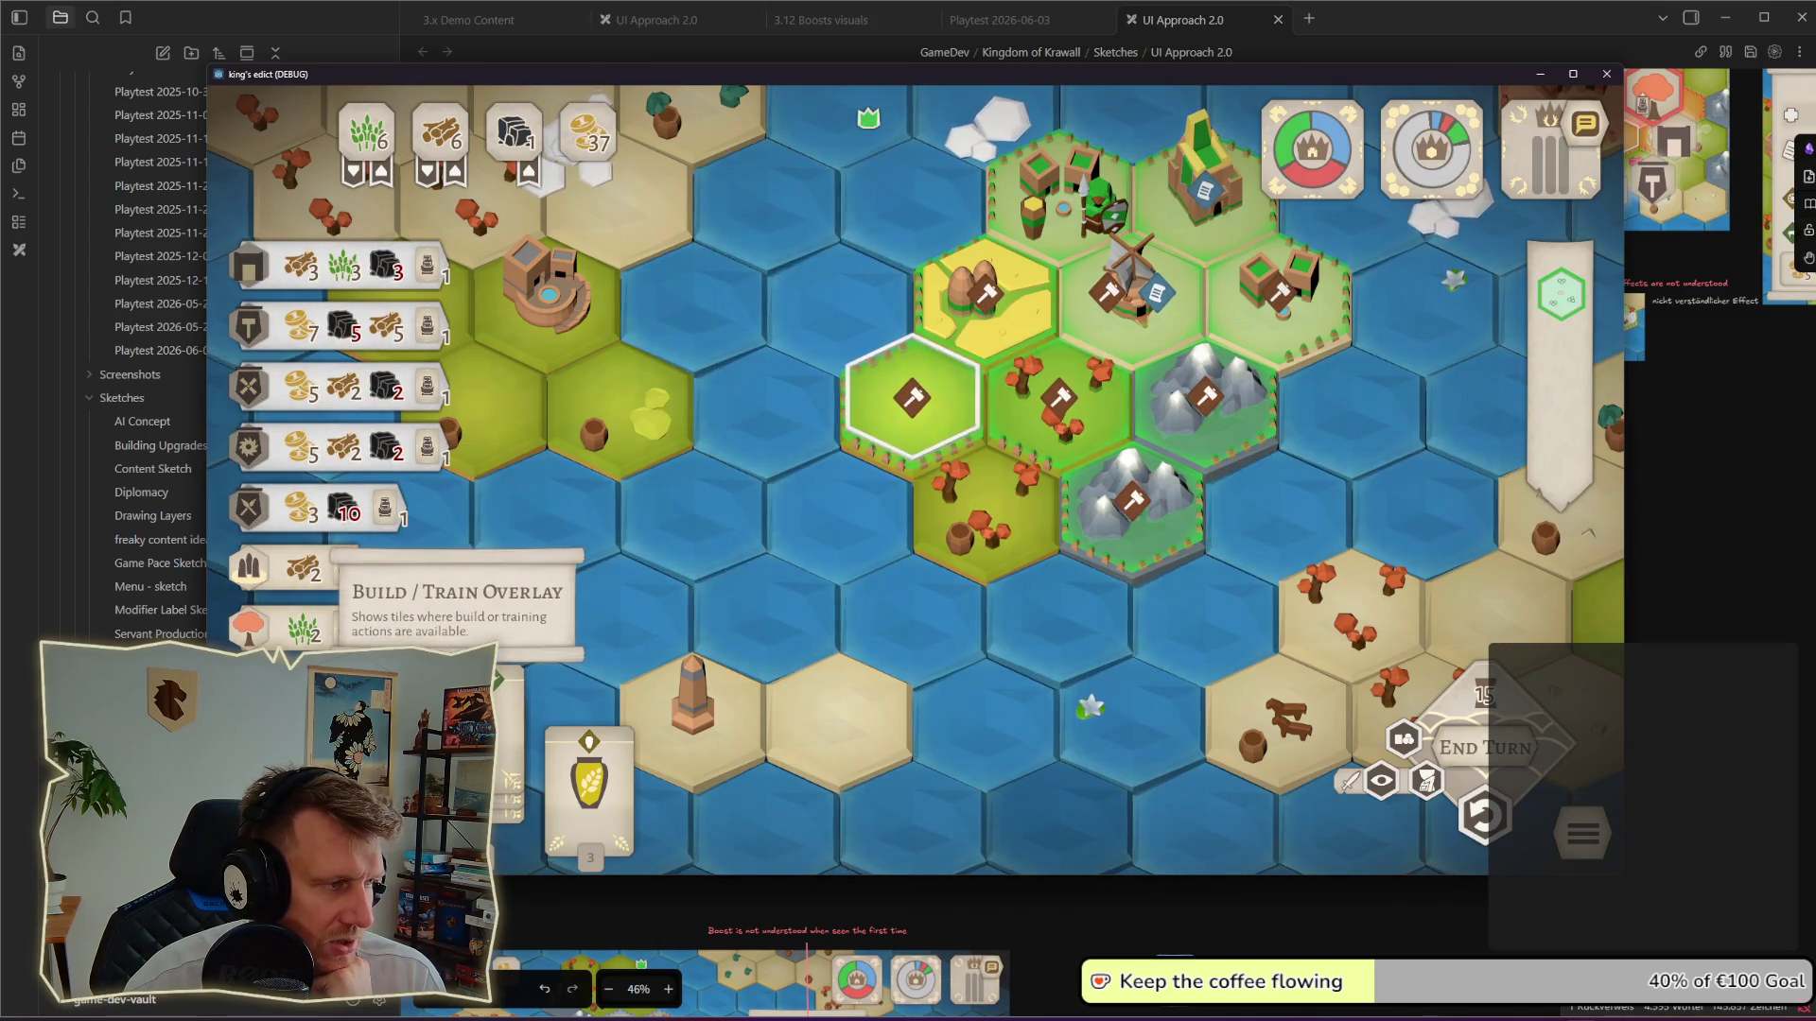
click(913, 412)
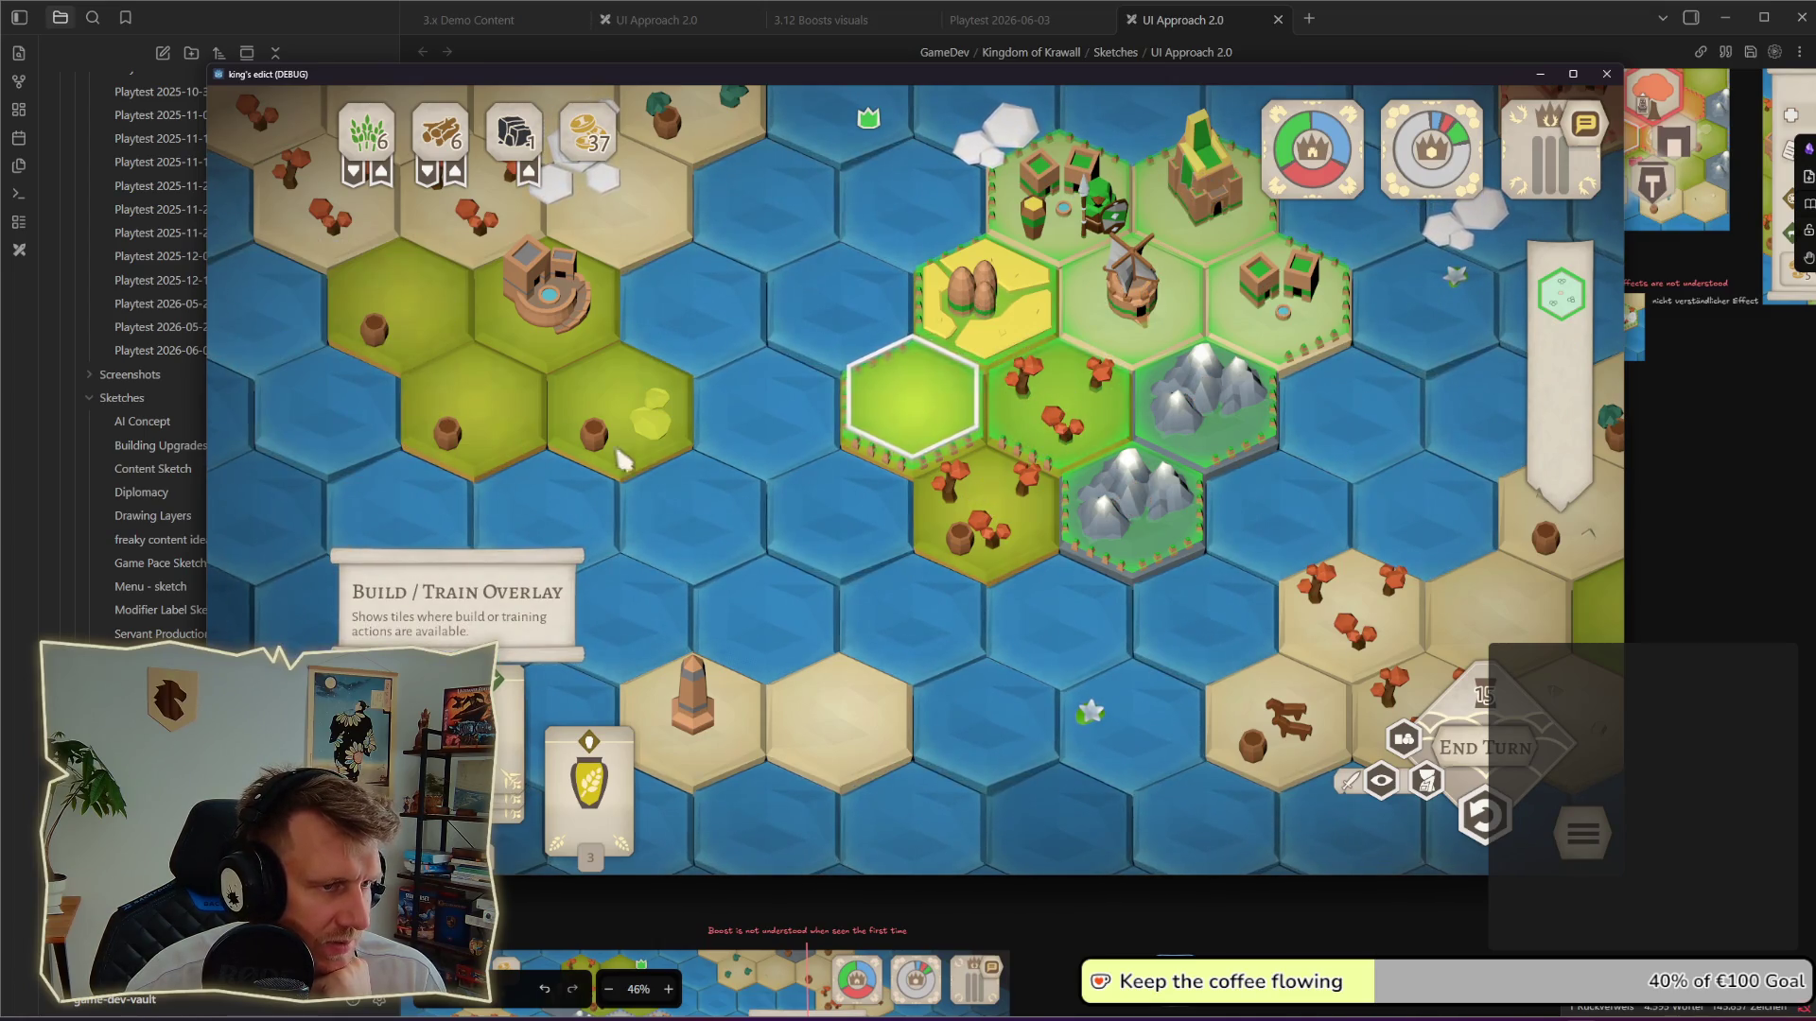
click(913, 405)
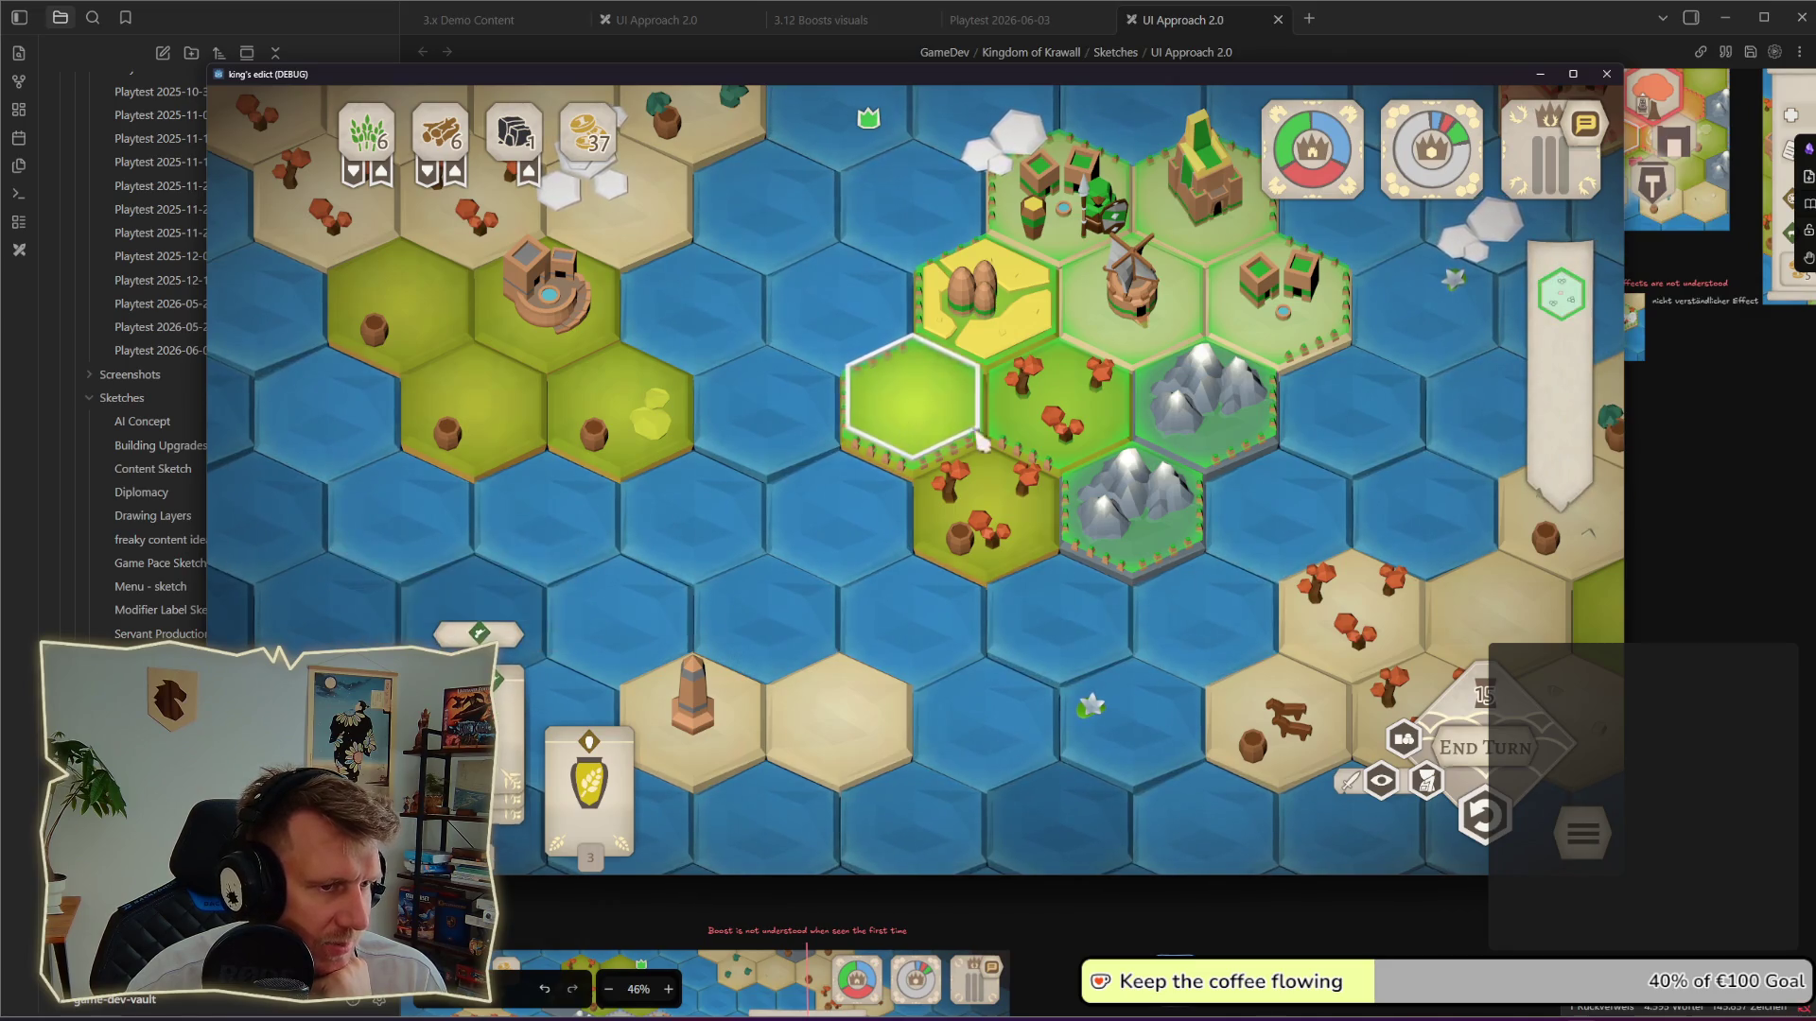
click(1066, 433)
click(952, 418)
click(1067, 431)
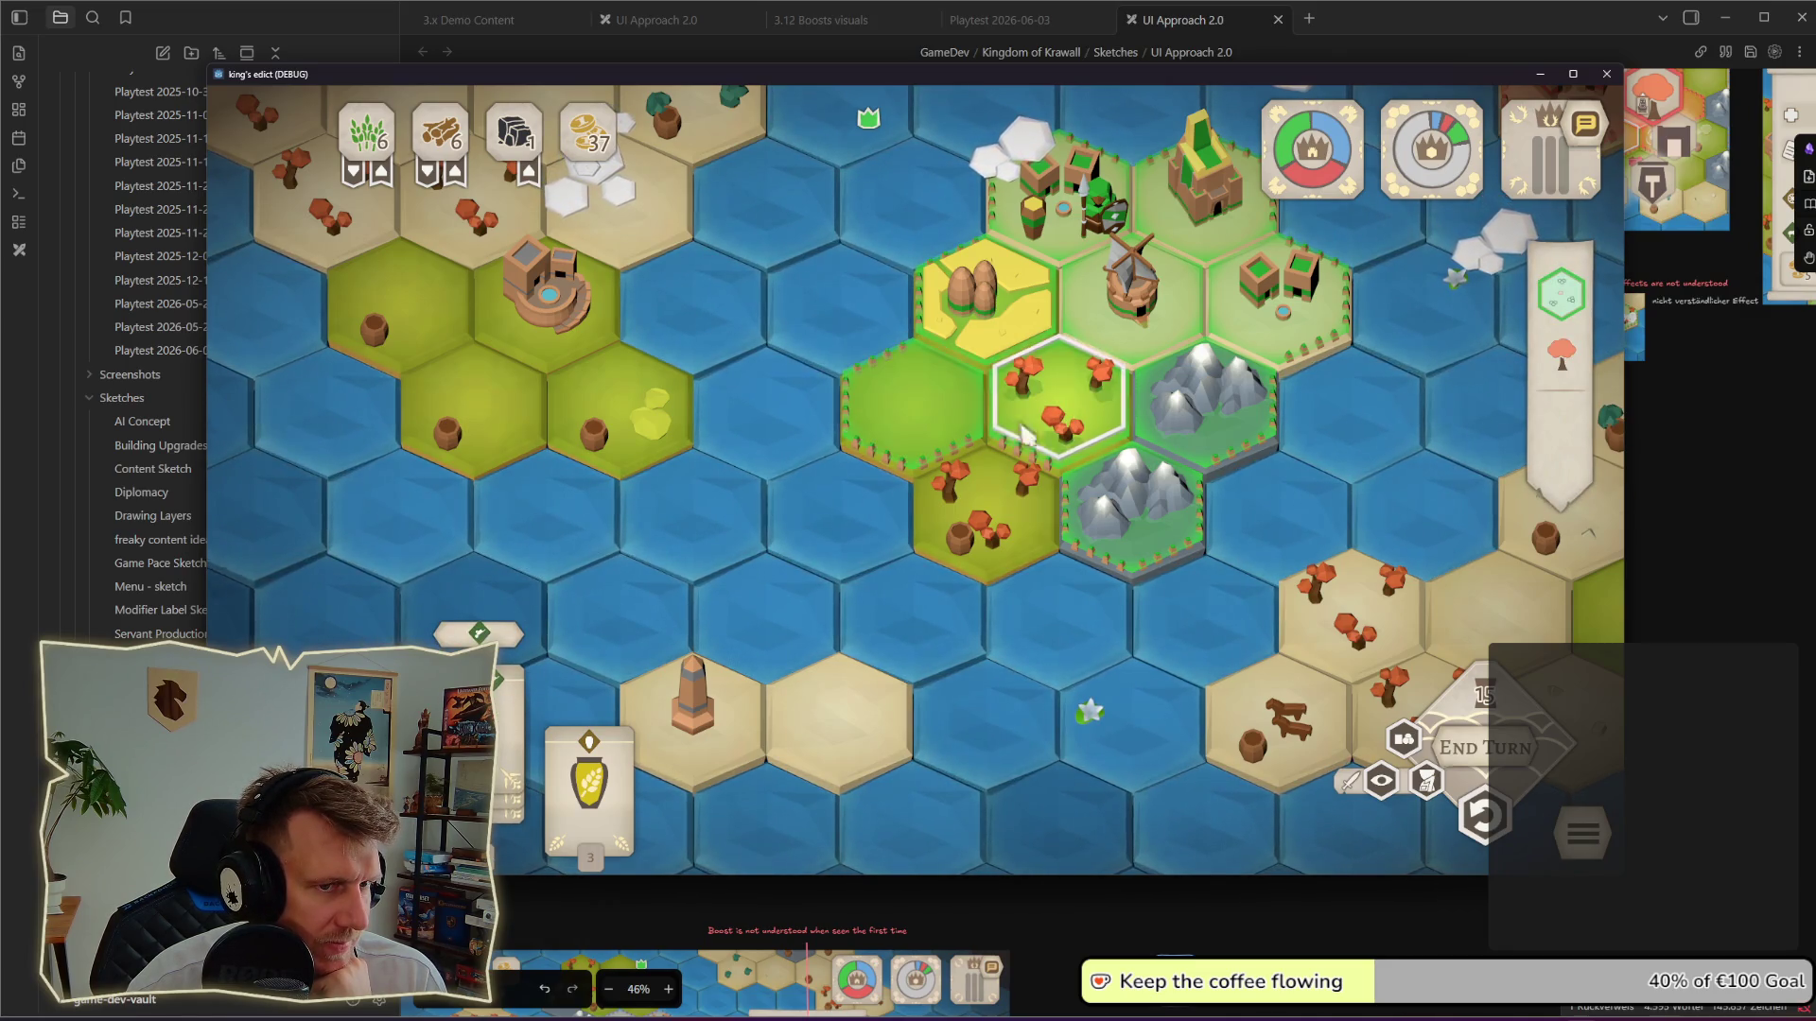
click(922, 433)
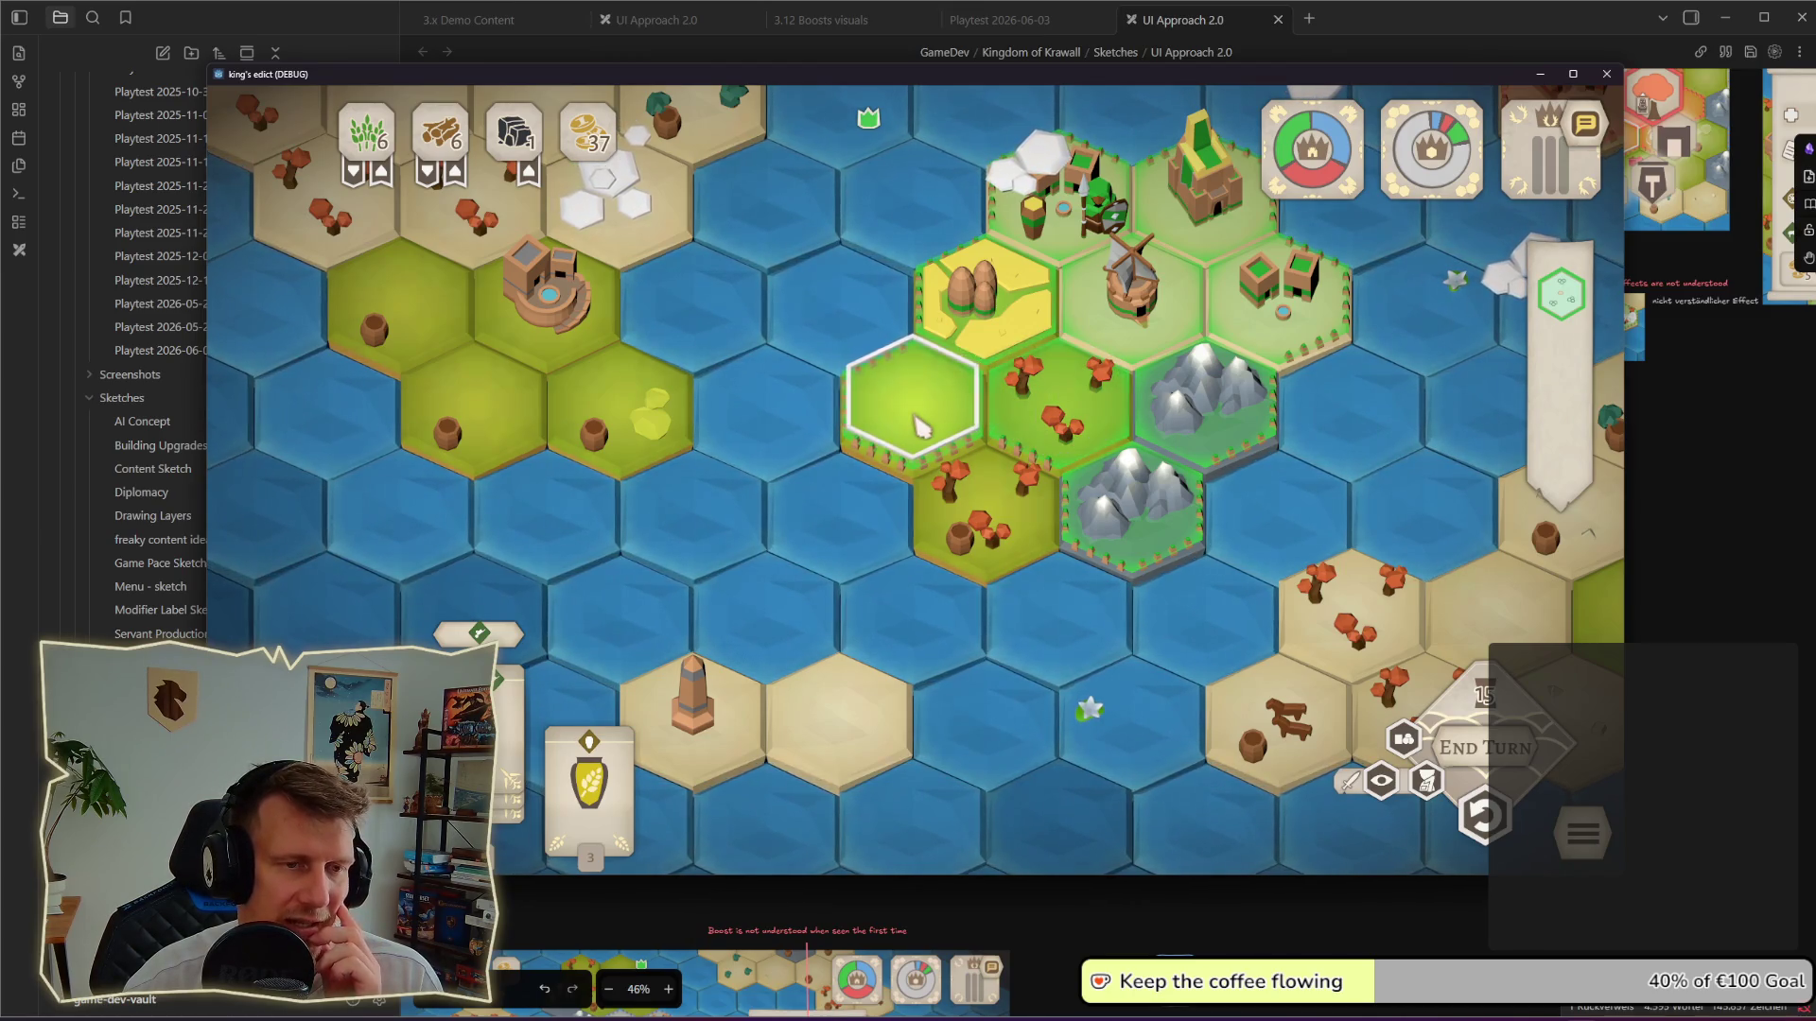
click(1098, 250)
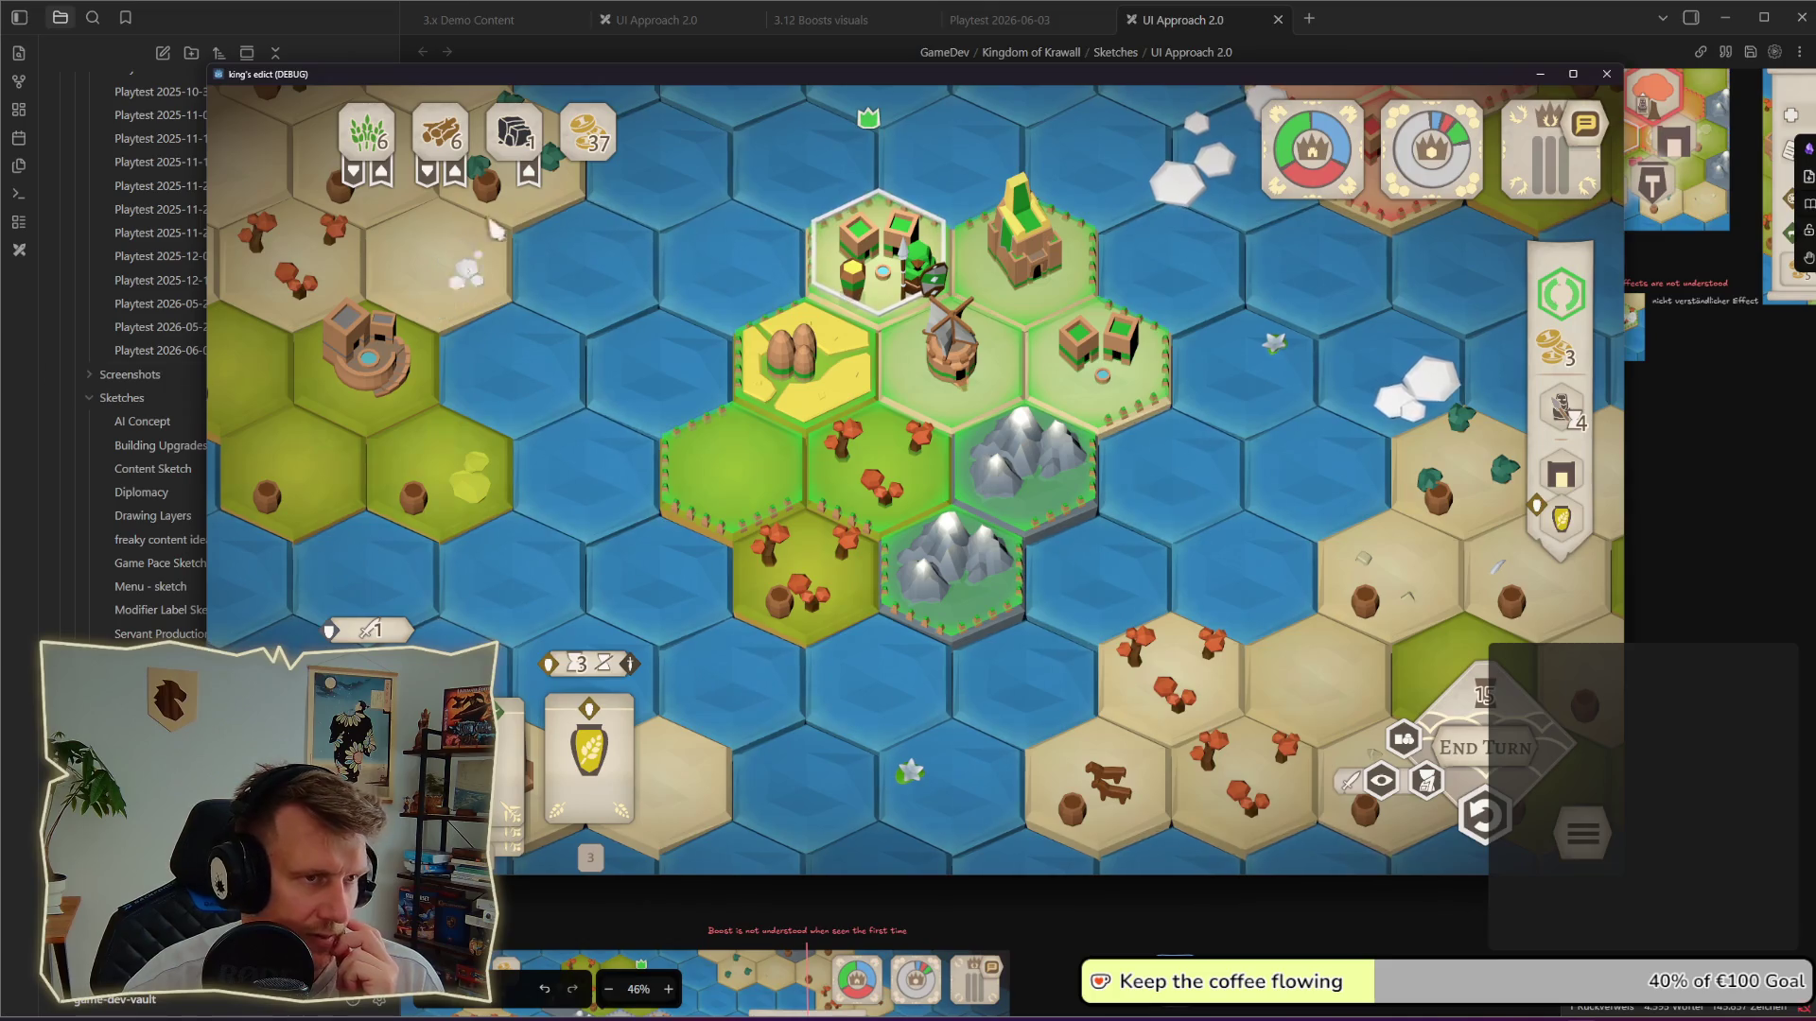
Step: Raise the game window and inspect the wheat, settlement and forest hexes in turn
mouse_move(586, 78)
mouse_down()
mouse_move(587, 25)
mouse_move(516, 21)
mouse_up()
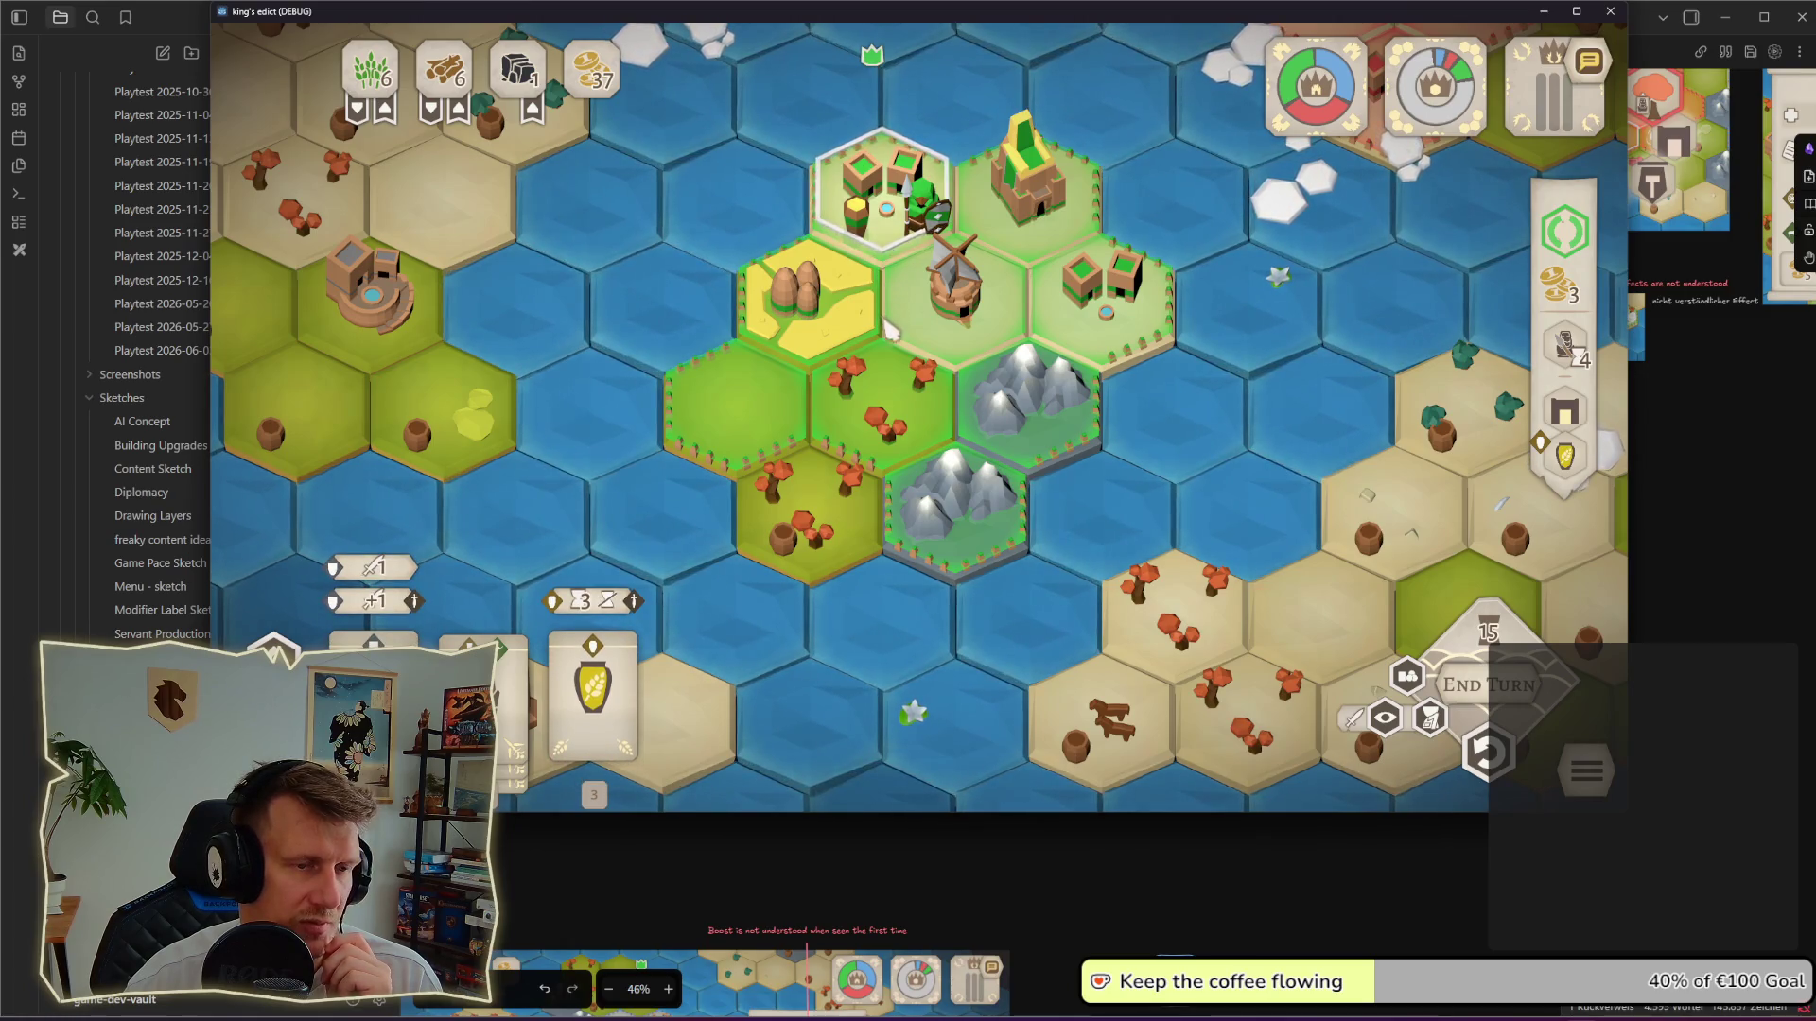
click(881, 380)
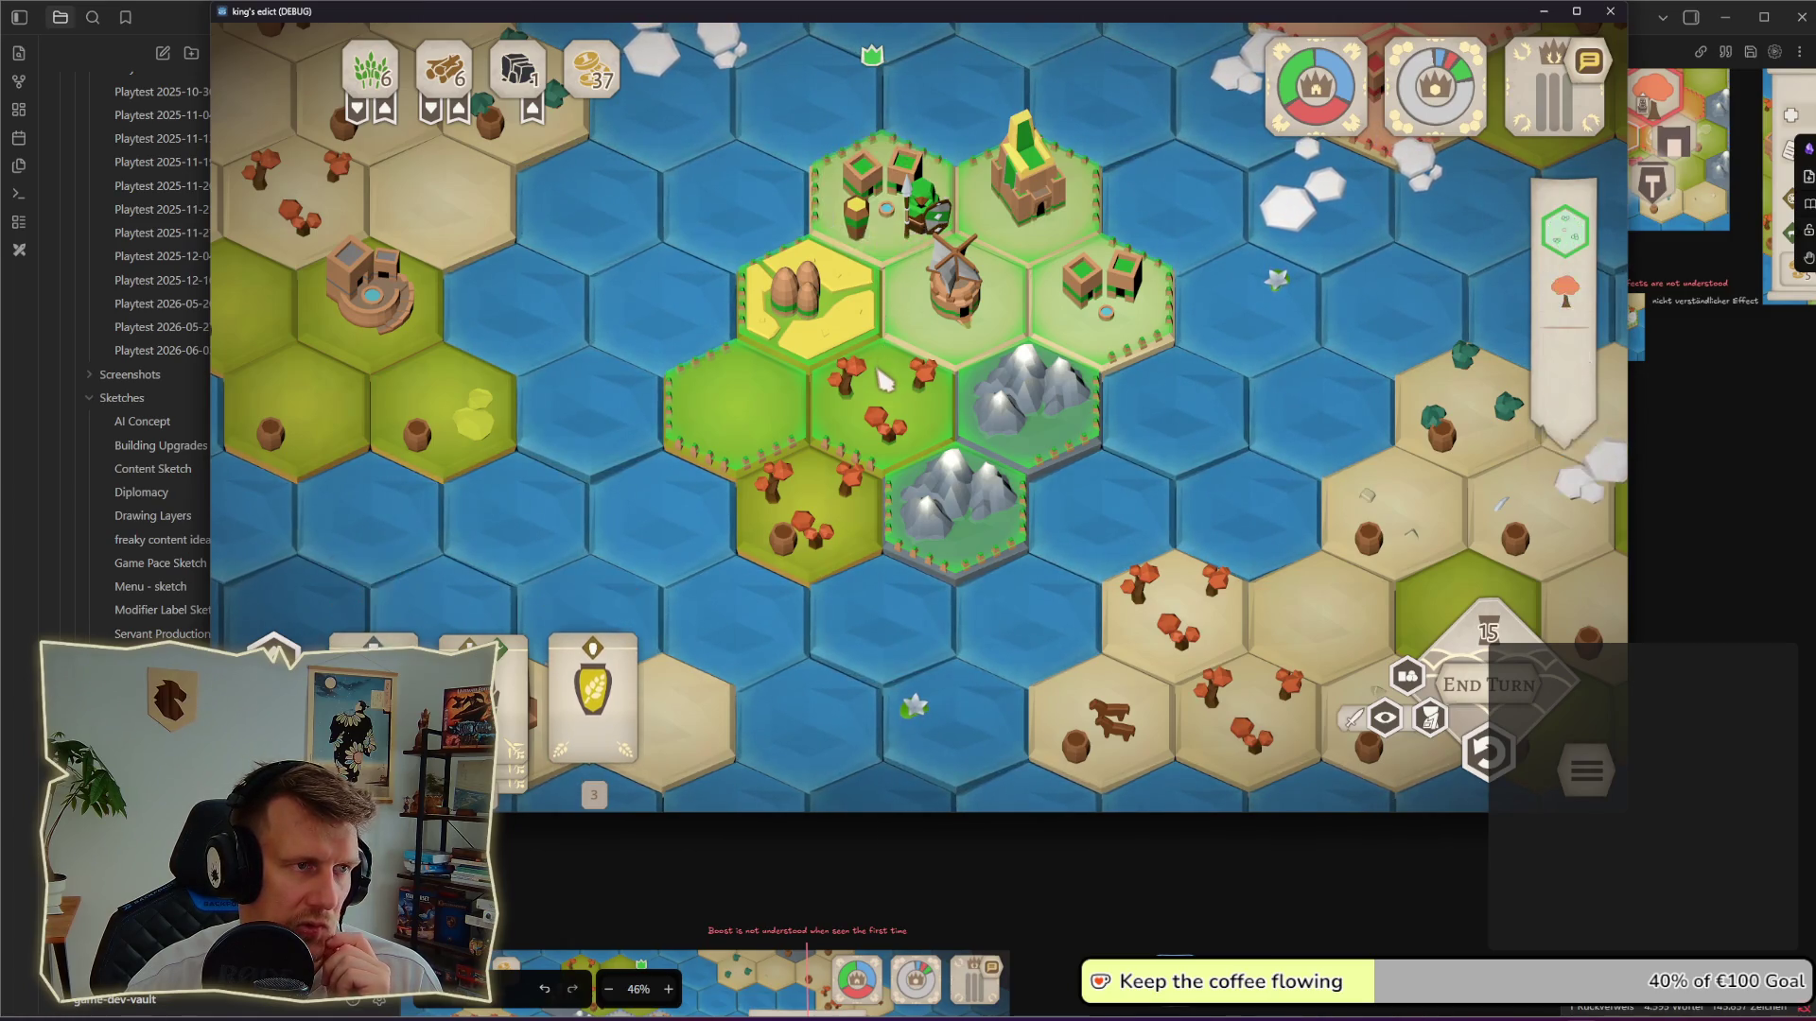
click(877, 286)
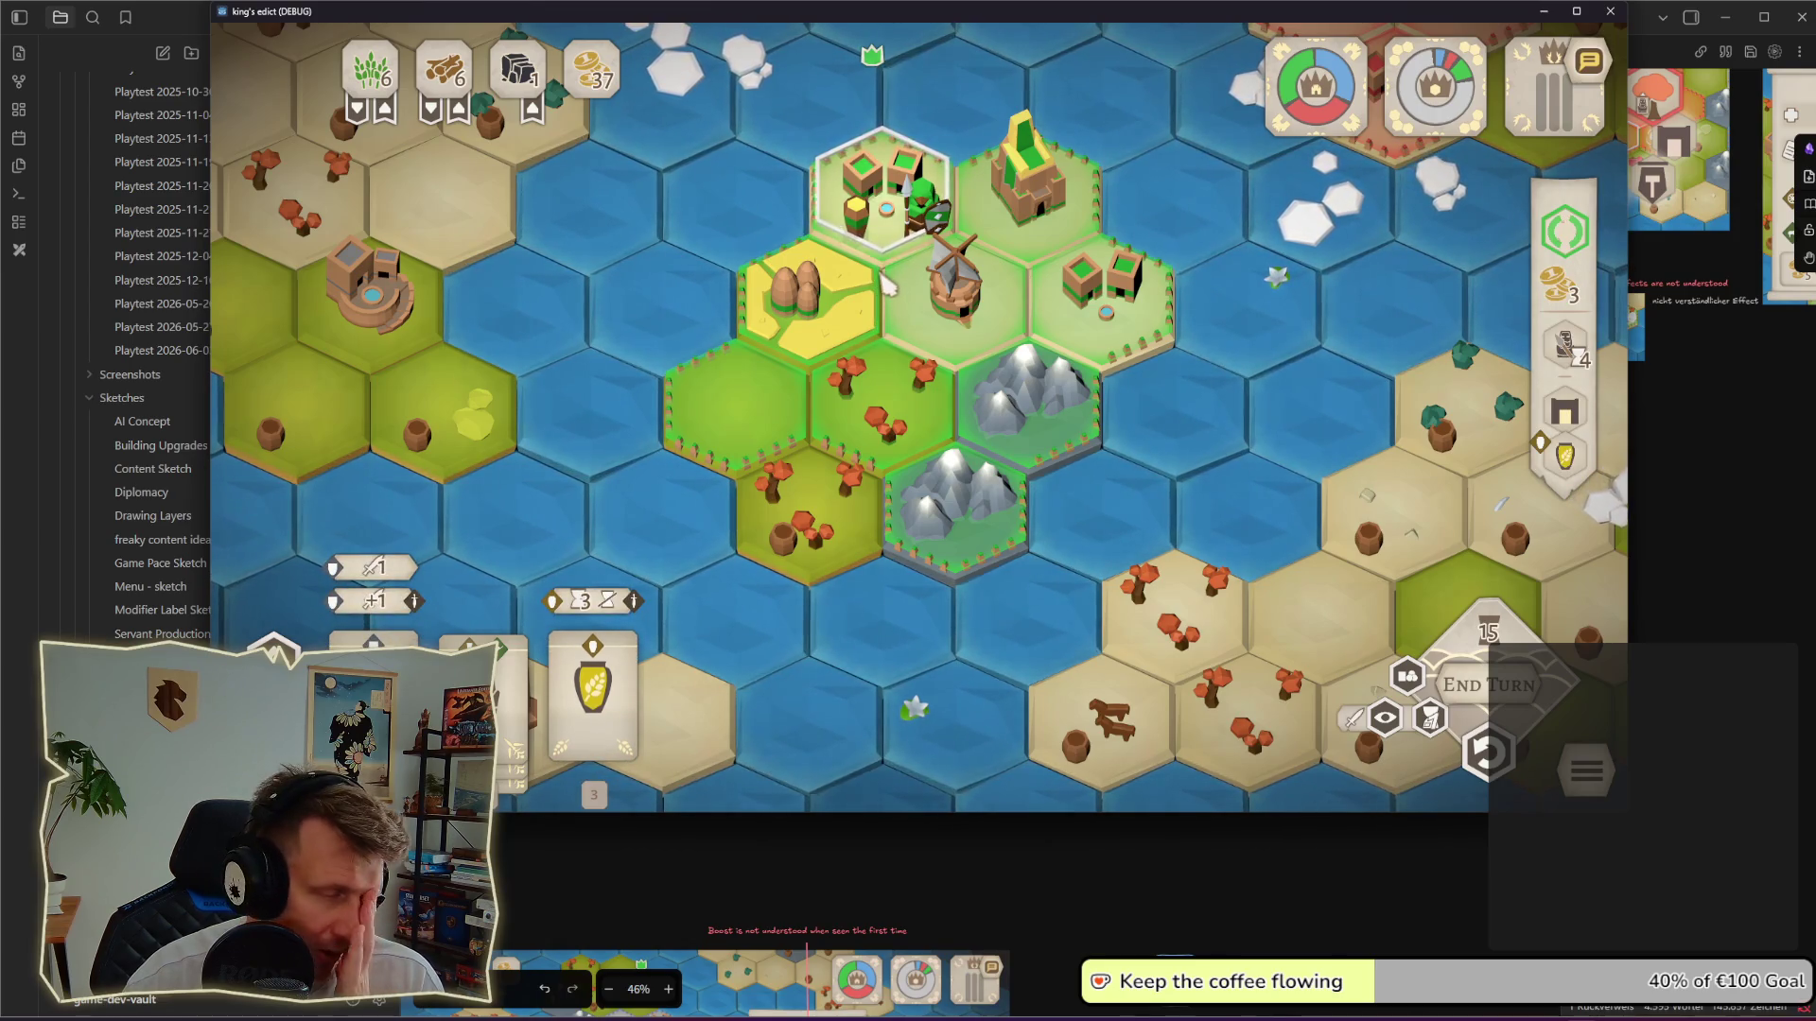
click(879, 398)
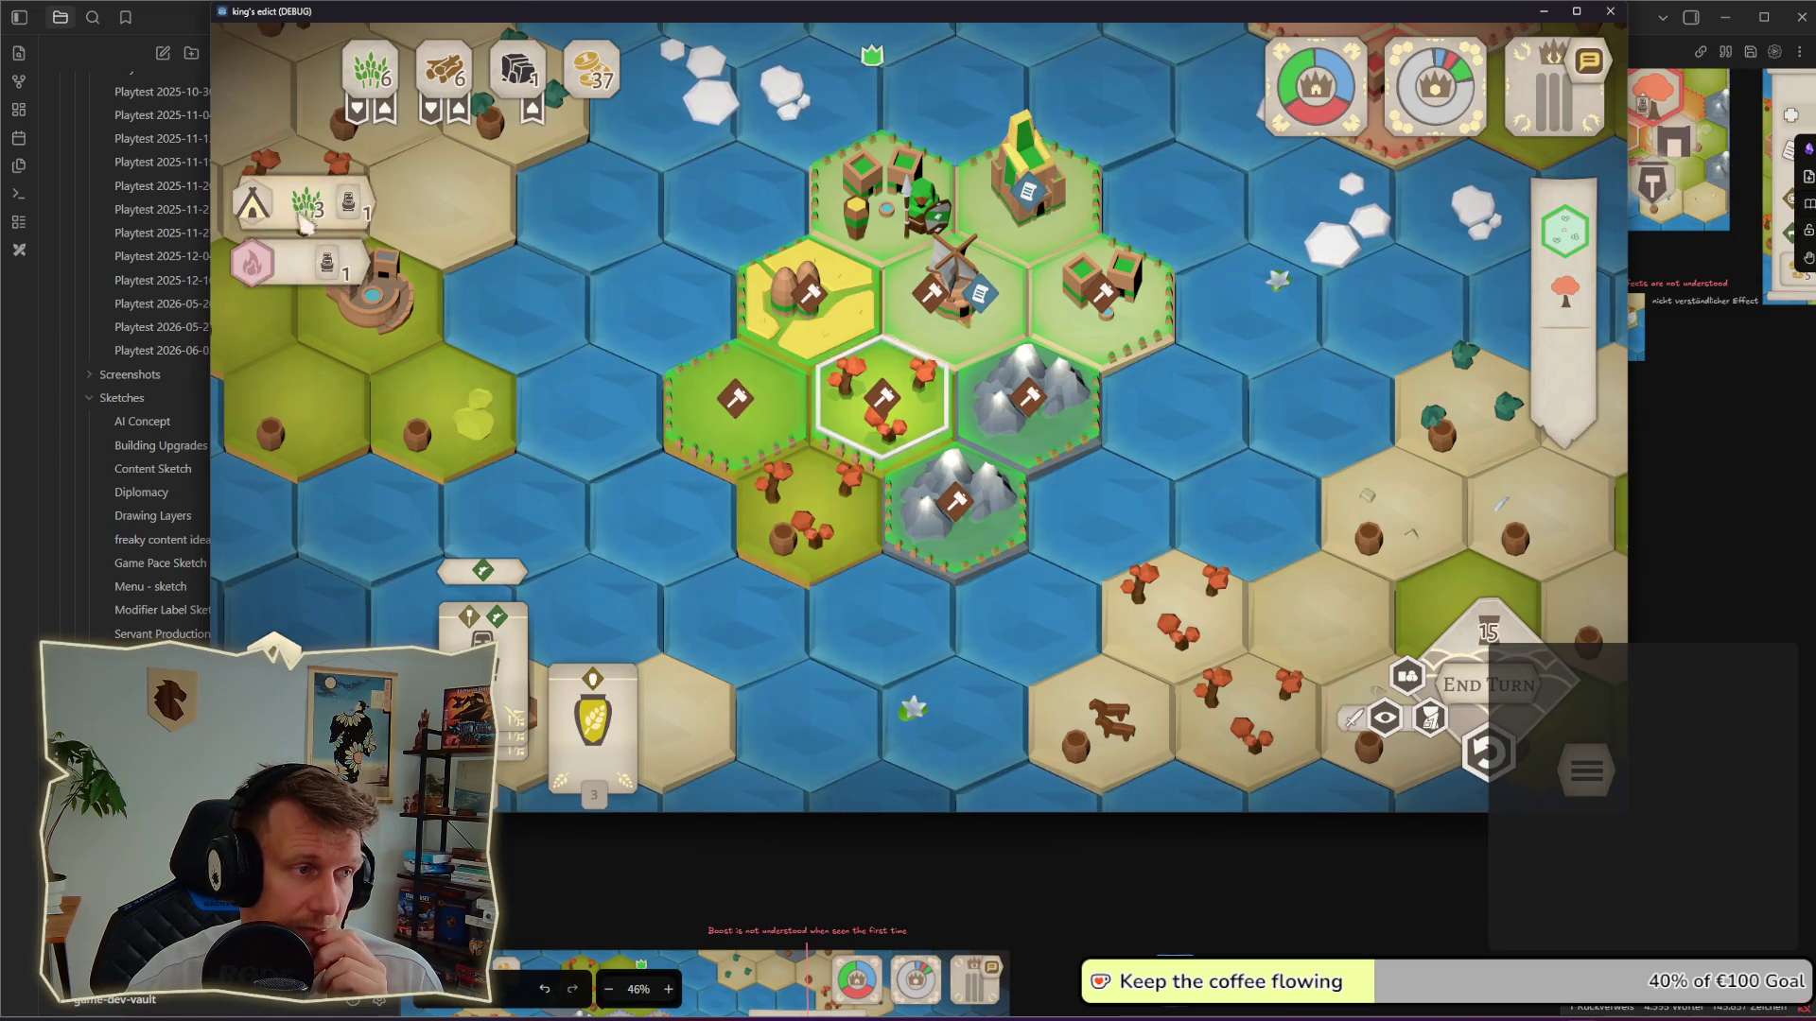
Step: Assign a worker to the empty western grass hex and show its building cost list
click(750, 419)
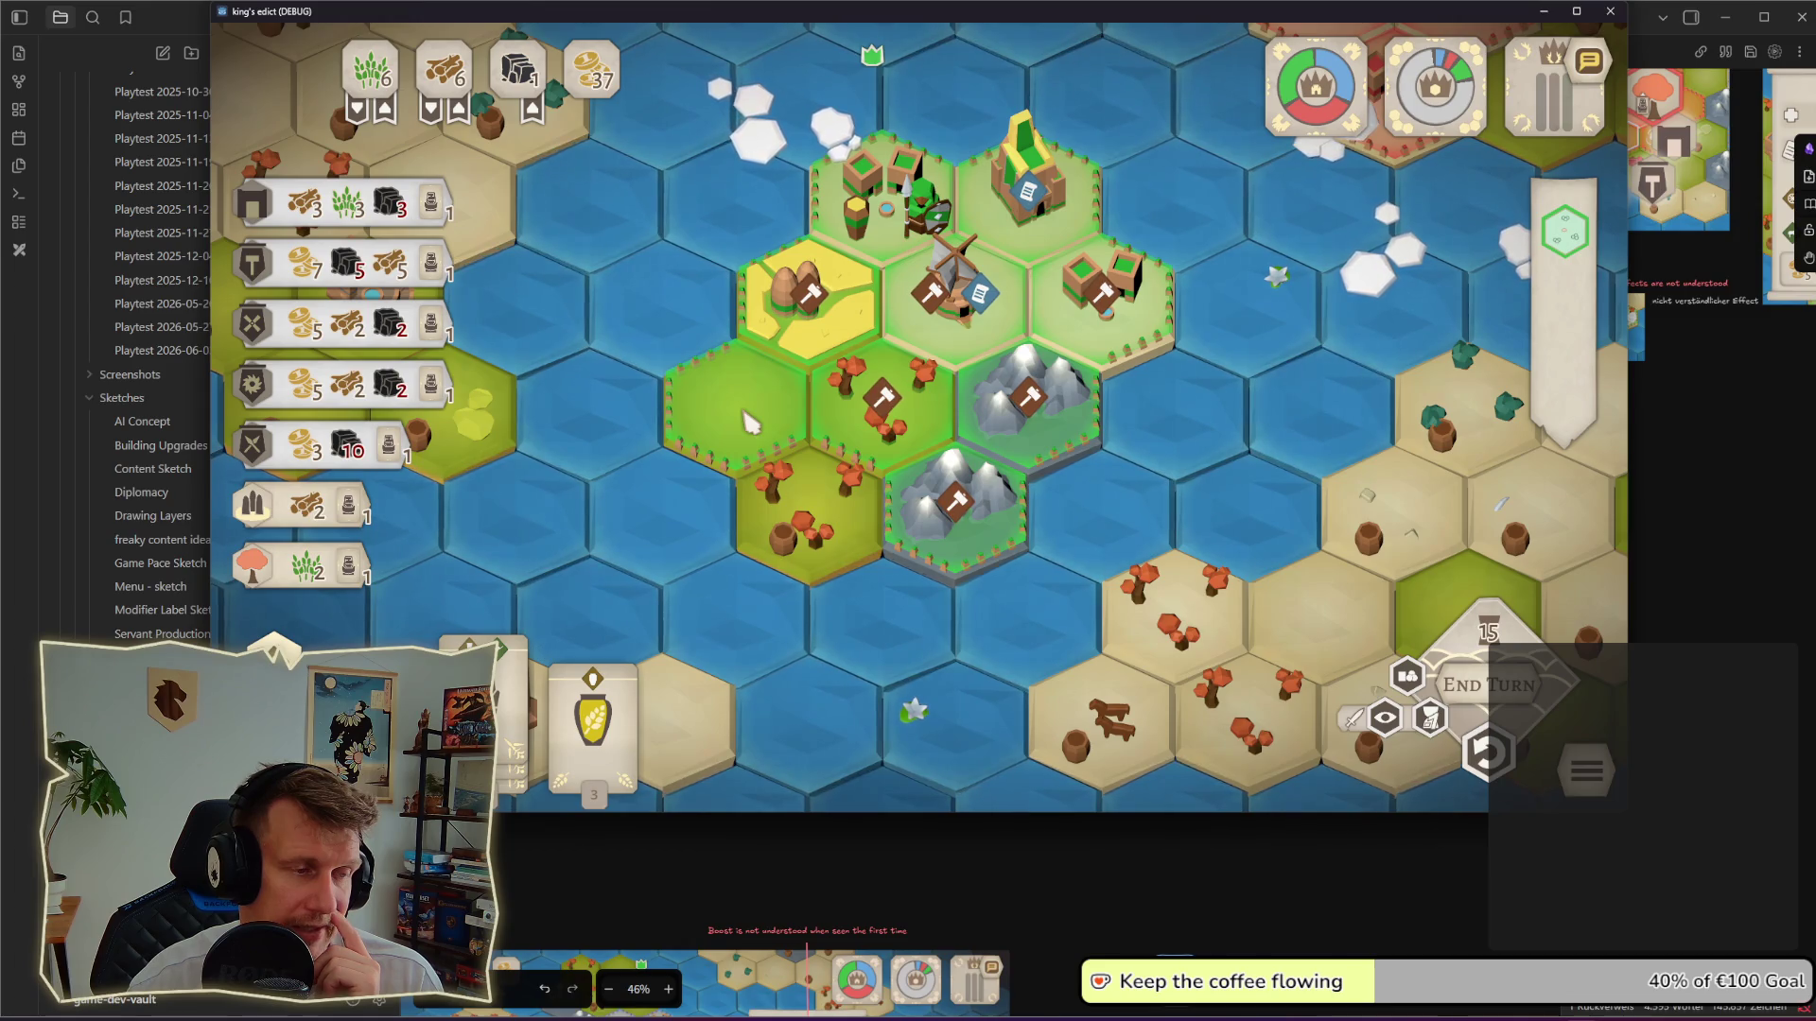
click(749, 421)
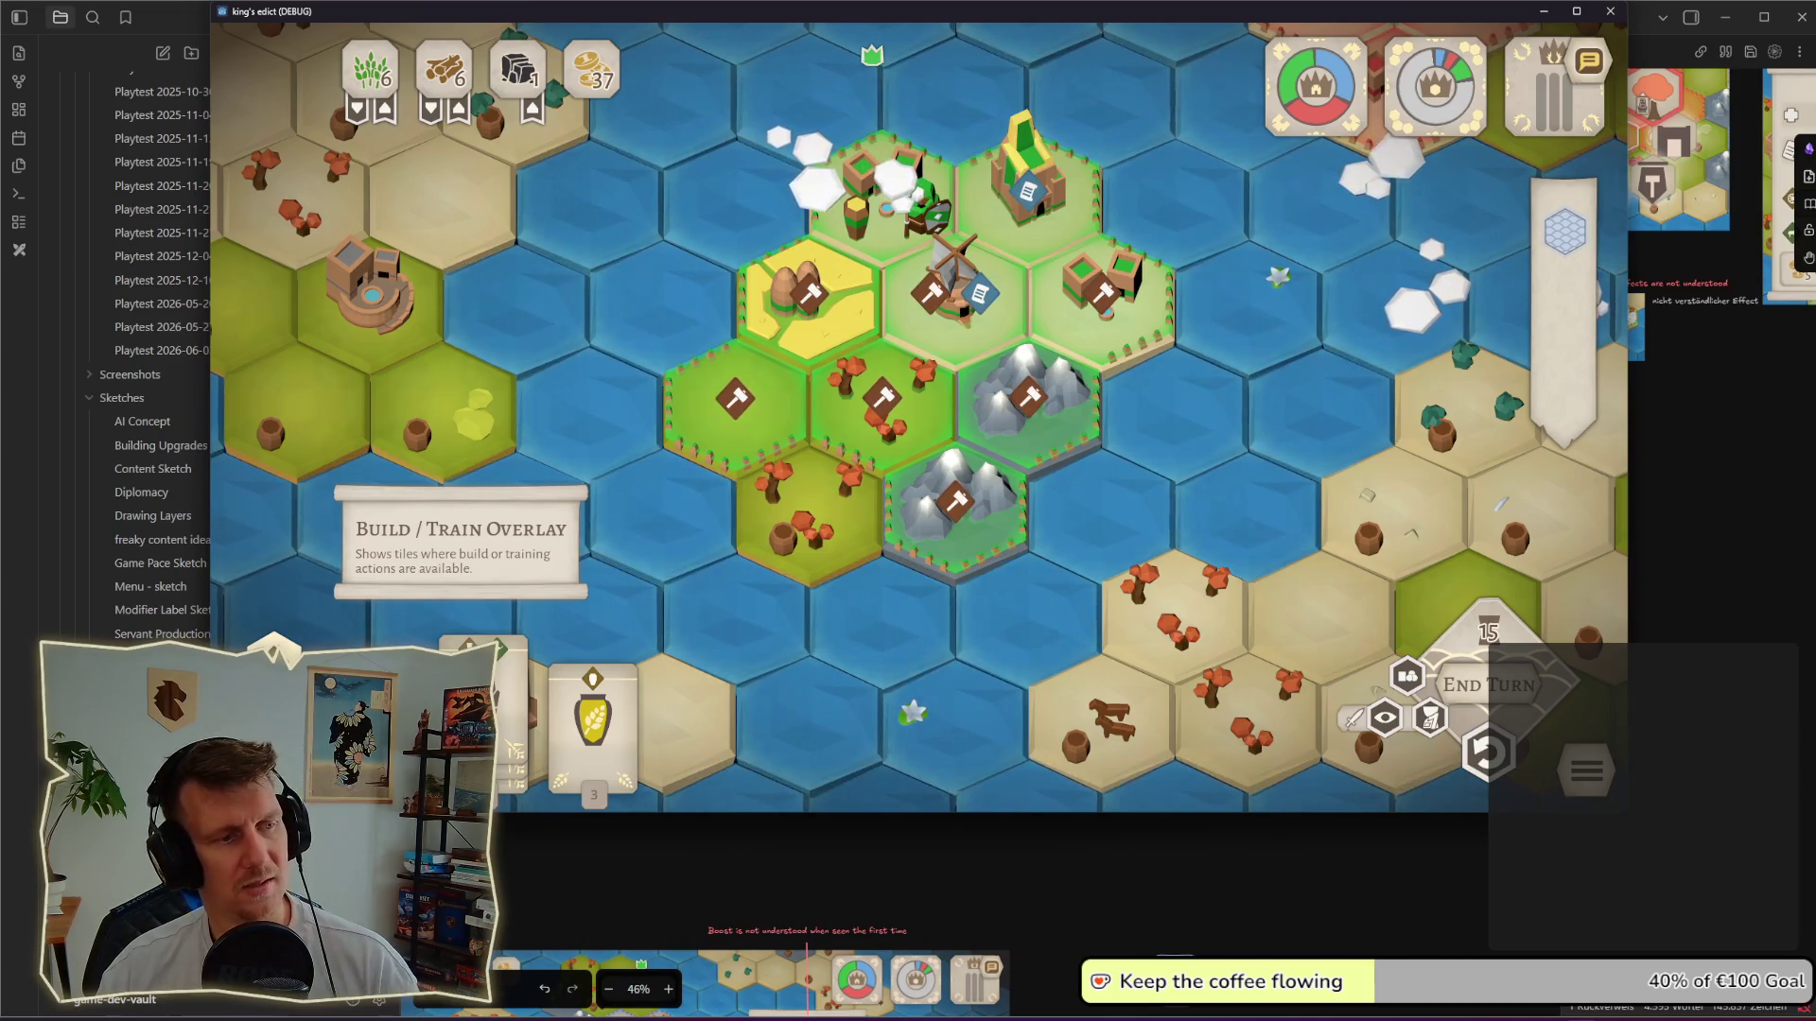
click(705, 416)
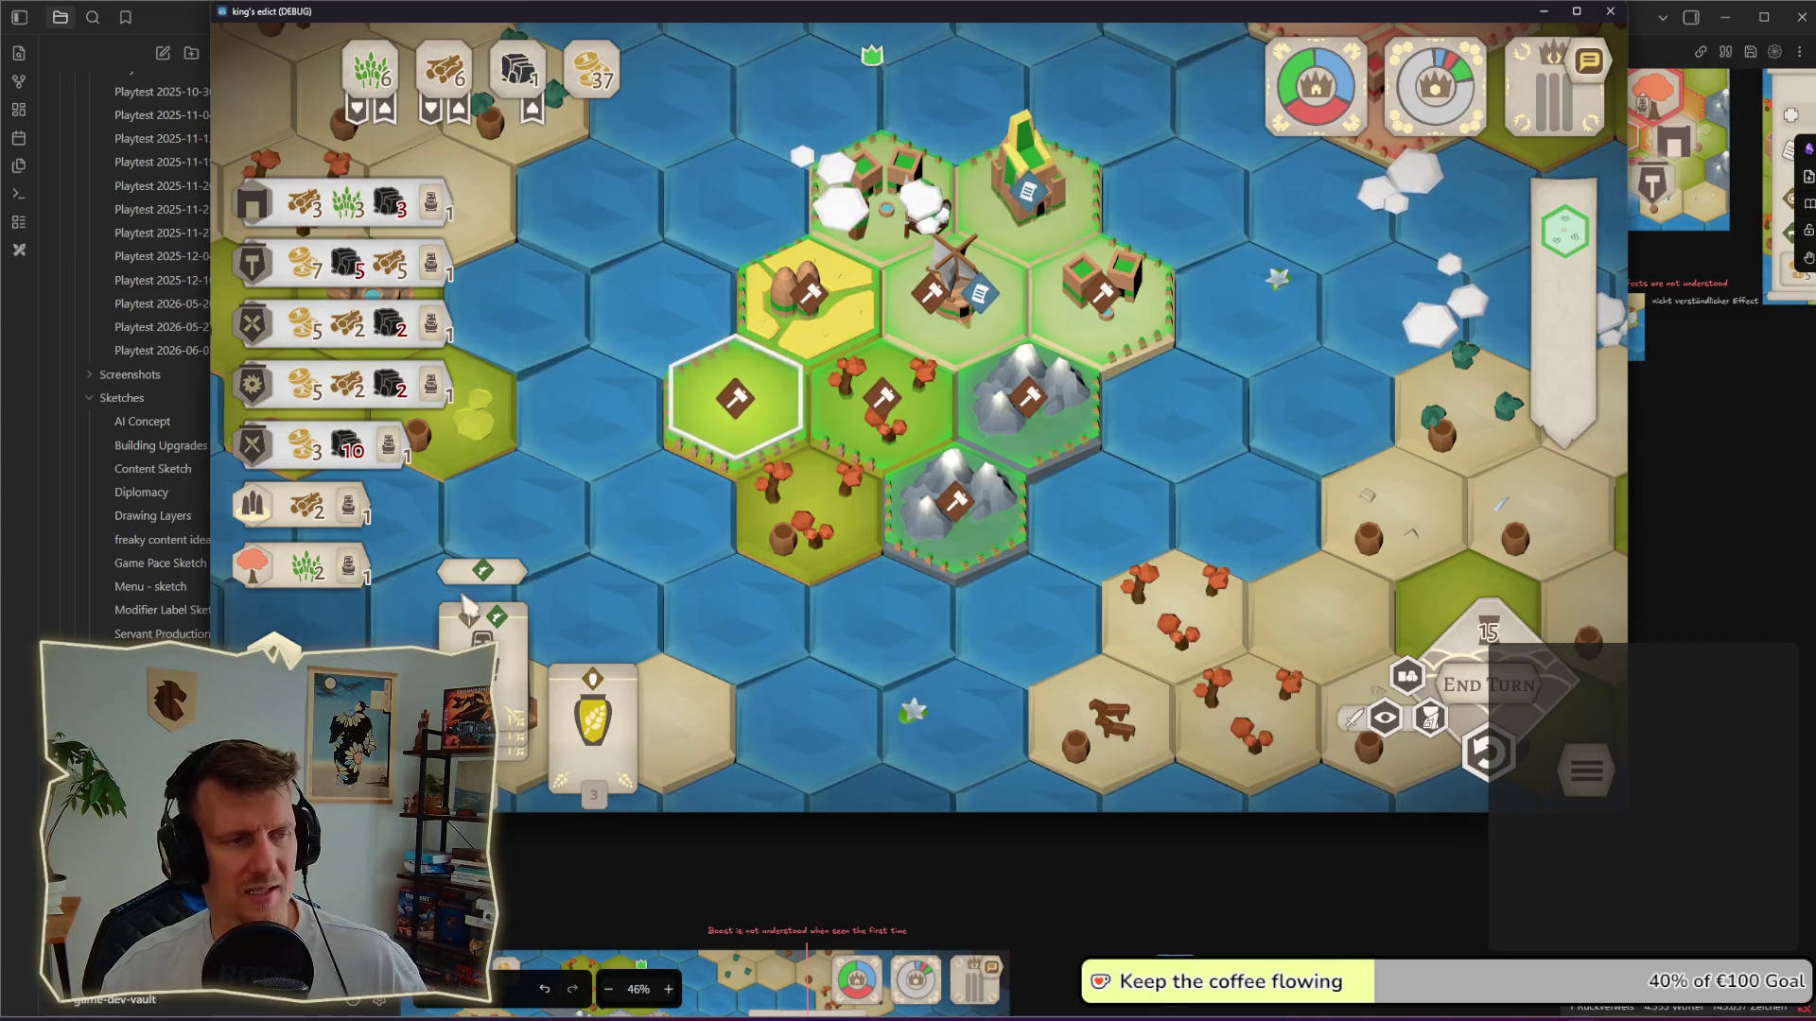
scroll(571, 472, down, 2)
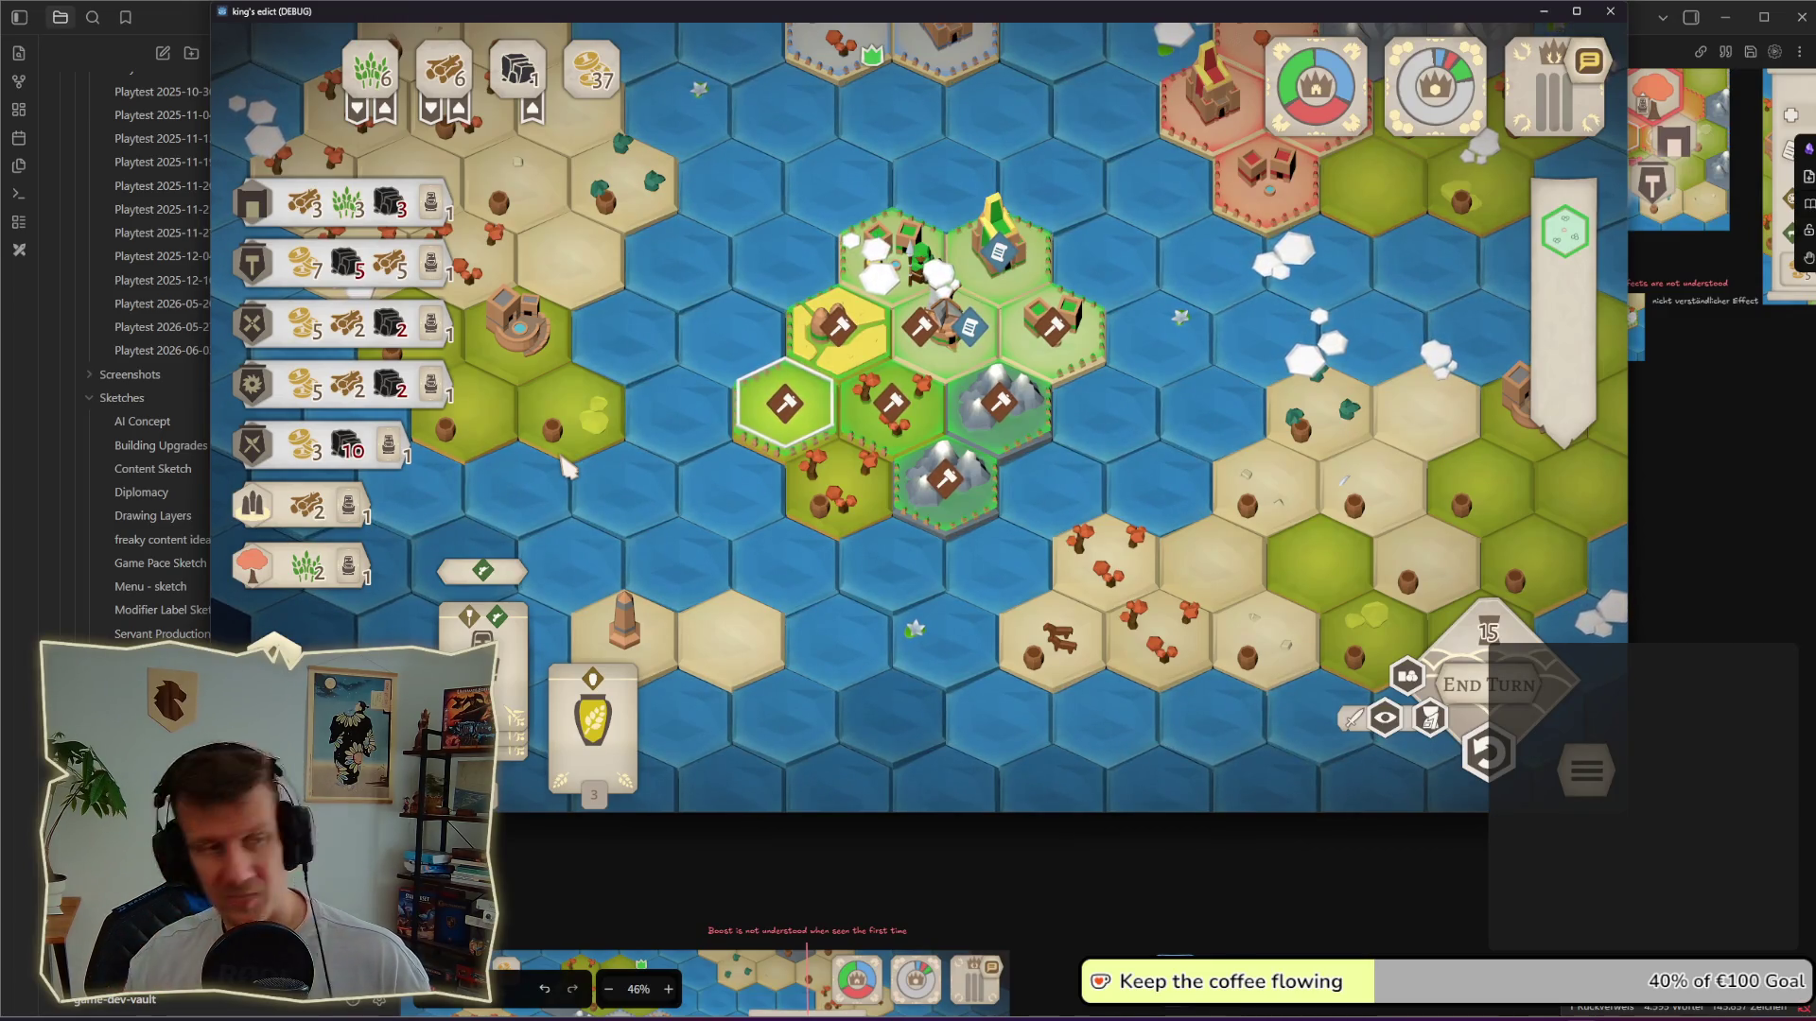
Step: Place a worker on the empty tile and inspect its options and the central windmill tile's
click(778, 453)
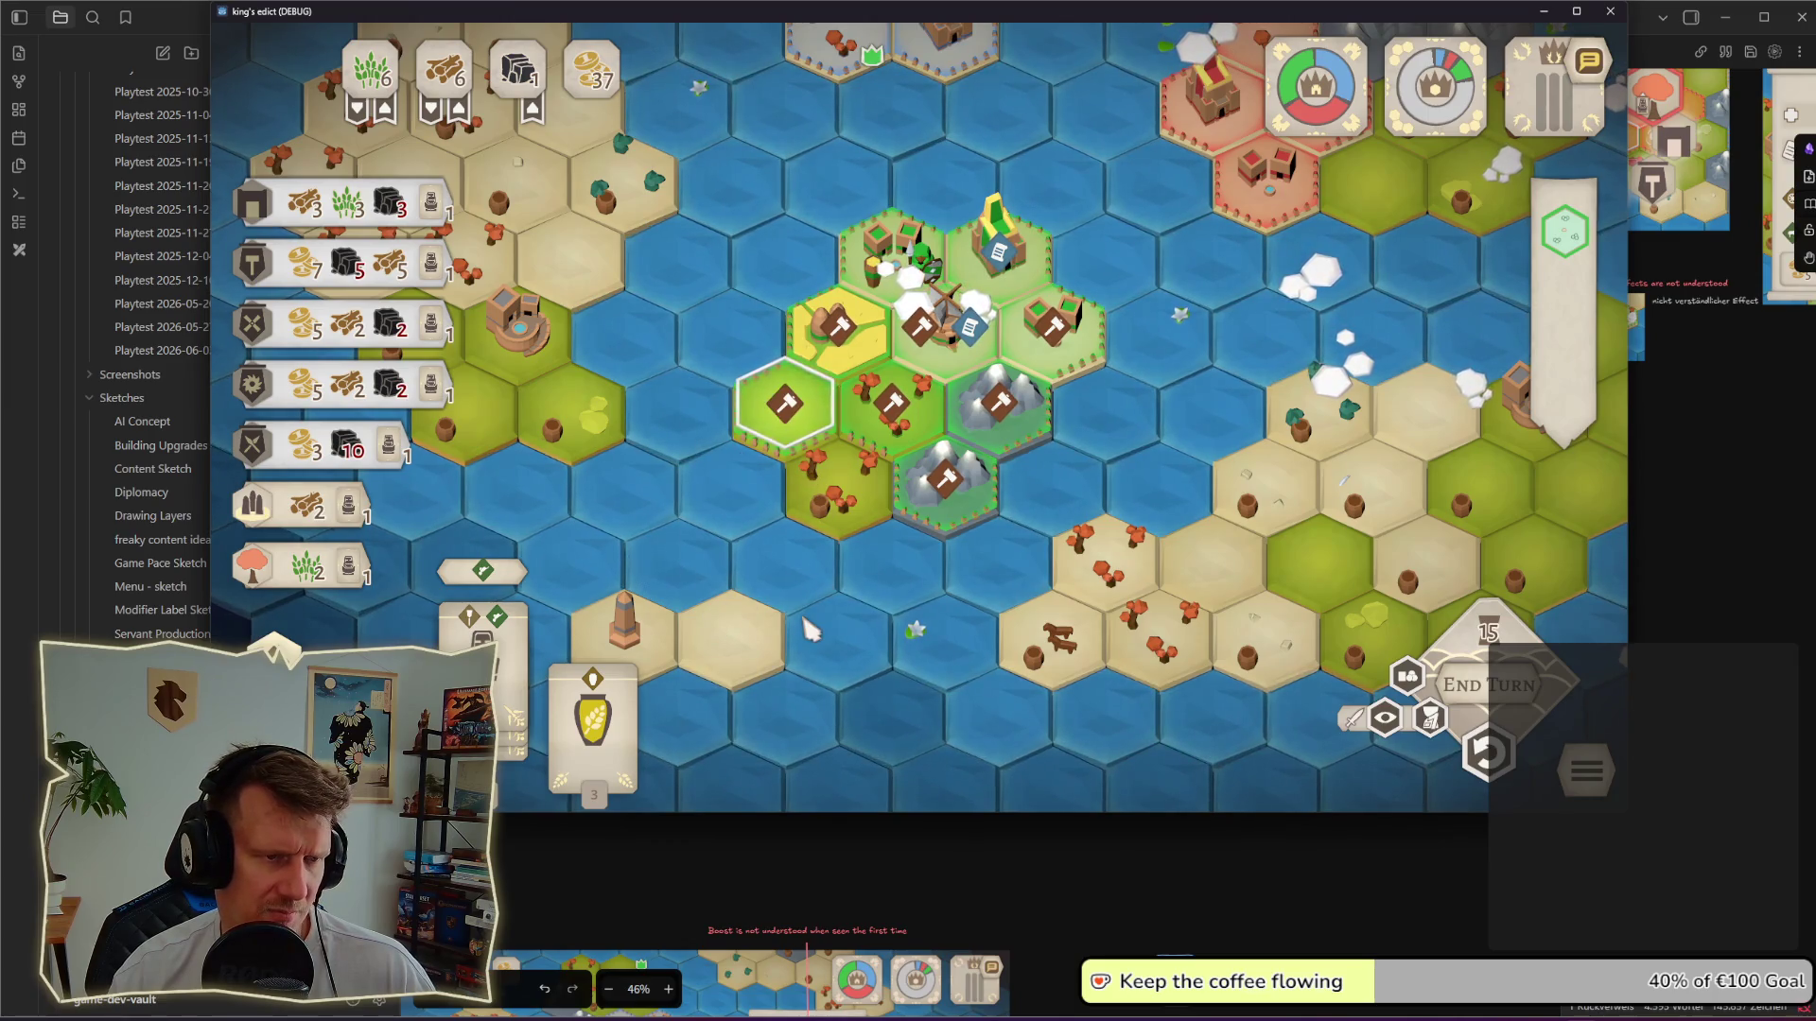
click(888, 419)
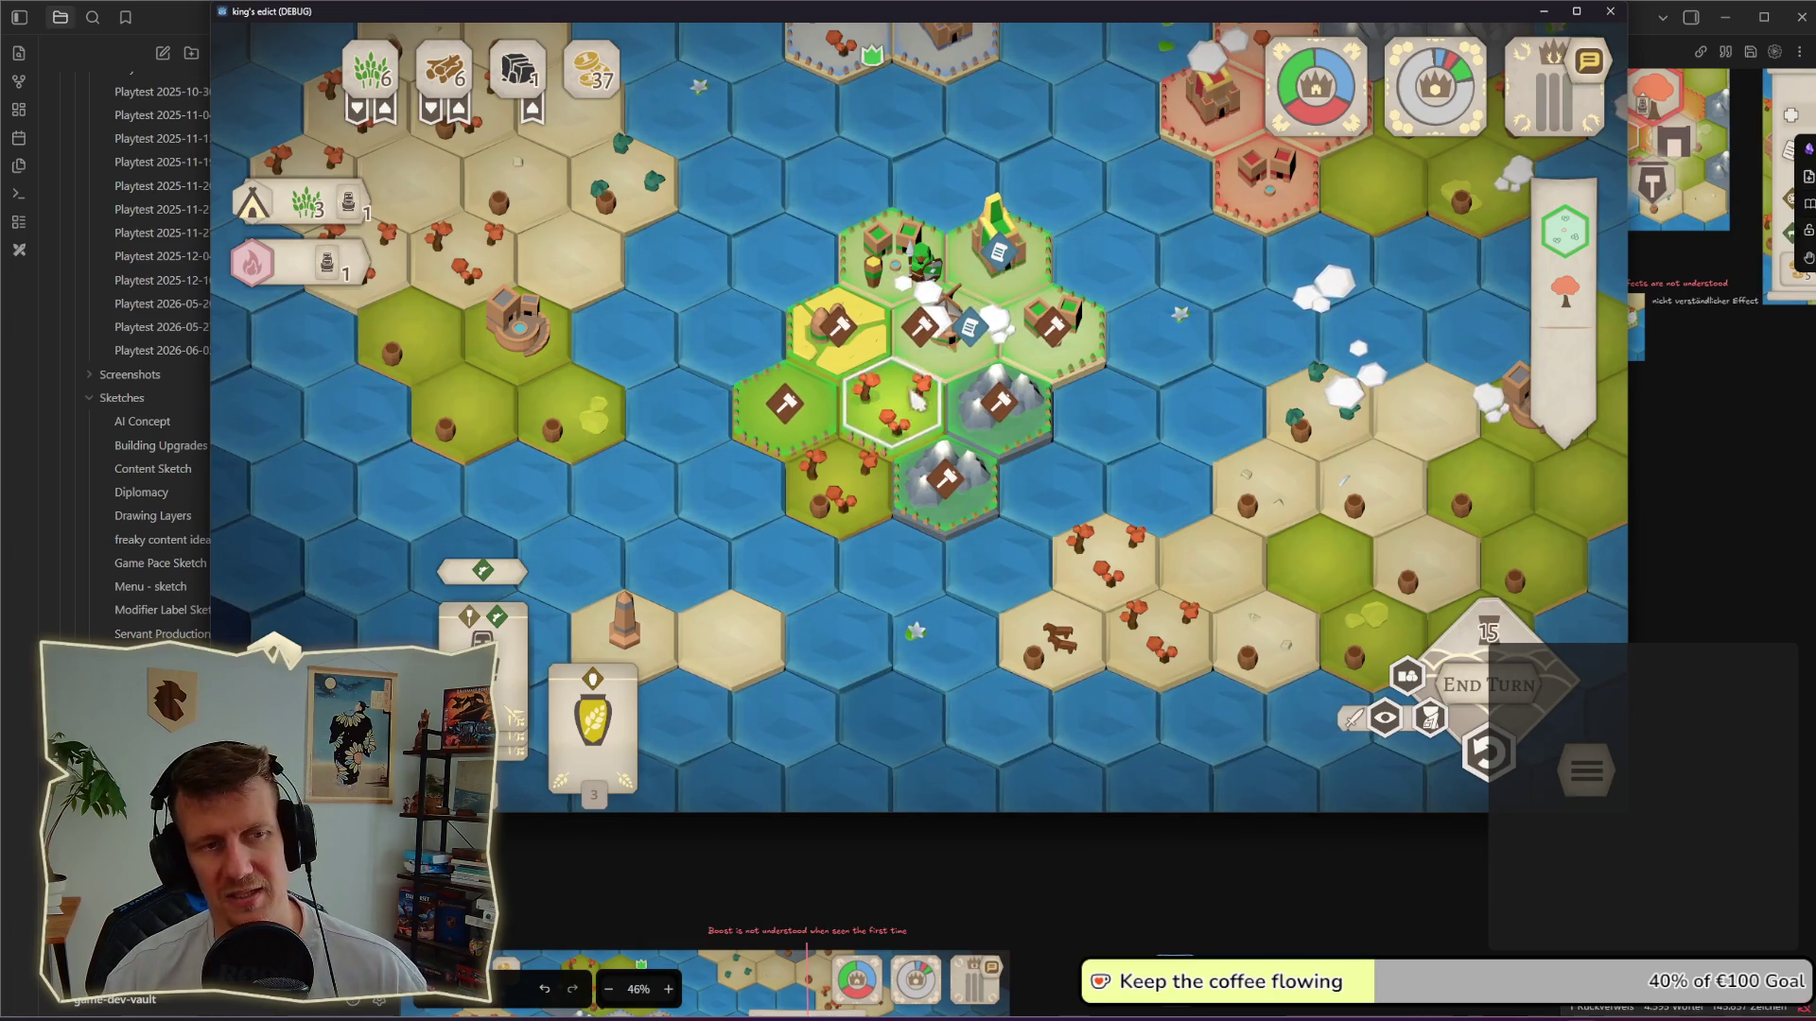
click(943, 325)
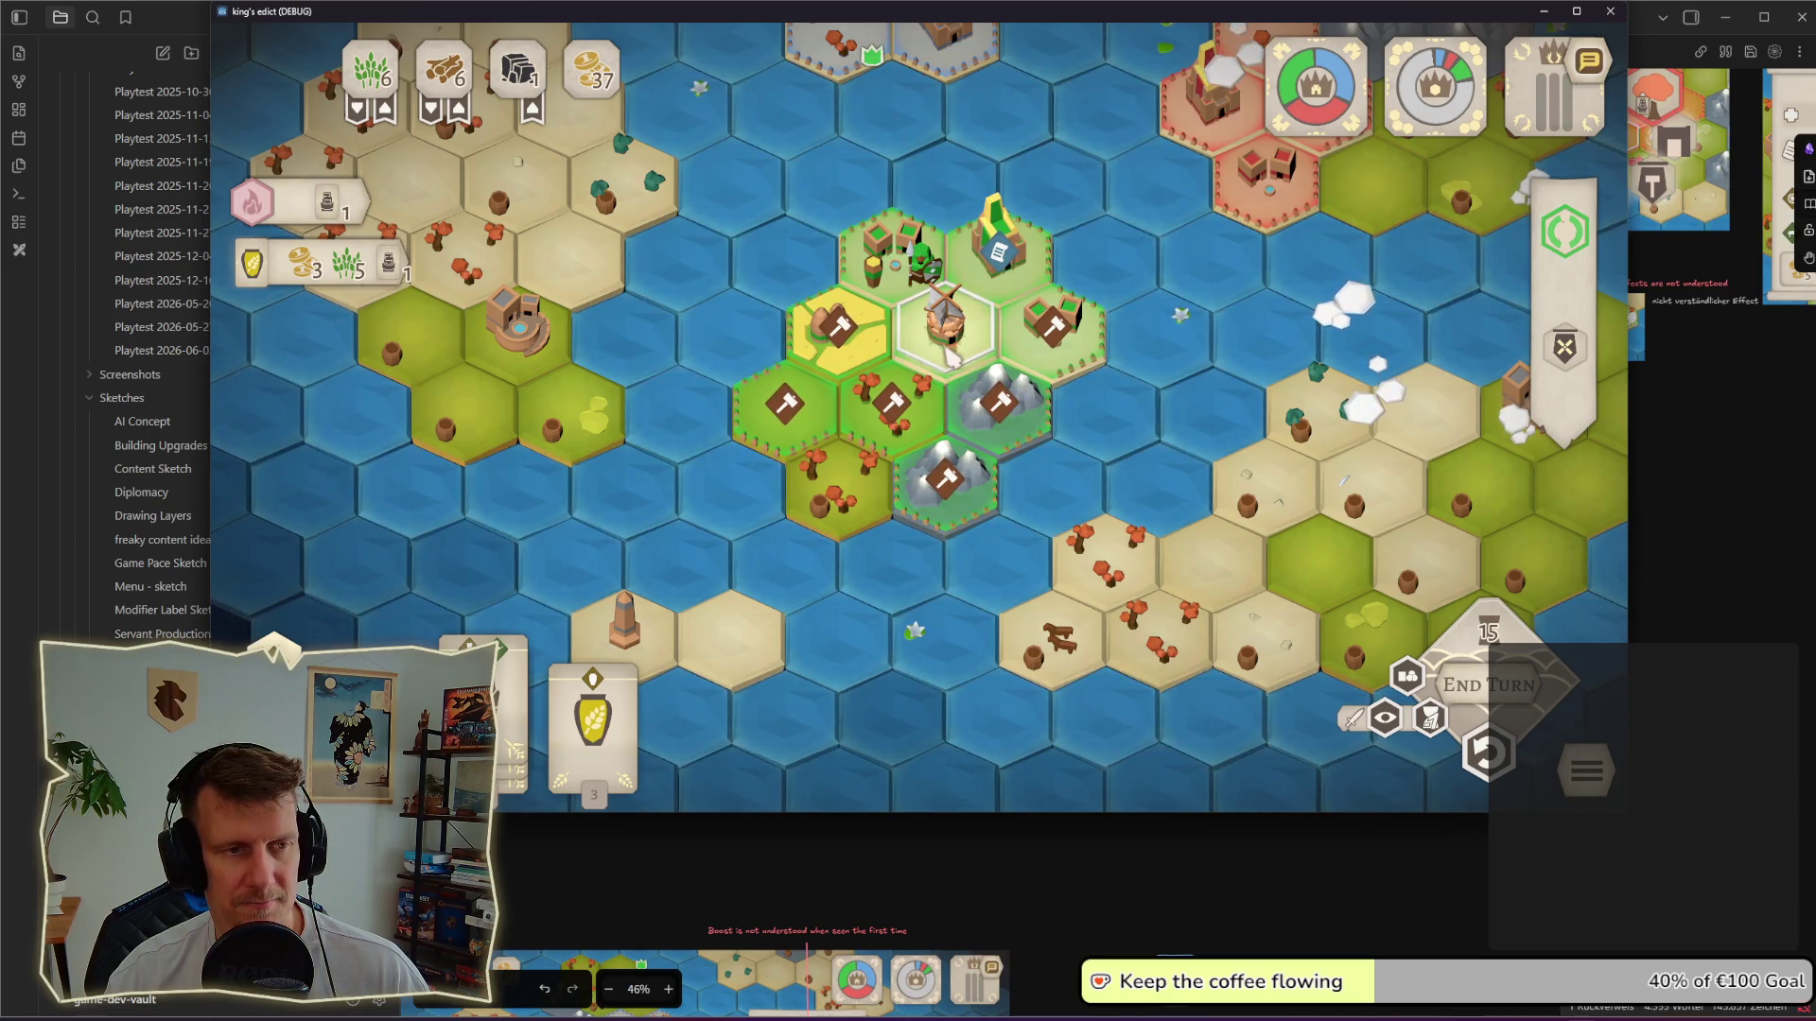
click(932, 370)
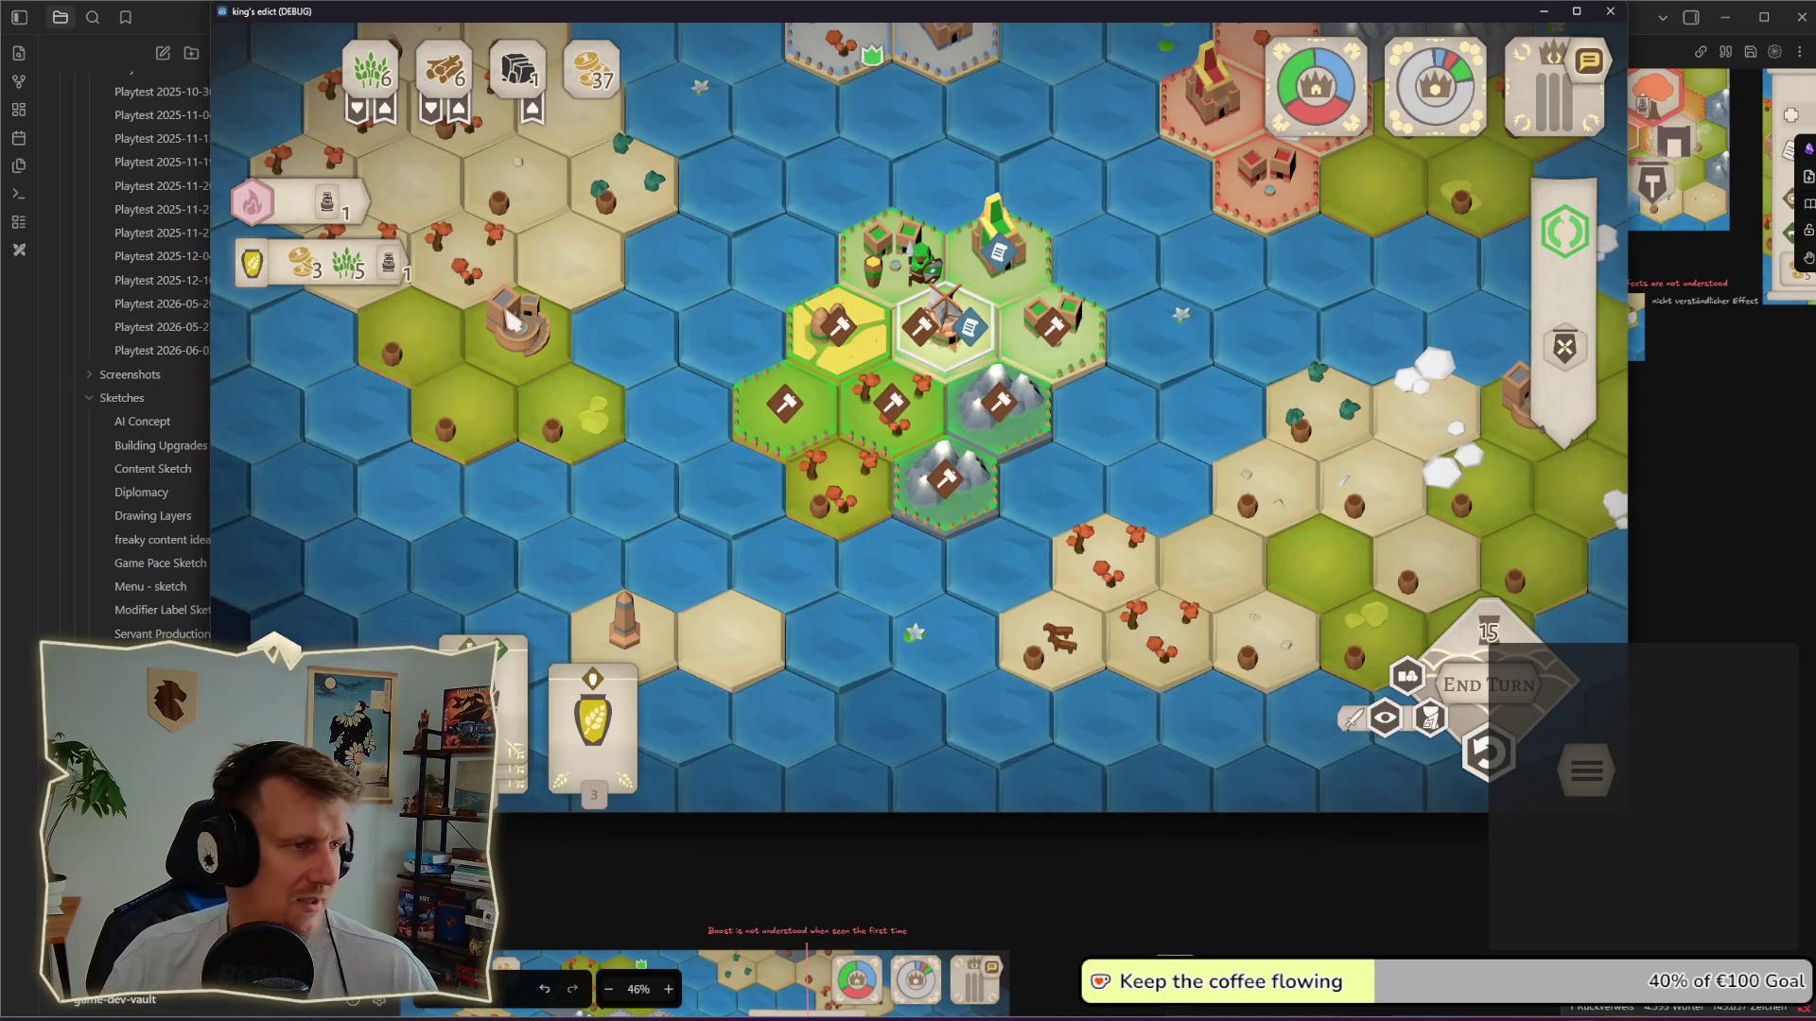
Step: Preview a building on the central tile, drag the card for placement spots and place it there
click(908, 331)
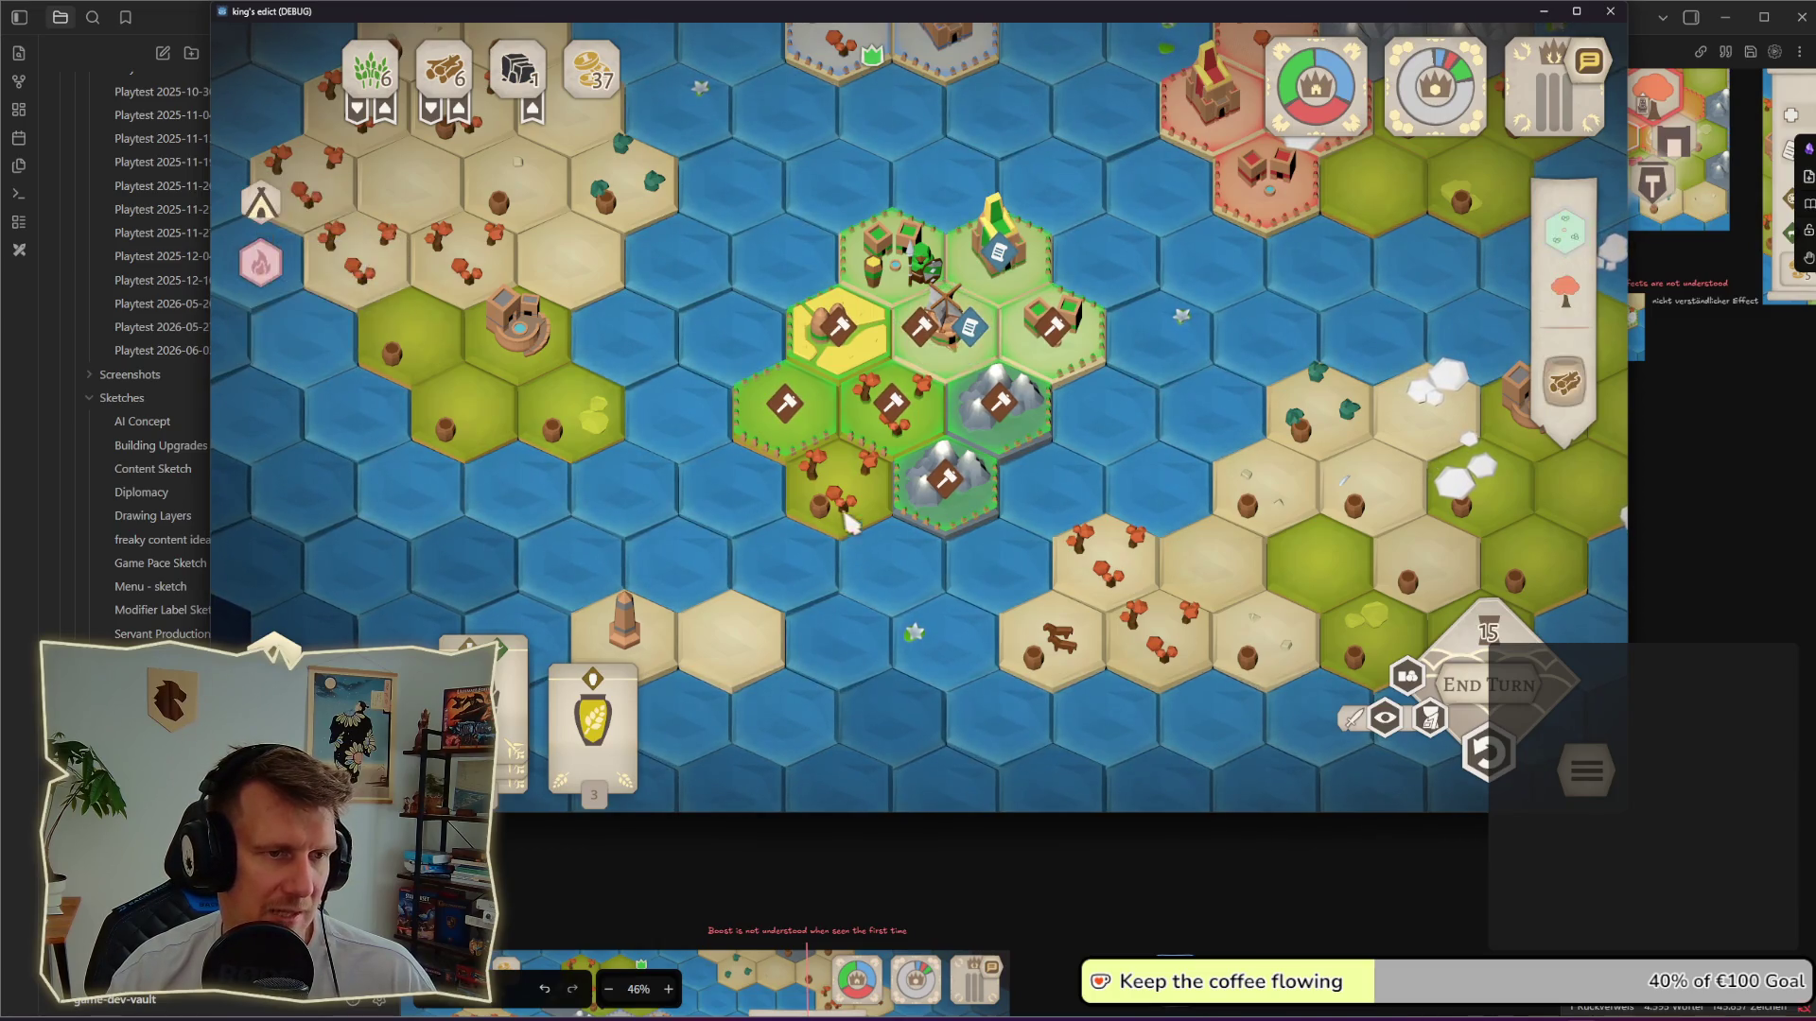
mouse_move(483, 696)
mouse_down()
mouse_move(777, 518)
mouse_move(773, 440)
mouse_up()
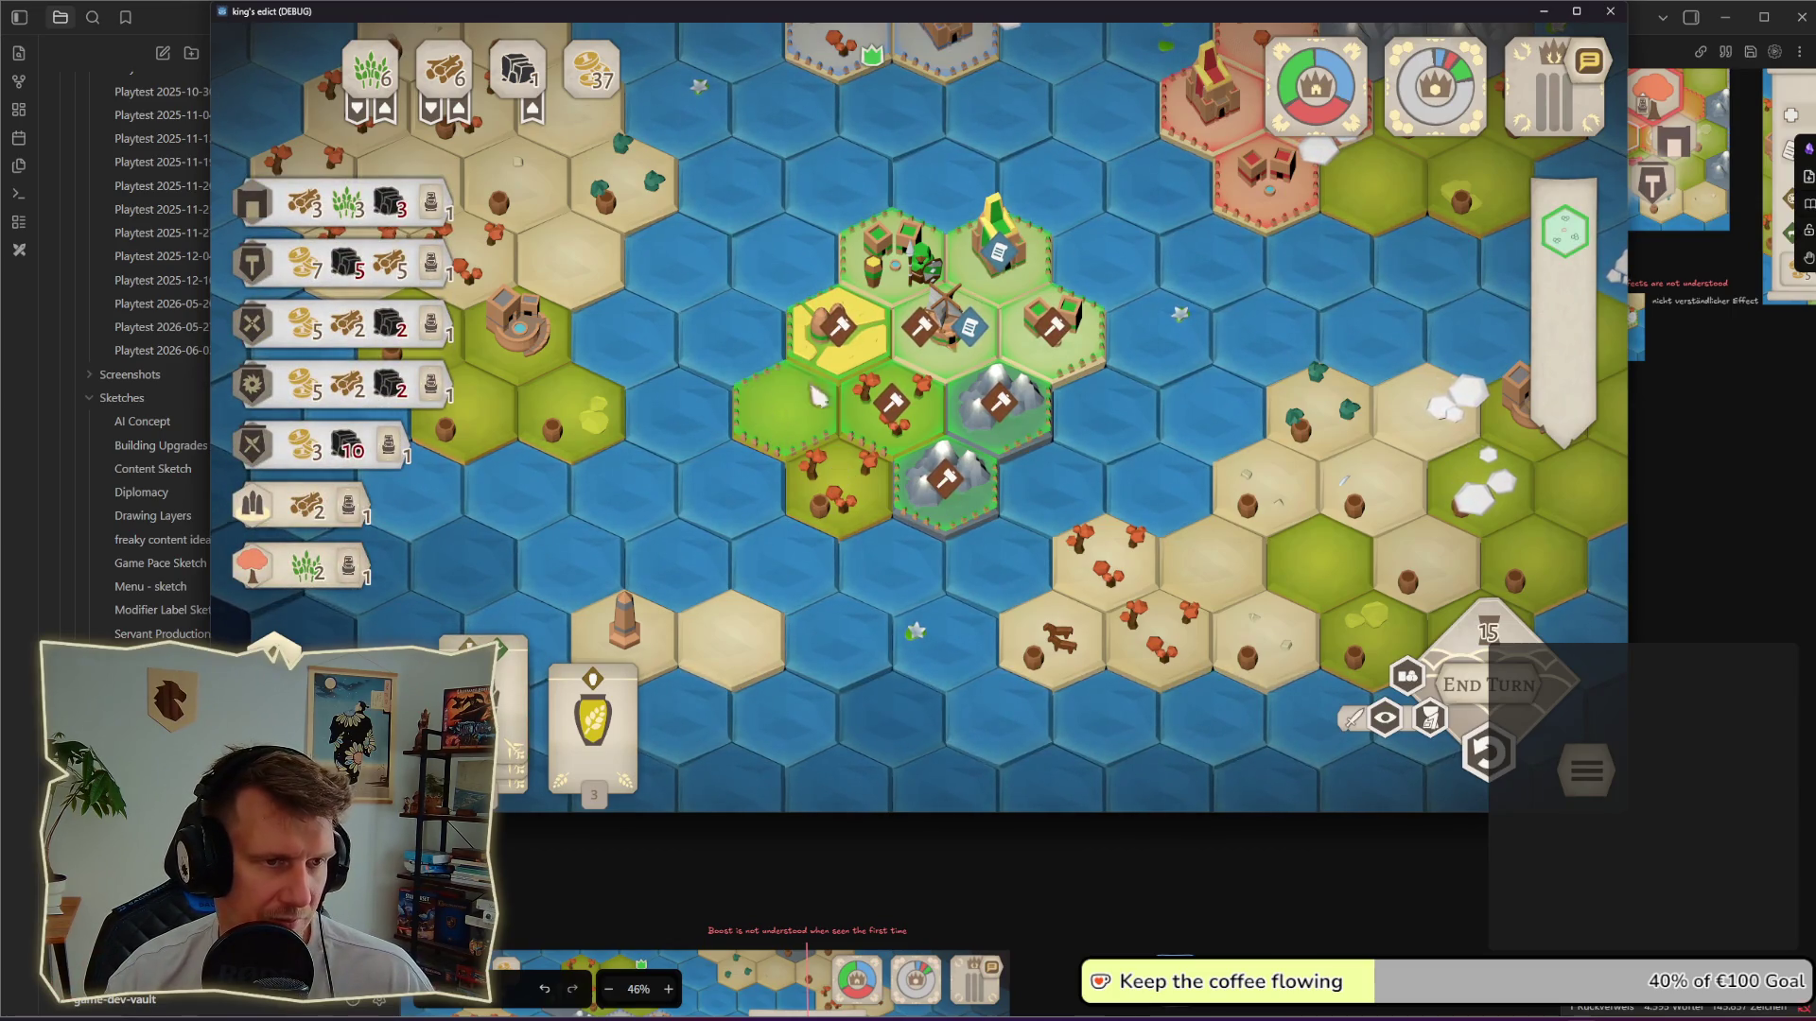
click(962, 357)
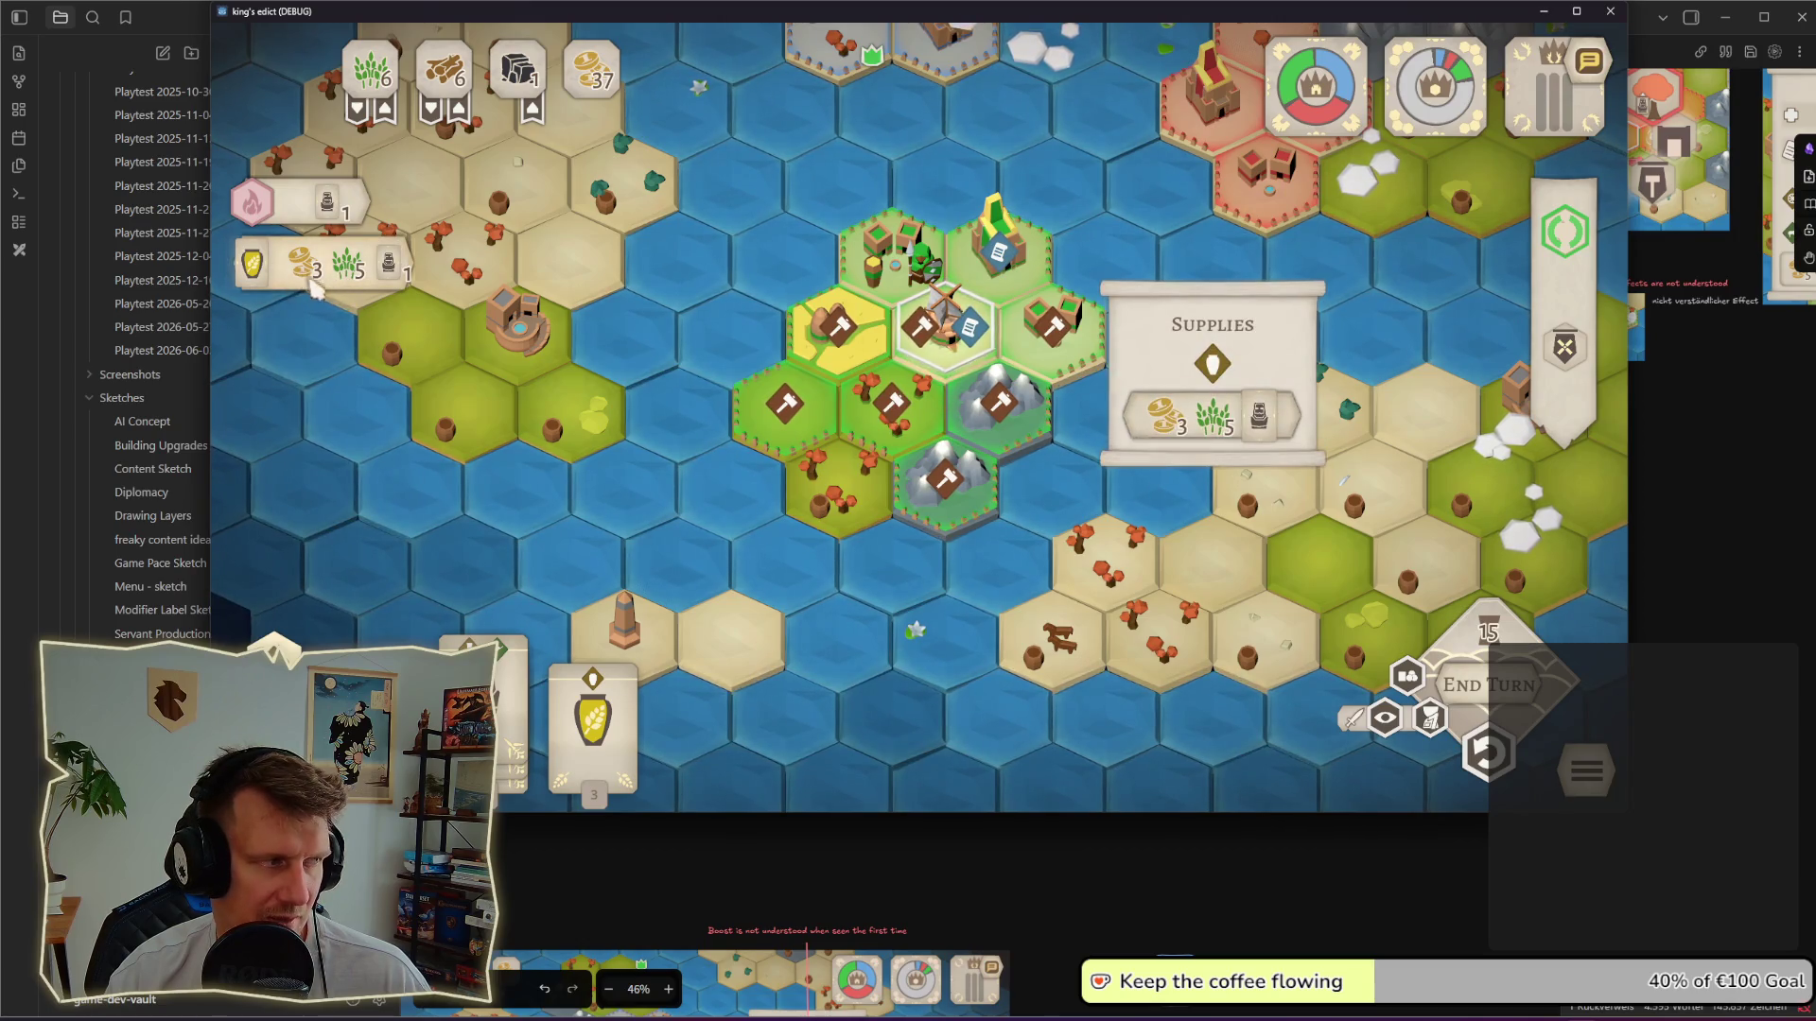
Step: Reassign workers onto the yellow field, forest and both mountain tiles, freeing the central tile
click(999, 406)
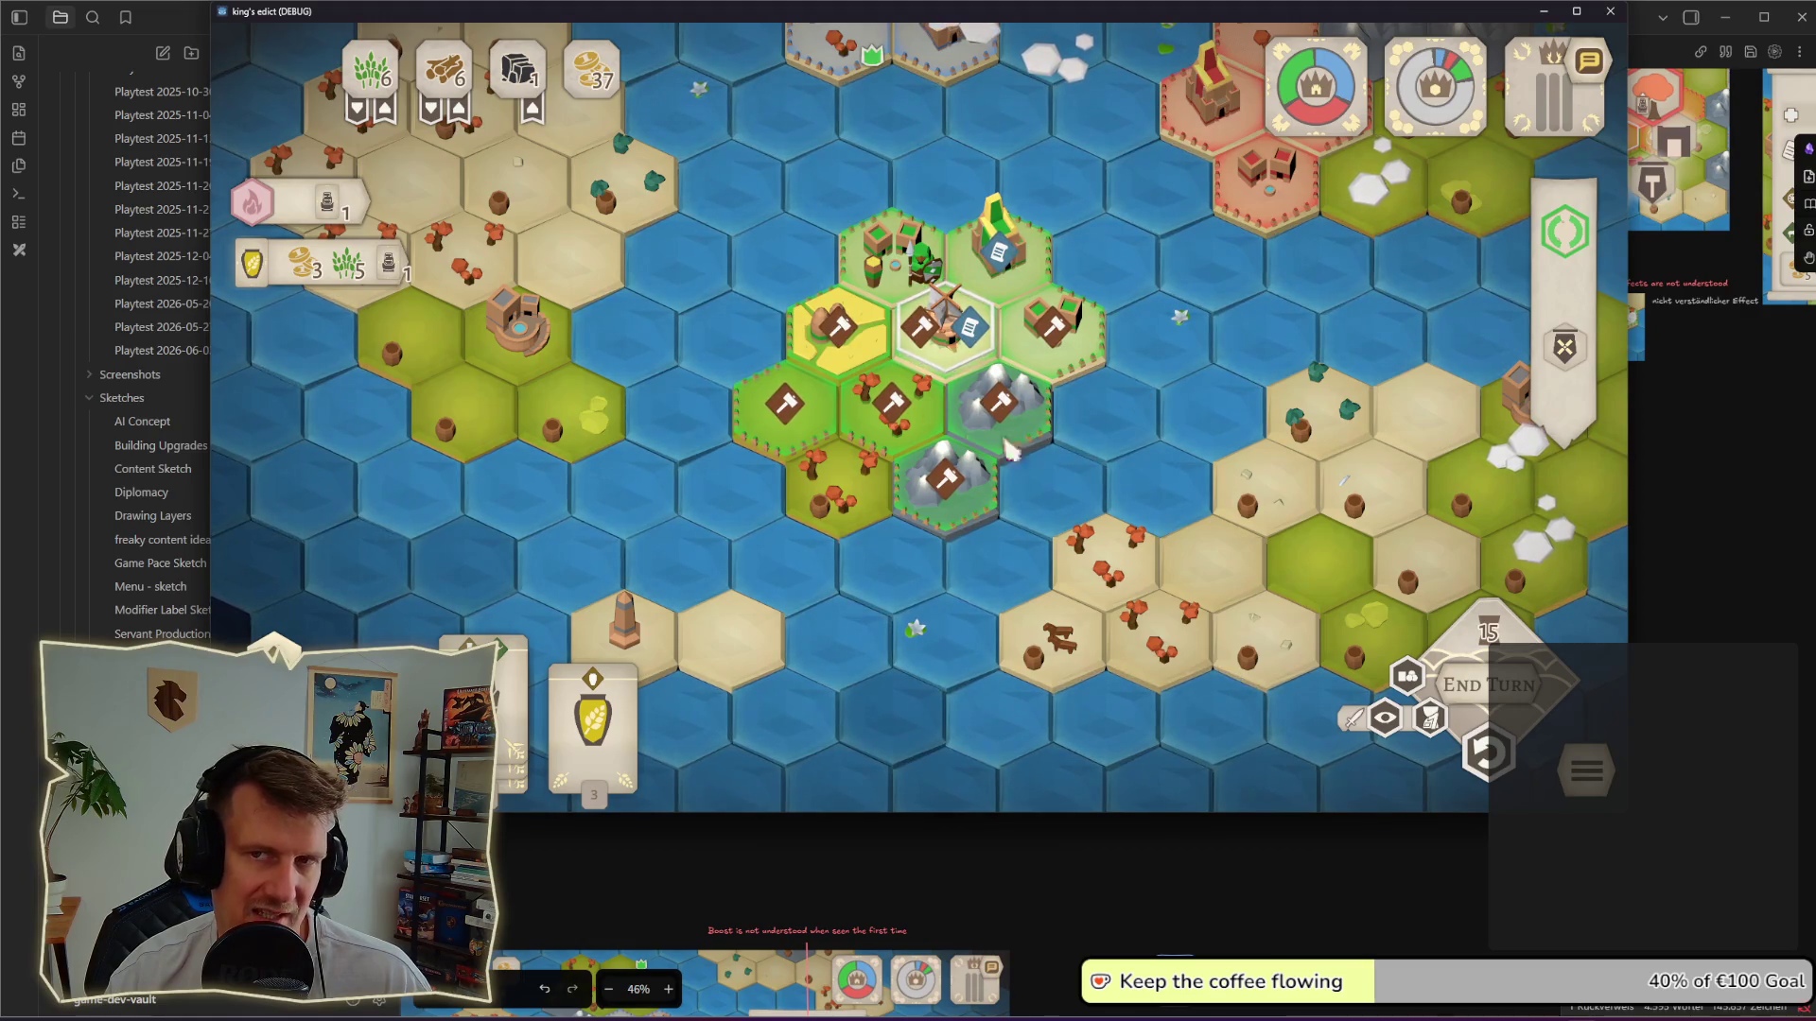
click(949, 337)
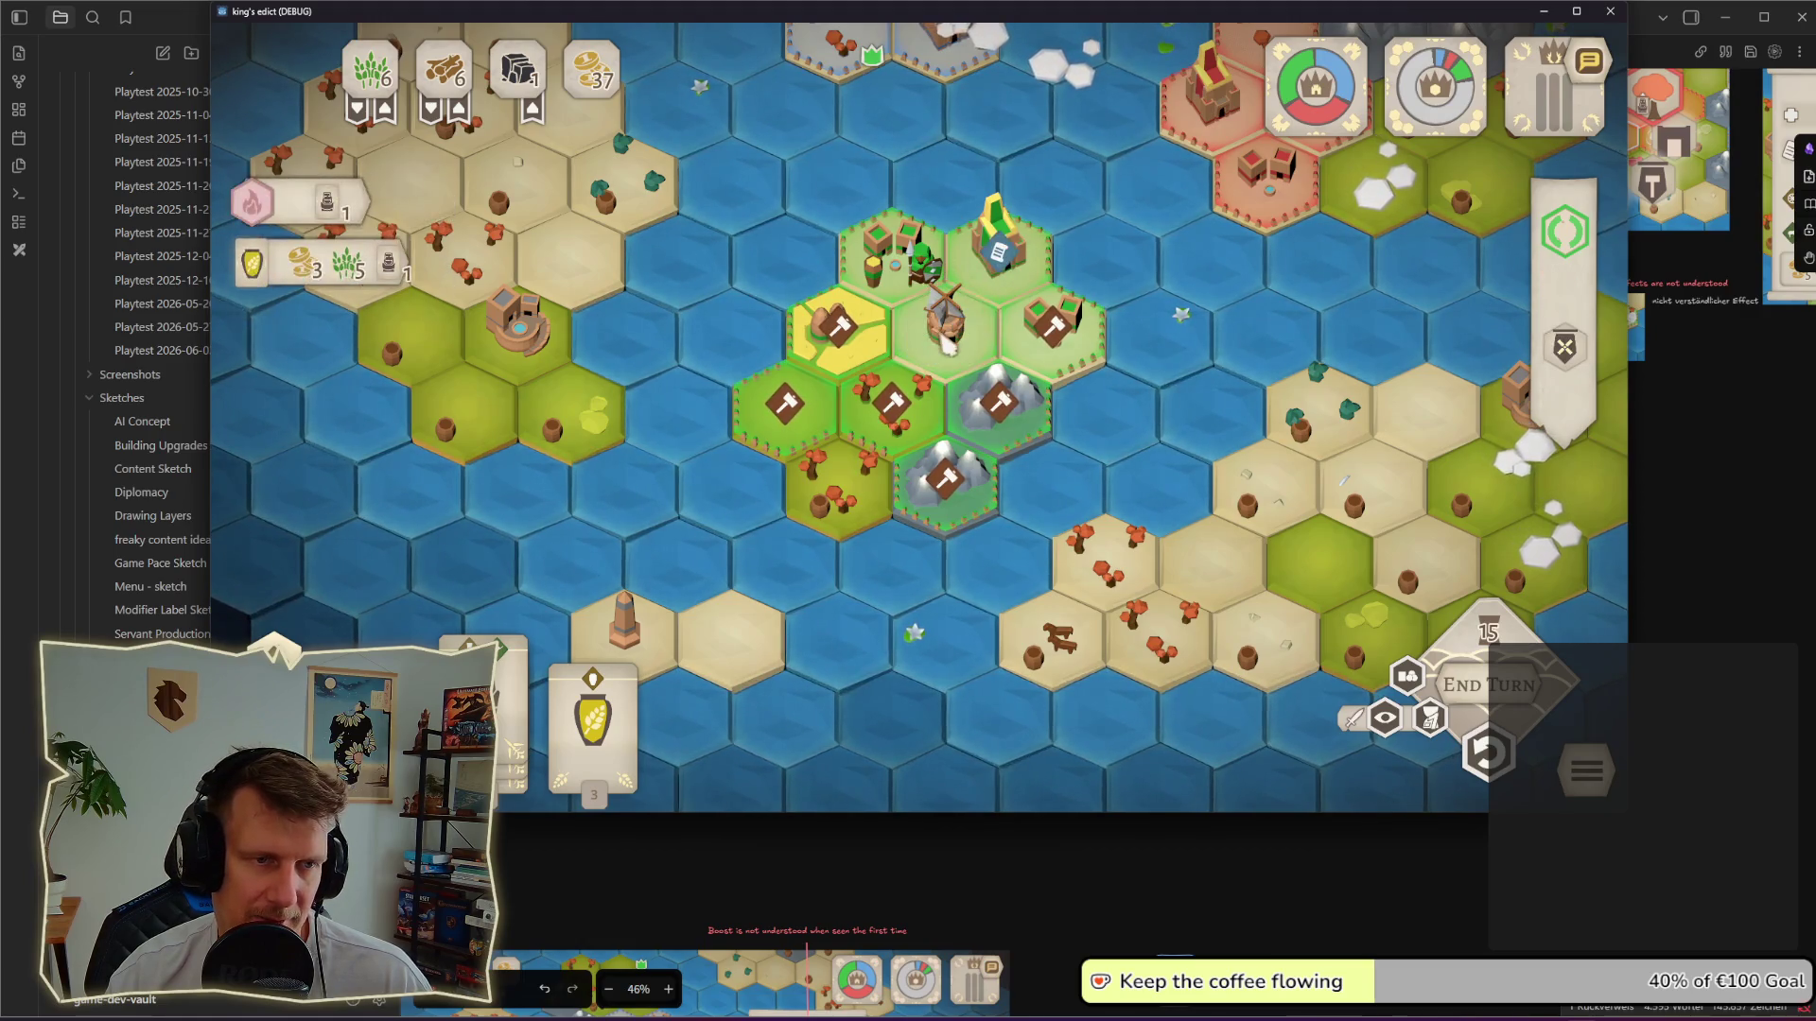
click(913, 386)
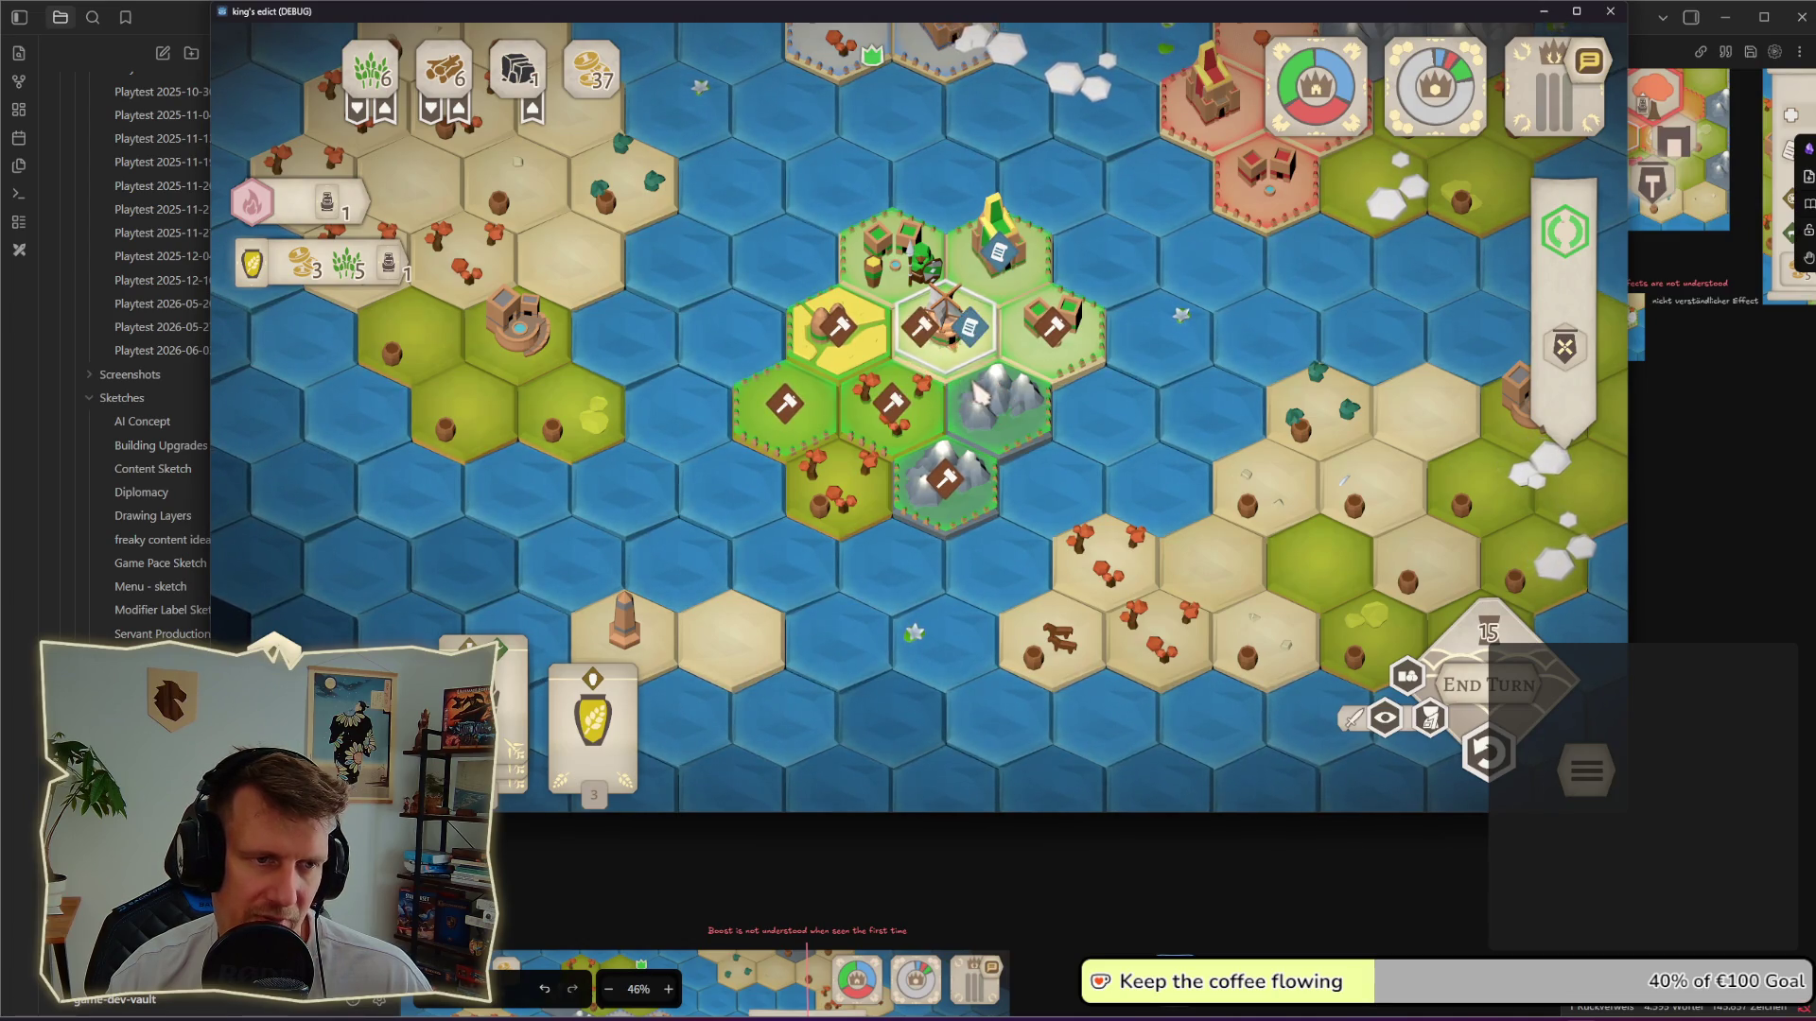
click(923, 468)
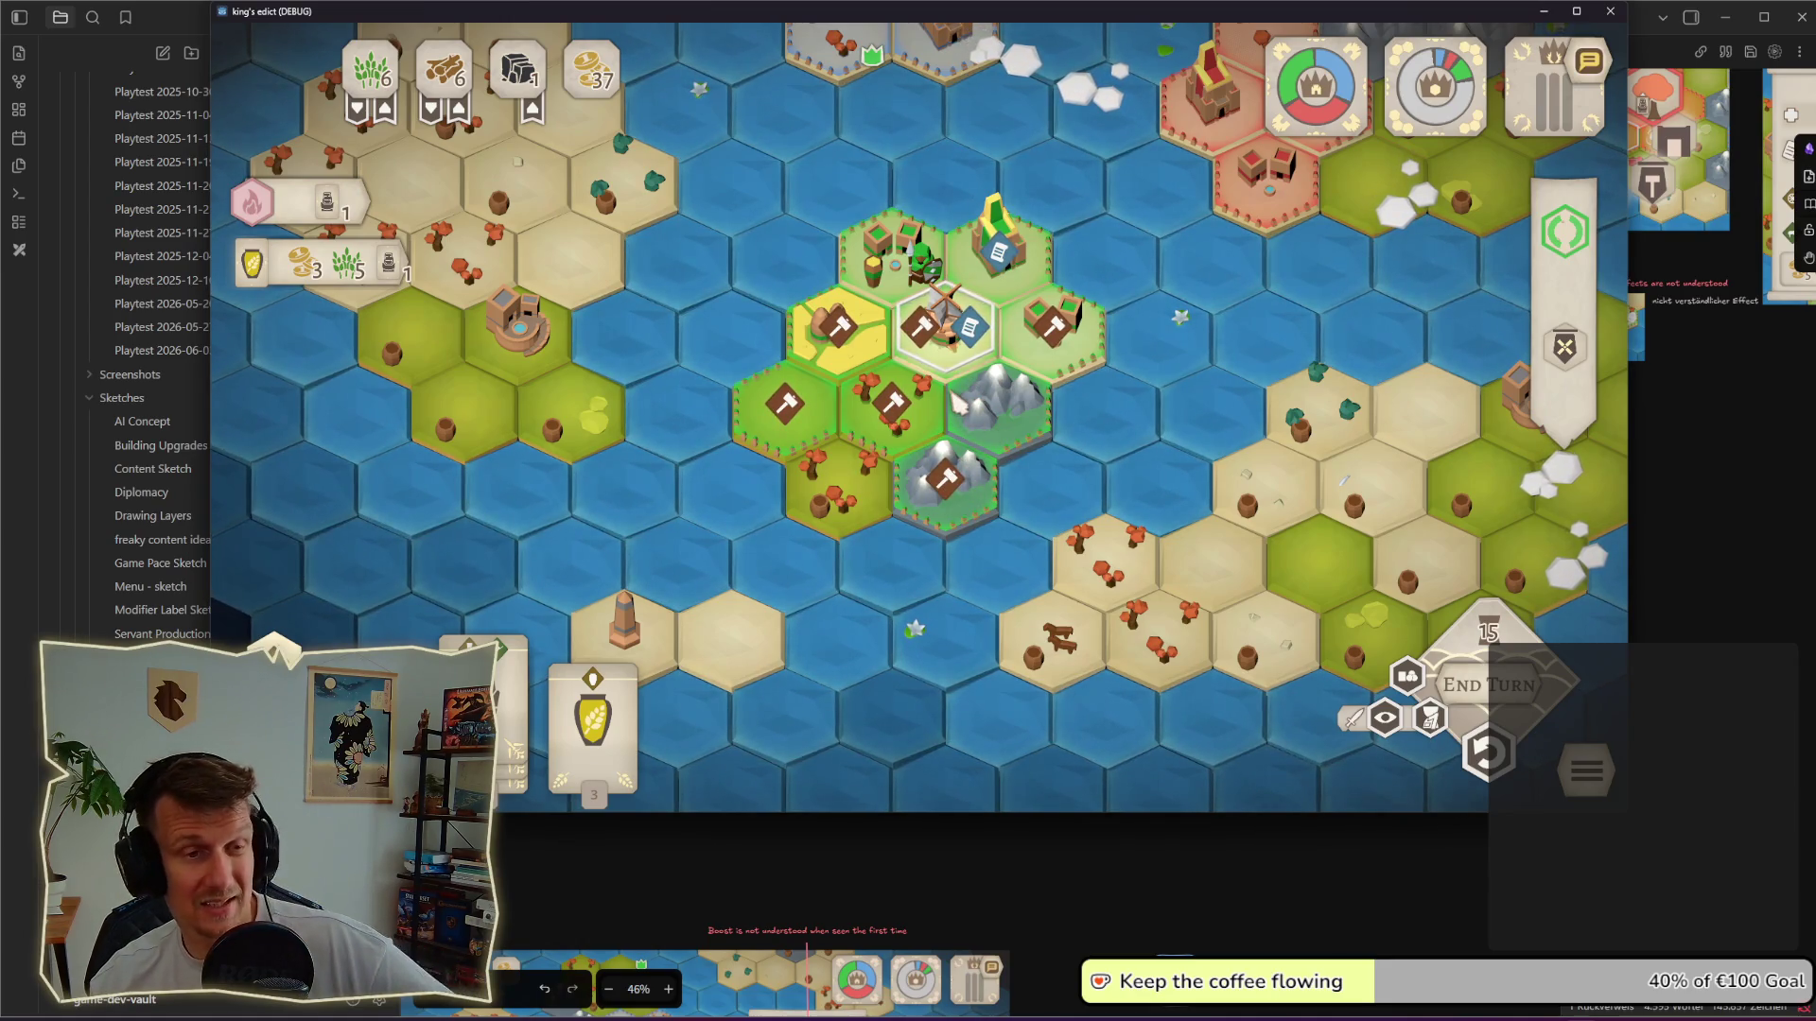
click(960, 404)
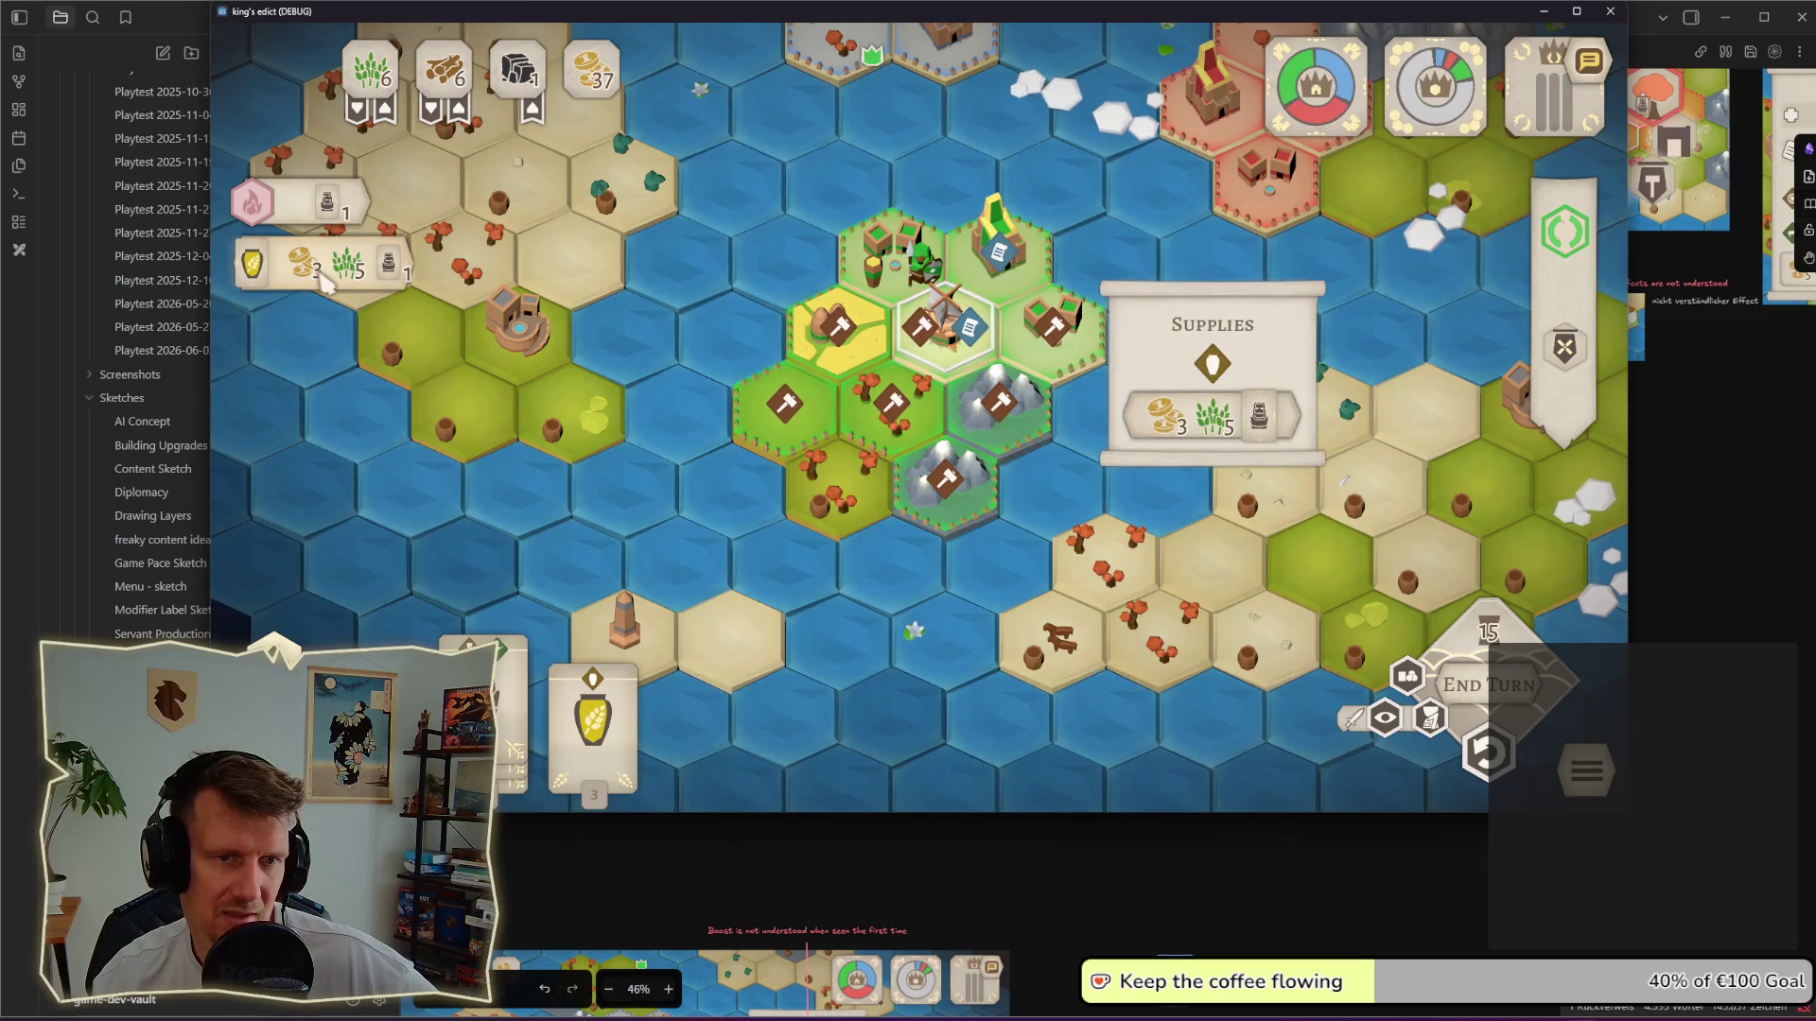
Step: Choose the Supplies action, then inspect the windmill and castle tiles' buildings and bonuses
click(249, 273)
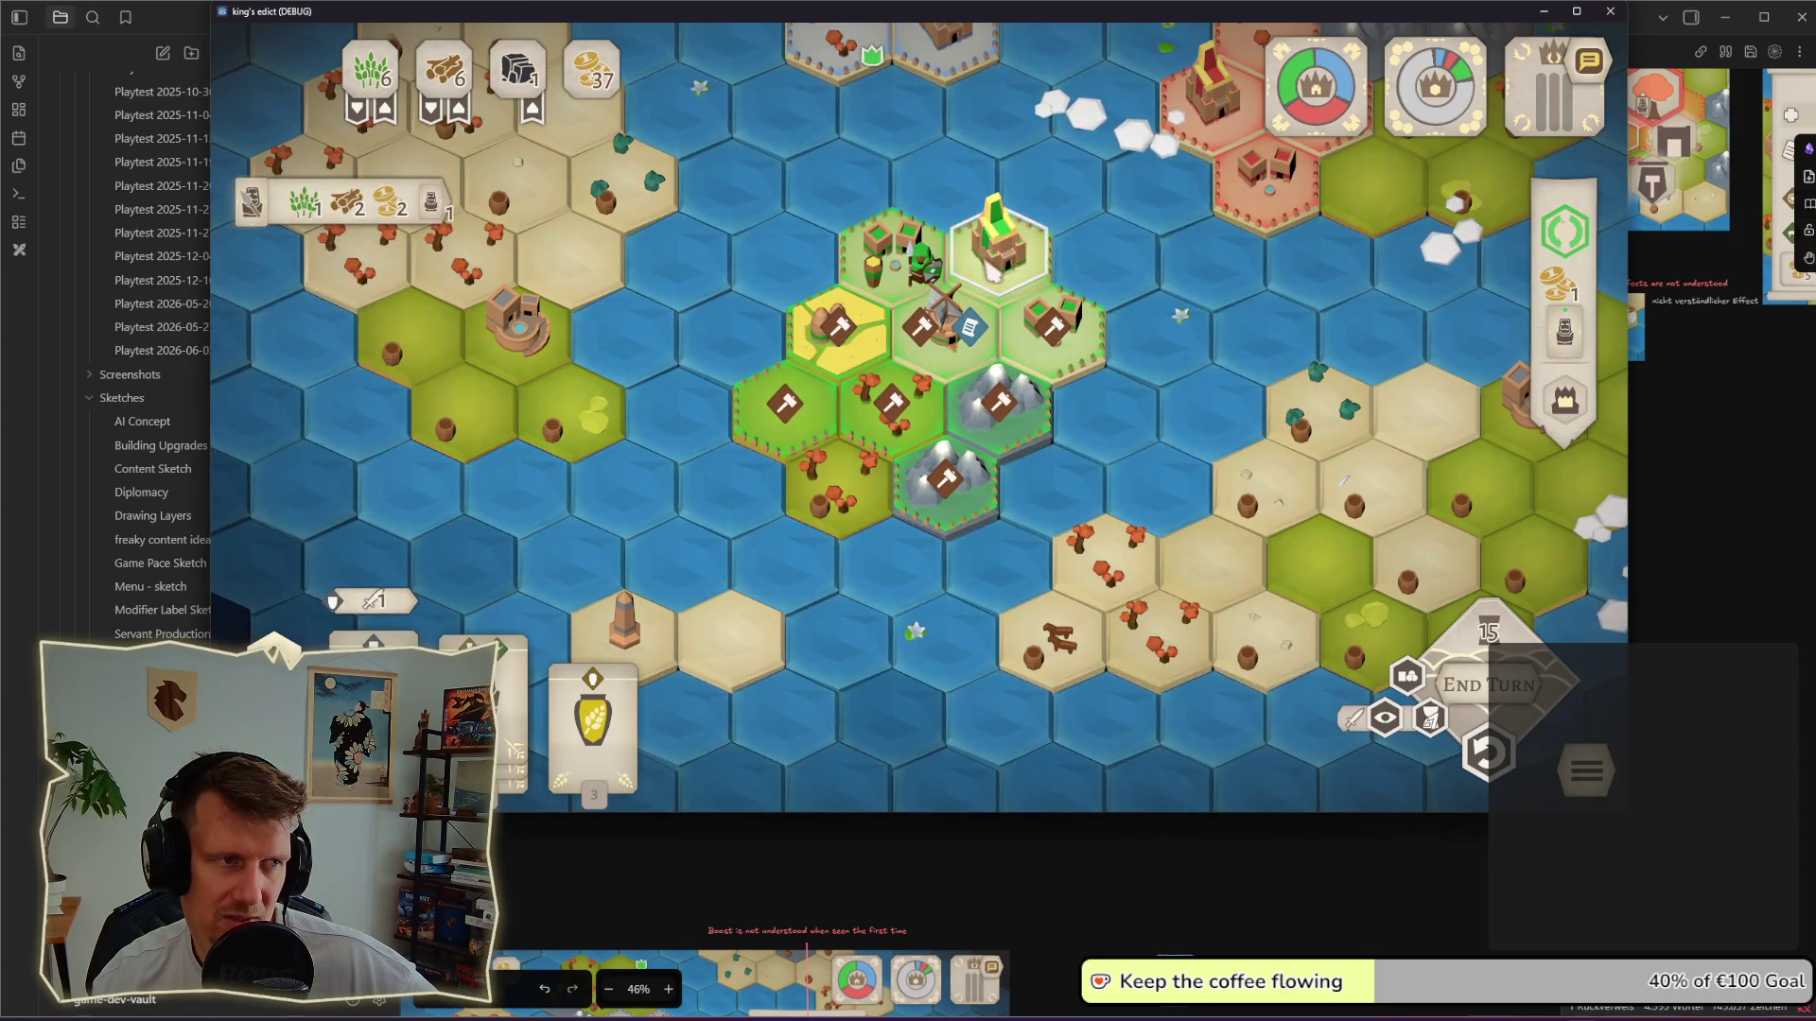
click(946, 368)
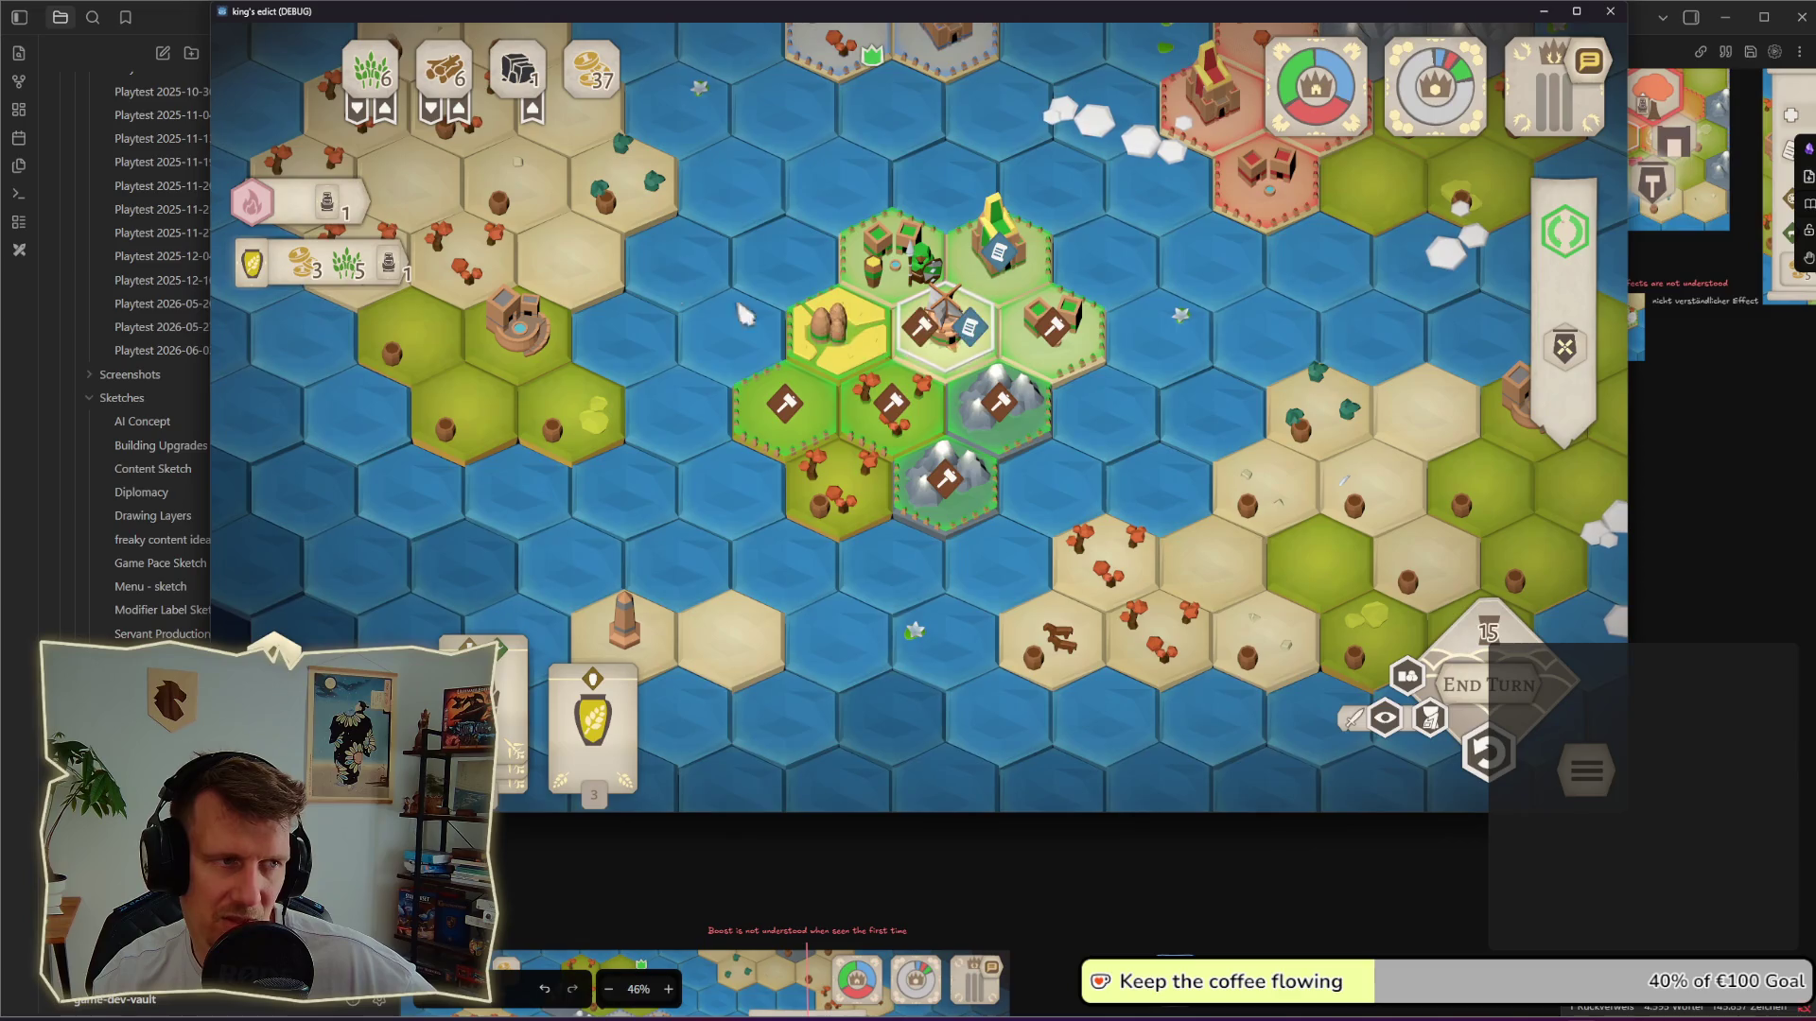
right_click(1011, 277)
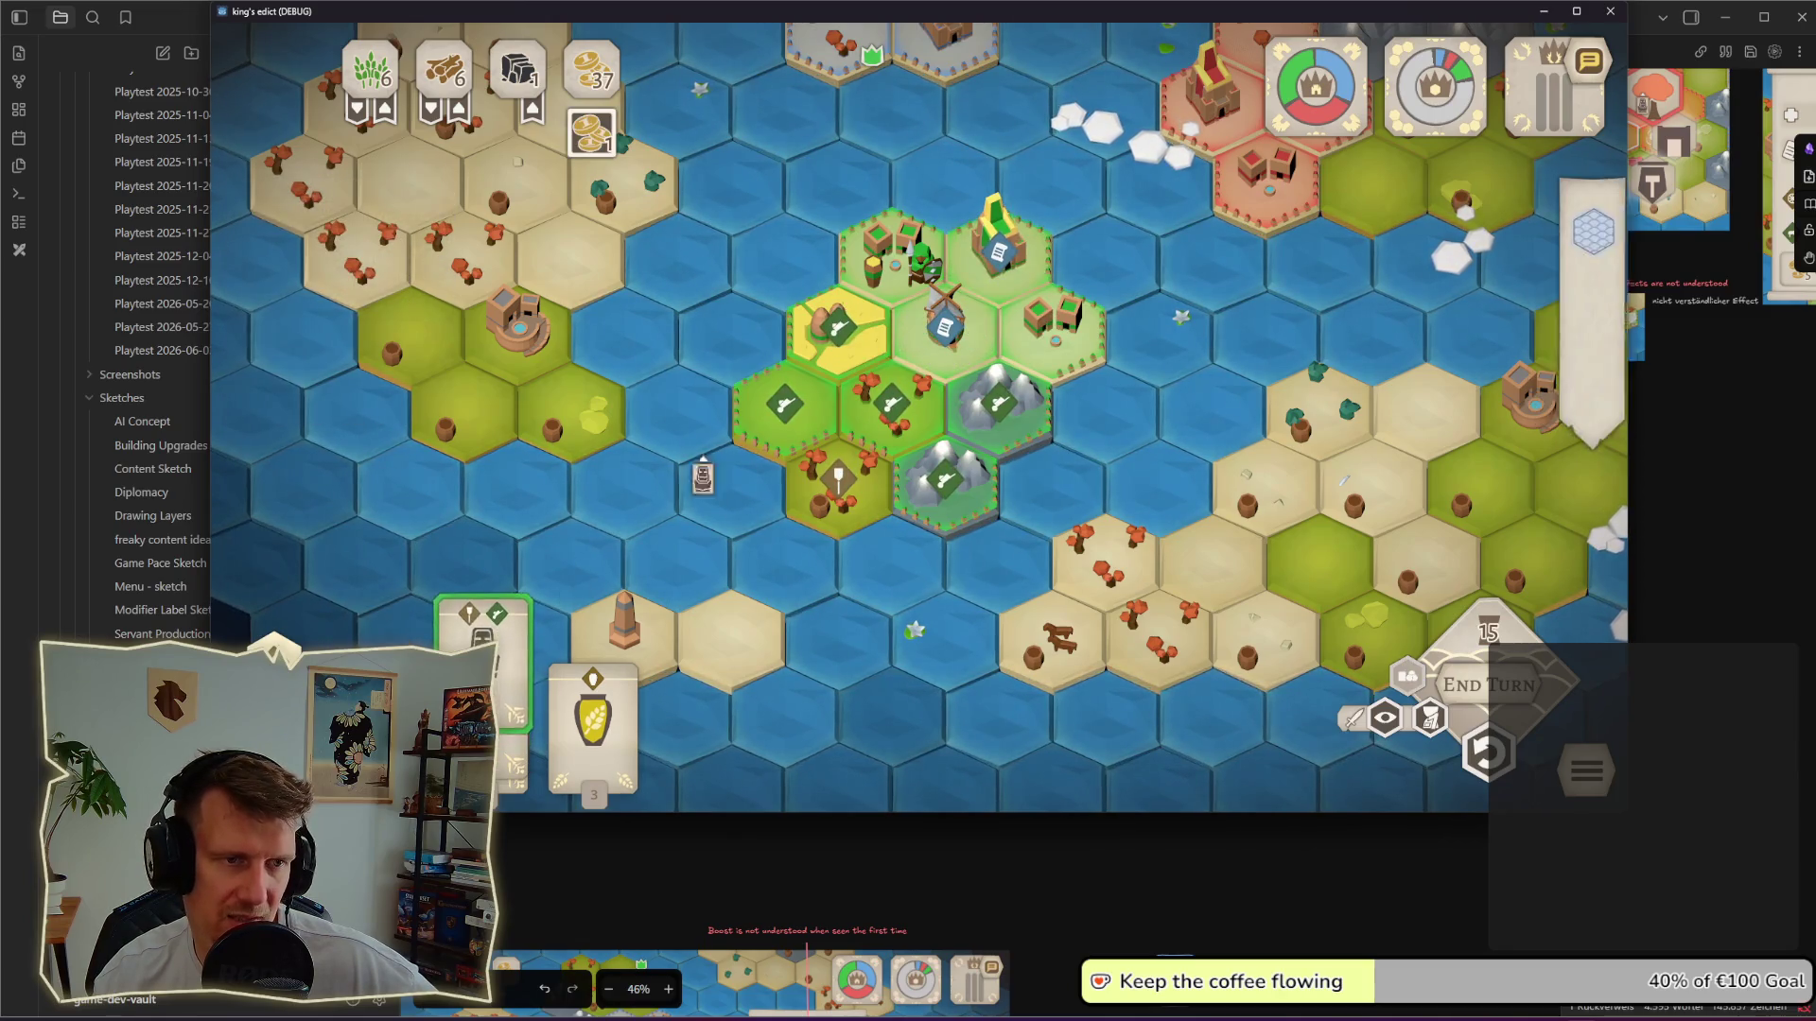
click(894, 253)
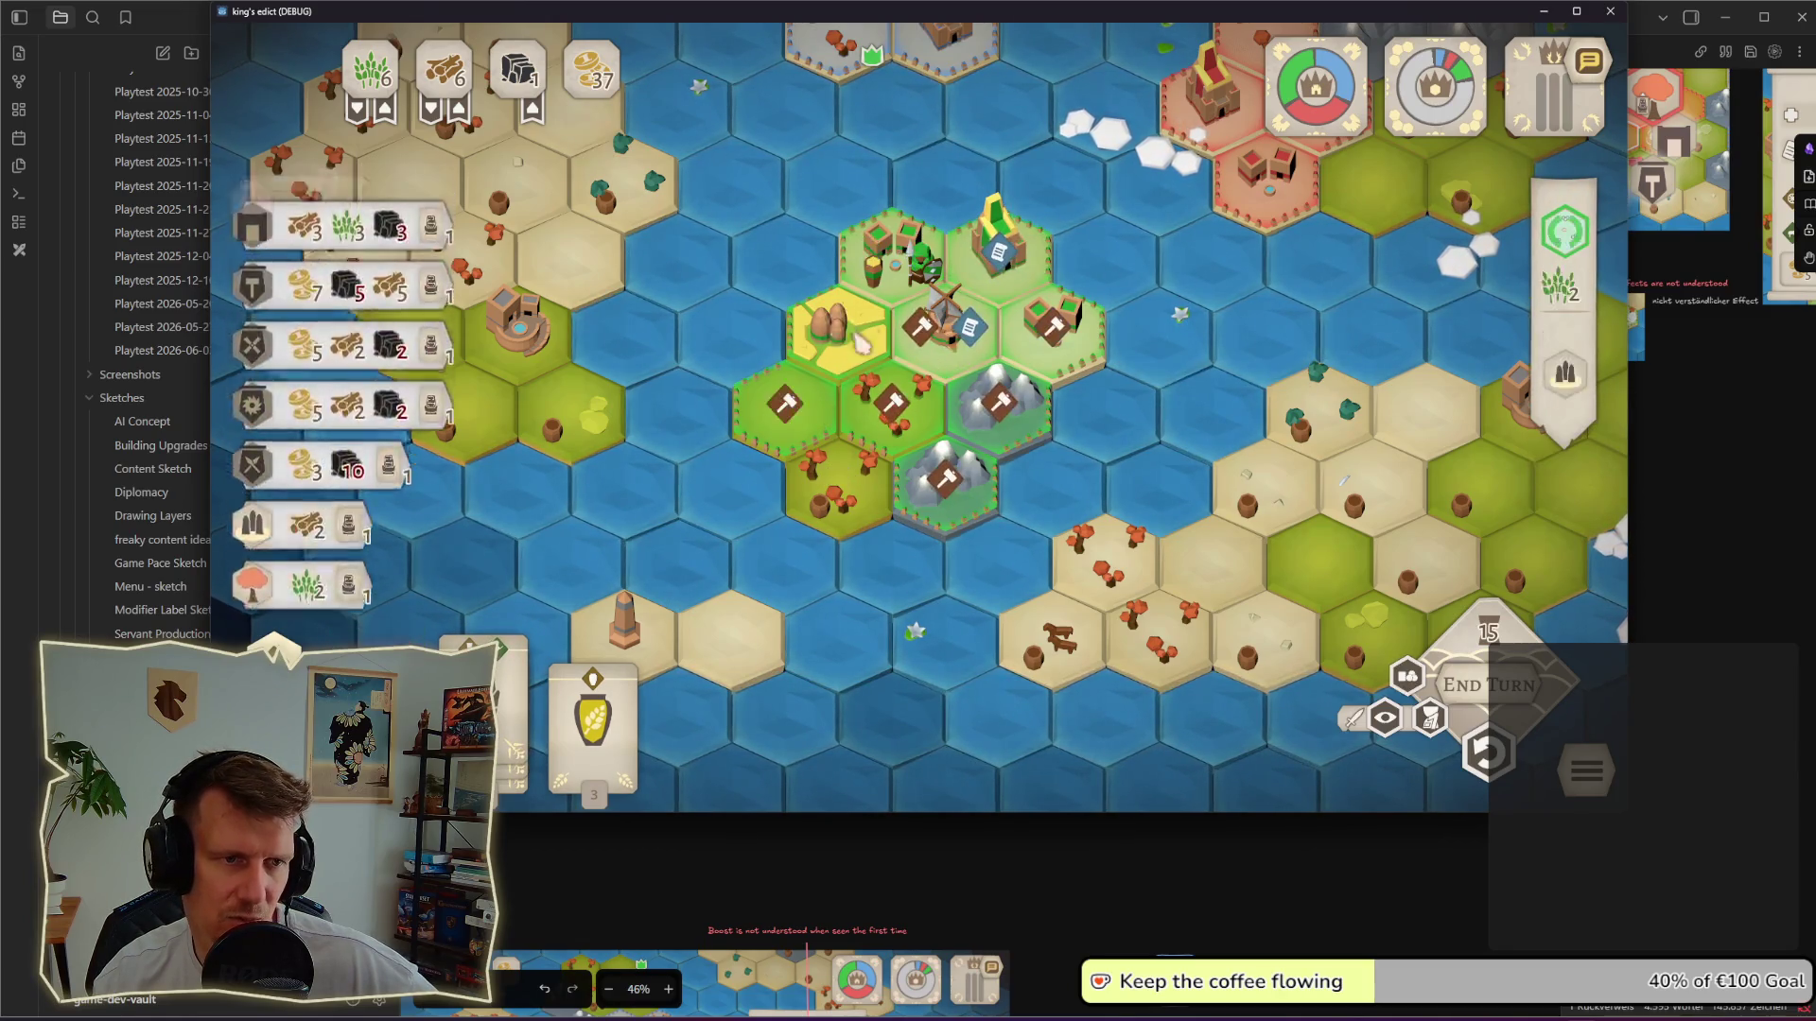
right_click(897, 265)
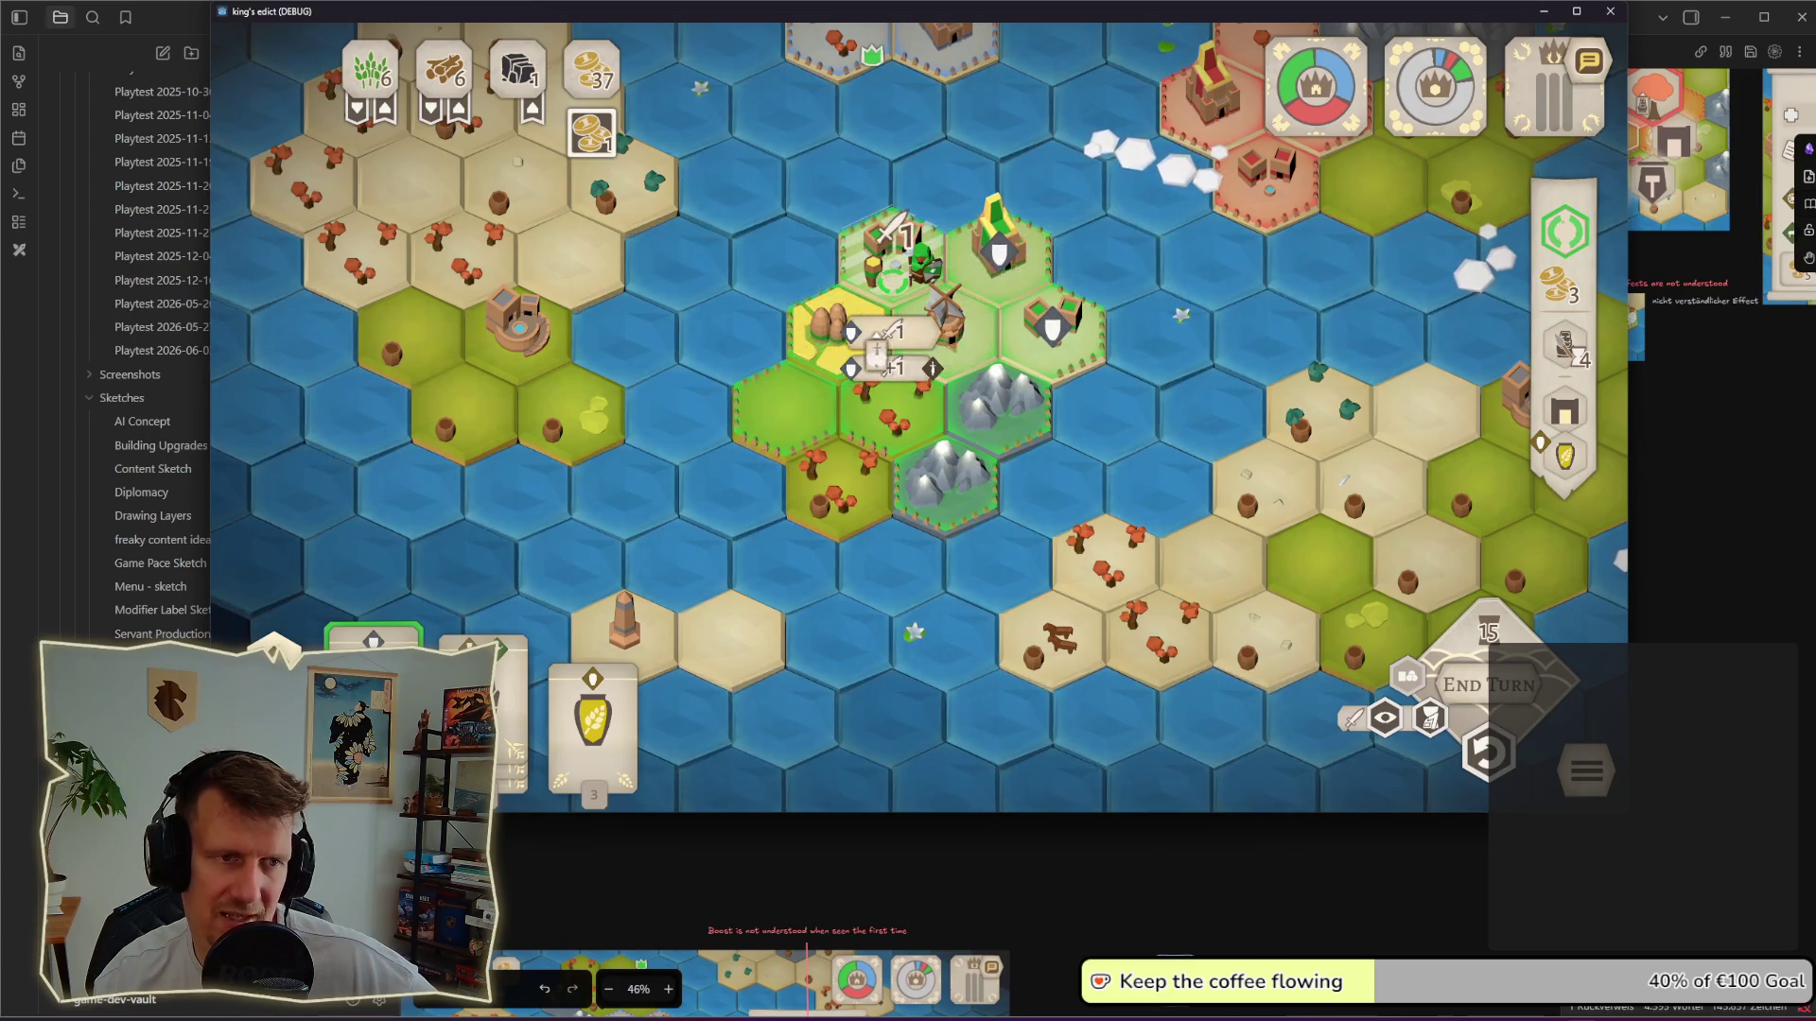
click(939, 362)
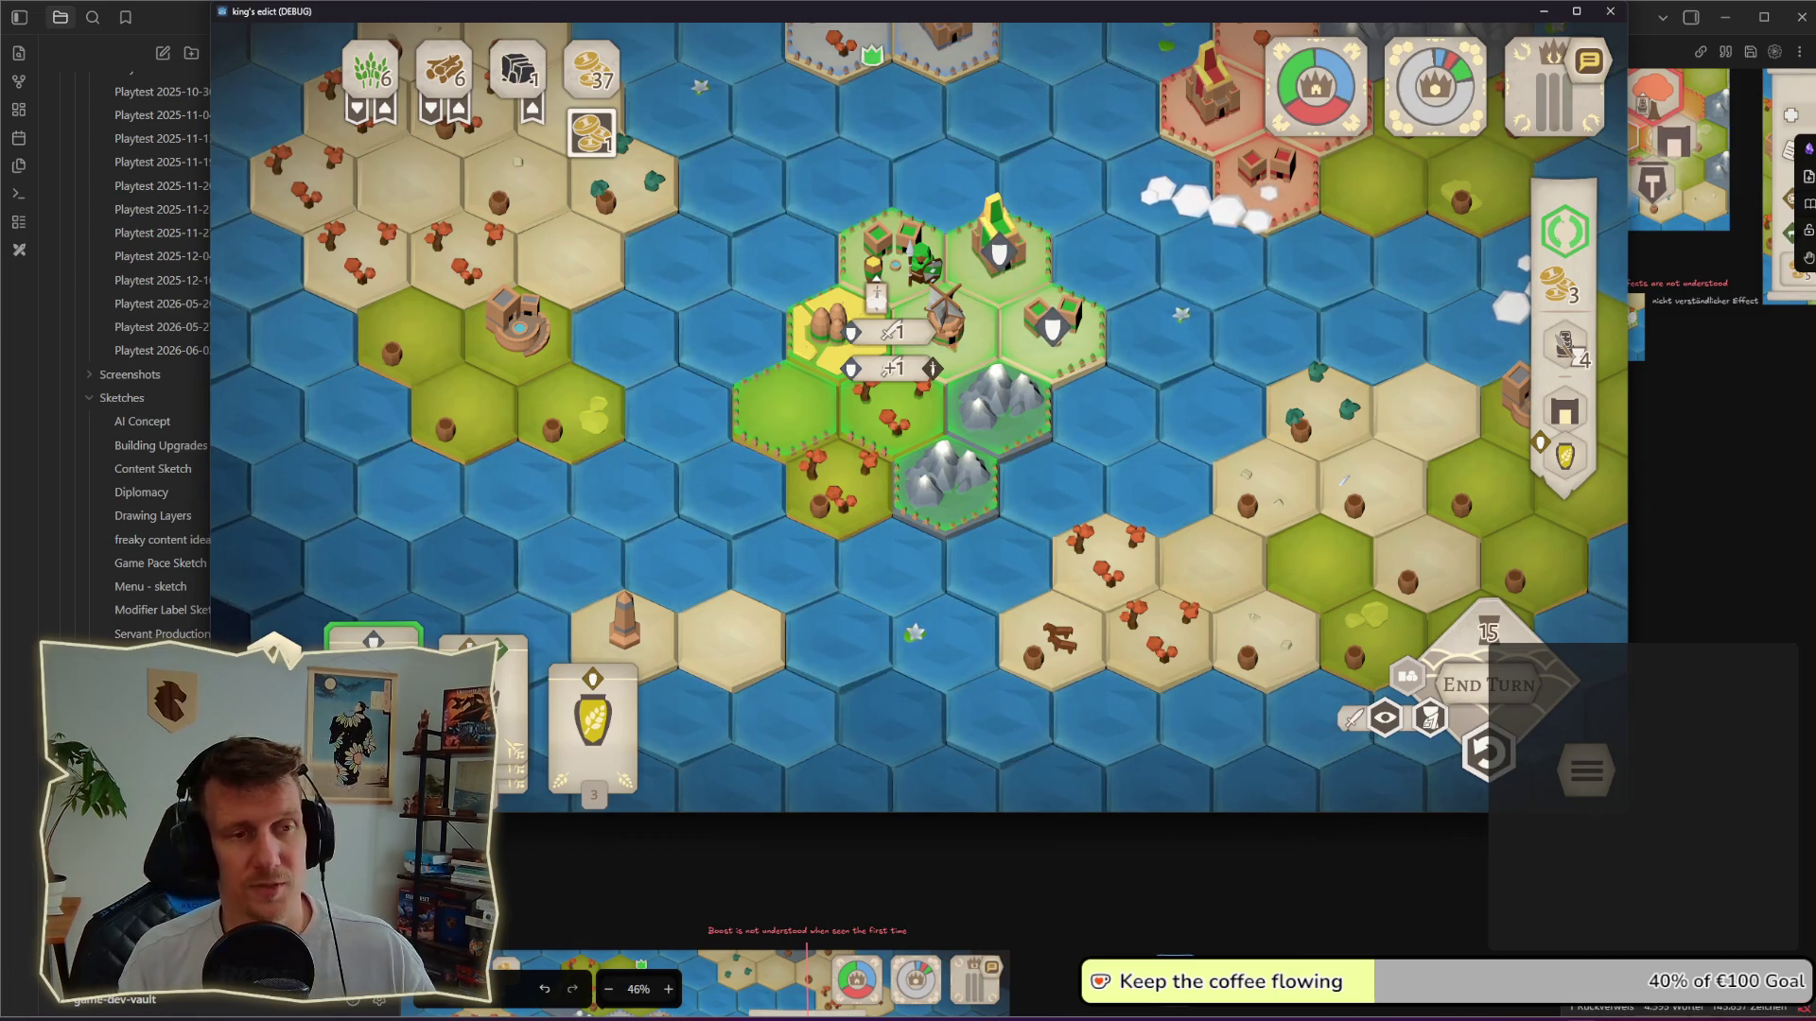
Step: Inspect the village, neighbouring worker, mountain and worker tiles in turn
click(876, 296)
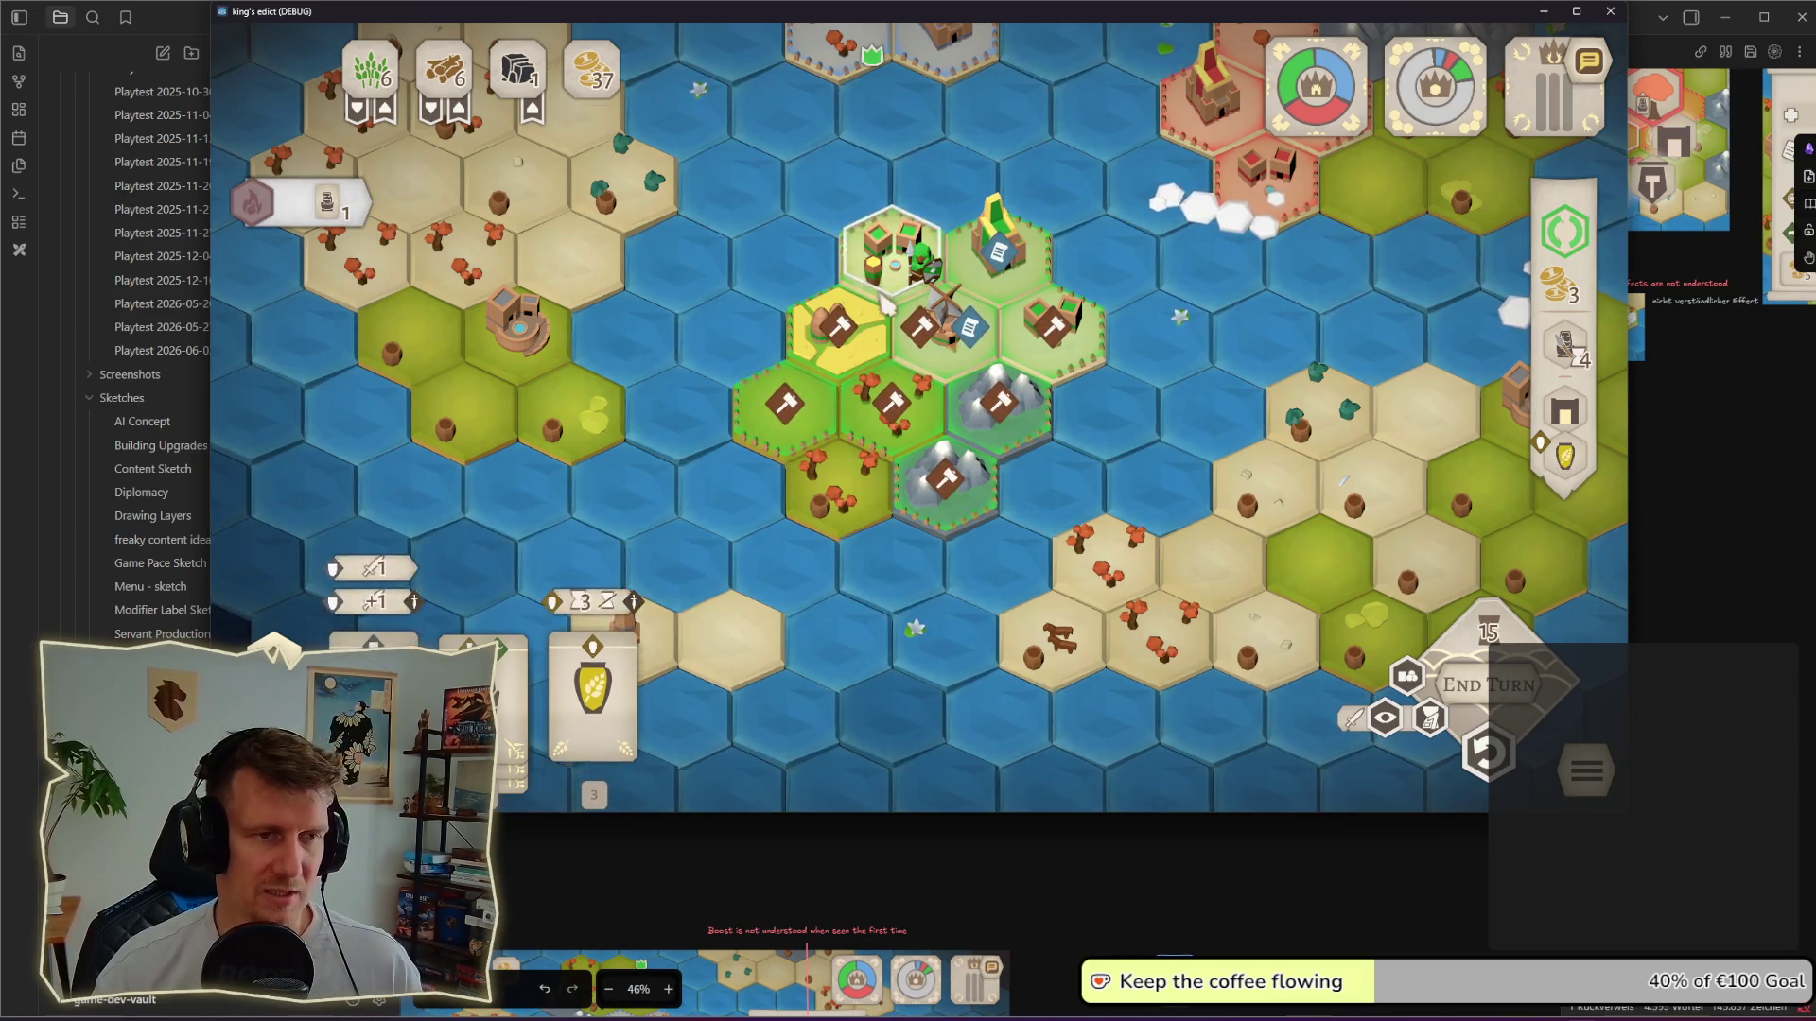
scroll(880, 314, down, 2)
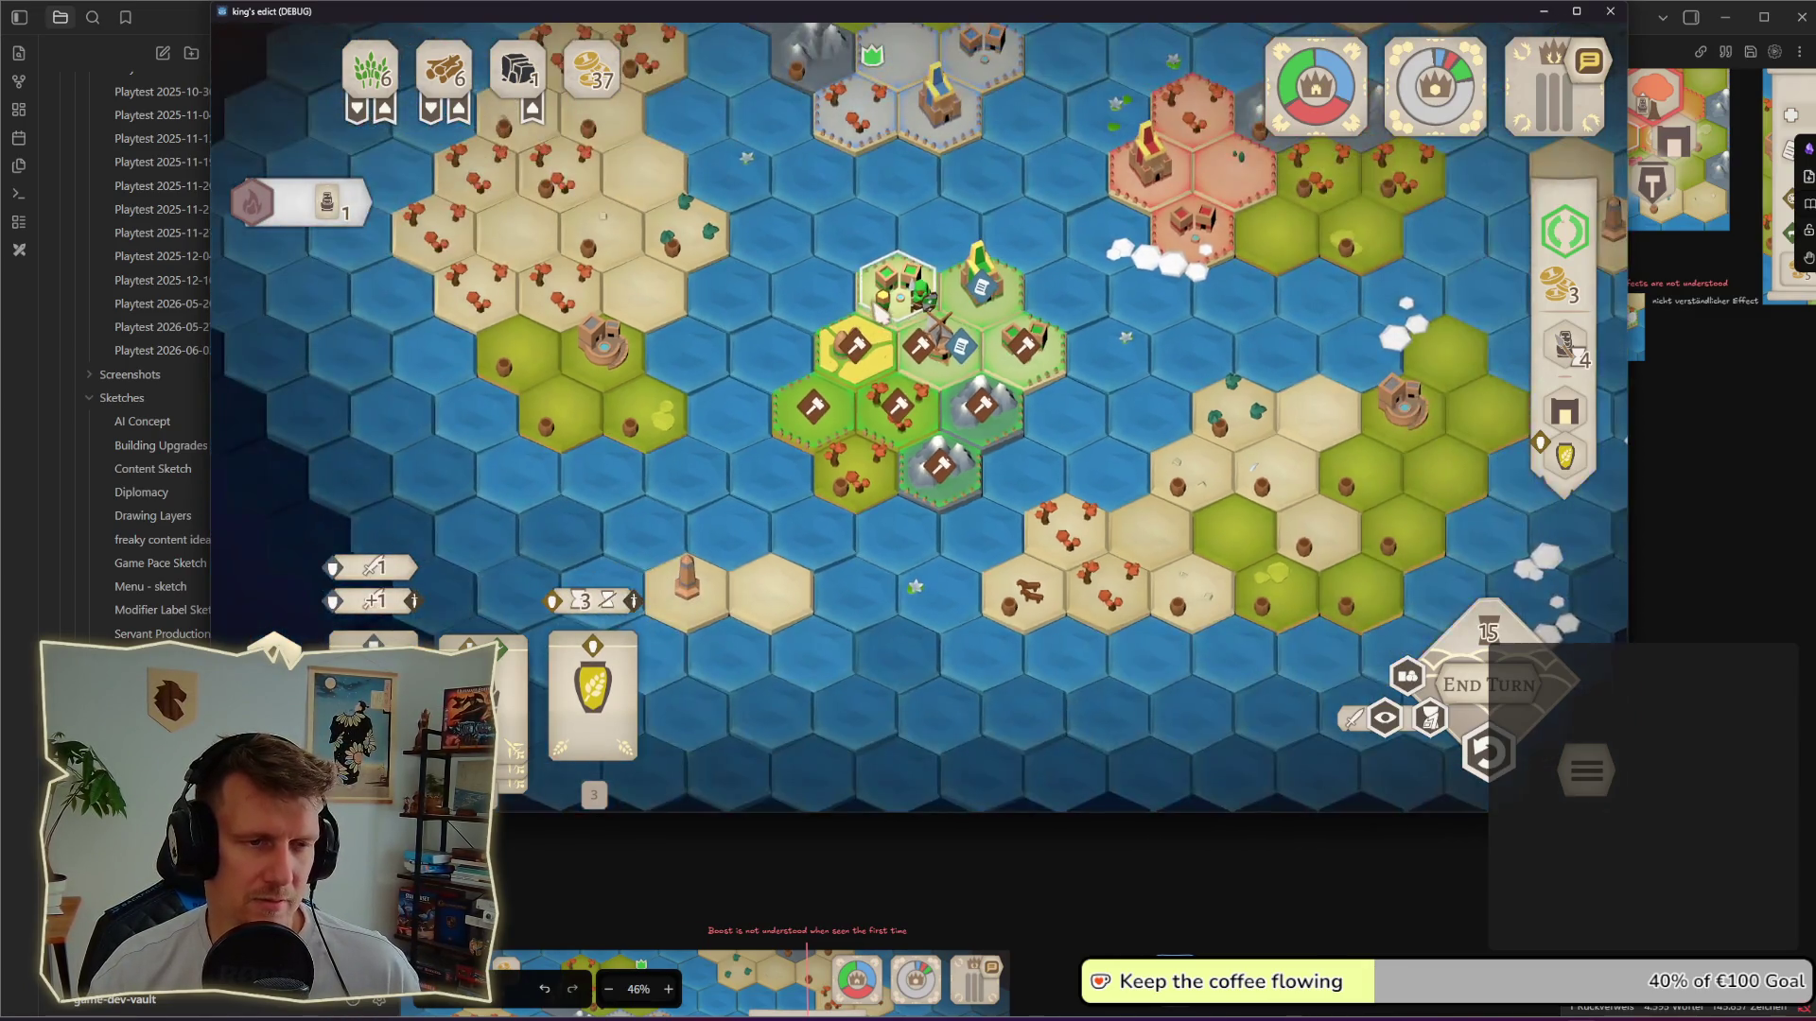
scroll(881, 313, up, 2)
click(939, 306)
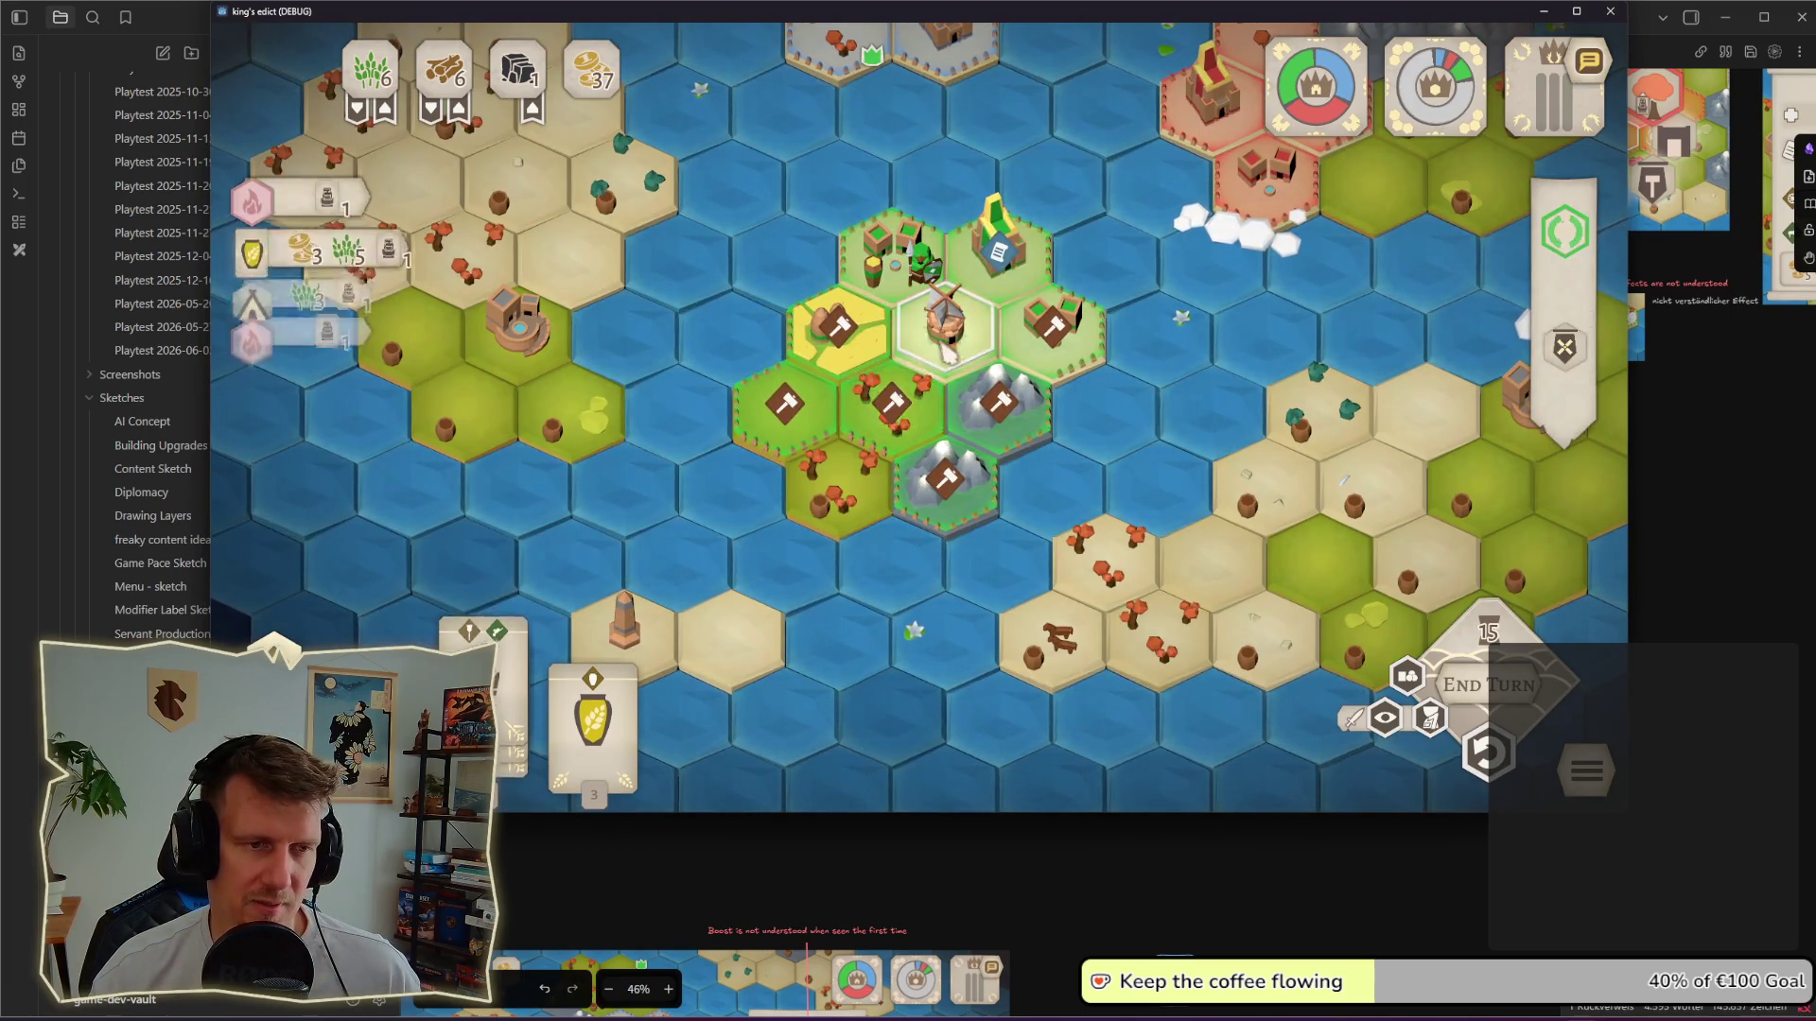
click(964, 405)
click(891, 398)
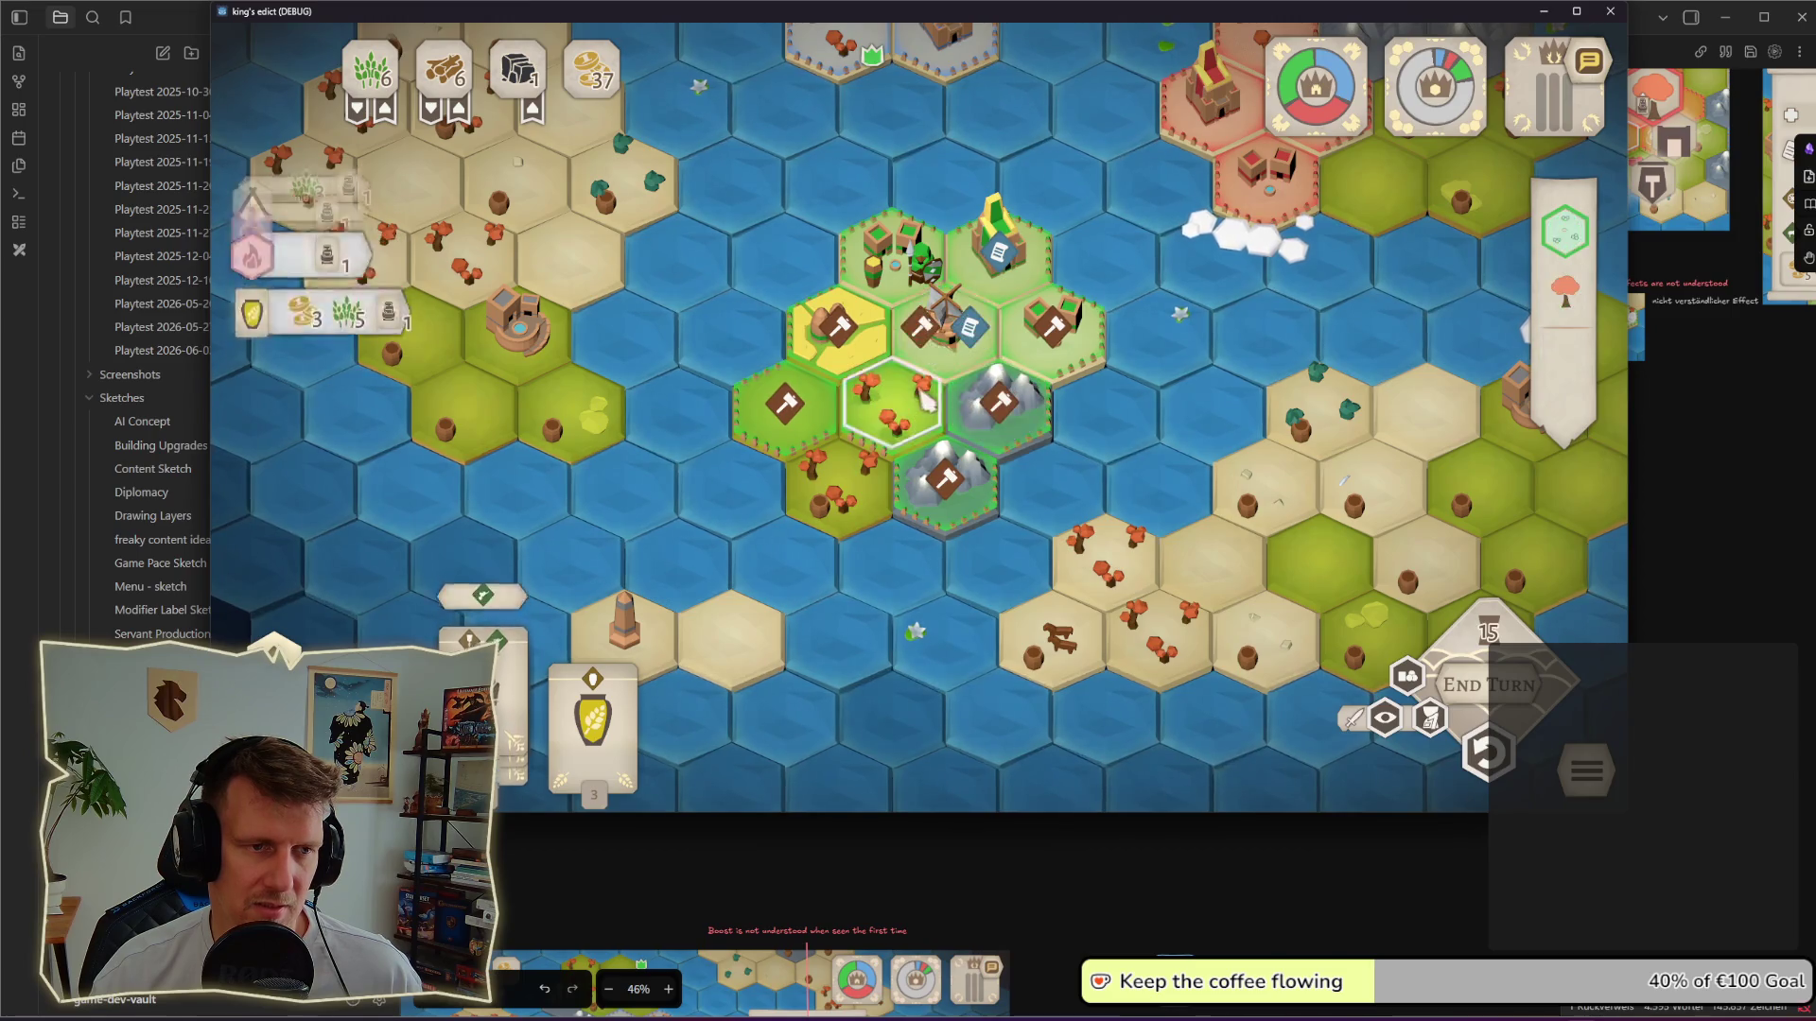
mouse_move(305, 204)
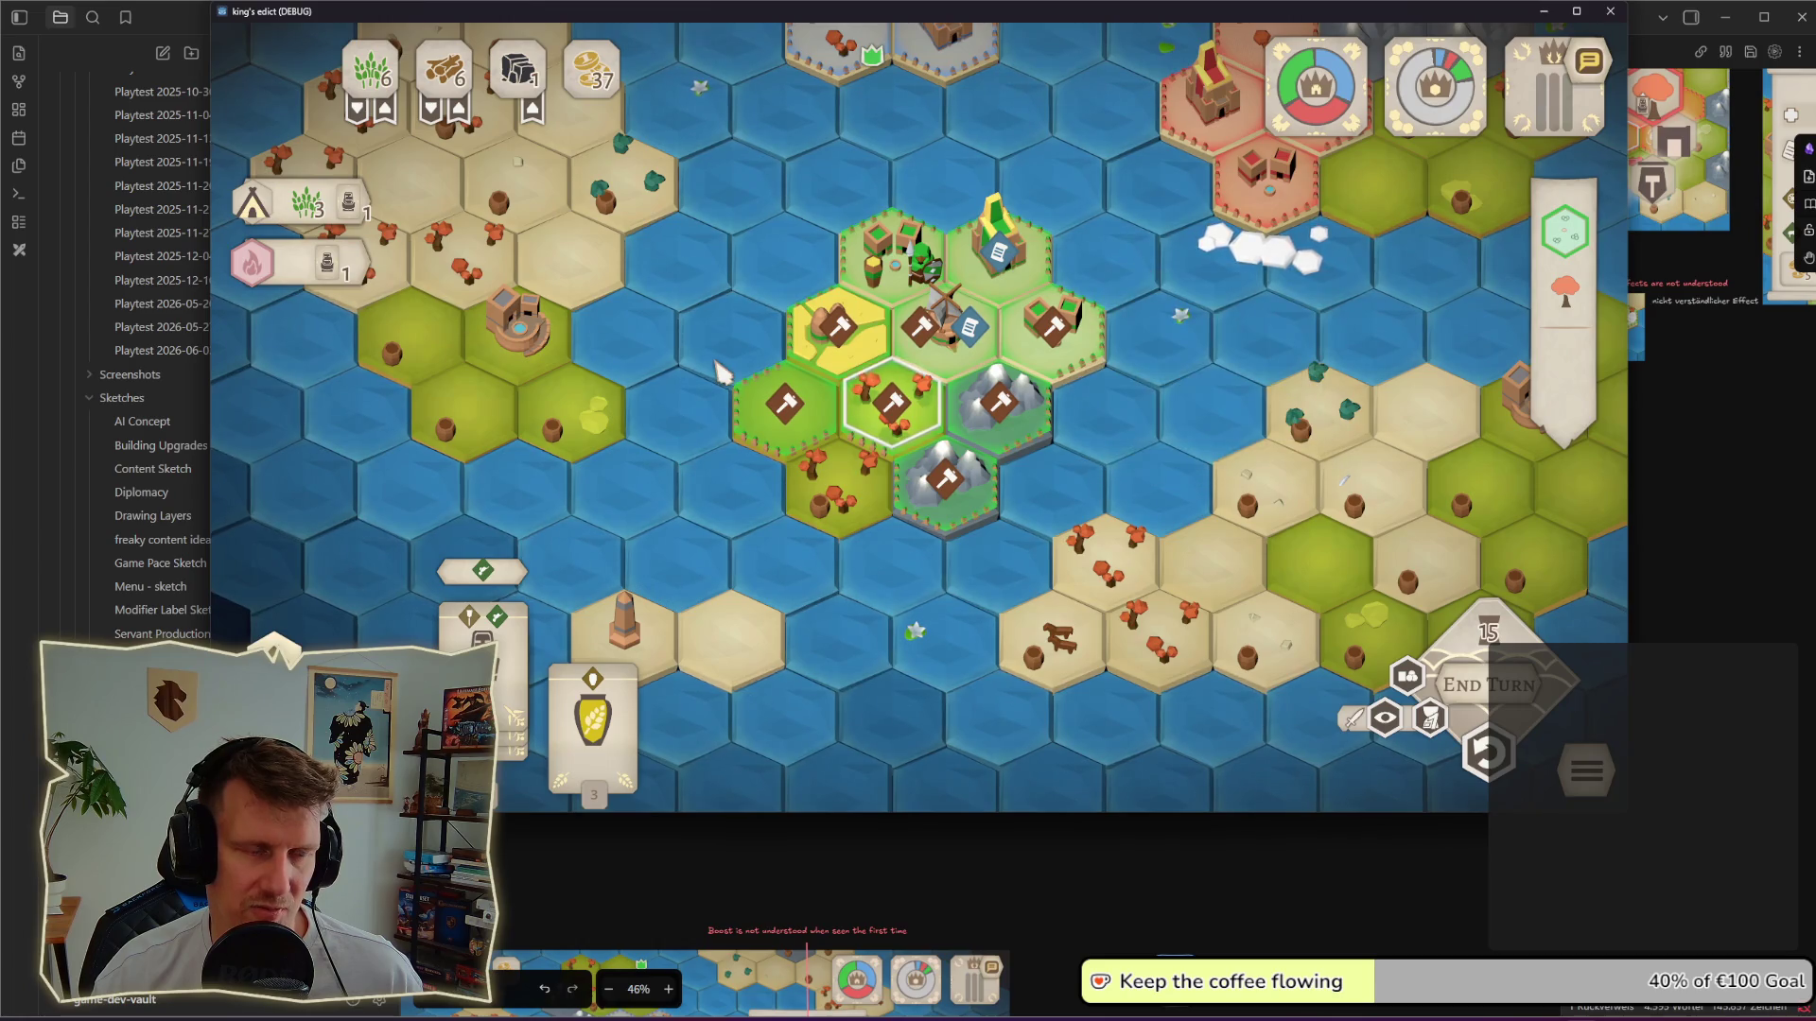
Step: Add a new unit on the central tile, move the worker to a neighbouring tile and pan left
click(933, 372)
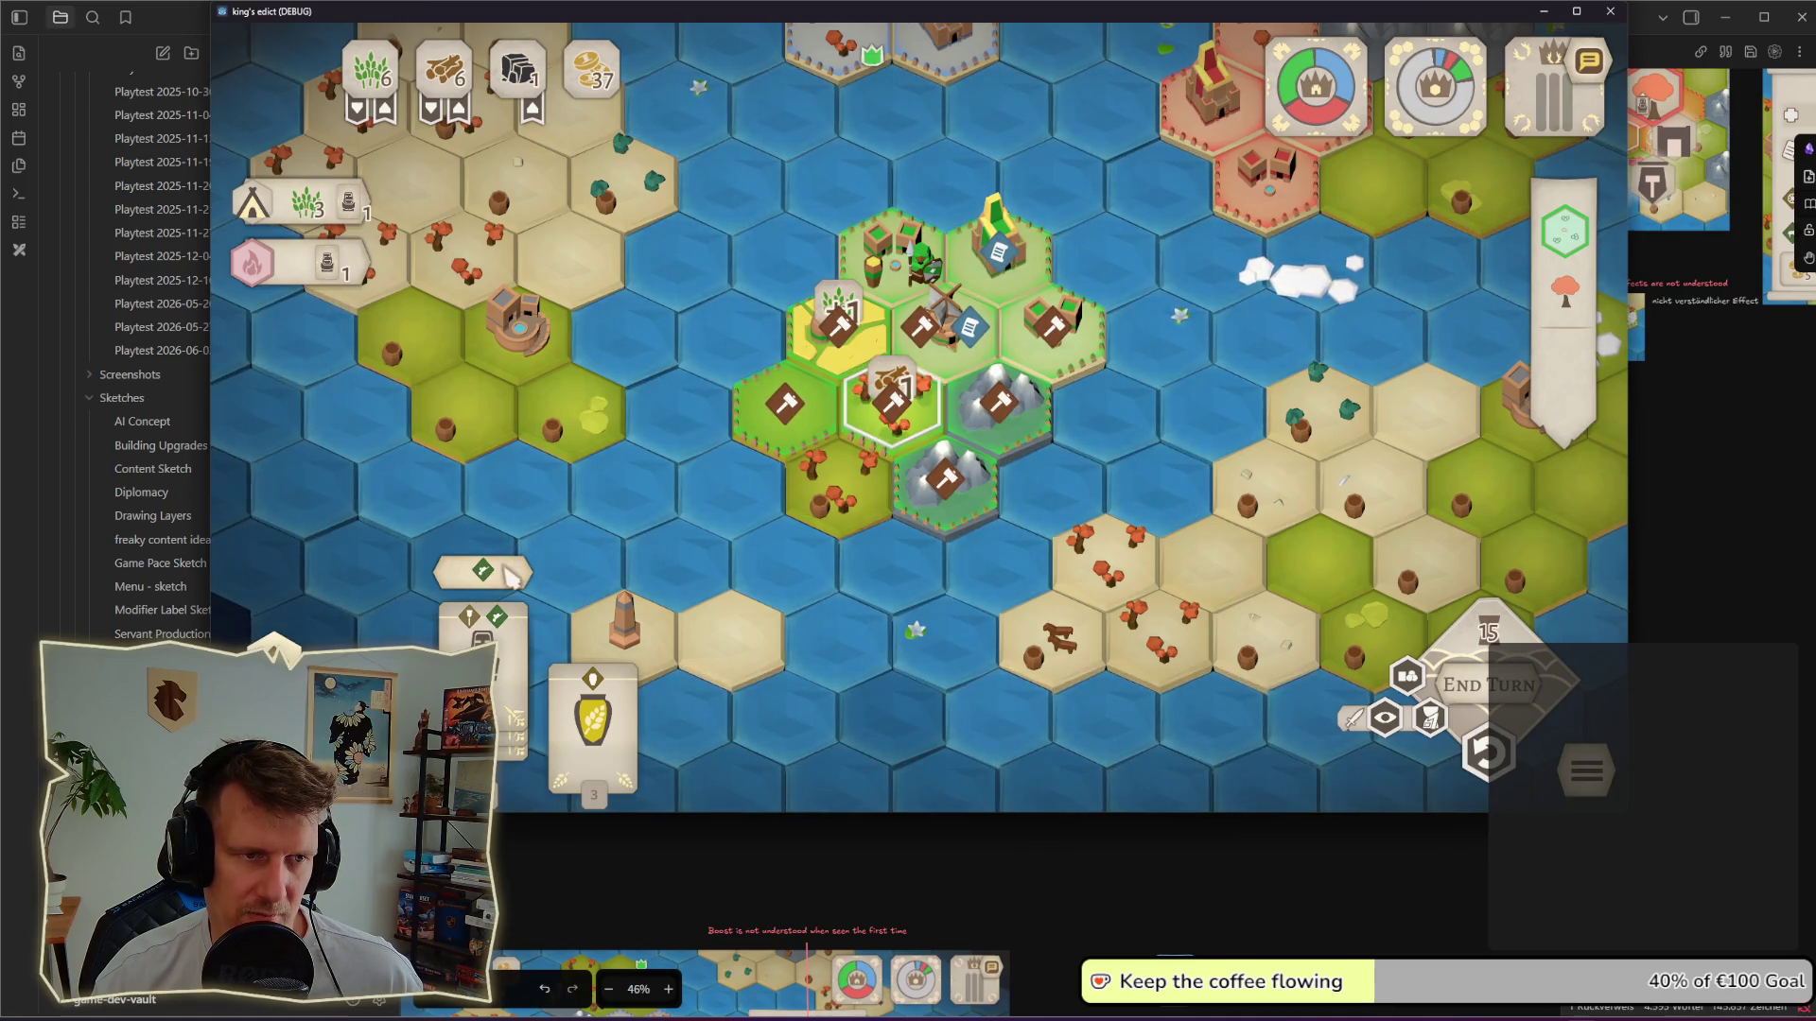
click(515, 570)
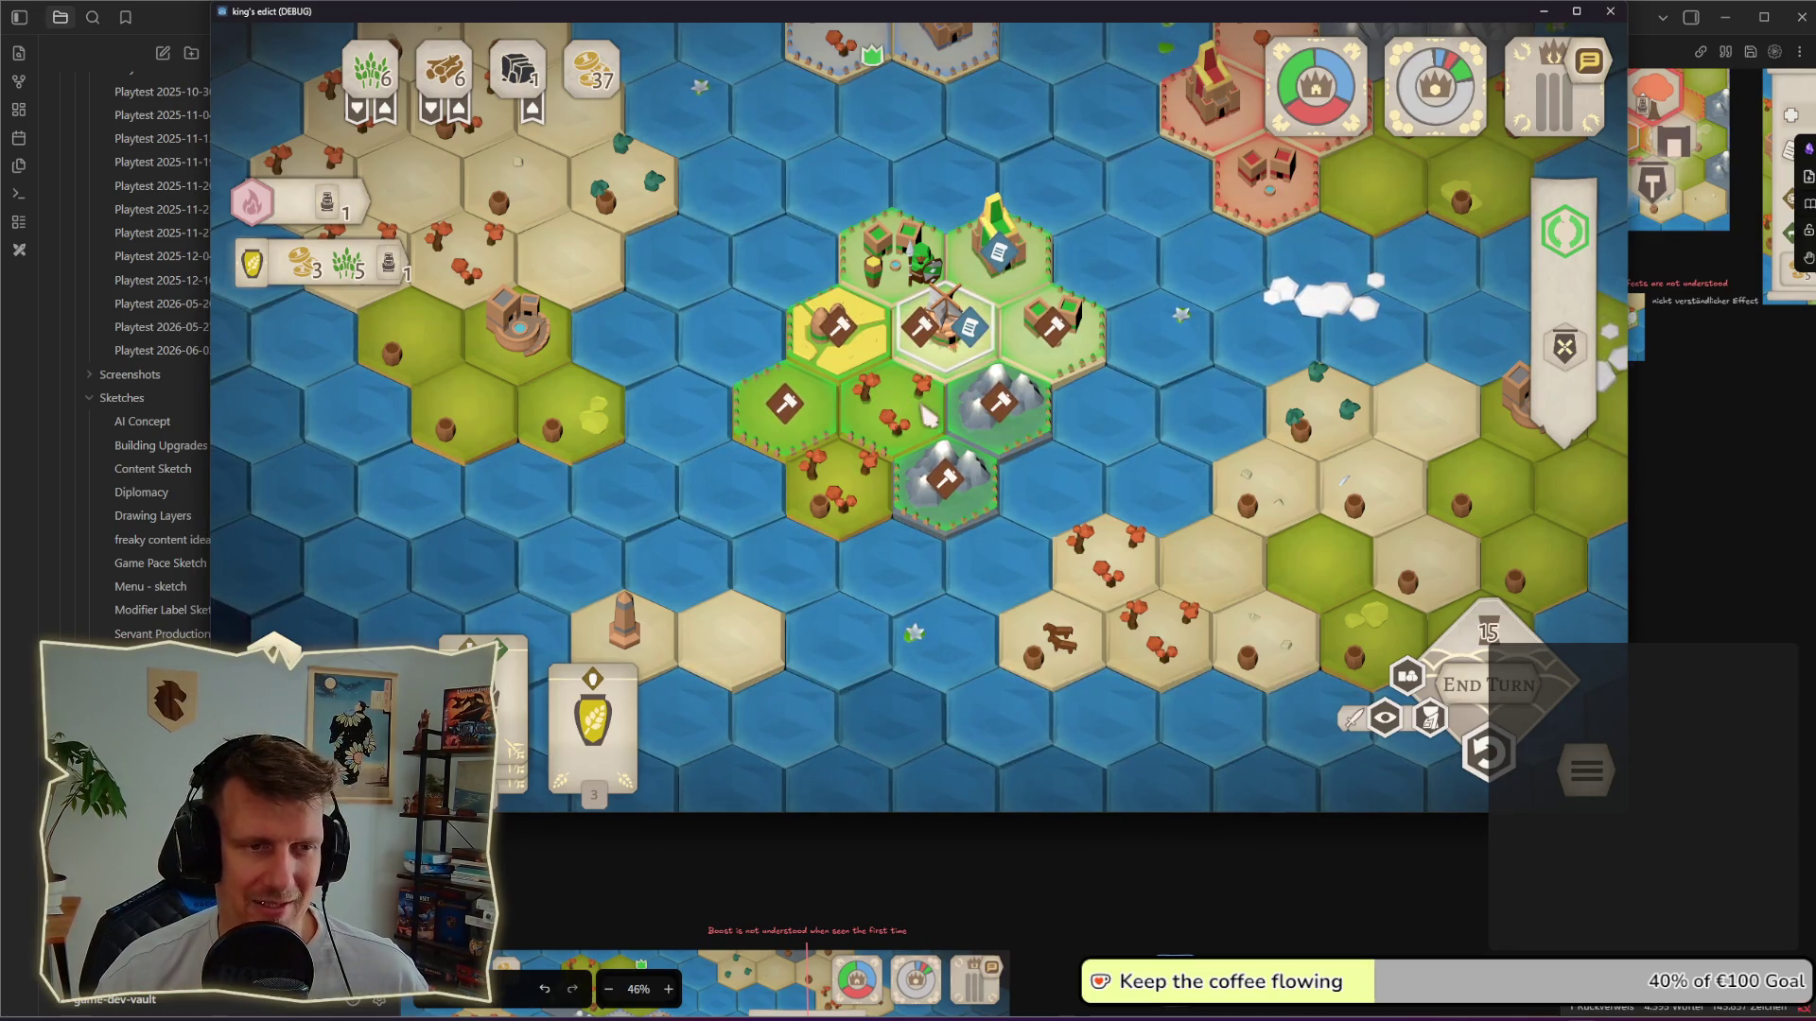
click(908, 375)
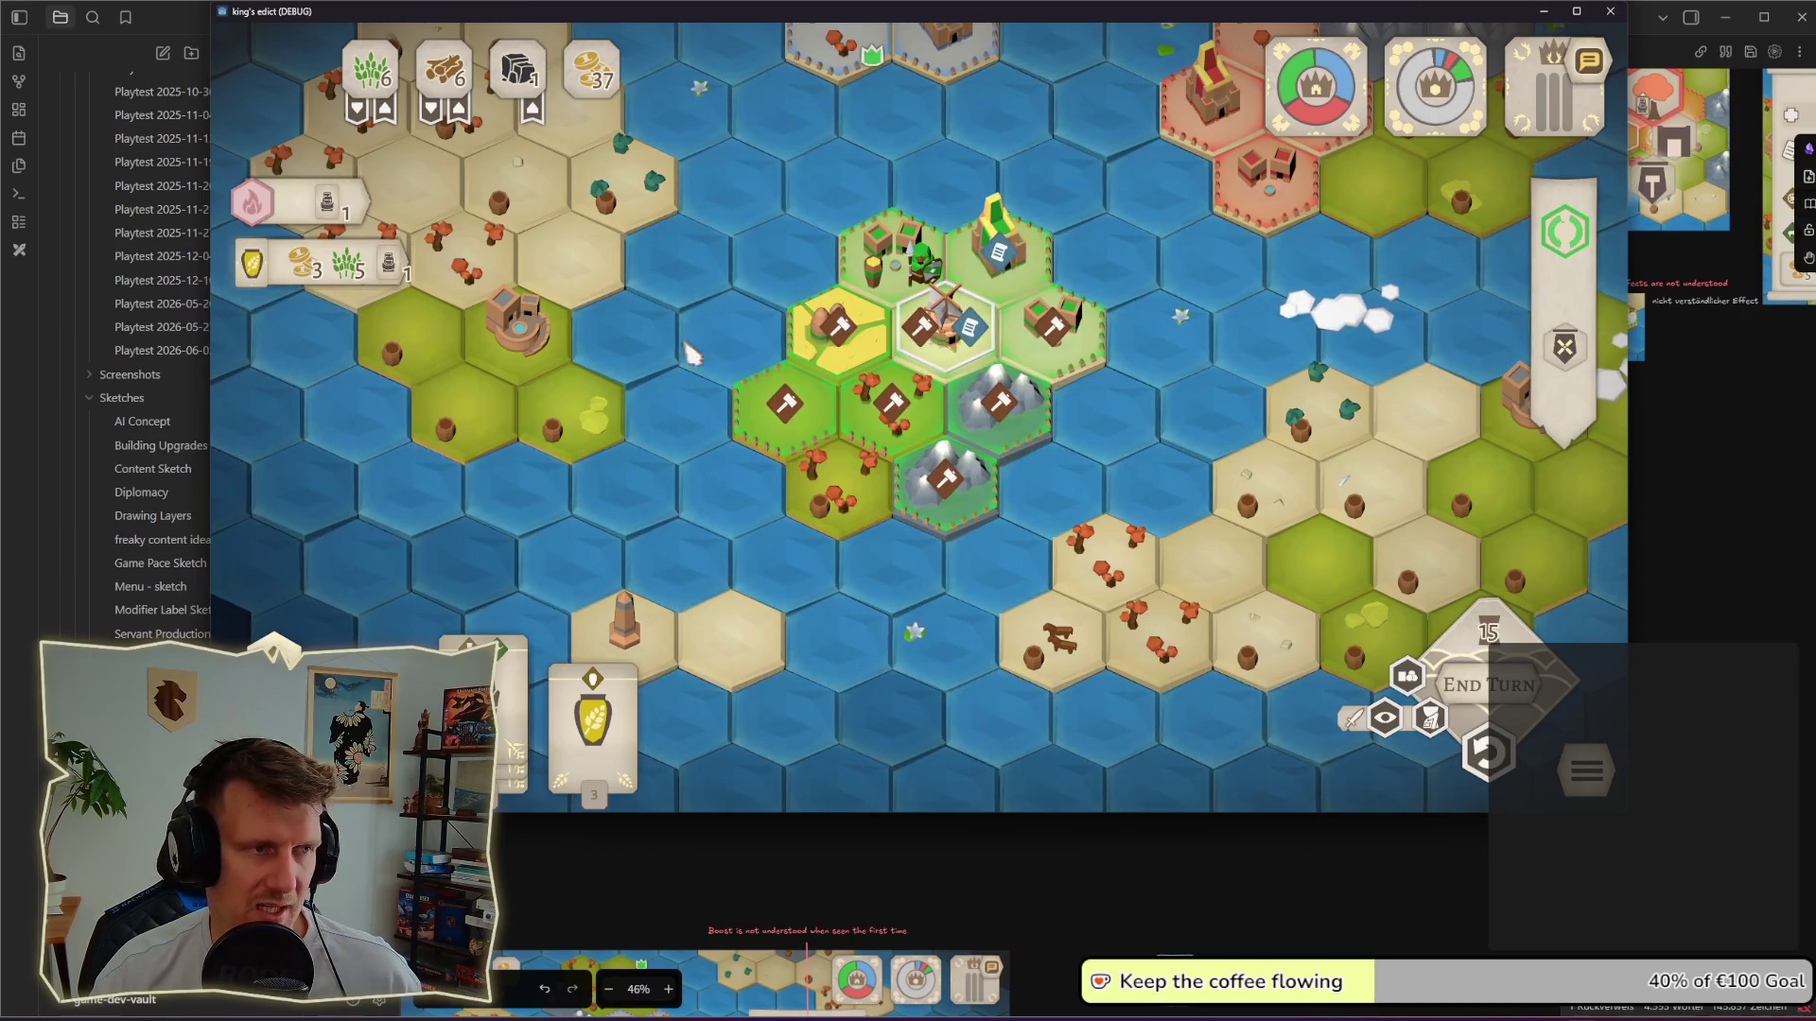
mouse_move(326, 266)
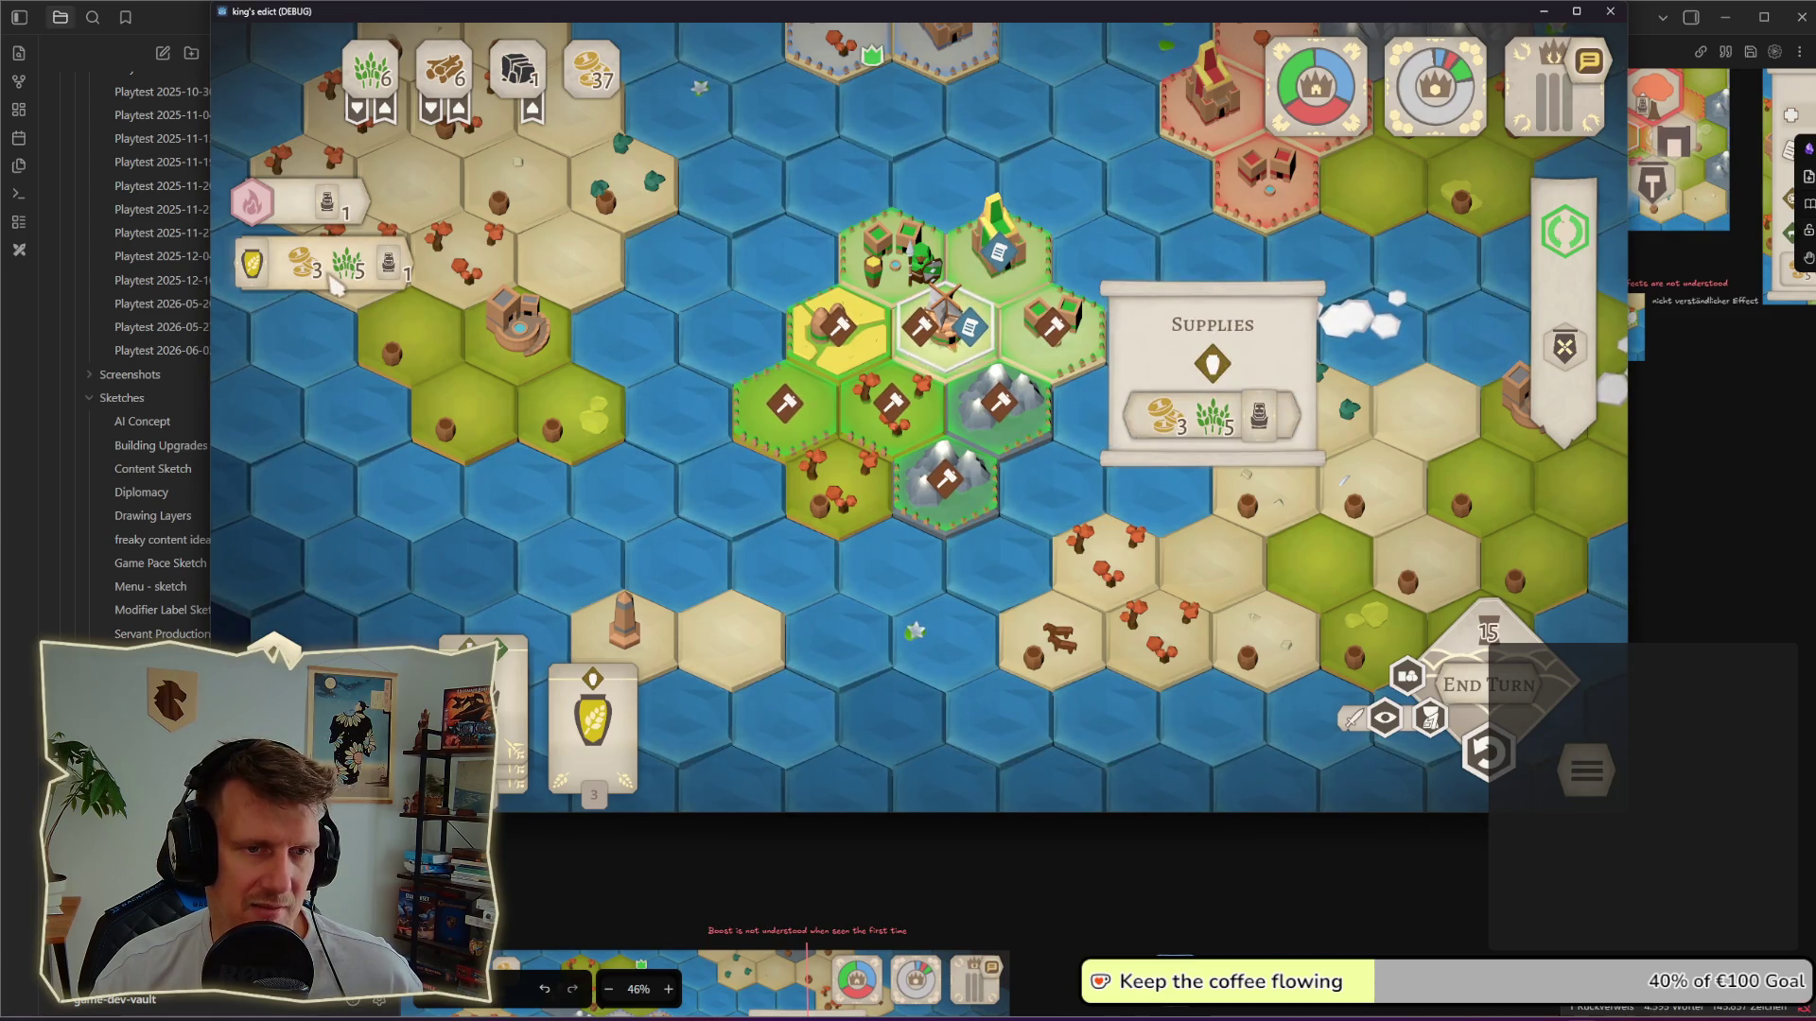
drag(337, 283, 243, 305)
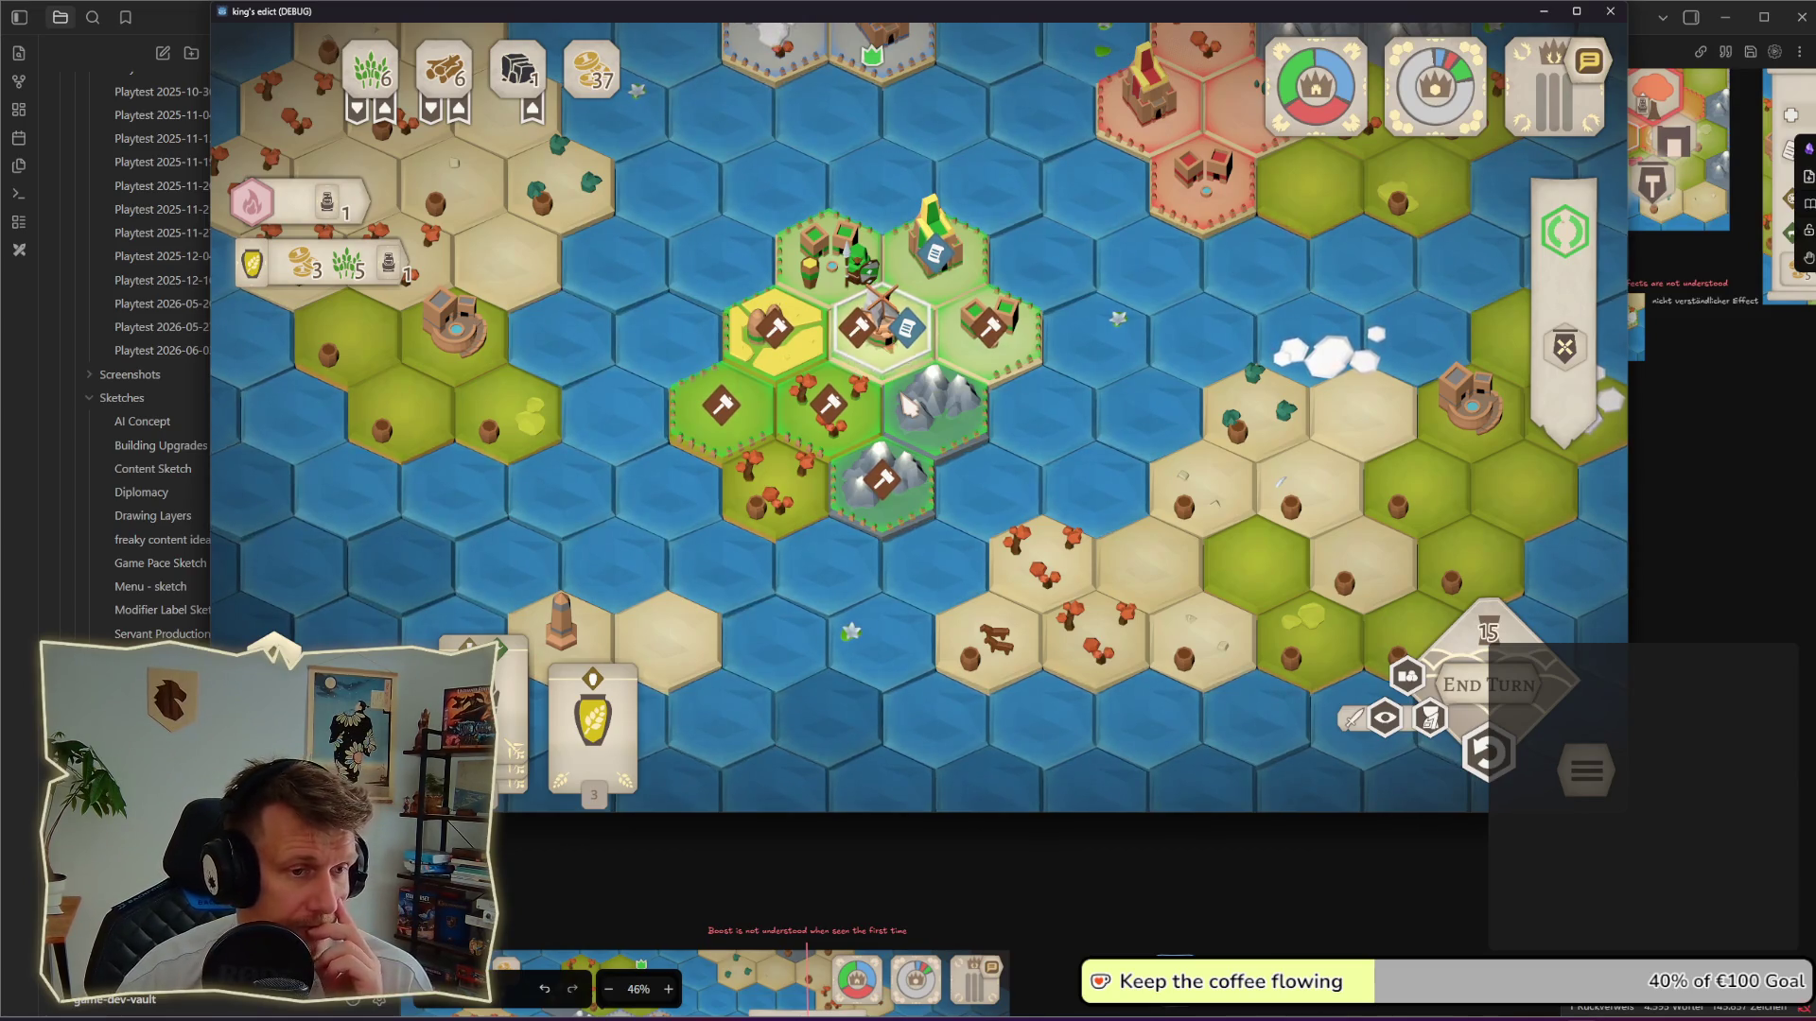
scroll(908, 408, down, 2)
scroll(908, 408, up, 2)
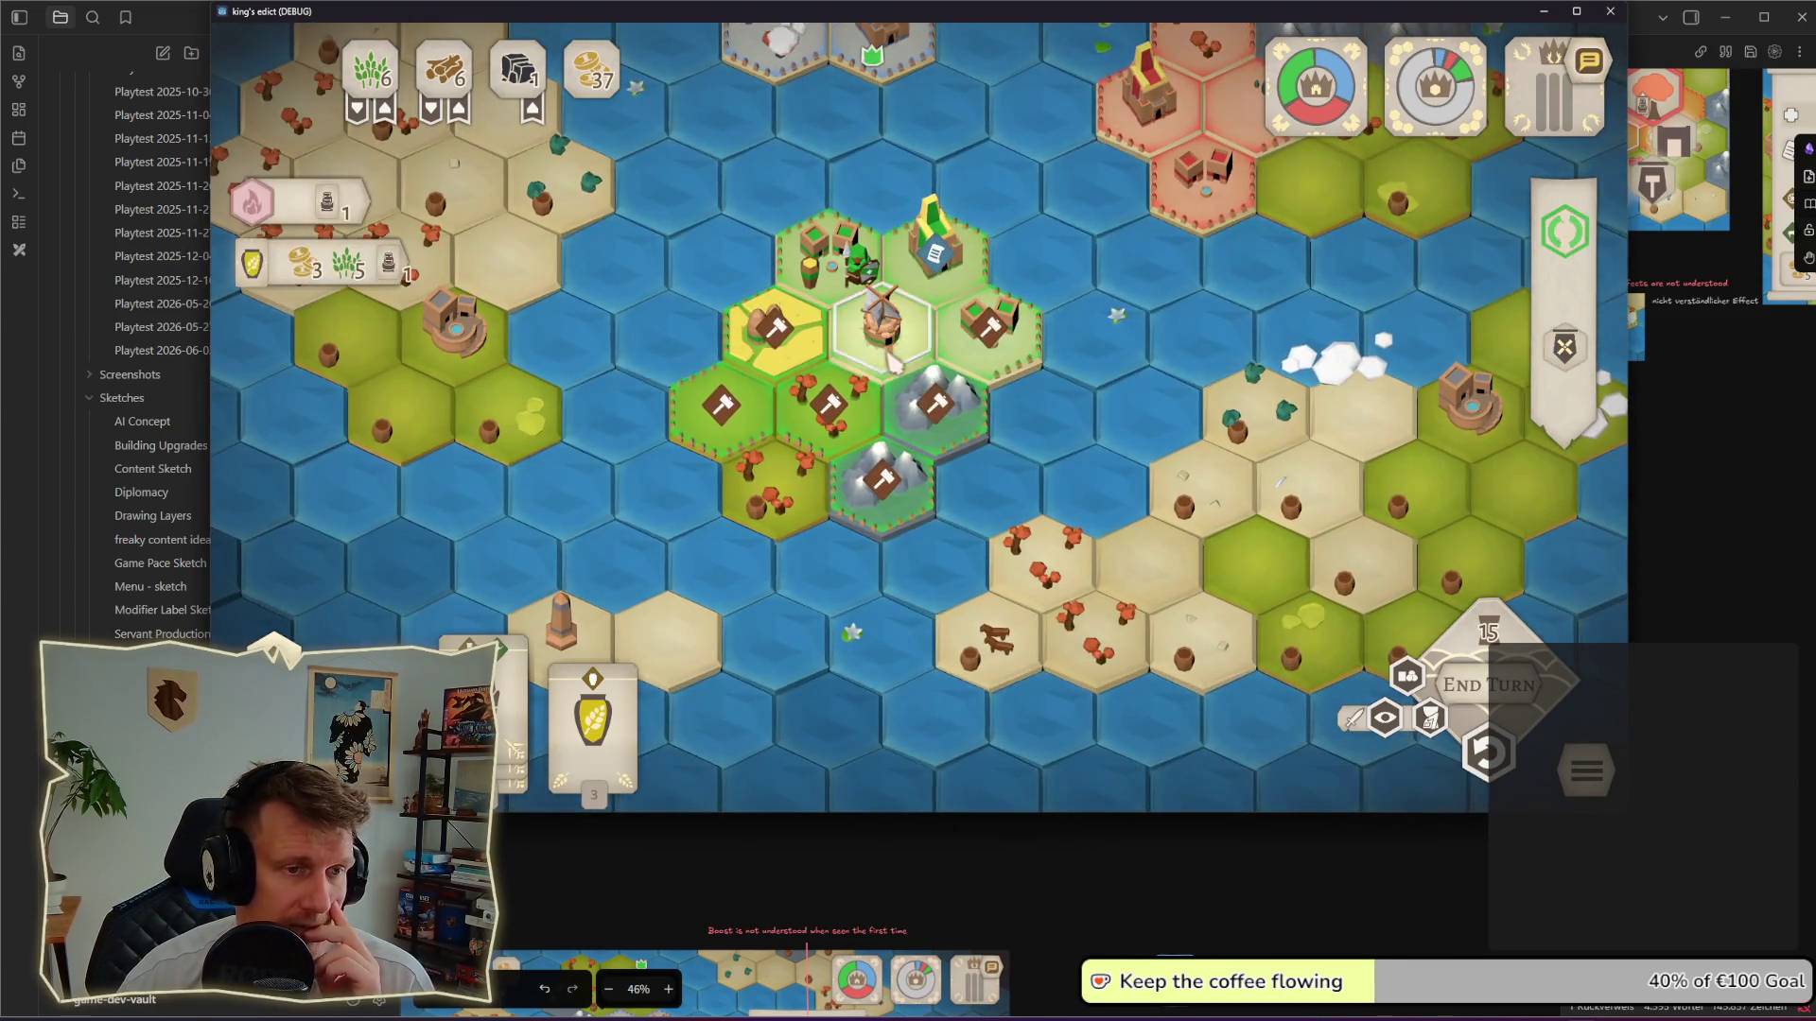
Step: Pan the map with W/D to survey the islands, then bring the UI sketch board forward
click(879, 318)
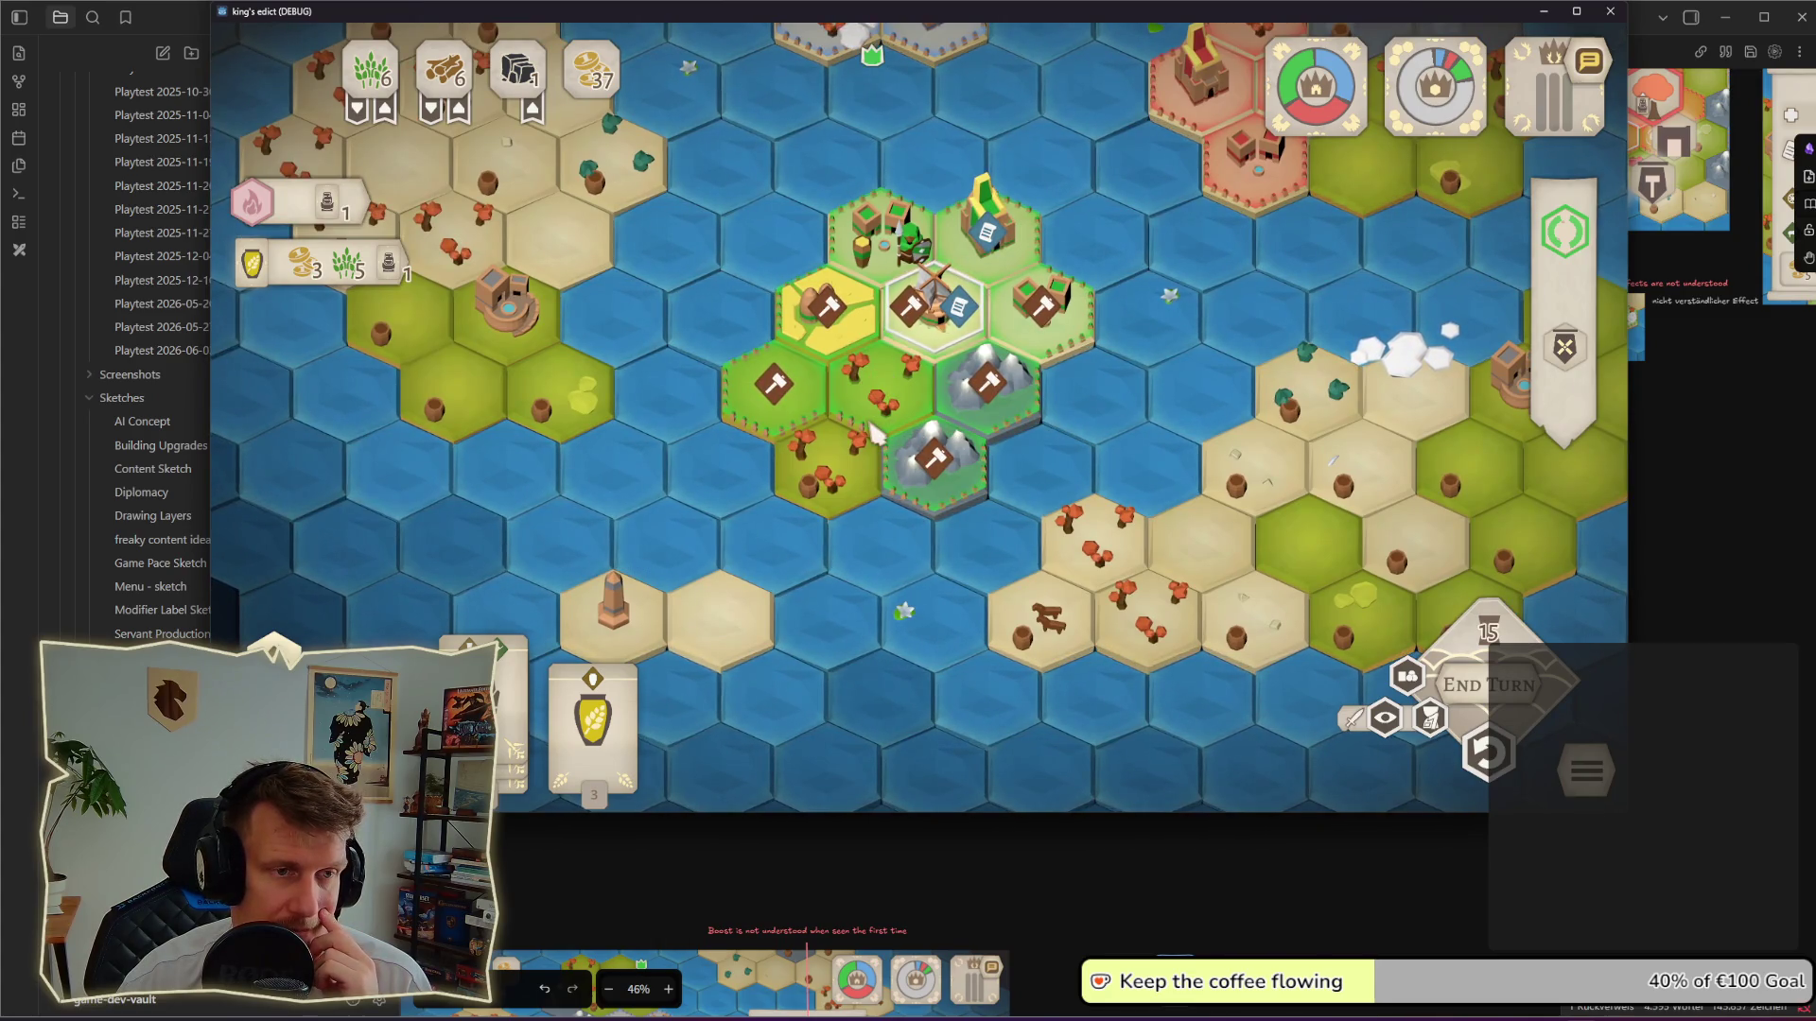
key(d)
key(w)
key(d)
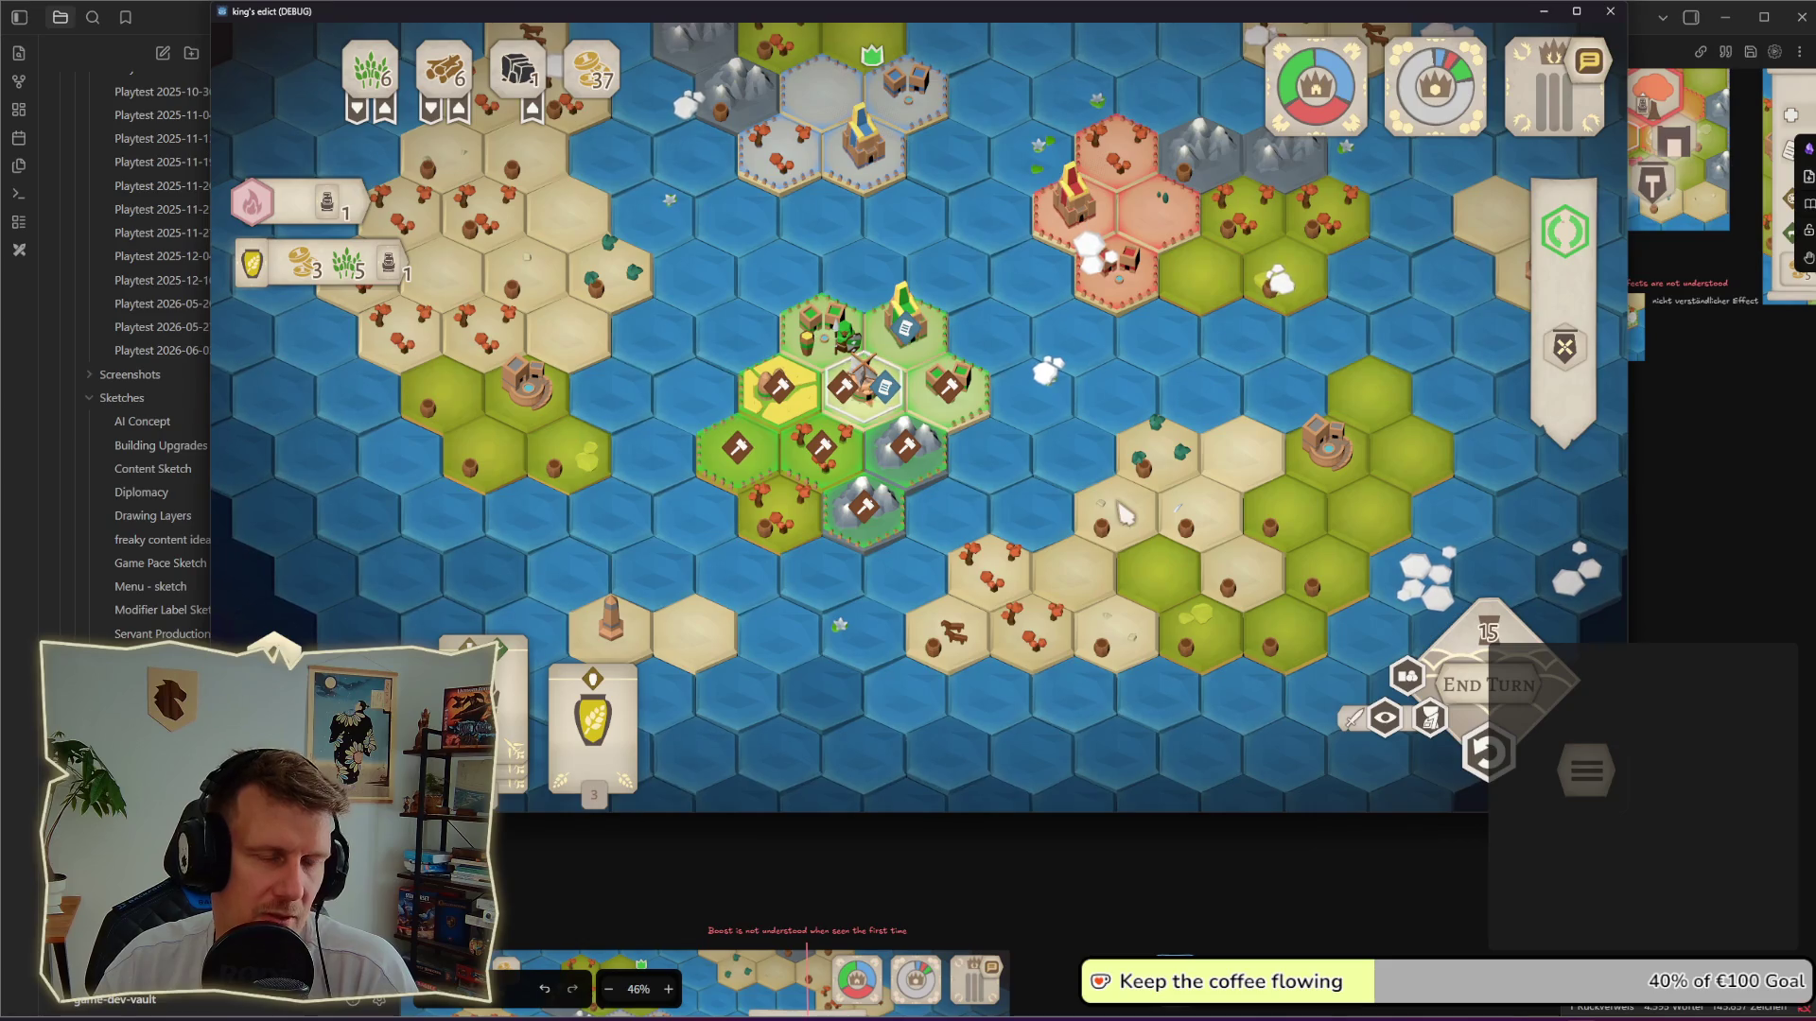
click(1168, 863)
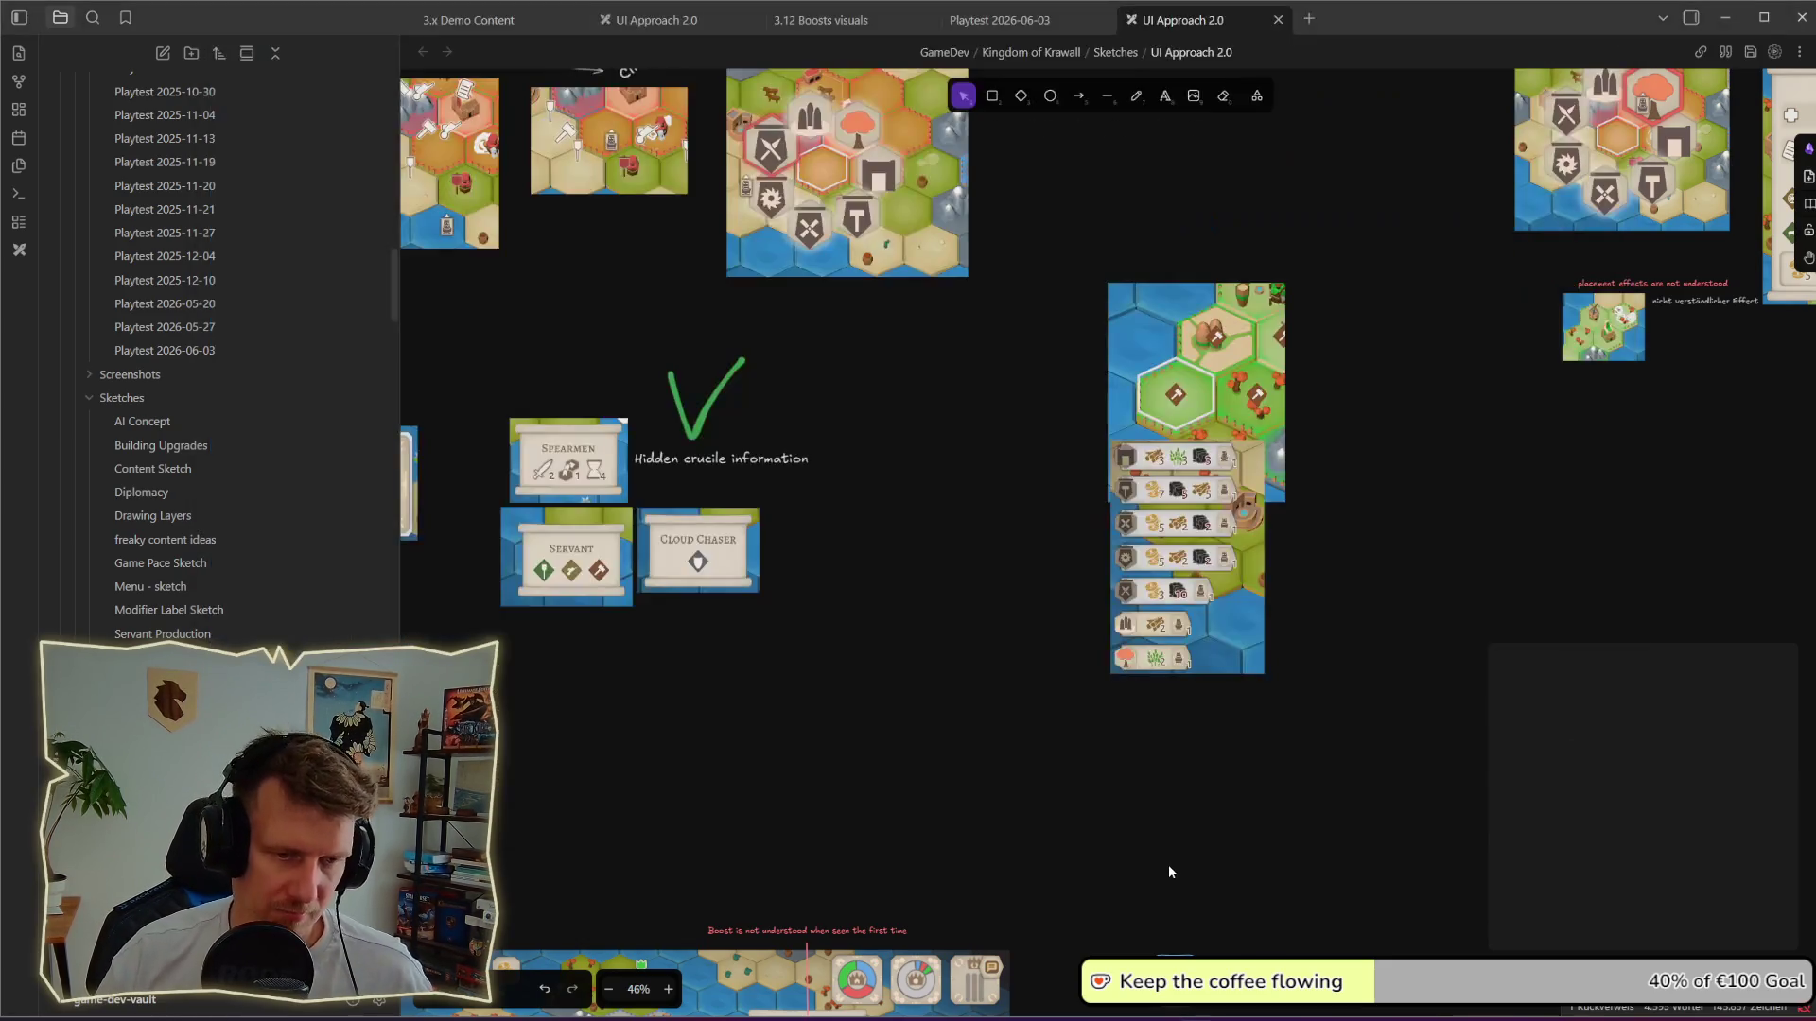
scroll(1086, 805, down, 5)
scroll(1175, 886, down, 3)
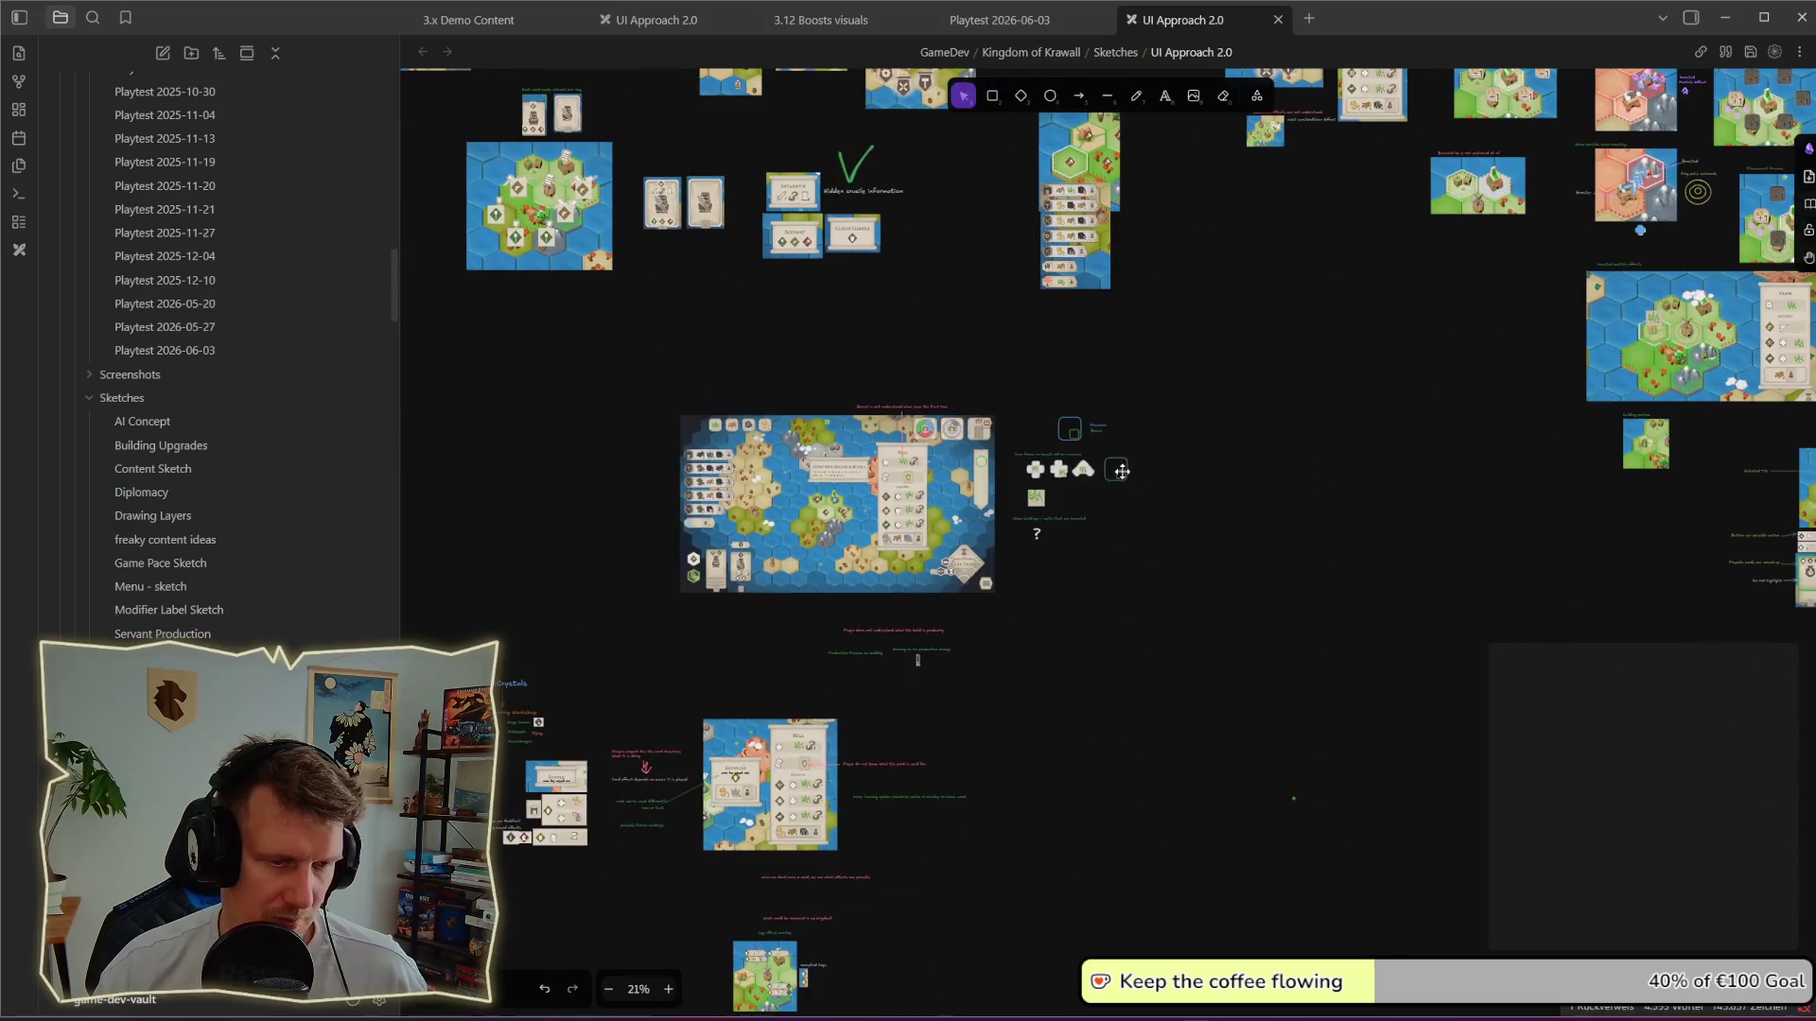
scroll(1103, 682, down, 3)
scroll(924, 531, up, 5)
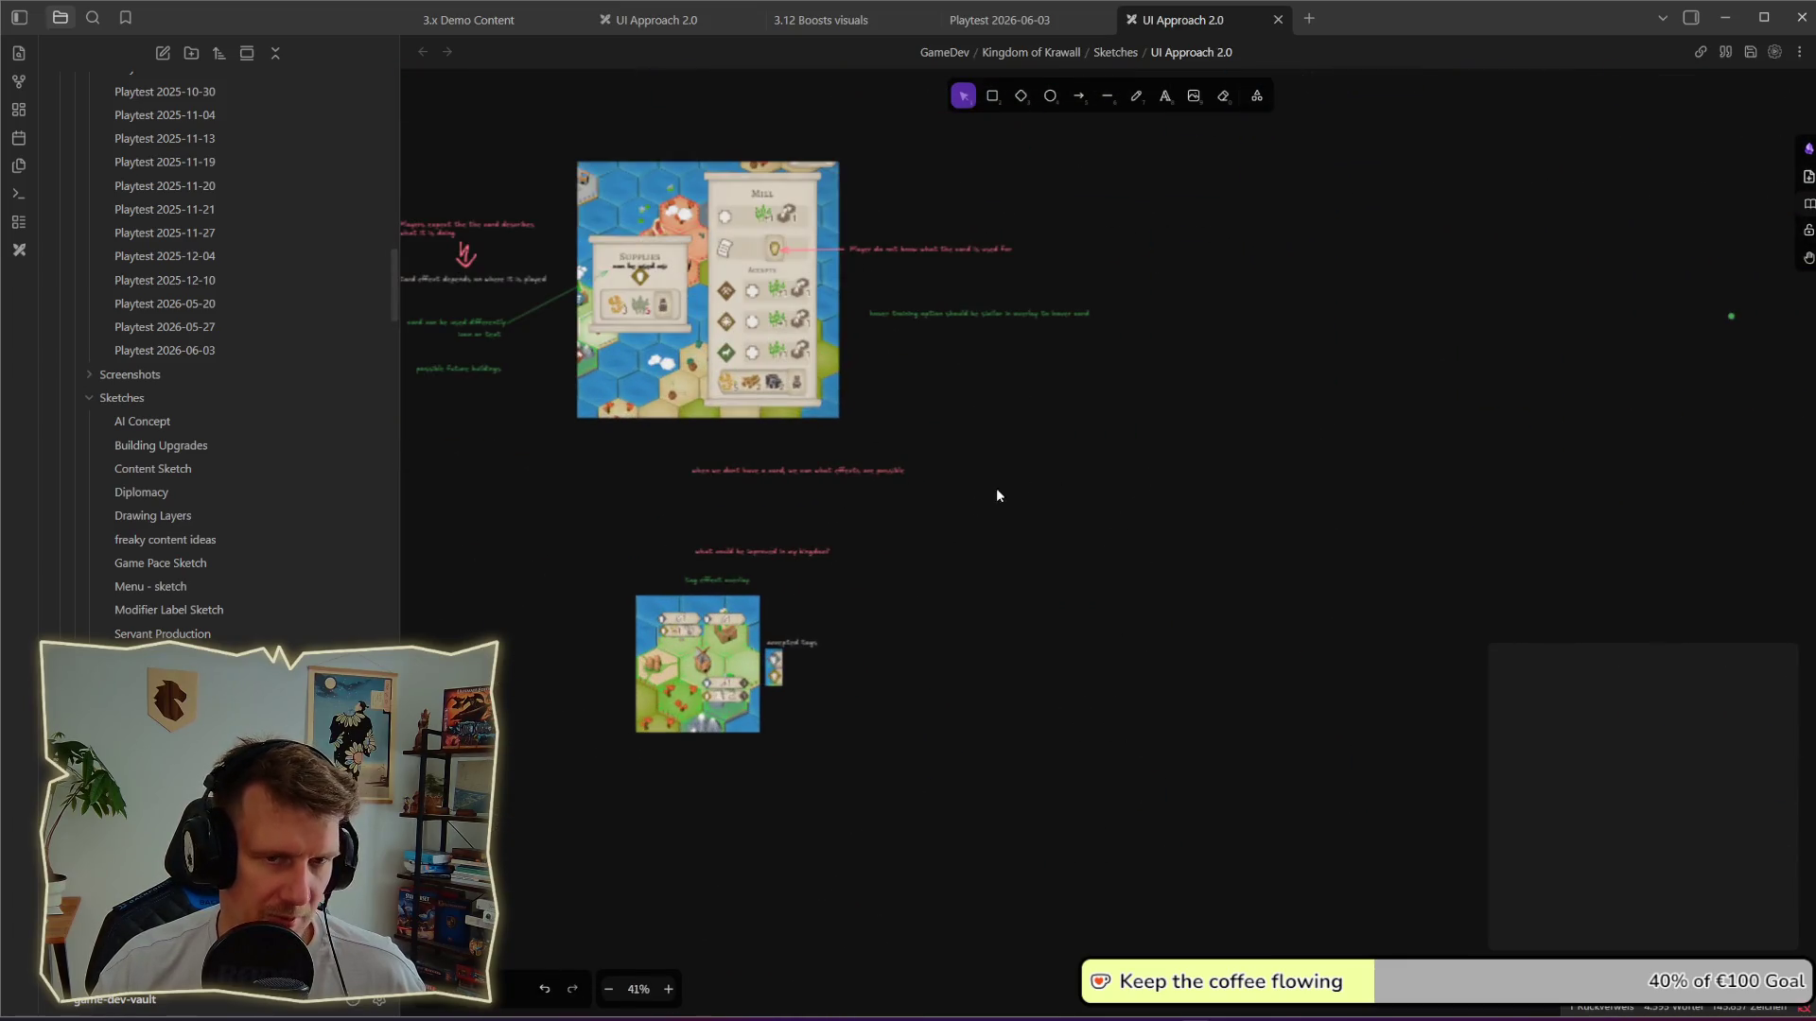
Step: Centre the Mill card mockup on the board, then switch to the Playtest 2026-06-03 note
drag(1541, 242, 1756, 405)
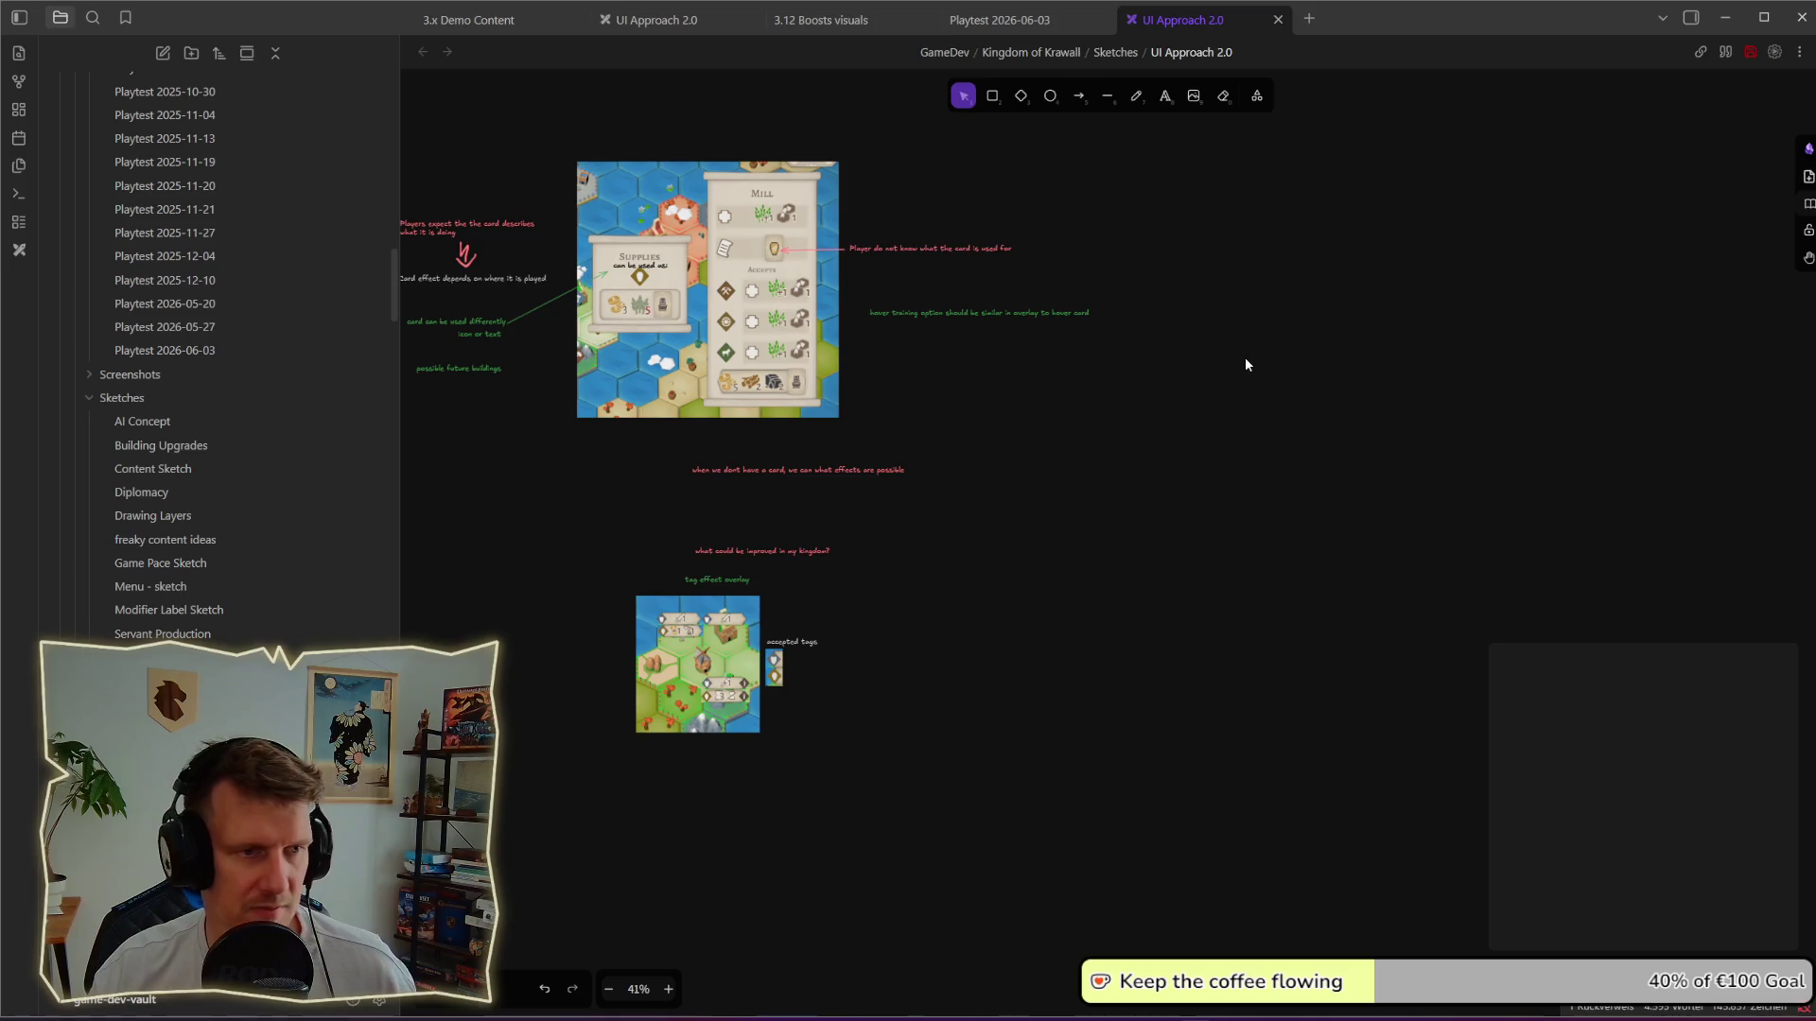
drag(1147, 317, 1224, 461)
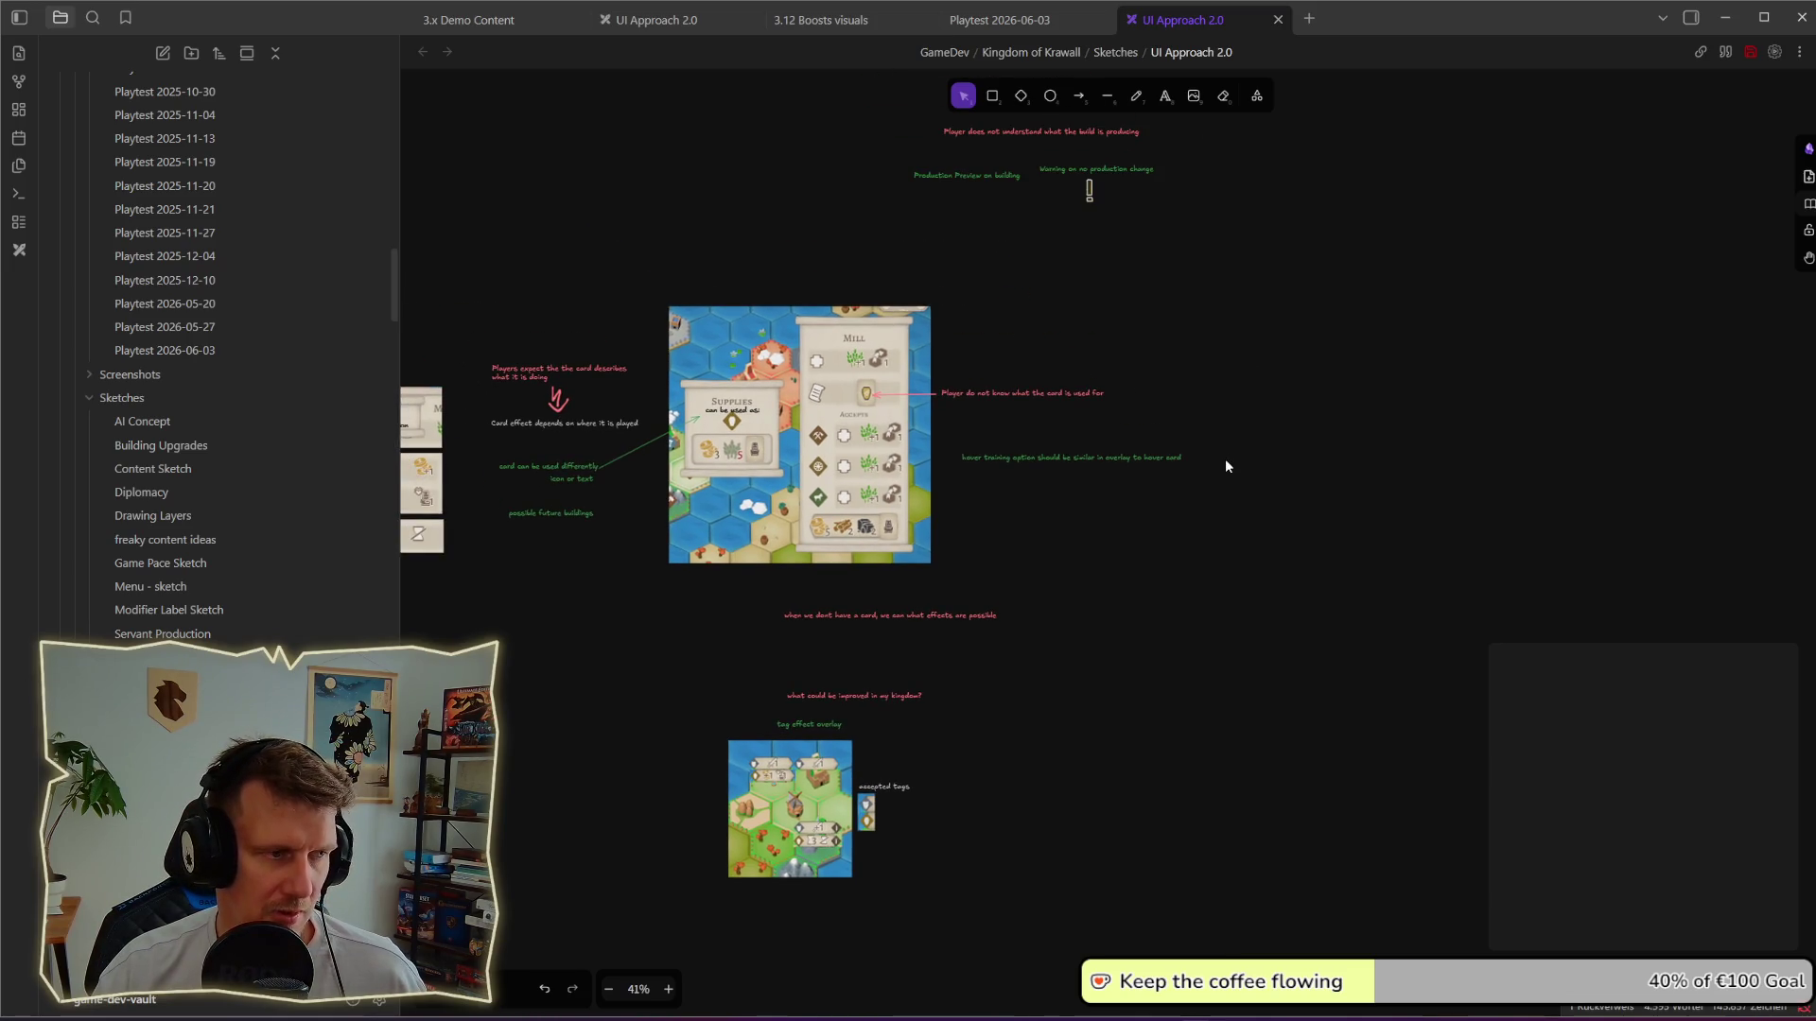
click(995, 20)
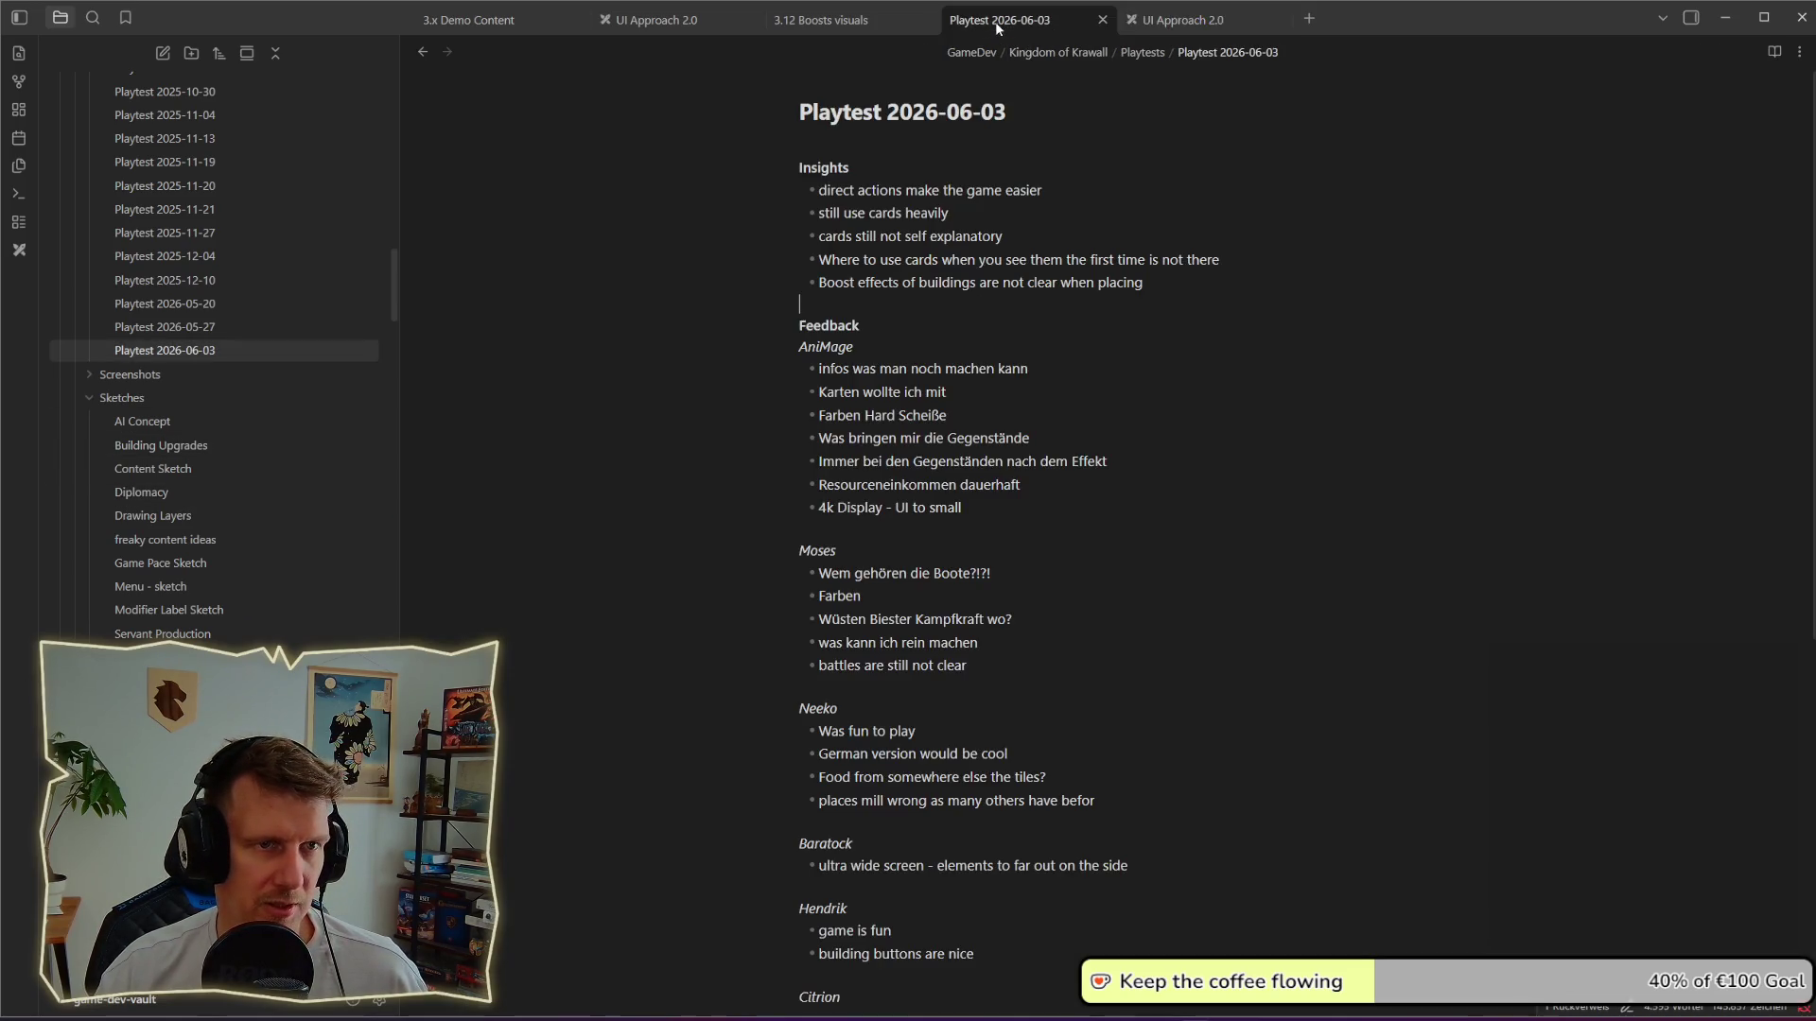
Step: View 3.12 Boosts visuals, 3.13, then 3.11 Playtest III - DONE, ending on 3.13 Playtest IV
click(868, 21)
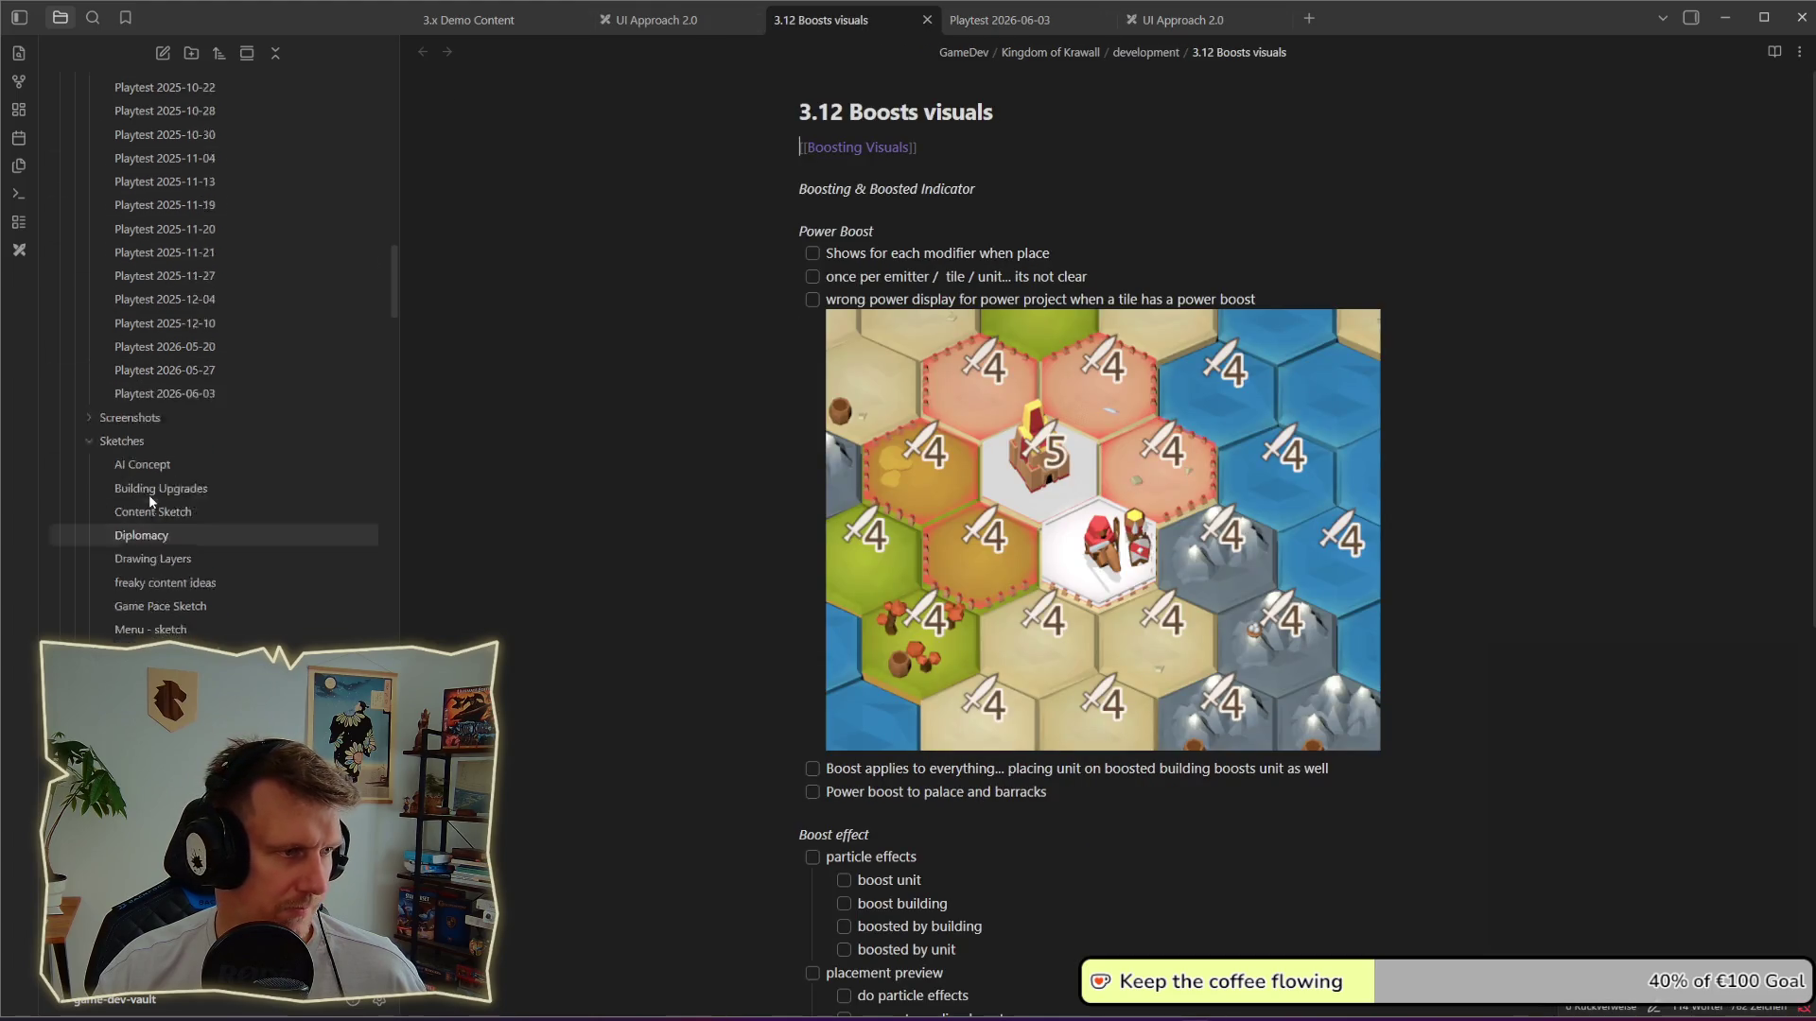
scroll(148, 495, up, 5)
click(198, 208)
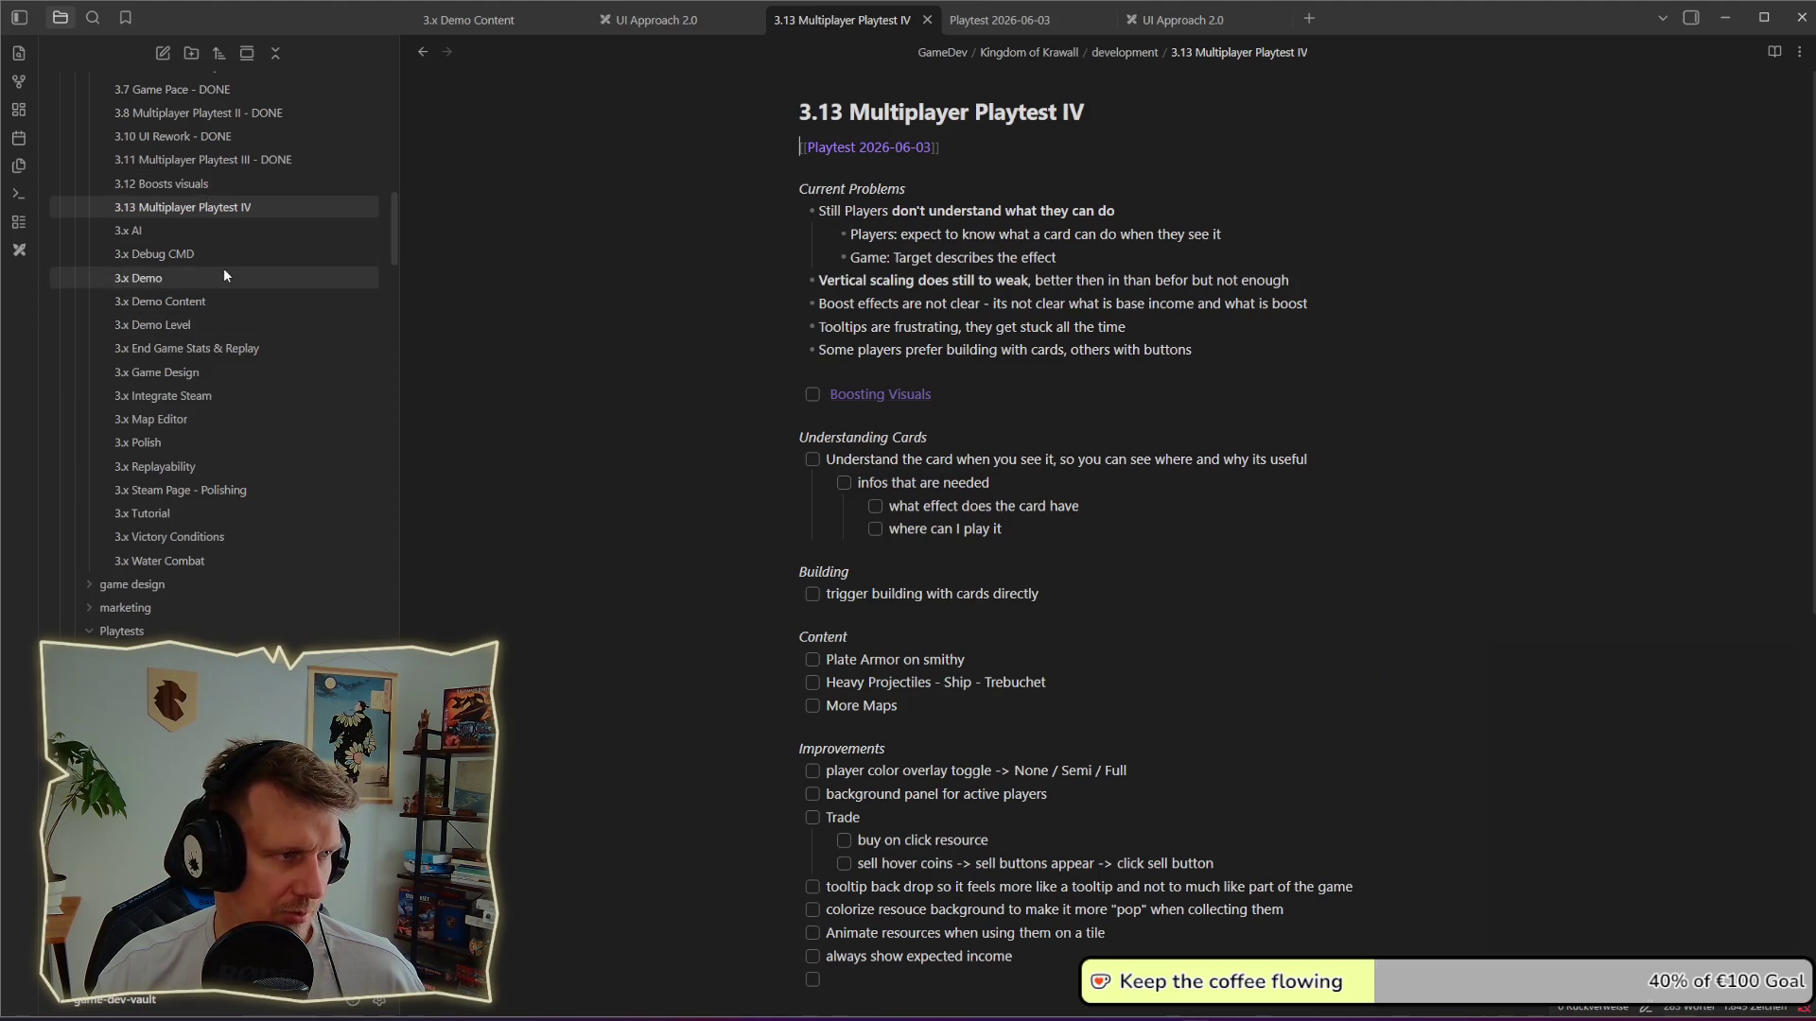
scroll(222, 270, up, 2)
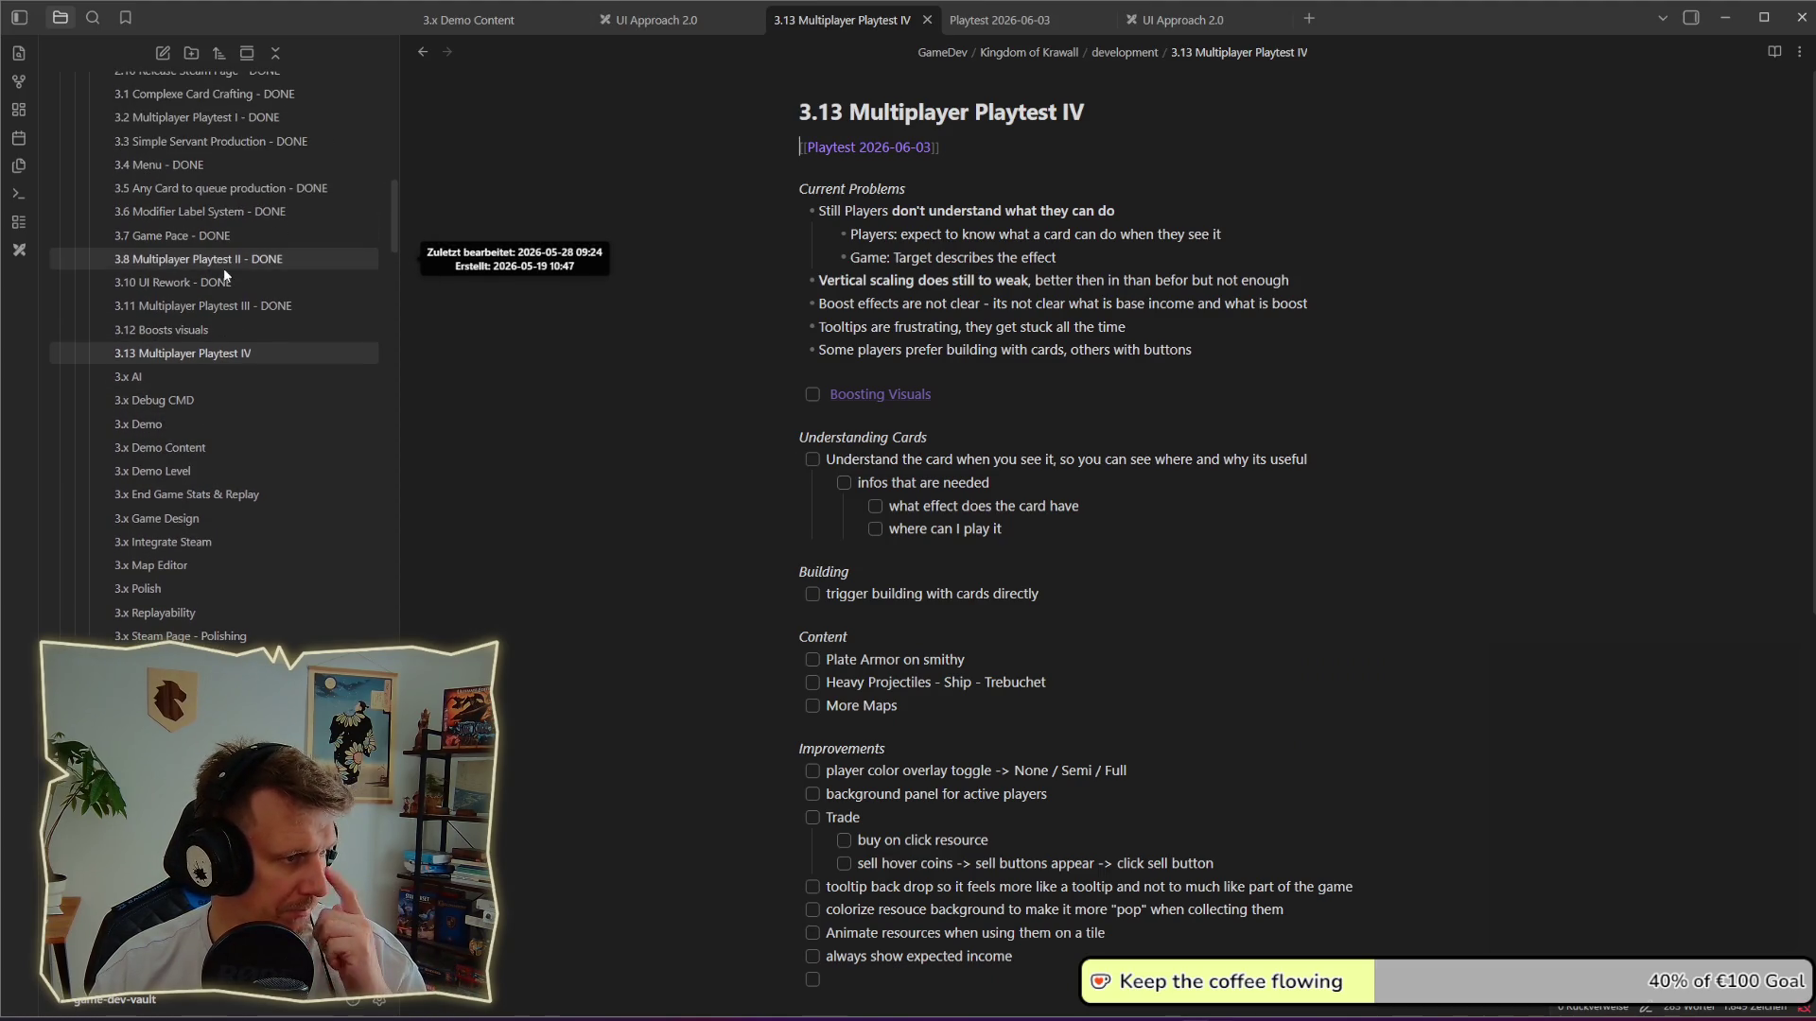
click(284, 305)
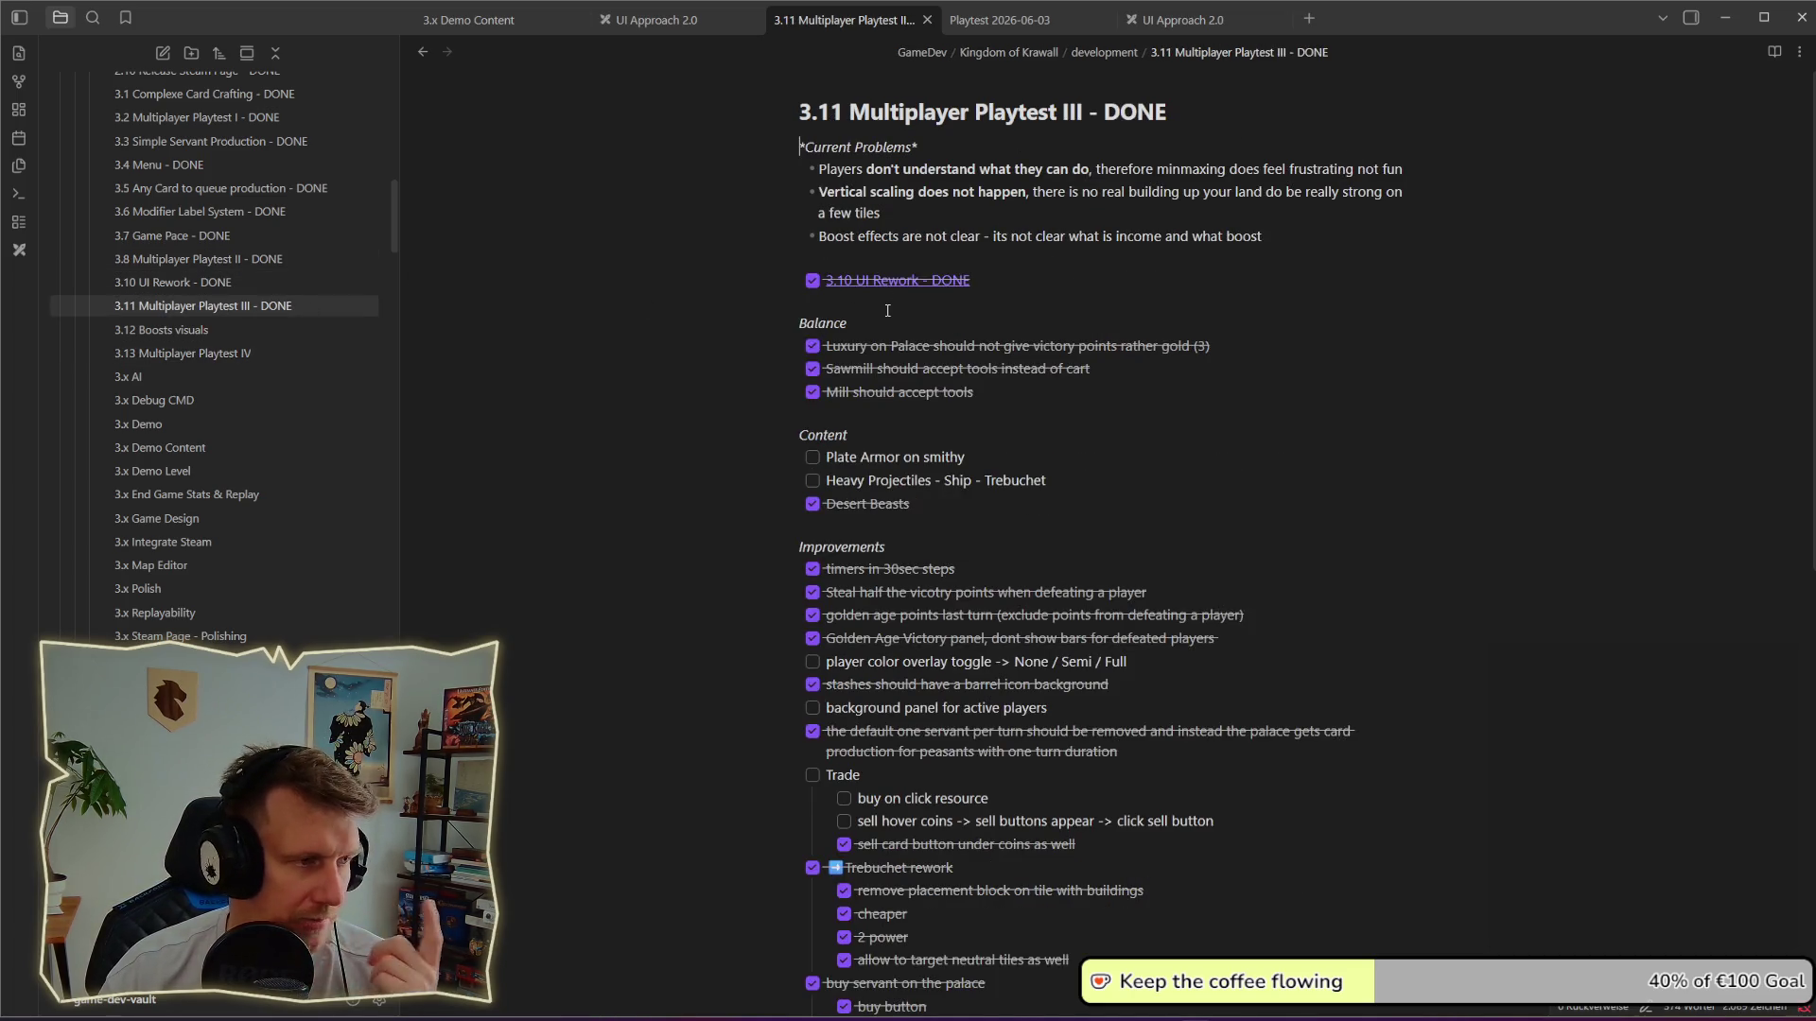
click(260, 349)
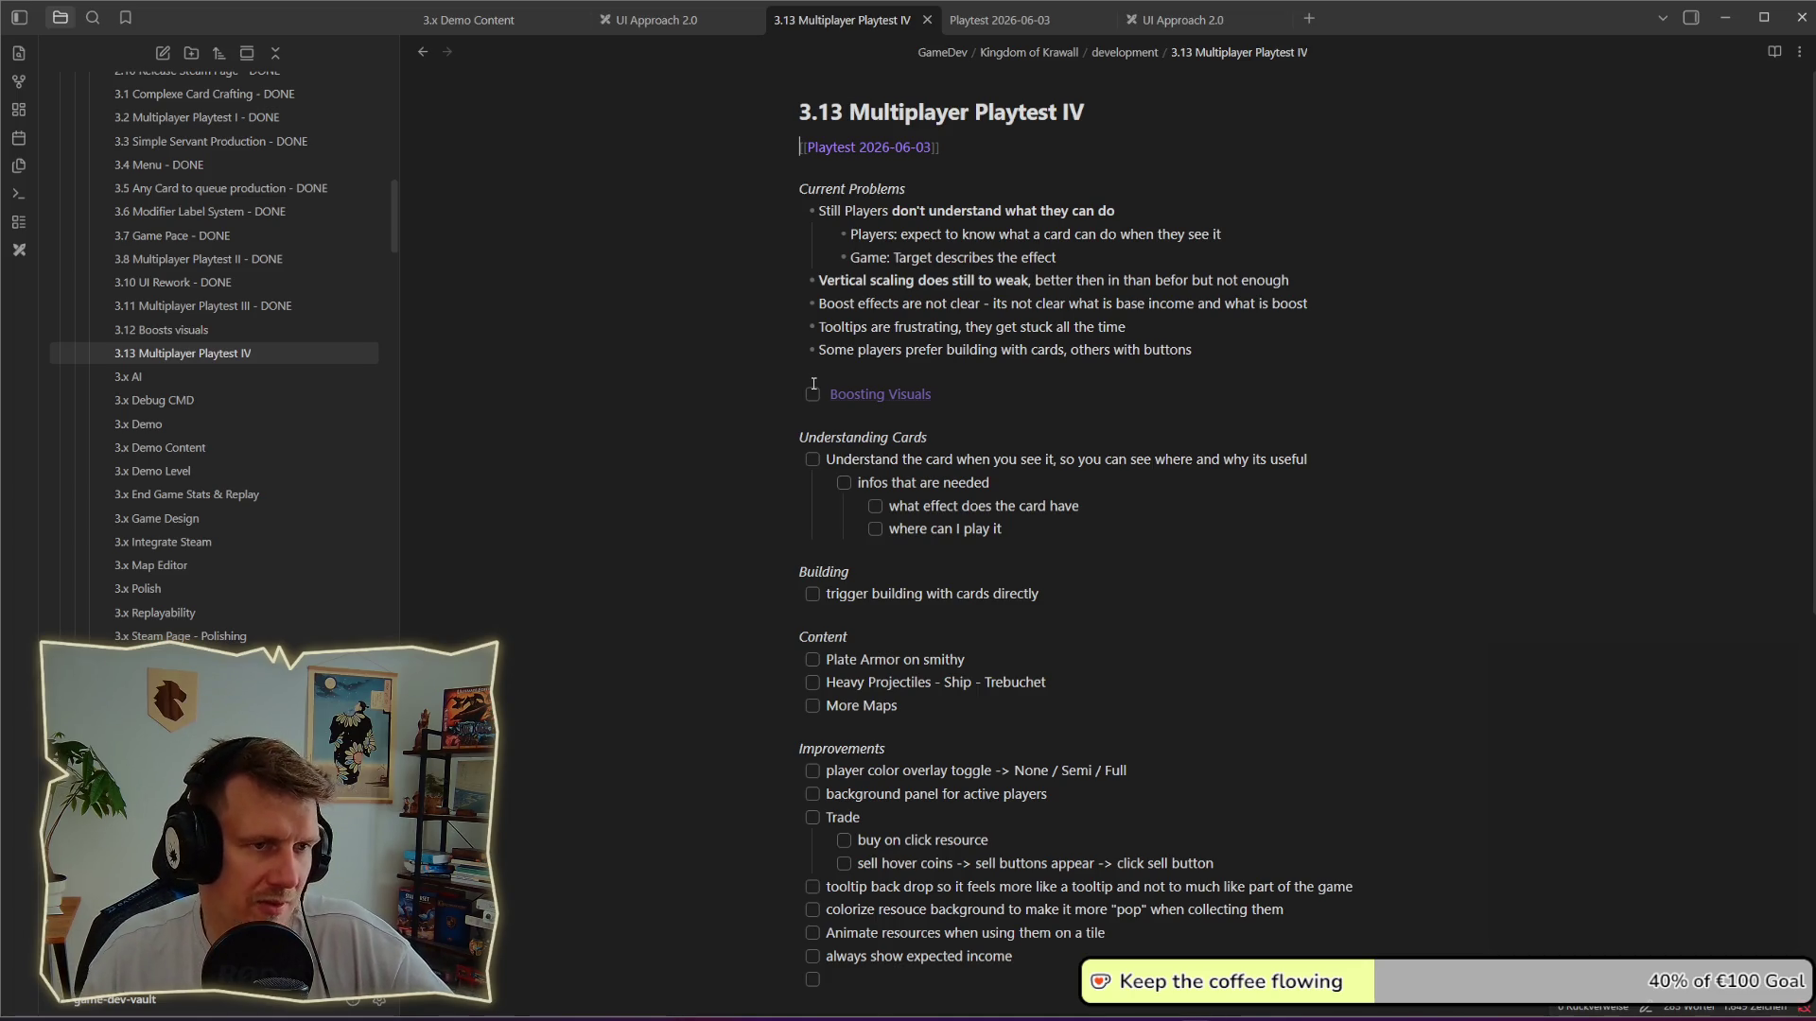
scroll(1027, 223, down, 1)
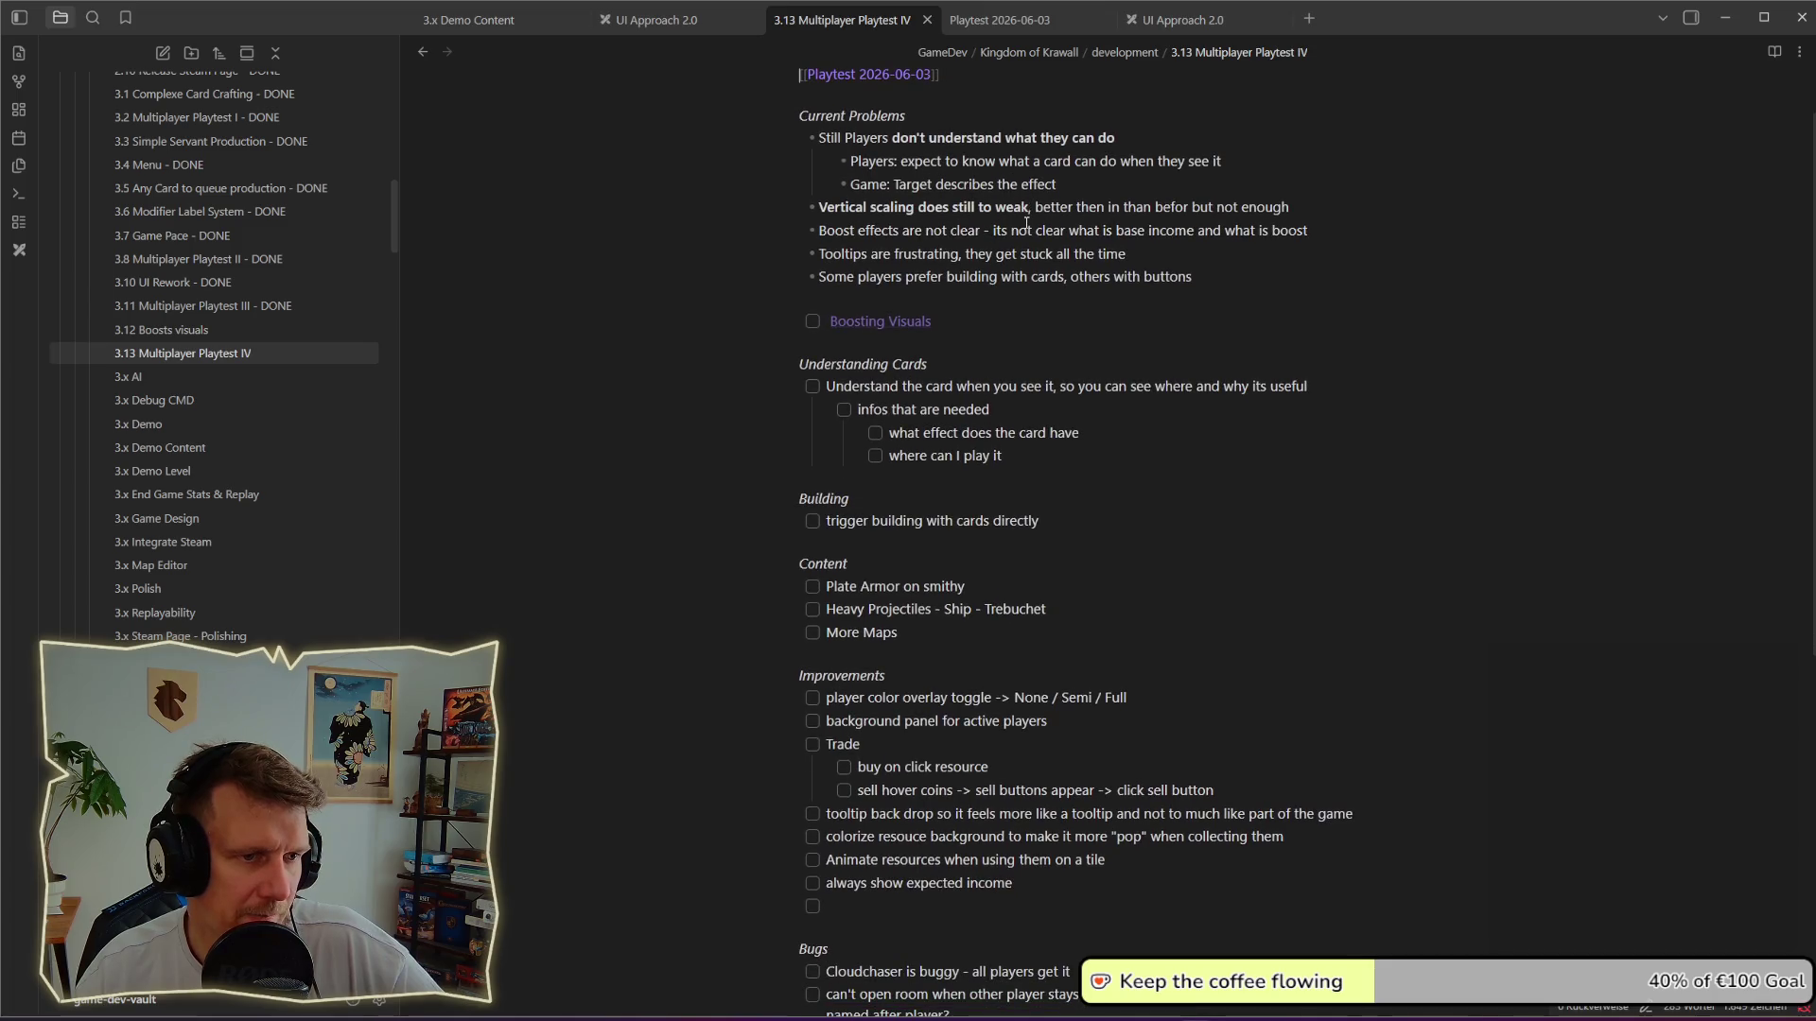
Step: Bold the 'Vertical scaling does still to weak' problem, then highlight the 'Game gets laggy' bug line
drag(1028, 215, 857, 213)
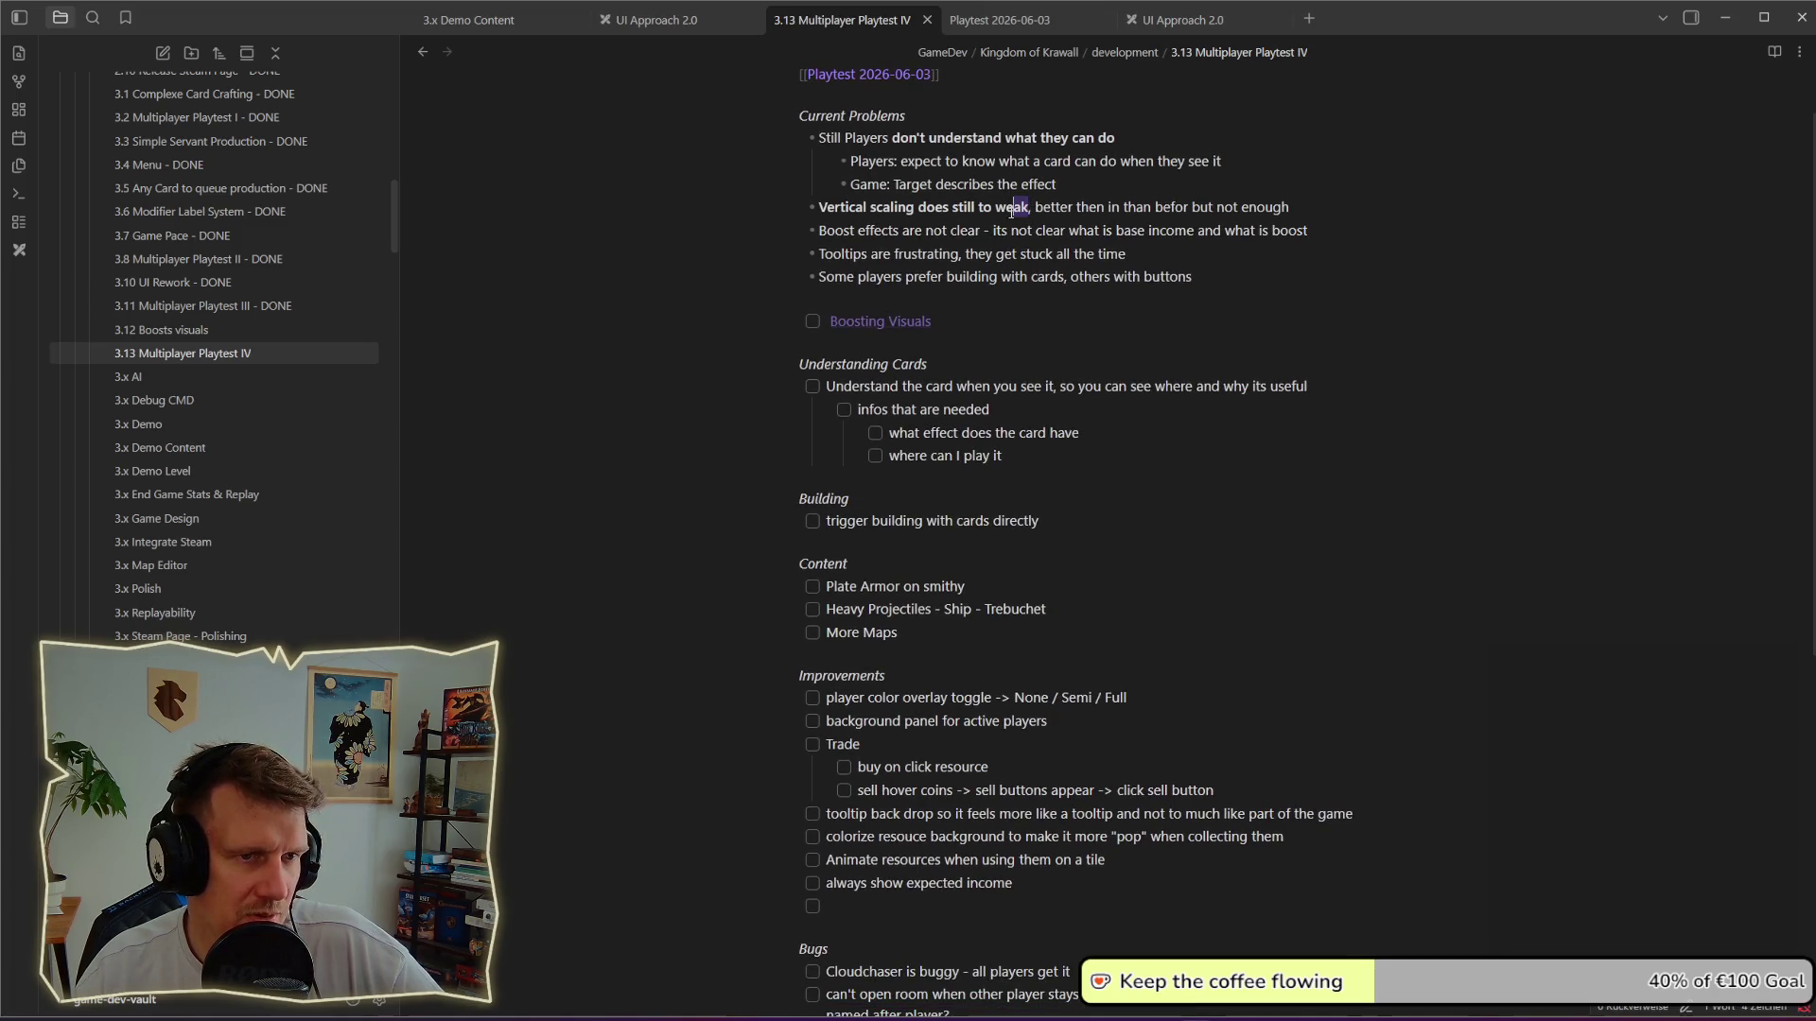
key(ctrl+b)
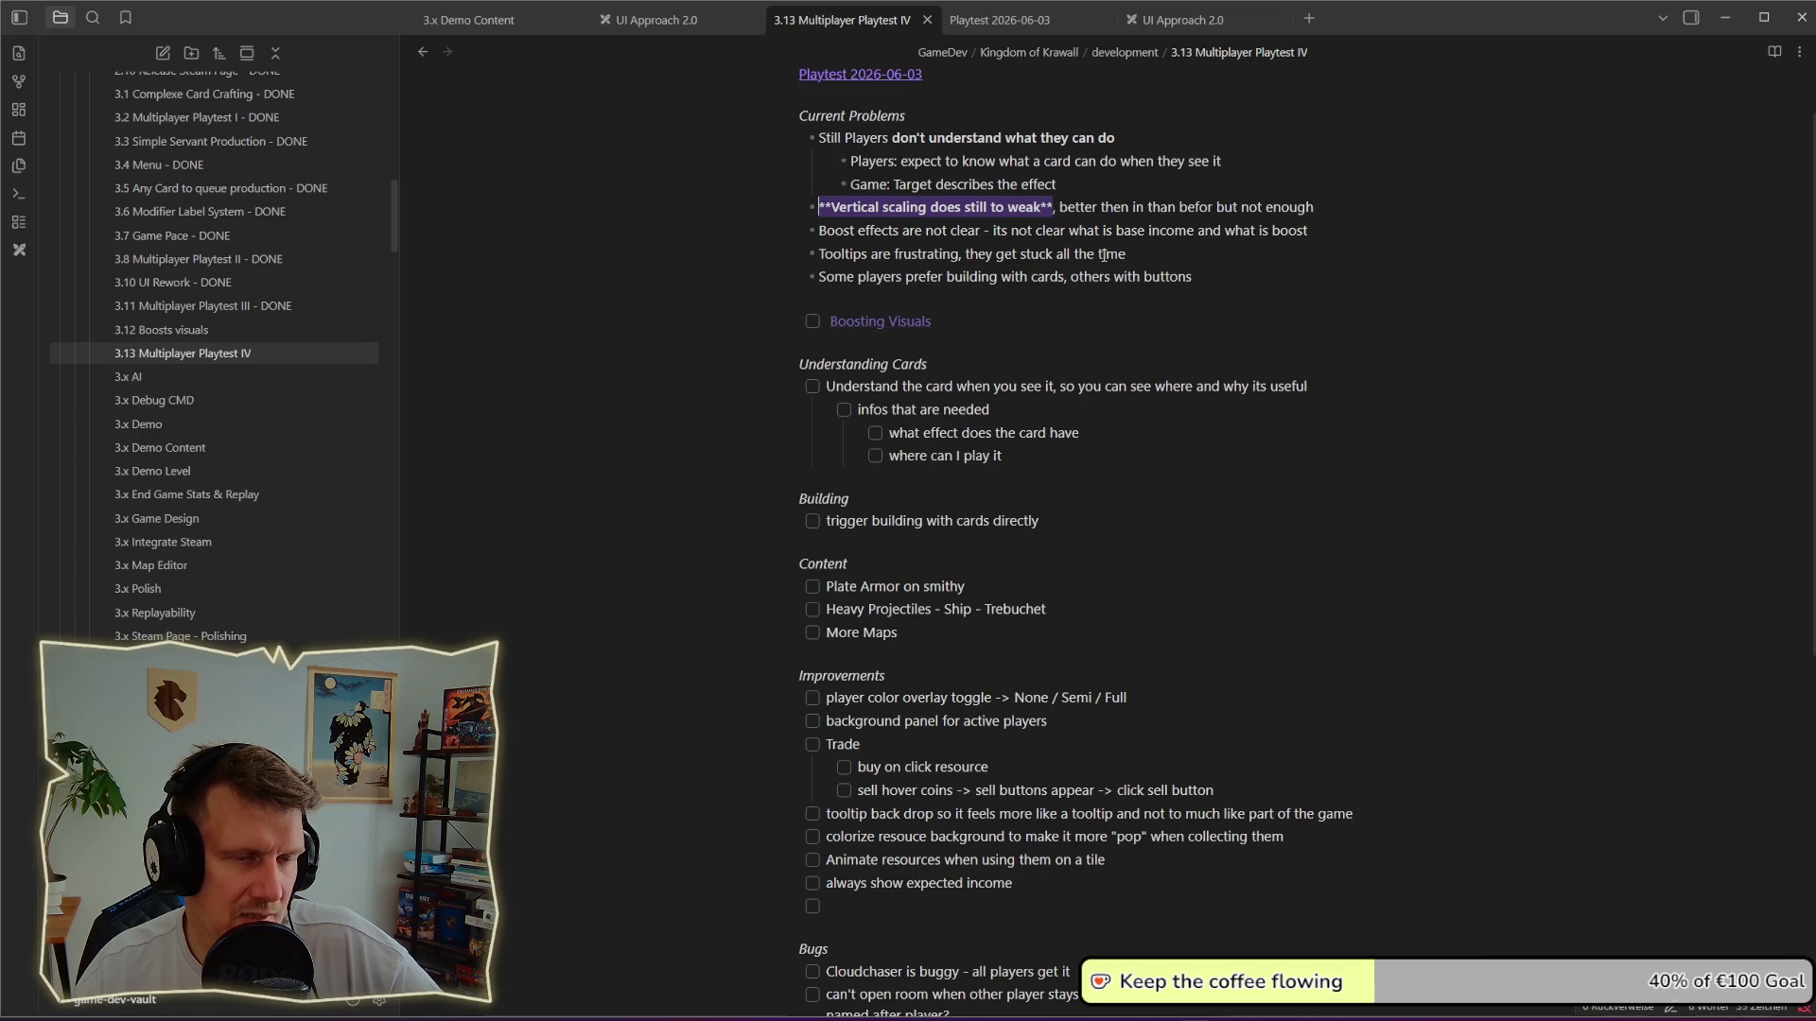
click(1177, 230)
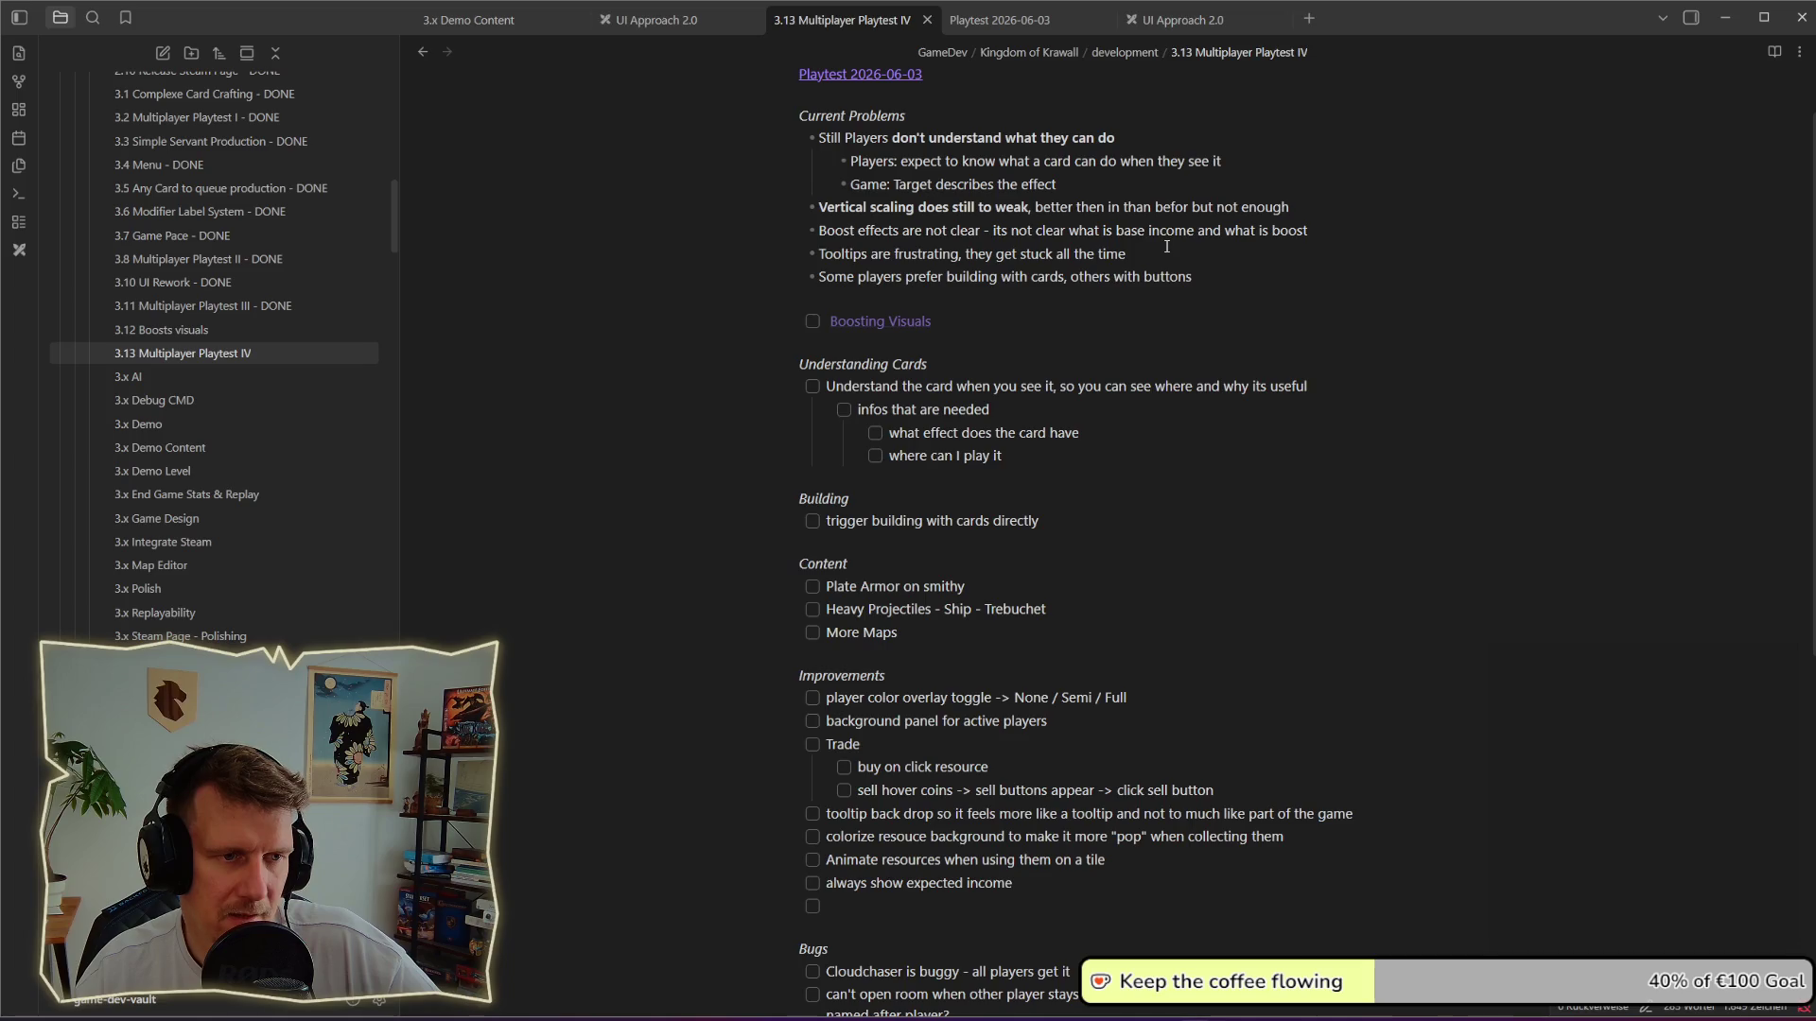
scroll(1166, 246, down, 1)
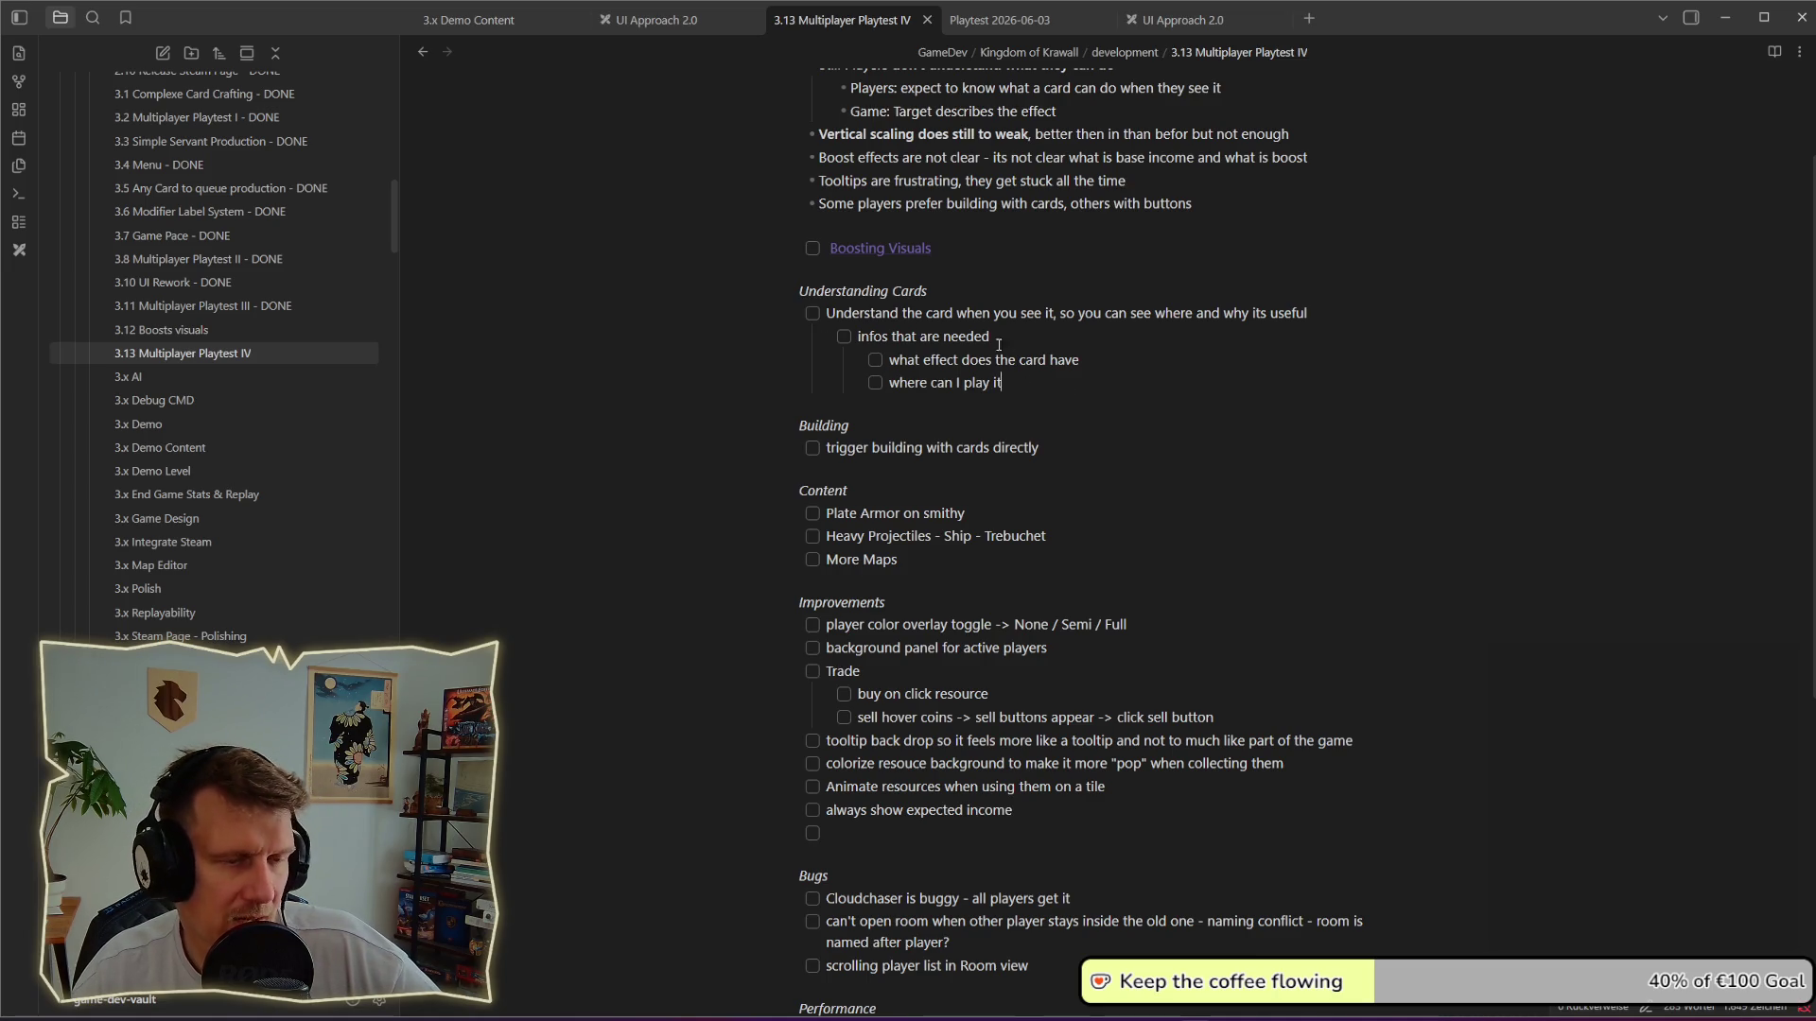
scroll(968, 294, down, 2)
scroll(969, 294, down, 2)
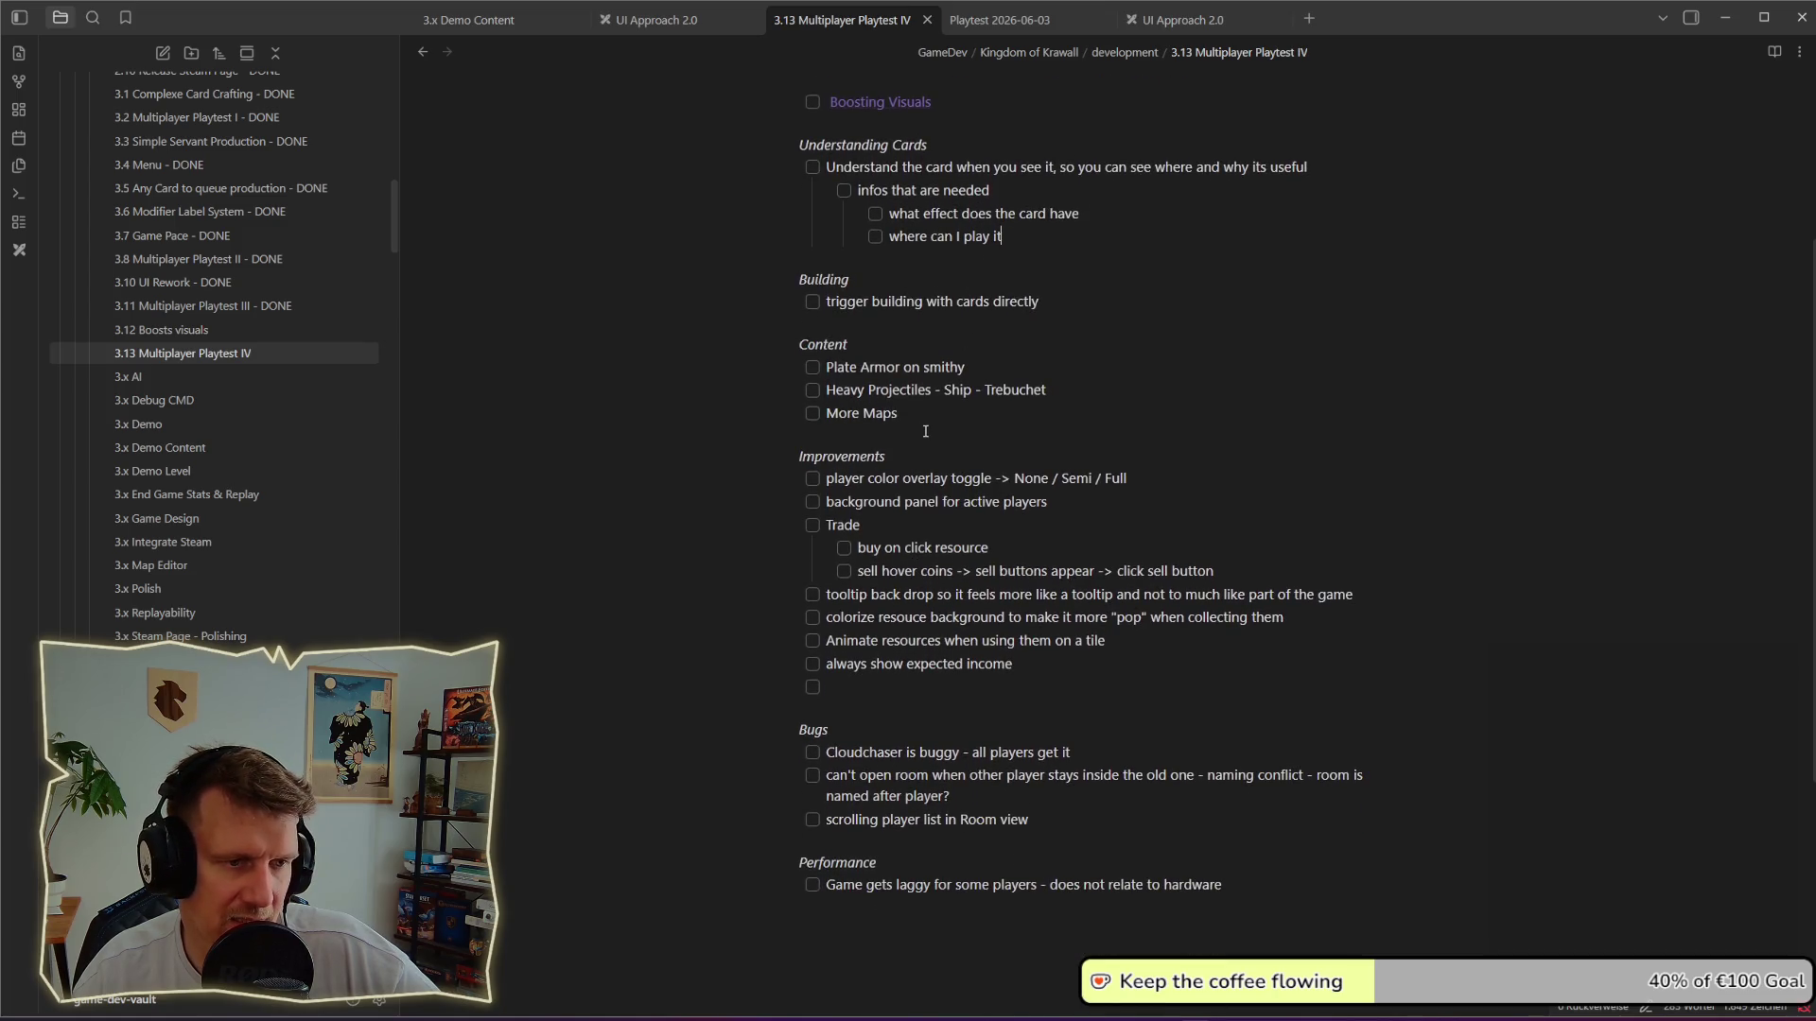
scroll(925, 437, down, 2)
scroll(993, 568, down, 4)
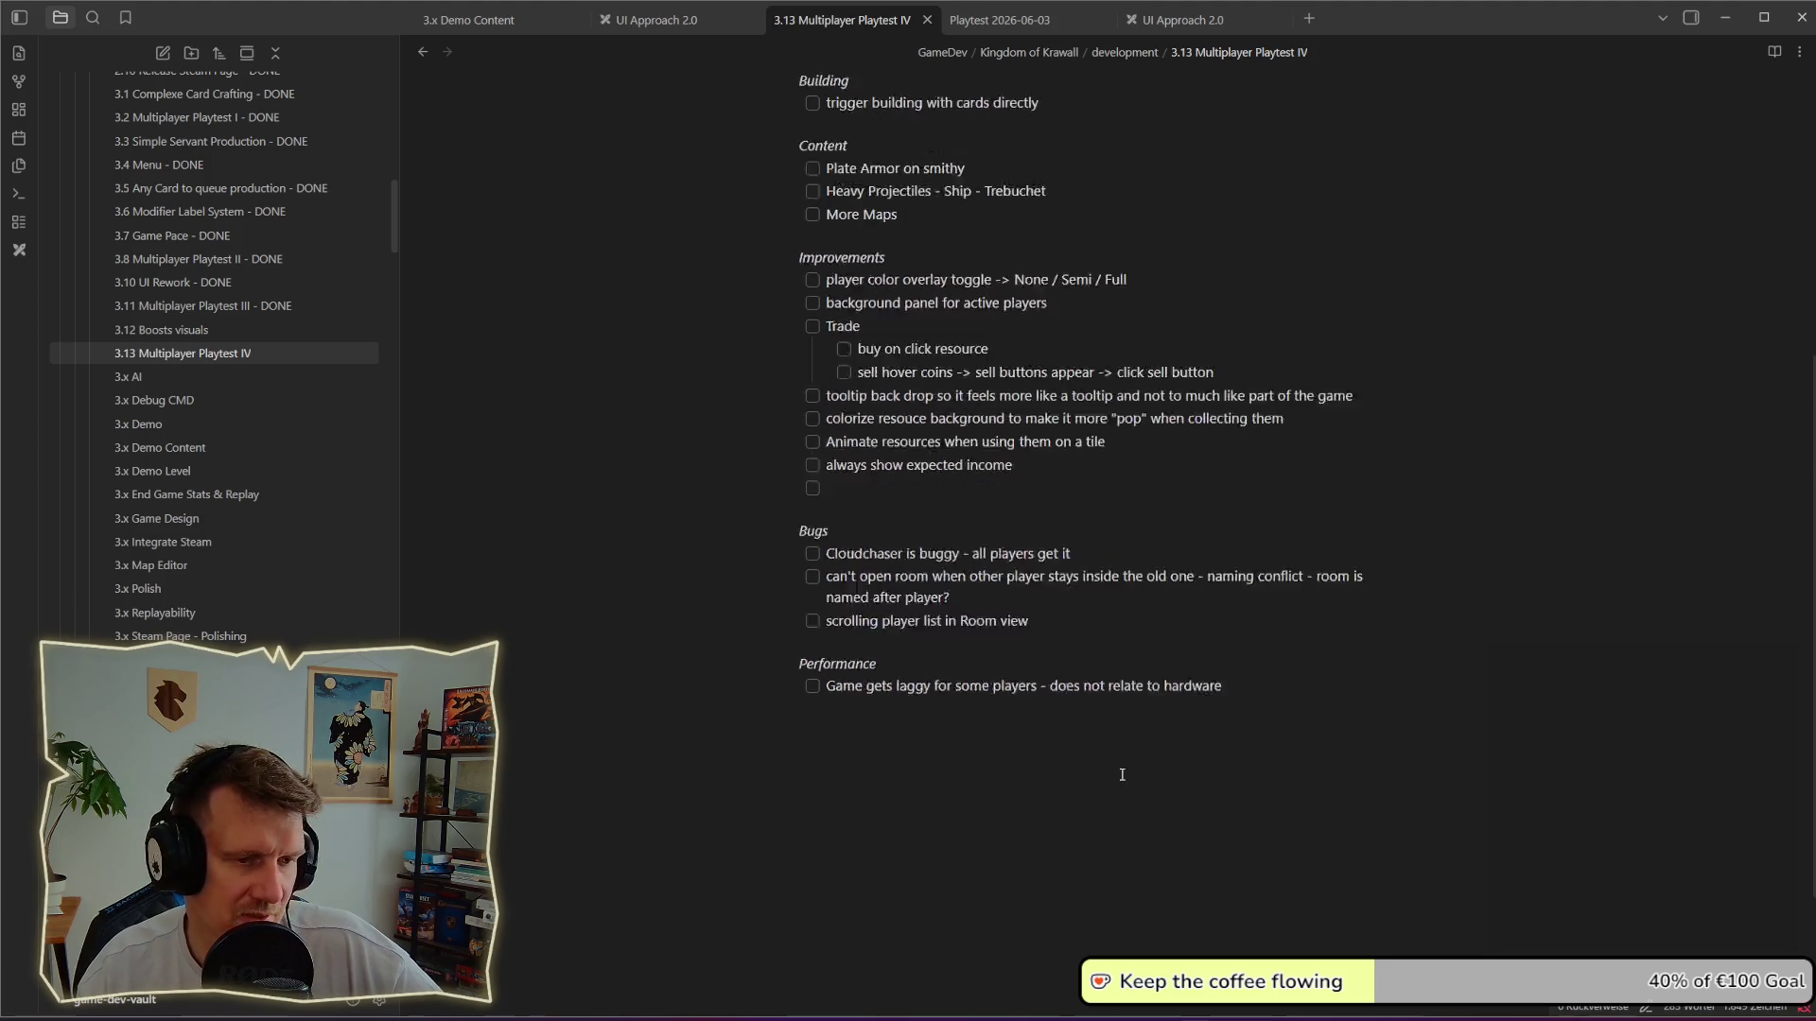
scroll(1308, 505, down, 5)
drag(1232, 484, 823, 486)
click(889, 500)
drag(1226, 487, 884, 491)
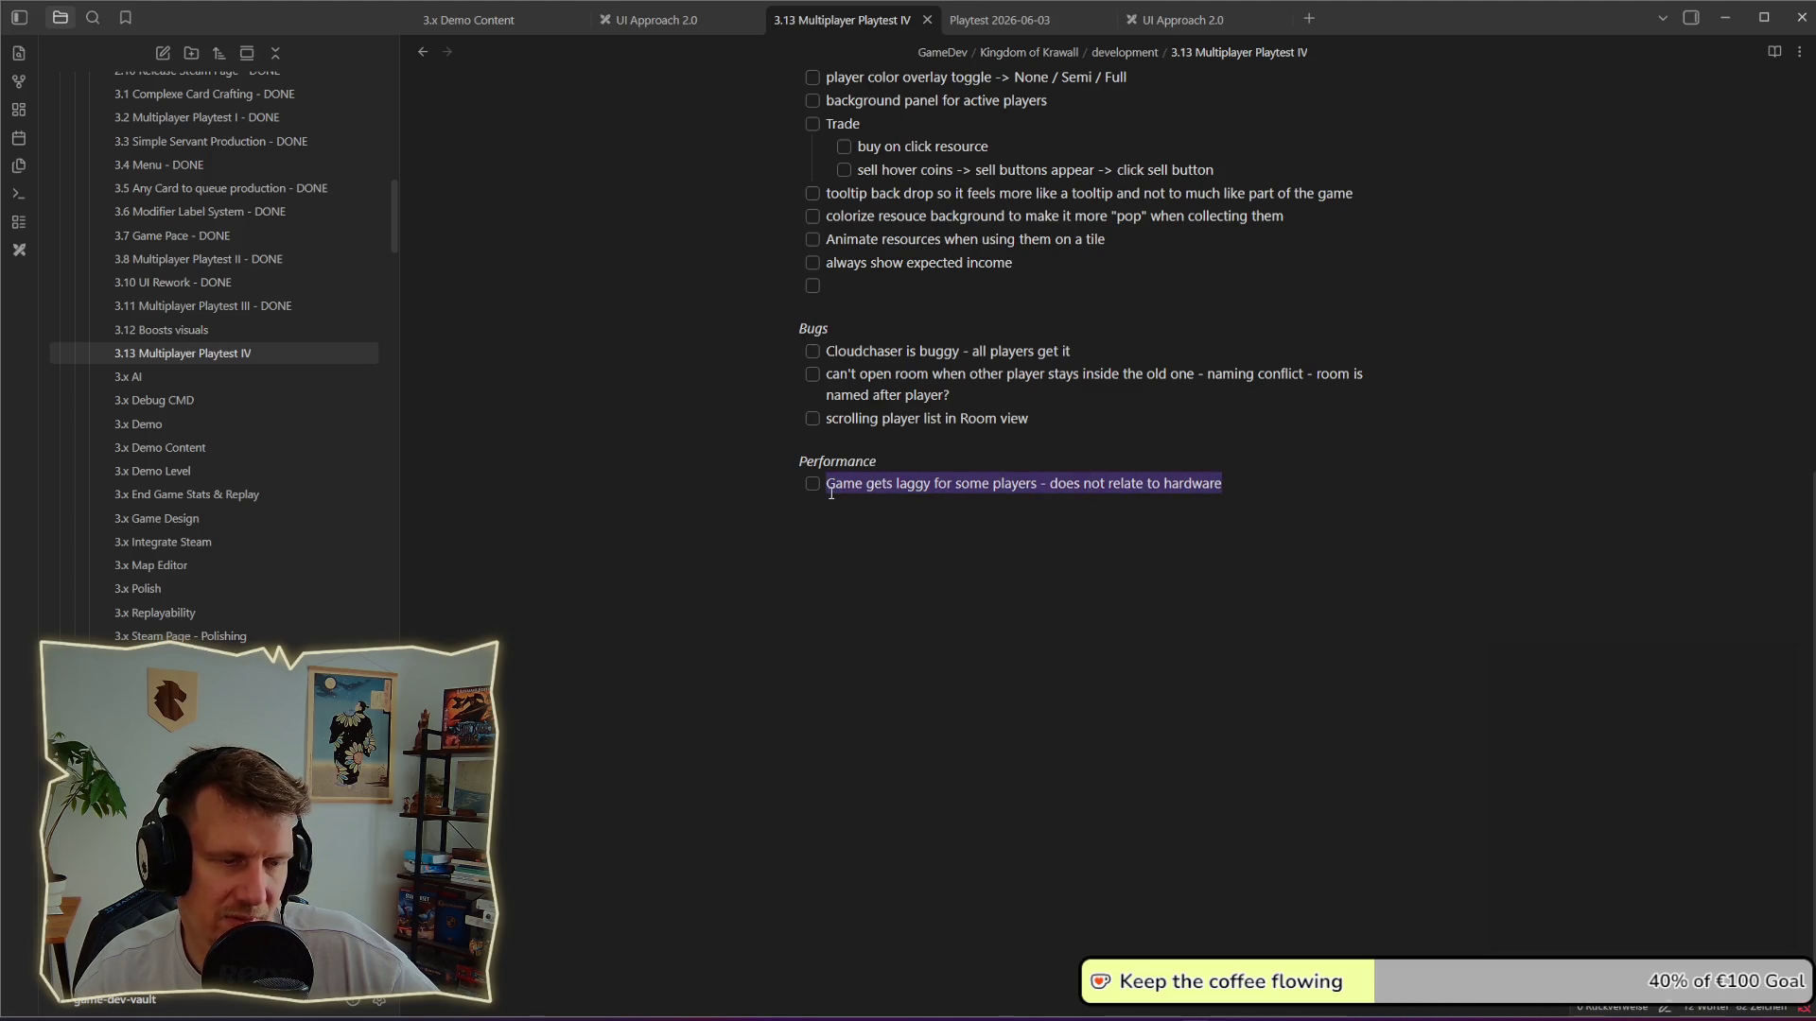
drag(1277, 490, 857, 483)
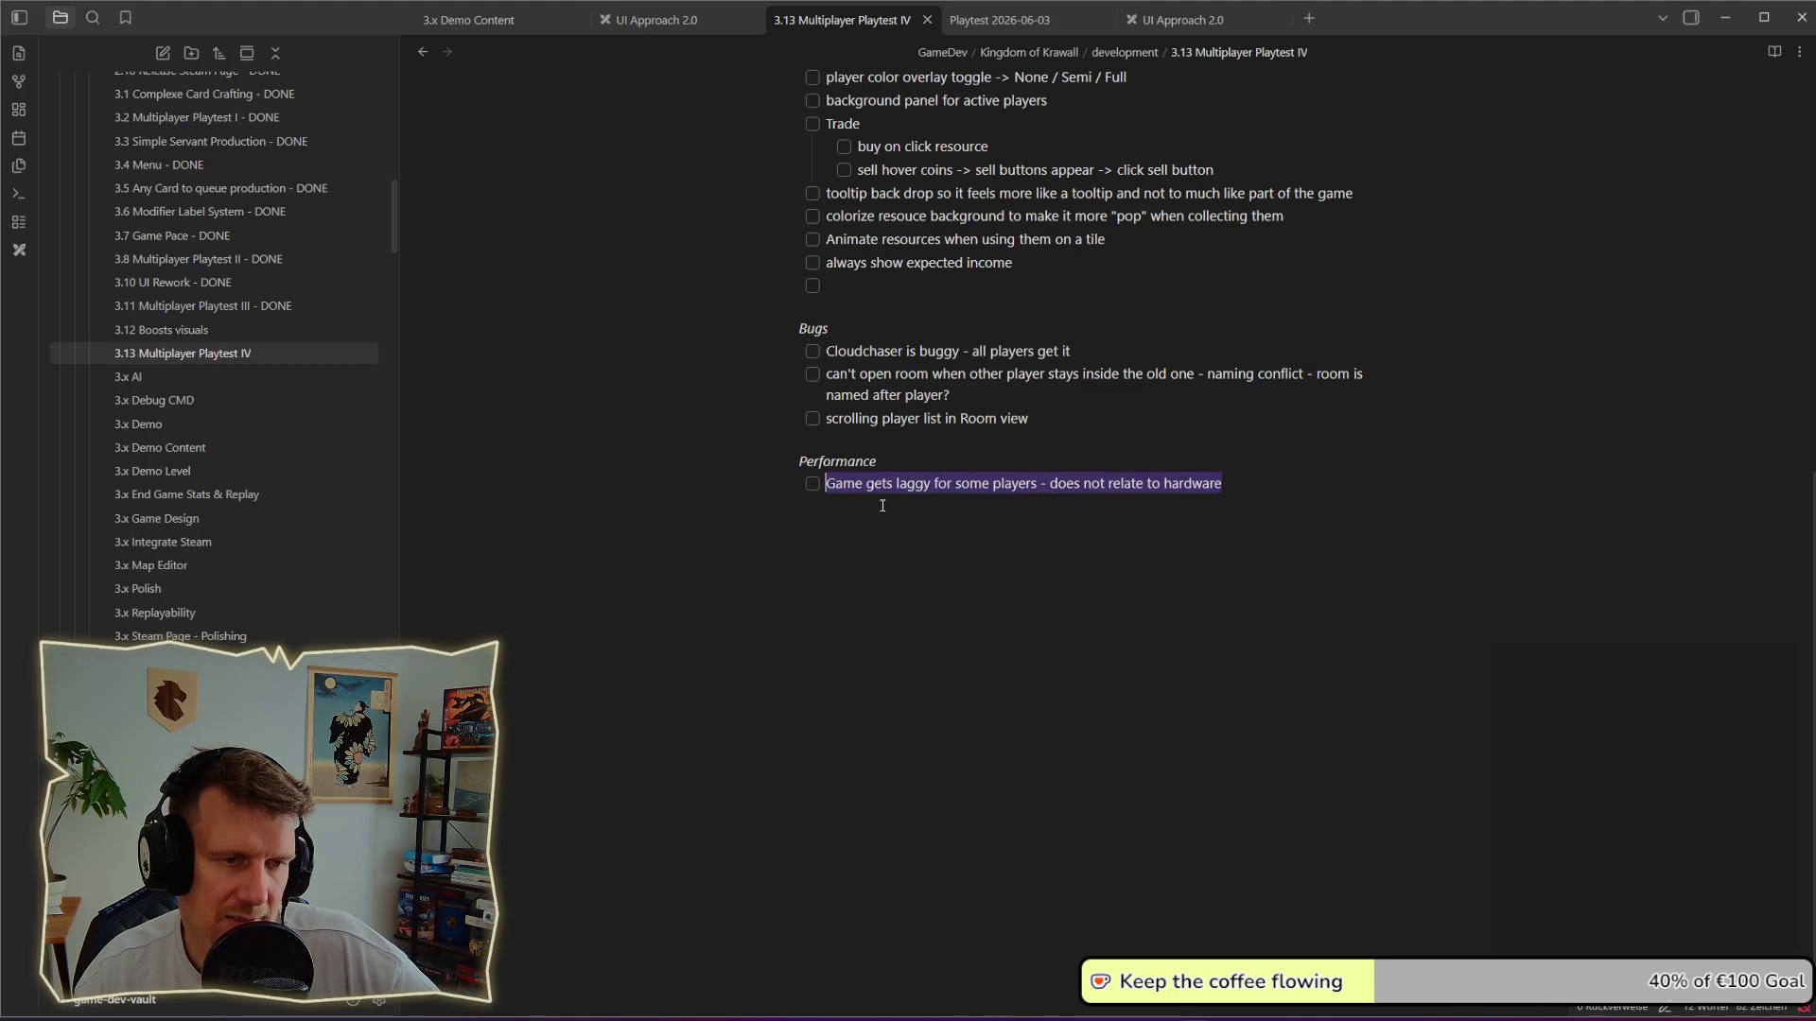
click(885, 507)
drag(900, 483, 930, 485)
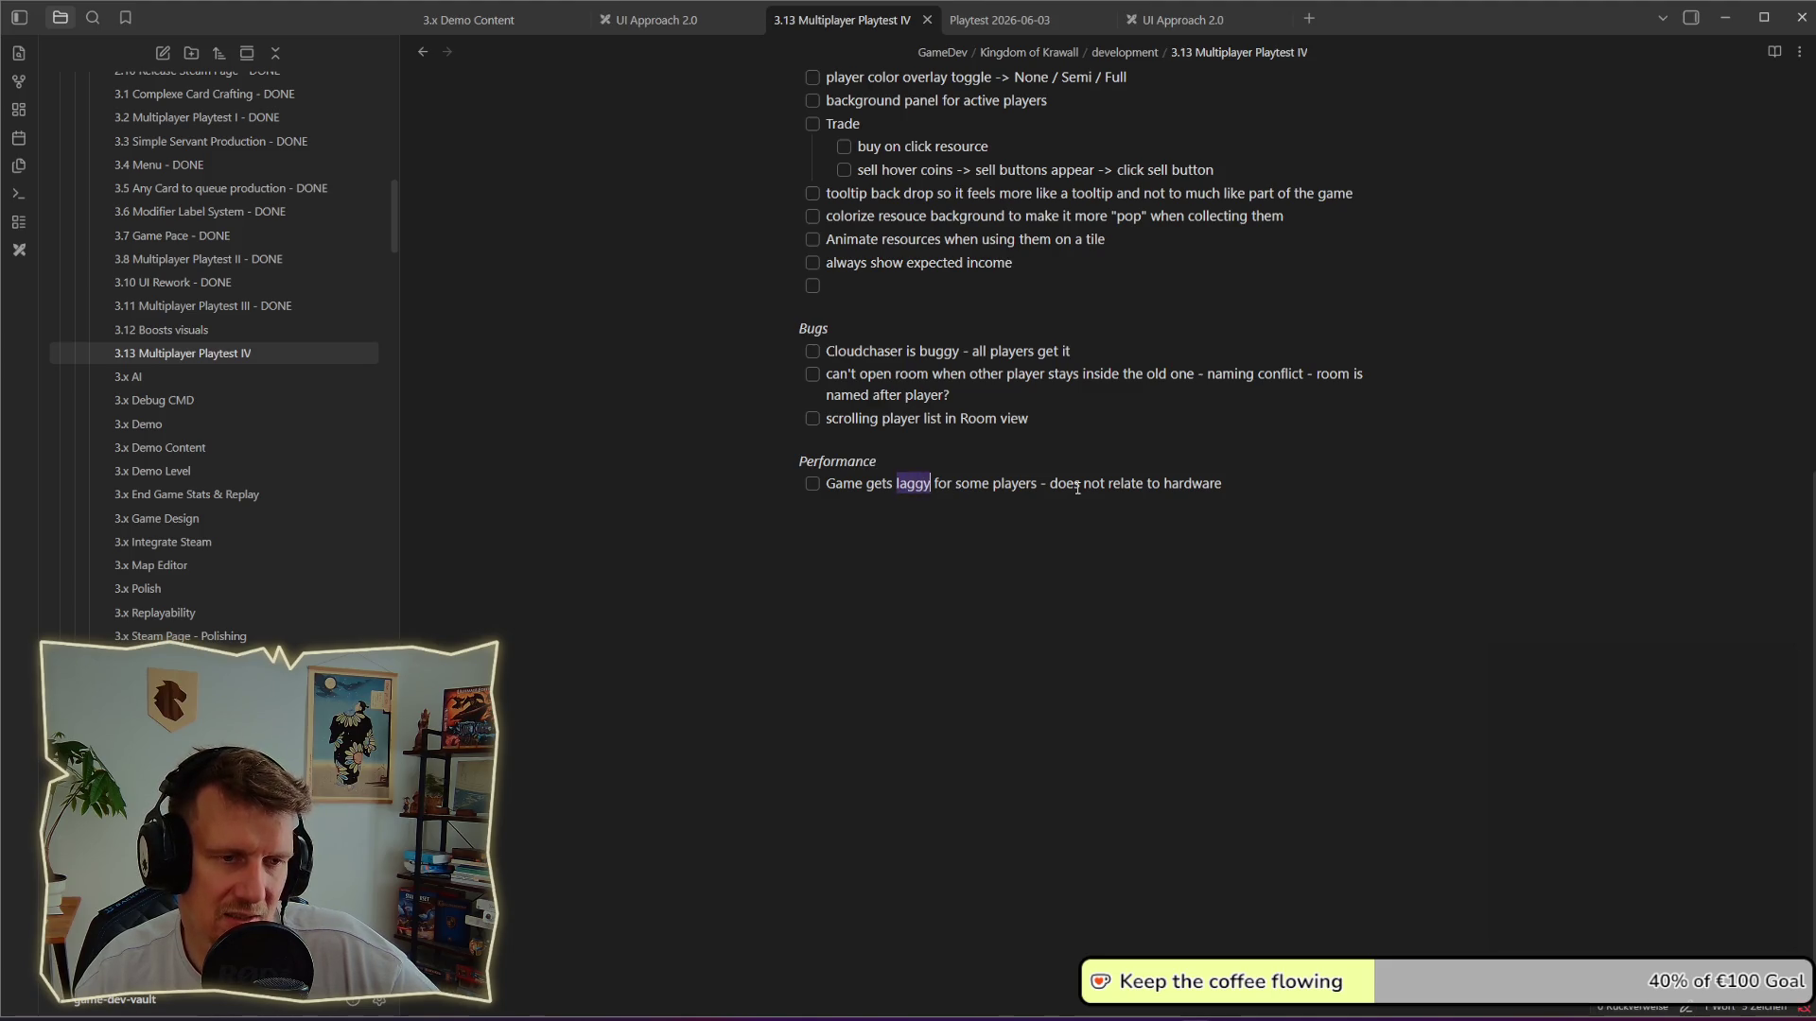
mouse_move(1231, 485)
mouse_down()
mouse_move(1057, 485)
mouse_move(1222, 485)
mouse_up()
click(1052, 484)
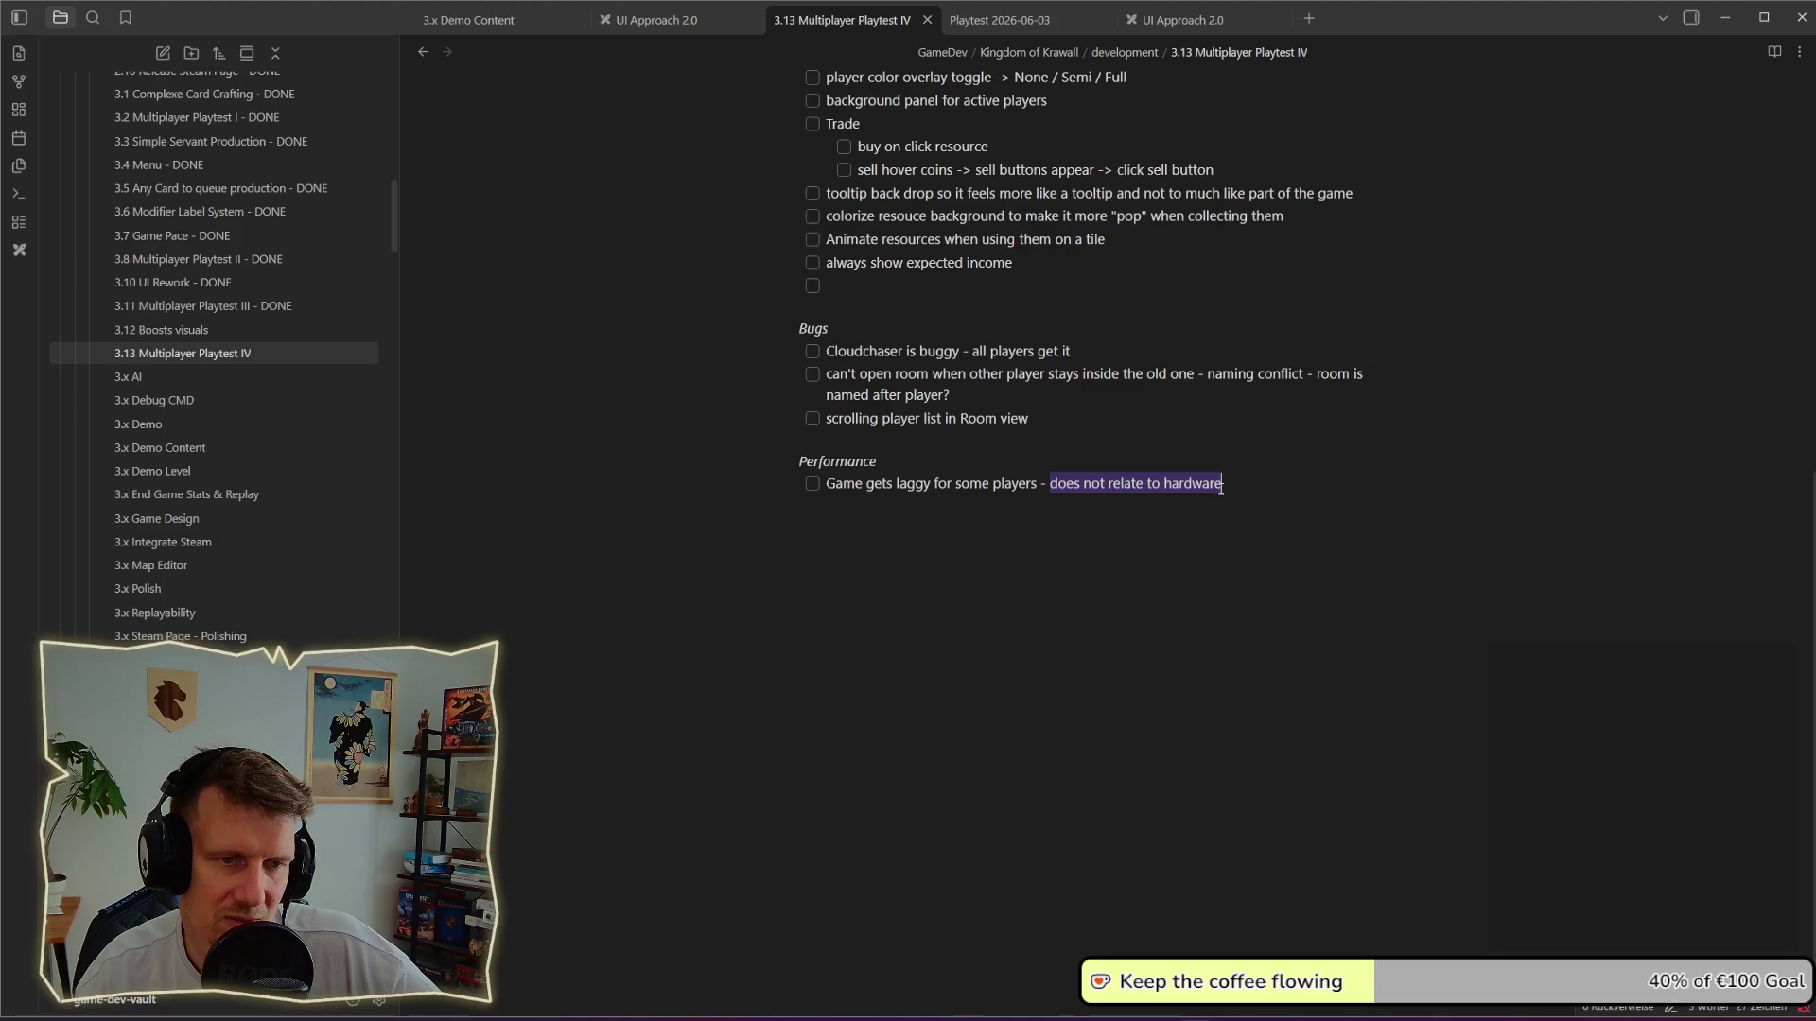
click(1107, 506)
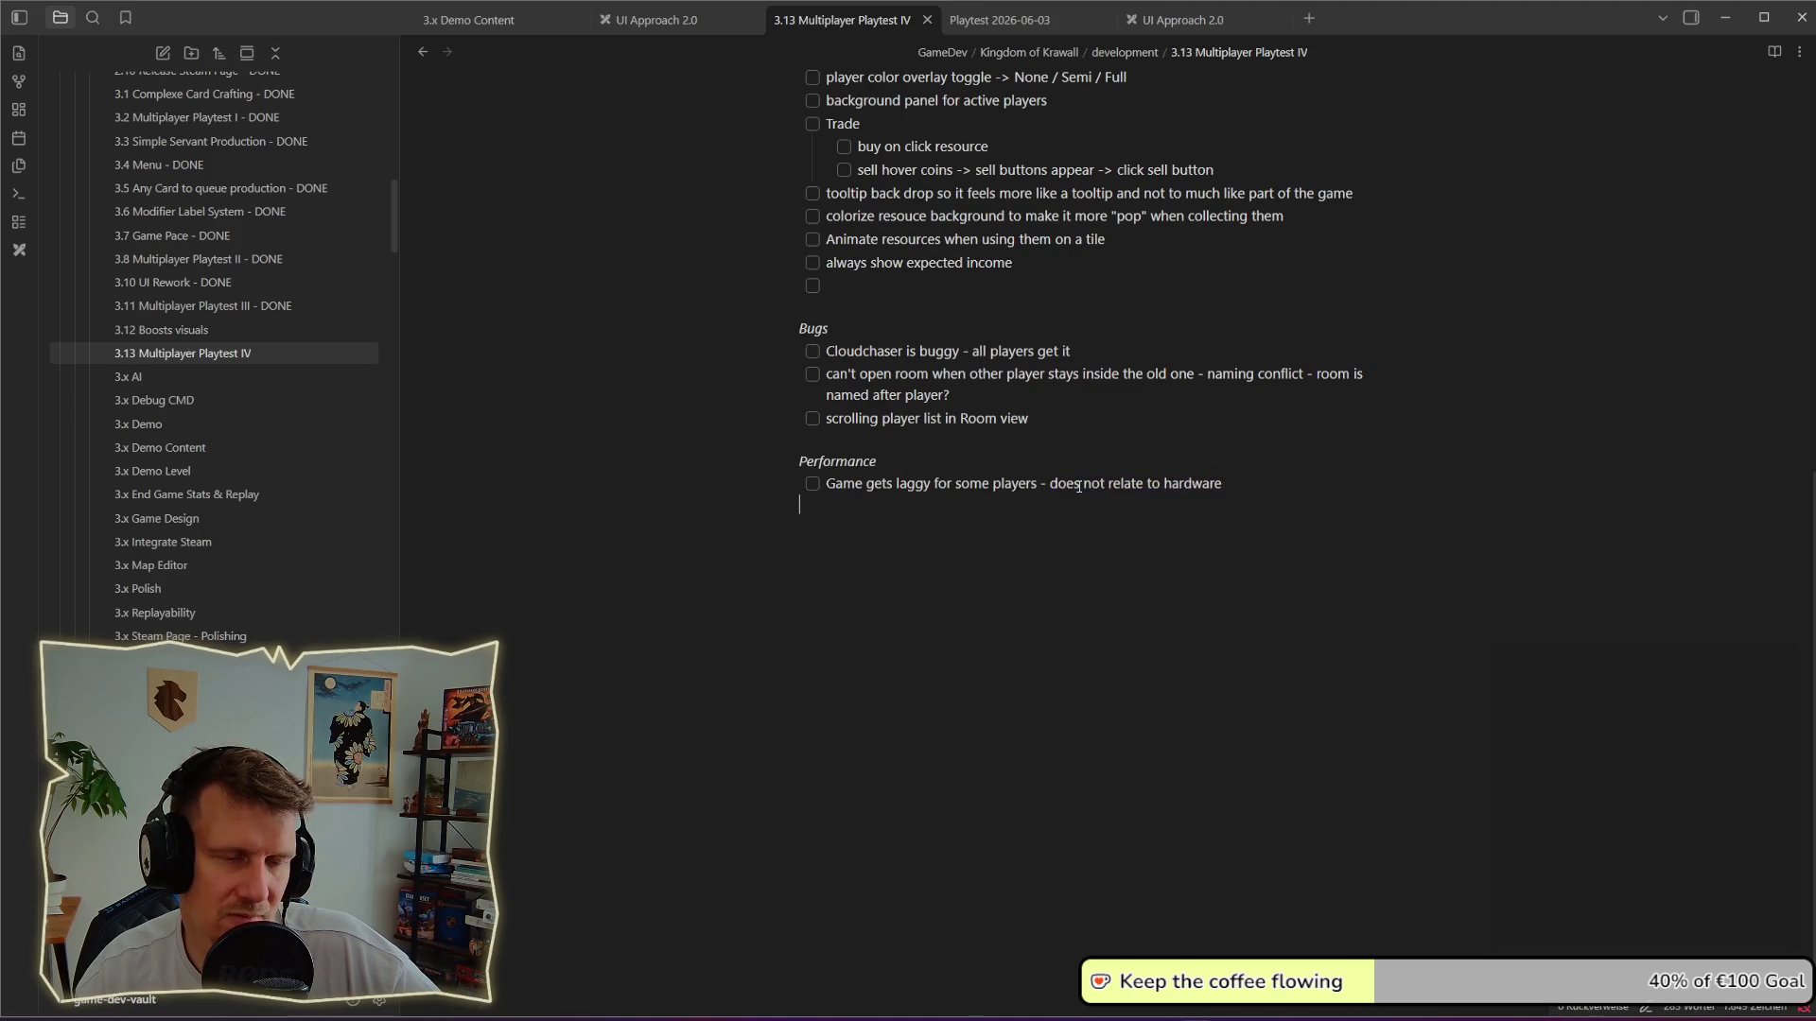
scroll(1107, 505, up, 1)
mouse_move(1225, 558)
mouse_down()
mouse_move(1061, 563)
mouse_move(1199, 558)
mouse_up()
click(1061, 569)
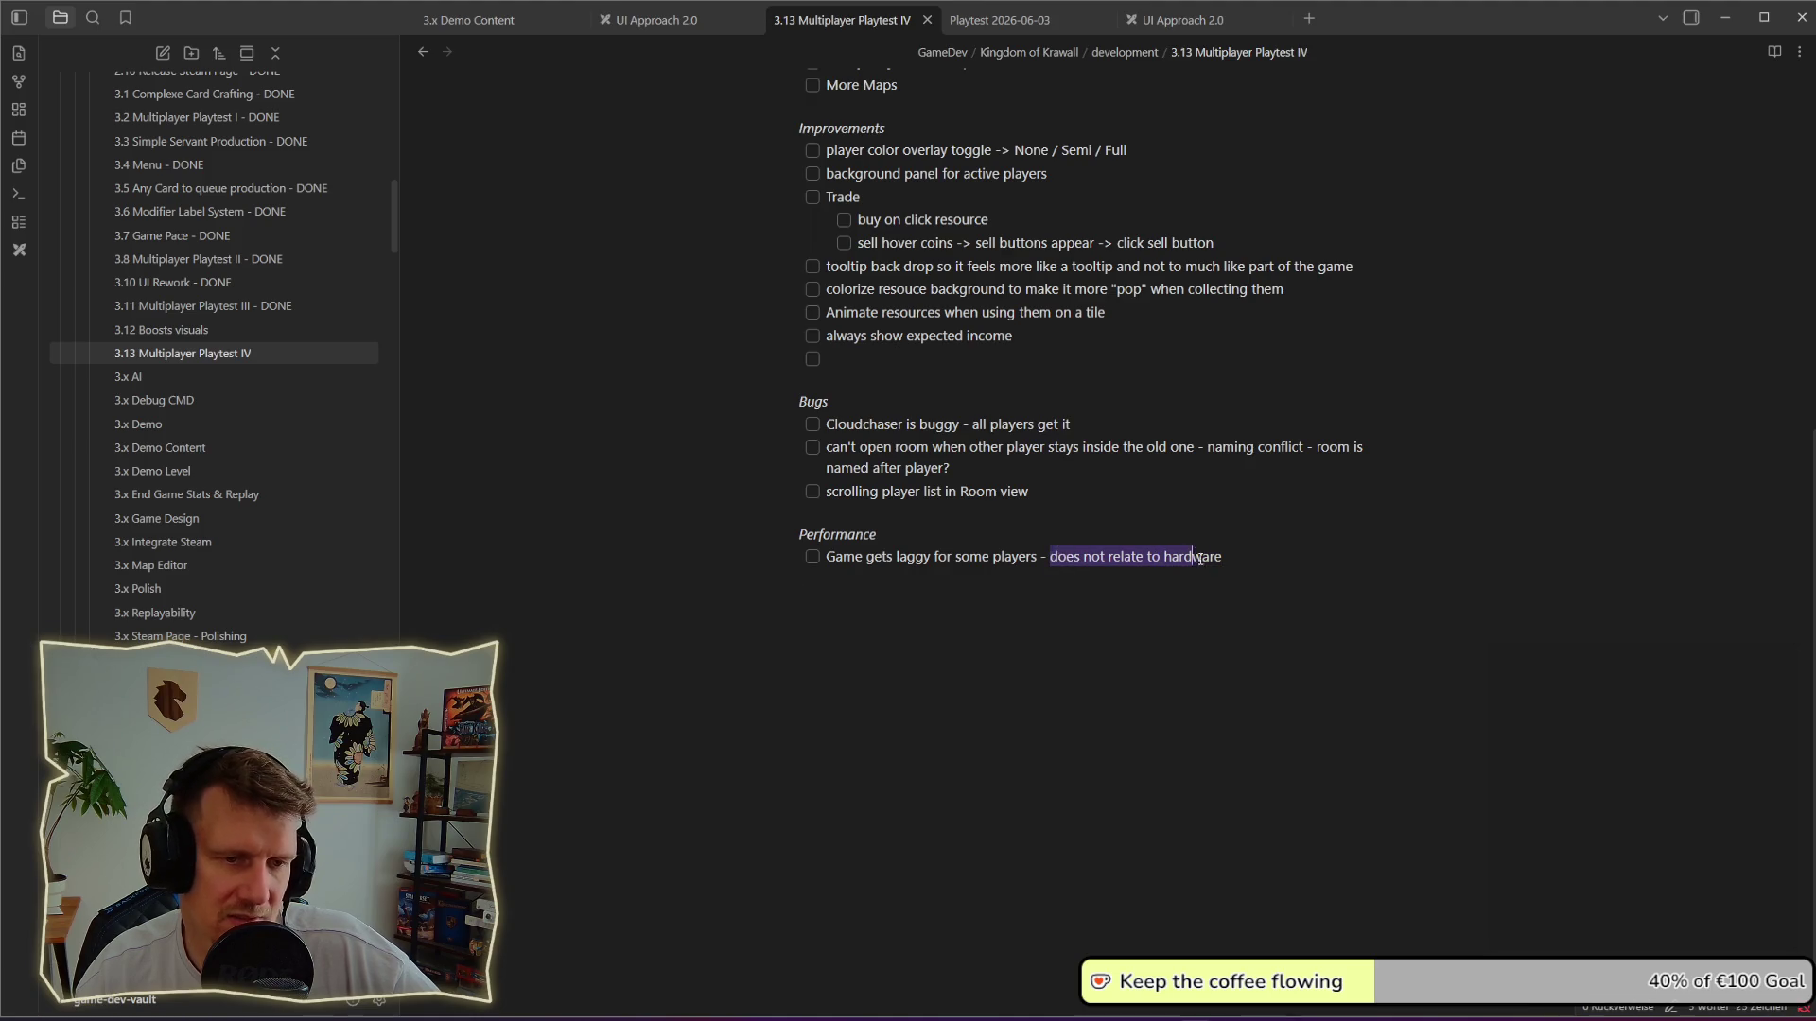
click(1114, 522)
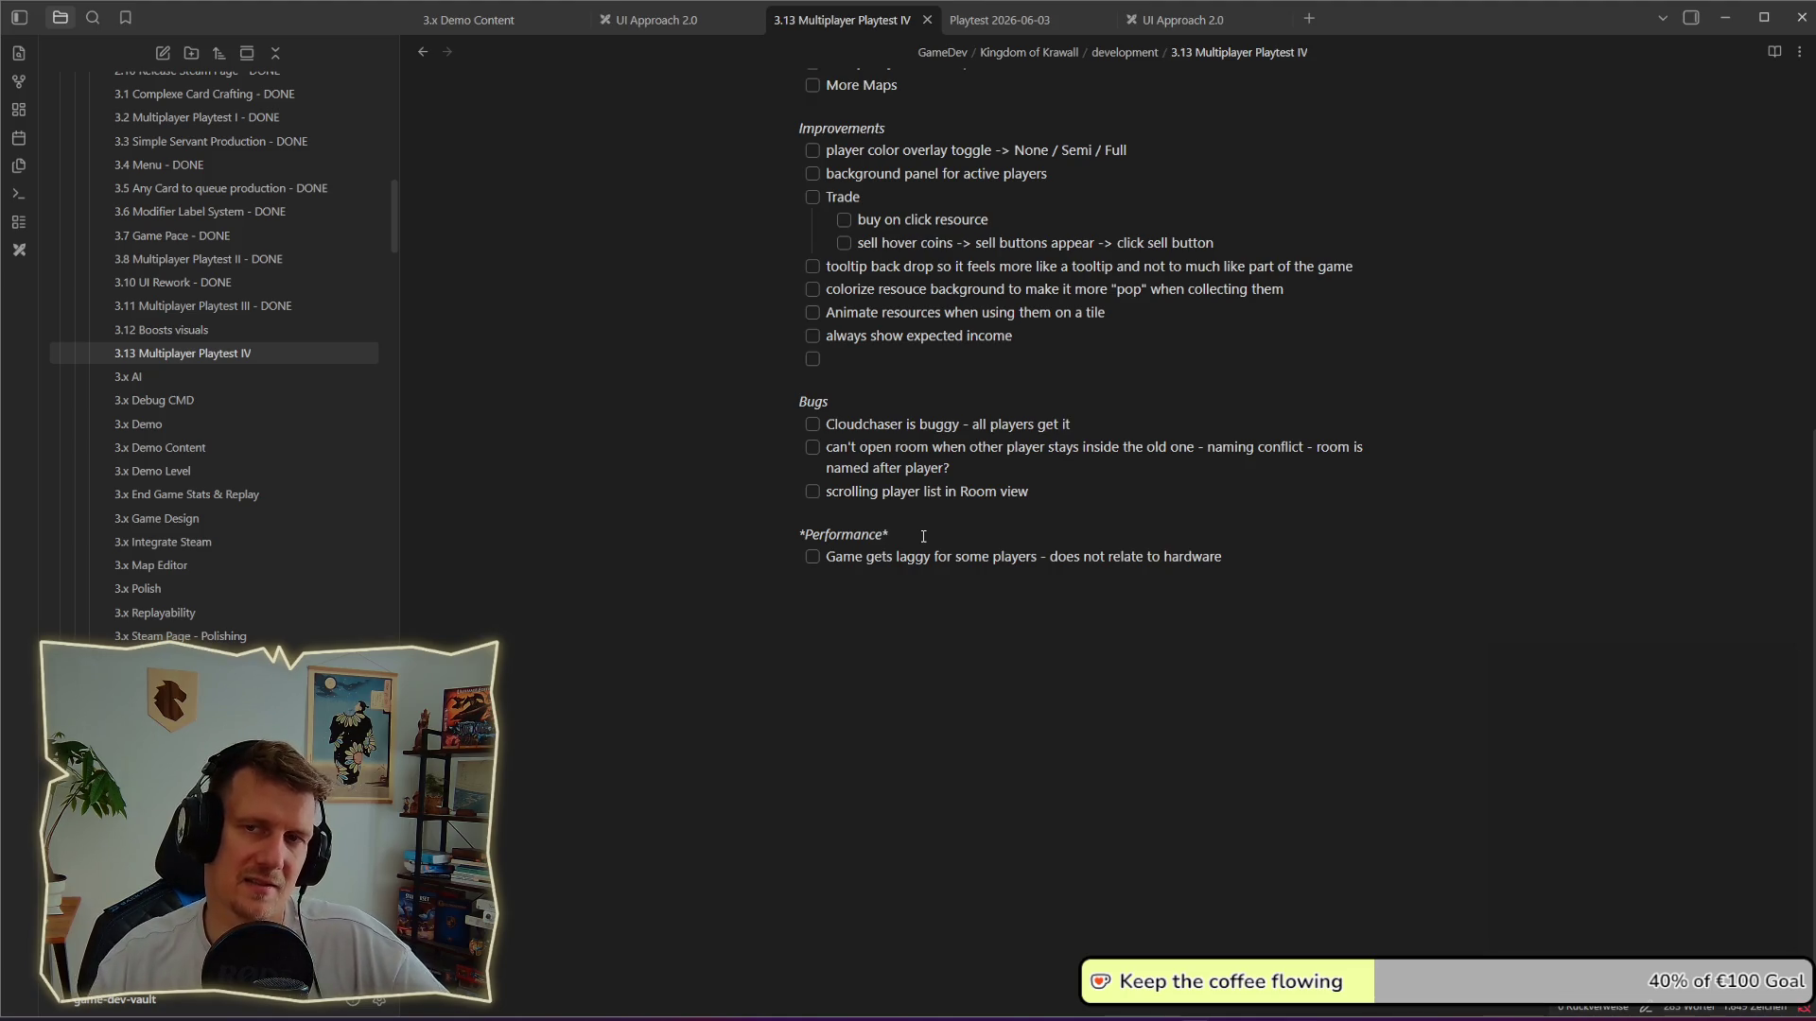
click(888, 557)
mouse_move(888, 556)
mouse_down()
mouse_move(993, 557)
mouse_move(897, 556)
mouse_up()
click(993, 557)
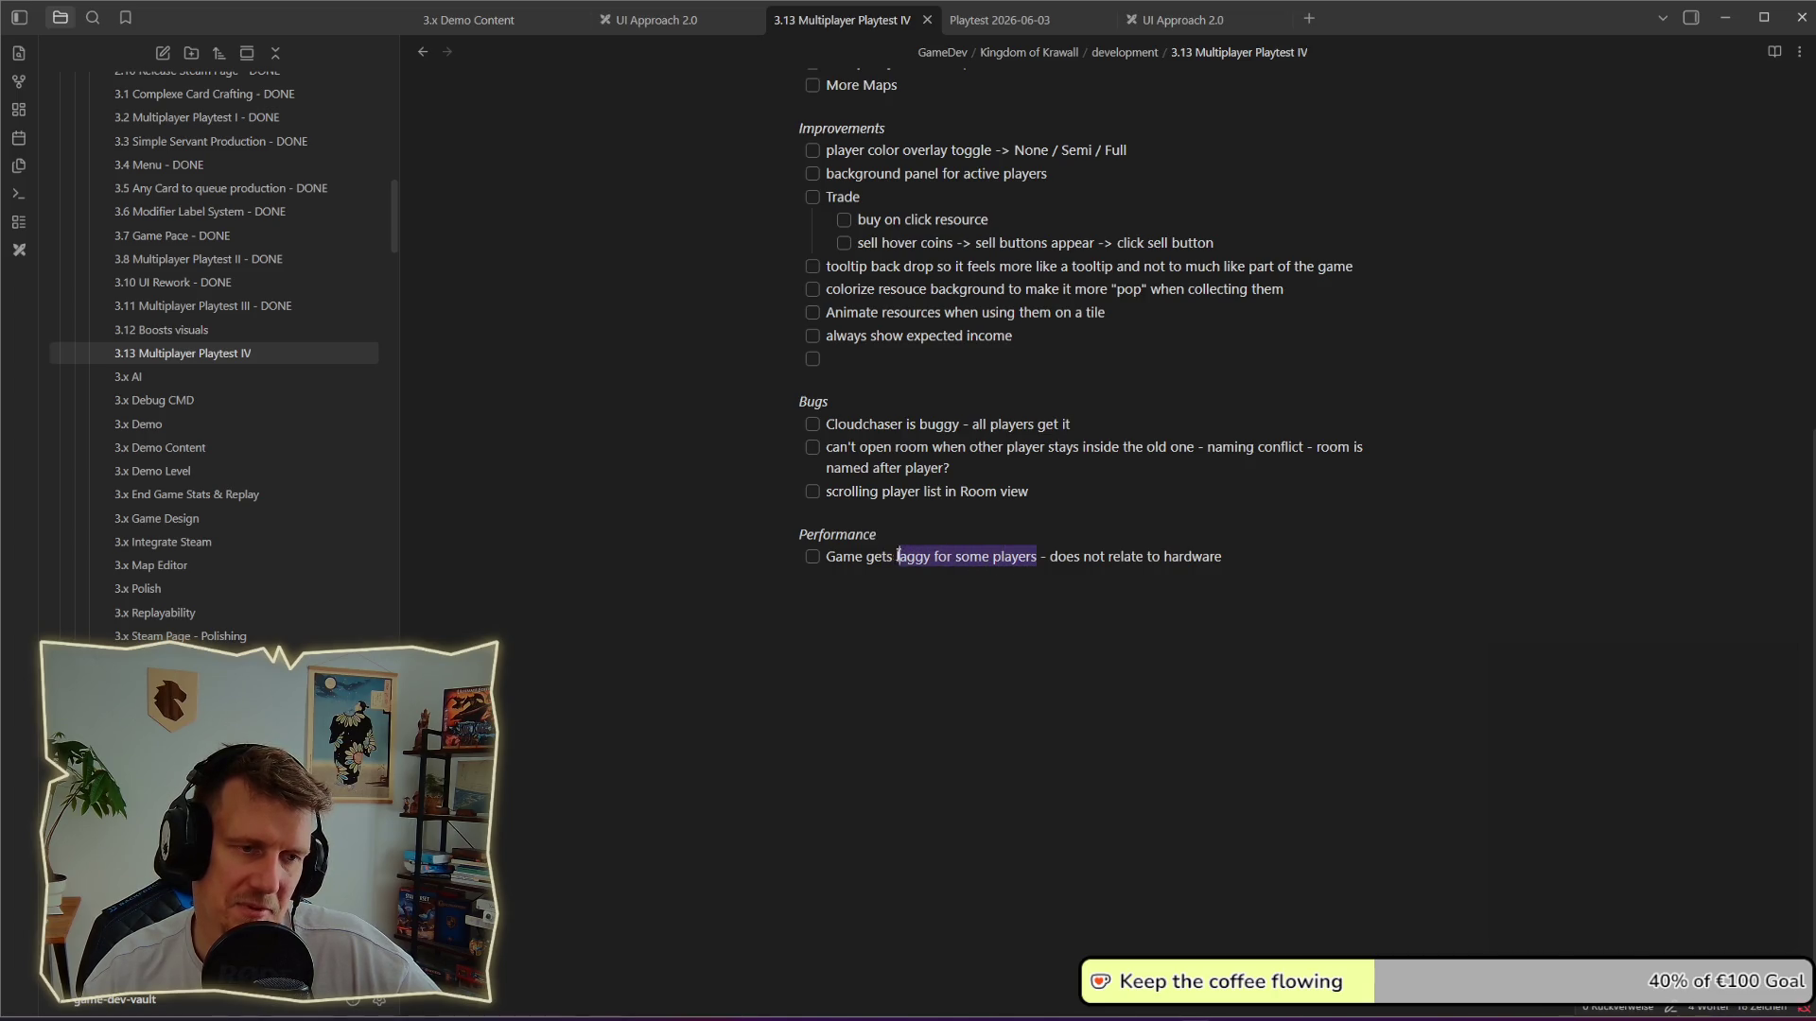
drag(1224, 556, 1045, 557)
click(1073, 536)
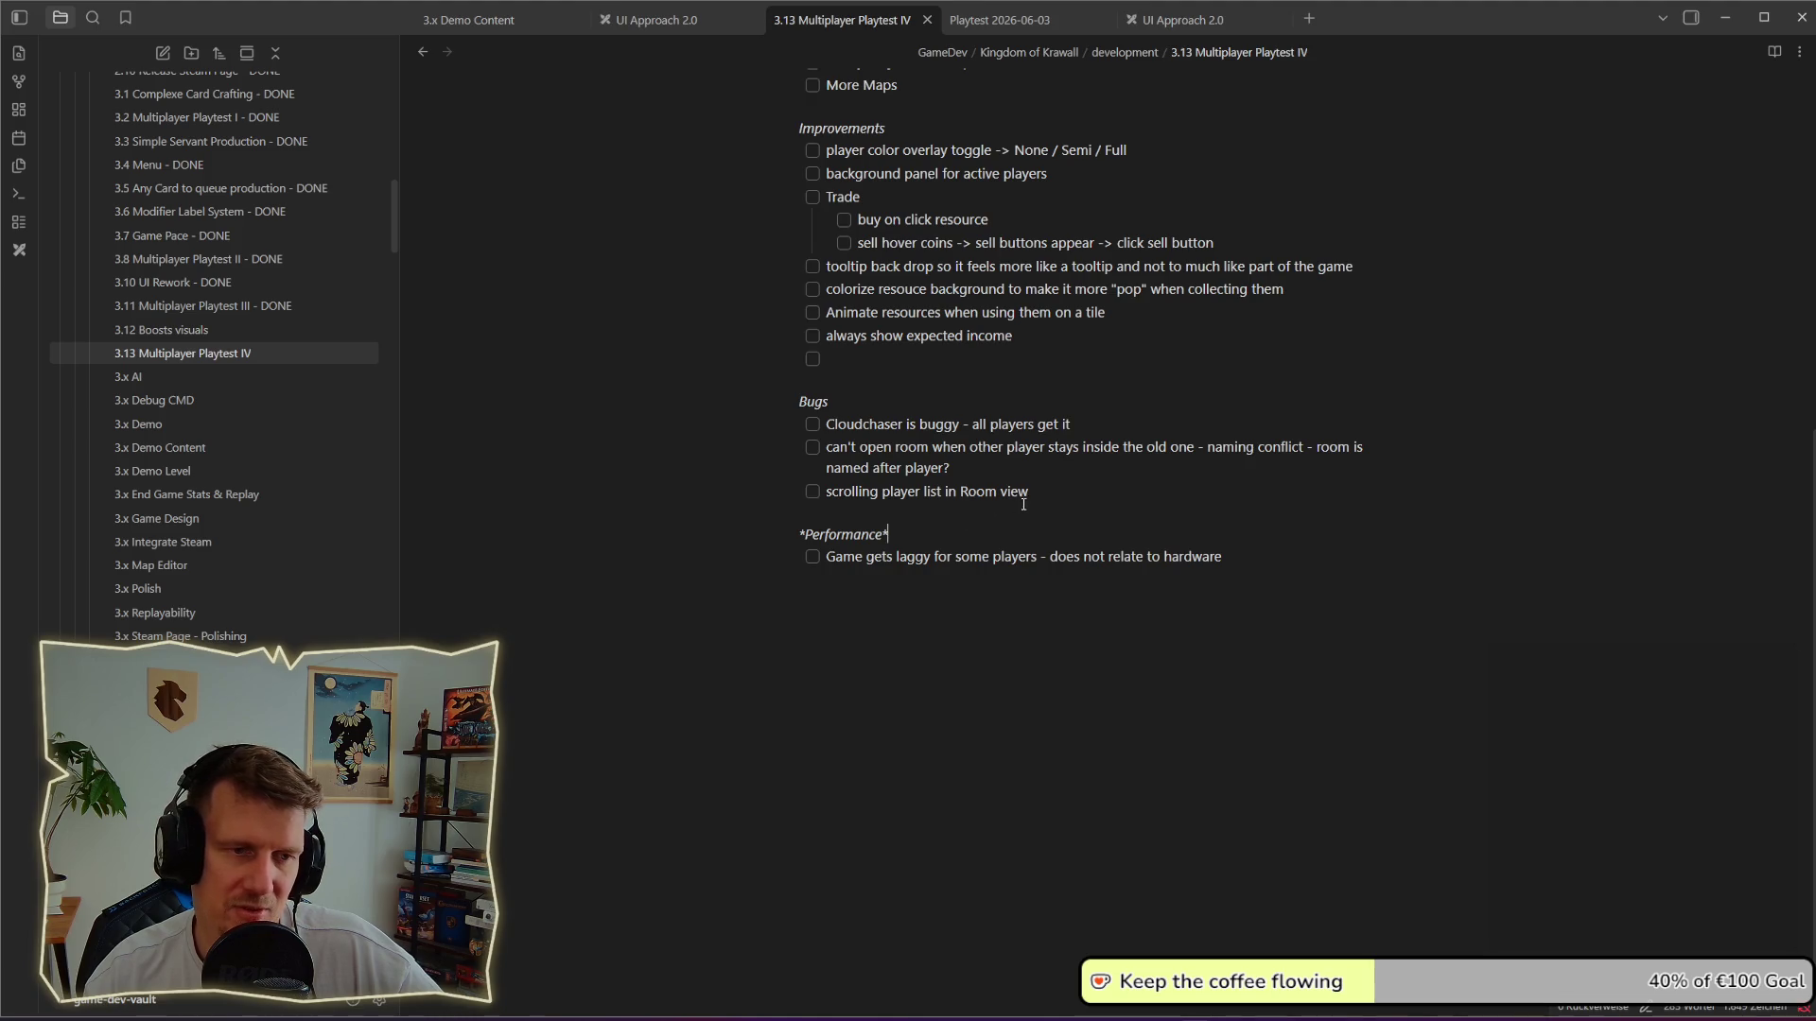
drag(1009, 494, 817, 494)
click(1059, 486)
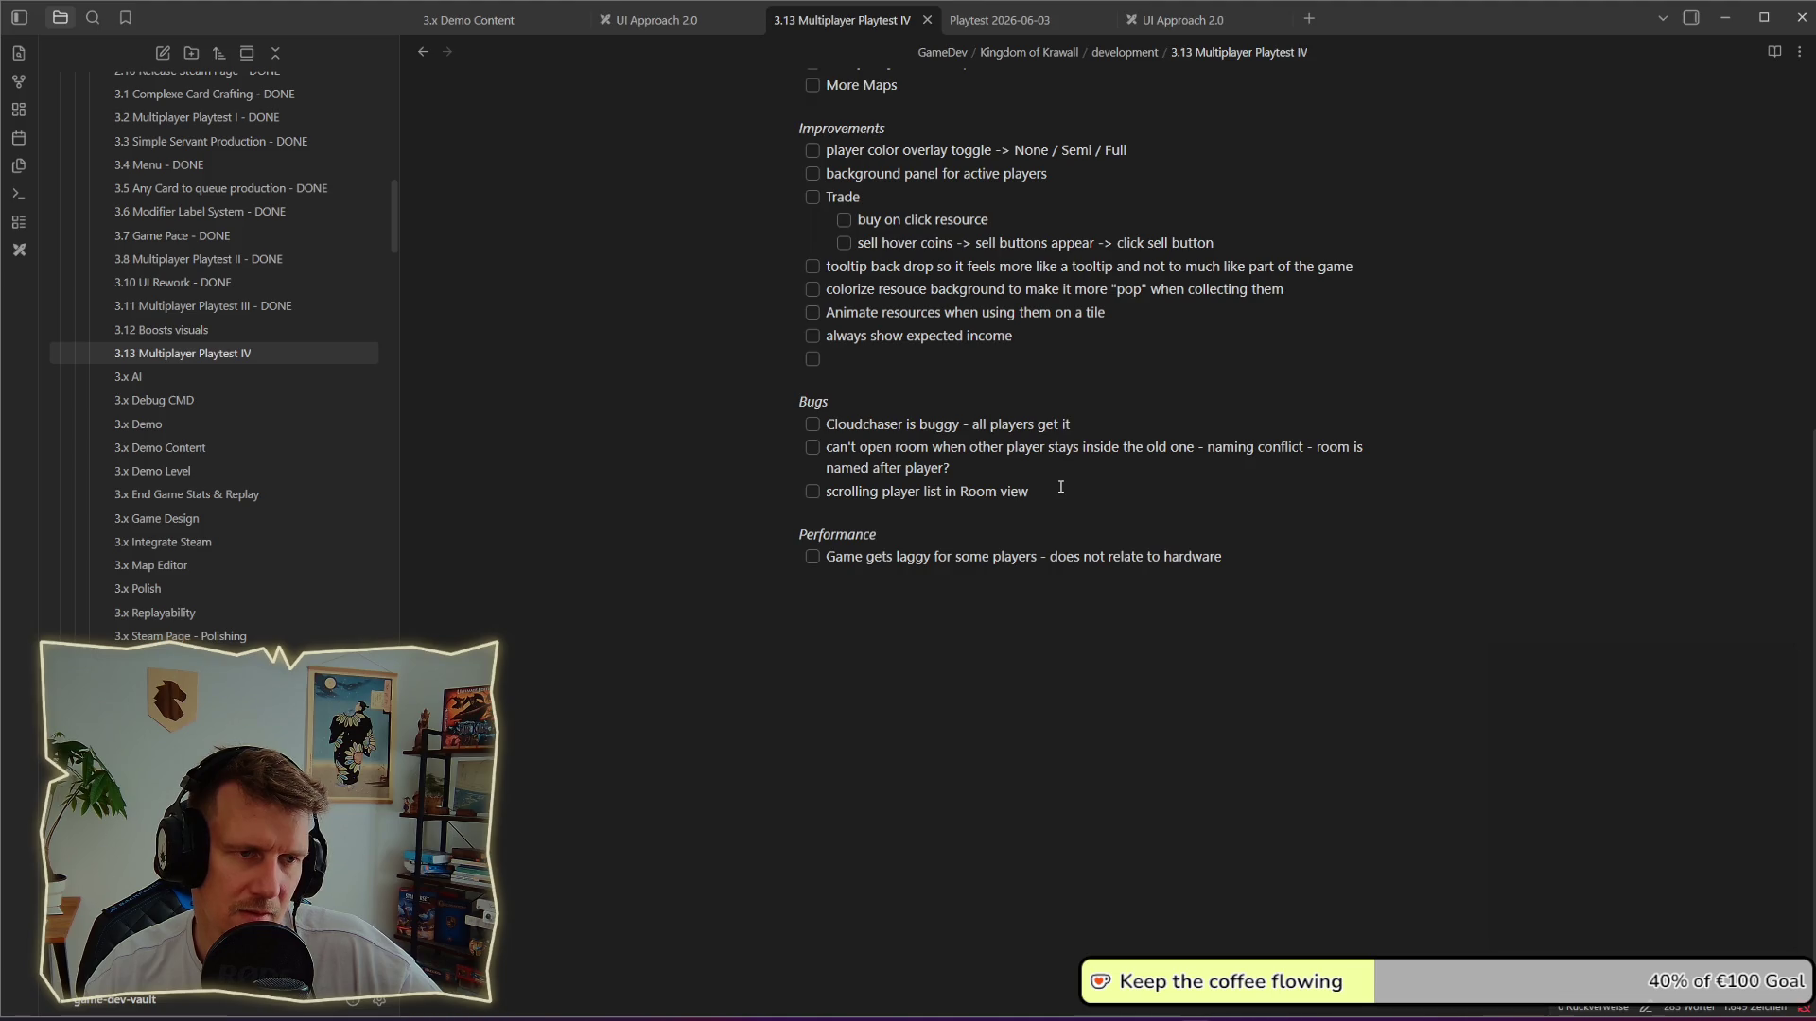
scroll(1060, 487, up, 5)
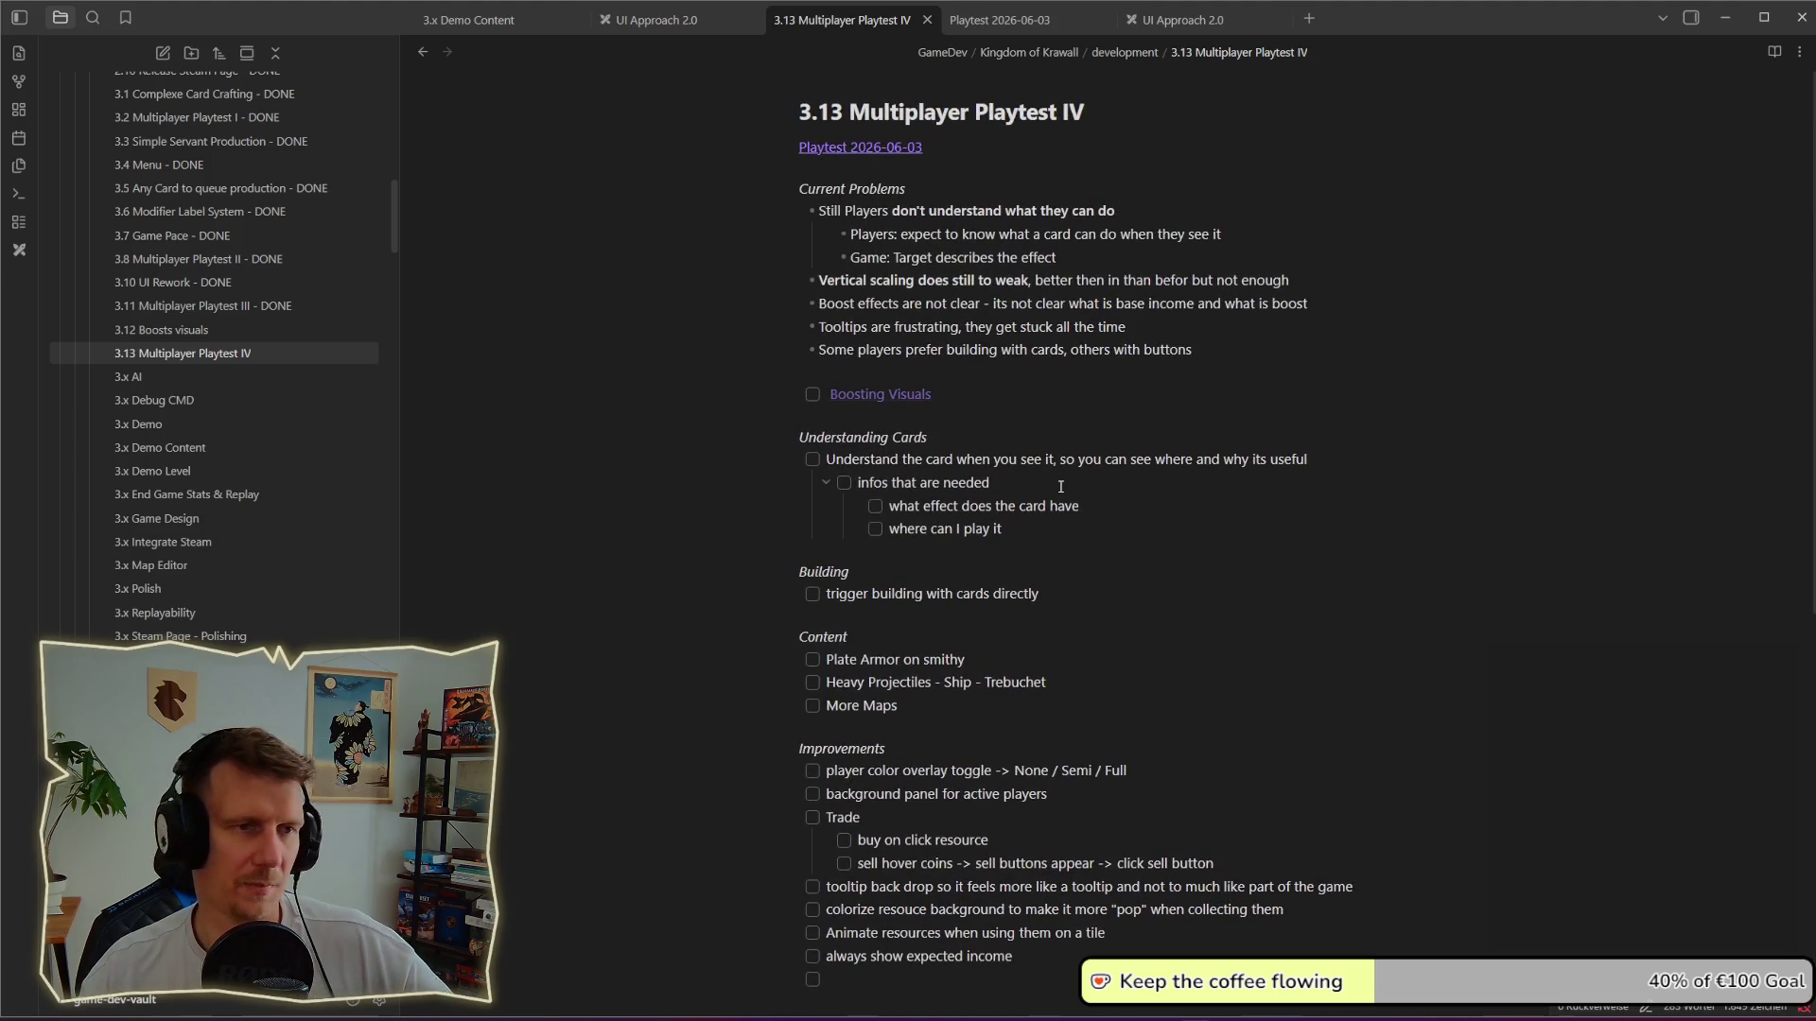